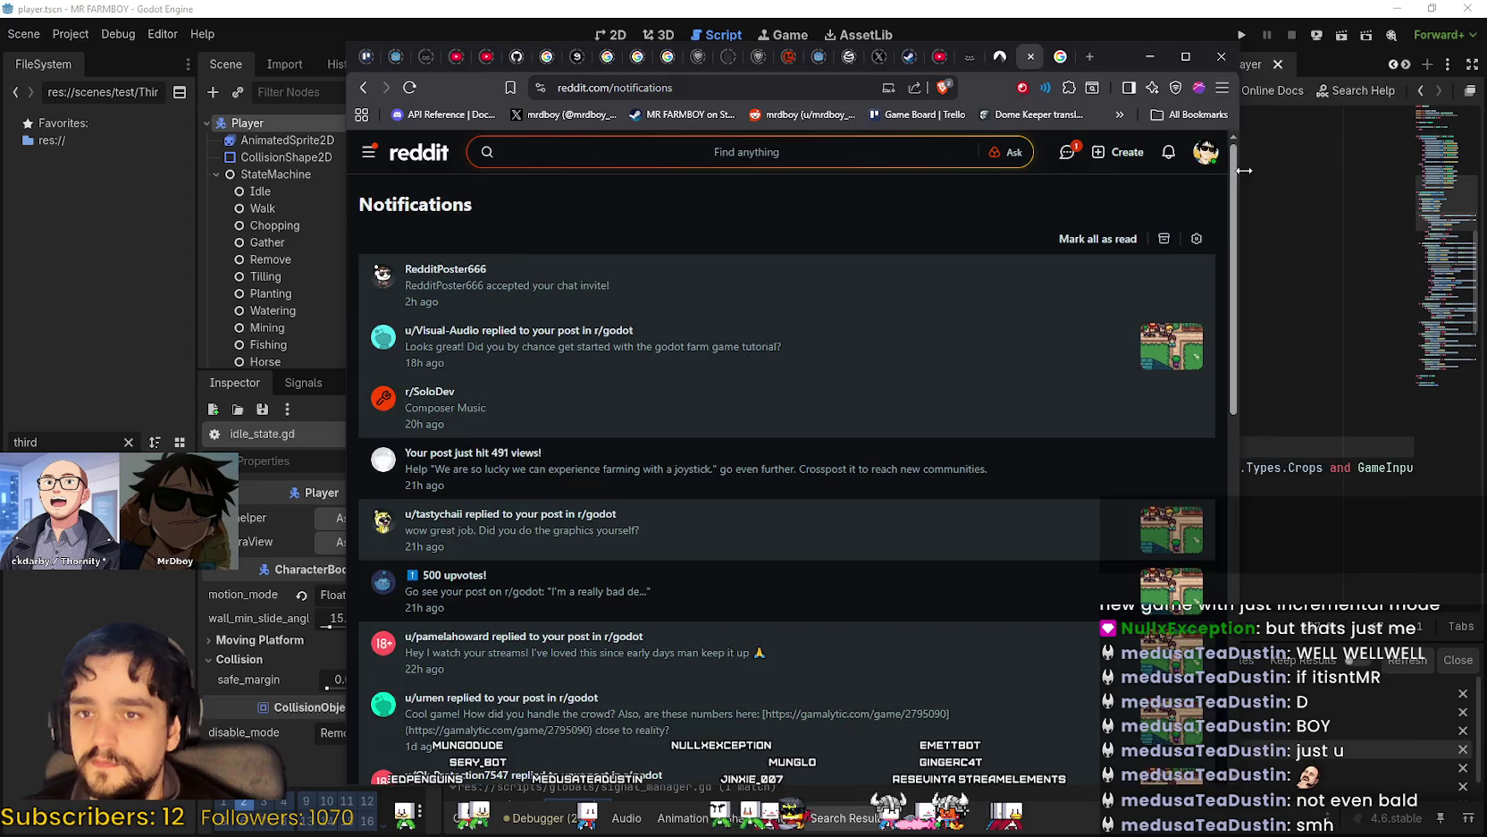
Widen the Reddit browser window, refresh the notifications list and open the chats.
drag(1243, 170, 1409, 175)
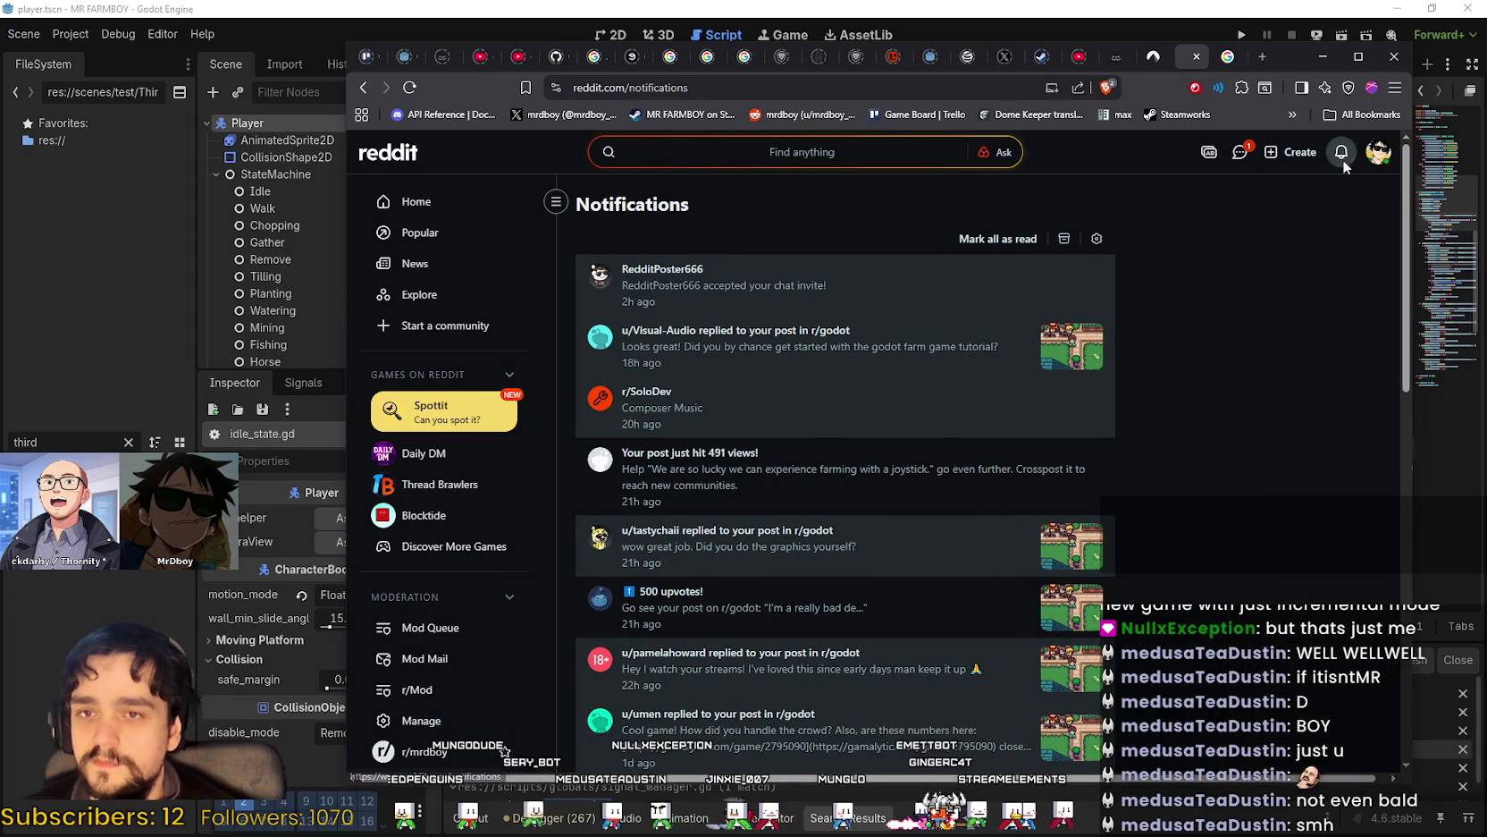
click(1343, 161)
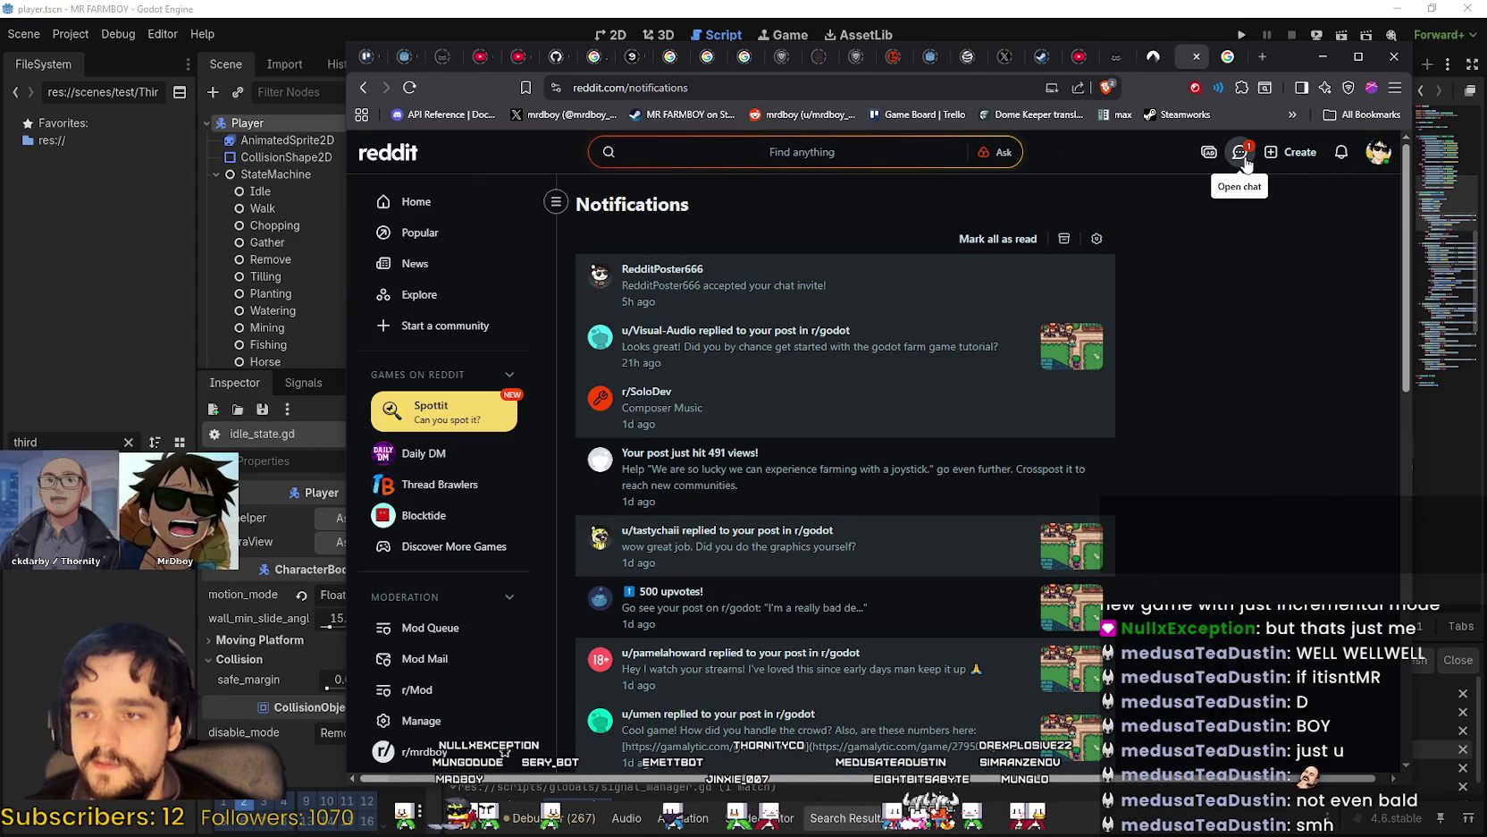
click(1245, 163)
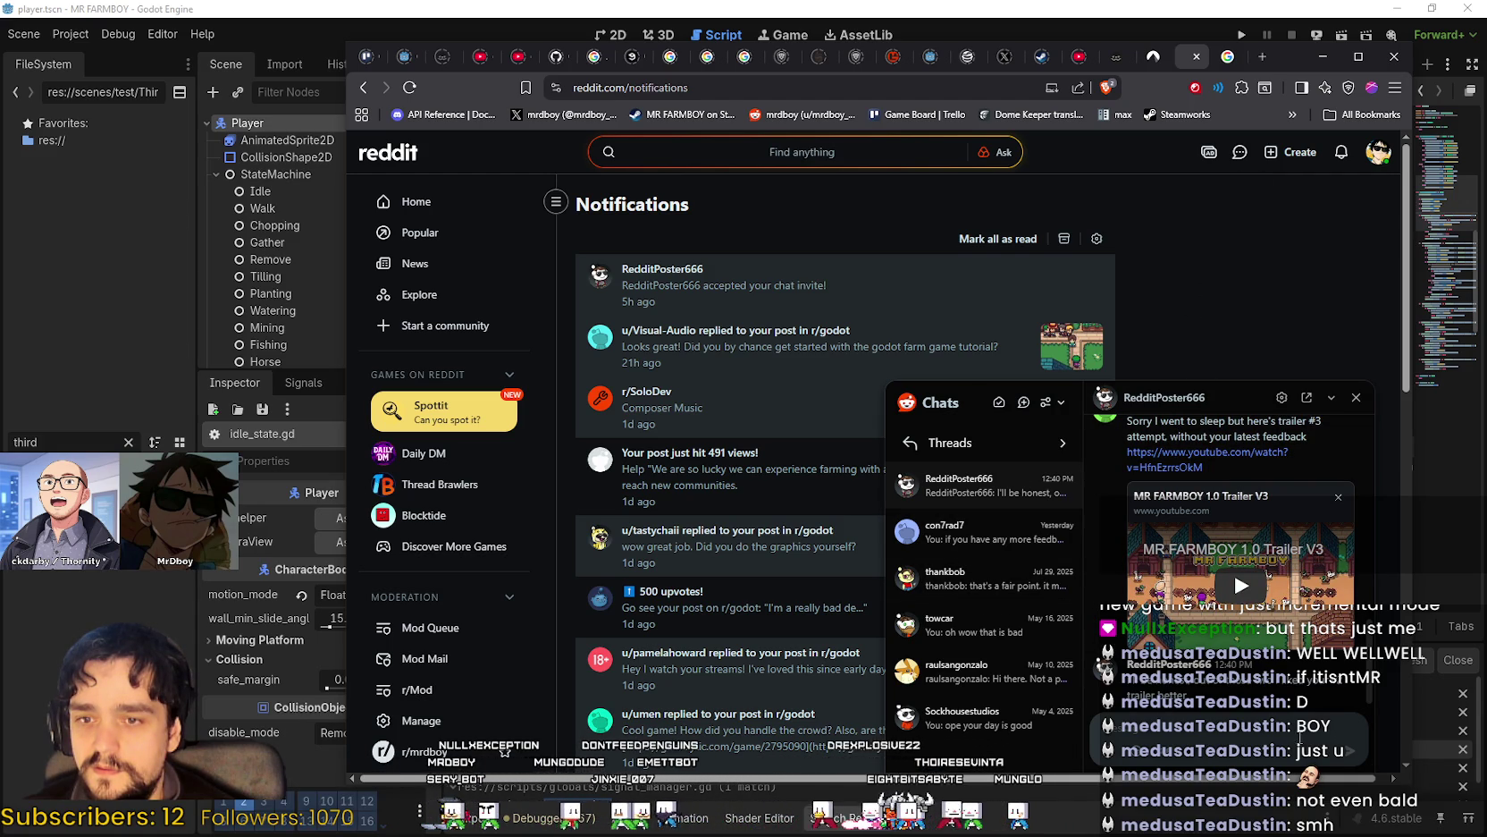
scroll(1234, 500, up, 2)
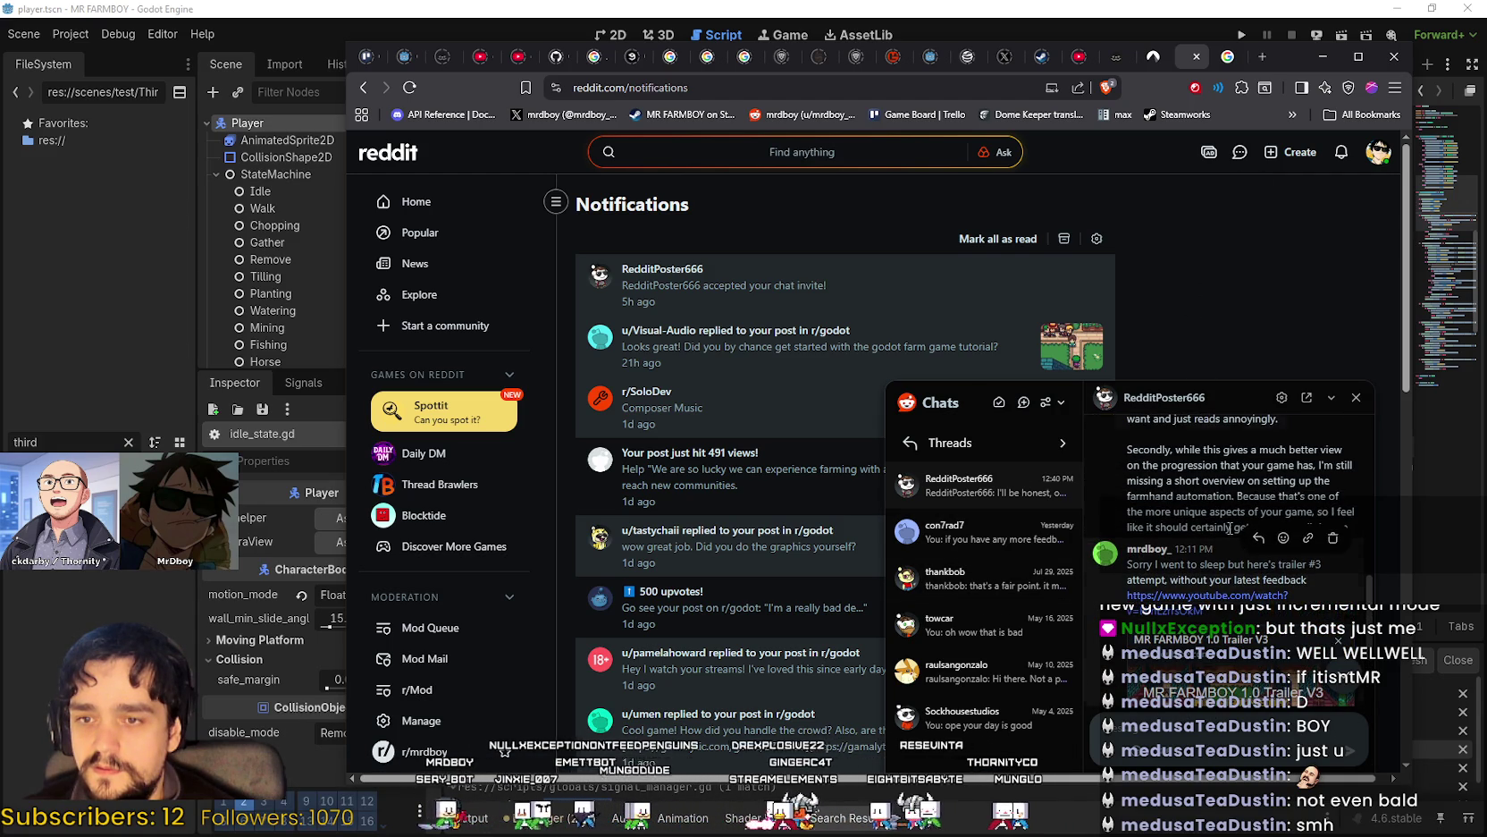
Close the chat window and minimize the browser to bring back idle_state.gd at line 40.
click(1356, 397)
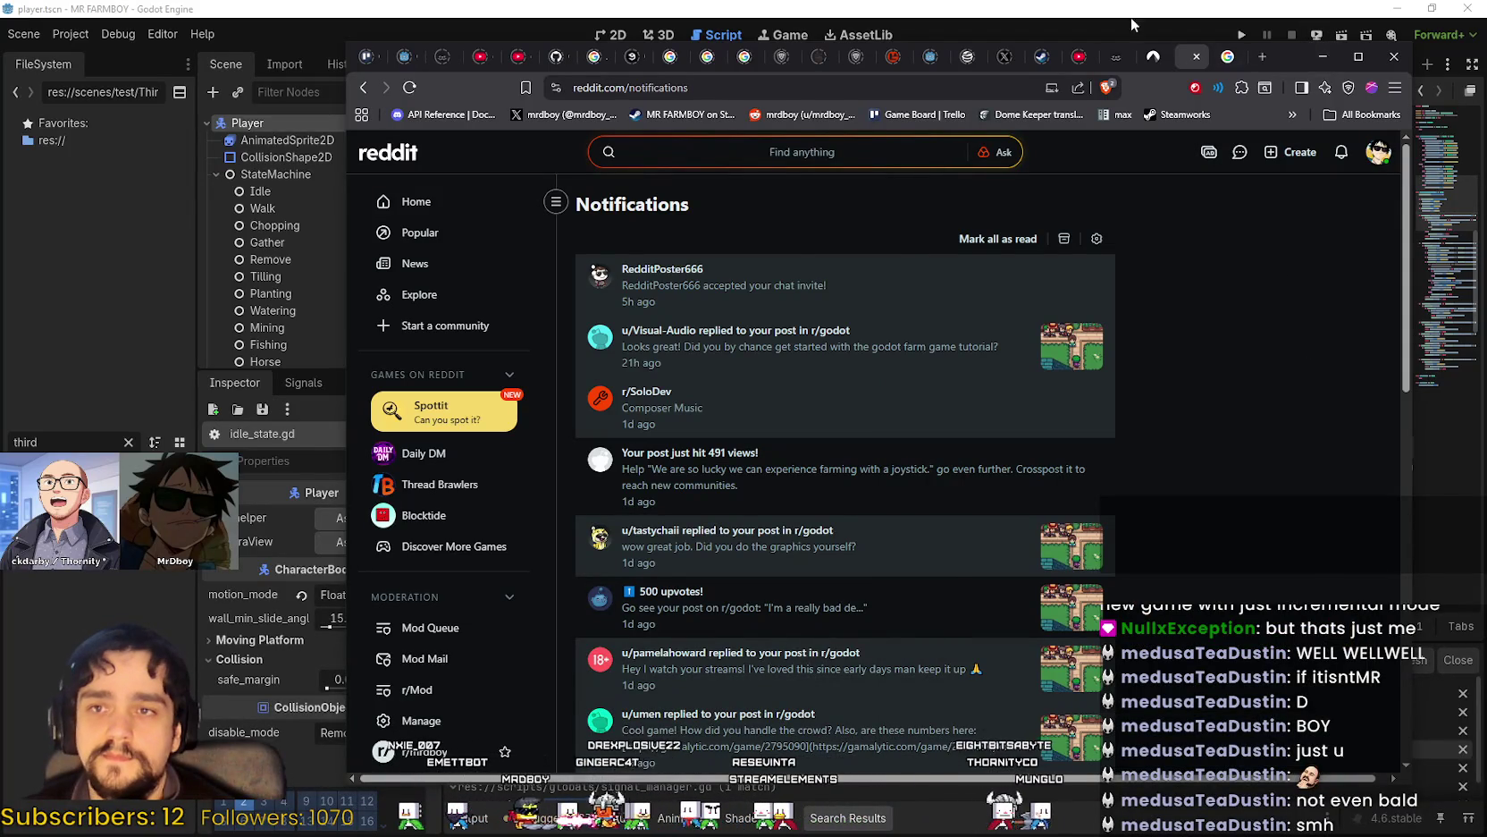
click(1325, 56)
click(955, 291)
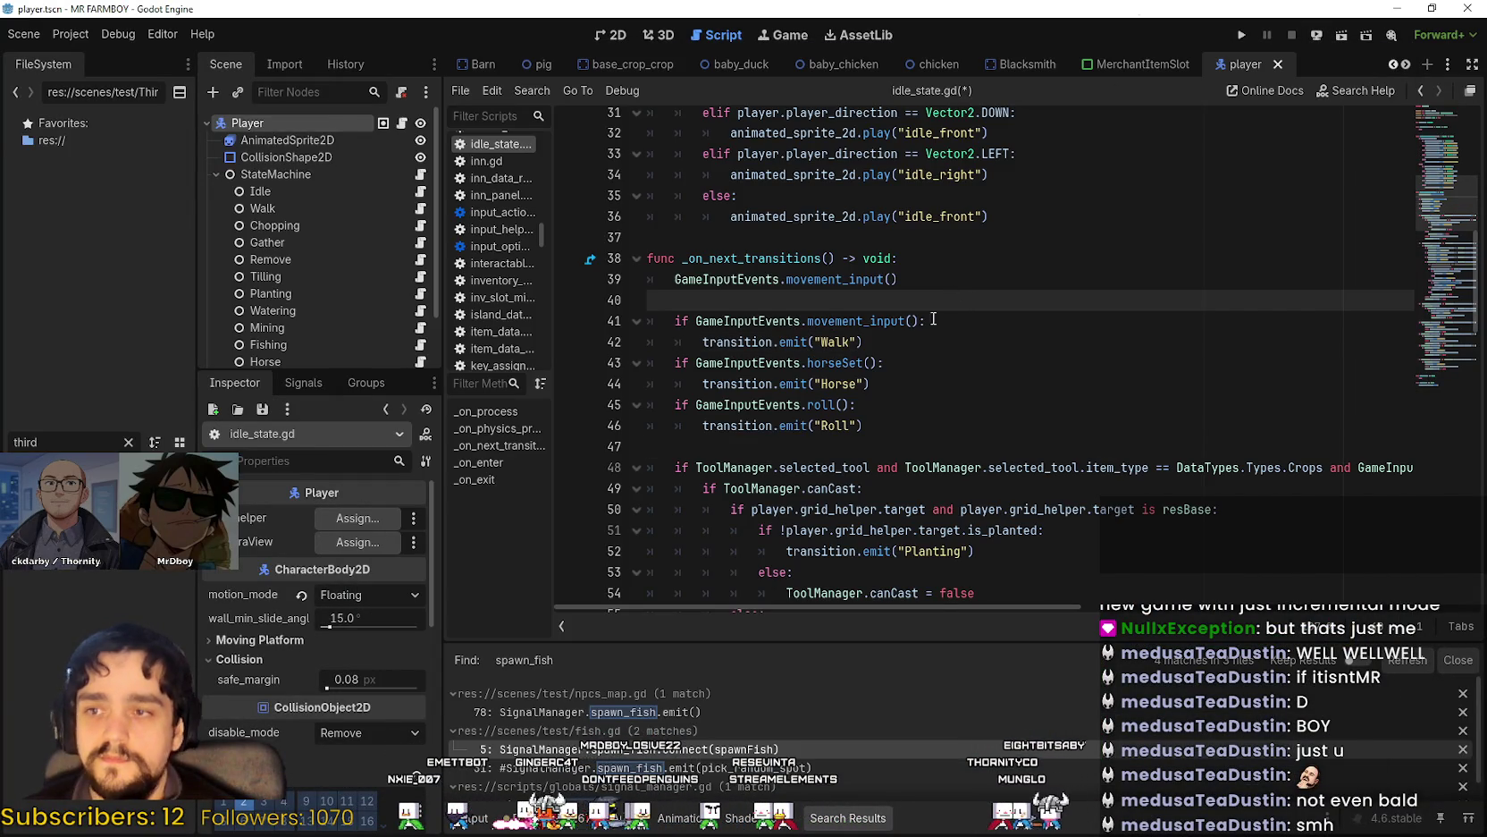
Look through the empty lines and else branches between lines 39 and 55 of idle_state.gd.
scroll(955, 292, down, 2)
click(922, 284)
click(903, 321)
click(869, 483)
click(853, 439)
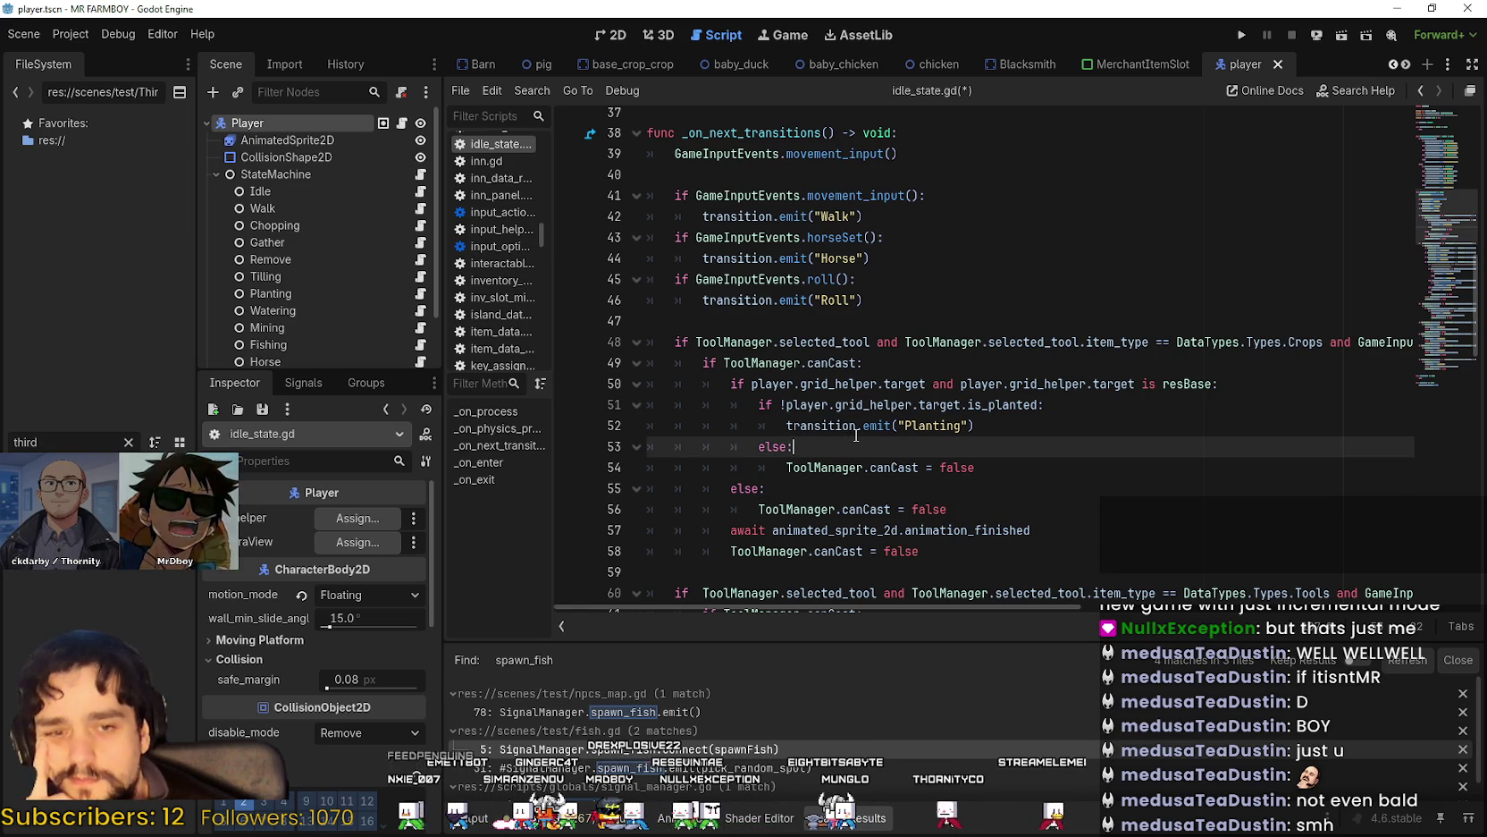
click(844, 320)
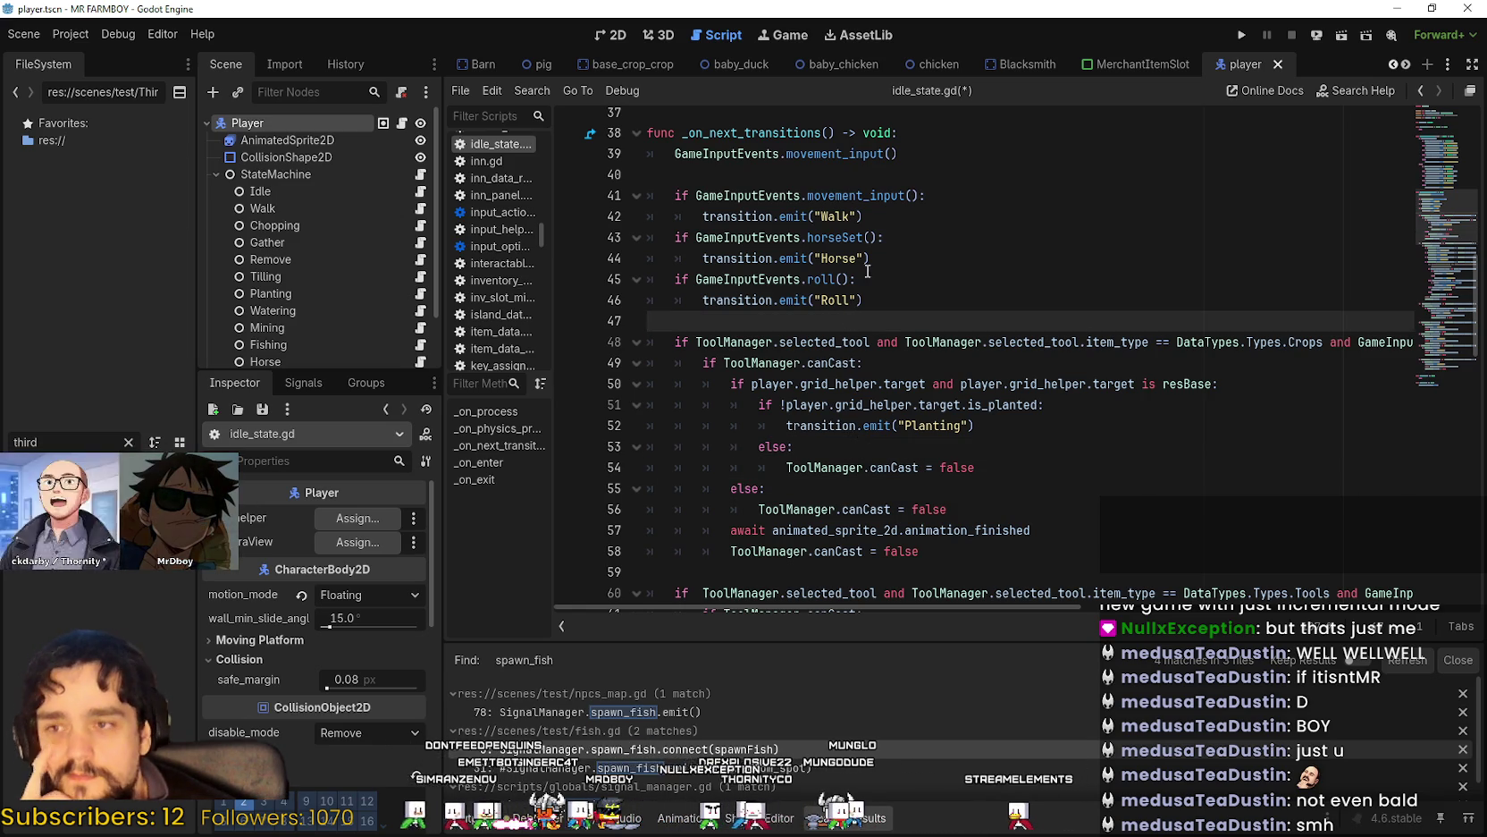
click(893, 153)
key(Down)
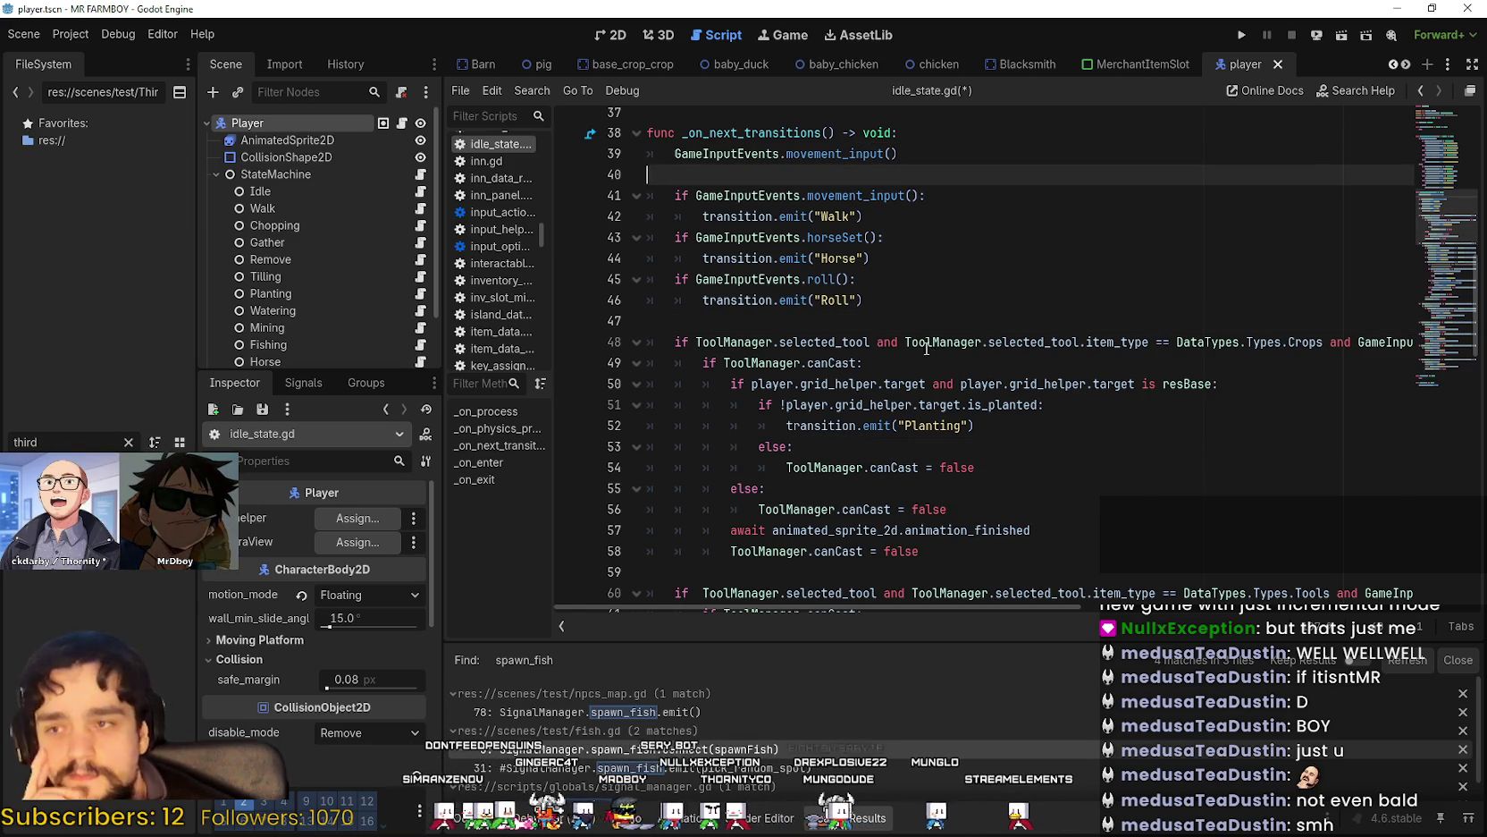
click(912, 322)
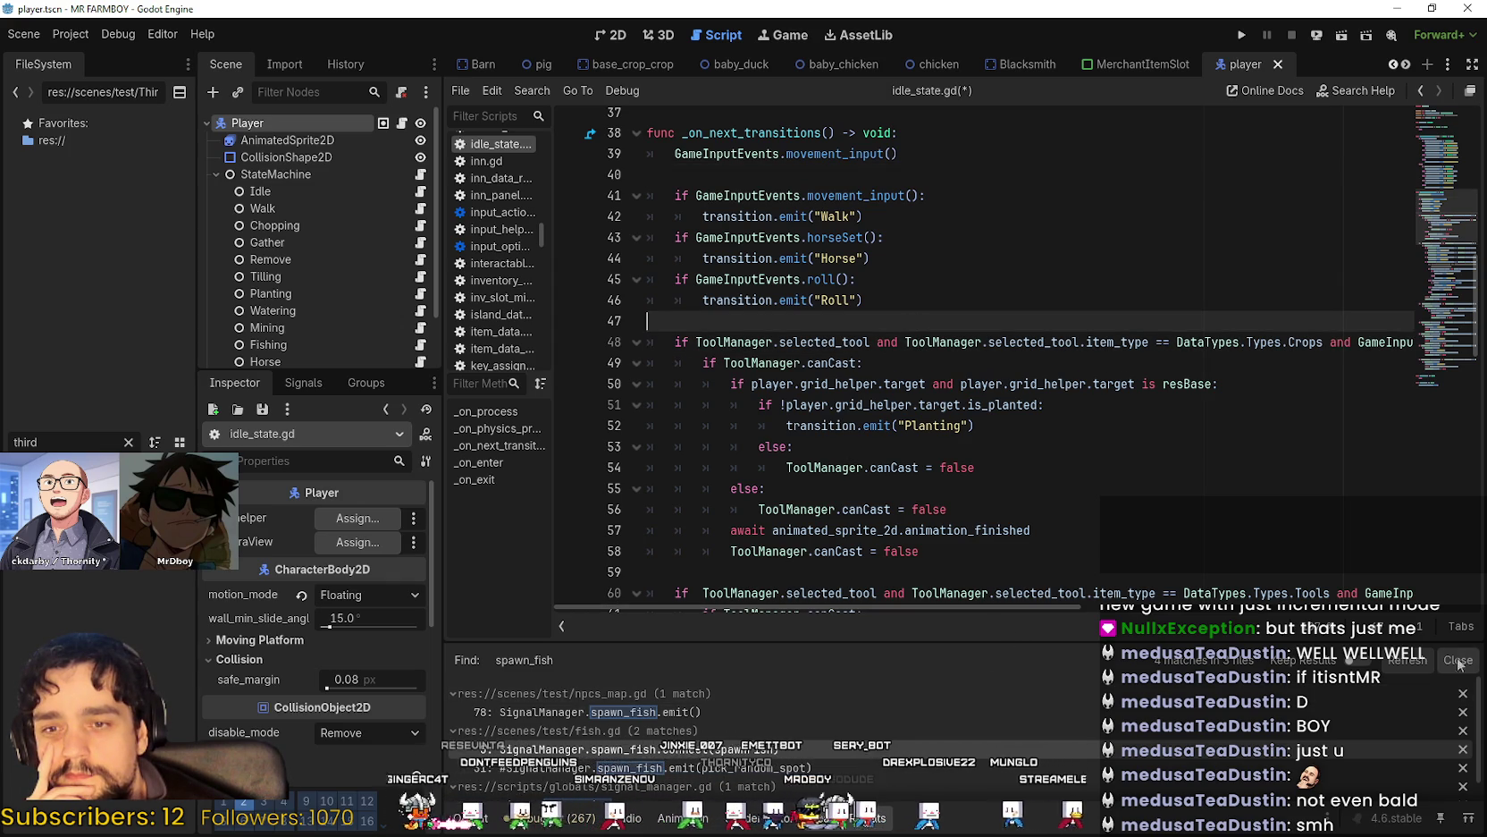
Review the Planting transition on line 52 and the code from line 37 to 47.
scroll(1218, 756, down, 1)
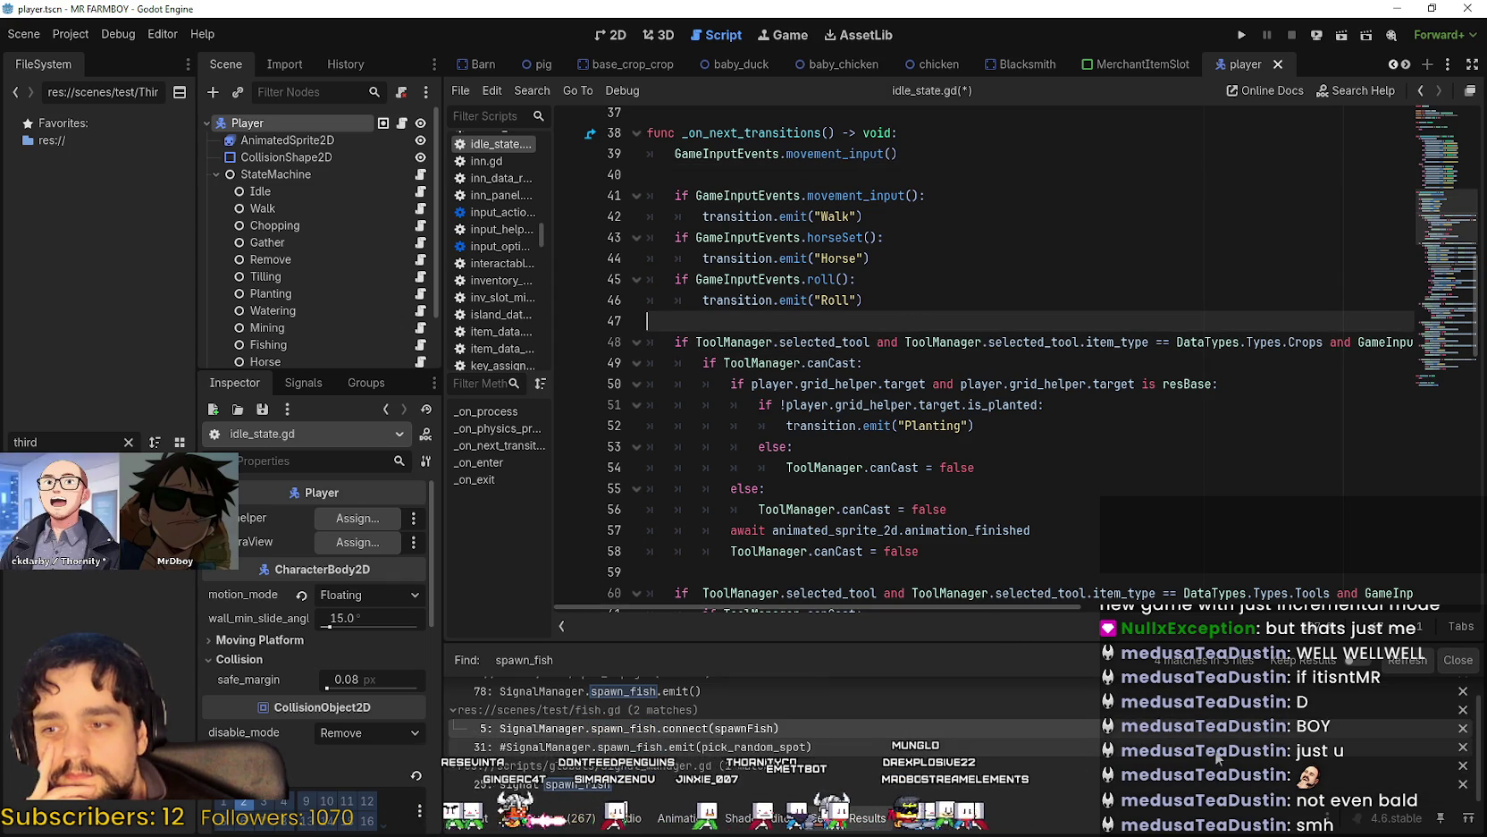
click(931, 425)
scroll(907, 448, up, 3)
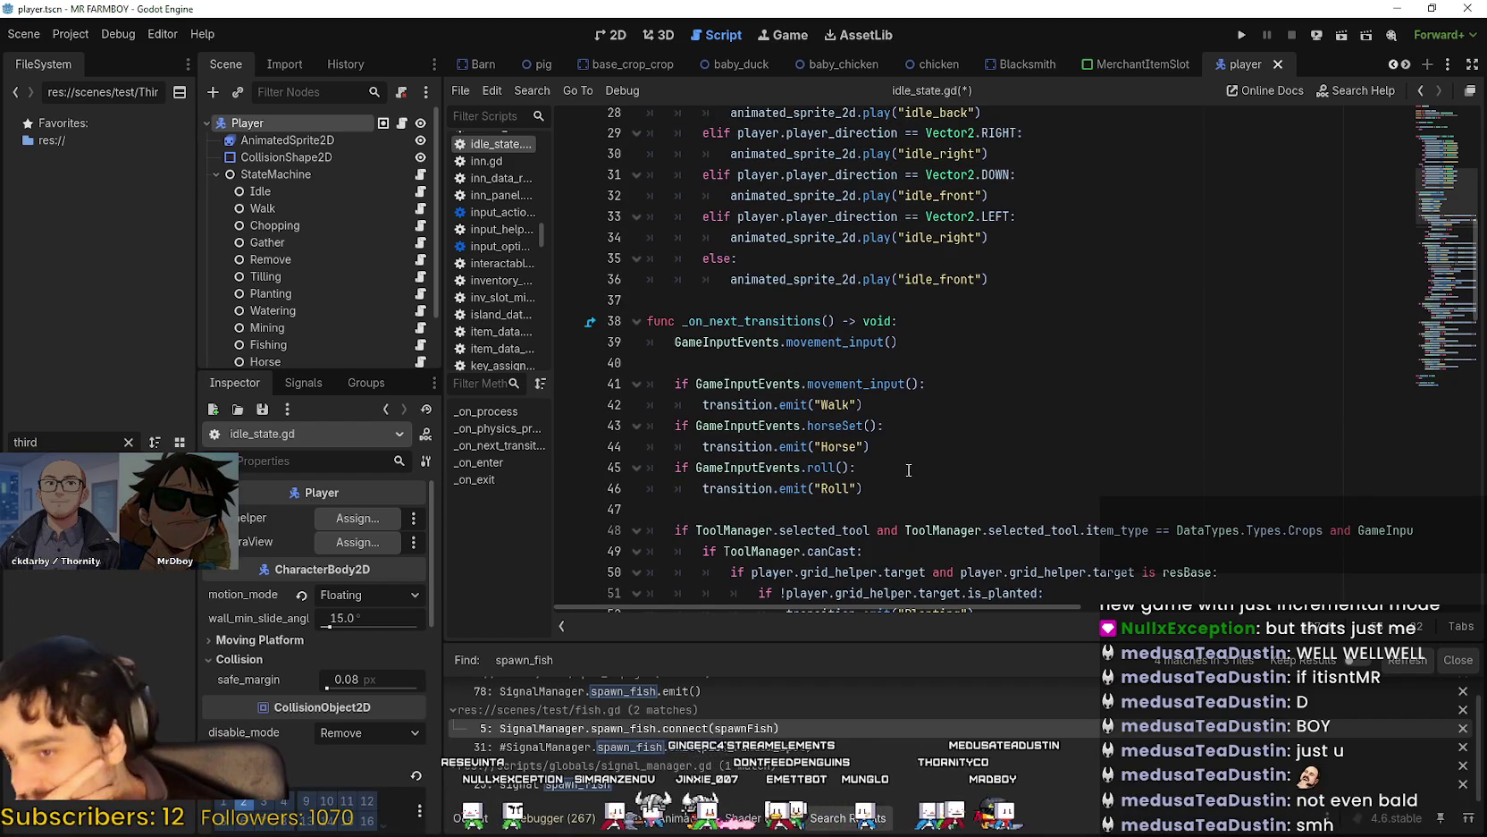
click(908, 488)
key(Down)
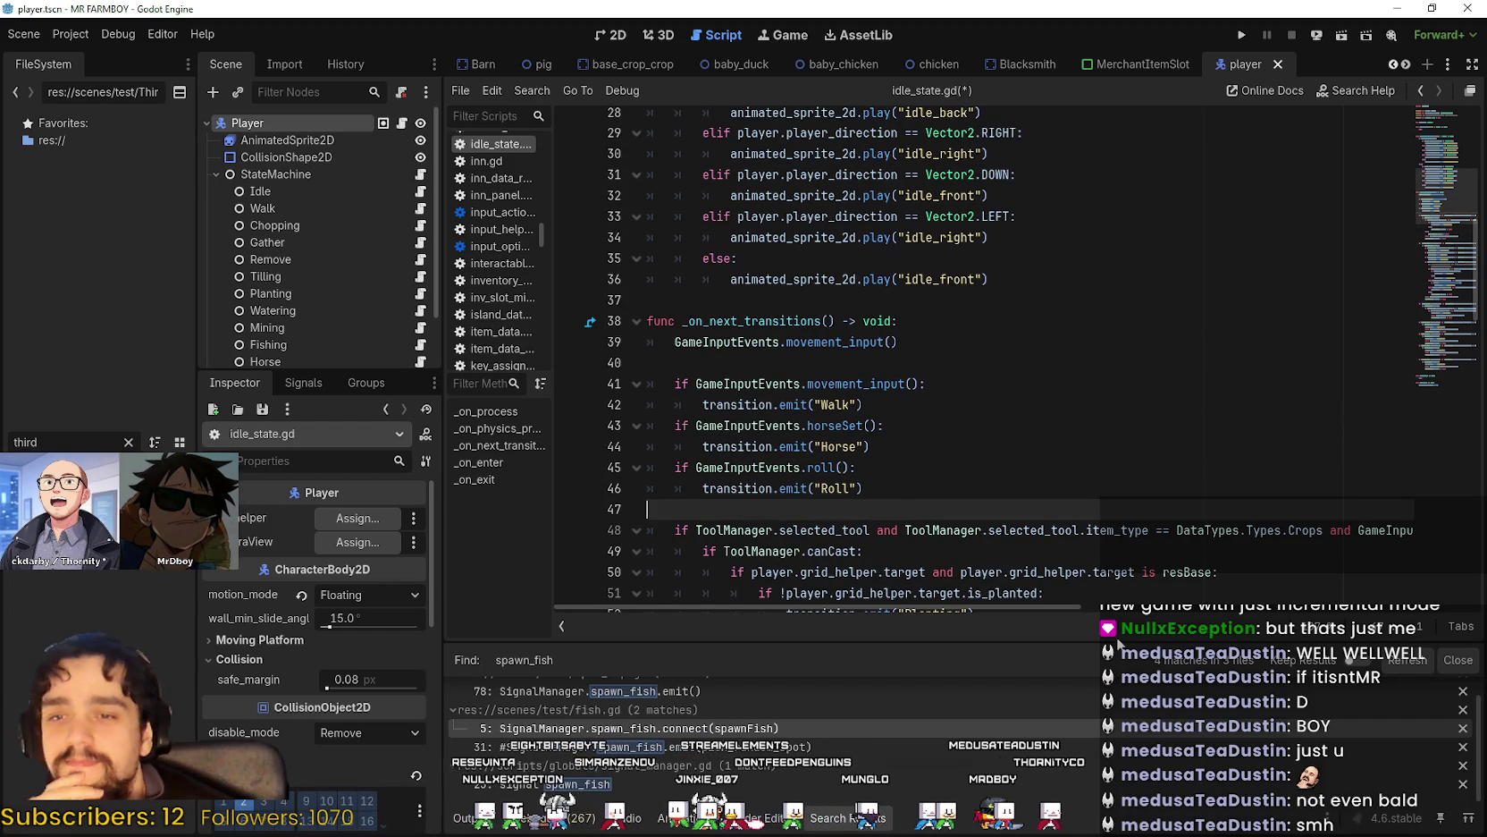
scroll(1056, 607, right, 5)
scroll(1056, 607, left, 5)
click(790, 488)
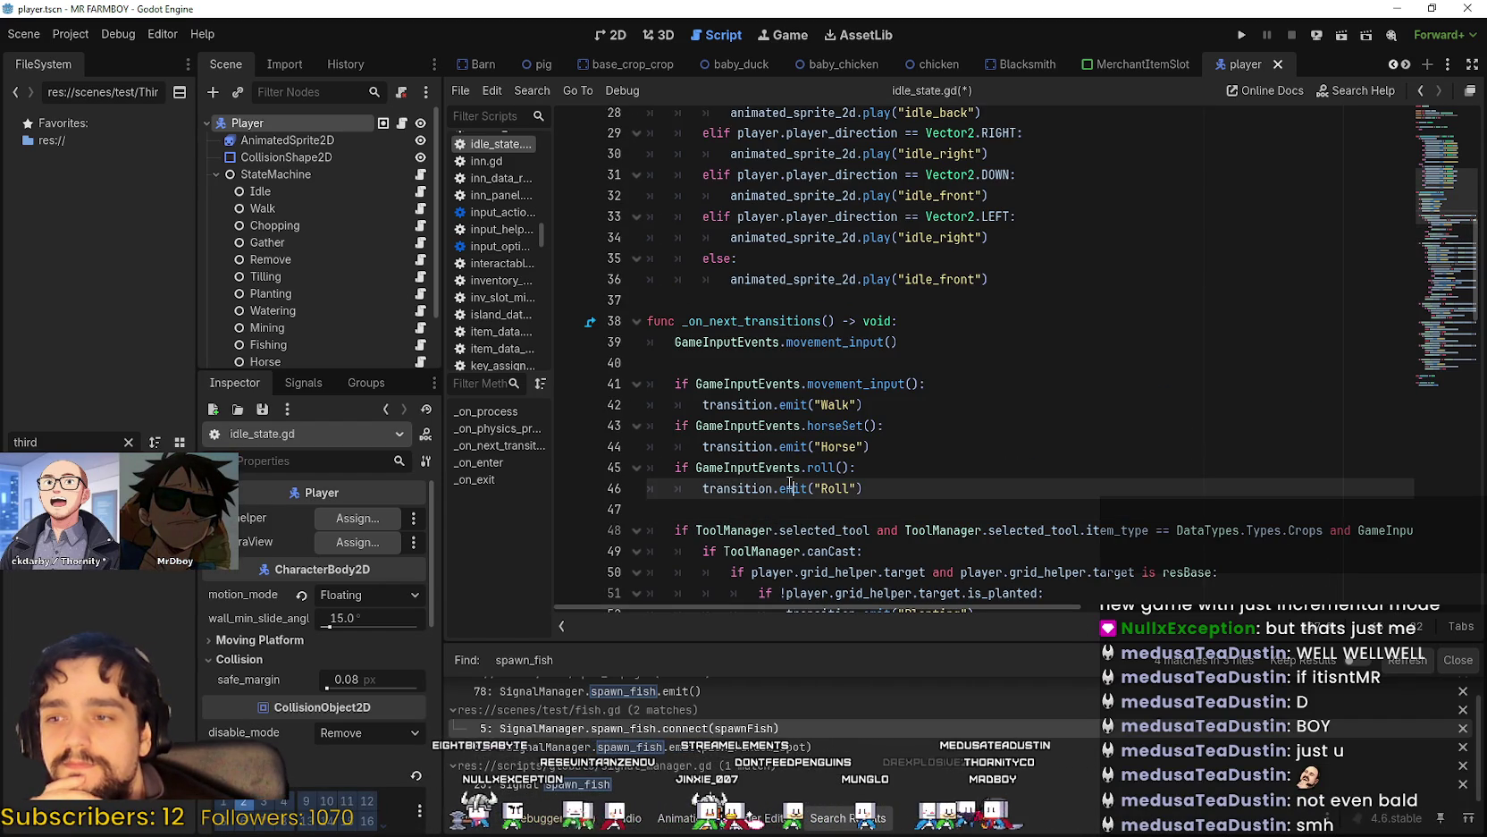
click(744, 361)
scroll(744, 361, up, 3)
click(722, 492)
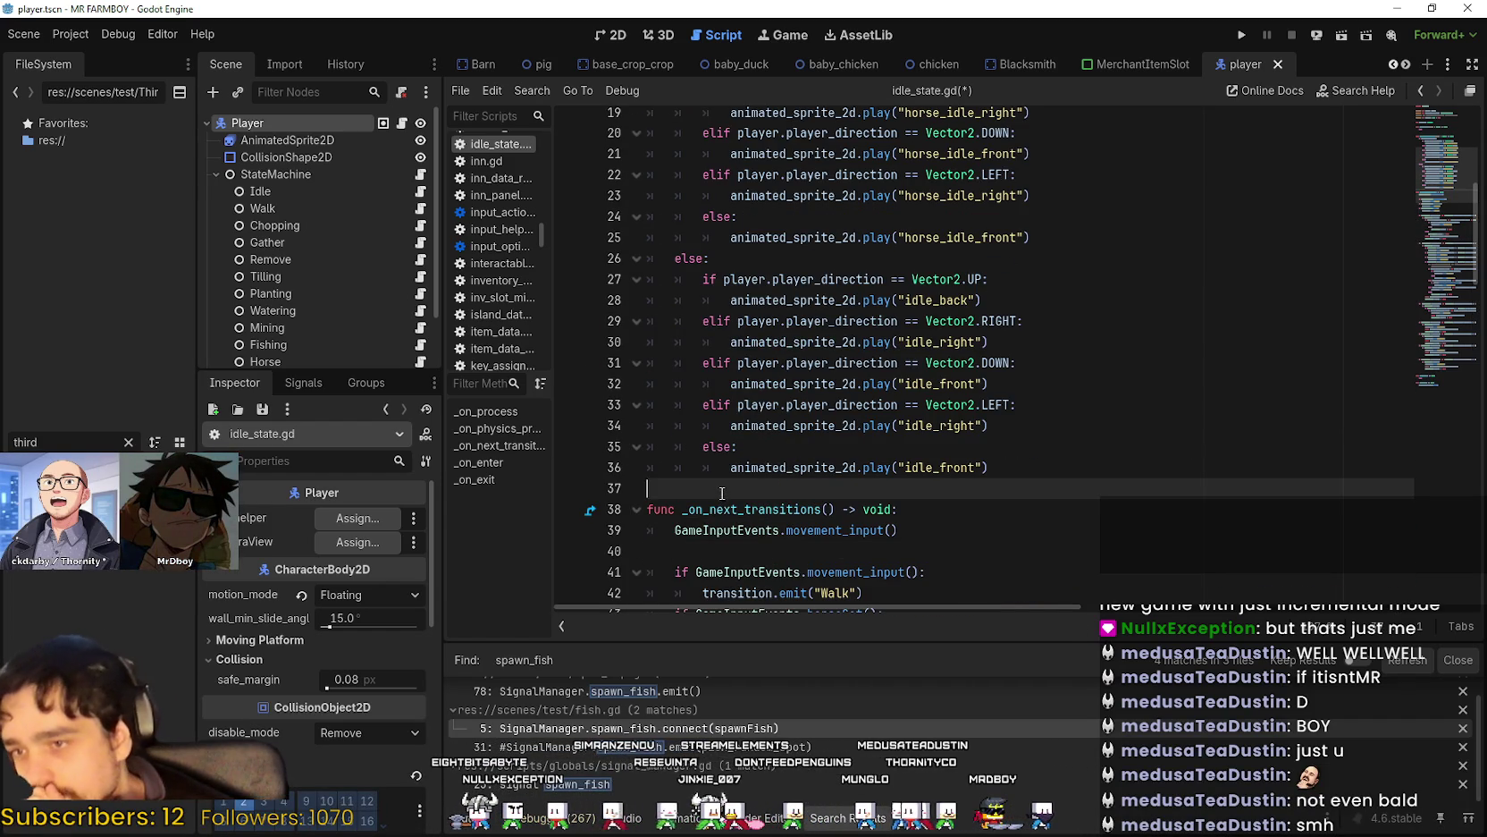
Scan lines 13–46, then select the player's AnimatedSprite2D to show its SpriteFrames.
click(745, 258)
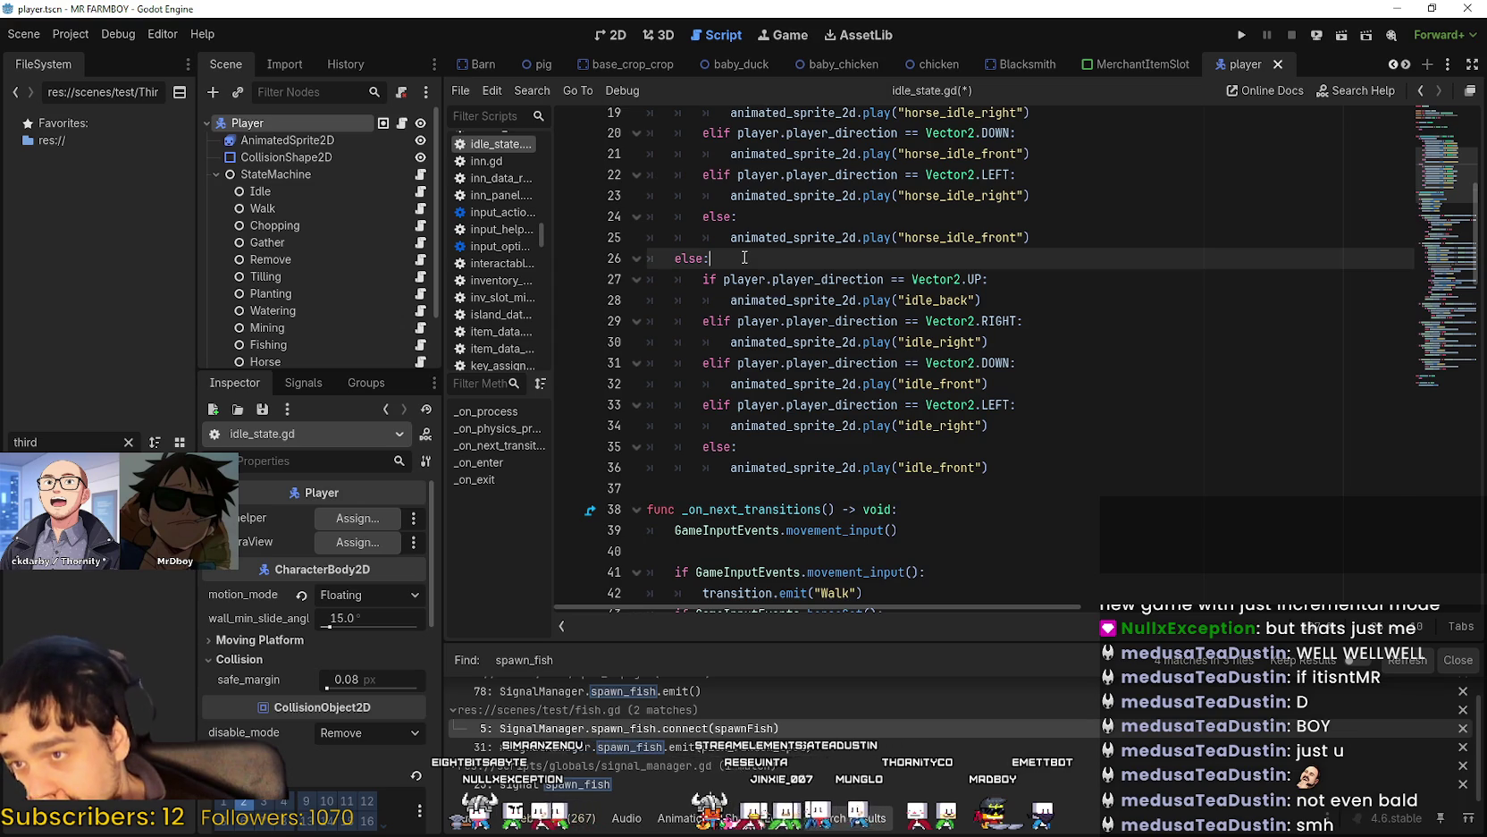
scroll(754, 369, up, 4)
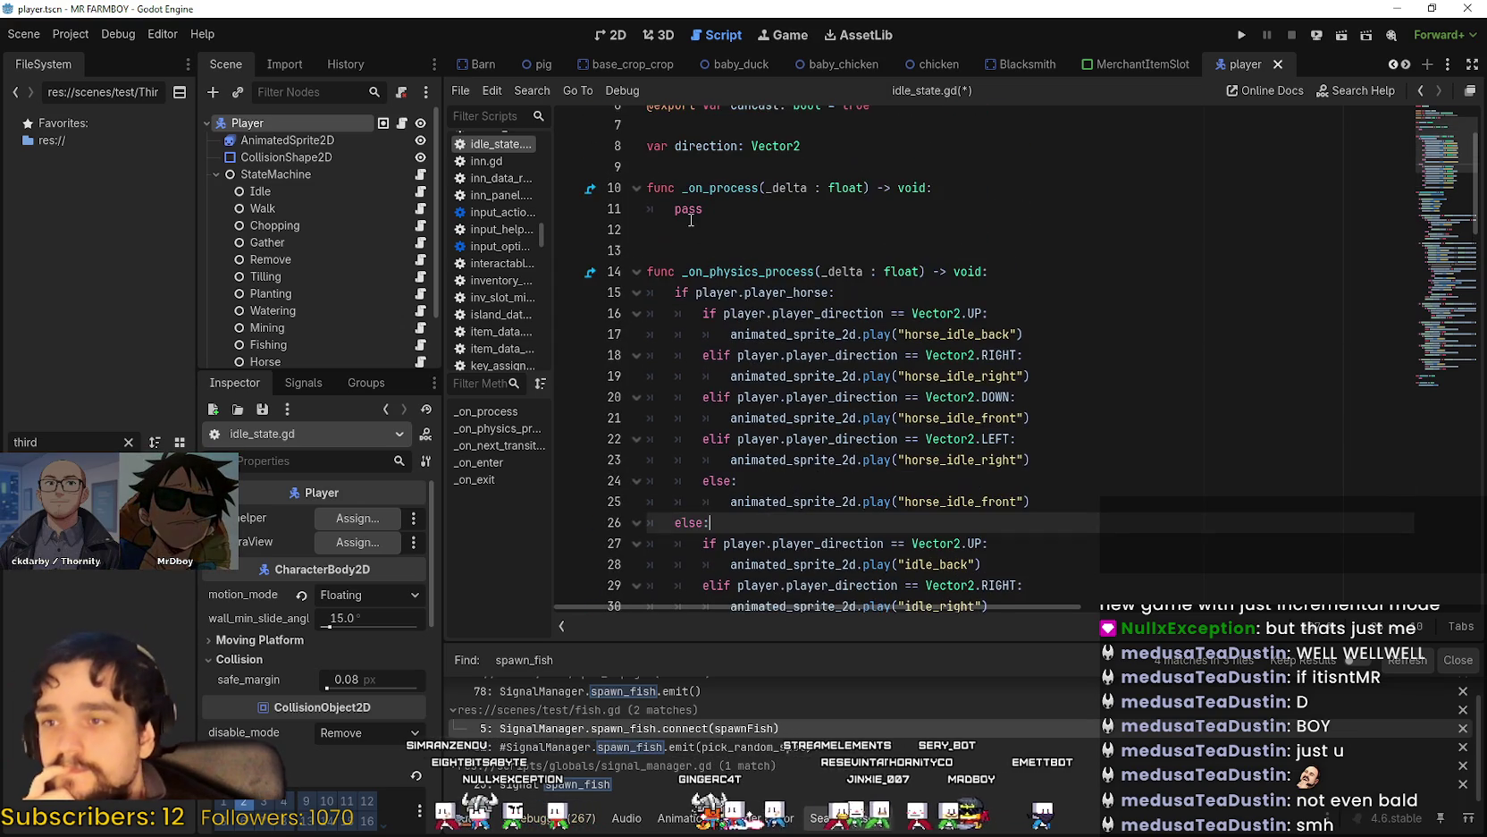
click(698, 251)
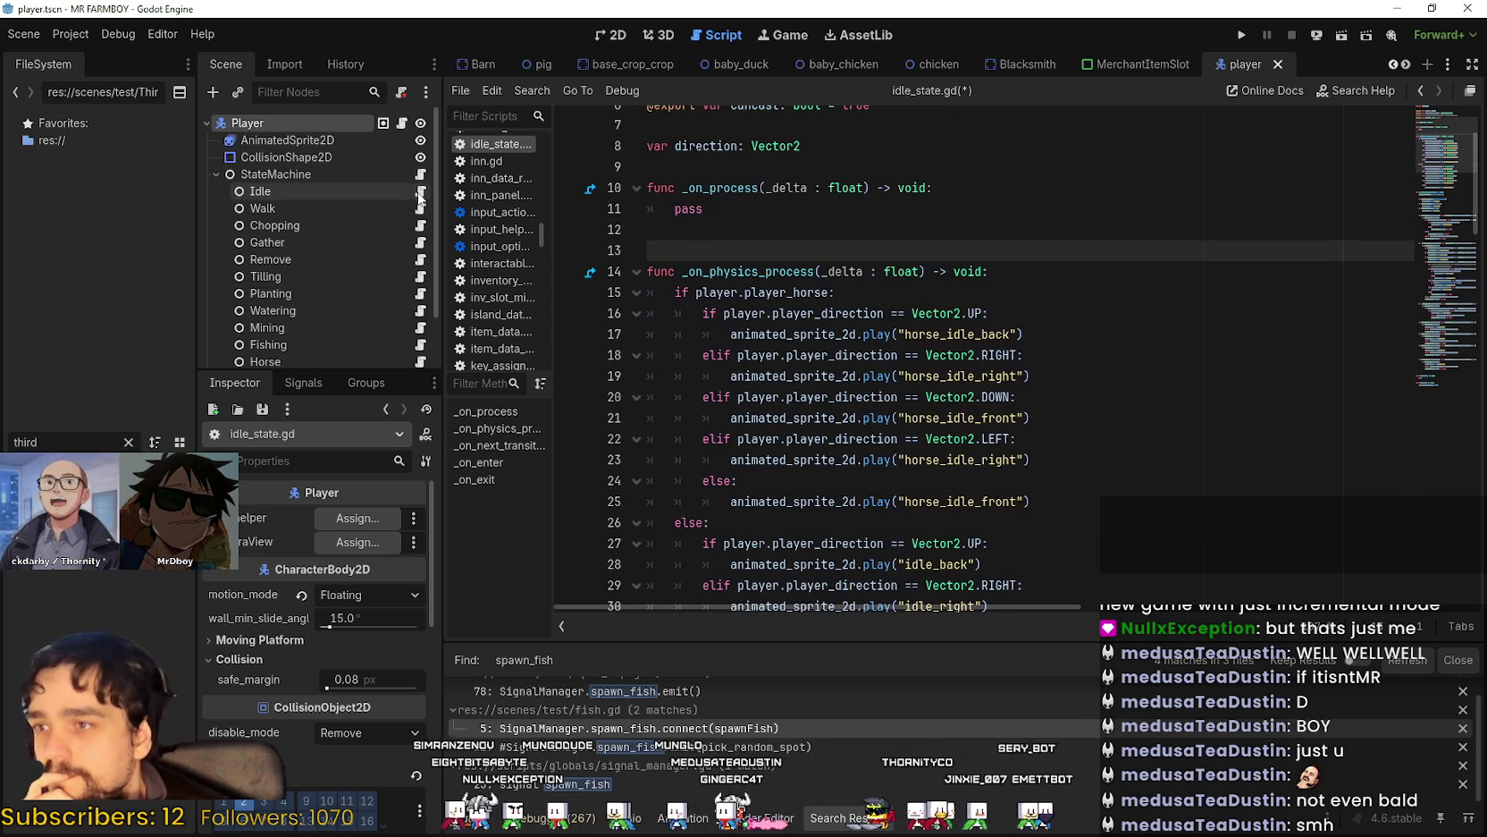
scroll(740, 394, down, 7)
scroll(740, 395, down, 6)
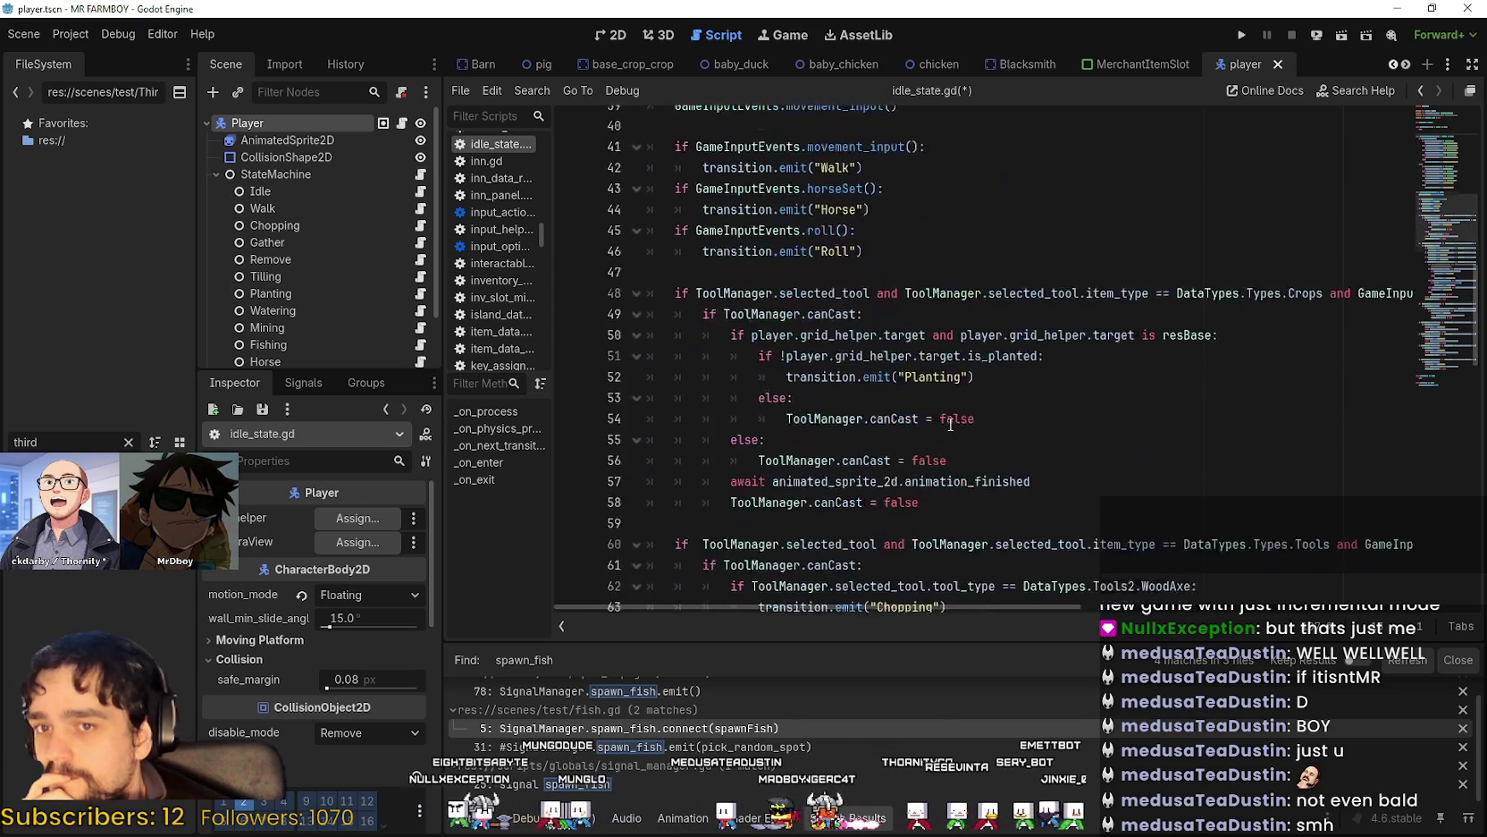
scroll(760, 268, up, 2)
click(764, 251)
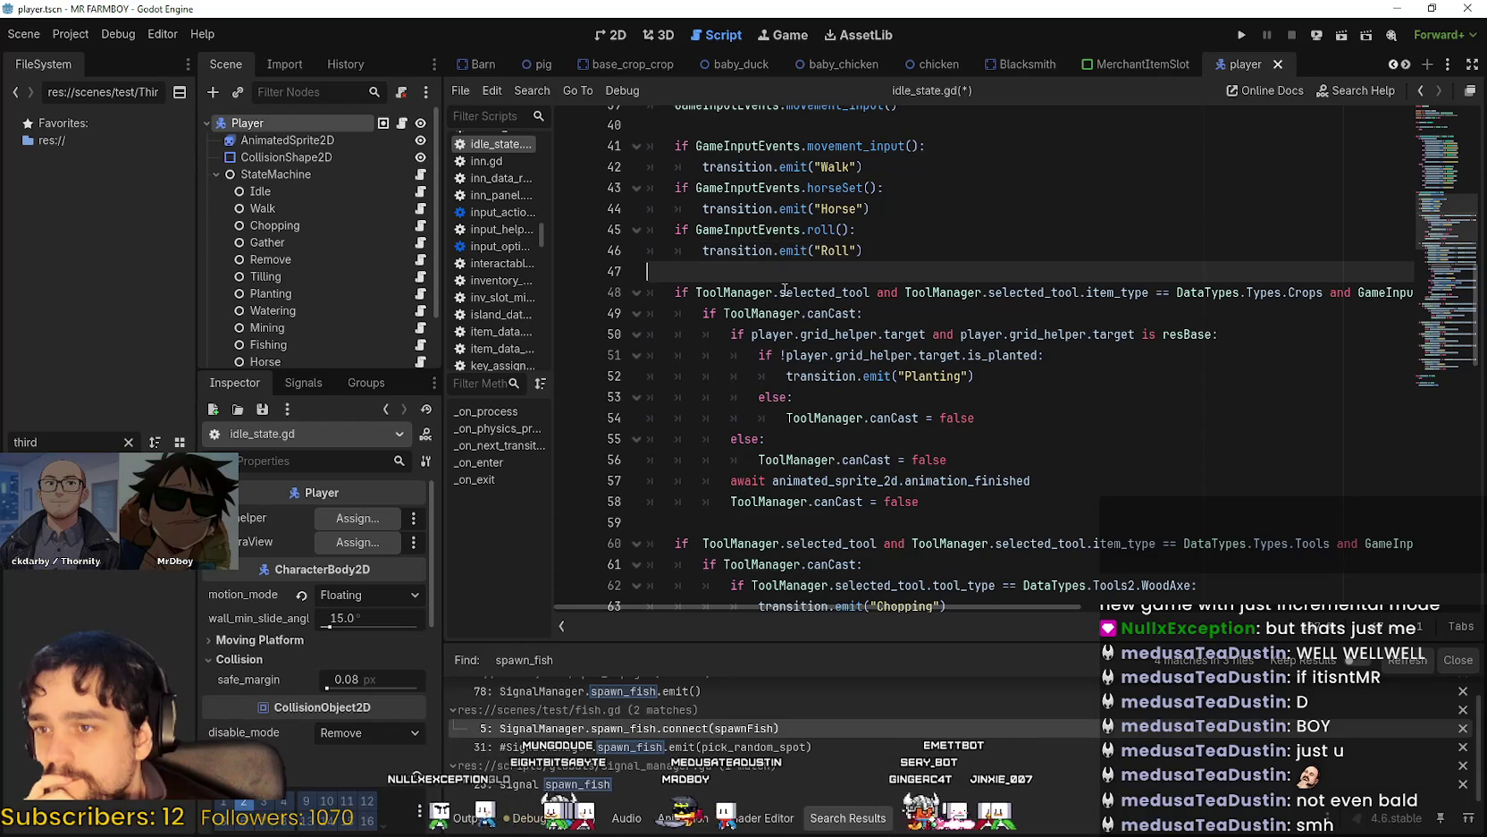
scroll(768, 268, up, 2)
scroll(849, 380, down, 6)
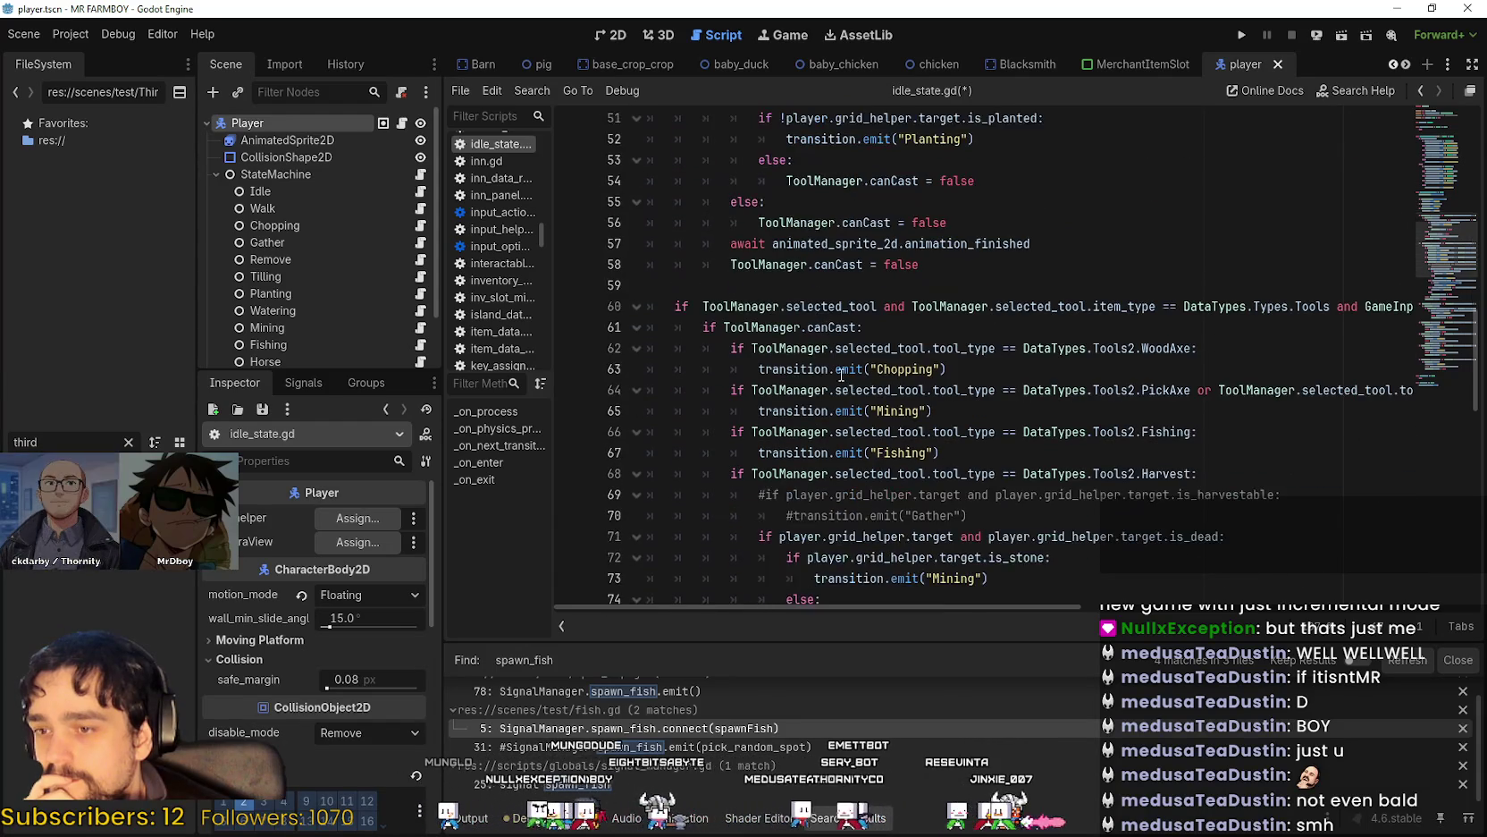
scroll(831, 370, up, 9)
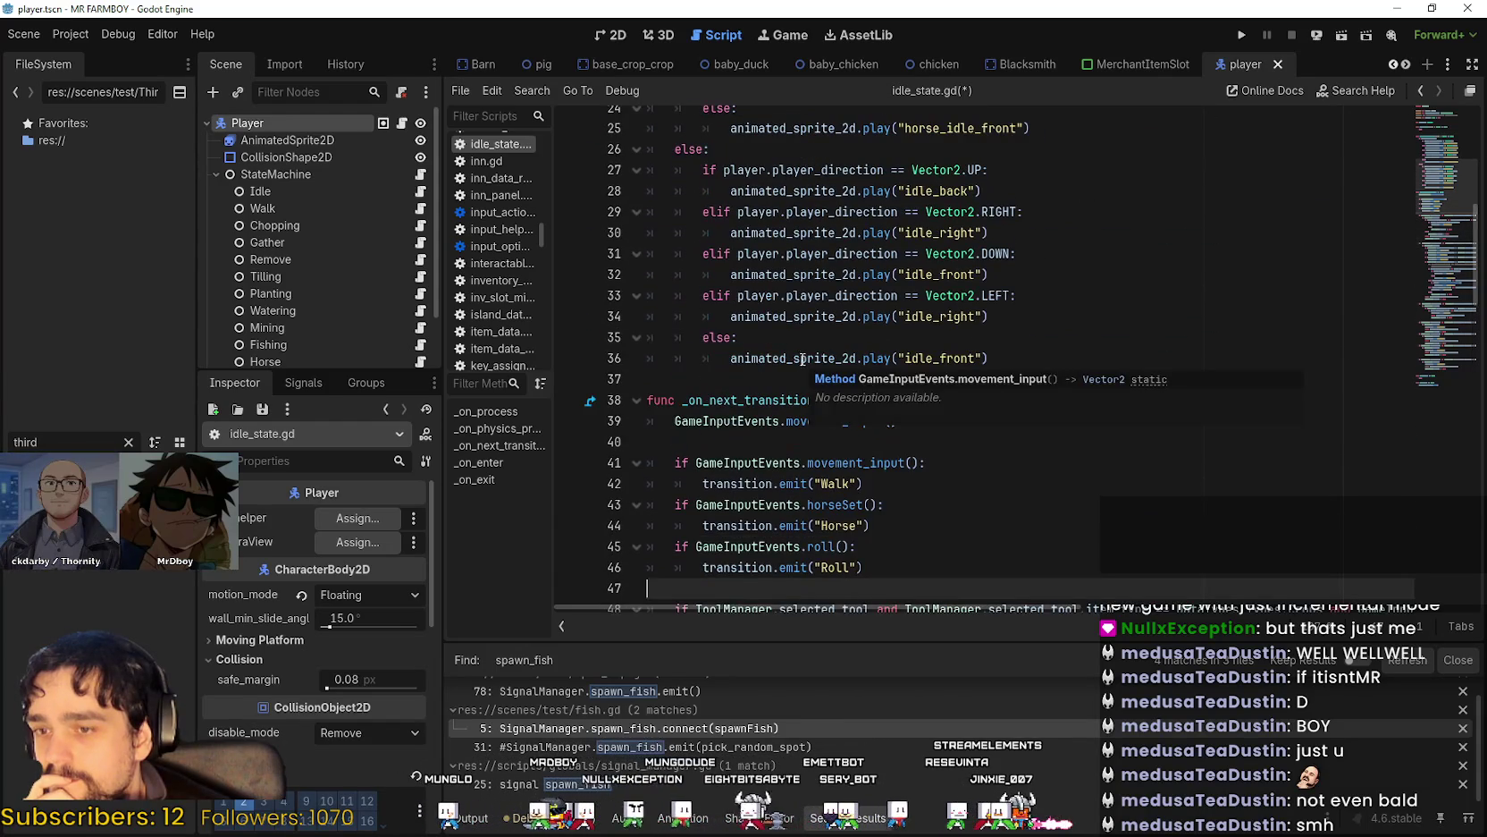
scroll(805, 366, up, 2)
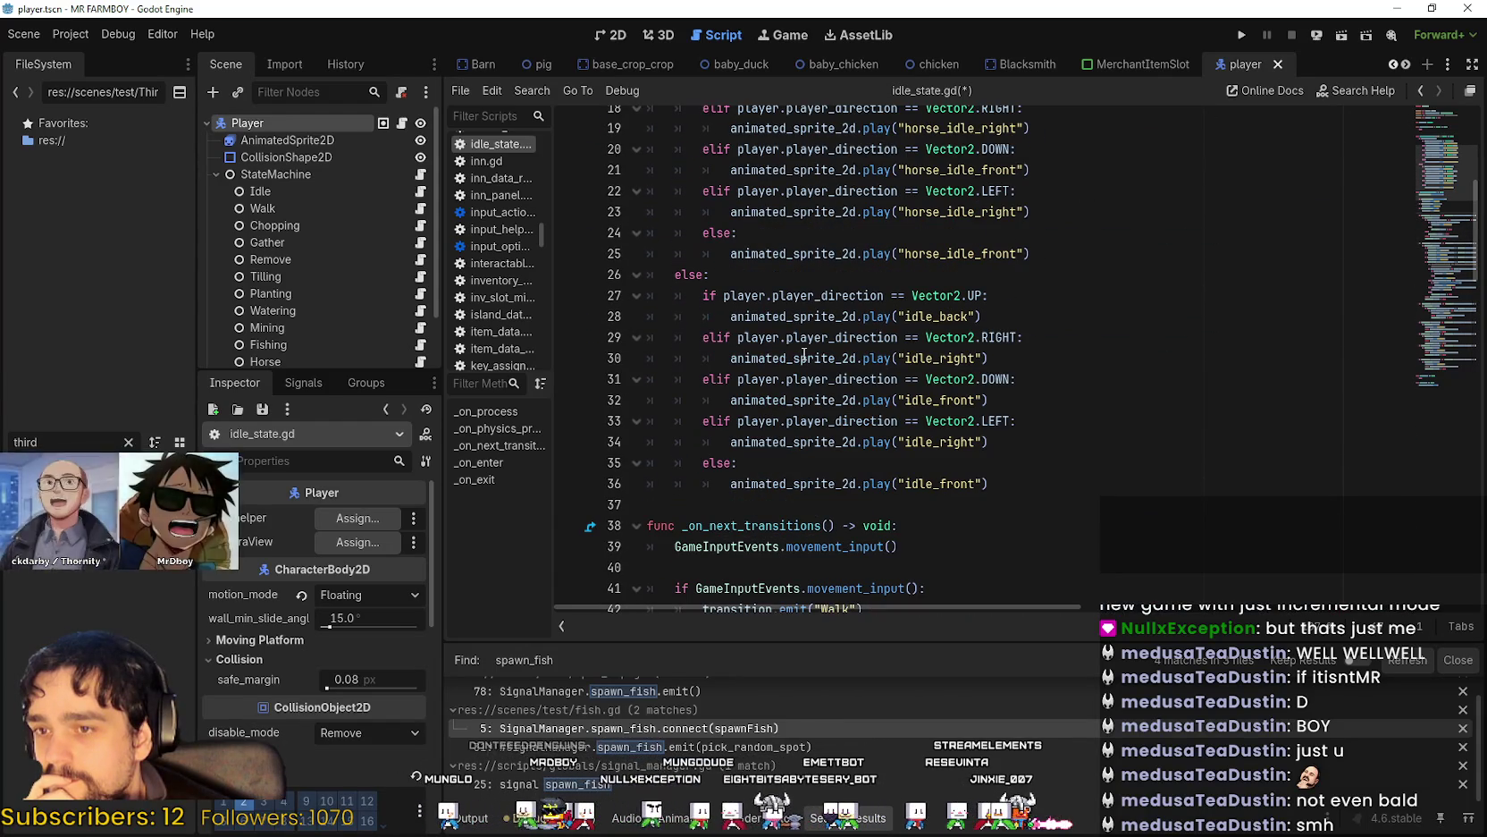
click(313, 190)
click(304, 141)
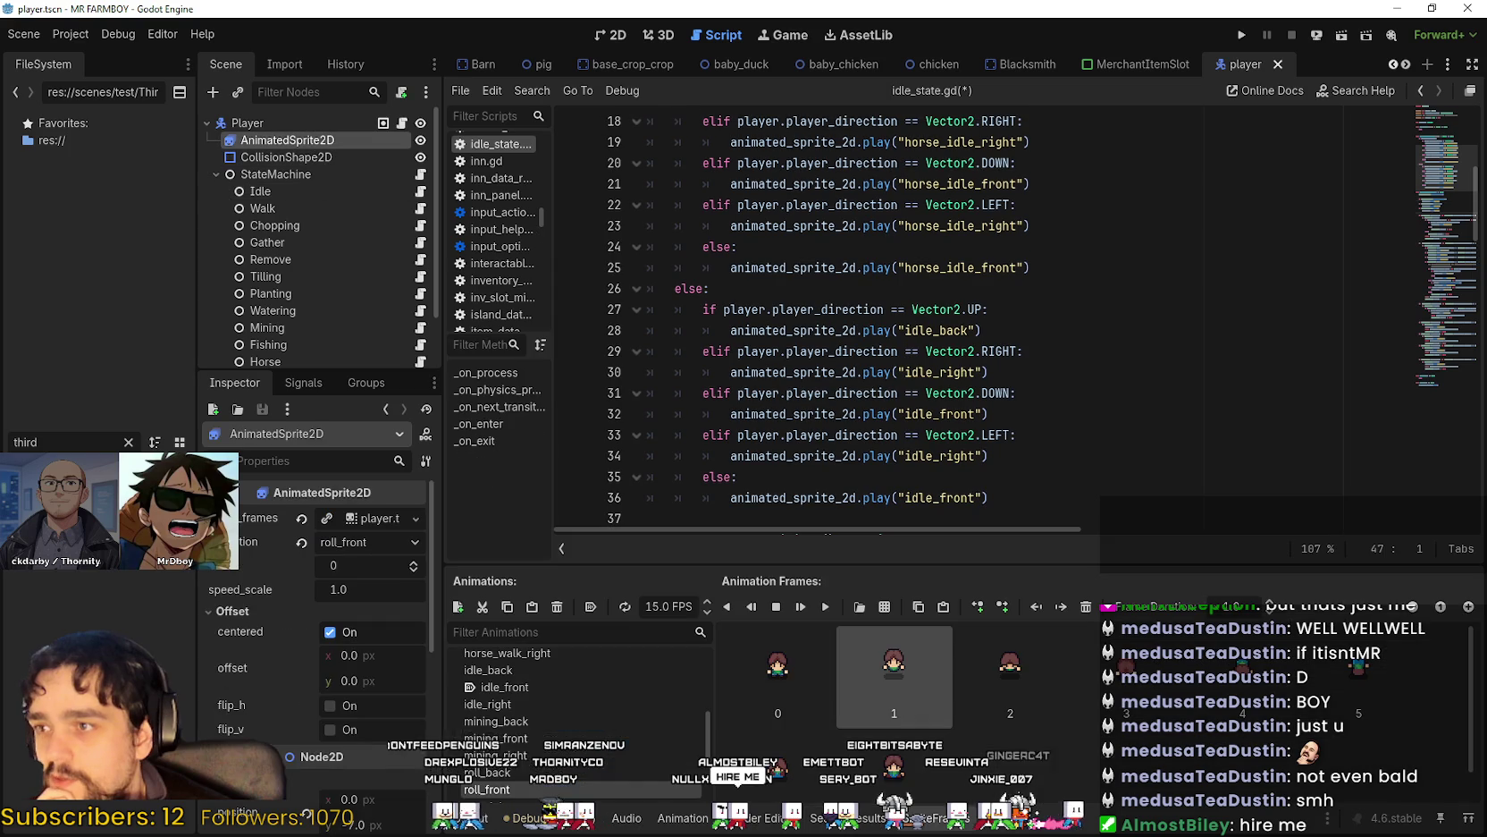
Show the idle_front animation frames and review lines 24–26 of idle_state.gd.
scroll(581, 679, up, 1)
click(505, 742)
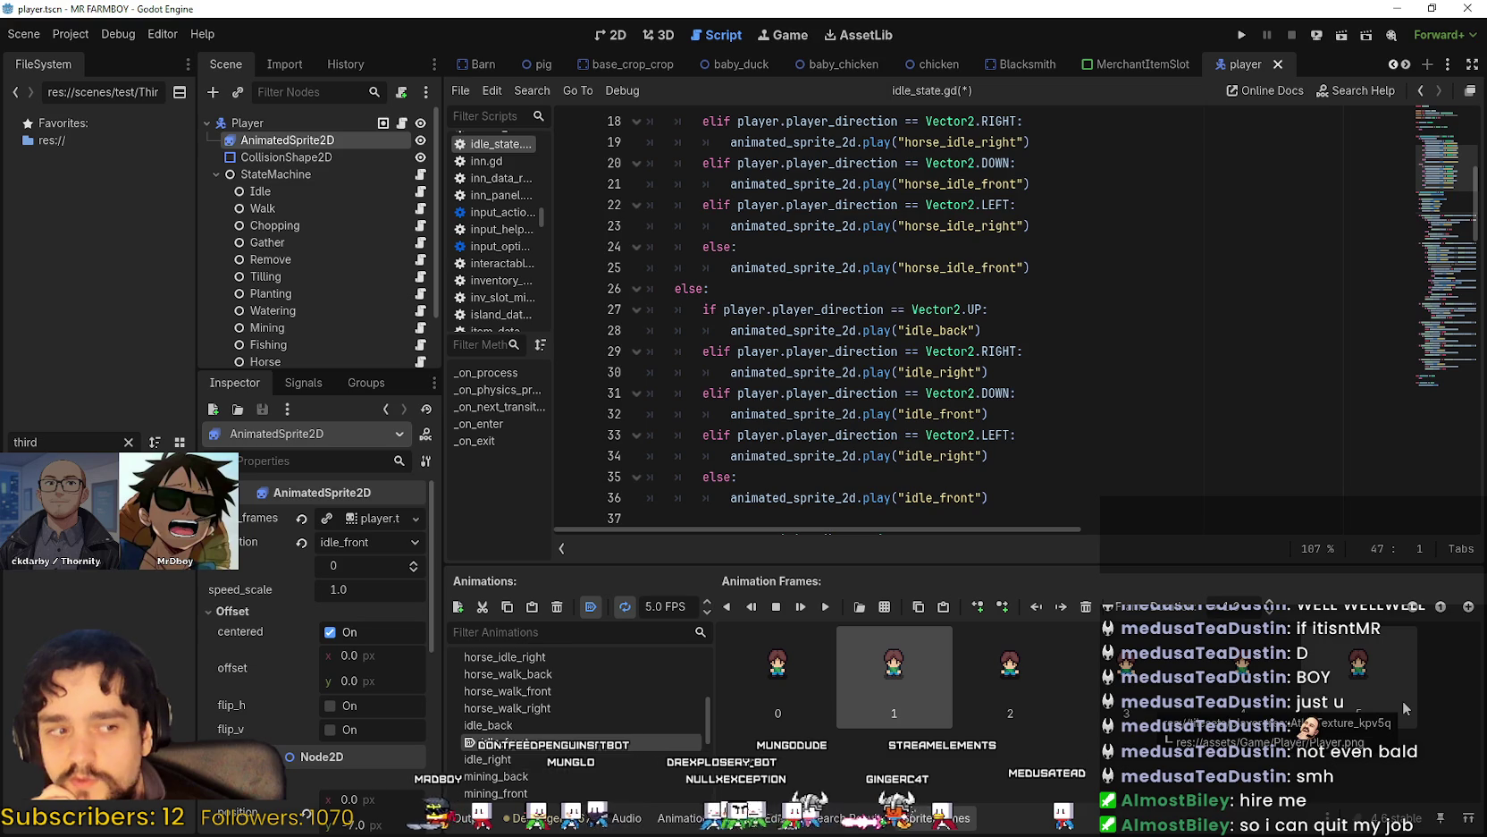
click(715, 289)
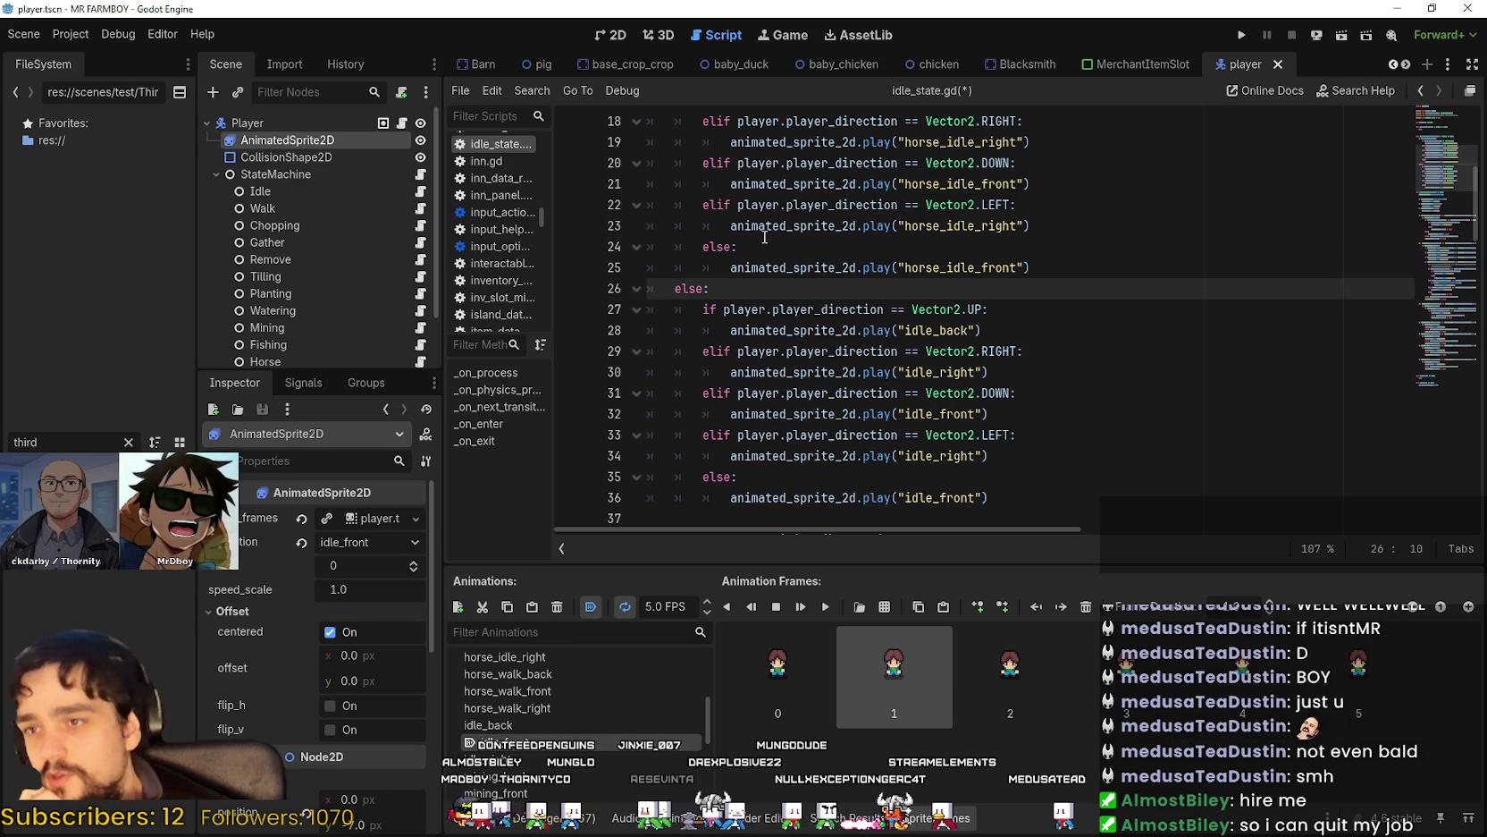
click(831, 254)
click(829, 268)
Delete the extra blank line 12 after the _on_process function's pass.
scroll(858, 295, up, 2)
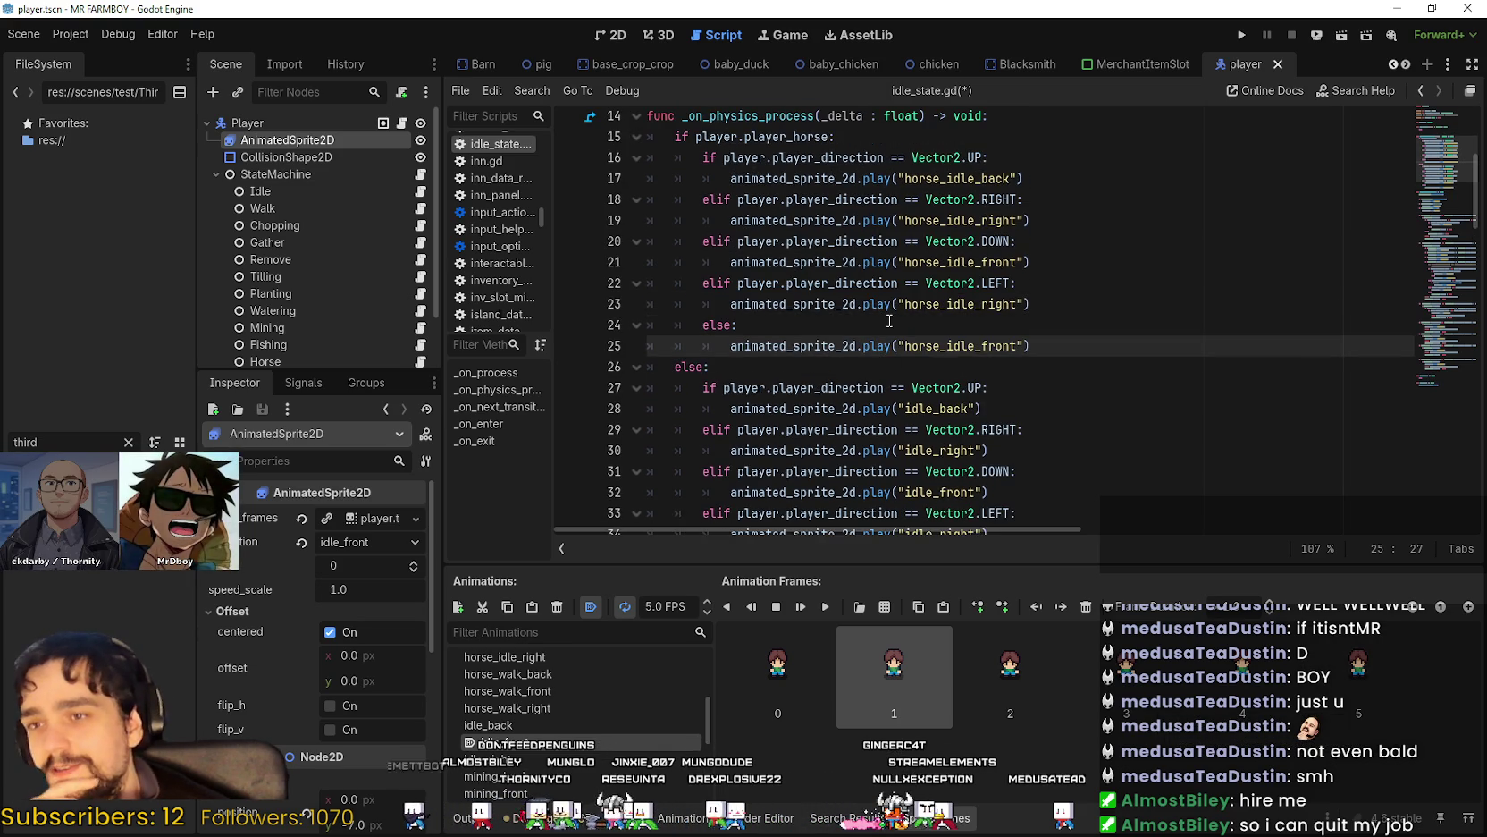
scroll(890, 319, up, 3)
click(822, 270)
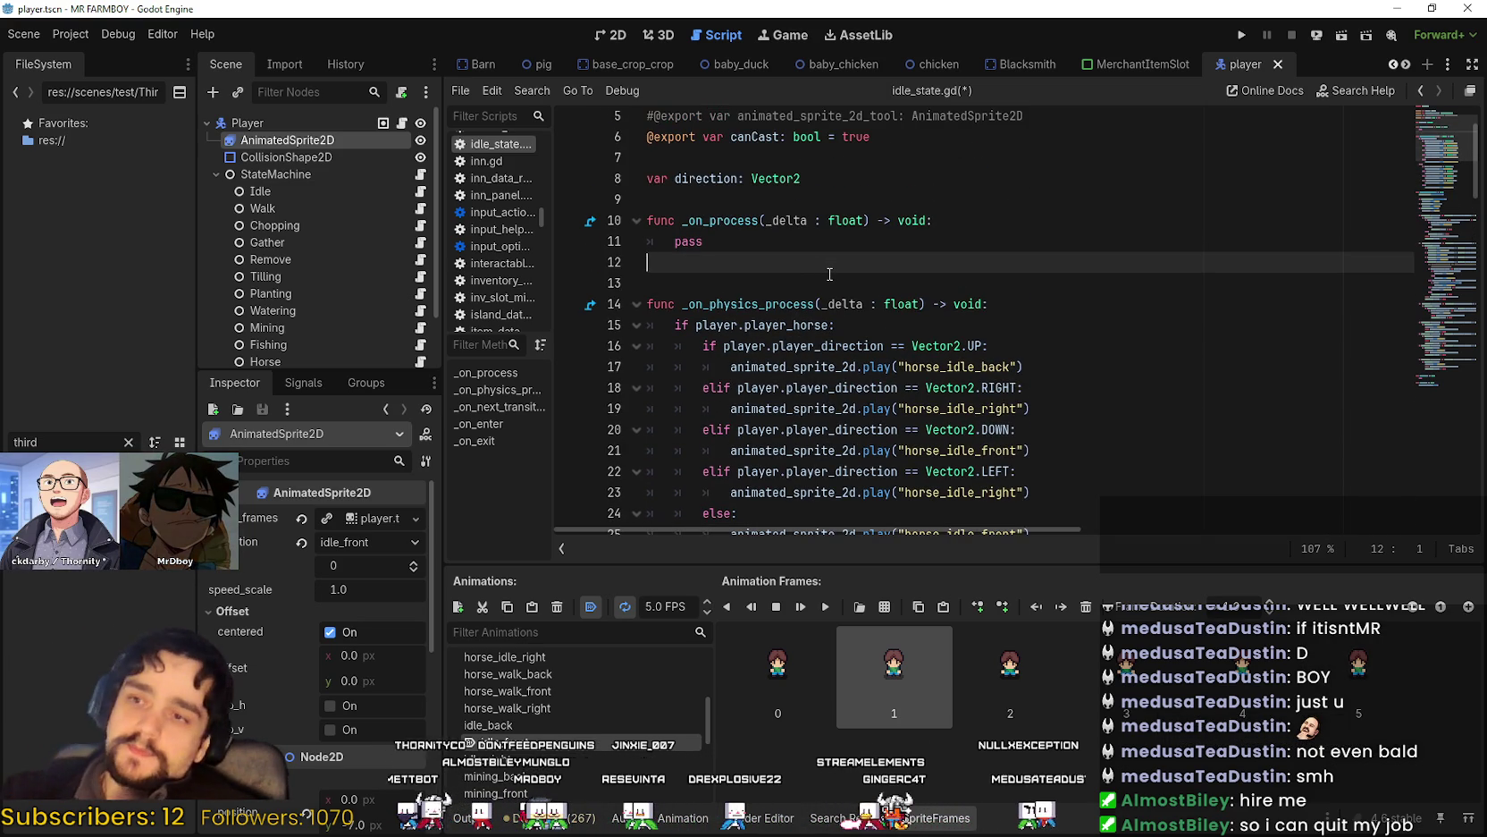
key(BackSpace)
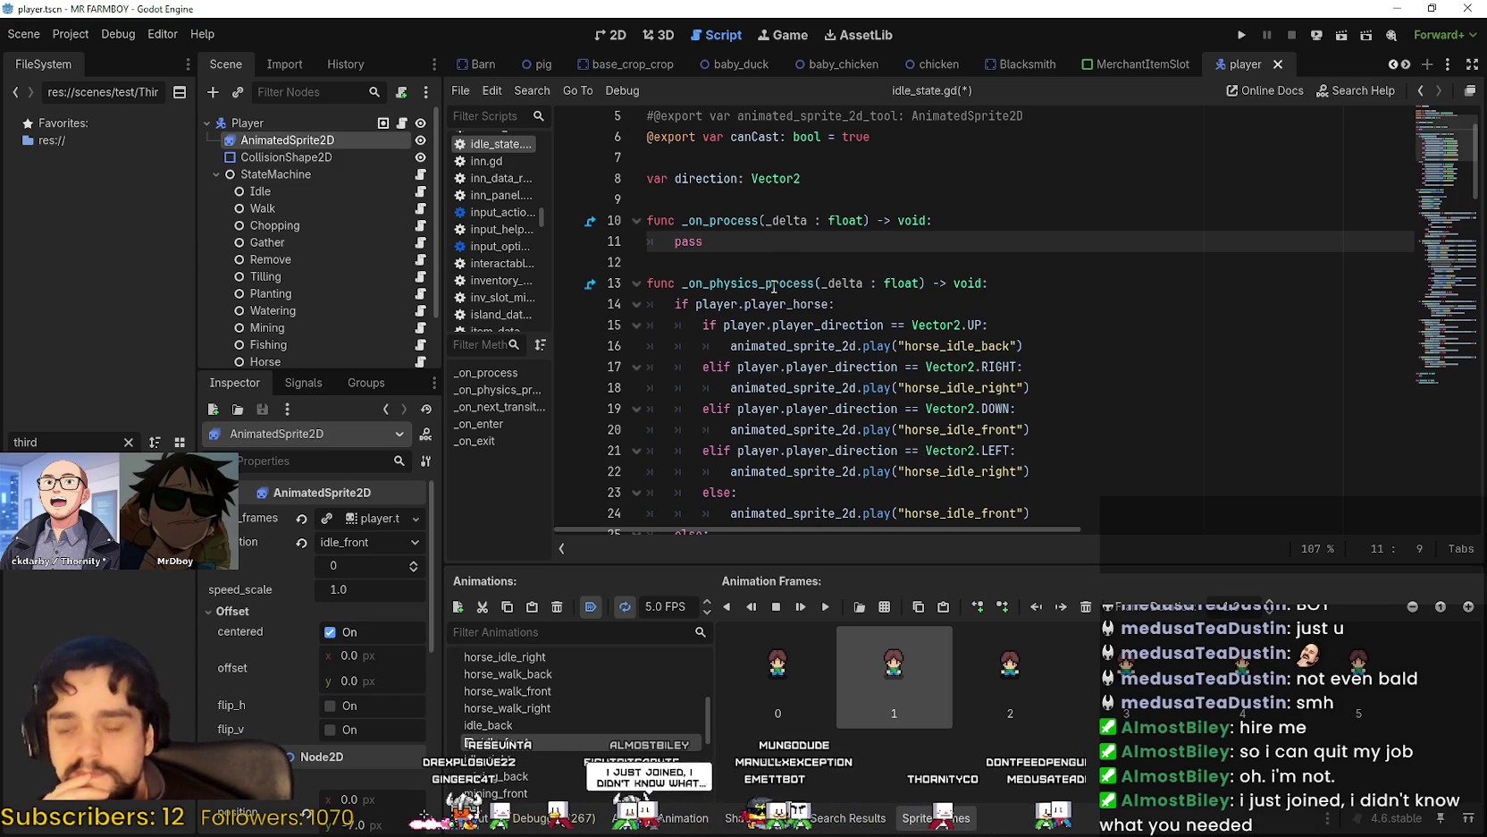
click(752, 268)
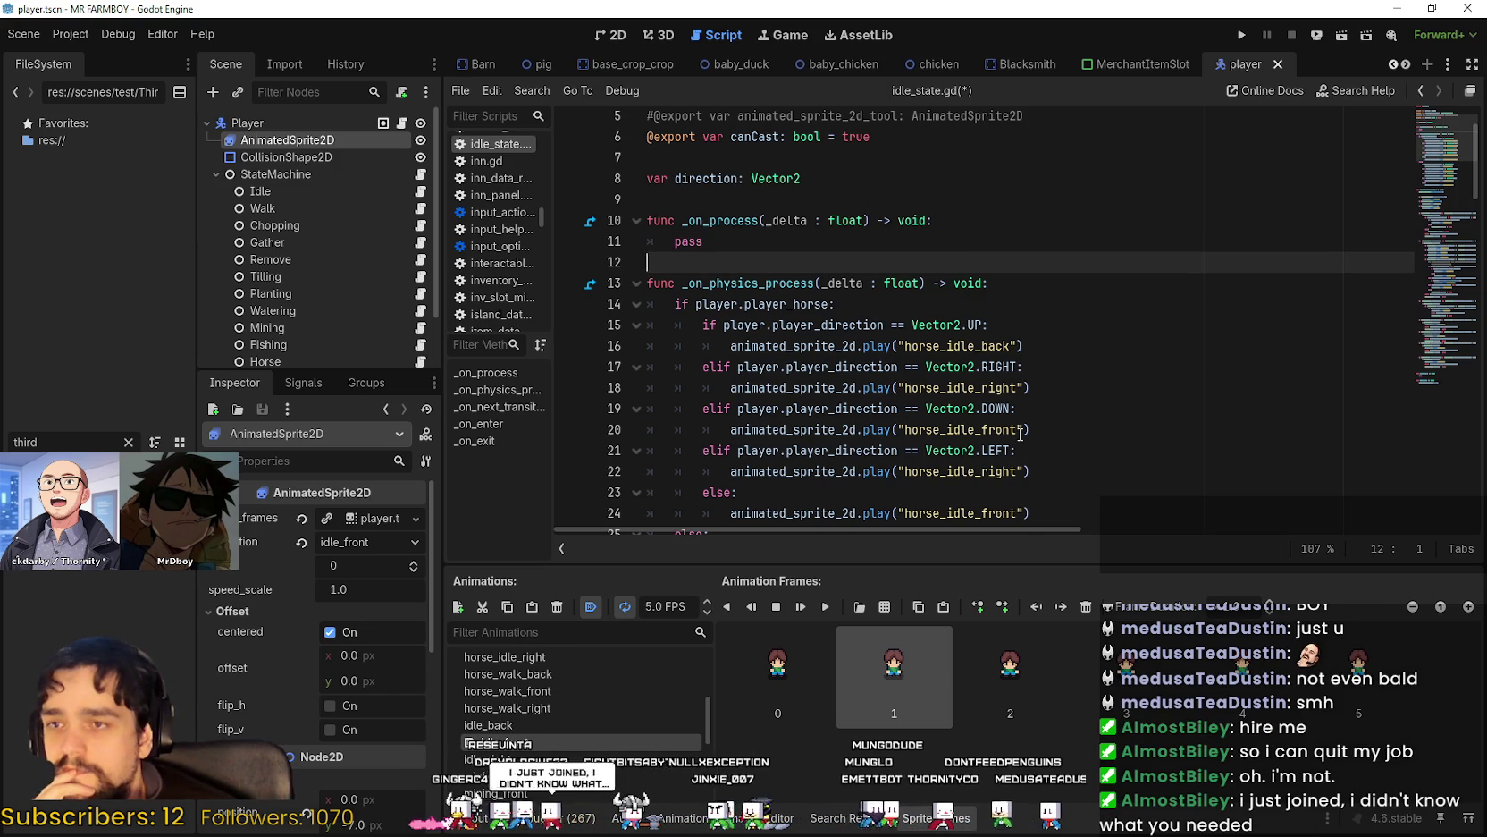
scroll(1020, 434, up, 1)
Lower the Scene dock splitter to reveal the Roll and Magnet nodes, then go to line 7.
mouse_move(1024, 178)
mouse_down()
mouse_move(642, 160)
mouse_move(624, 180)
mouse_up()
scroll(887, 363, up, 1)
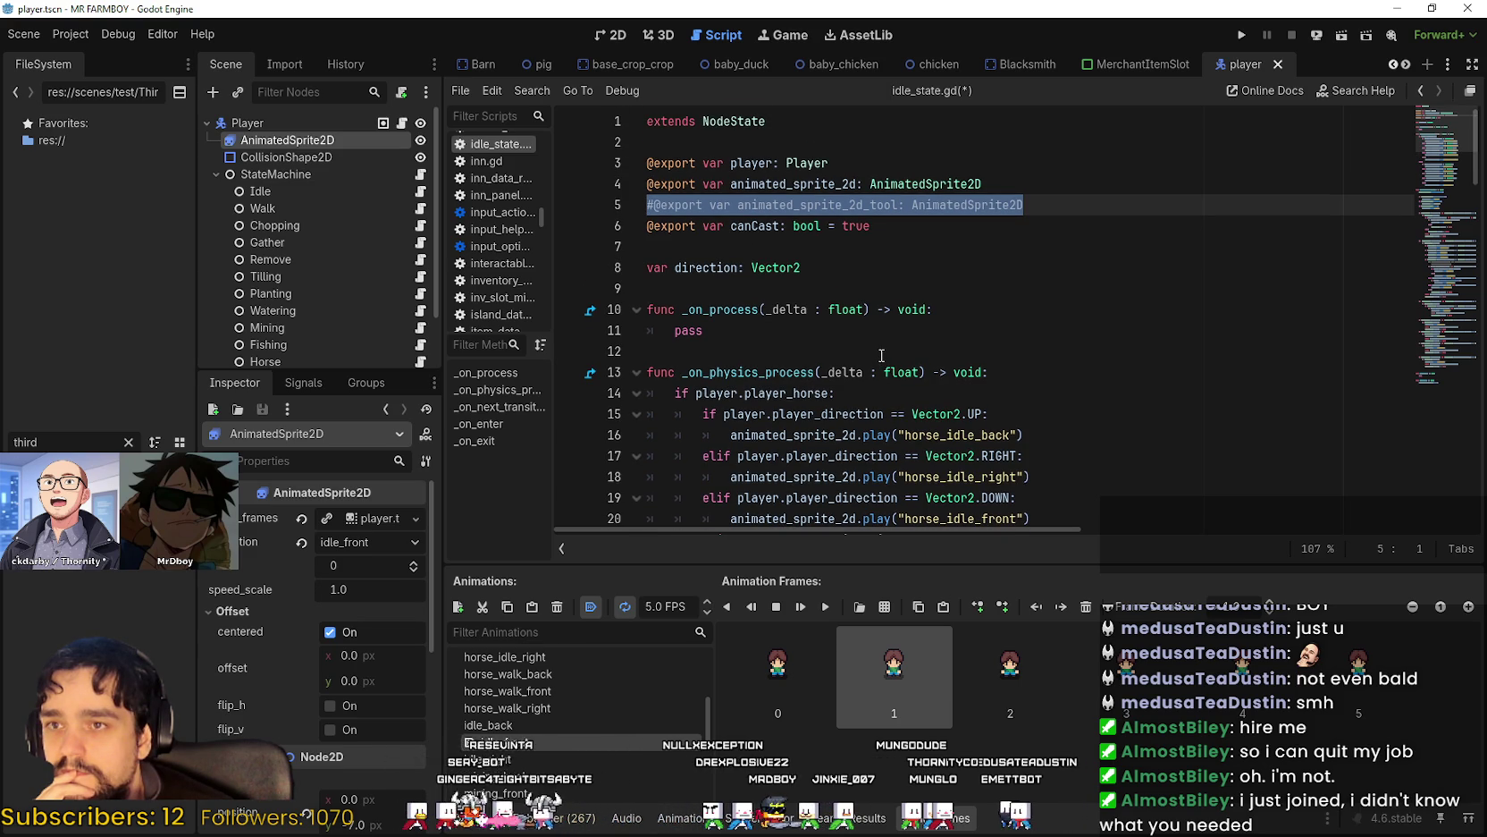
drag(333, 369, 340, 437)
click(755, 247)
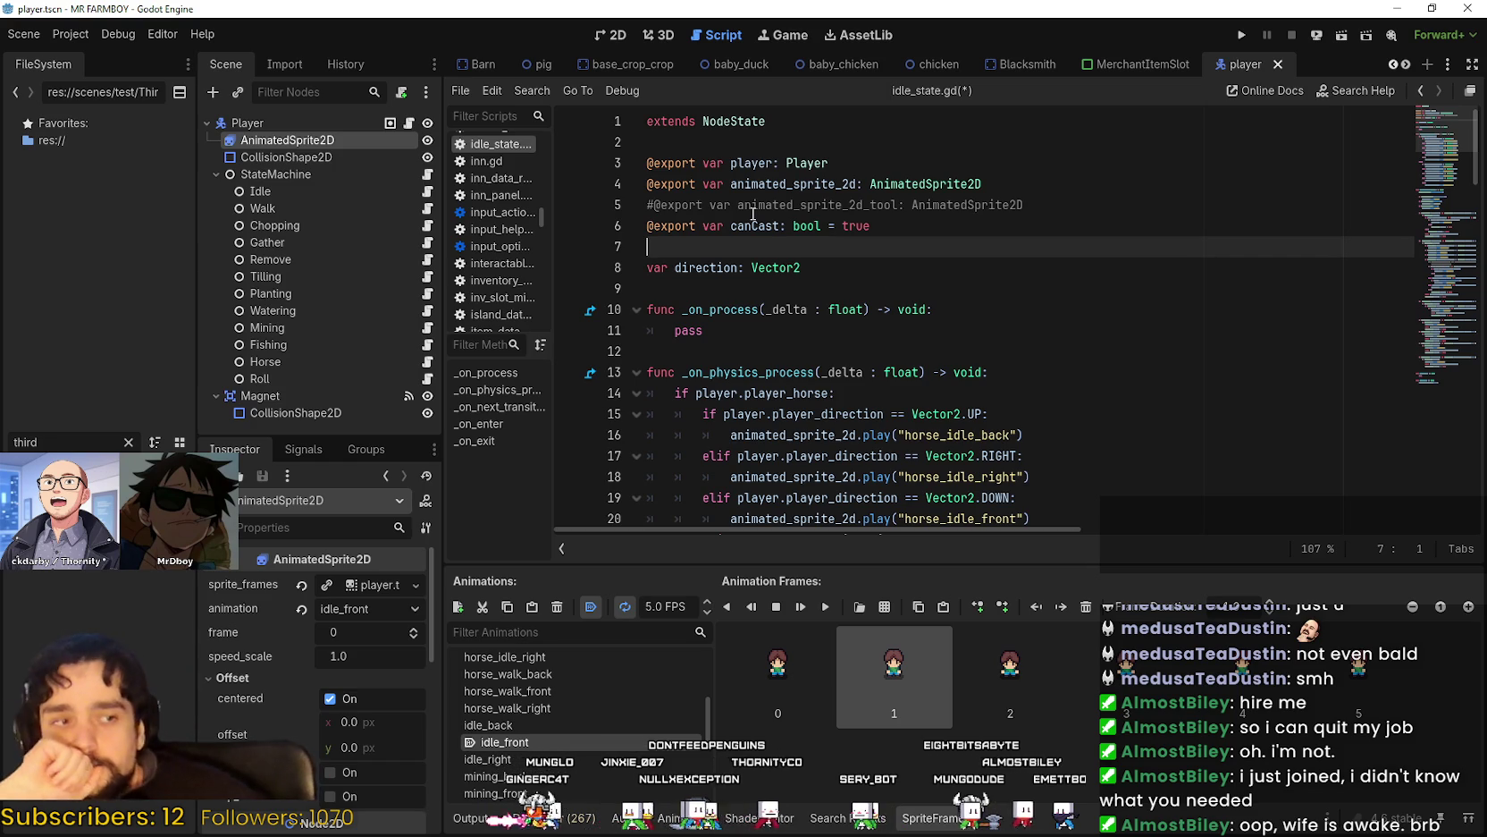
click(747, 309)
click(735, 354)
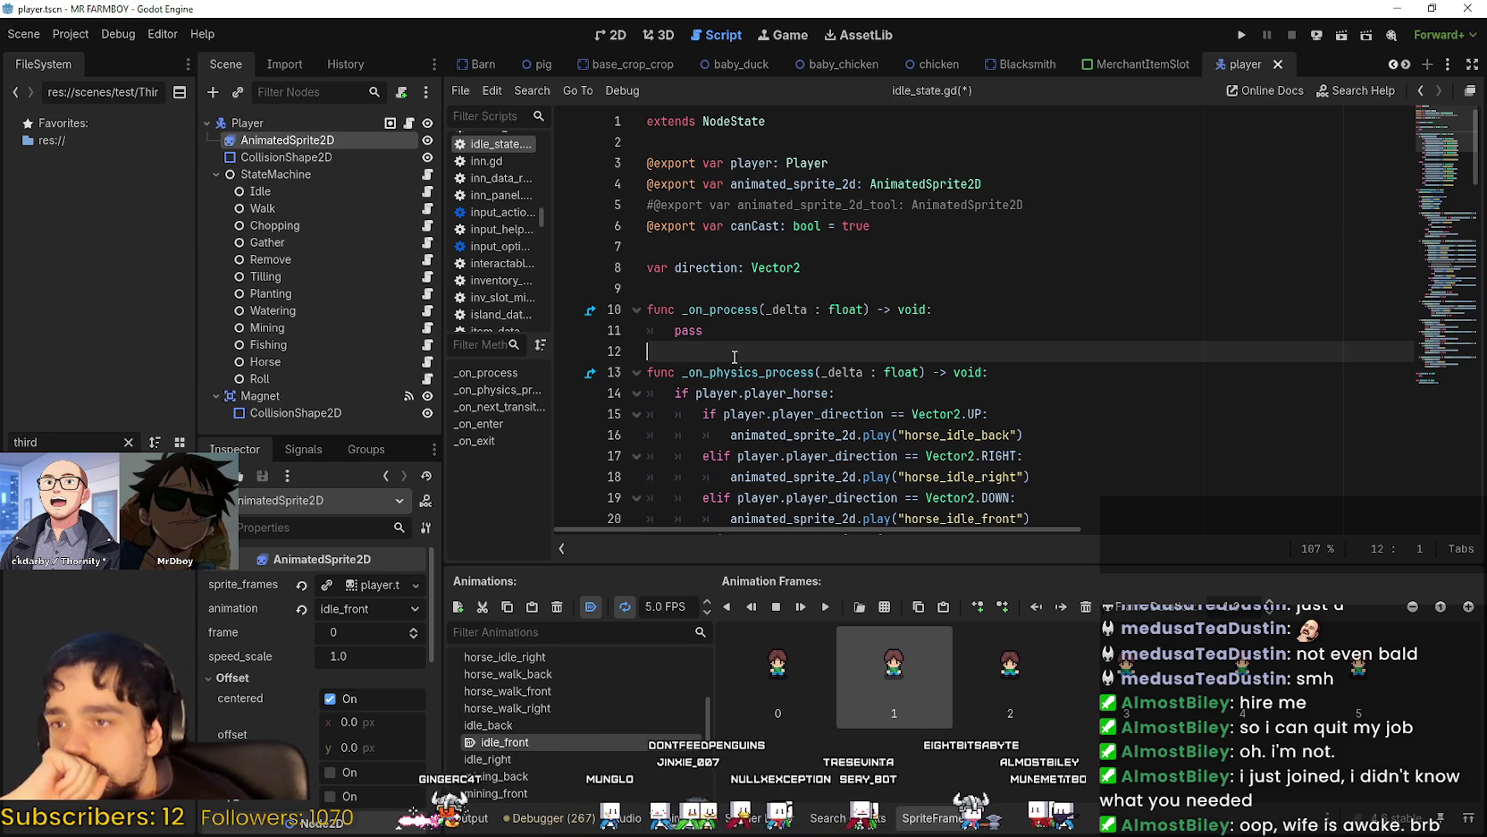
click(710, 288)
click(673, 246)
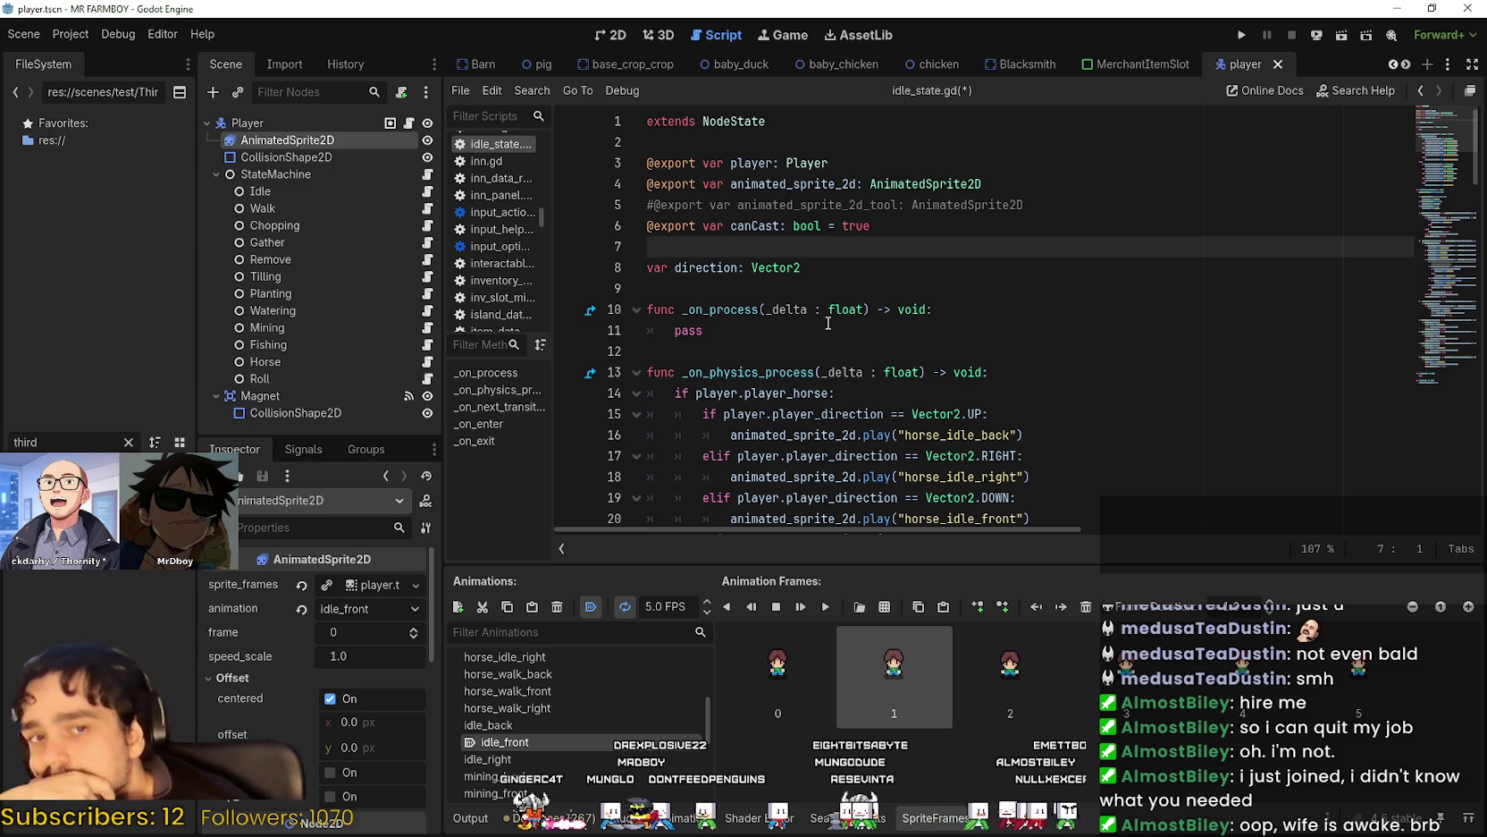
mouse_move(828, 319)
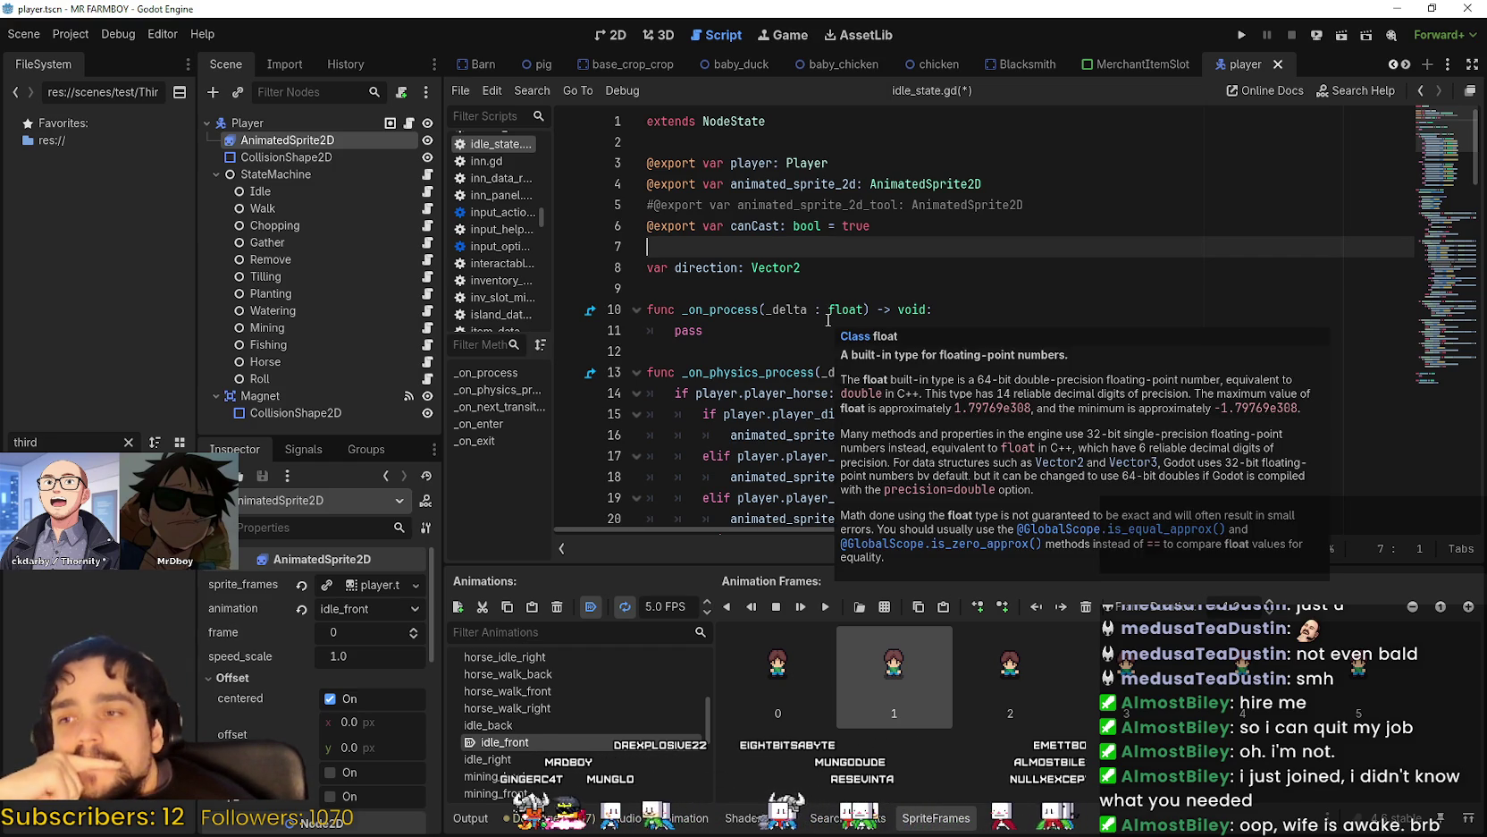
click(761, 344)
click(752, 285)
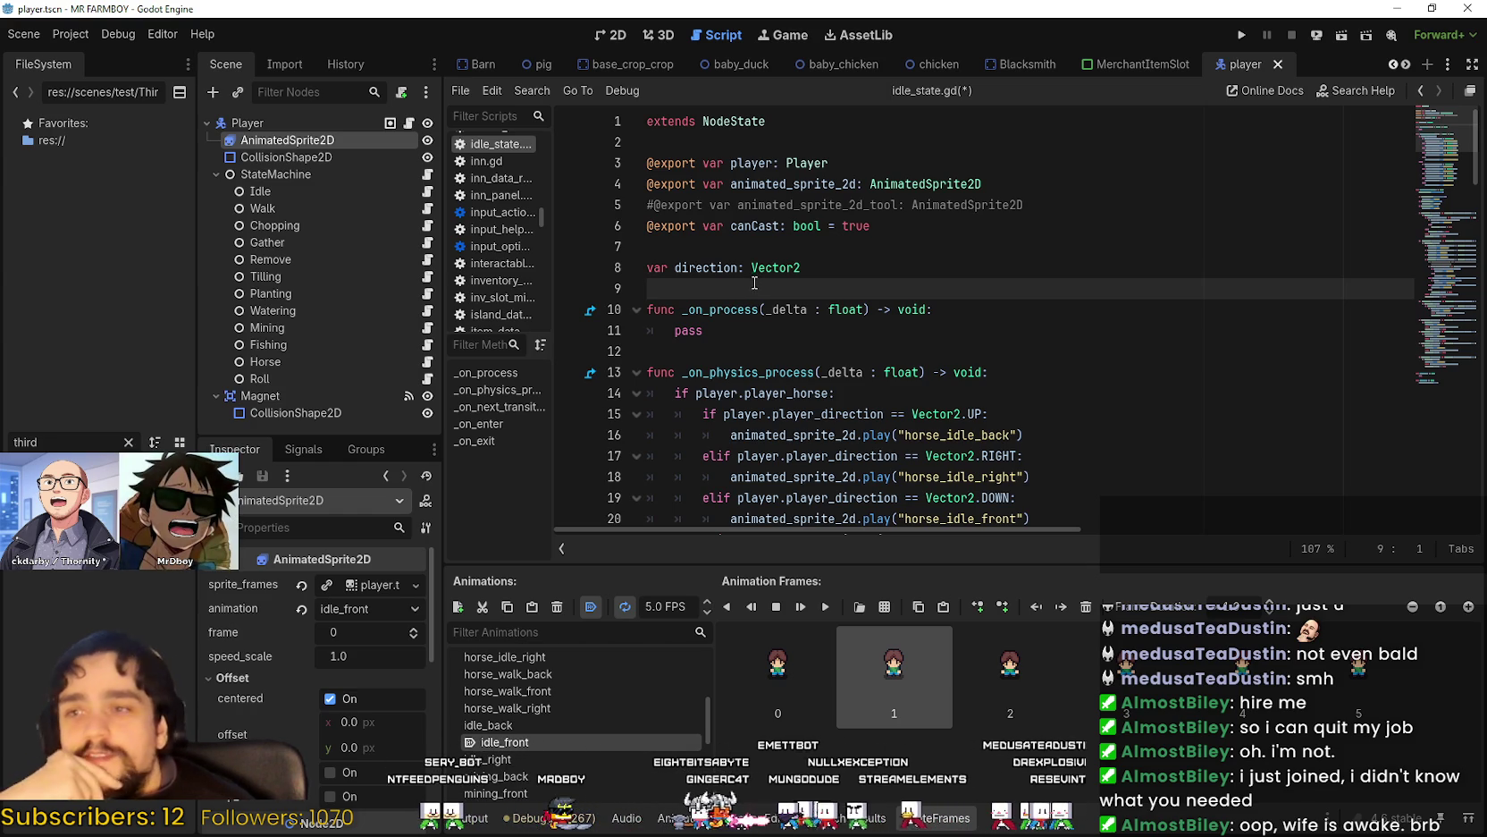
click(744, 266)
click(736, 251)
click(753, 294)
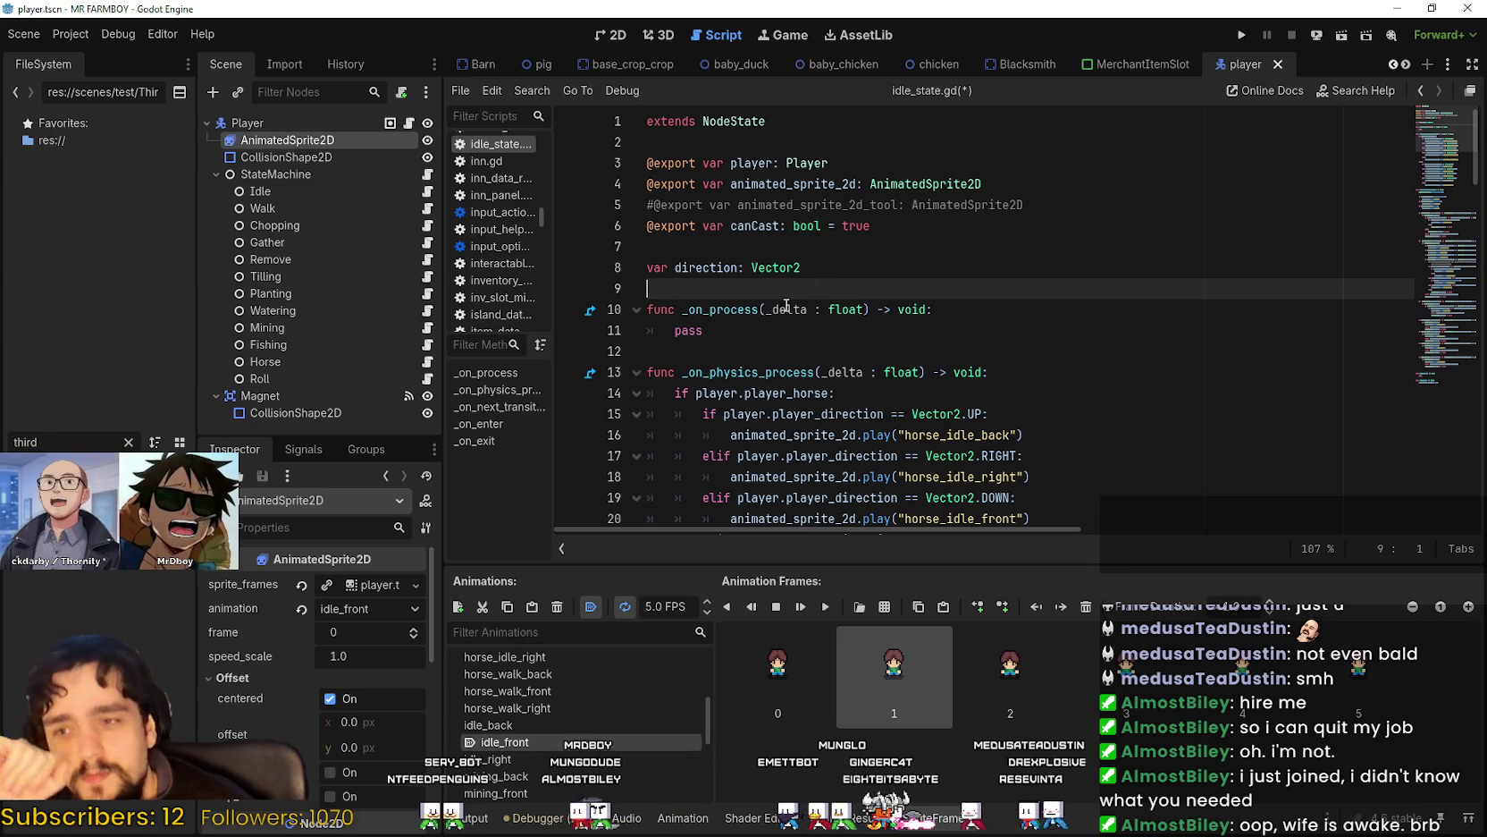
click(759, 245)
drag(1030, 204, 587, 219)
drag(1025, 205, 644, 204)
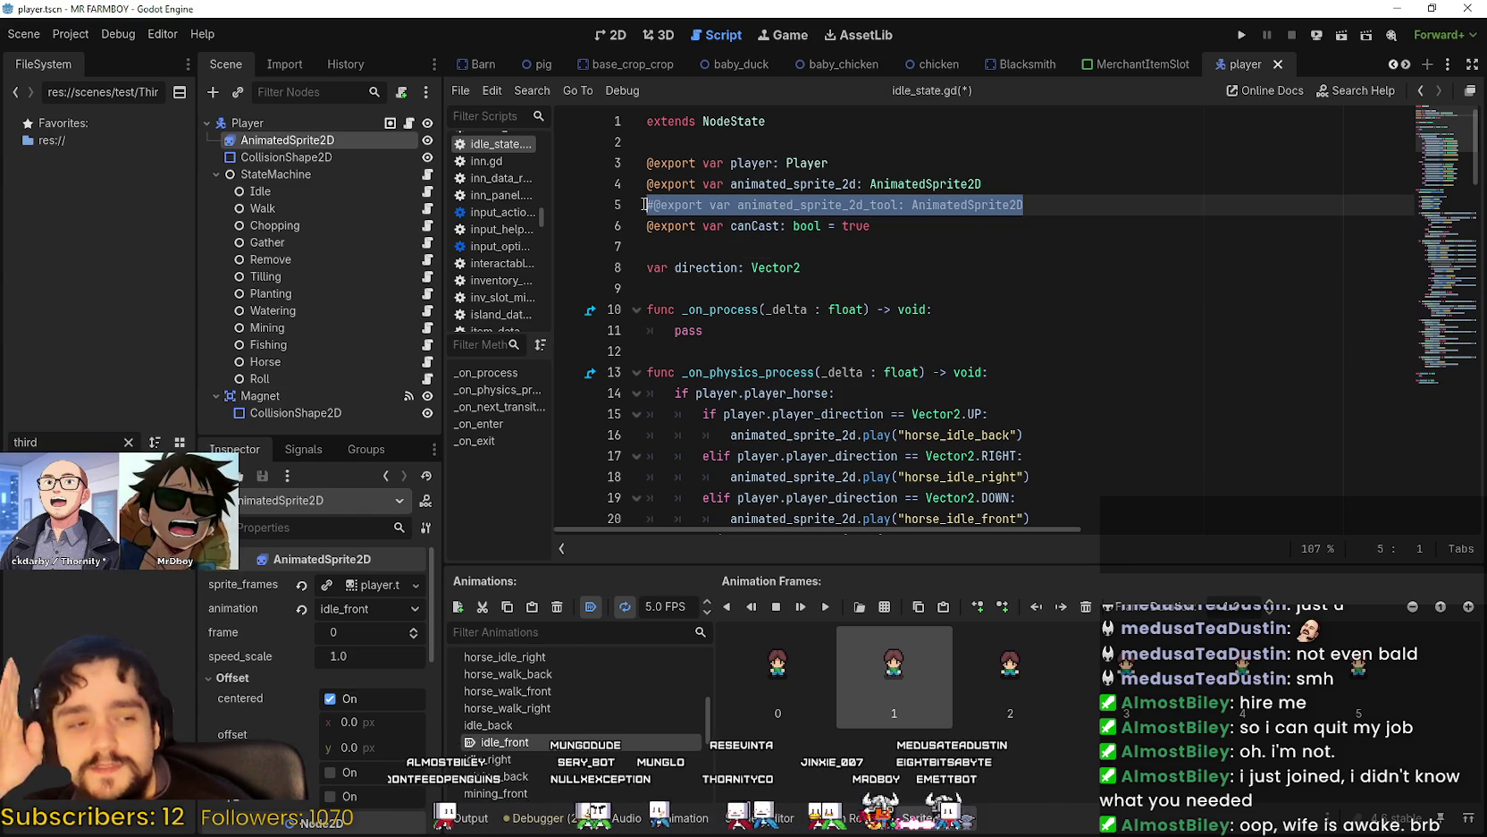
click(953, 243)
click(974, 225)
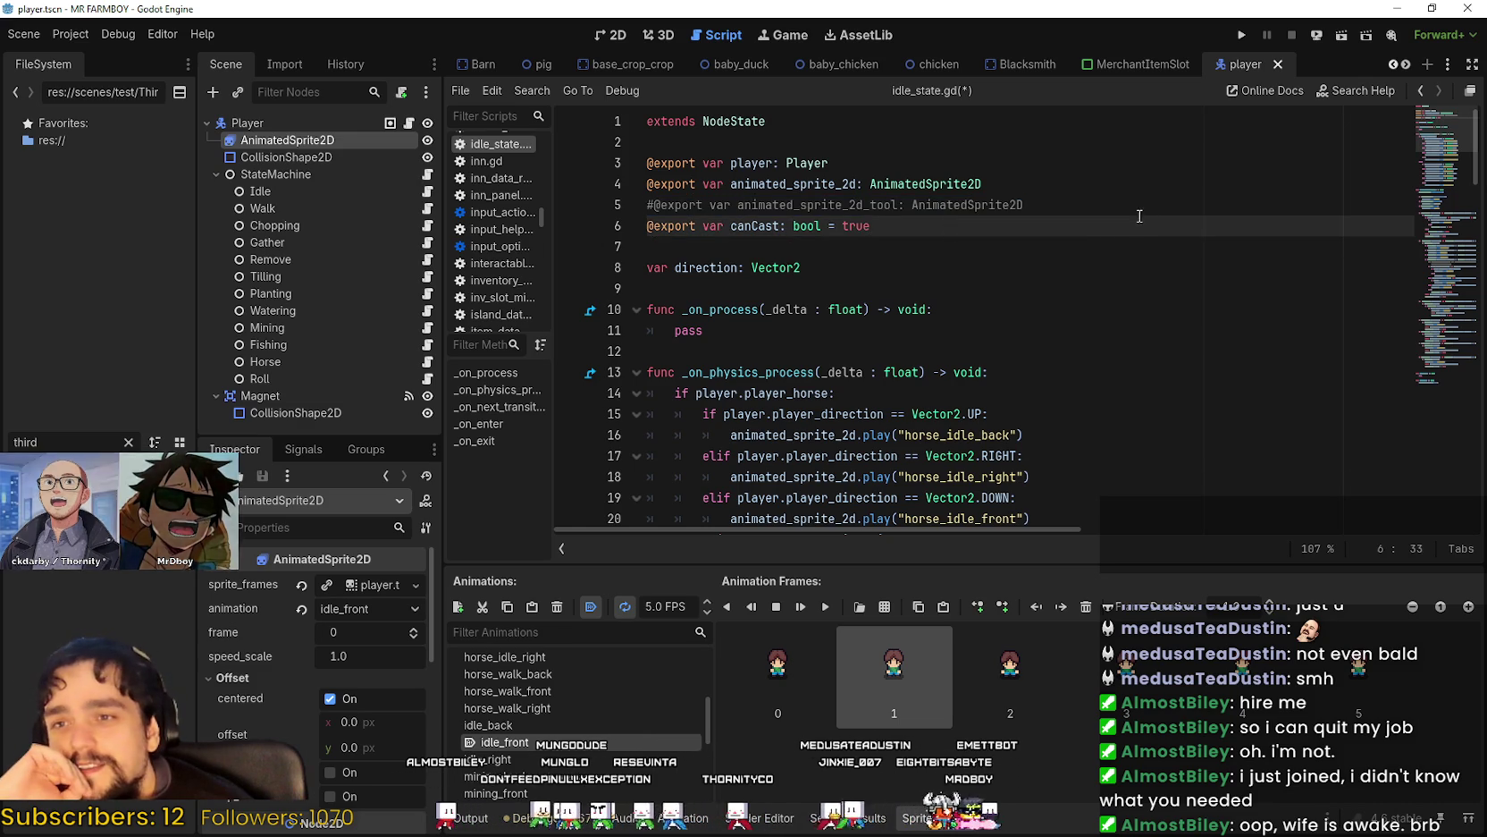
click(1019, 204)
key(shift+Home)
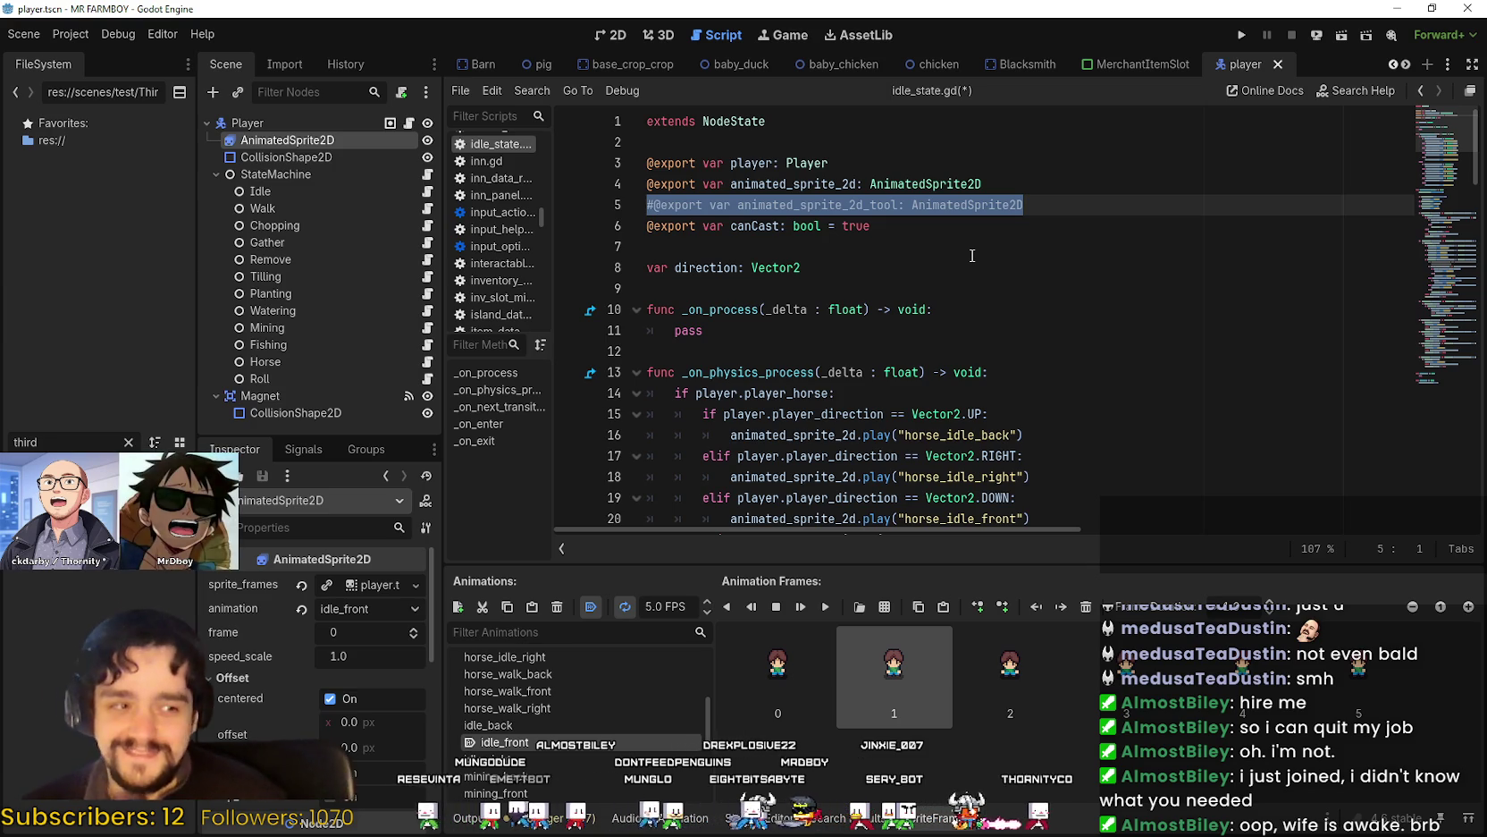
click(753, 284)
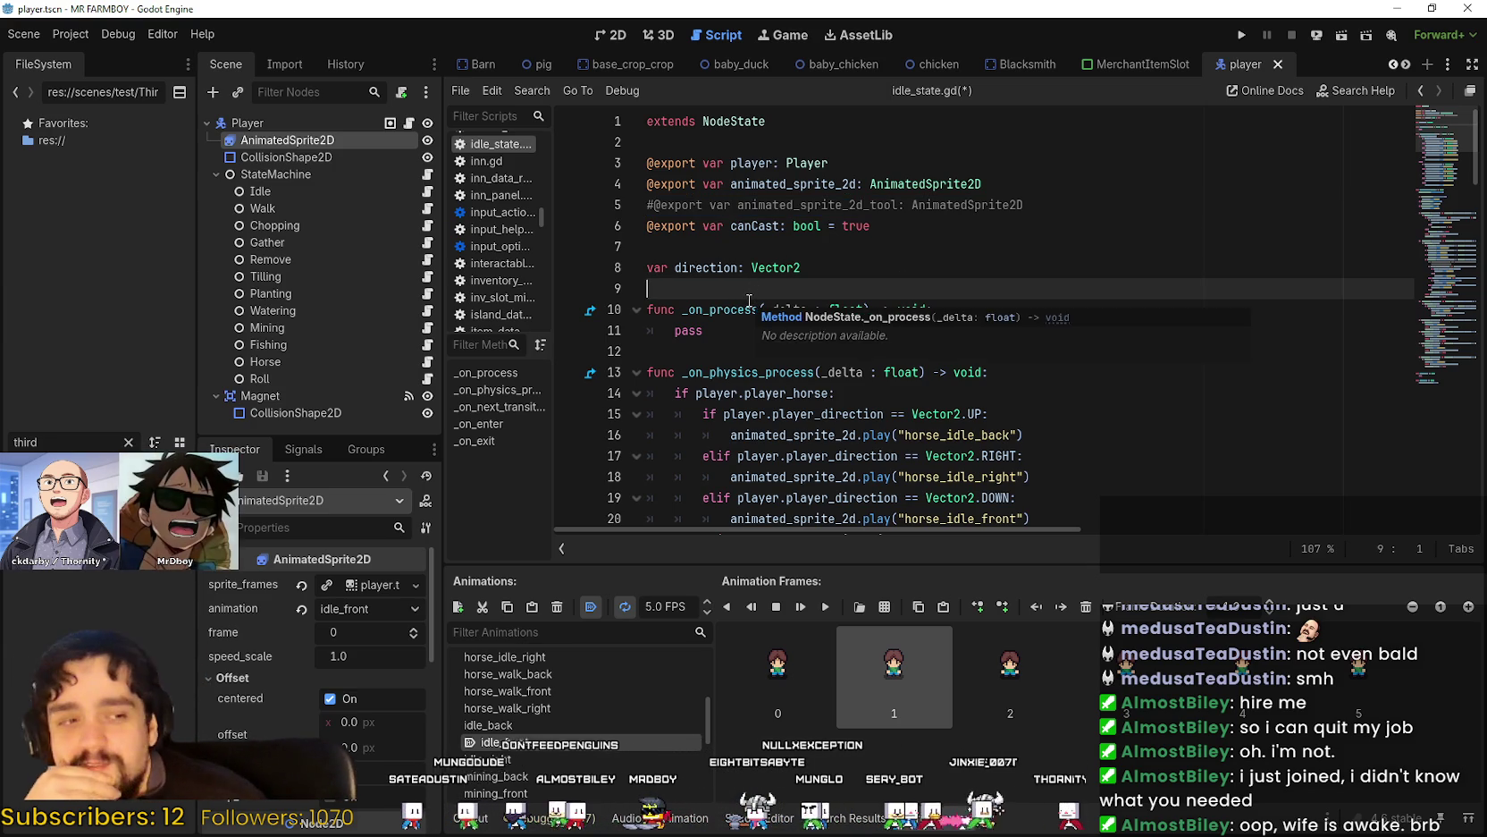
scroll(751, 308, down, 4)
click(952, 350)
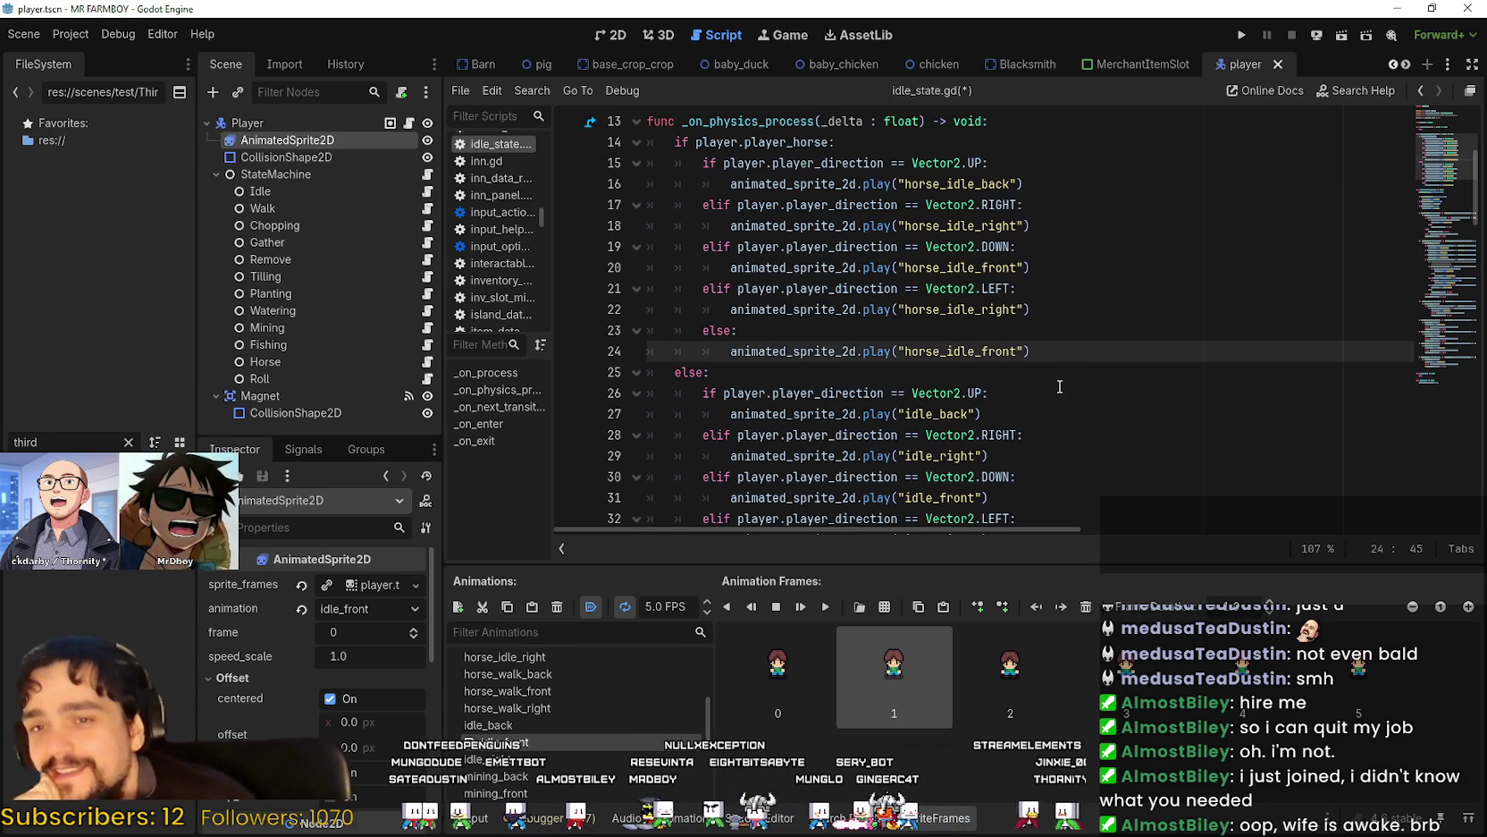
scroll(1069, 370, down, 1)
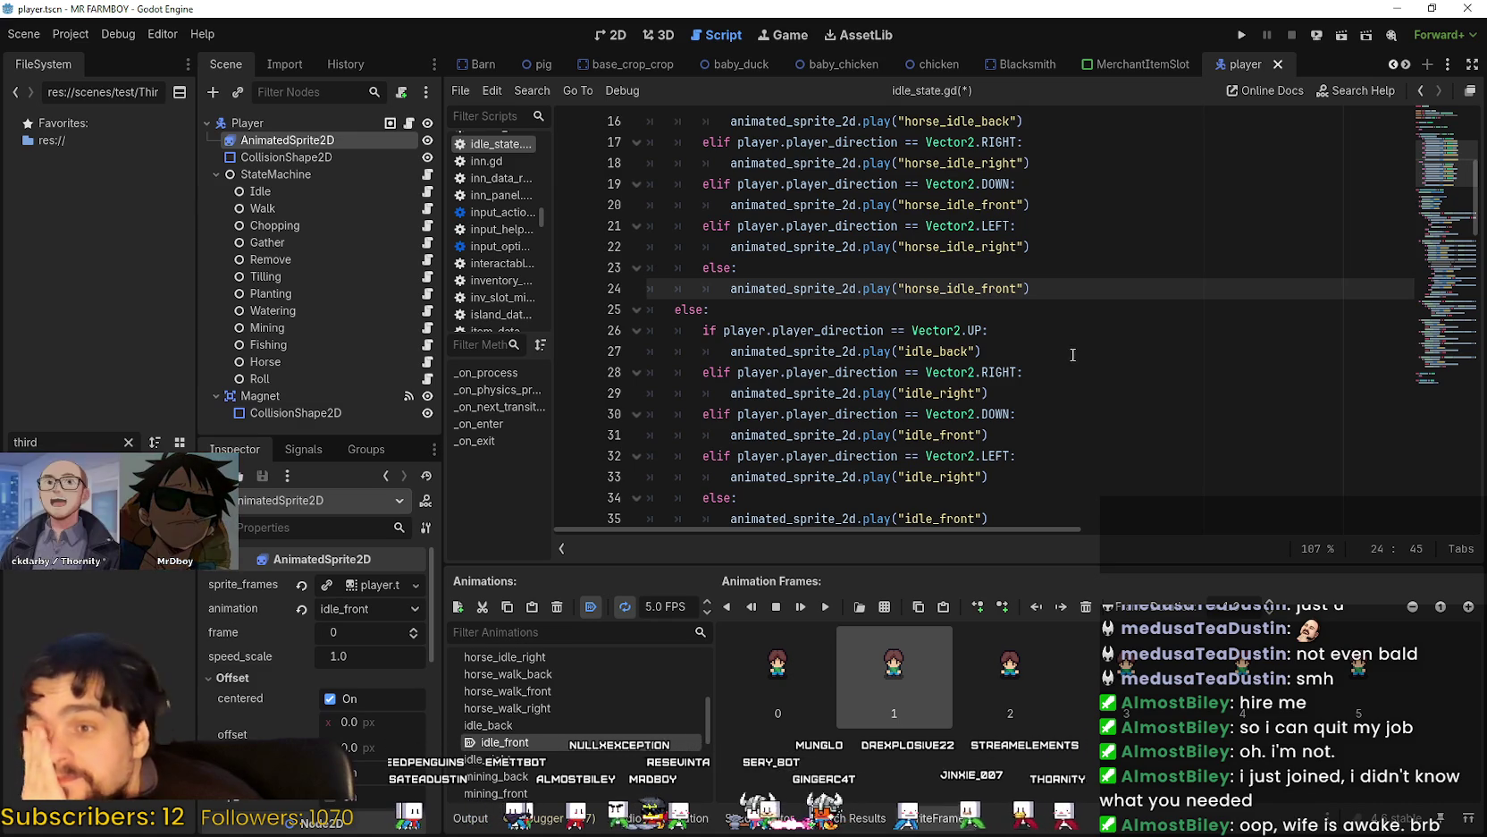
scroll(1058, 337, down, 2)
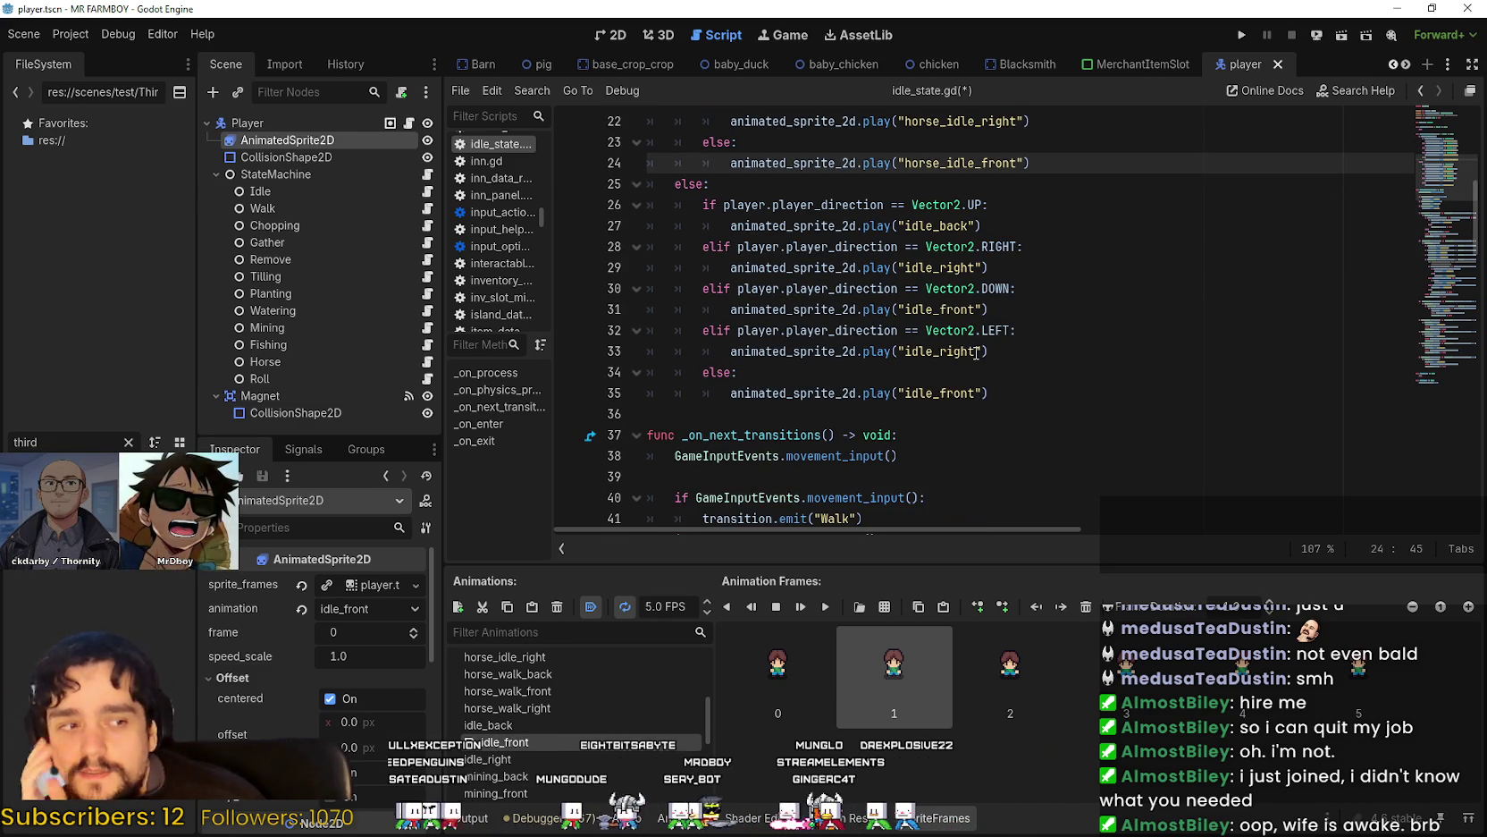
click(964, 372)
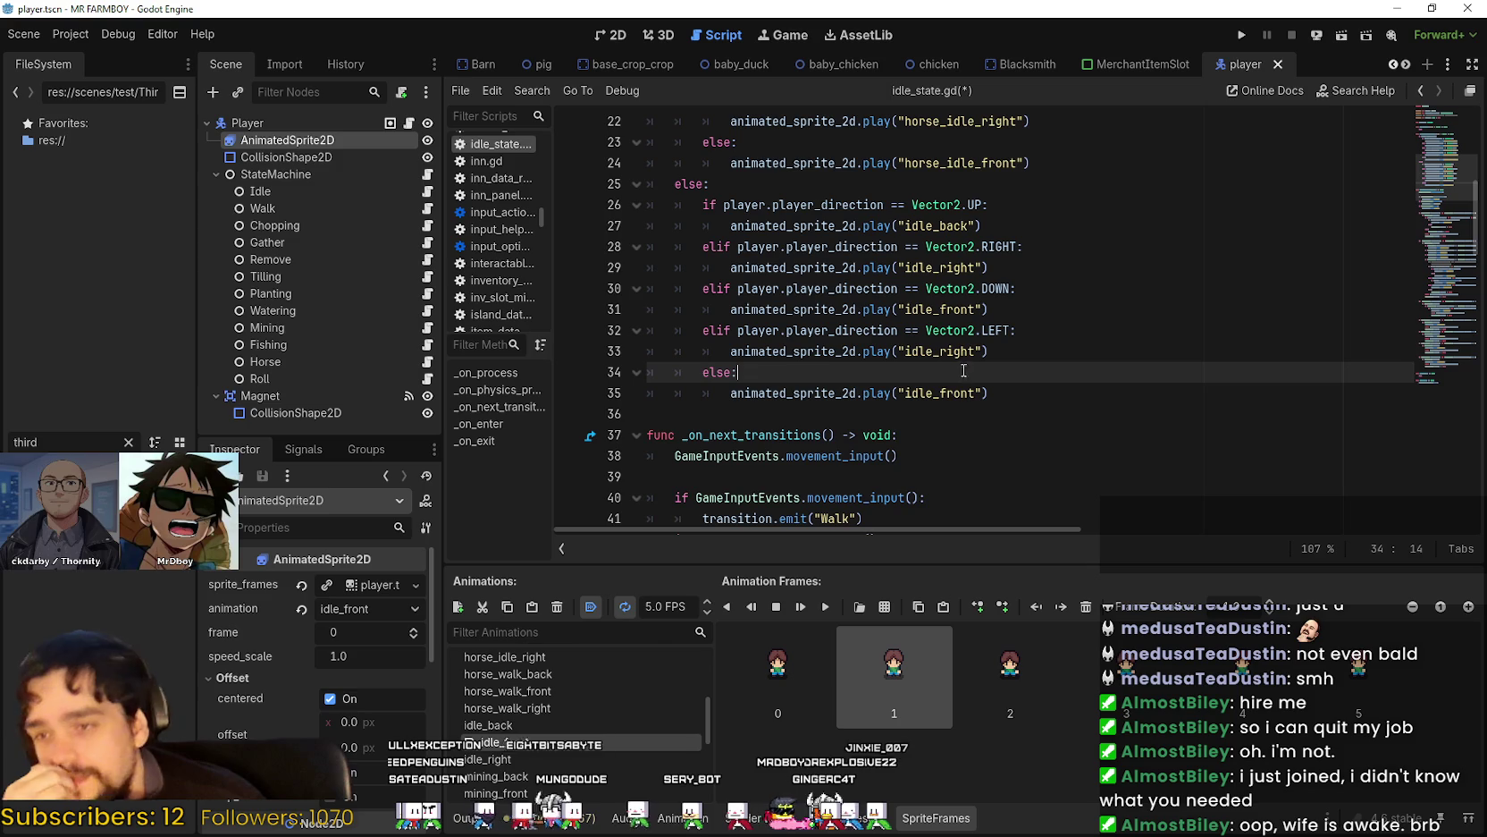
click(929, 417)
scroll(1037, 402, down, 7)
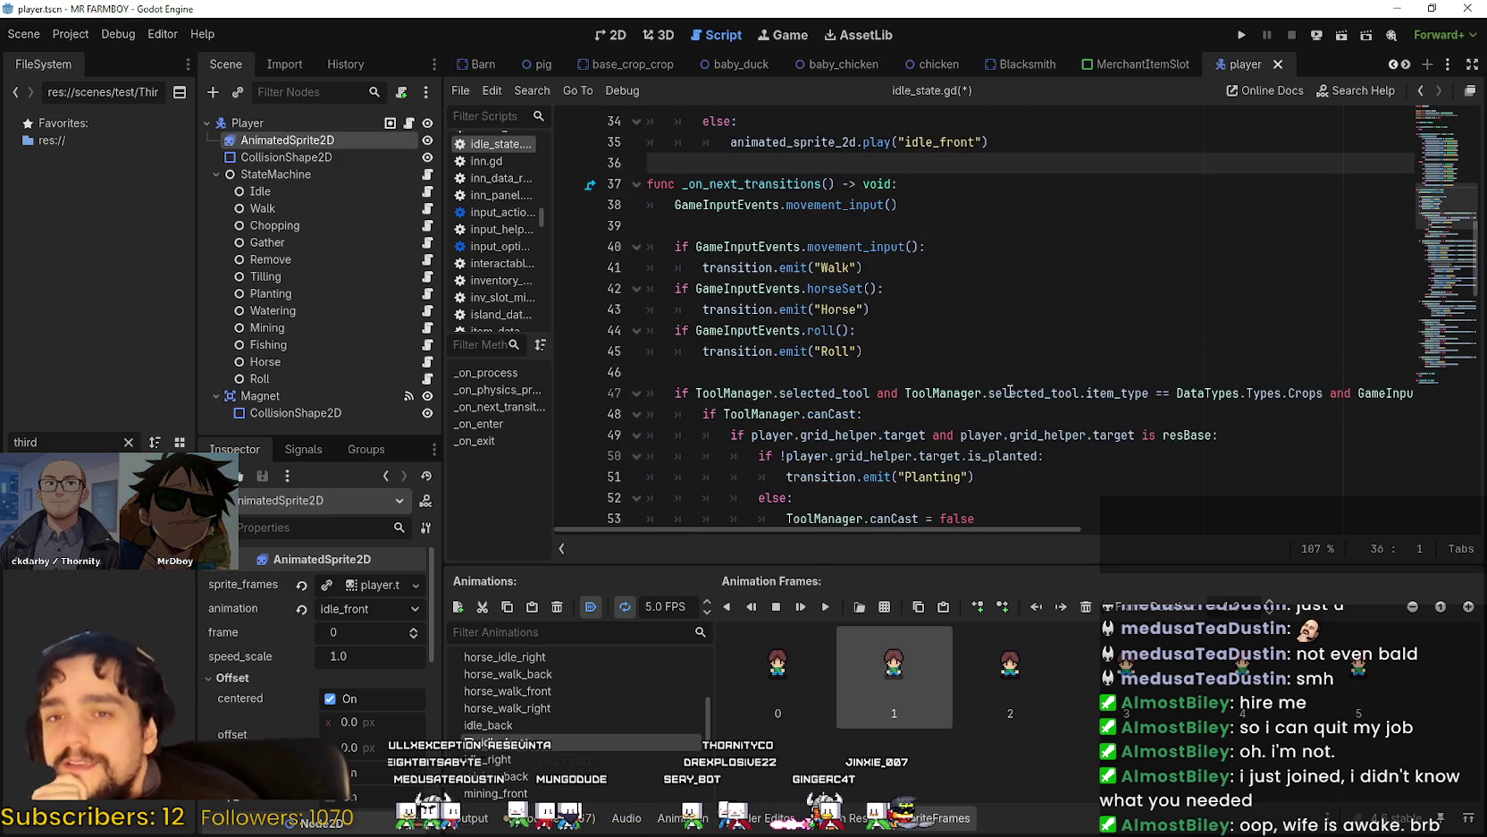
scroll(1010, 391, down, 1)
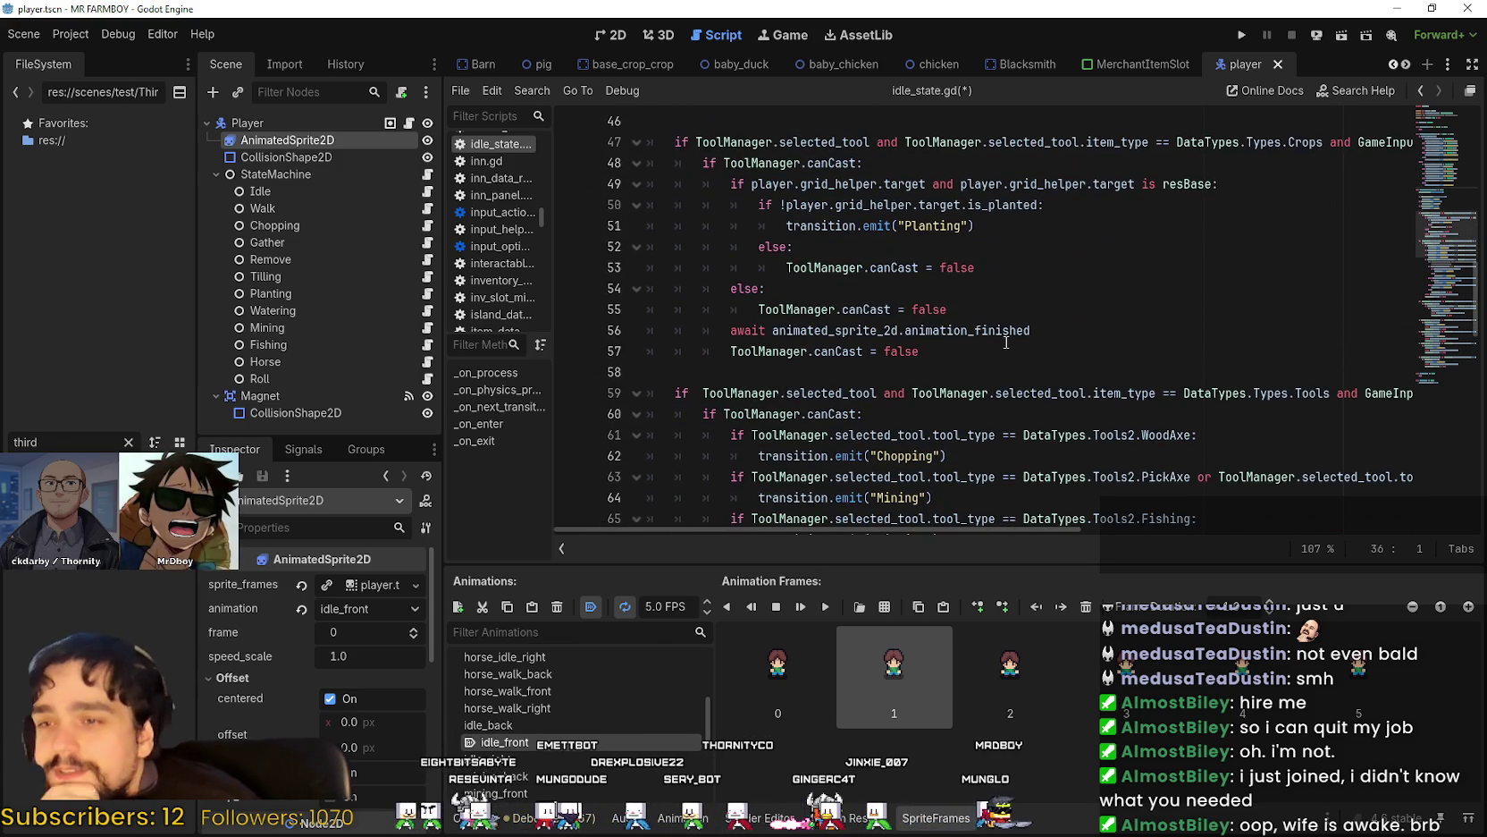
click(1054, 358)
click(1054, 368)
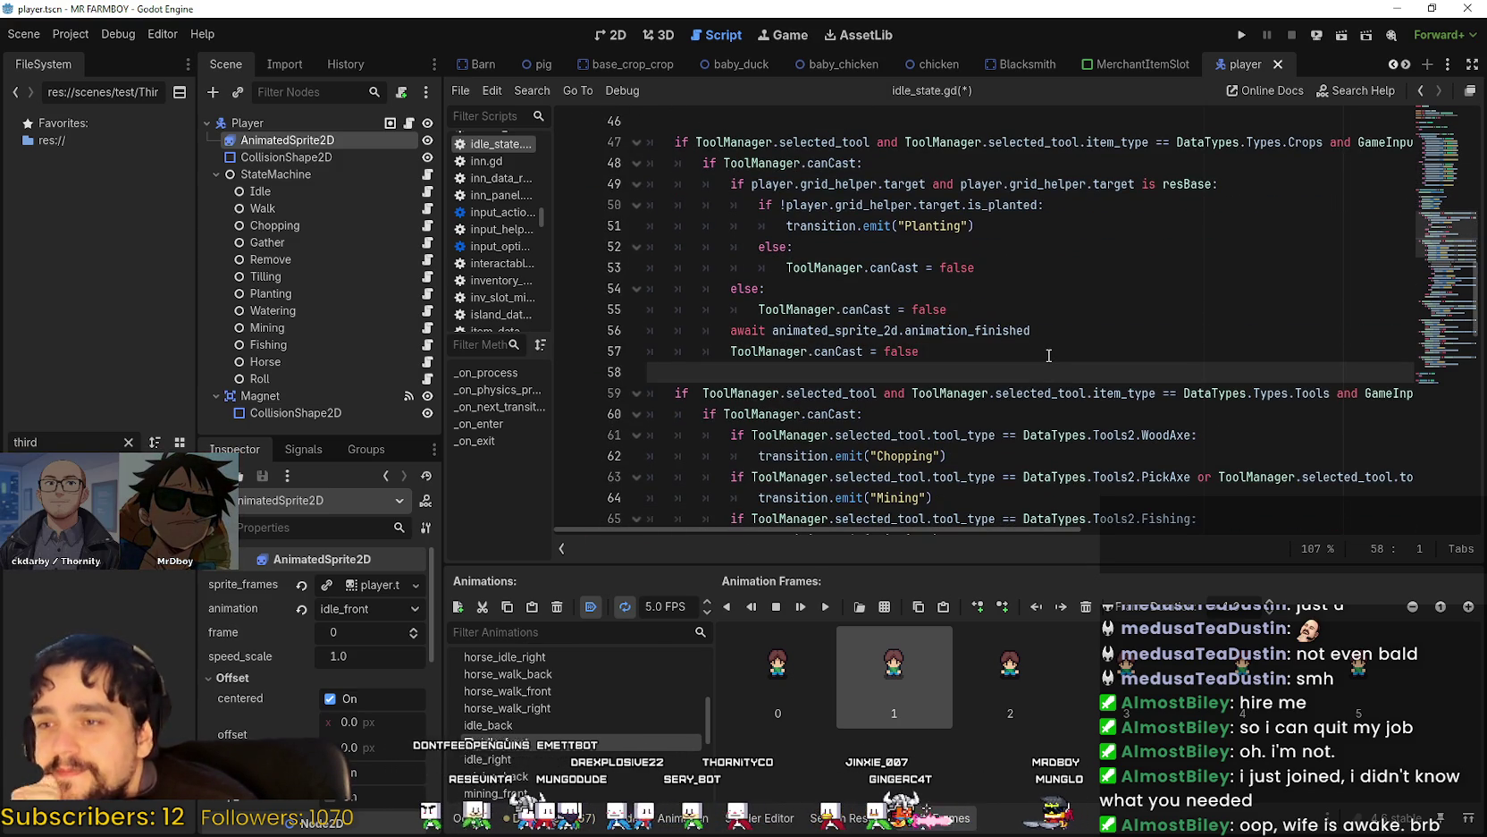
scroll(1047, 362, up, 3)
scroll(1043, 357, down, 7)
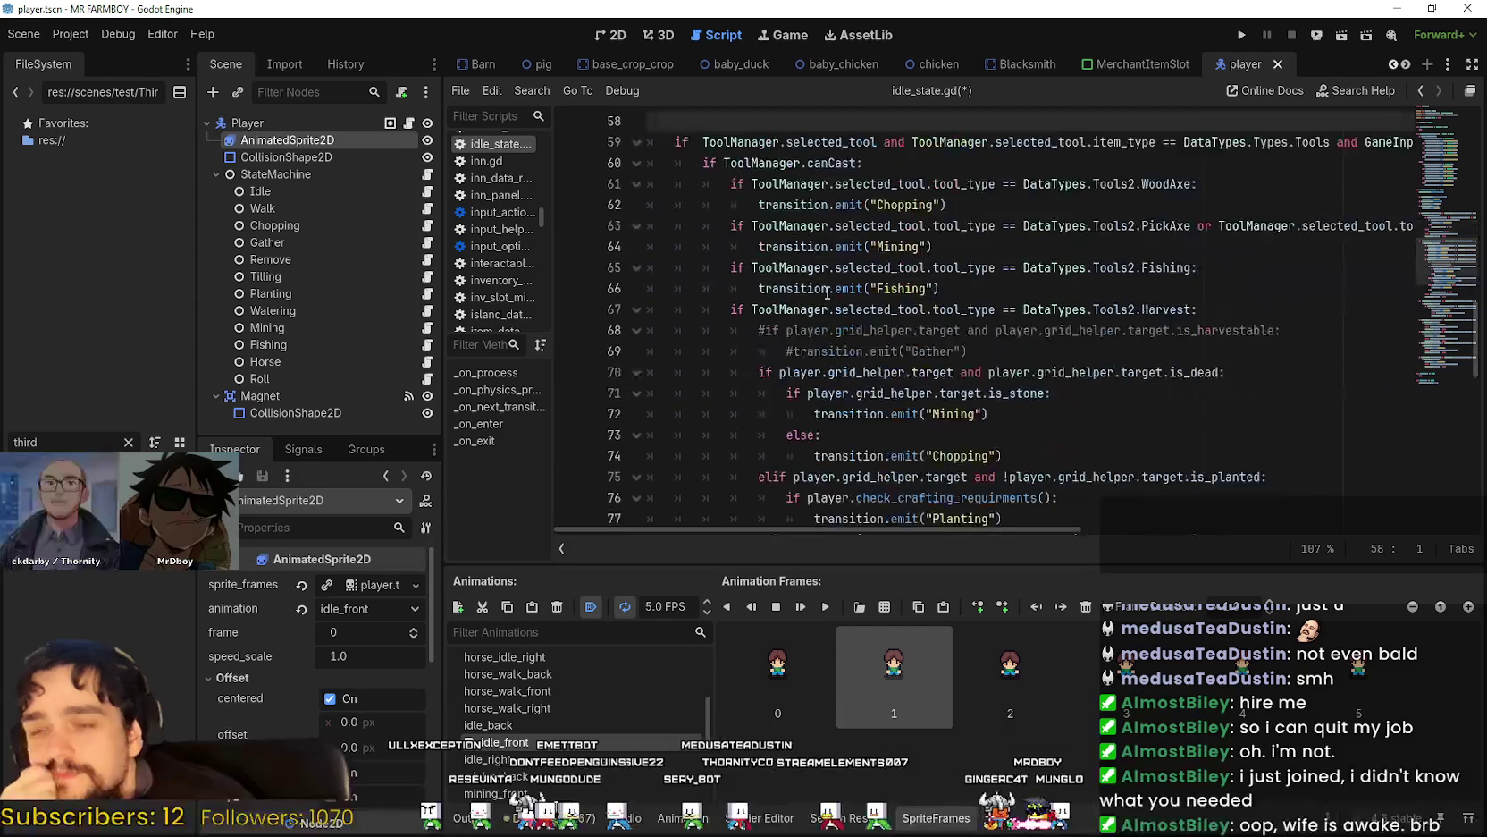
drag(970, 351, 956, 329)
drag(707, 310, 599, 332)
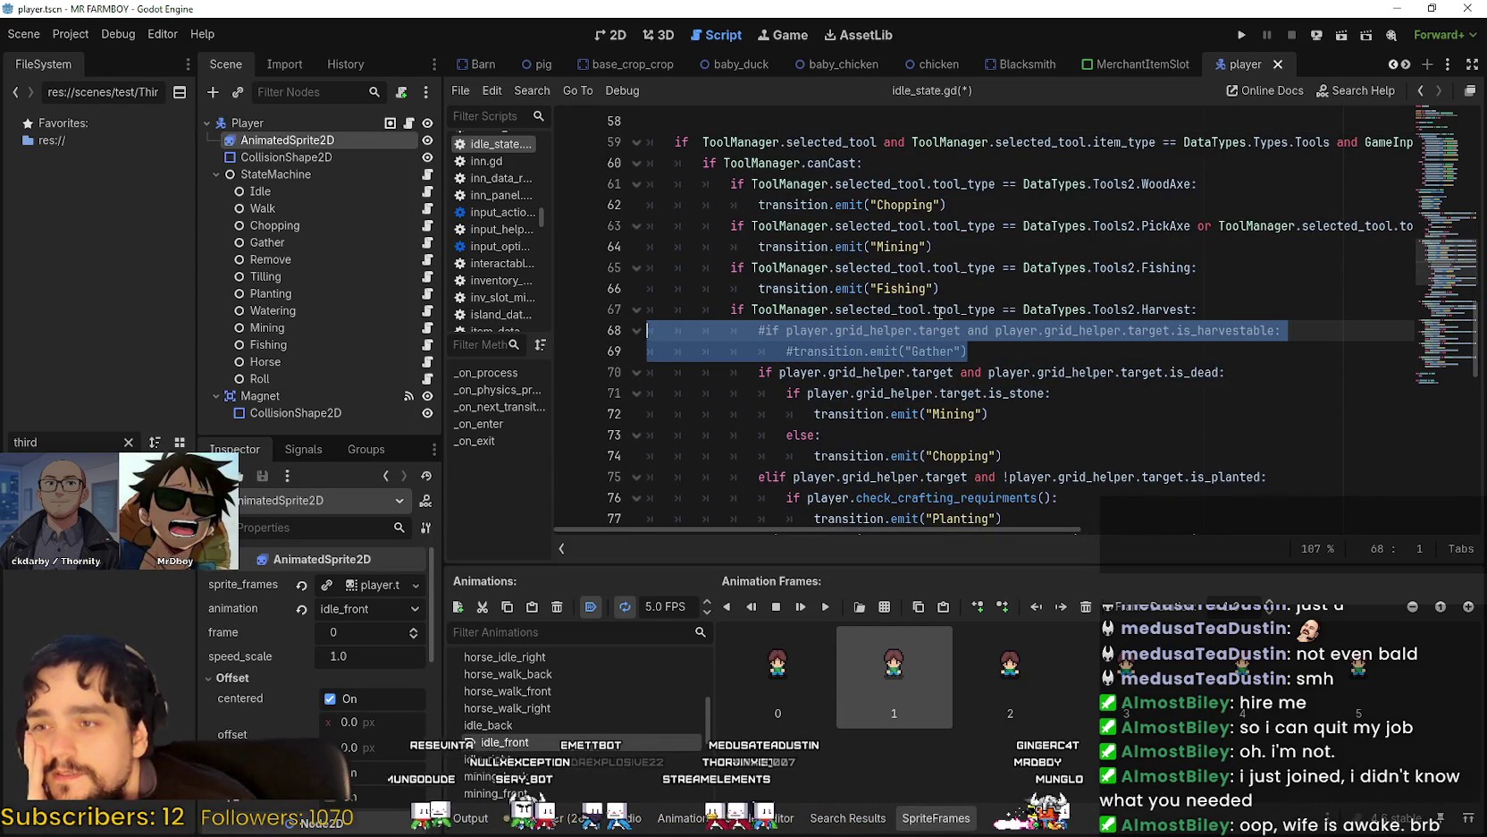
click(1005, 329)
scroll(1002, 344, down, 3)
key(Down)
key(Down)
key(Down)
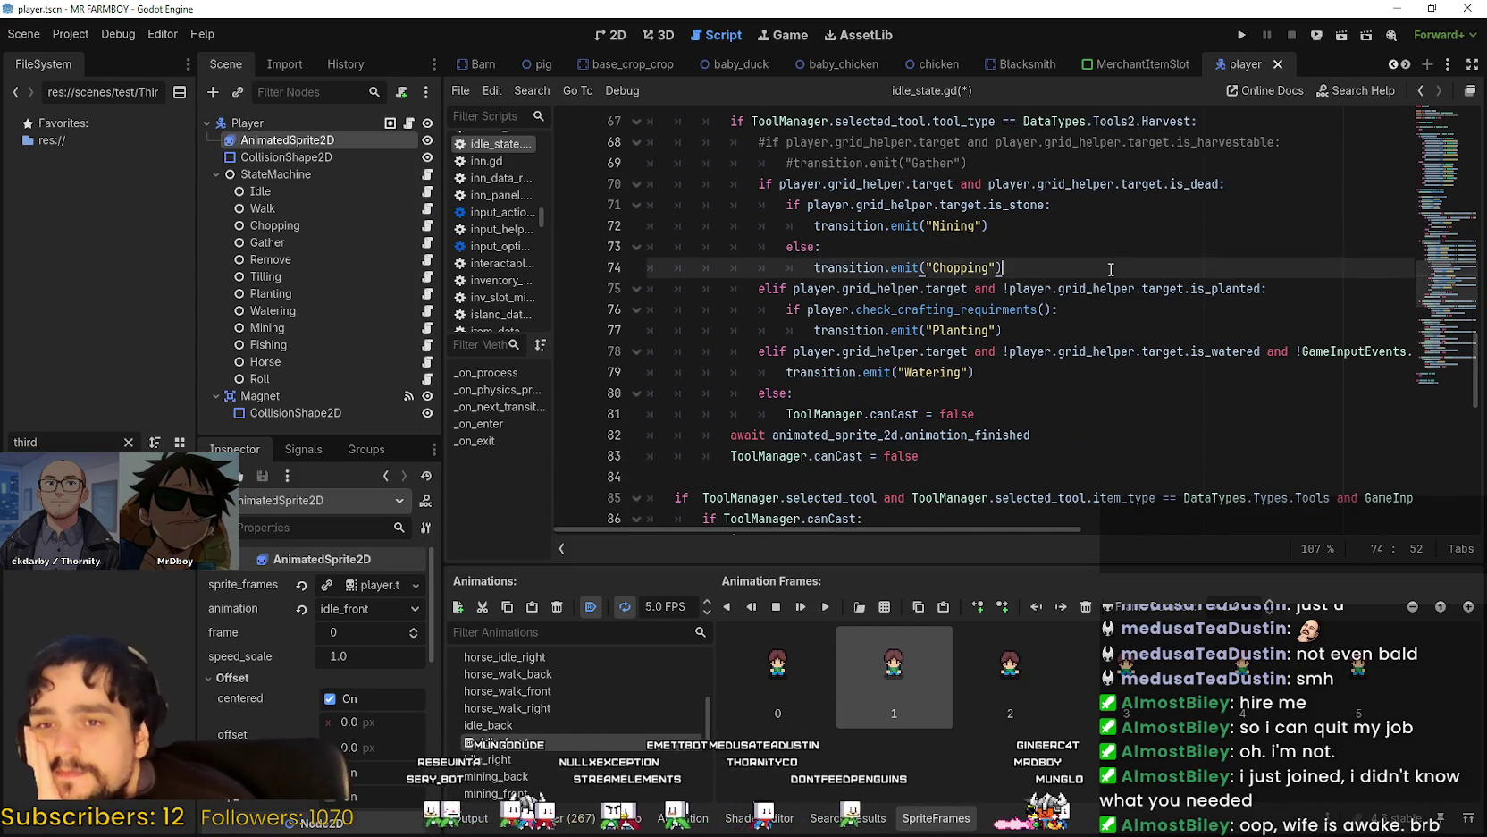
scroll(1130, 353, down, 3)
click(1028, 458)
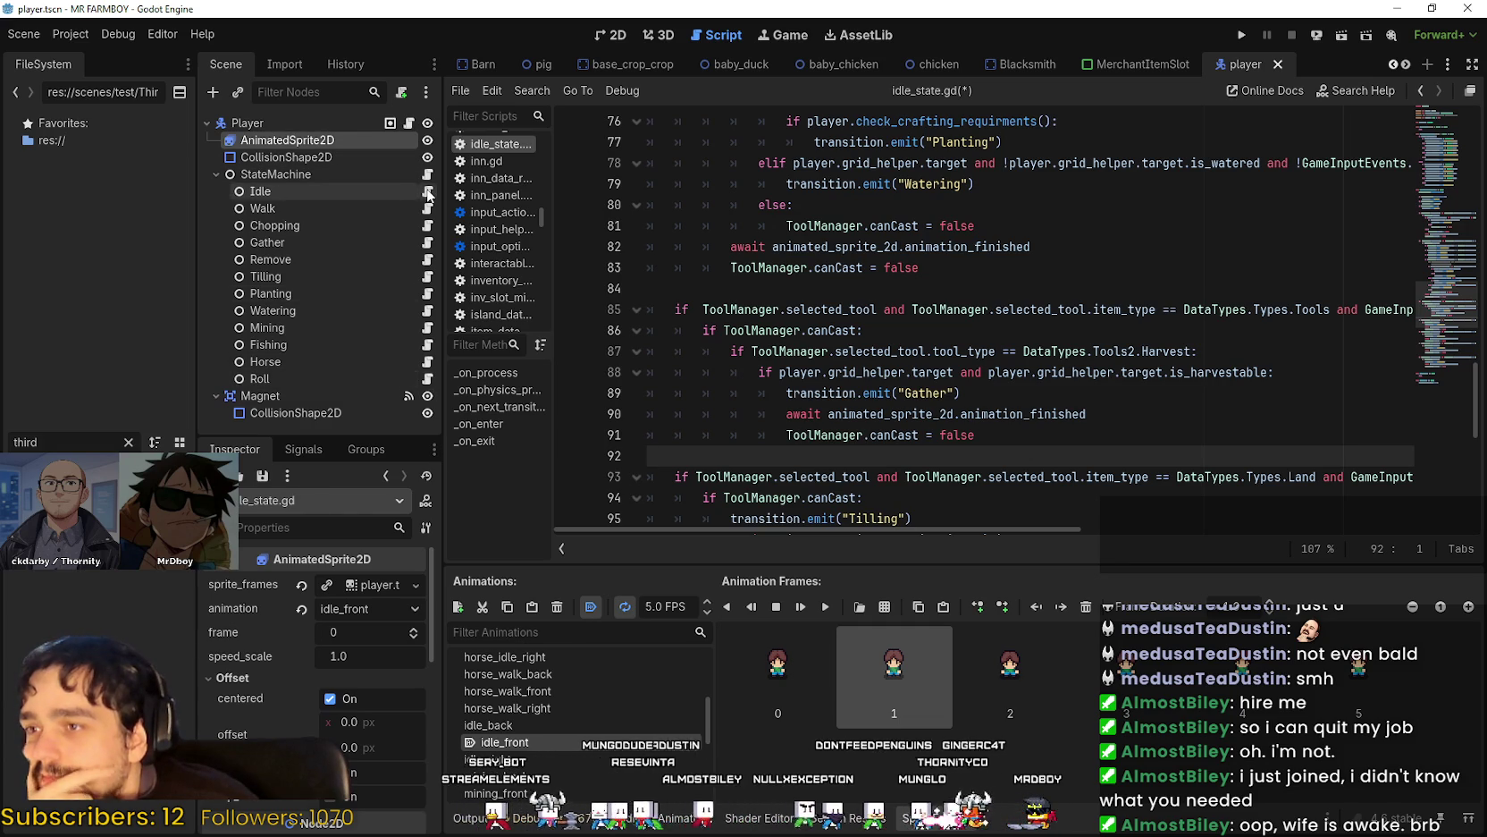
key(Up)
key(Up)
key(Up)
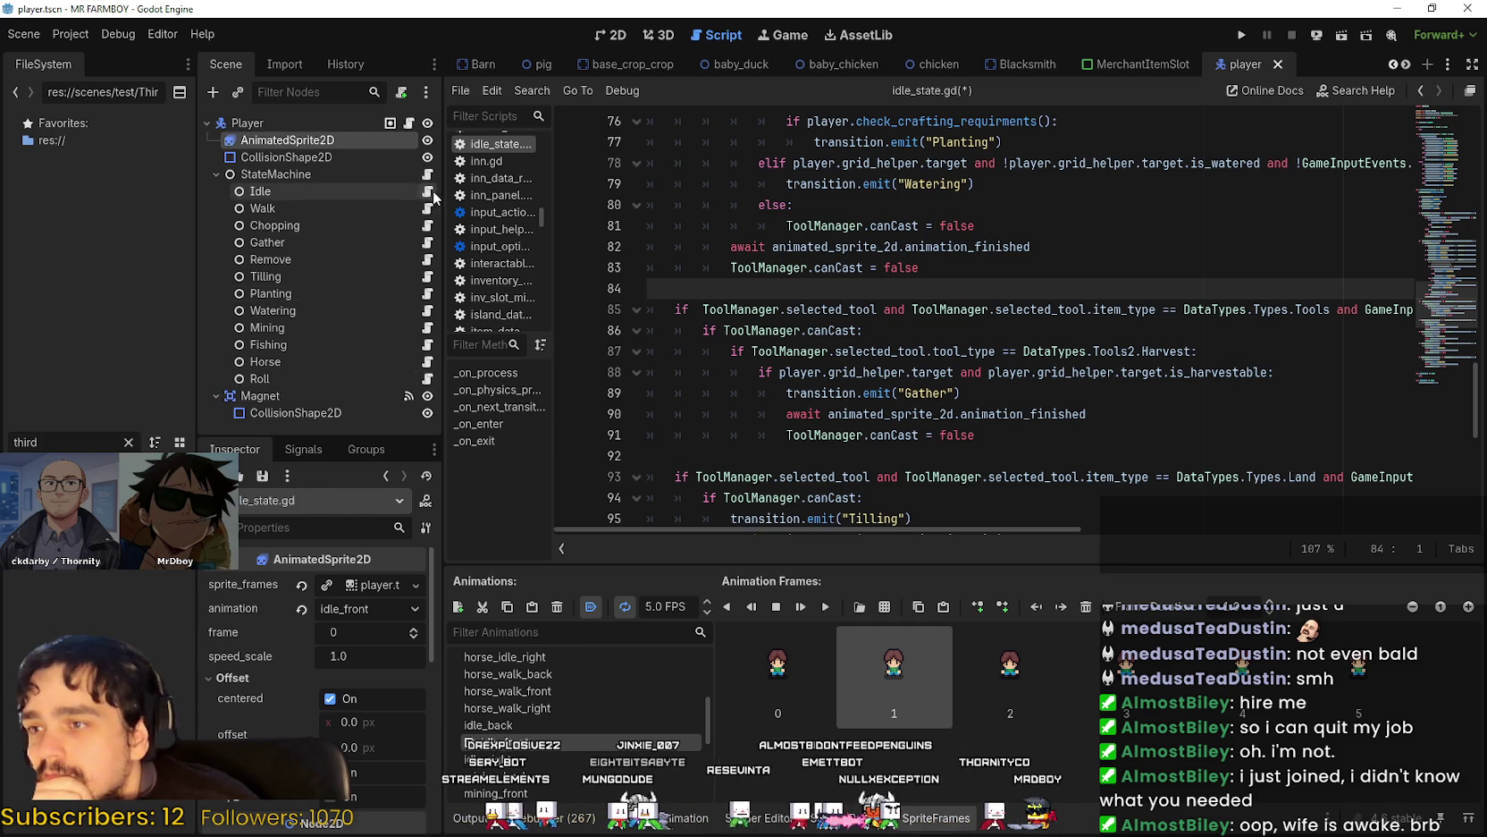
click(427, 210)
click(428, 192)
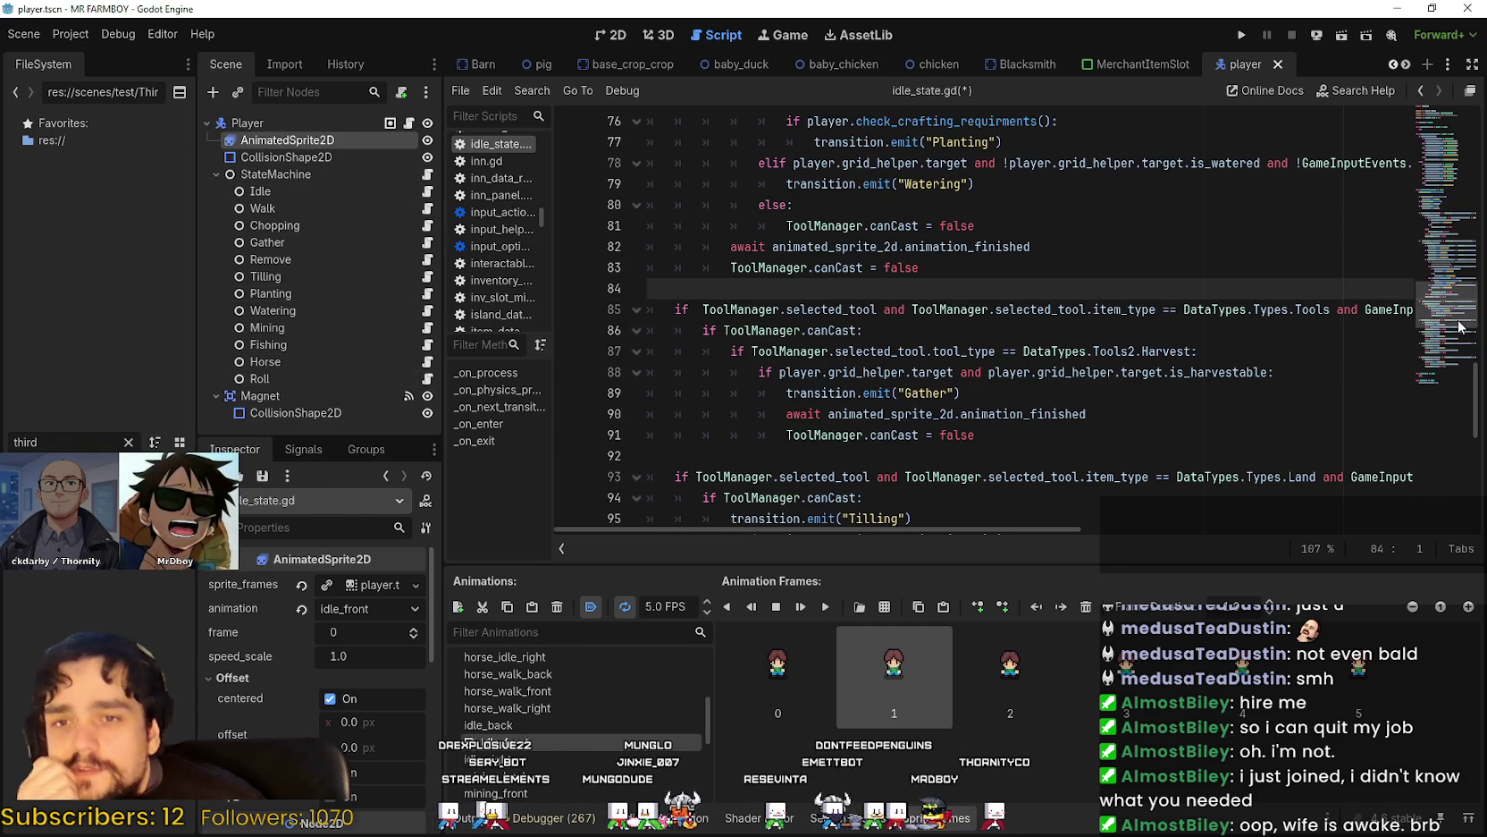
scroll(1443, 372, down, 8)
drag(1443, 372, 1434, 155)
click(709, 229)
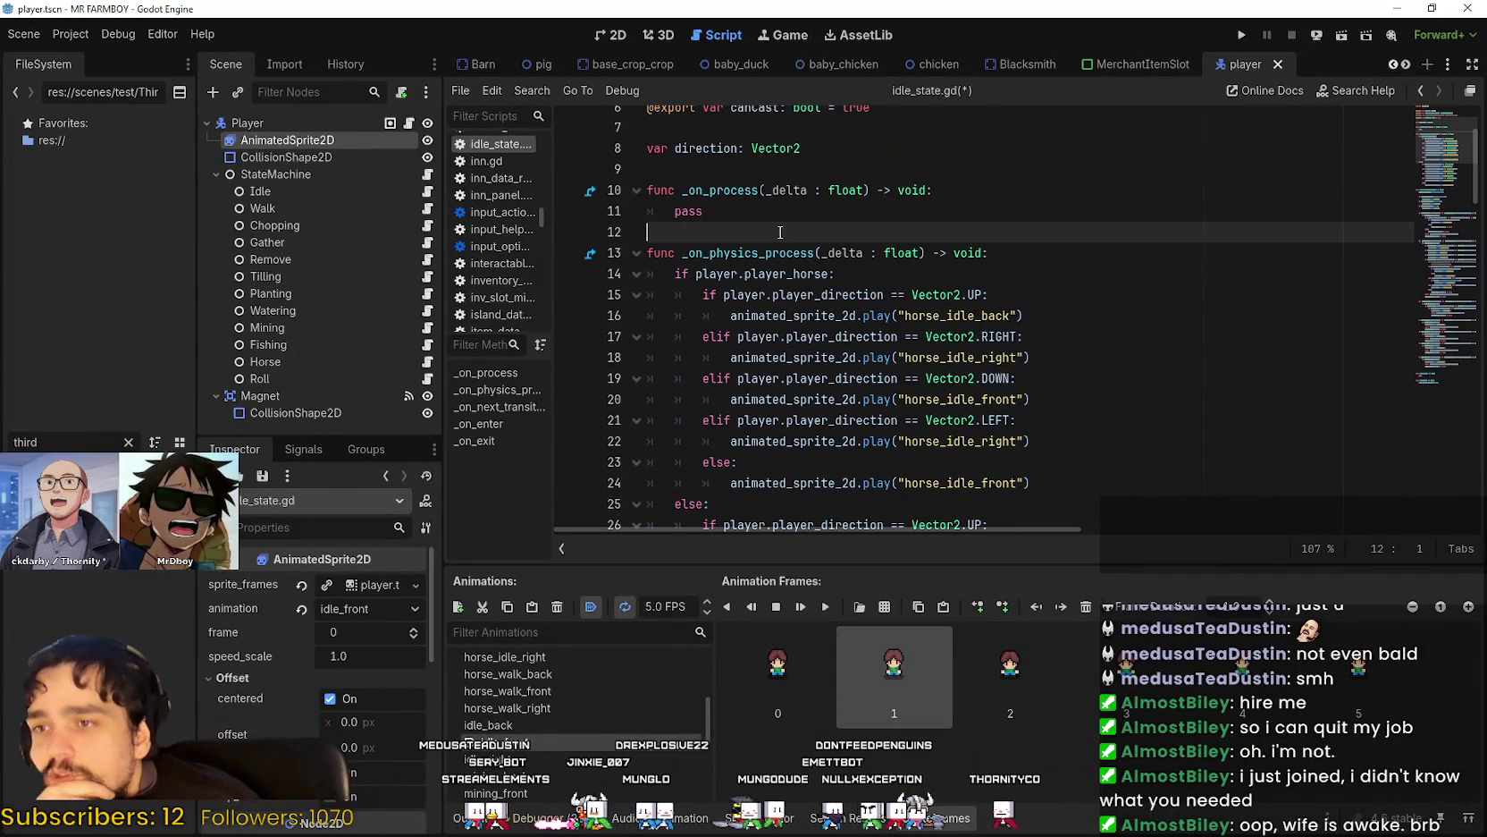
Select the export variables and _on_process block at the top of idle_state.gd.
mouse_move(706, 211)
mouse_down()
mouse_move(651, 190)
mouse_move(664, 157)
mouse_up()
scroll(756, 231, up, 1)
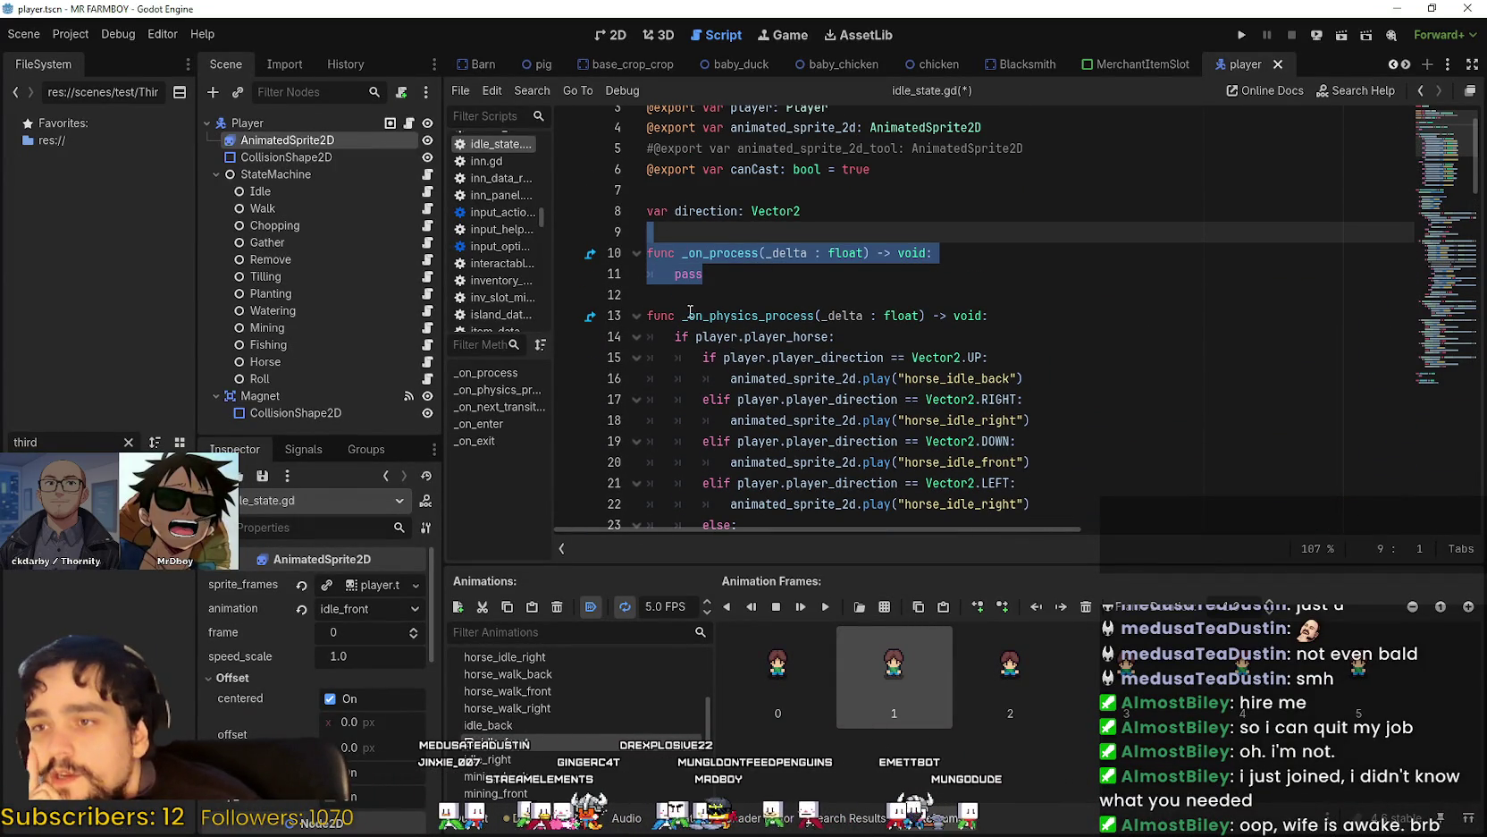
click(742, 294)
mouse_move(706, 274)
mouse_down()
mouse_move(661, 253)
mouse_move(665, 210)
mouse_up()
mouse_move(716, 301)
mouse_down()
mouse_move(679, 170)
mouse_move(671, 210)
mouse_move(1088, 258)
mouse_up()
mouse_move(1072, 205)
mouse_down()
mouse_move(649, 205)
mouse_move(647, 163)
mouse_up()
click(743, 247)
mouse_move(1073, 204)
mouse_down()
mouse_move(649, 205)
mouse_move(647, 163)
mouse_up()
click(1095, 205)
drag(1095, 205, 647, 205)
click(801, 251)
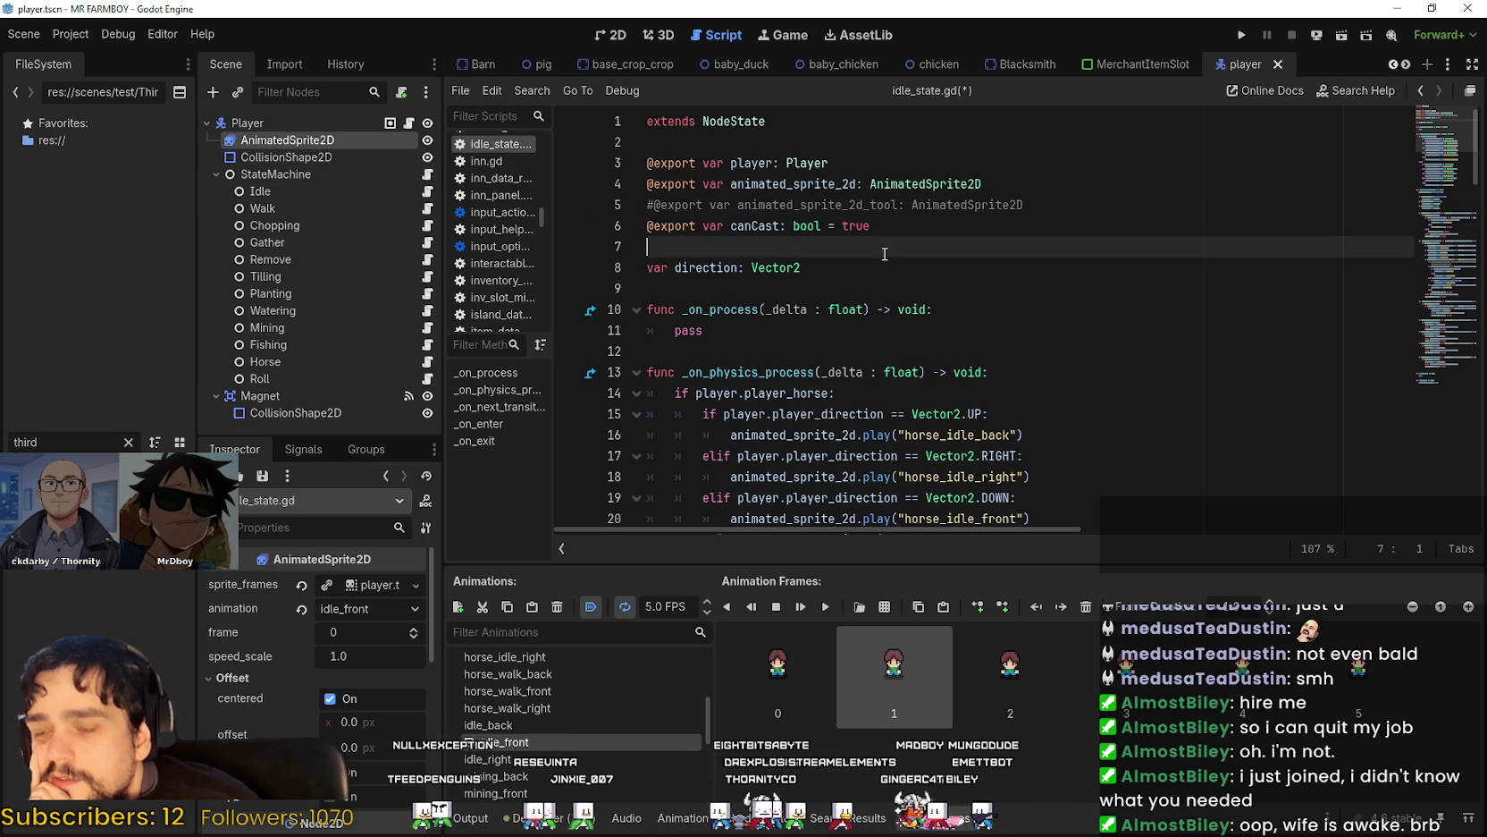
Select the whole animated_sprite_2d_tool export line 5.
click(1079, 205)
drag(1079, 205, 646, 205)
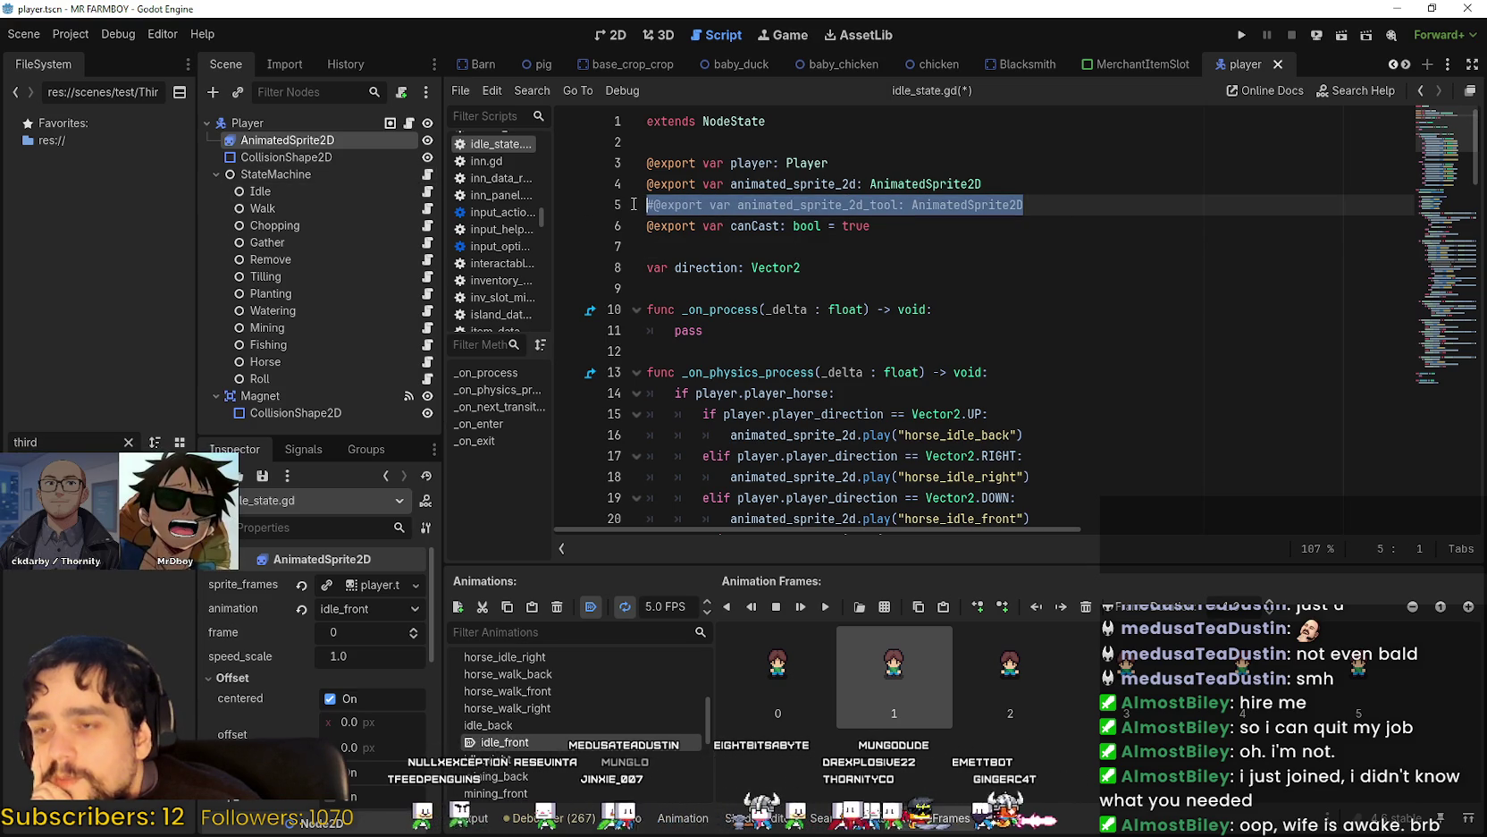
click(884, 233)
drag(1111, 203, 640, 204)
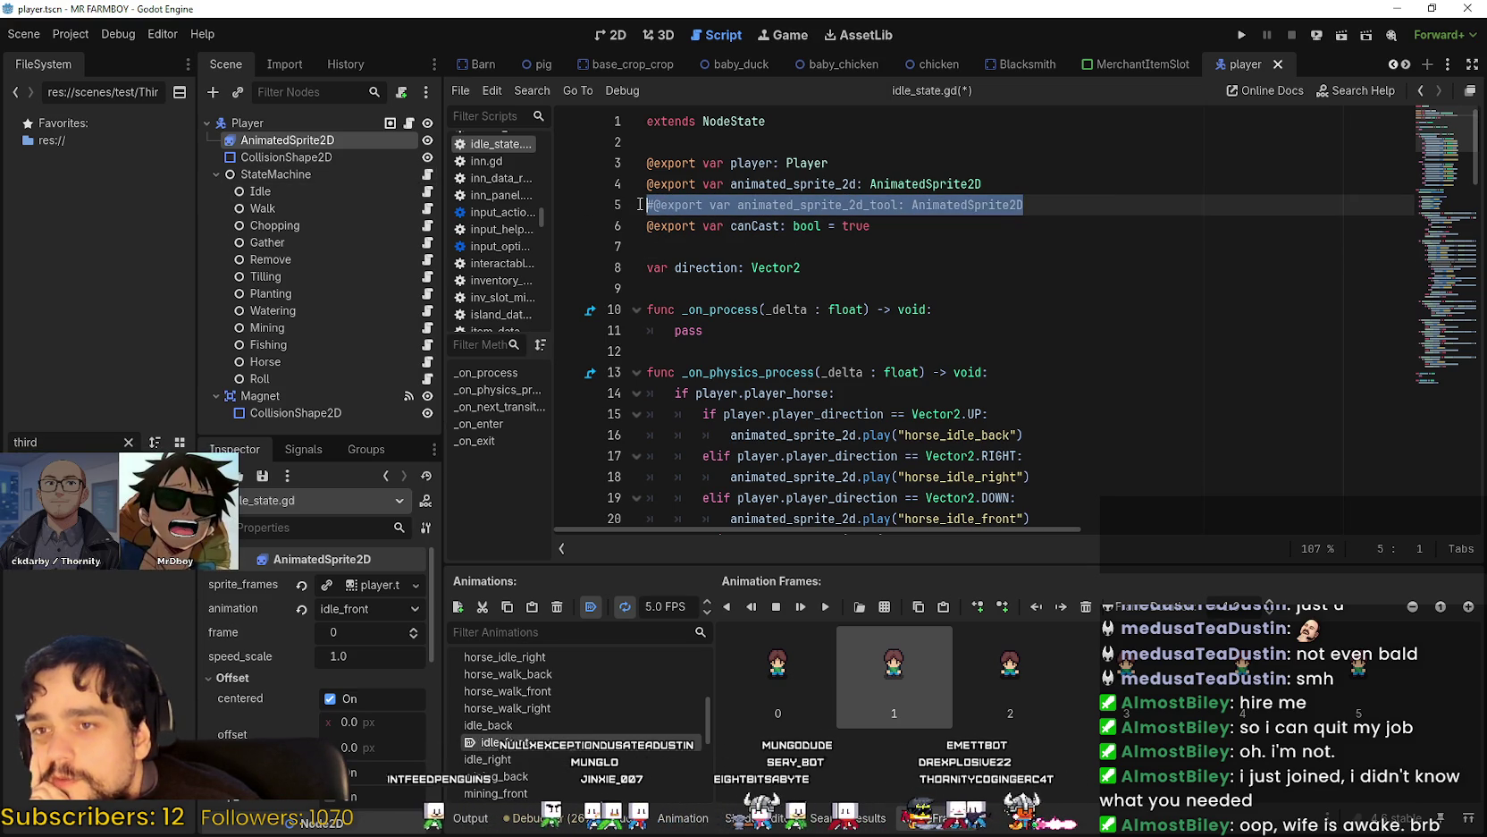
click(998, 234)
drag(1023, 205, 643, 205)
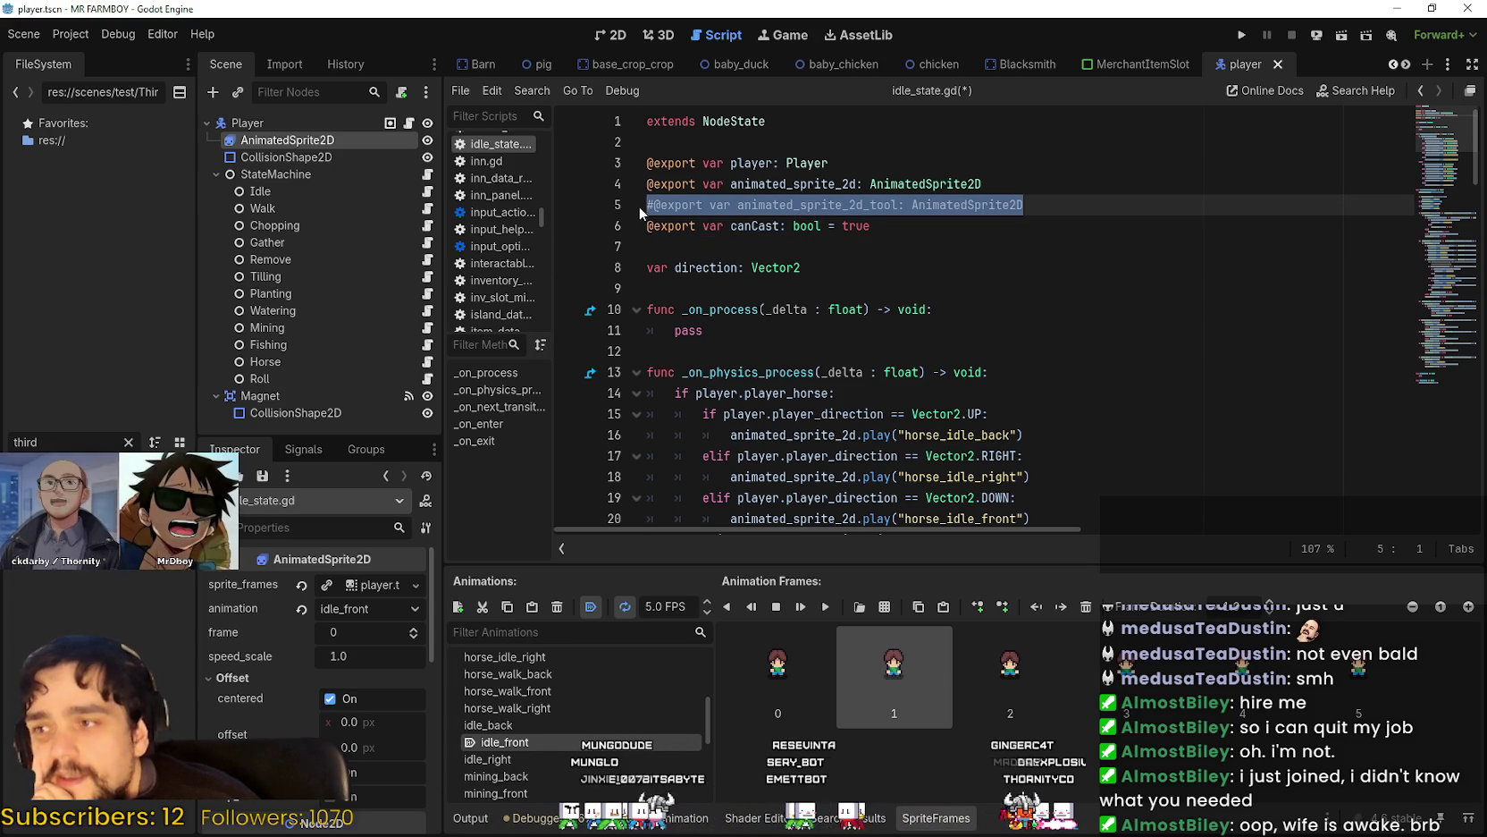
Resize the Scene dock to show the Magnet node and clear the selection on the commented export line.
mouse_move(343, 438)
mouse_down()
mouse_move(358, 271)
mouse_move(358, 399)
mouse_up()
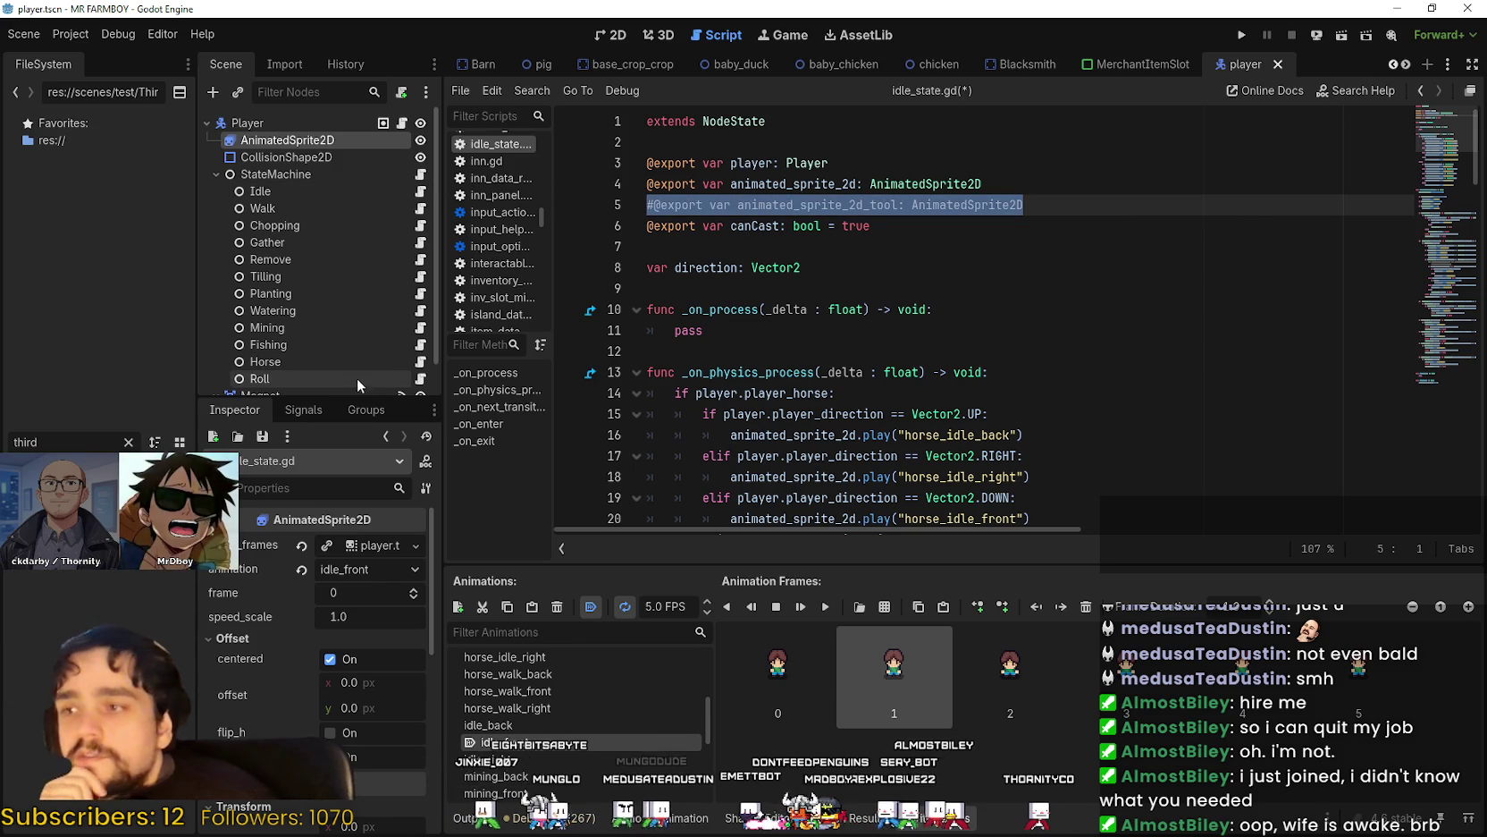
drag(331, 394, 320, 422)
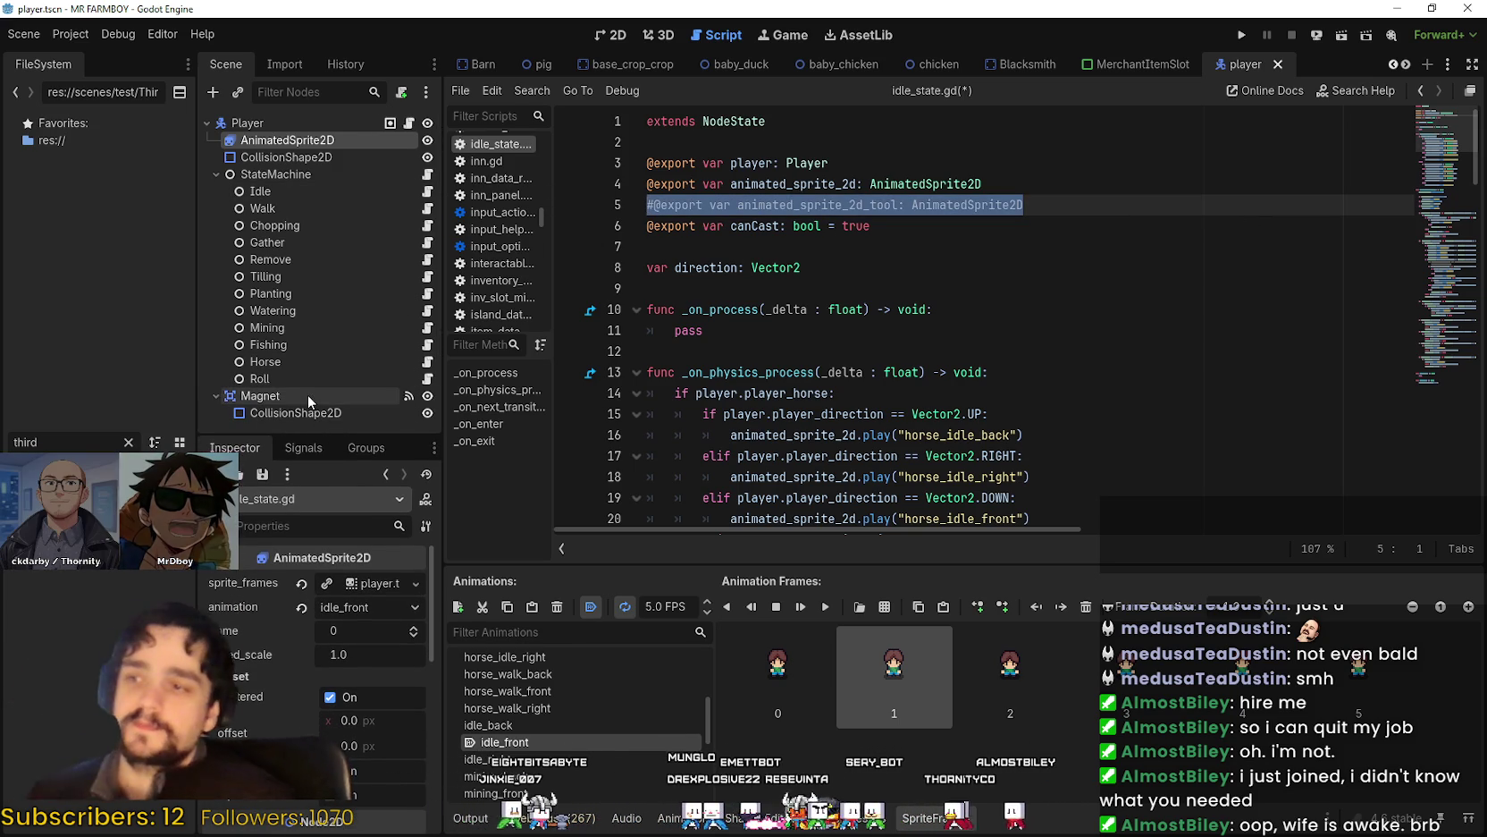
click(764, 342)
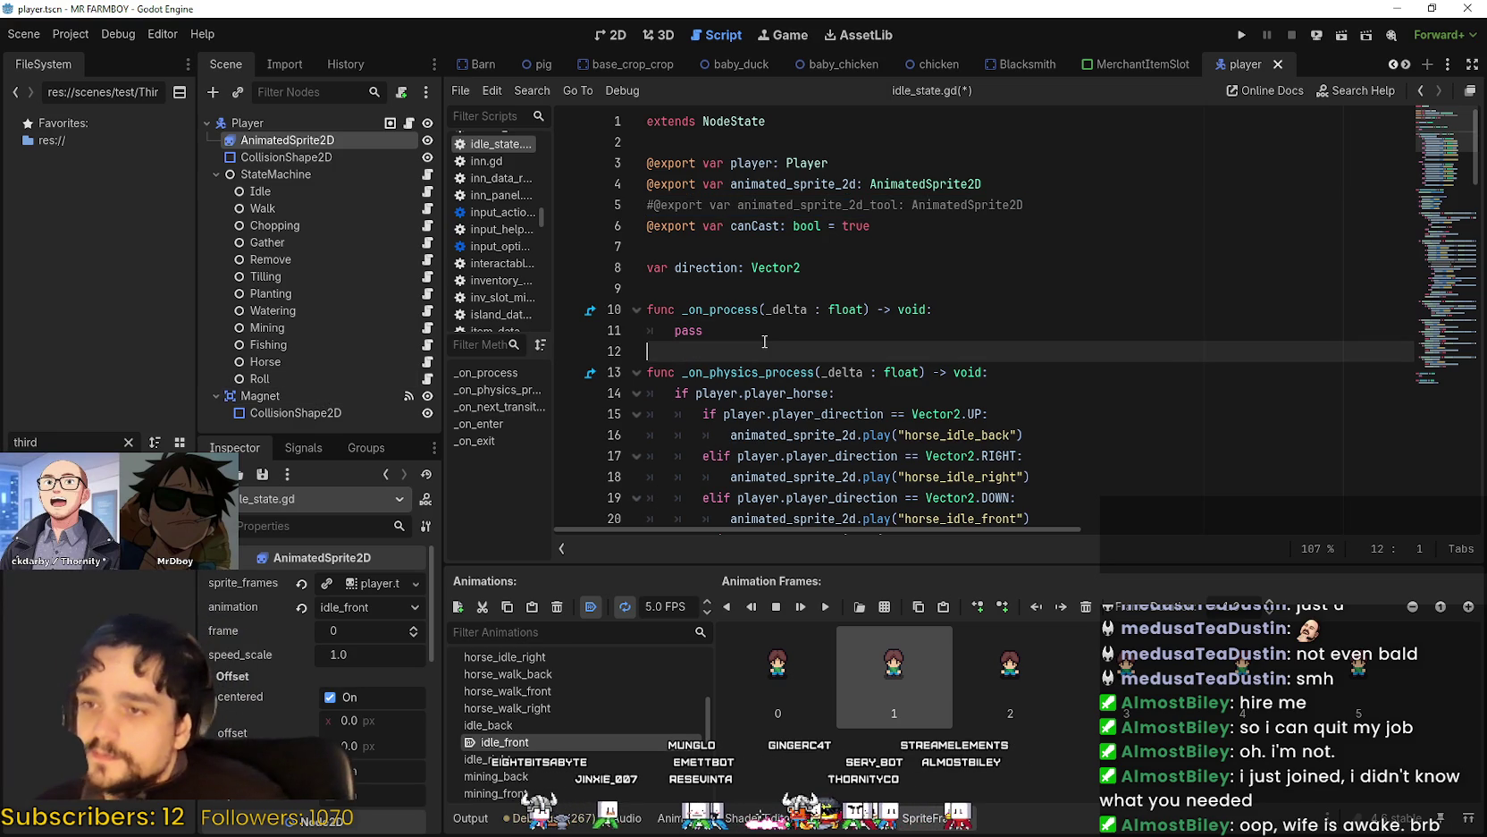
scroll(762, 344, down, 10)
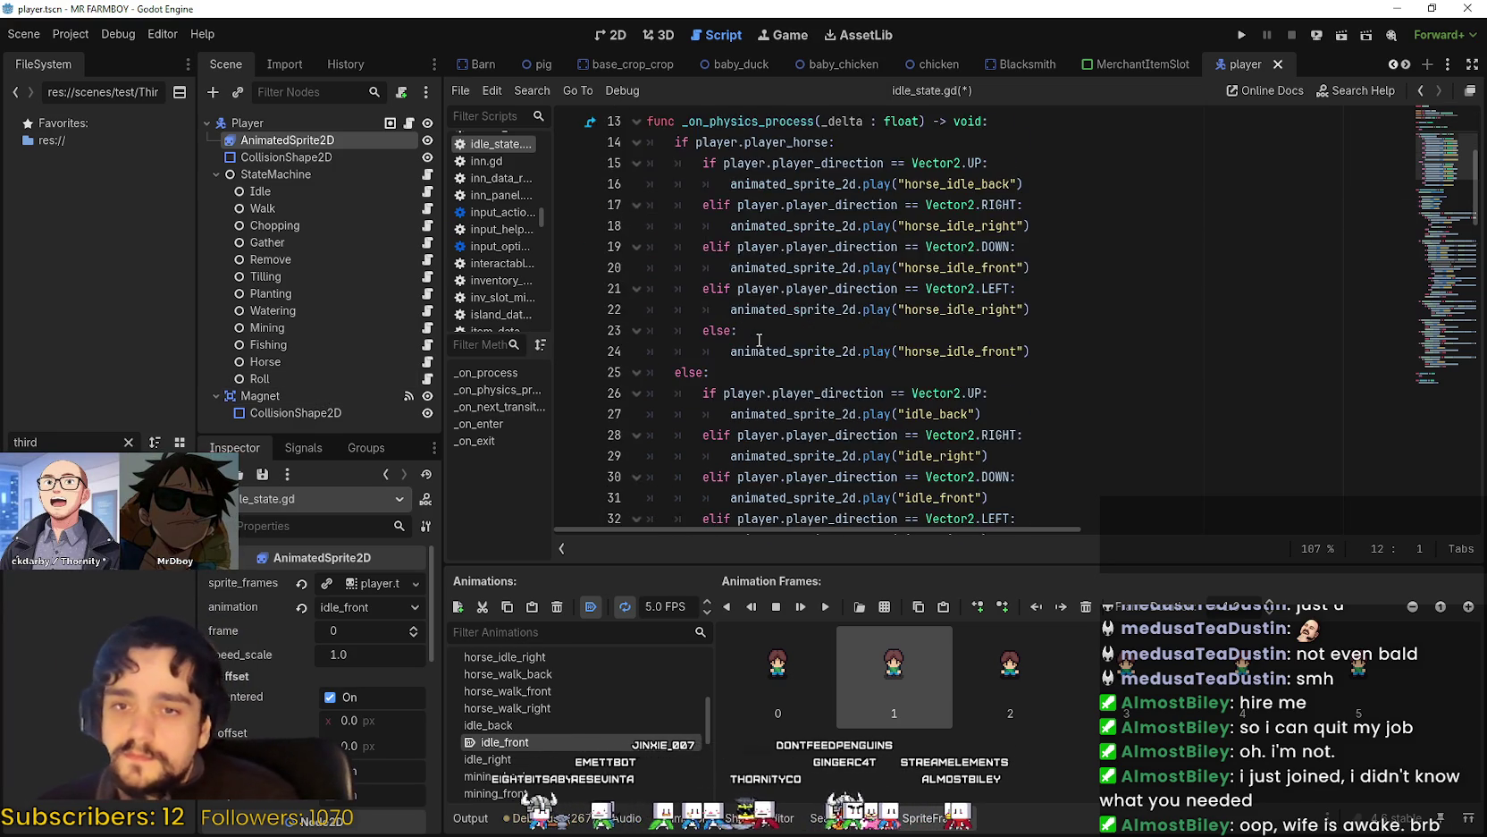
scroll(760, 340, down, 12)
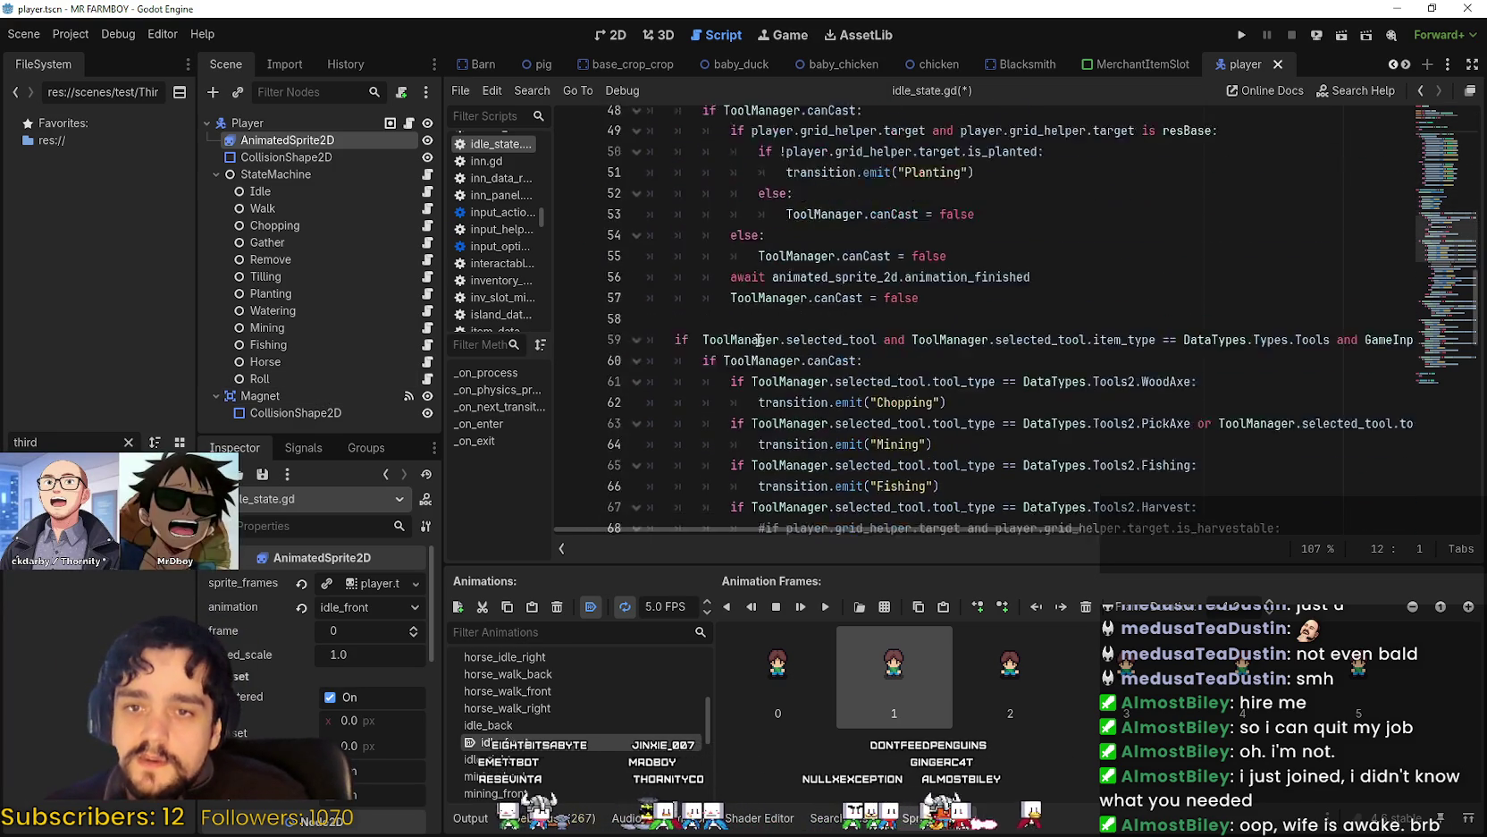
scroll(1439, 295, up, 20)
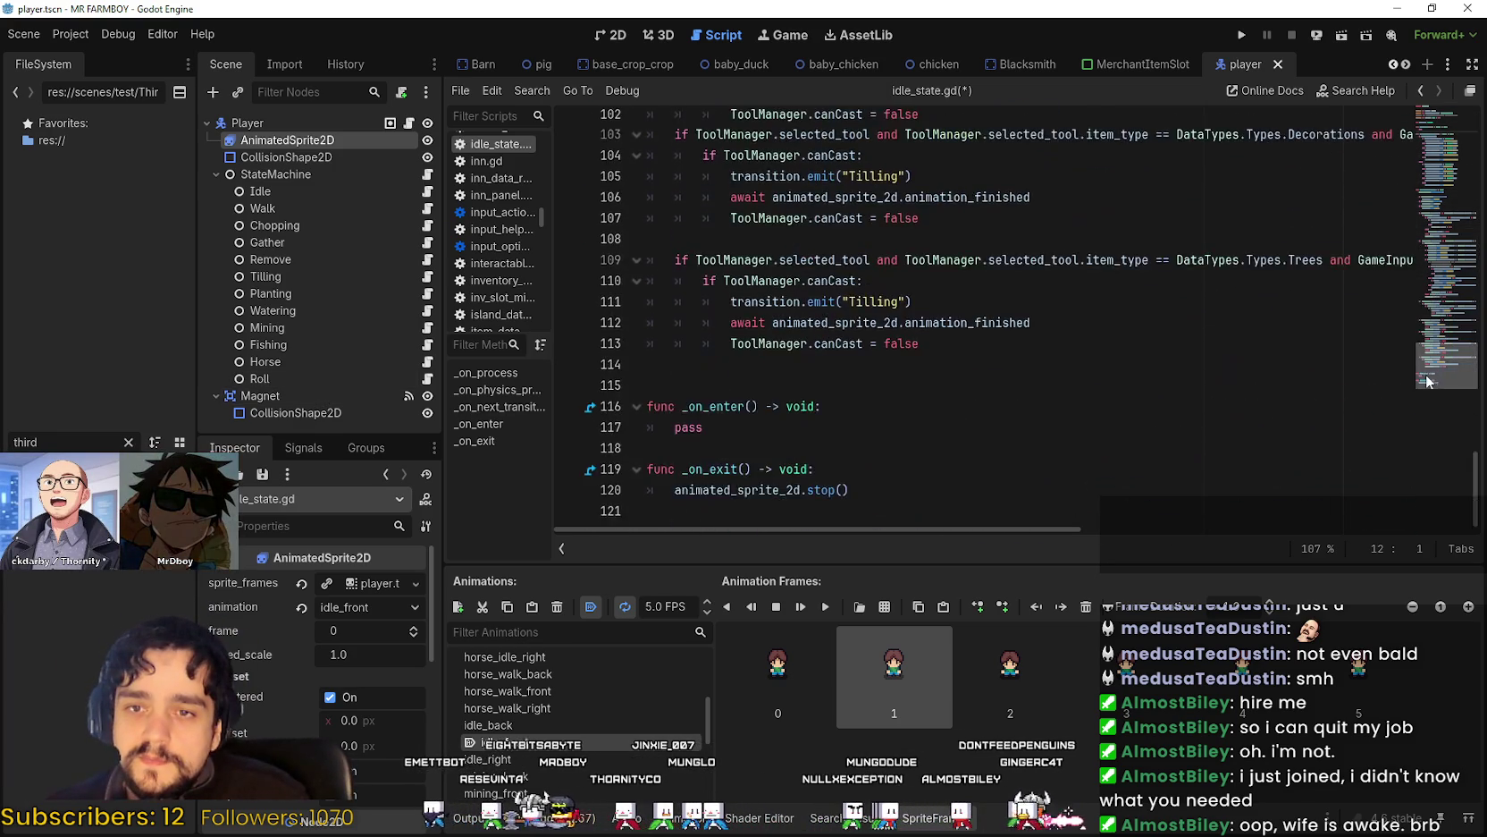
click(893, 249)
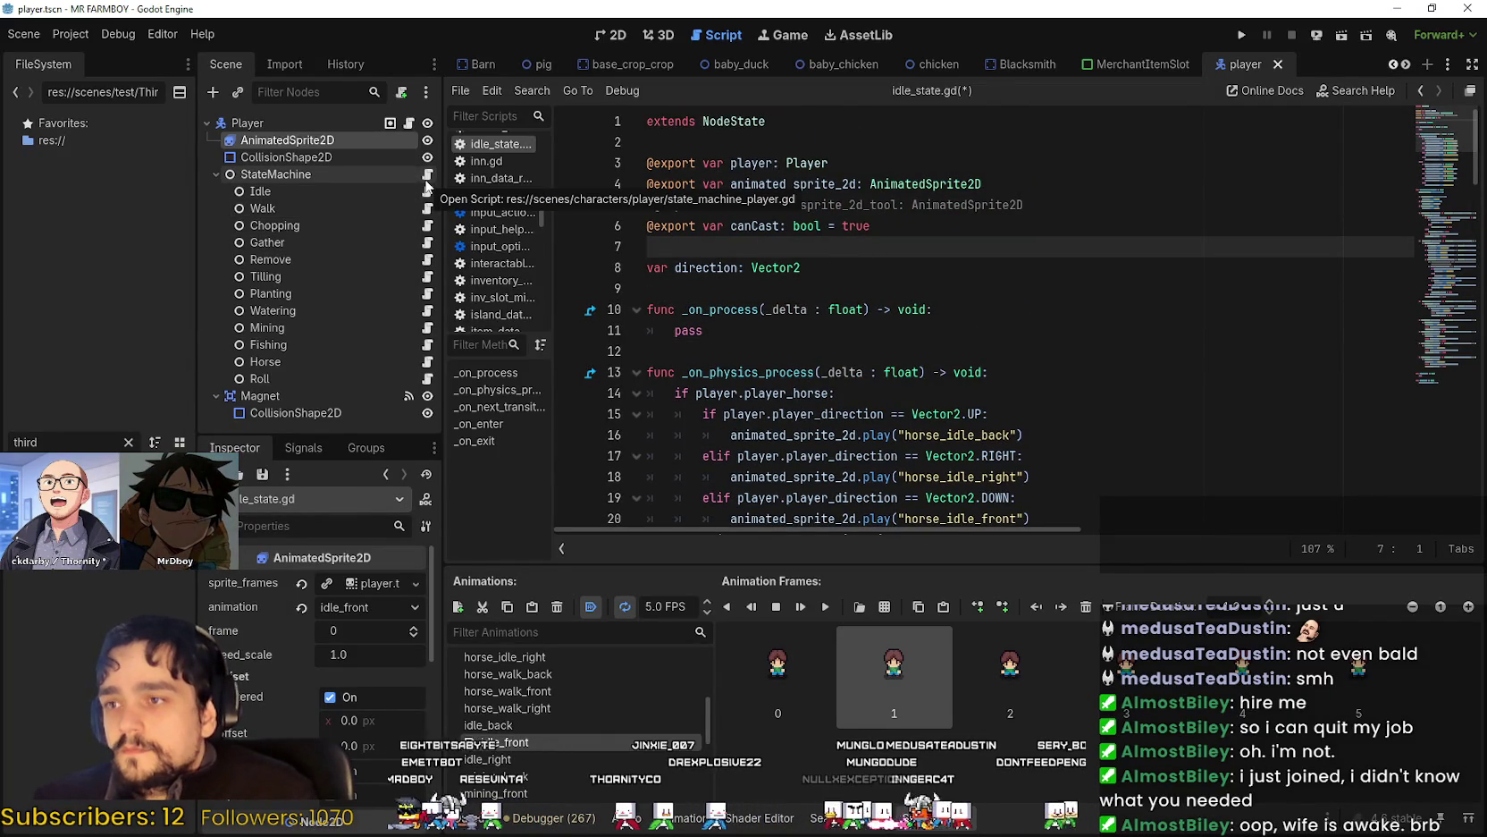
click(919, 287)
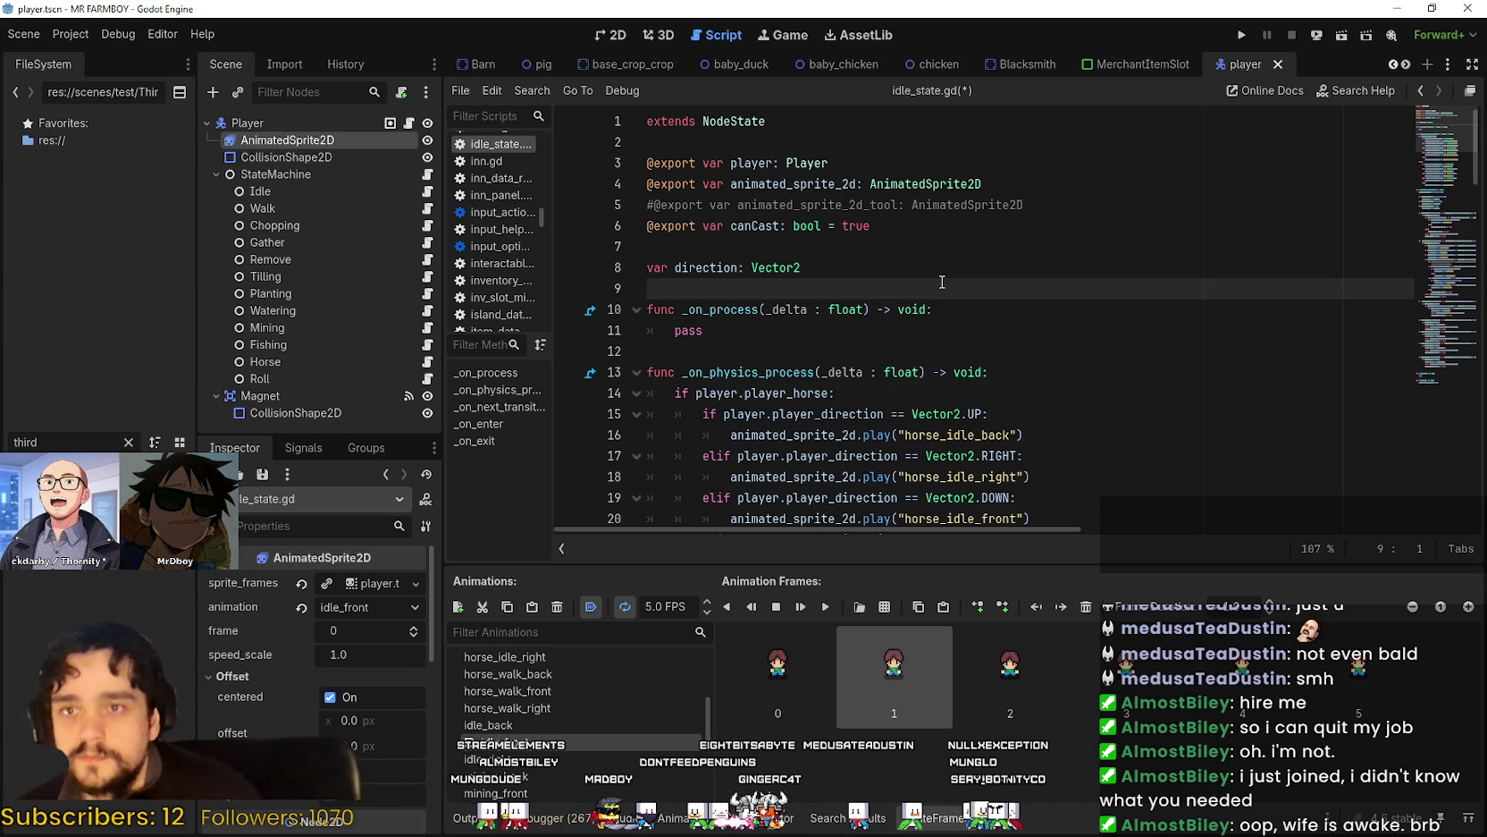
Check the indentation of lines 19–24 around the horse_idle_front branch.
scroll(959, 294, down, 3)
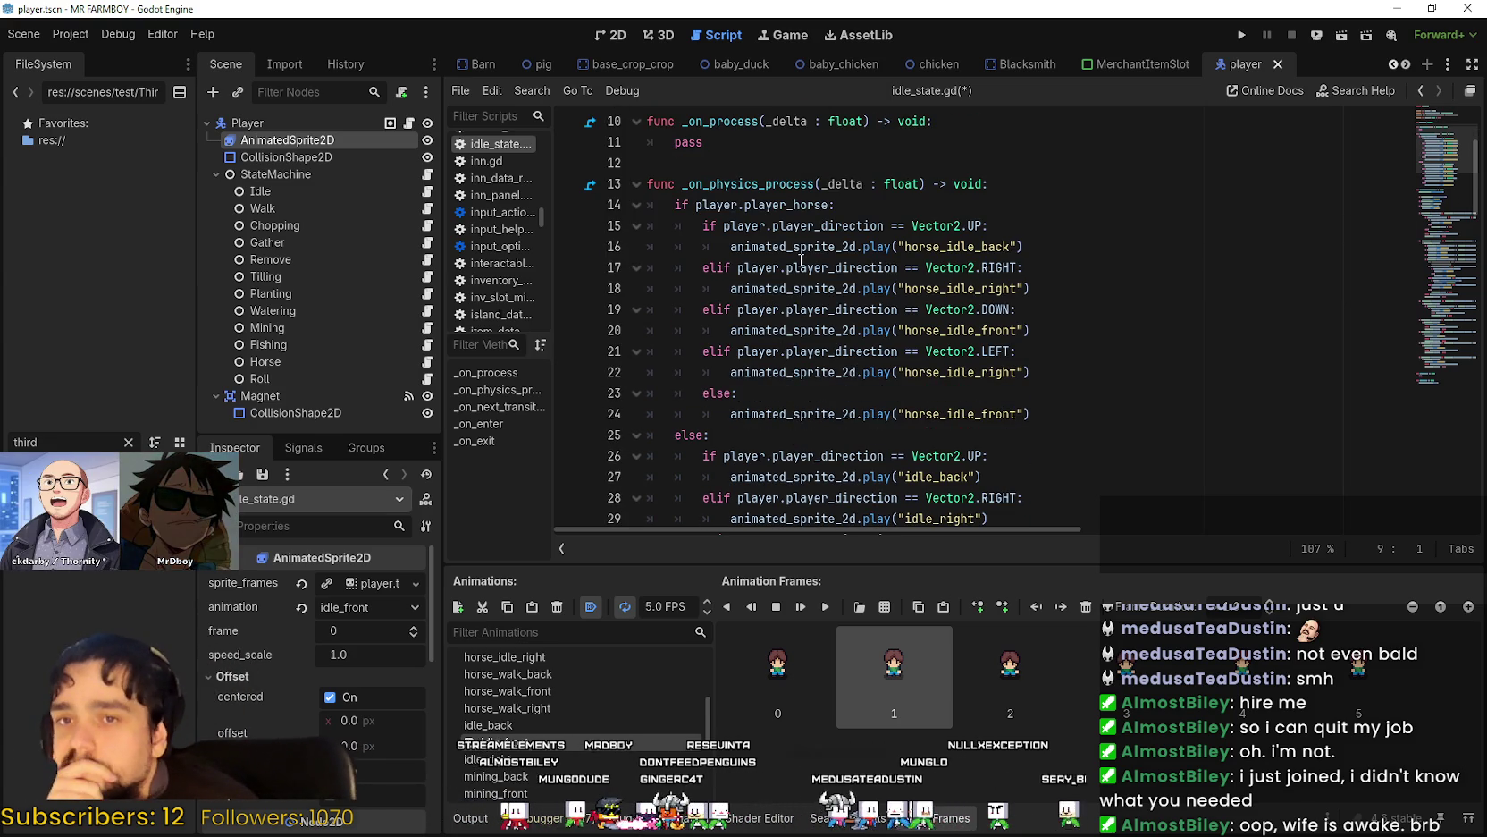
click(774, 172)
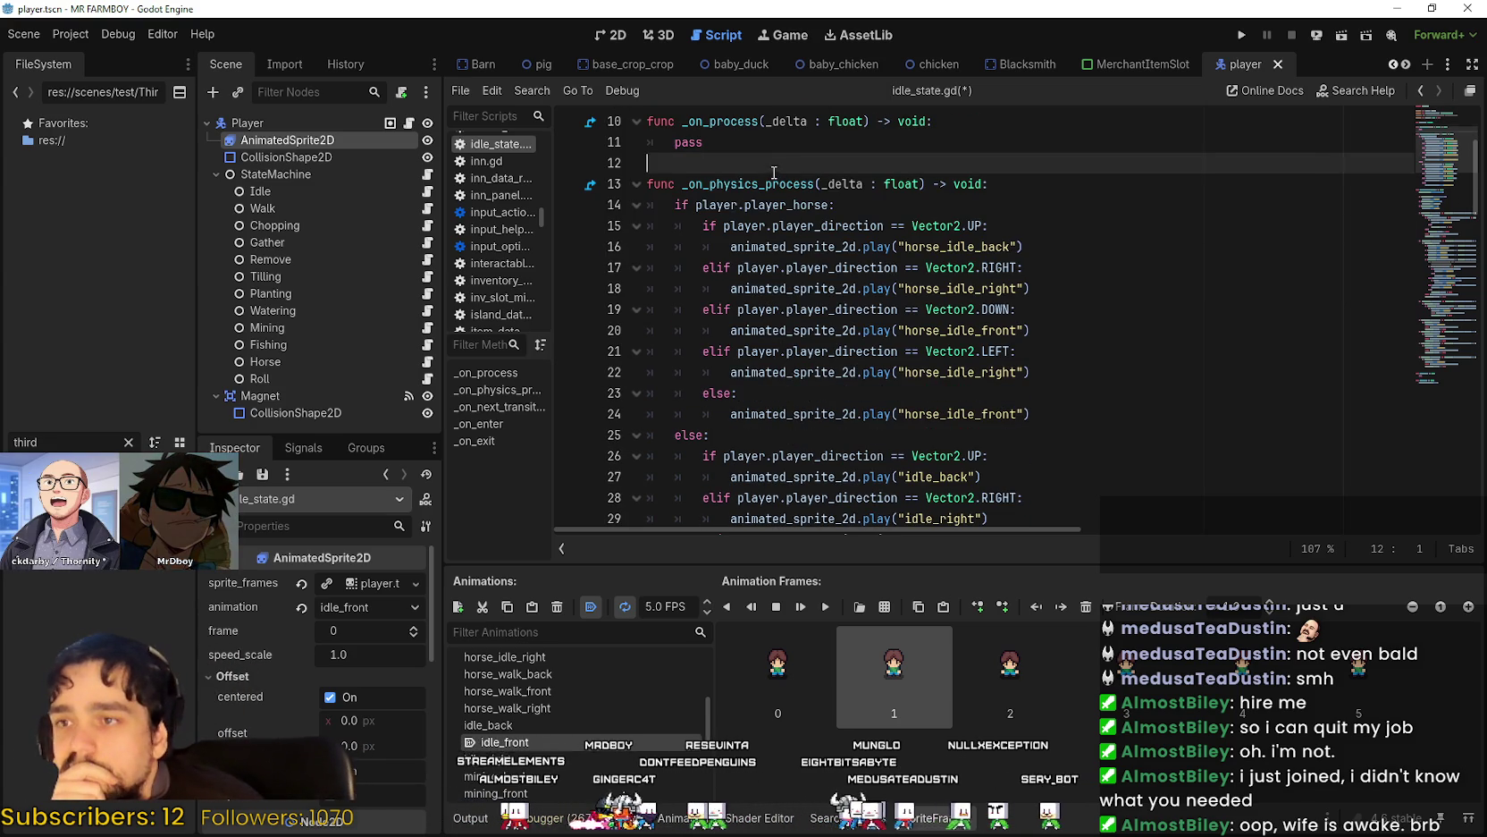
click(860, 435)
click(706, 414)
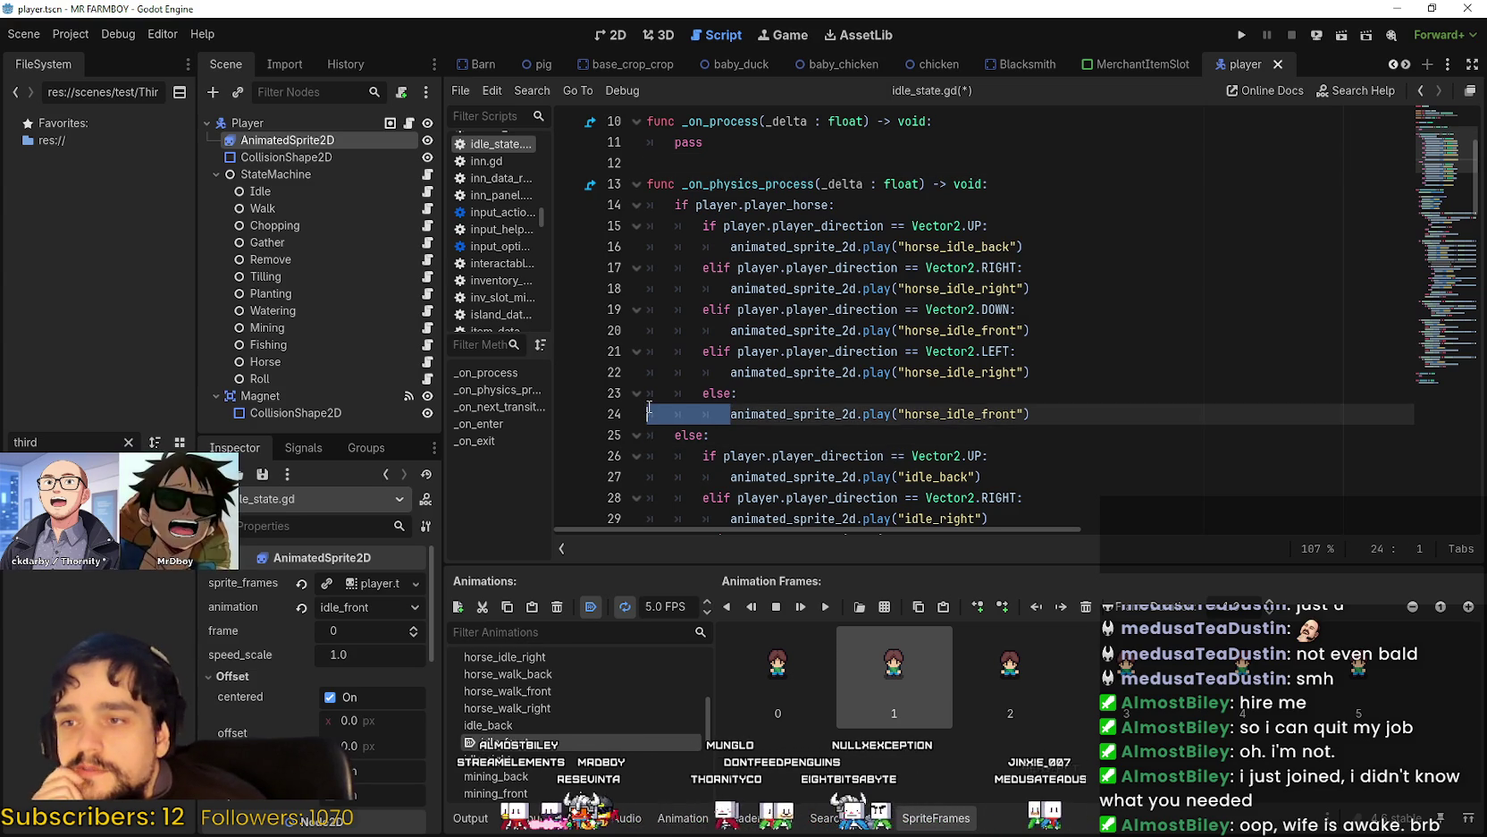
drag(731, 372, 703, 372)
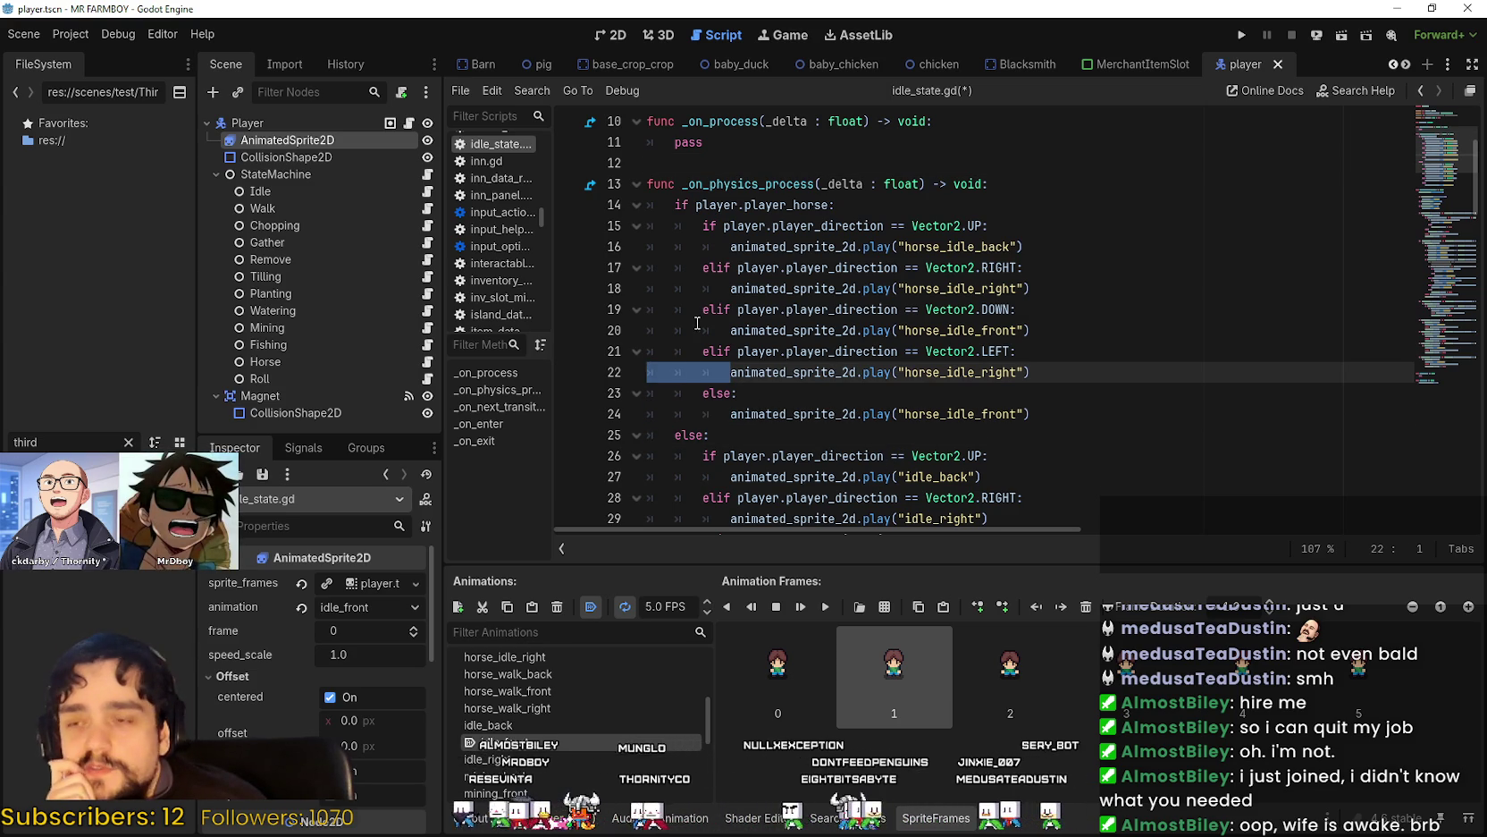
click(686, 350)
click(713, 351)
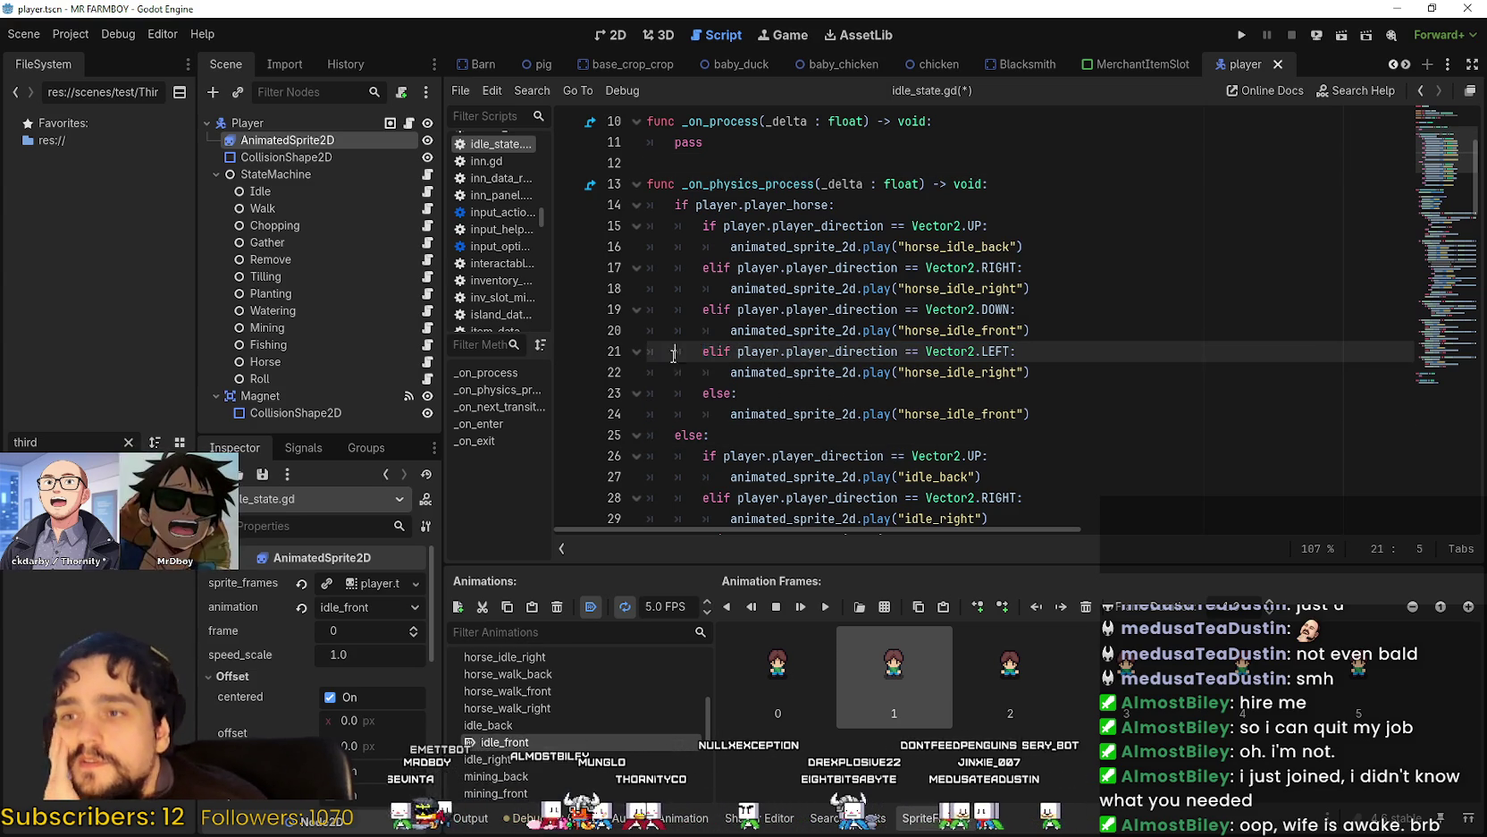
mouse_move(730, 330)
mouse_down()
mouse_move(631, 323)
mouse_move(645, 330)
mouse_up()
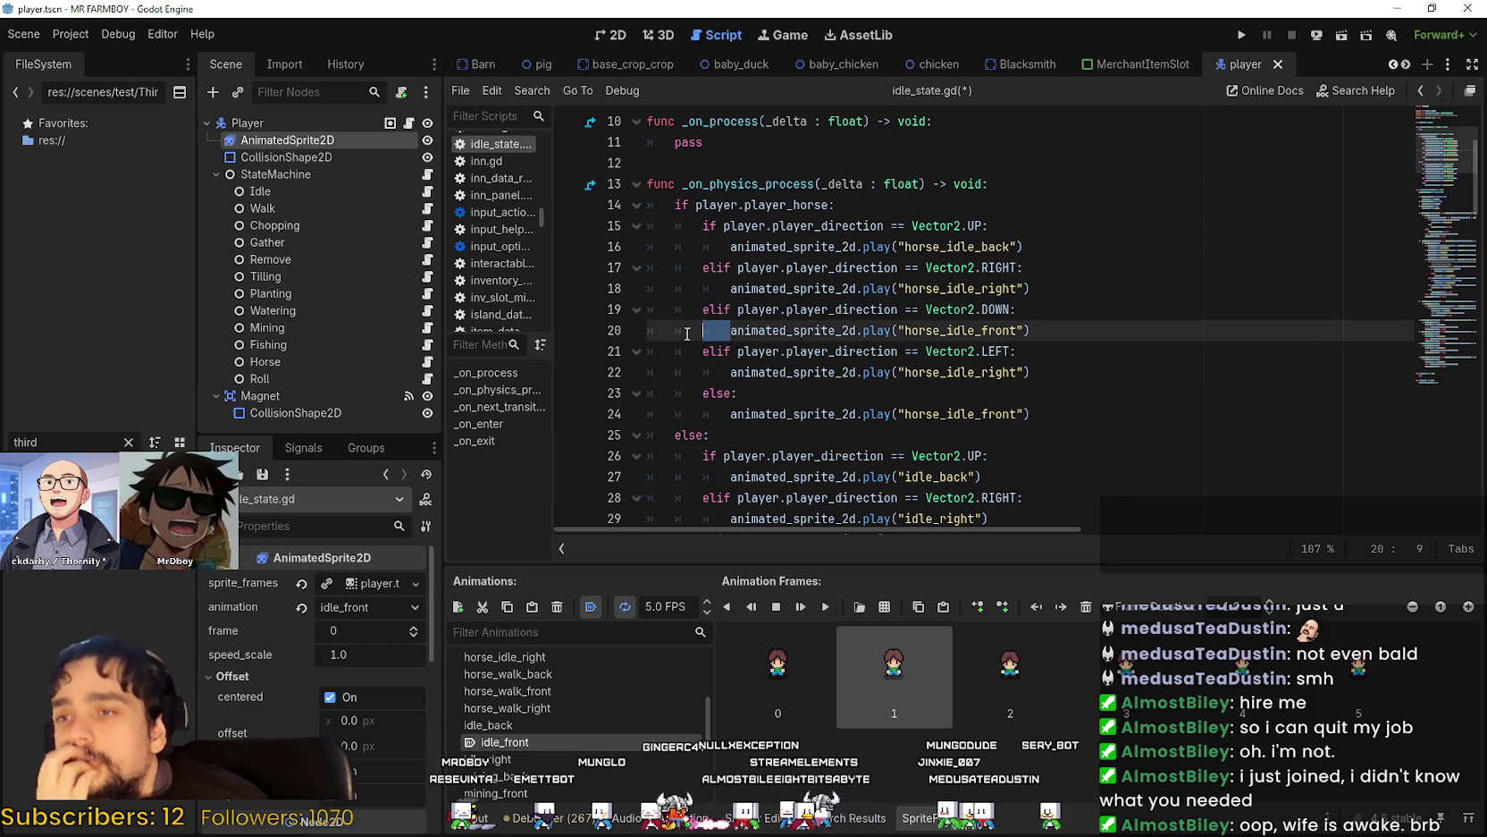
Check the indentation of the Walk transition and roll check on lines 36–45.
scroll(766, 344, down, 6)
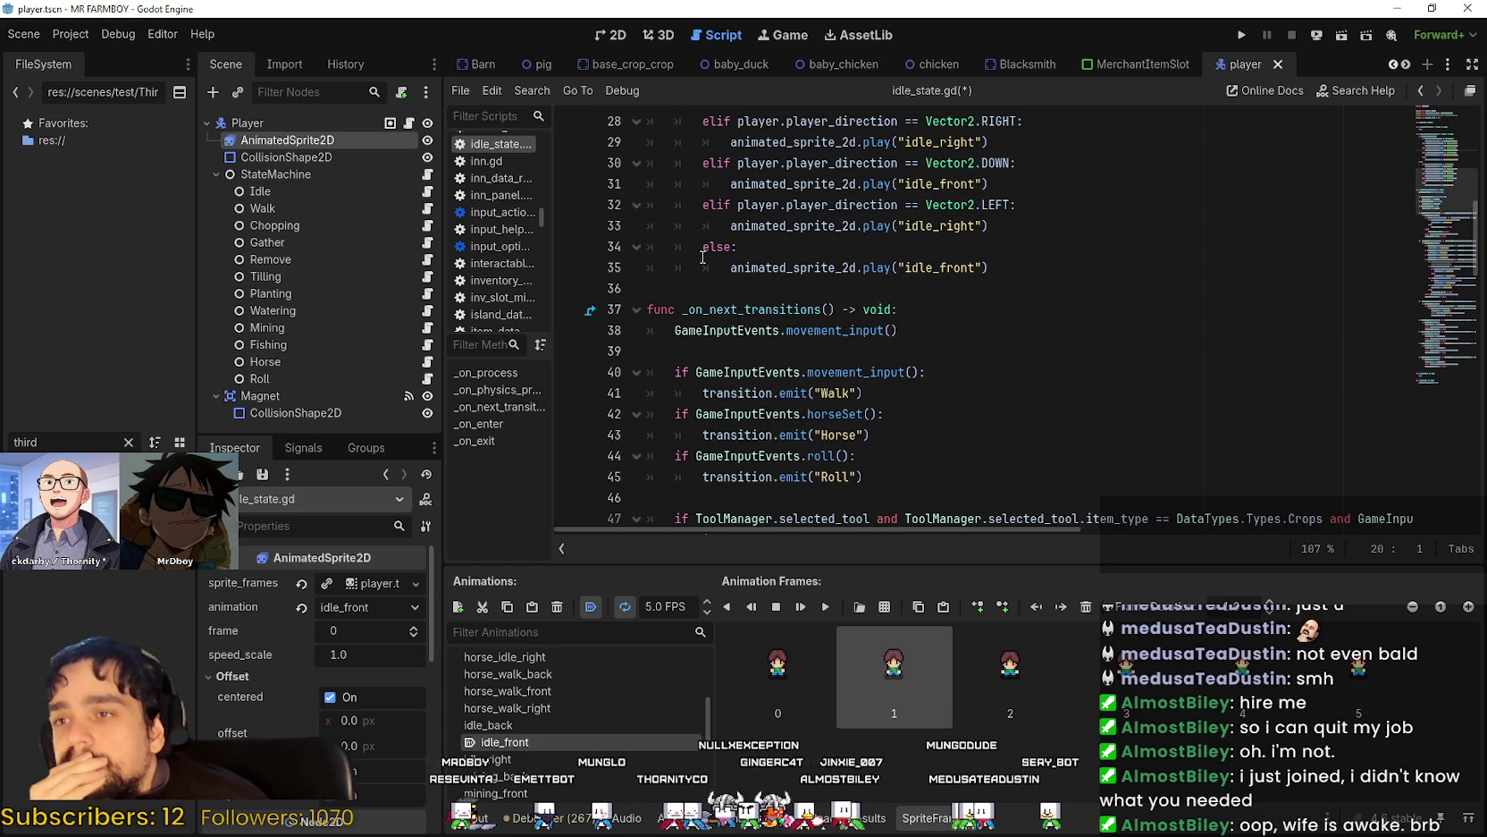
click(728, 273)
click(780, 291)
scroll(782, 292, down, 1)
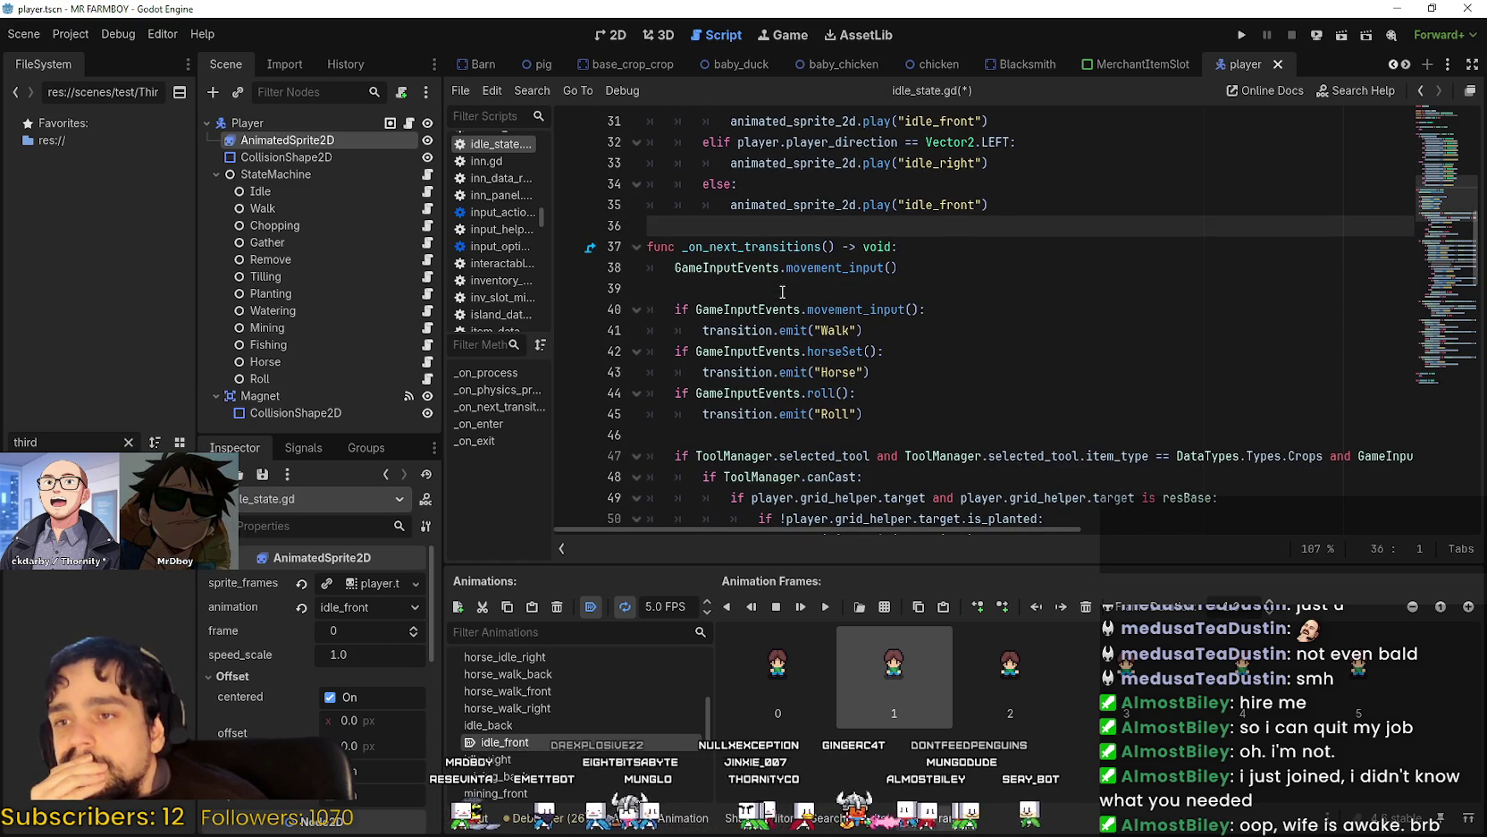
click(787, 291)
scroll(786, 291, down, 3)
key(Down)
key(Down)
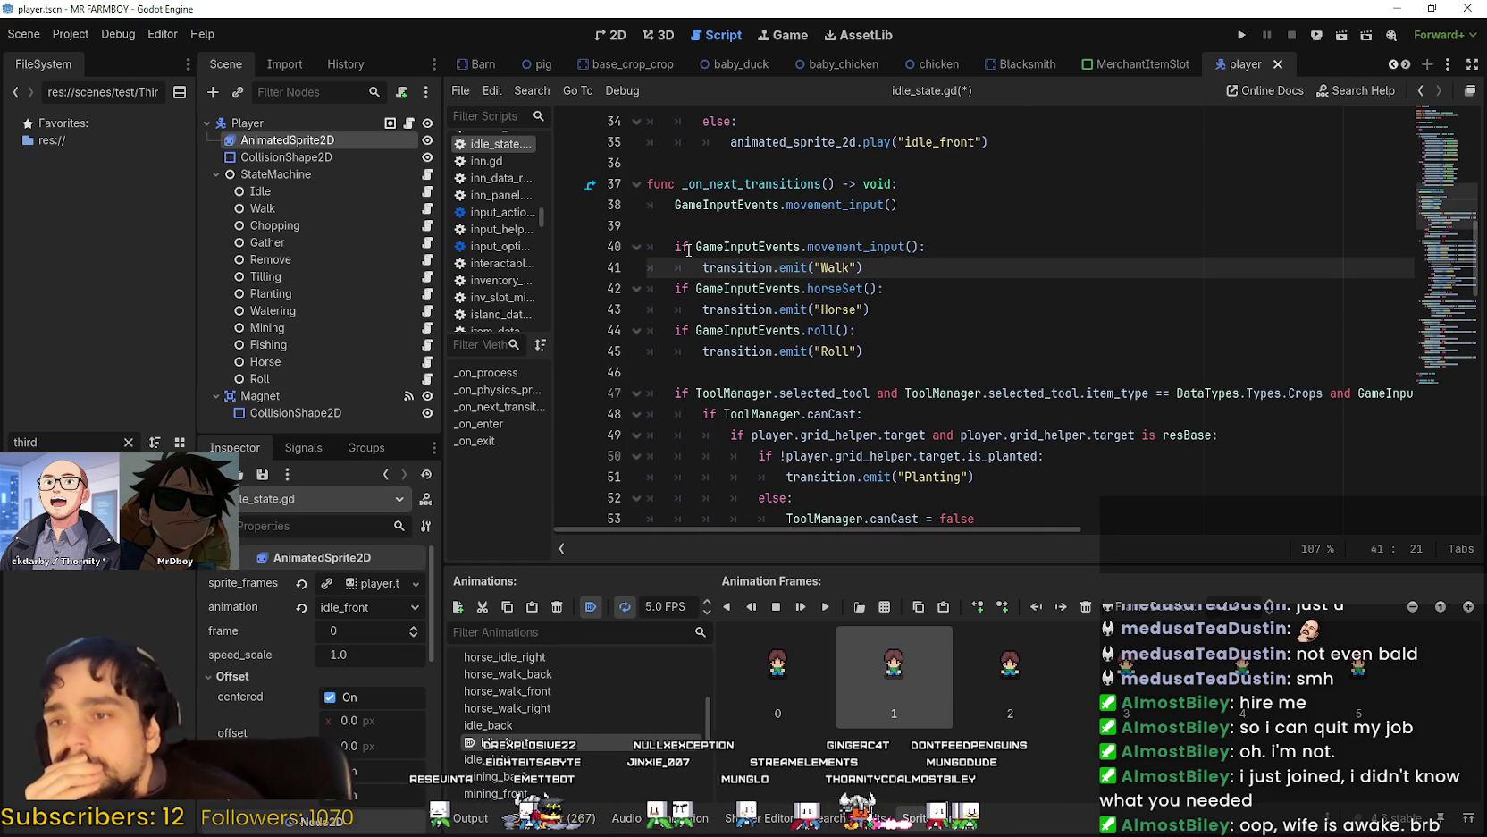
drag(683, 298, 657, 289)
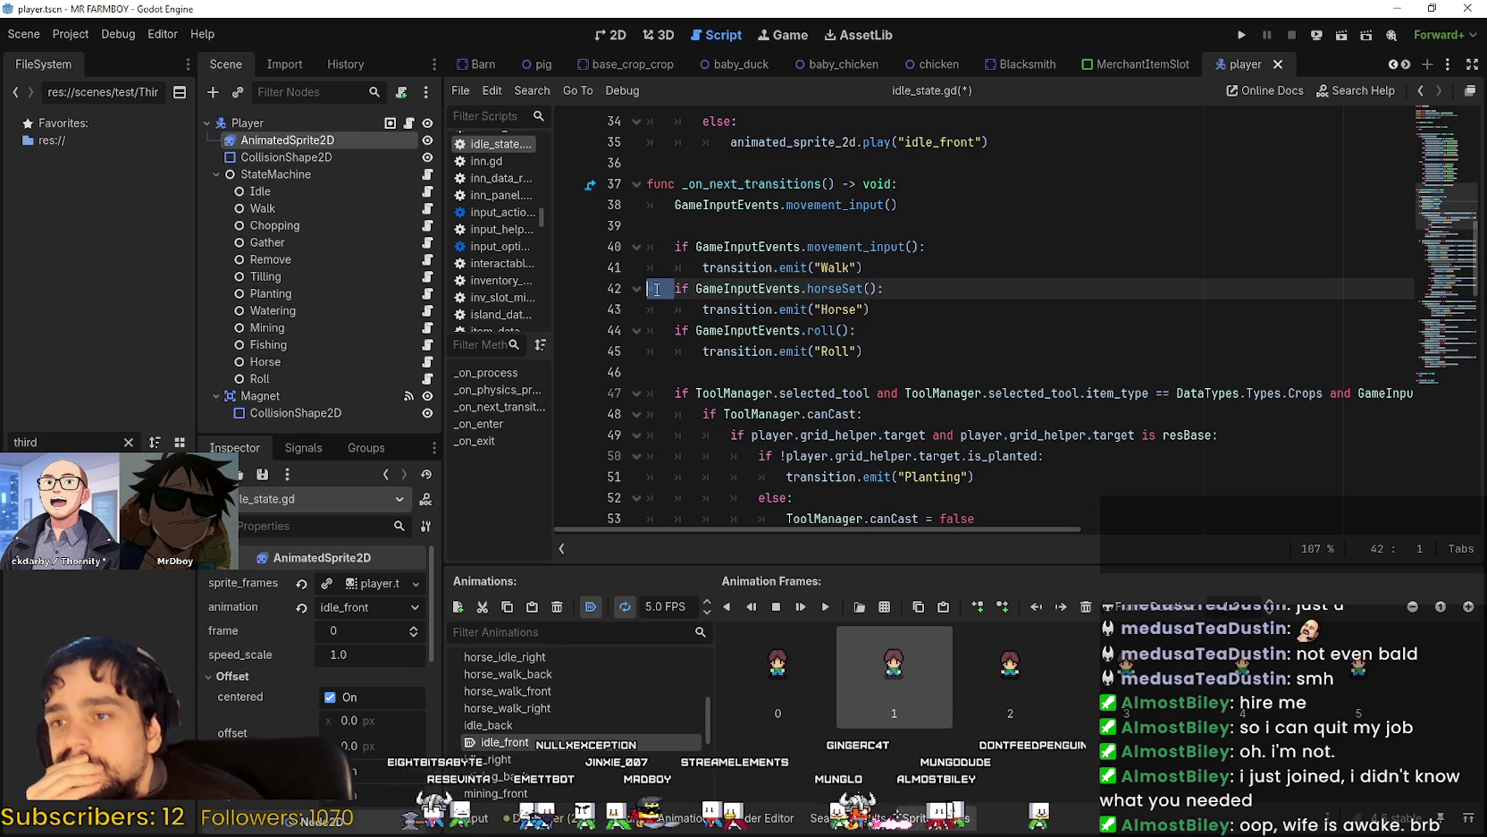
click(673, 256)
click(697, 308)
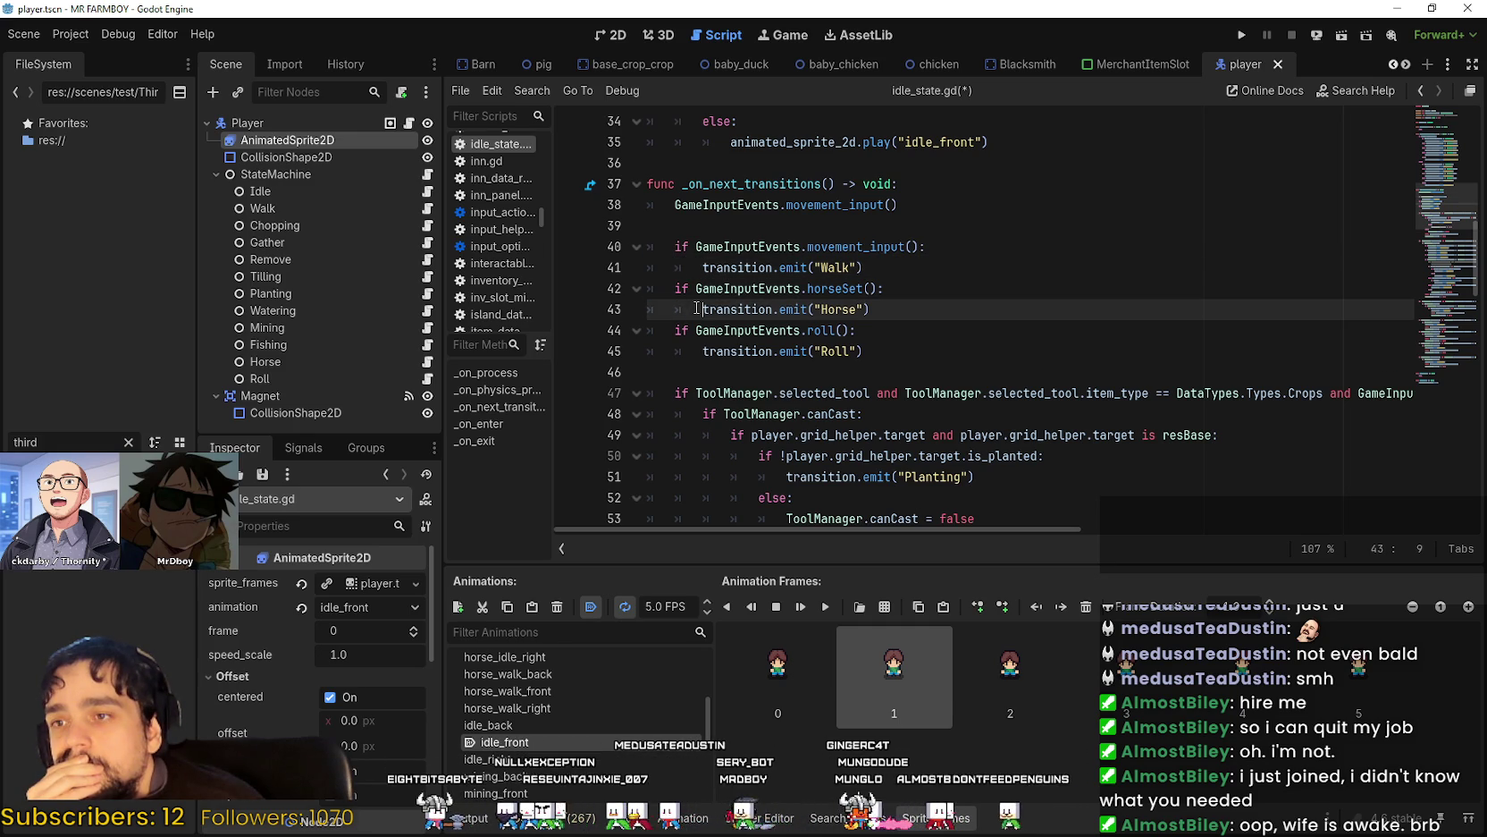
click(671, 332)
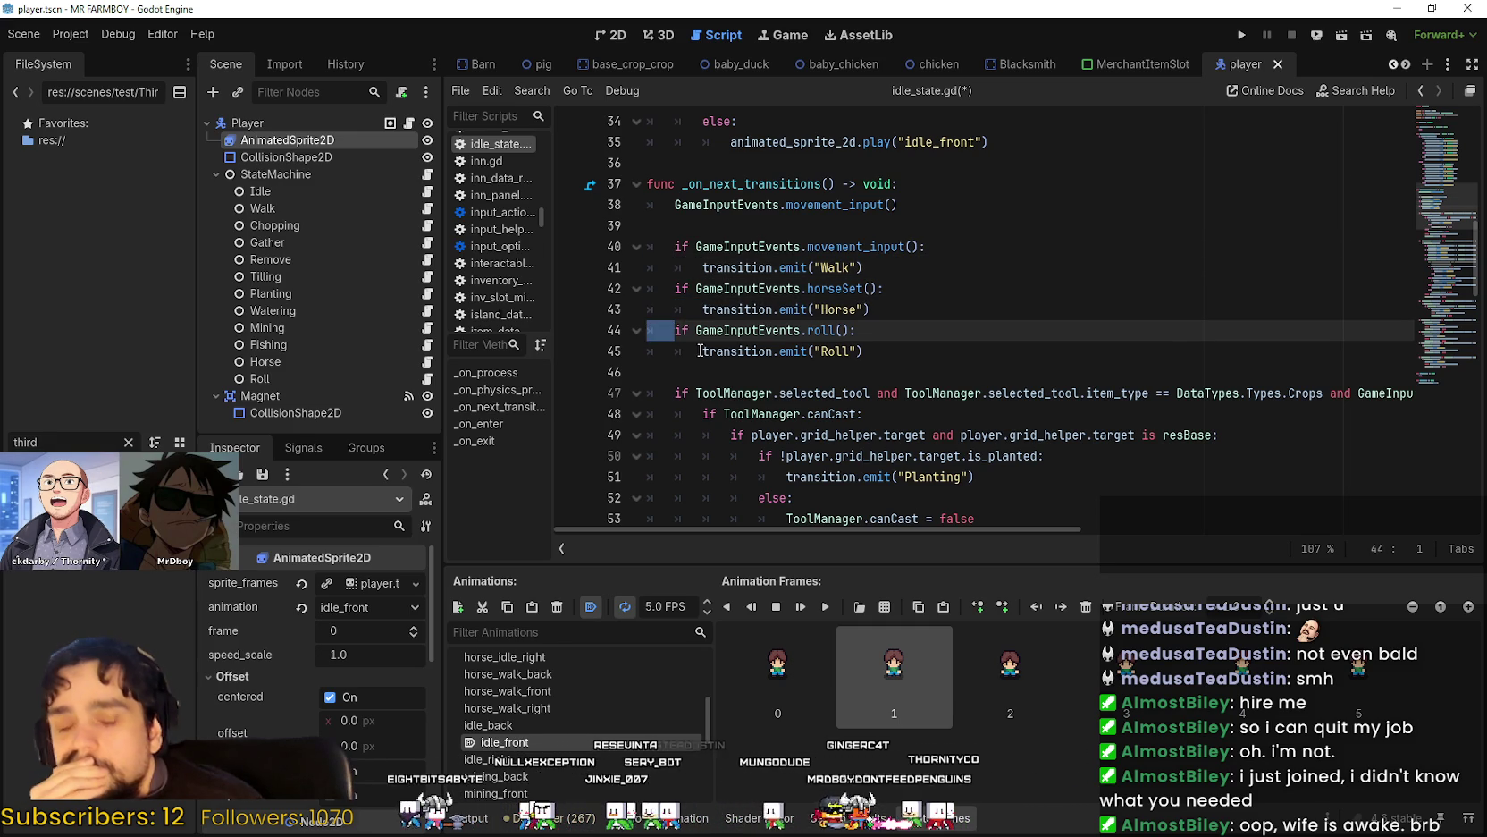
drag(701, 351, 648, 348)
scroll(925, 346, down, 4)
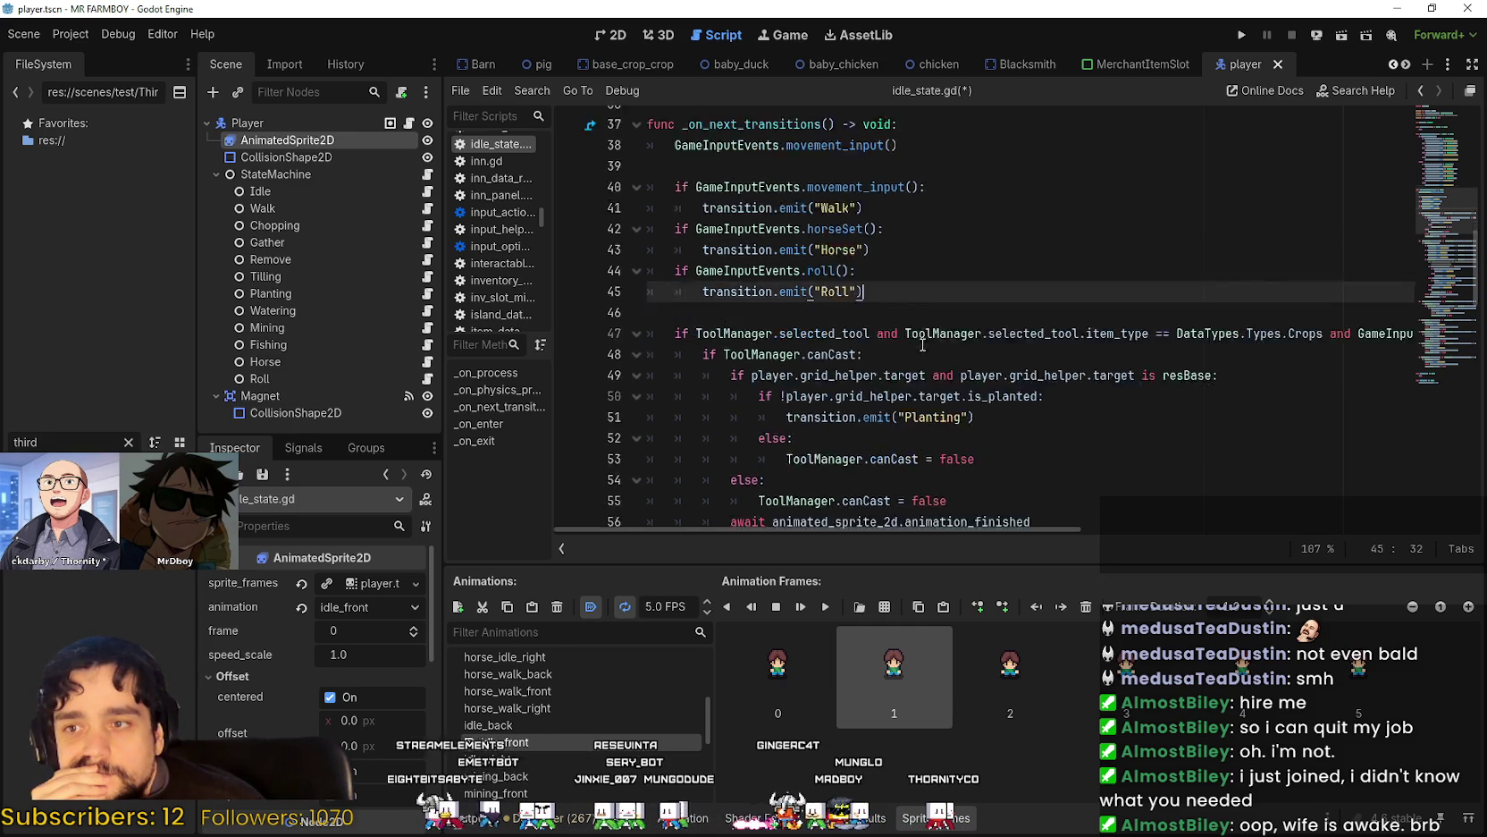
Re-indent the ToolManager.canCast = false line 57 with a single Tab.
click(958, 353)
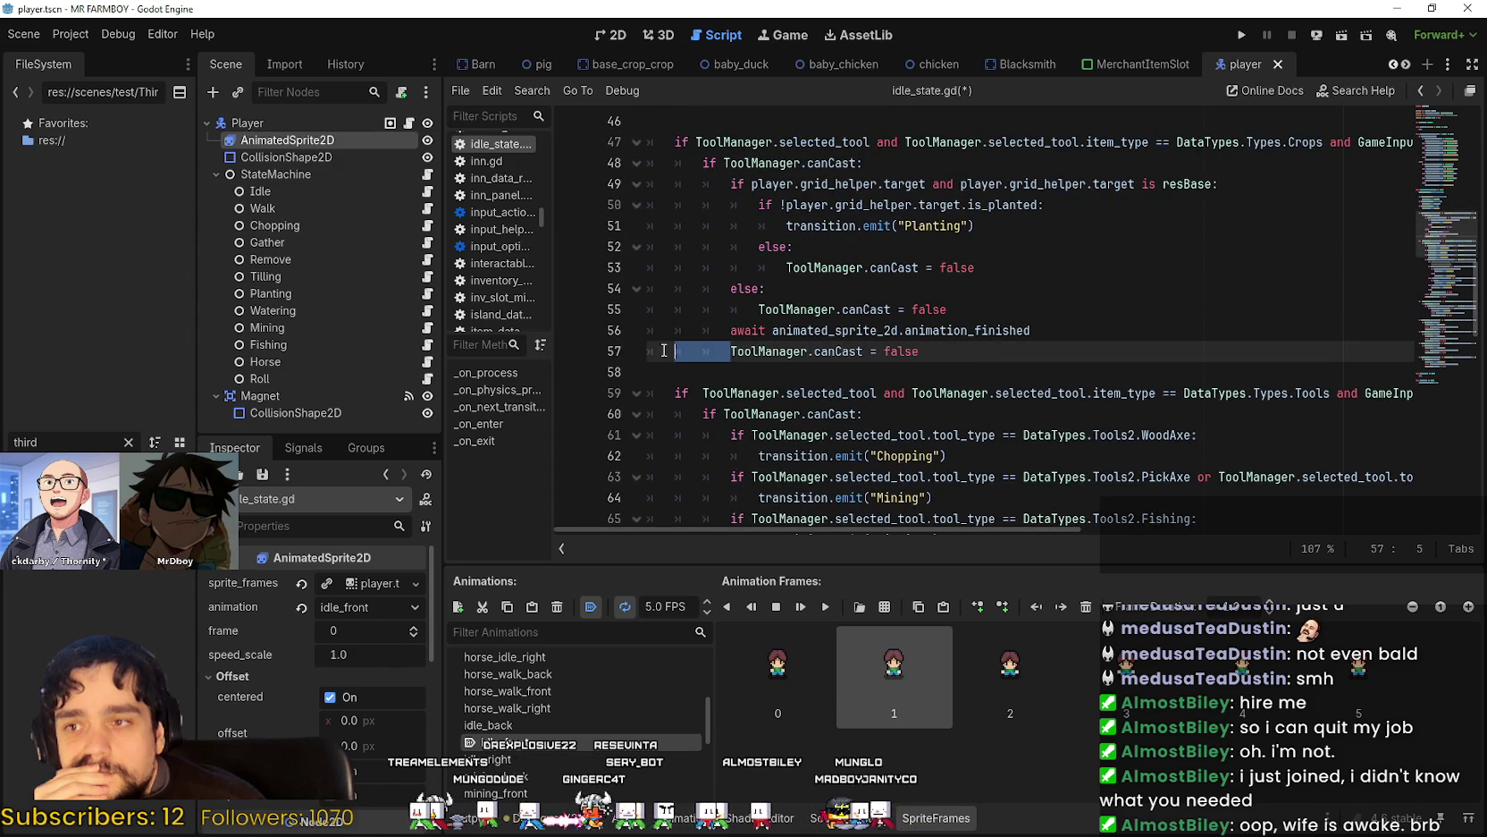
key(BackSpace)
key(Tab)
key(Tab)
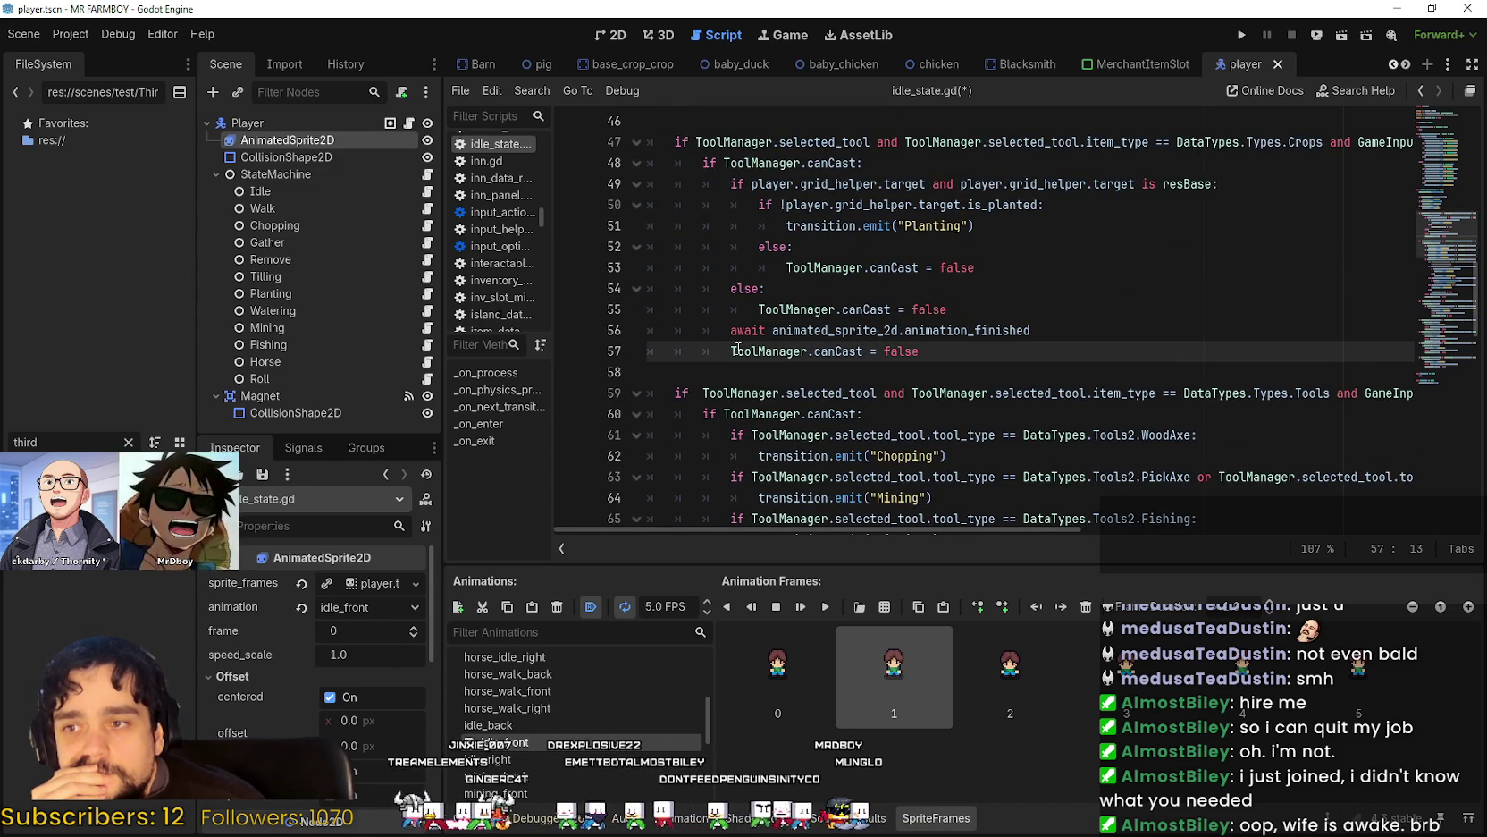
key(shift+Home)
key(shift+Up)
click(733, 353)
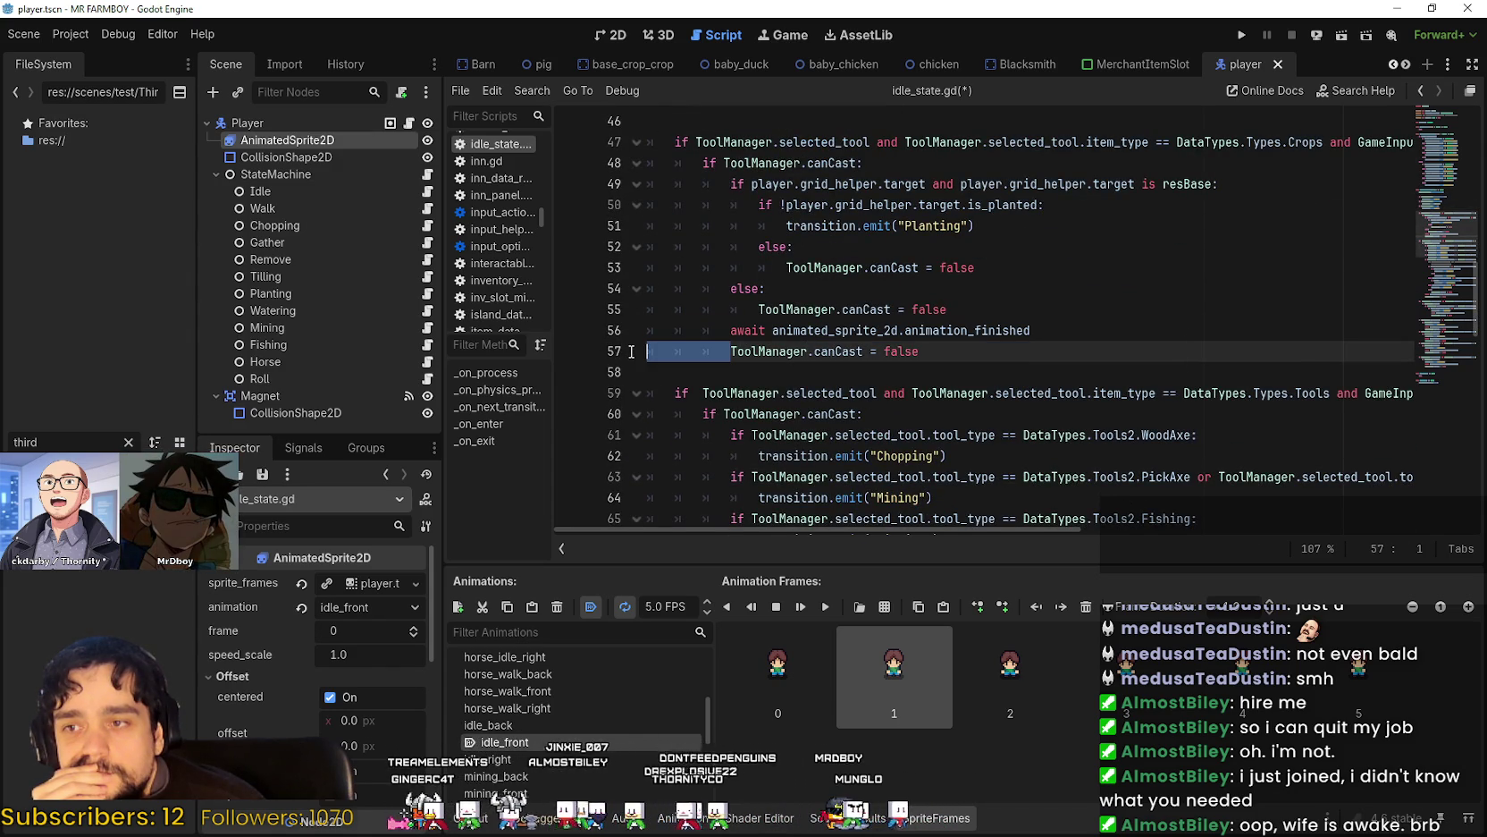
click(738, 330)
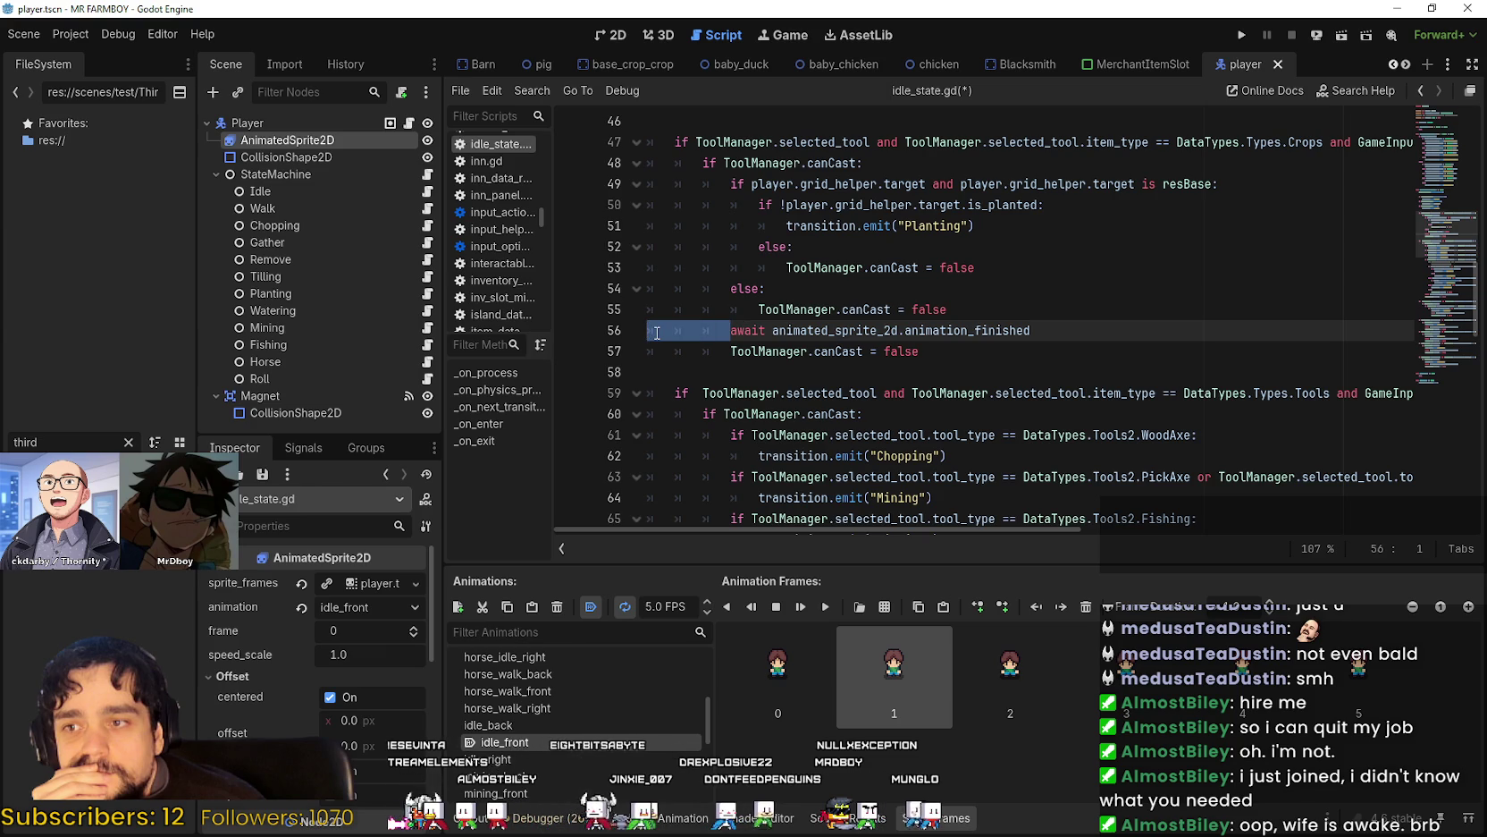
Compare the indentation of lines 51–55 in the crop branch, ending on line 58.
drag(758, 309, 631, 283)
drag(787, 268, 661, 265)
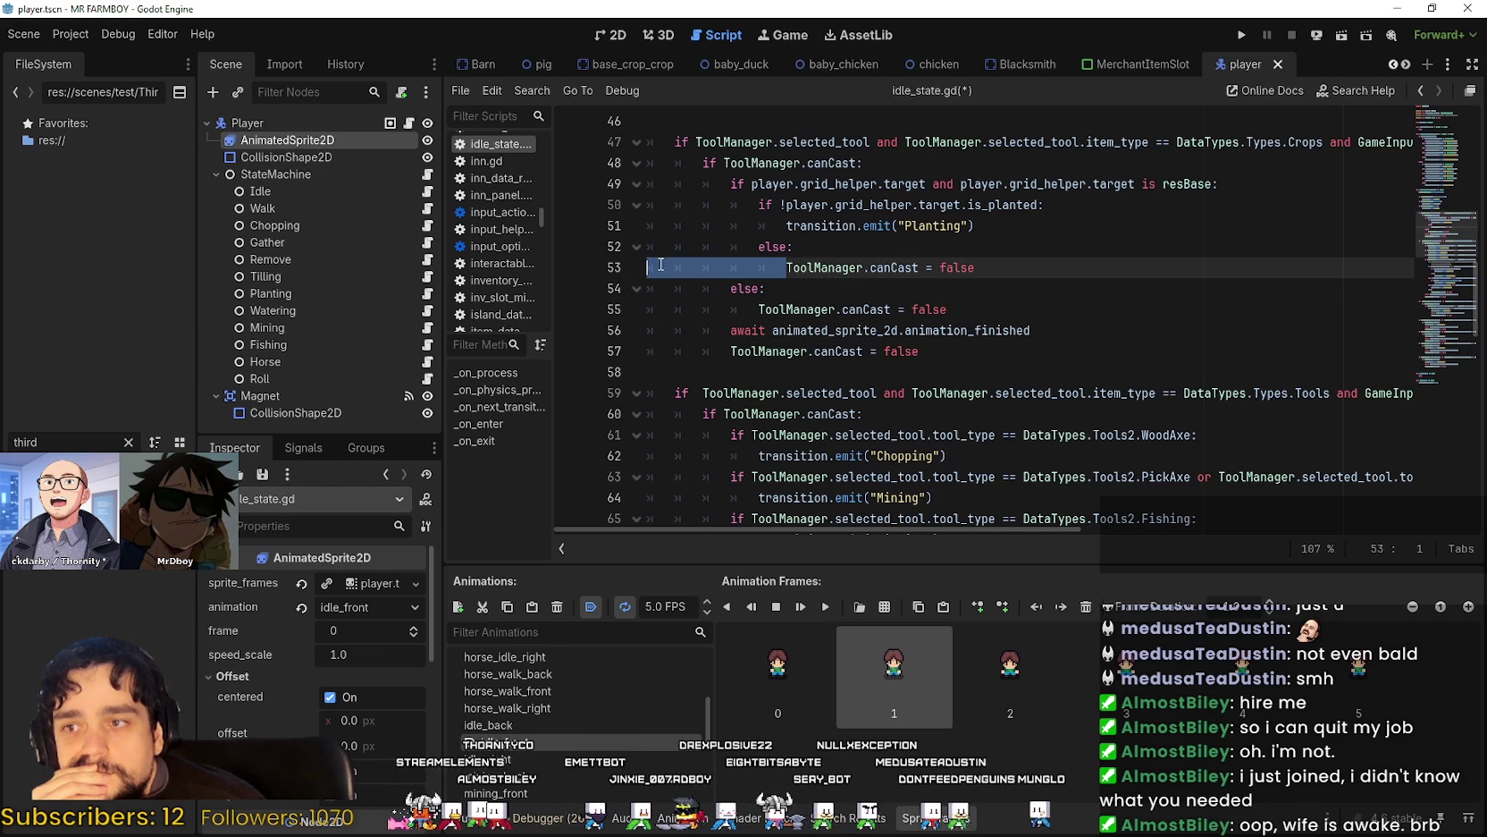
drag(758, 247, 594, 243)
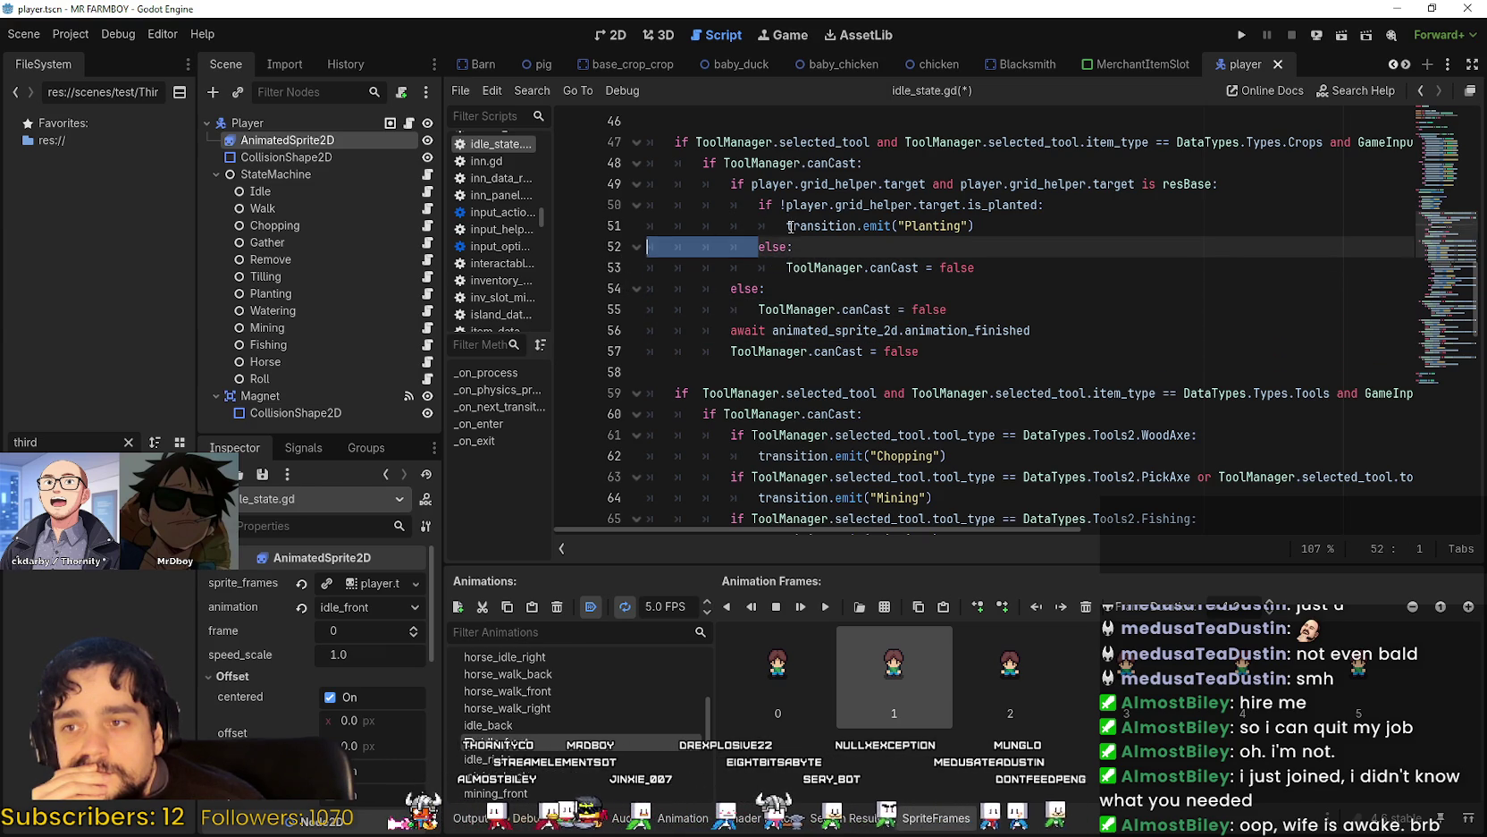
drag(786, 226, 640, 217)
click(854, 283)
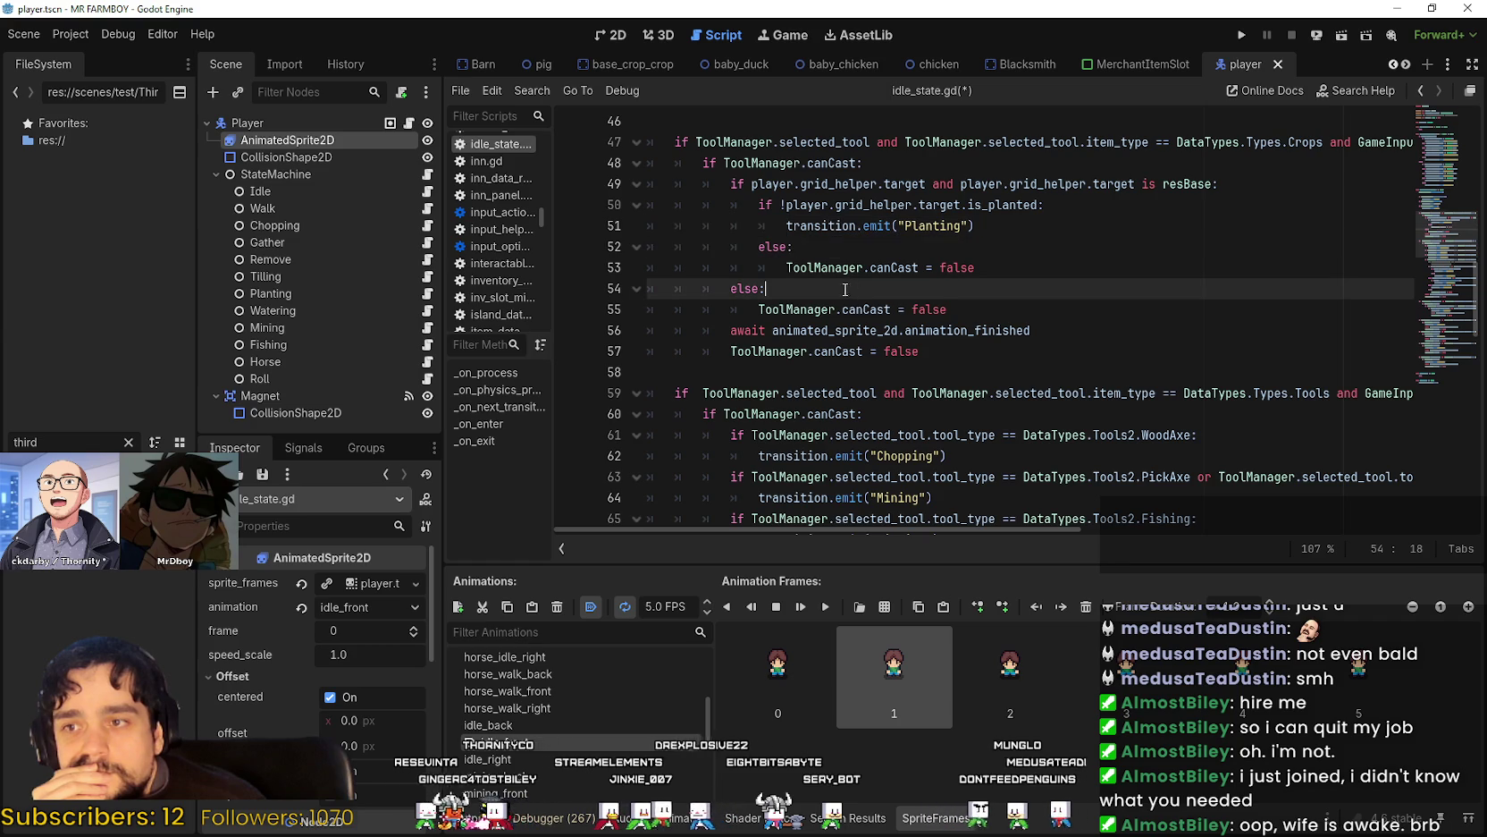
scroll(845, 288, down, 1)
click(840, 289)
click(808, 313)
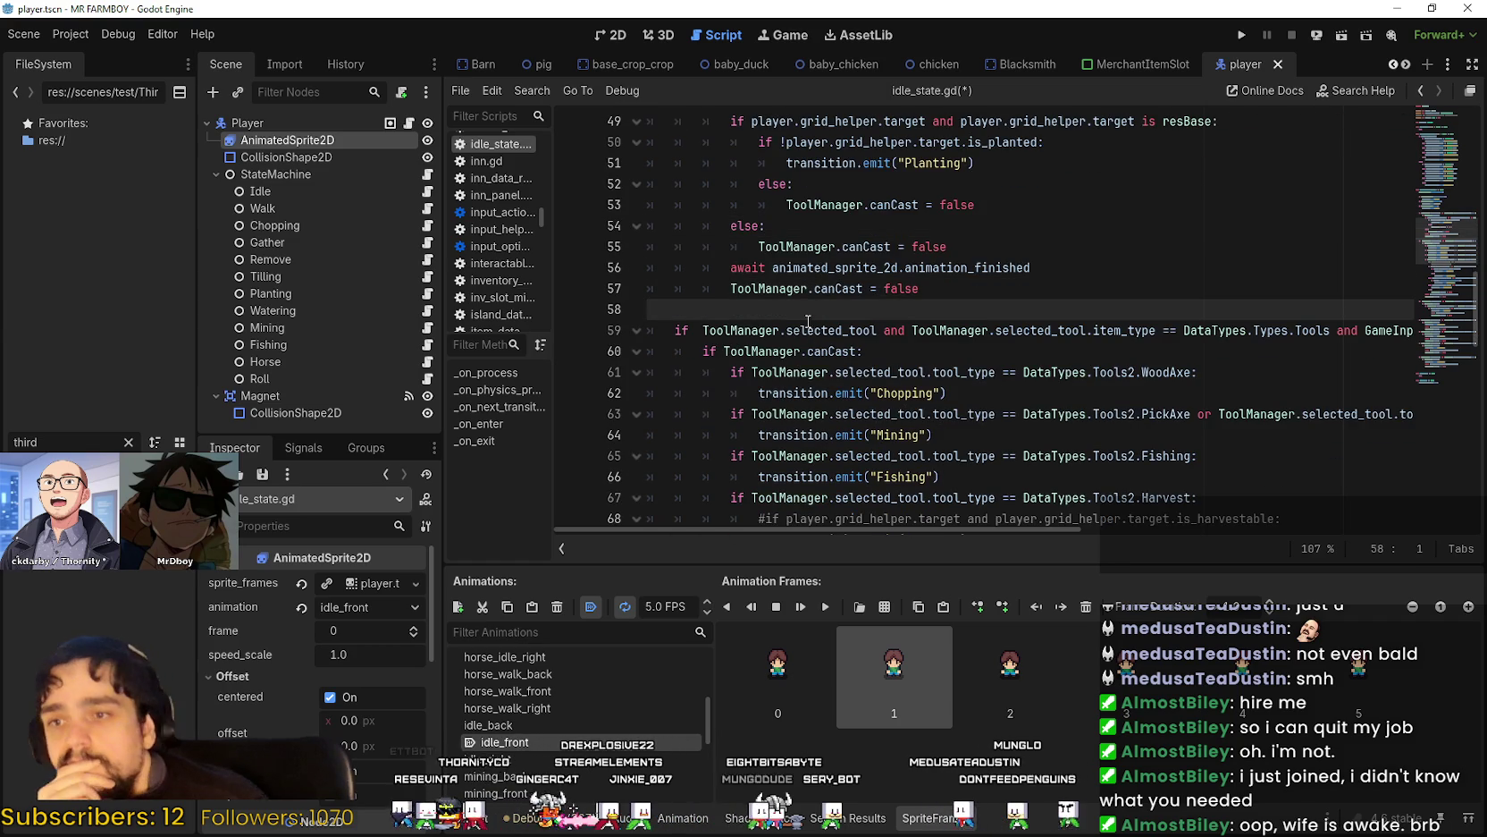
scroll(808, 320, down, 4)
Delete the placeholder pass on line 117, undoing a premature spawn_butterfly entry.
drag(1439, 272, 1423, 381)
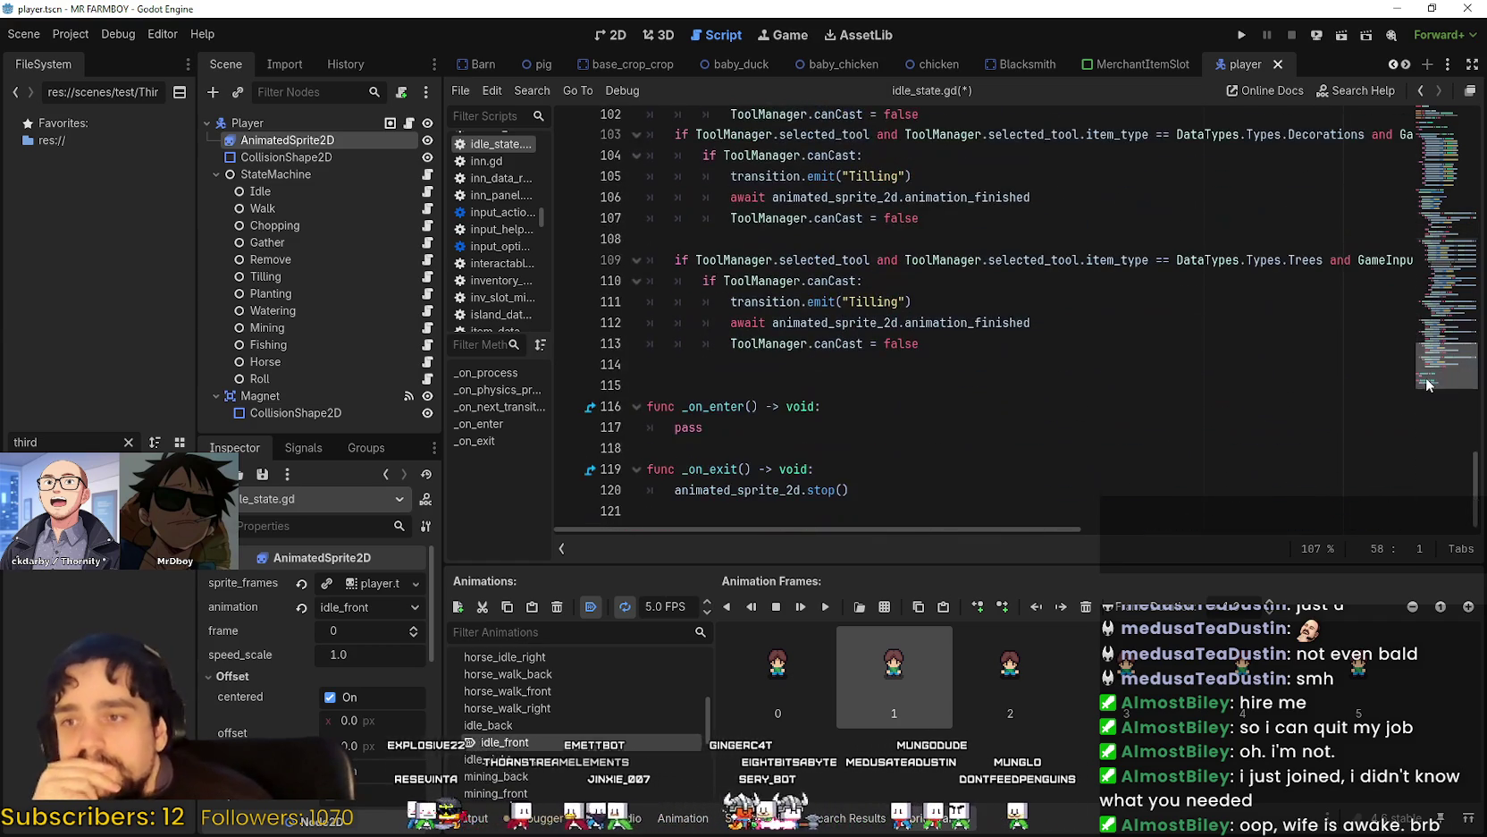
click(852, 408)
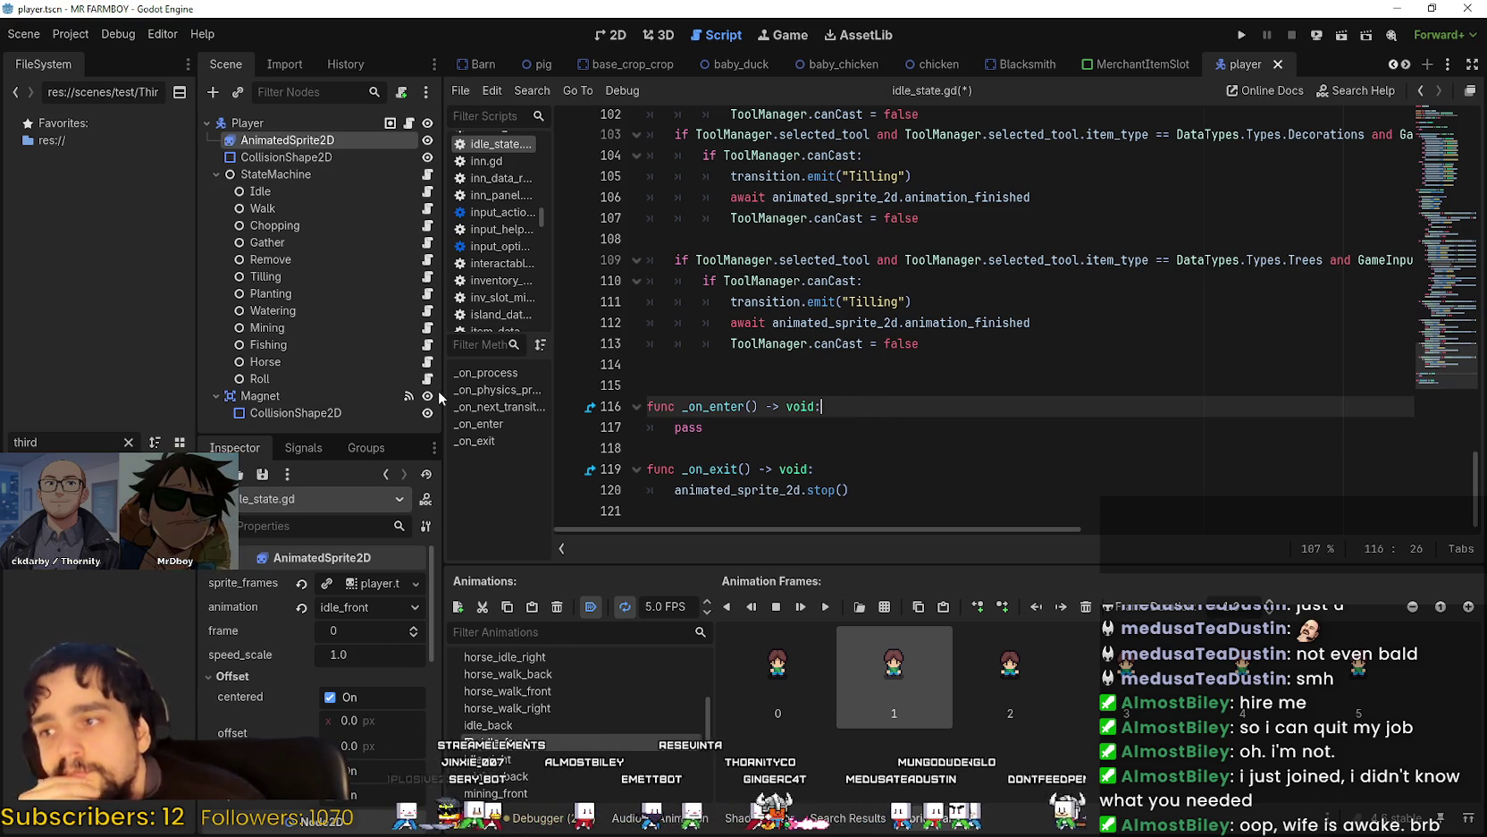
double_click(7, 443)
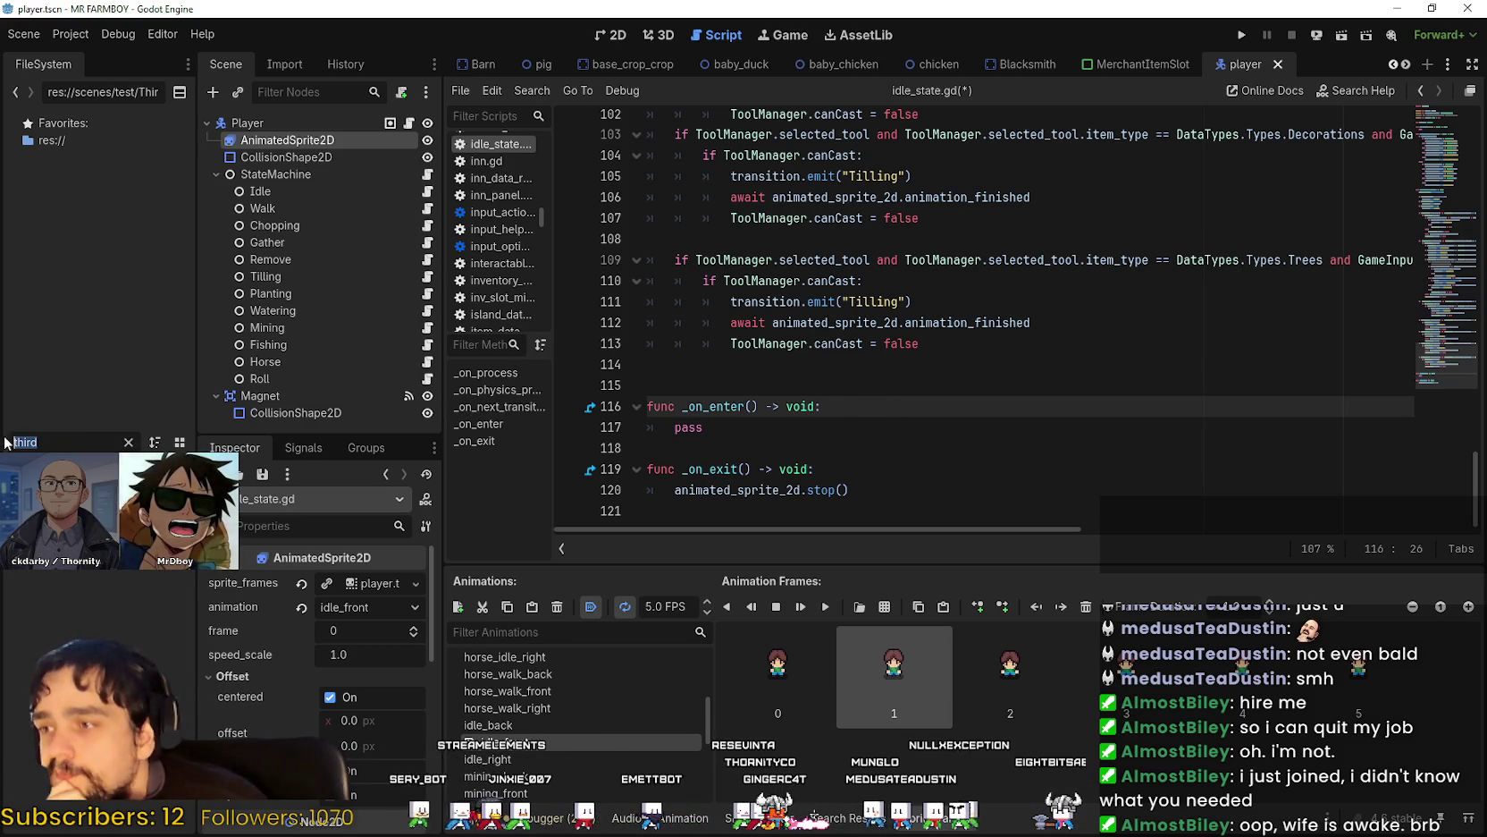
click(855, 469)
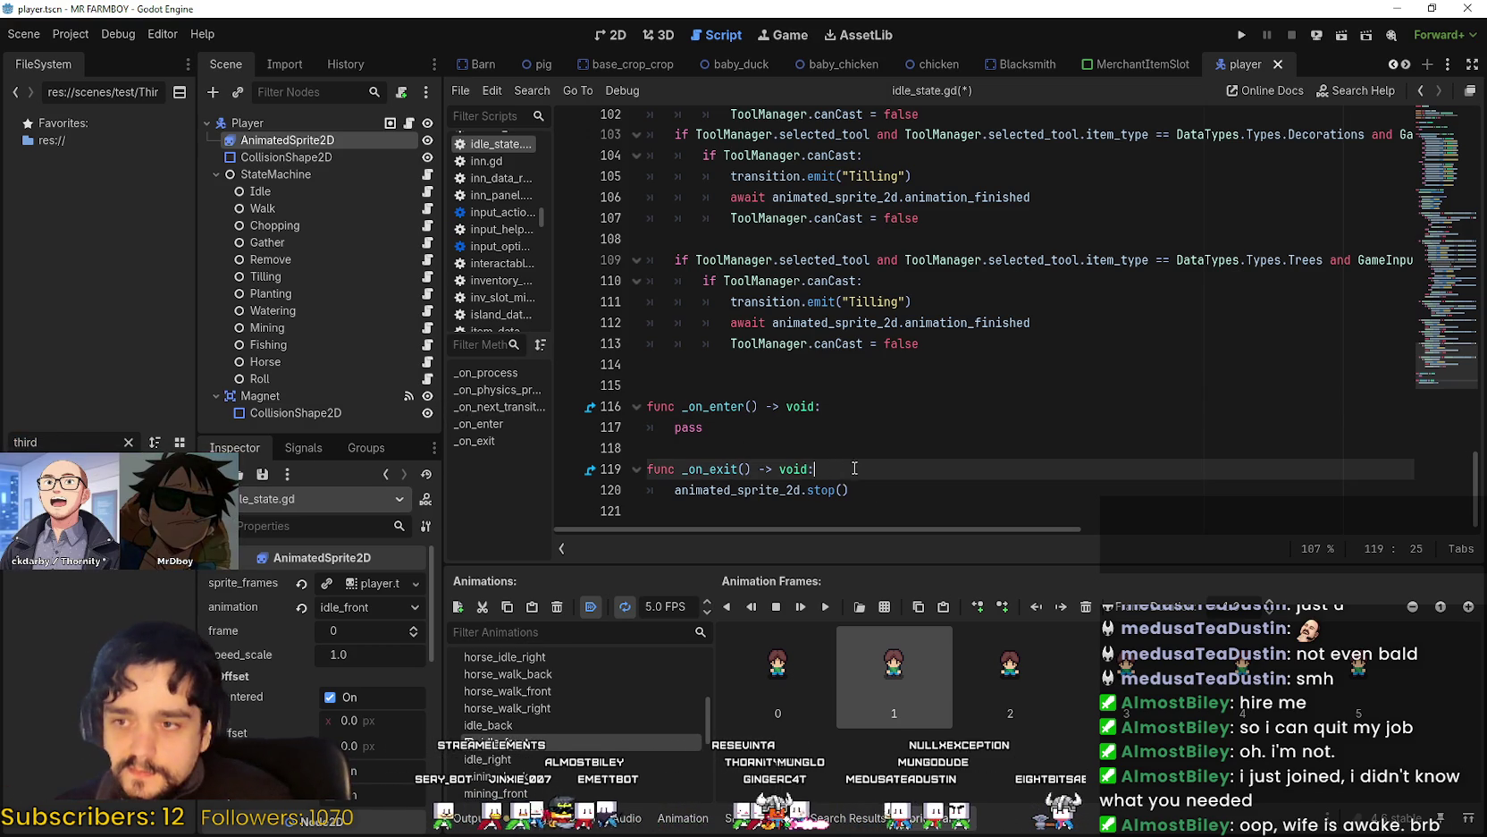
click(884, 414)
double_click(689, 427)
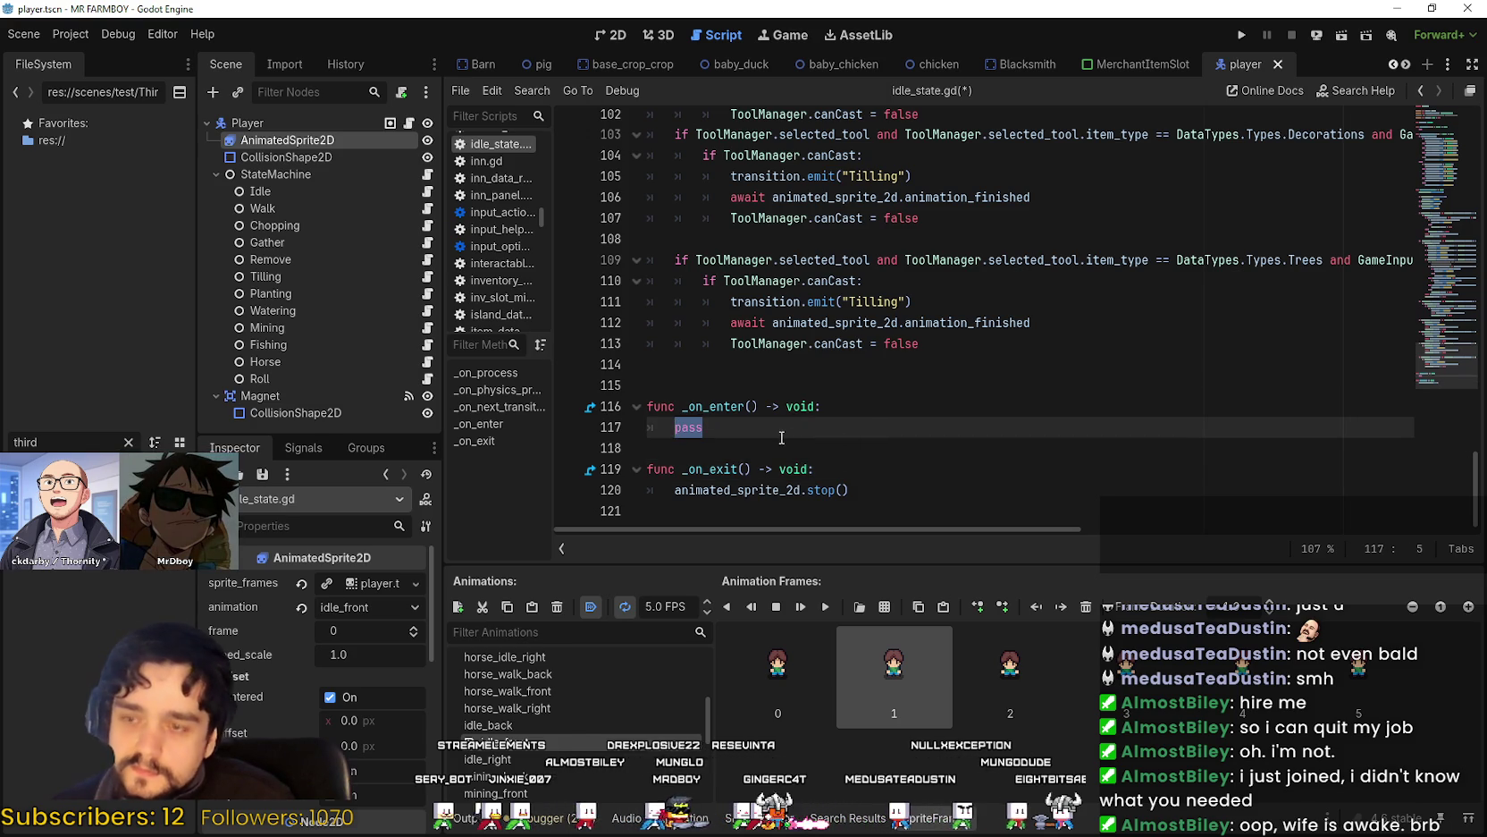
text(spawn_butterfly.)
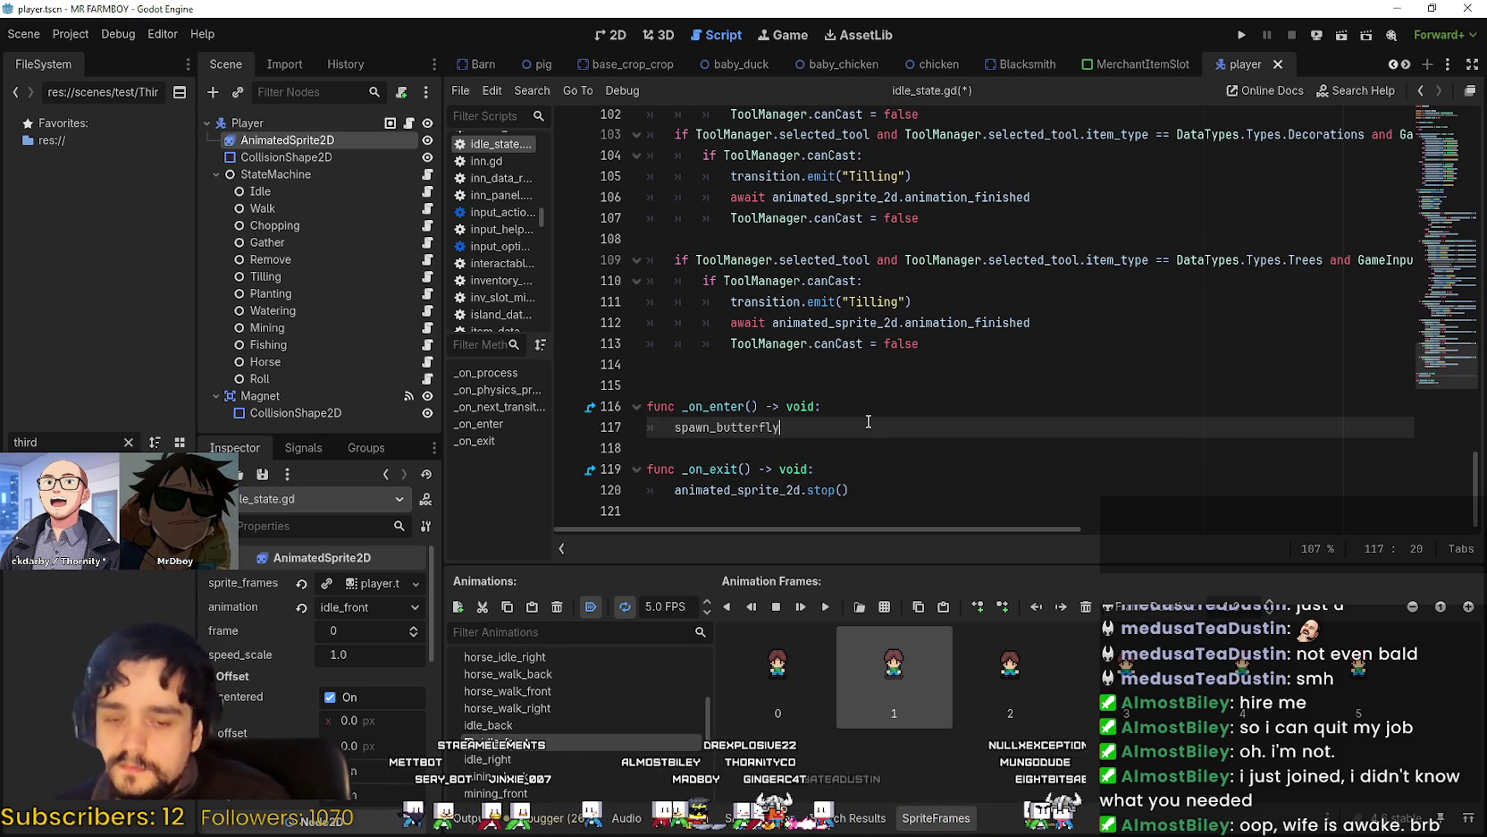
key(ctrl+z)
text(S)
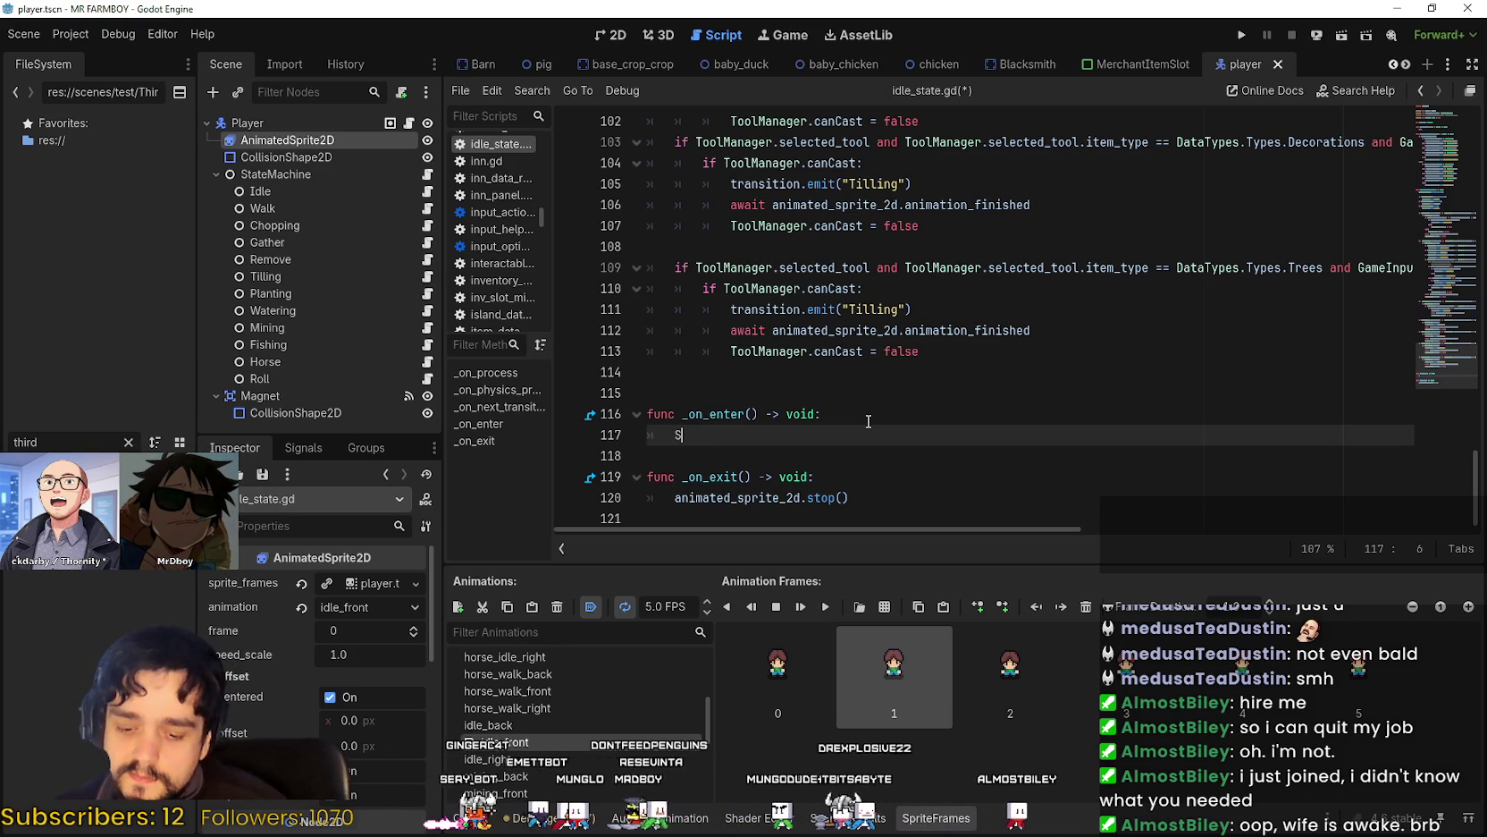
text(p)
key(BackSpace)
key(BackSpace)
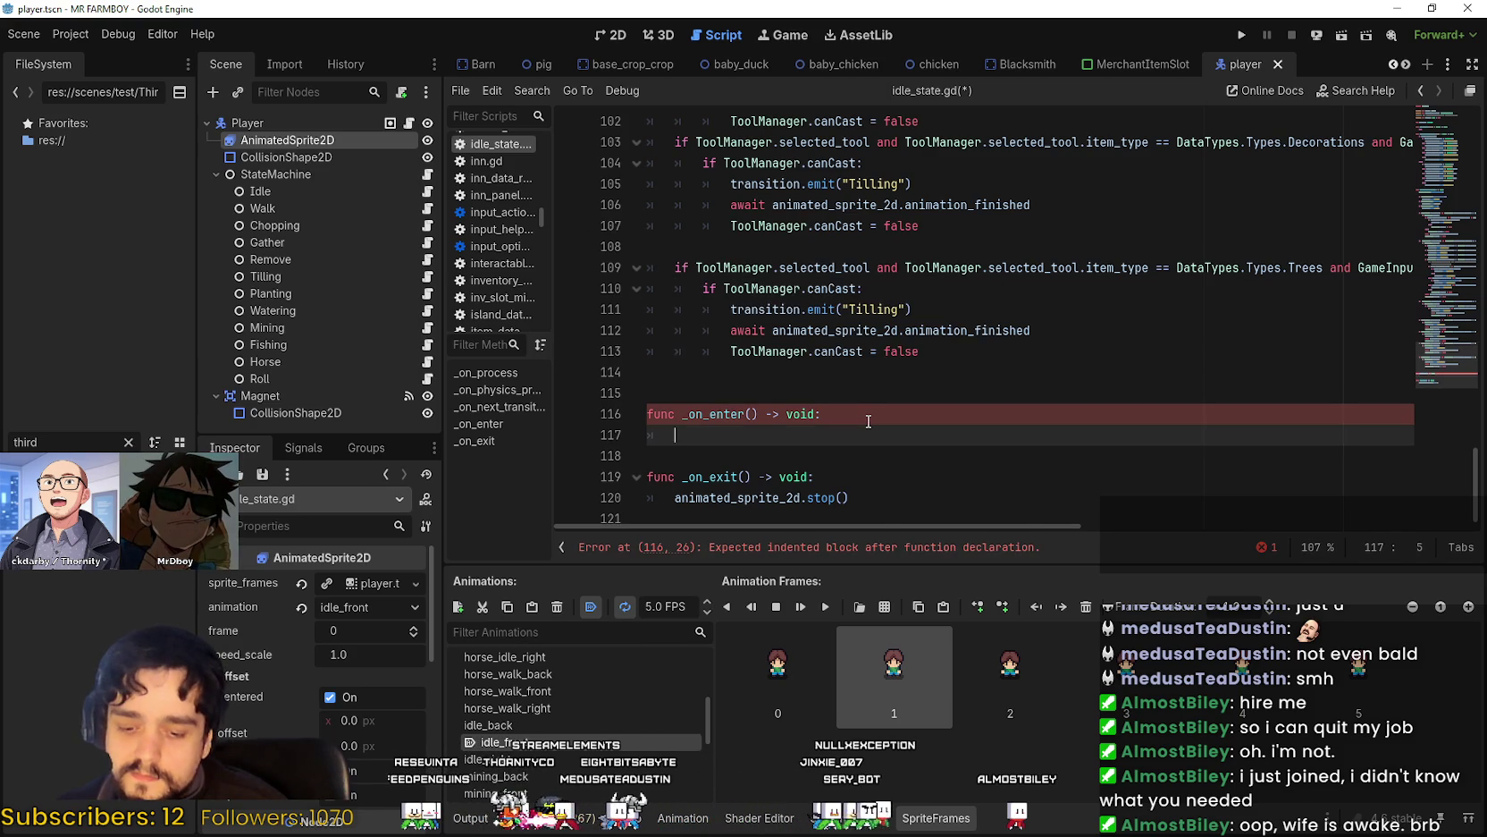
Enter SignalManager.spawn_butterfly.emit( on line 117 using autocomplete.
text(S)
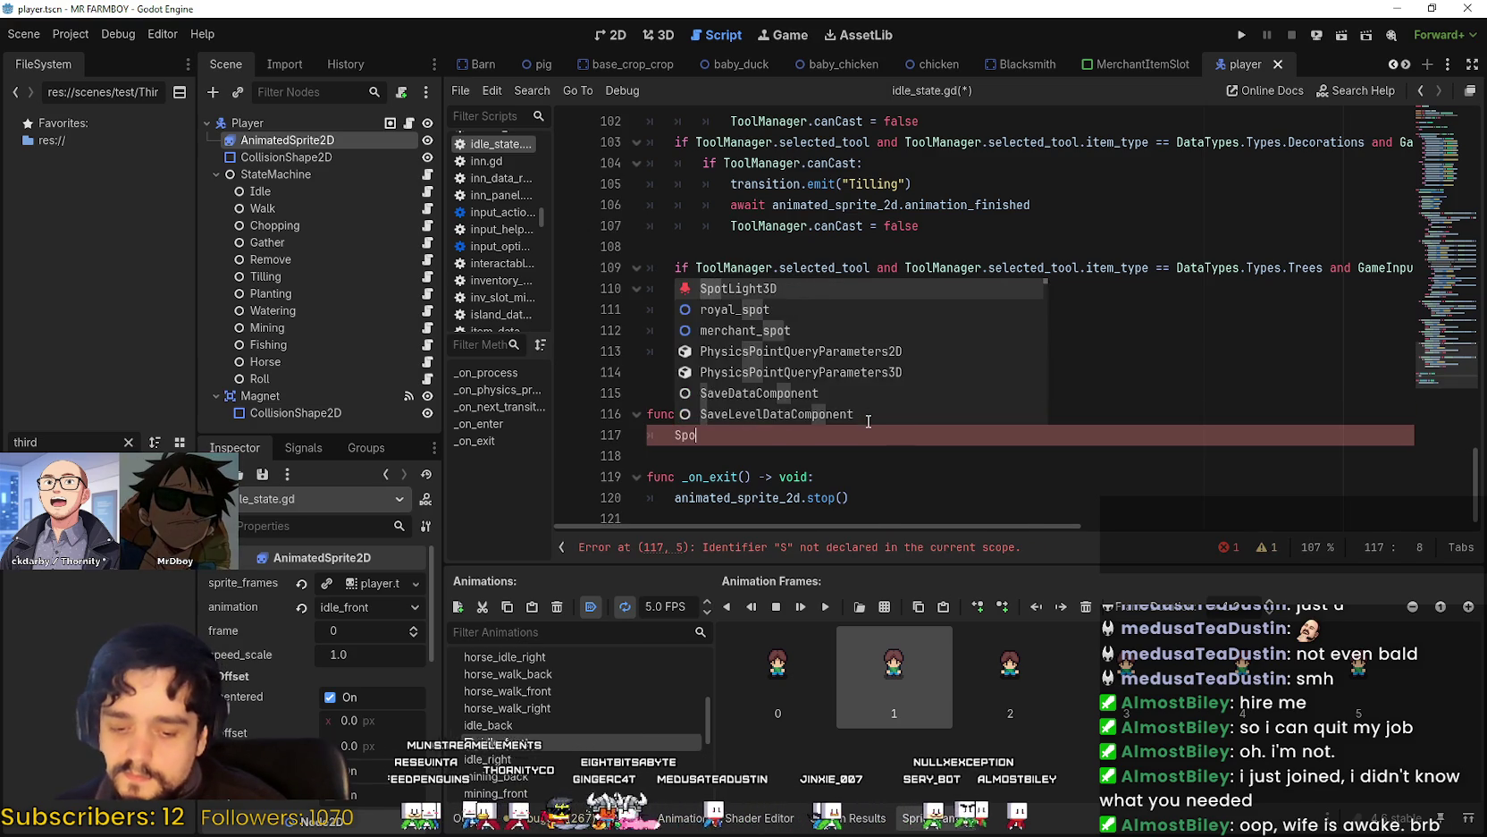
key(BackSpace)
text(Sig)
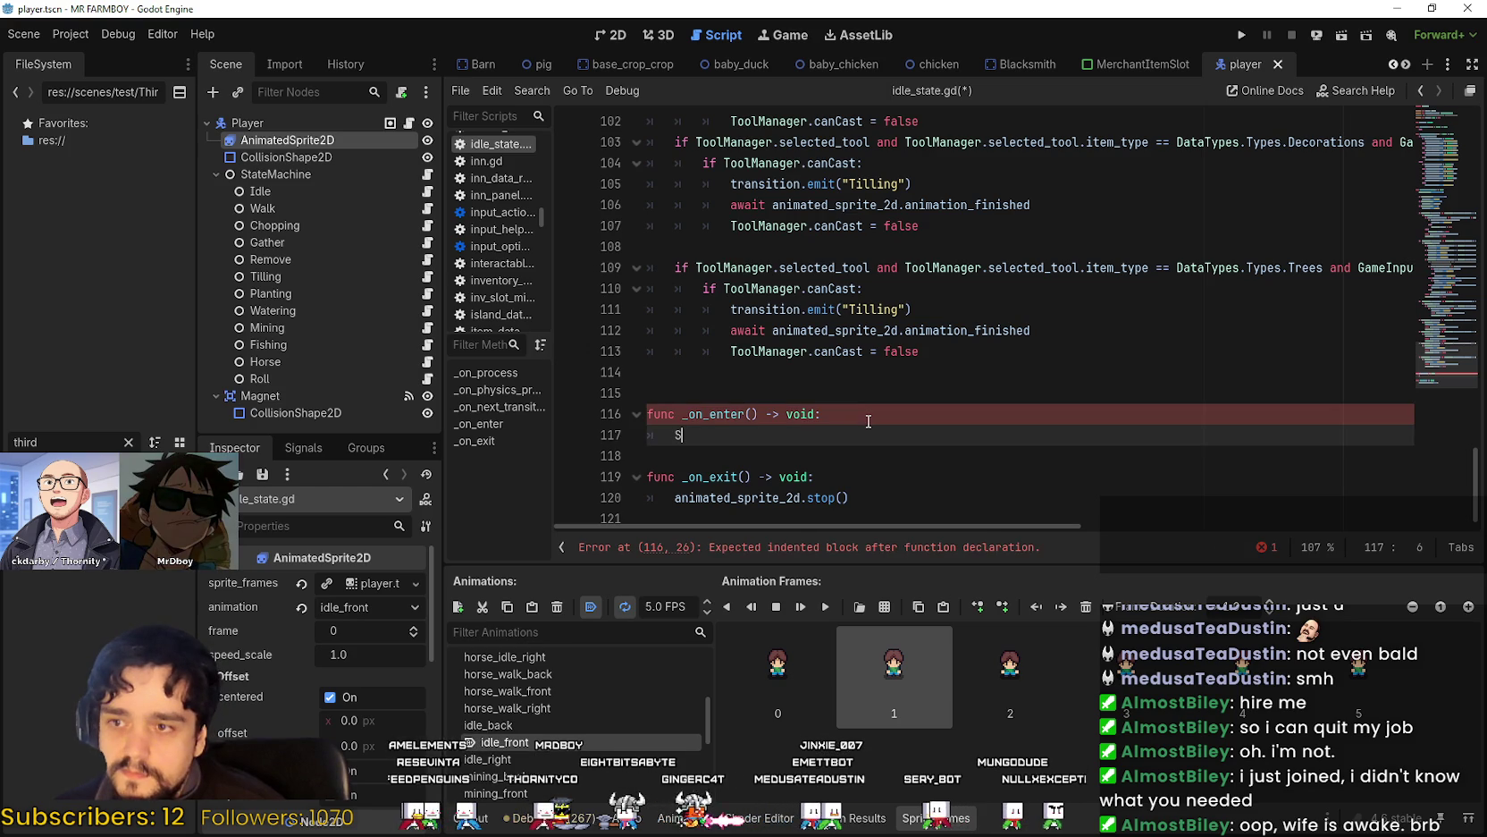
key(Return)
key(Home)
key(Home)
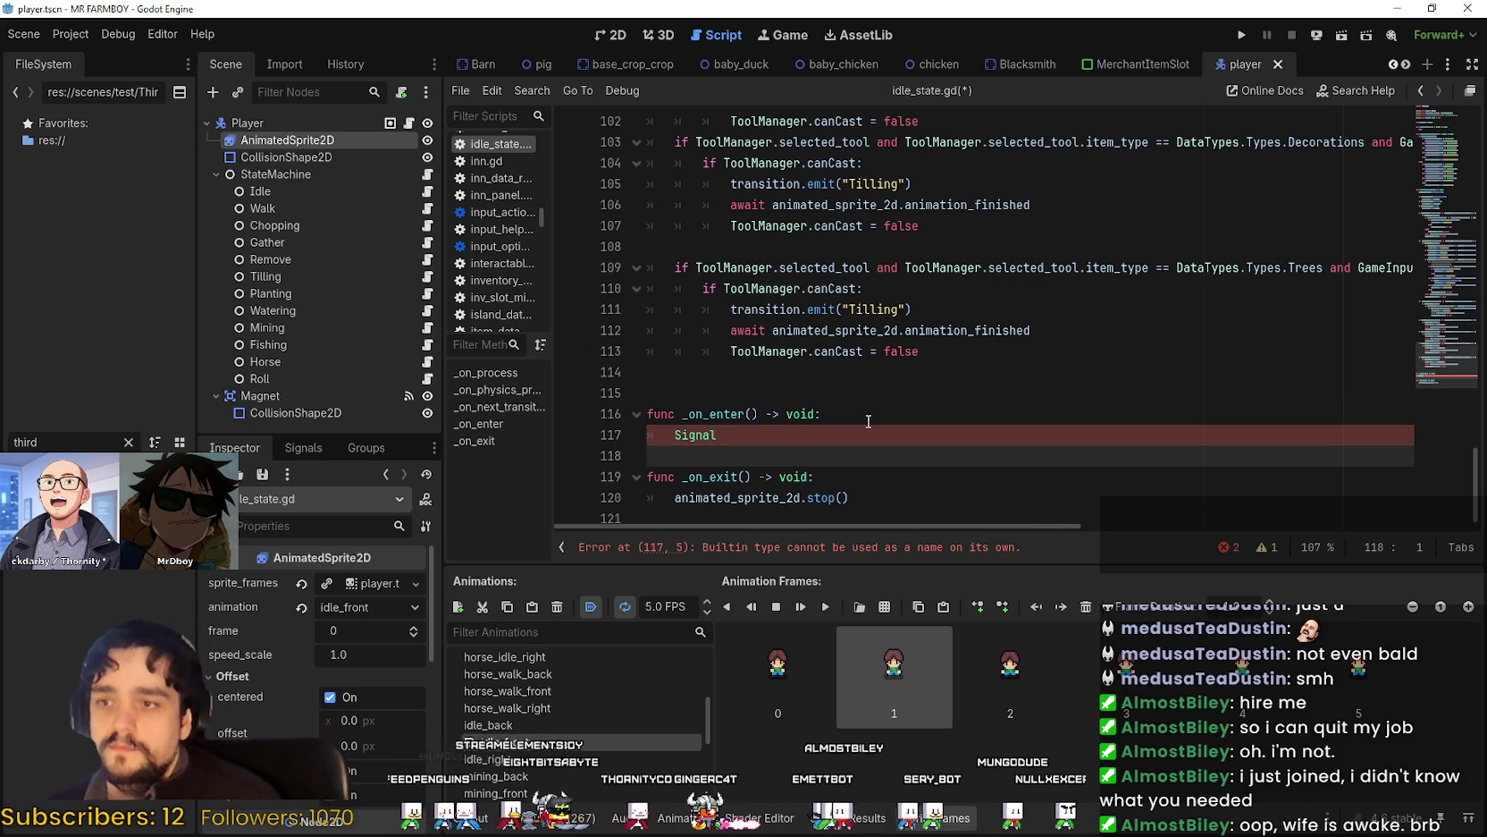
key(End)
text(M)
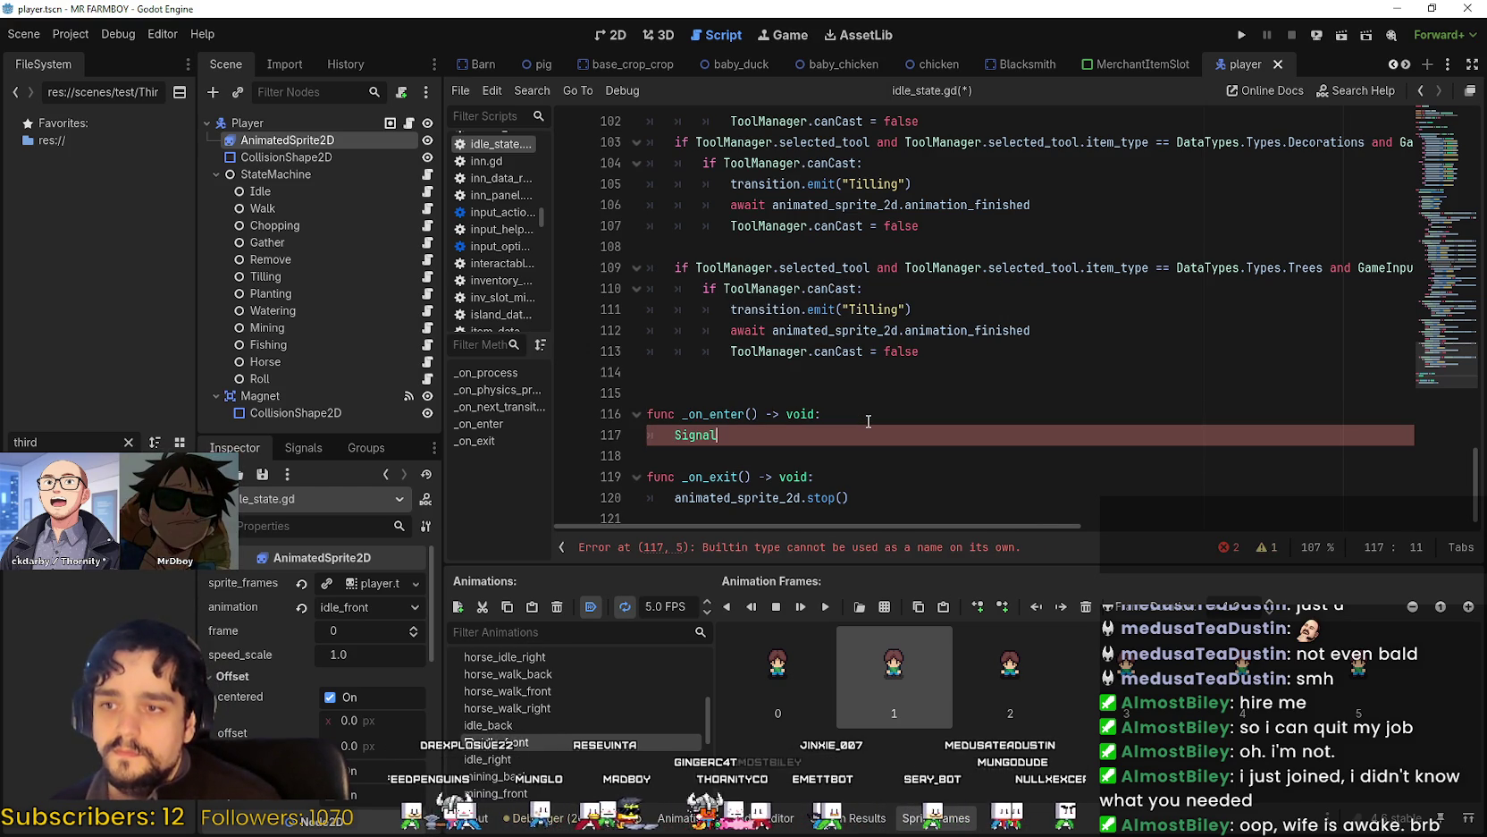
key(Return)
text(.)
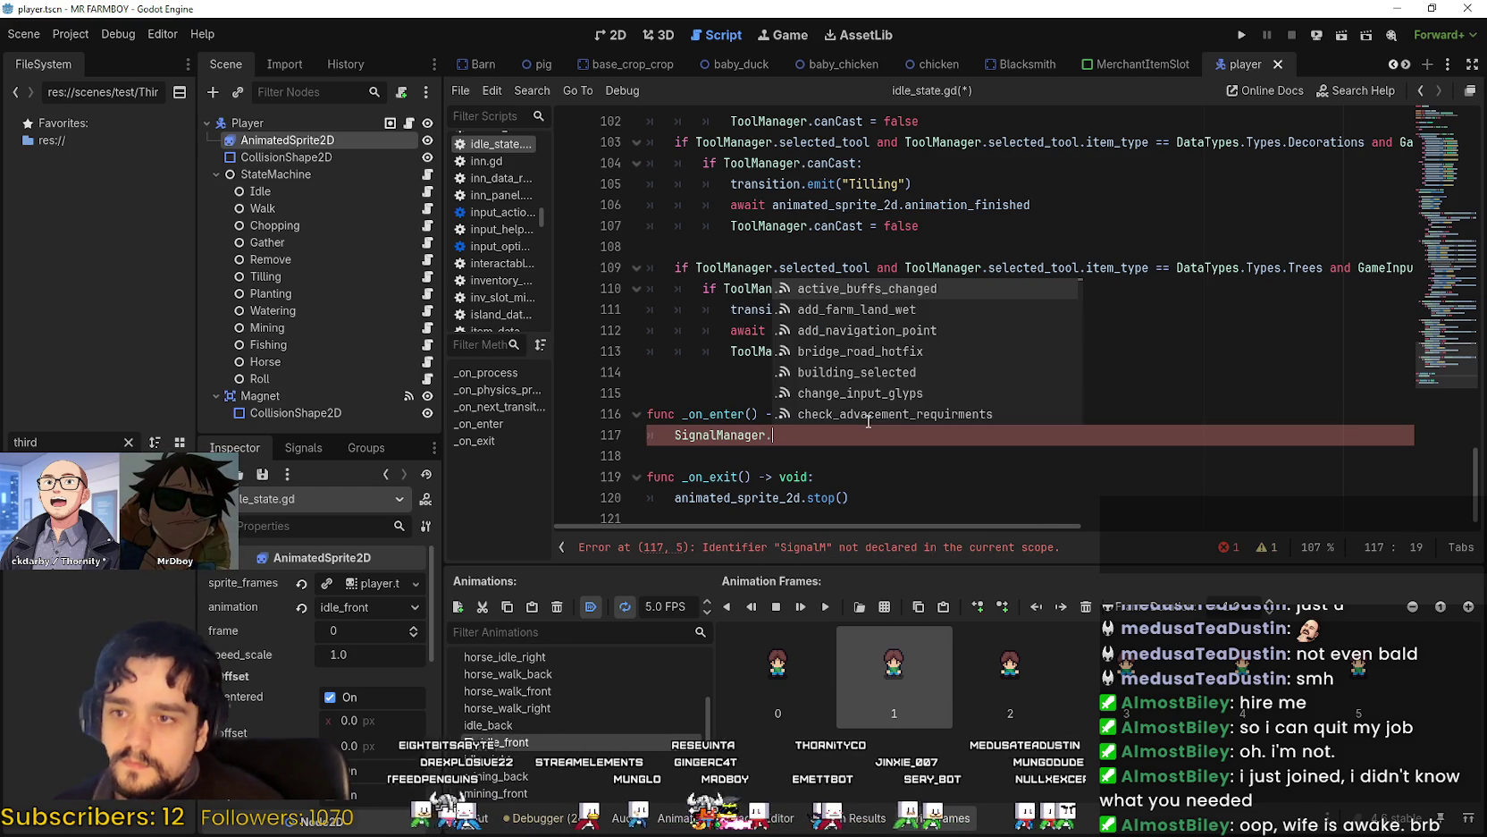
text(spawn_butterfly)
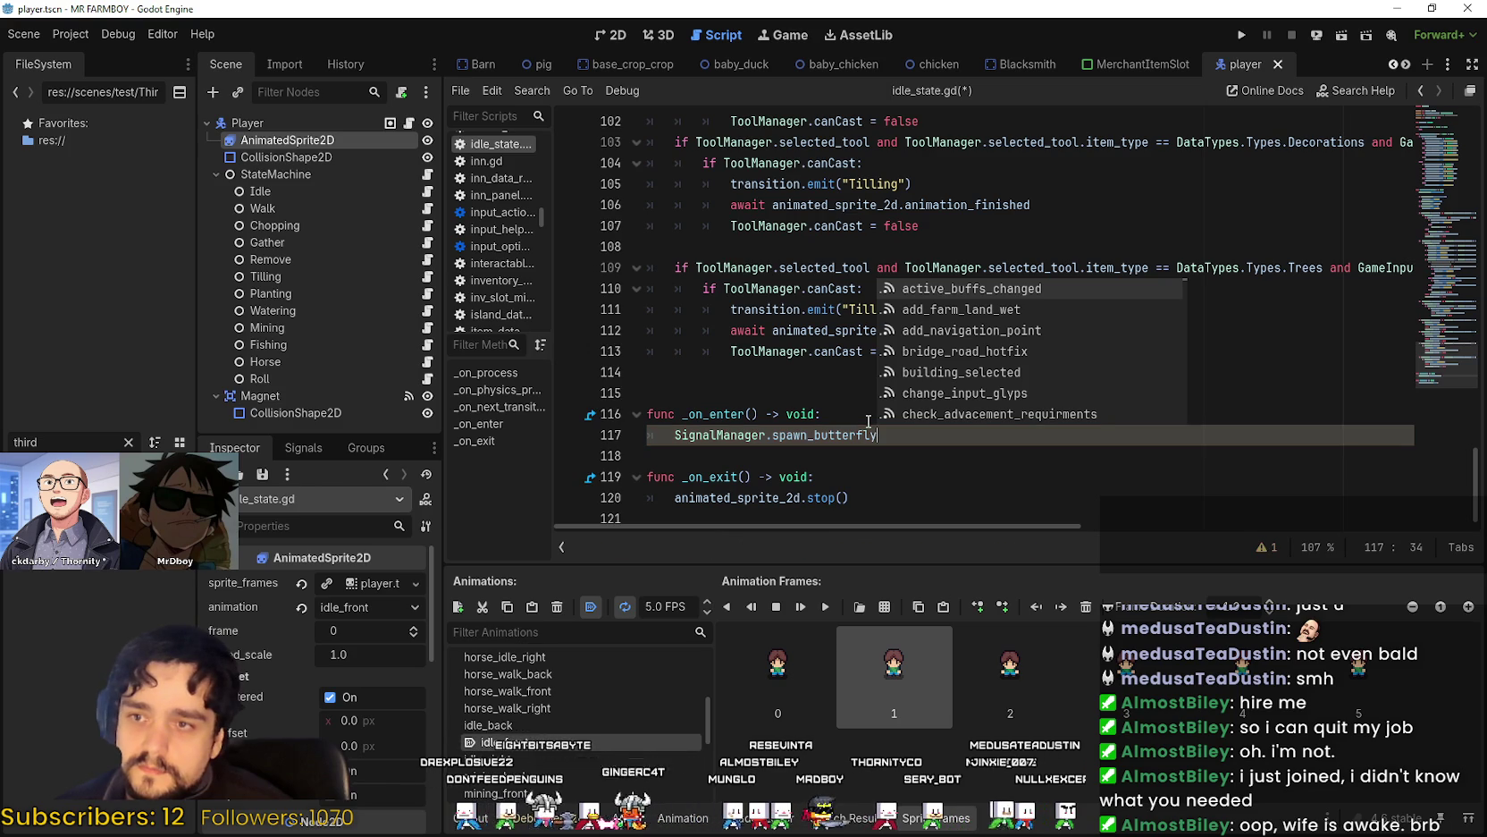
text(.emit)
key(Return)
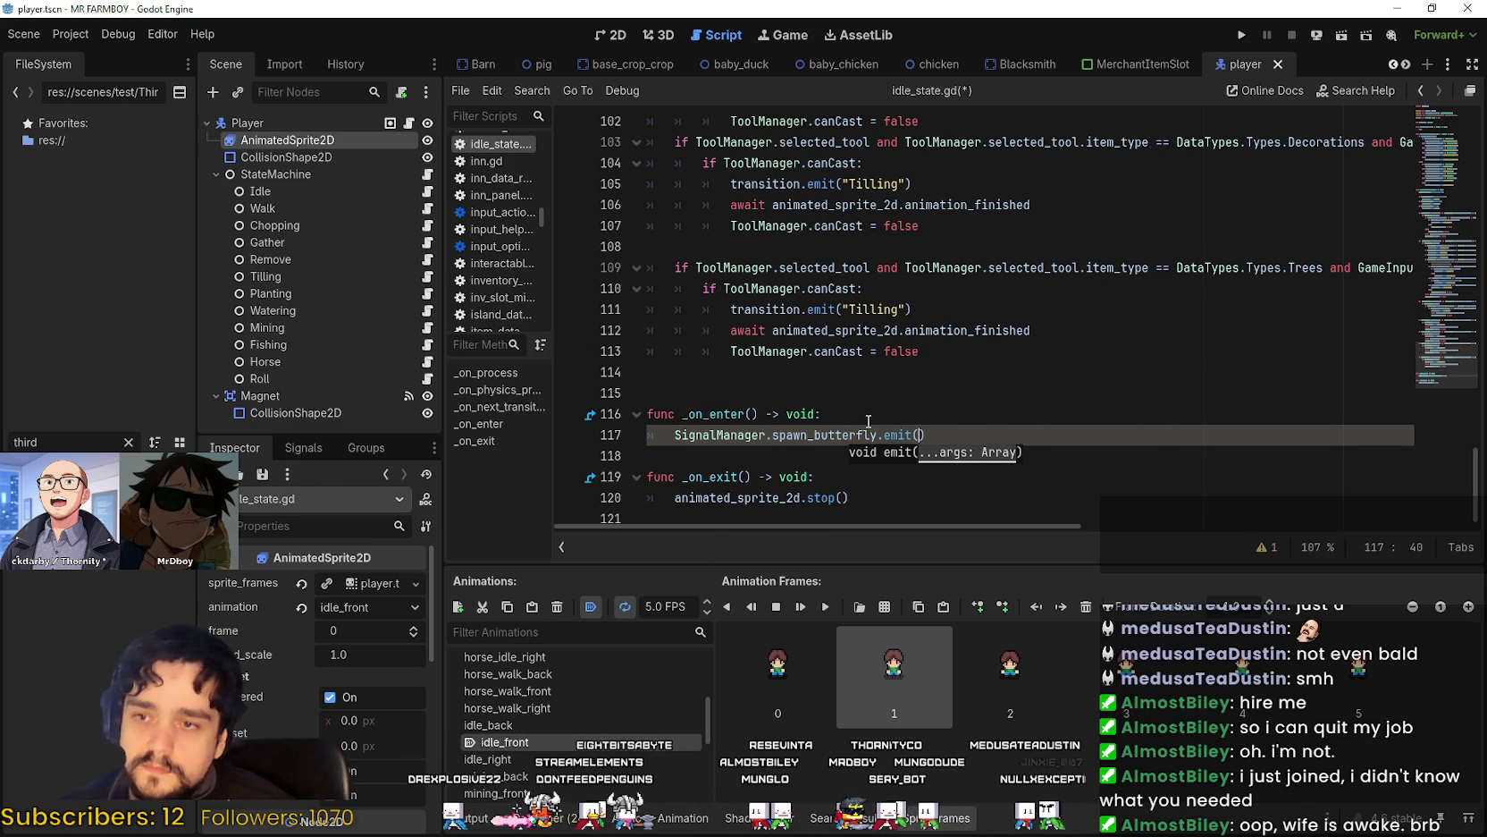
Pass player.global_position as the emit argument and save with Ctrl+S.
text(chara)
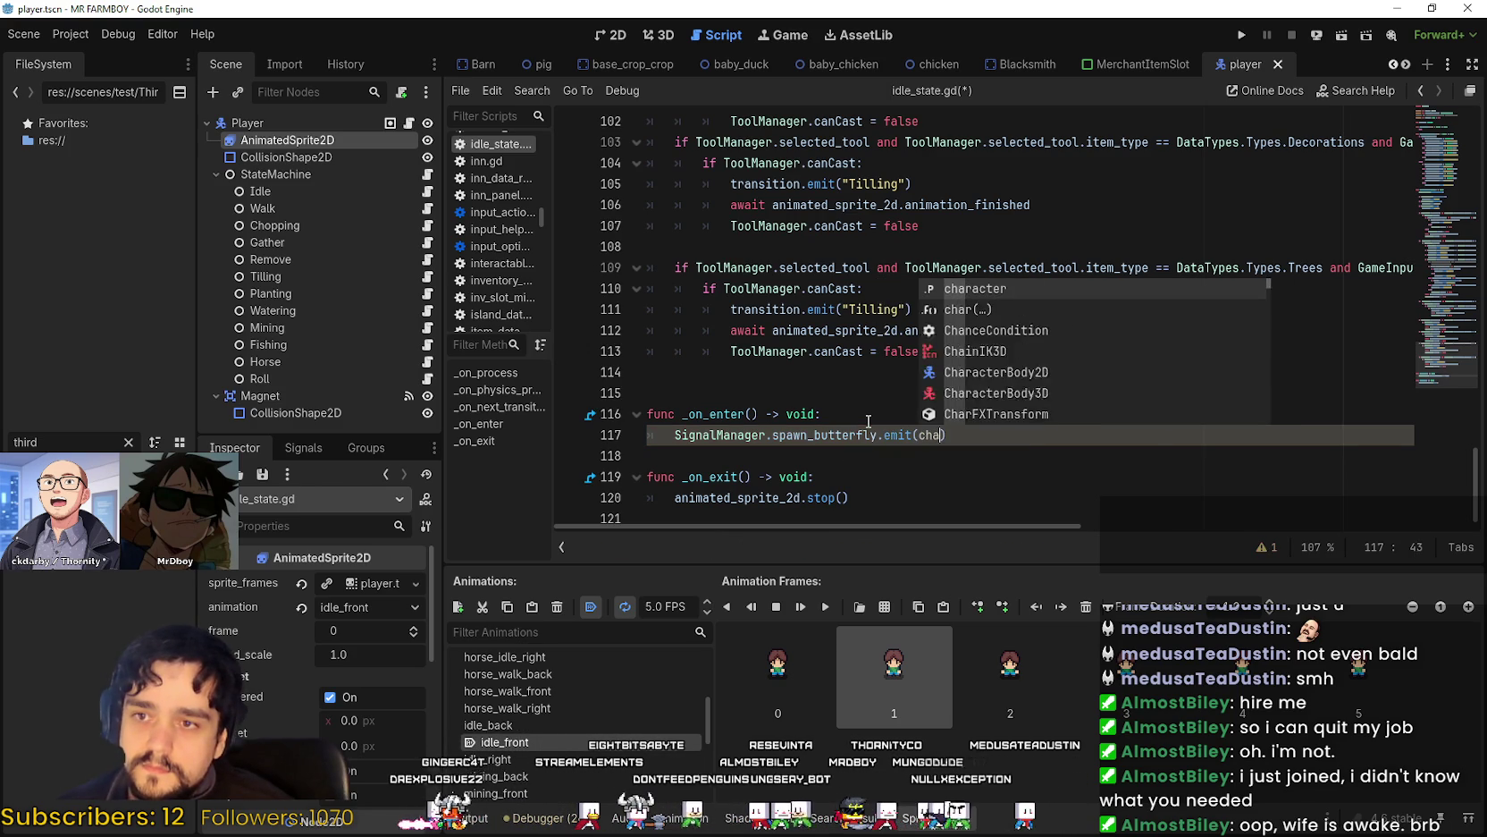
key(BackSpace)
key(BackSpace)
key(BackSpace)
text(pla)
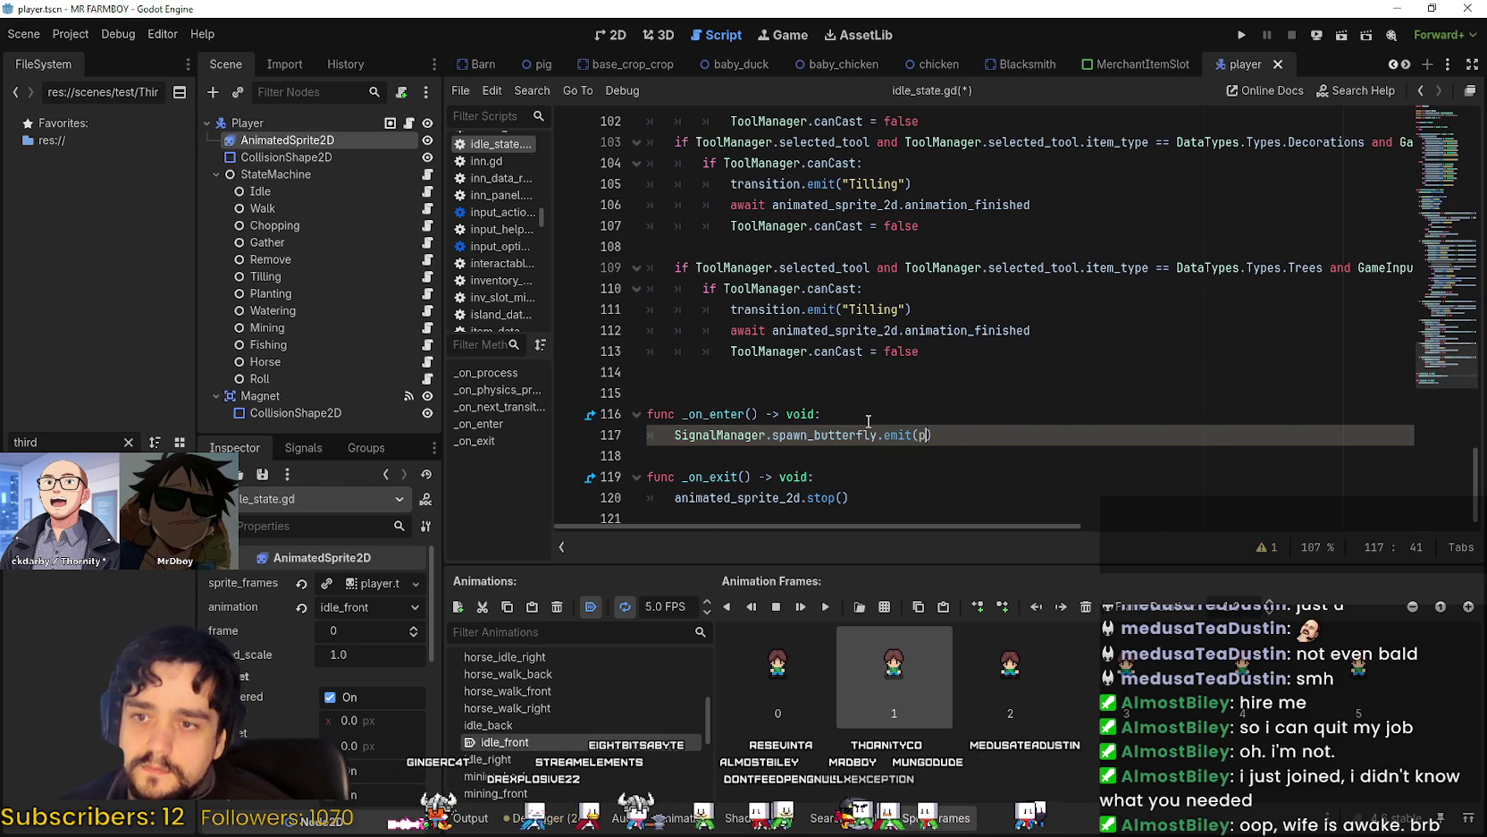
text(yer.global)
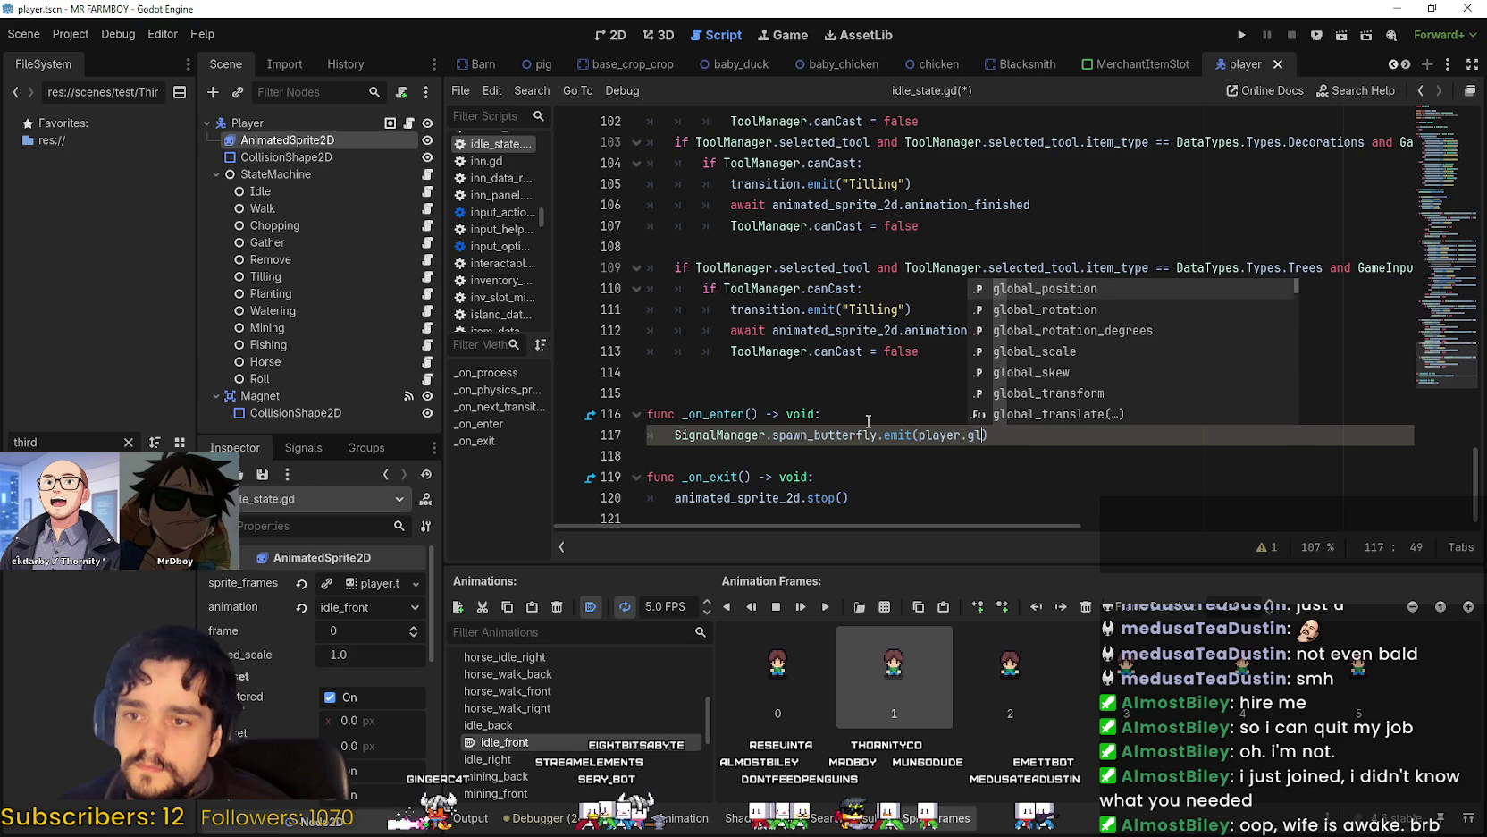
text(_position)
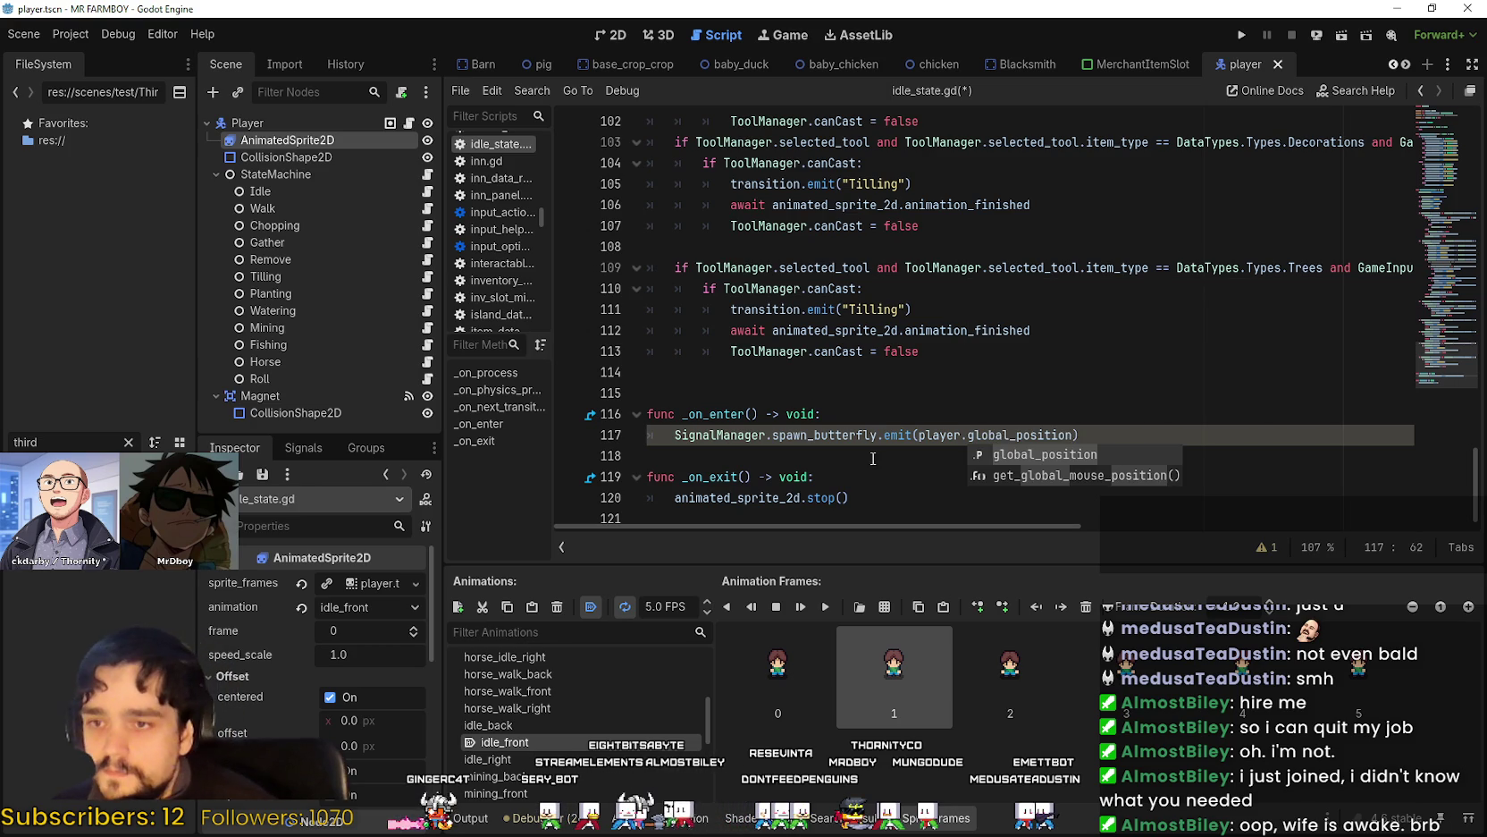
click(873, 457)
key(ctrl+s)
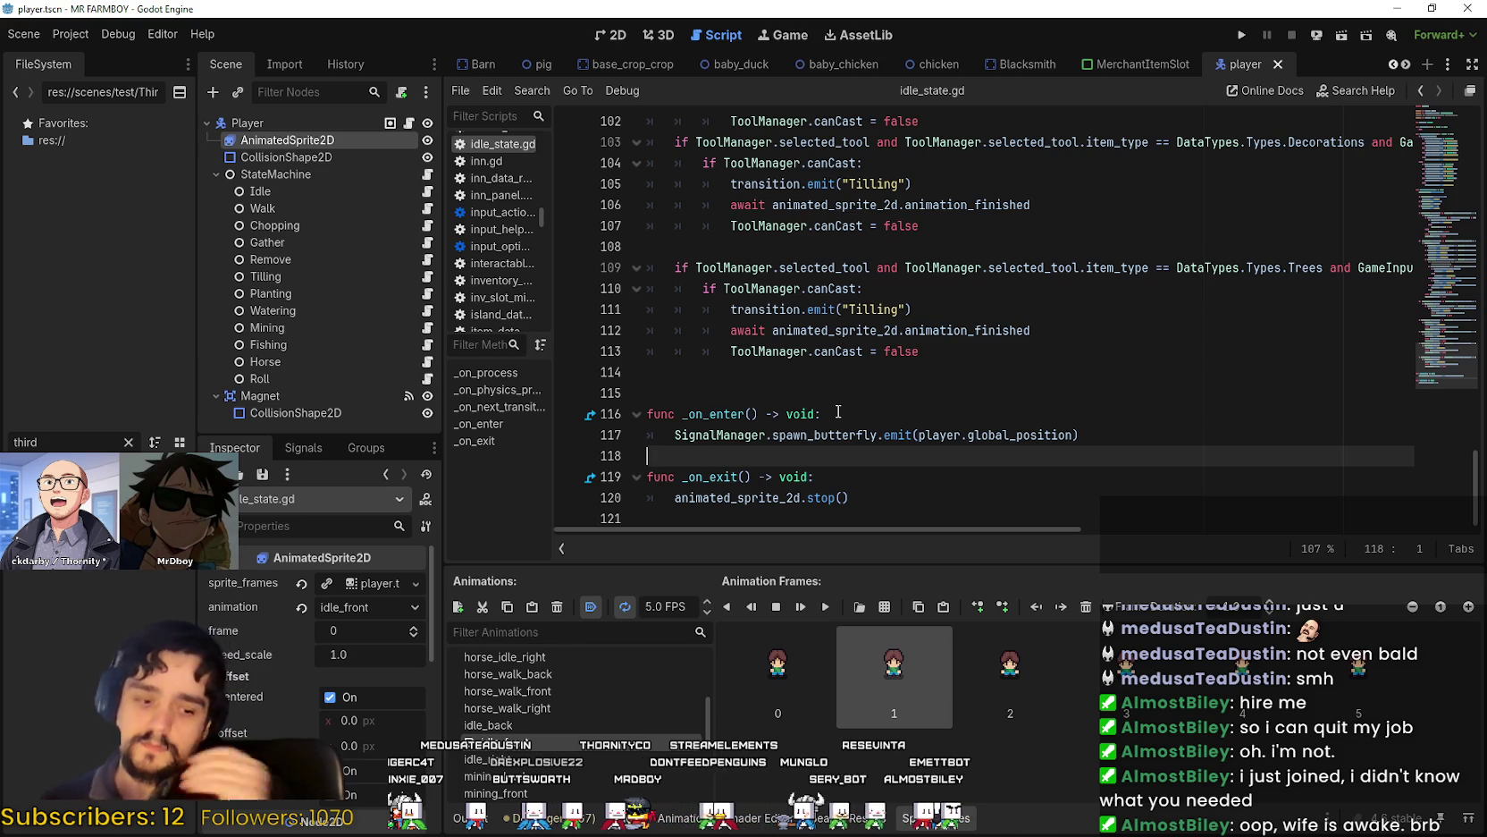
Review the new emit line 117 in the script.
mouse_move(1079, 436)
mouse_down()
mouse_move(804, 417)
mouse_move(669, 448)
mouse_up()
click(669, 450)
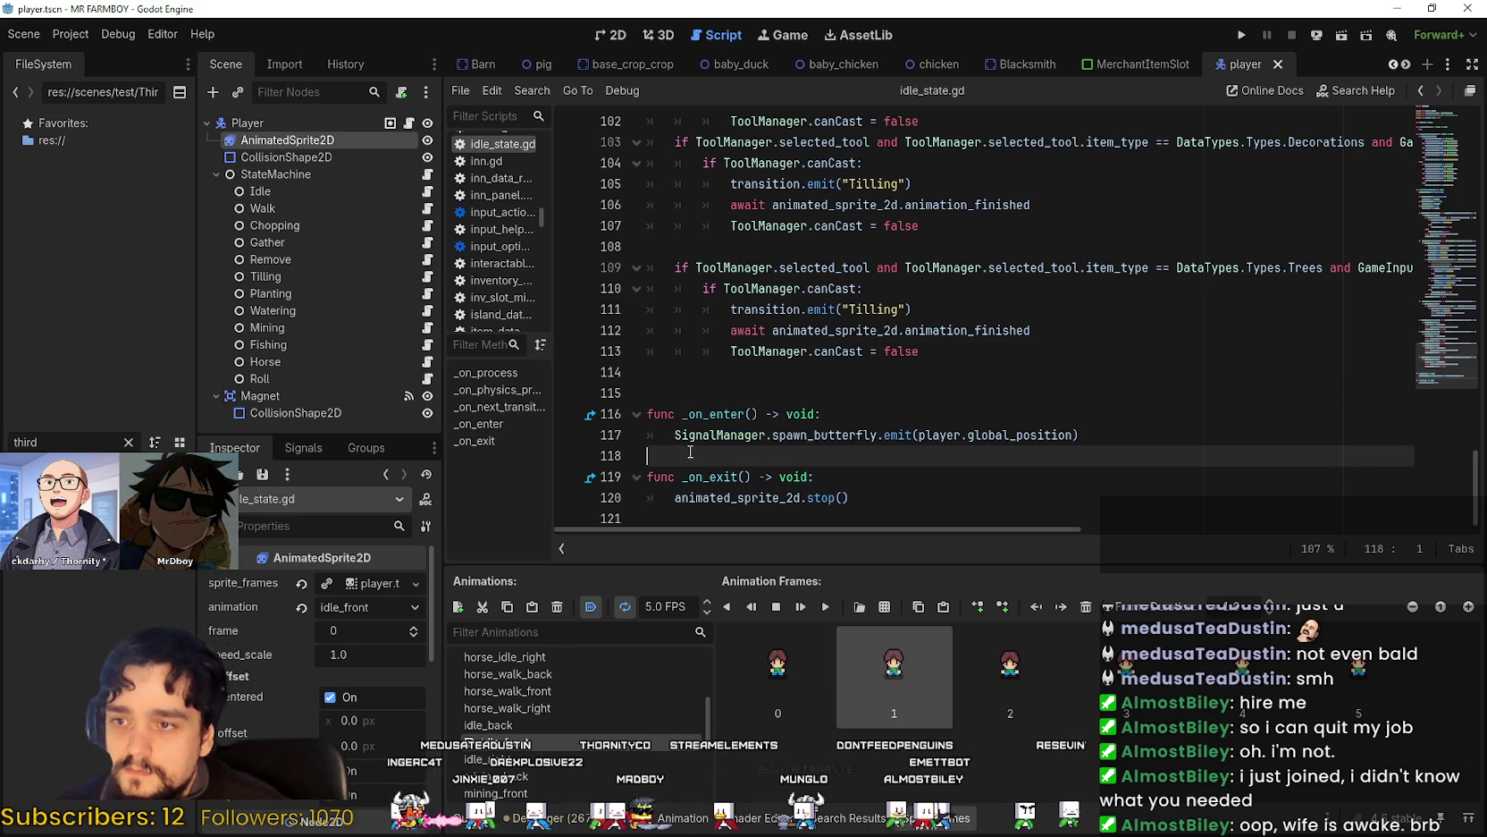
click(914, 418)
click(732, 456)
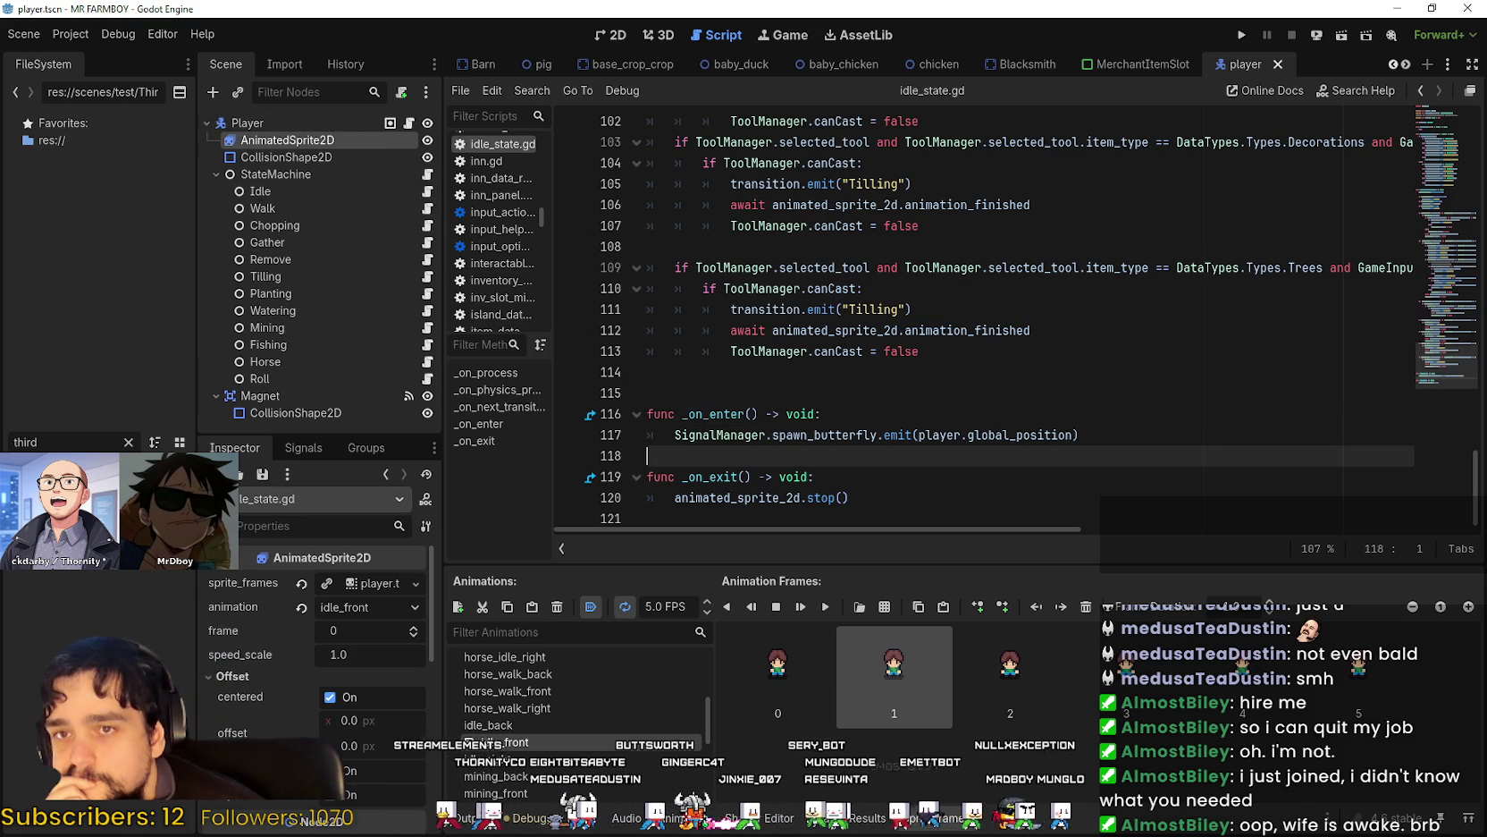
Select the 'third' filter text and switch to the Third_Map scene tab.
double_click(58, 442)
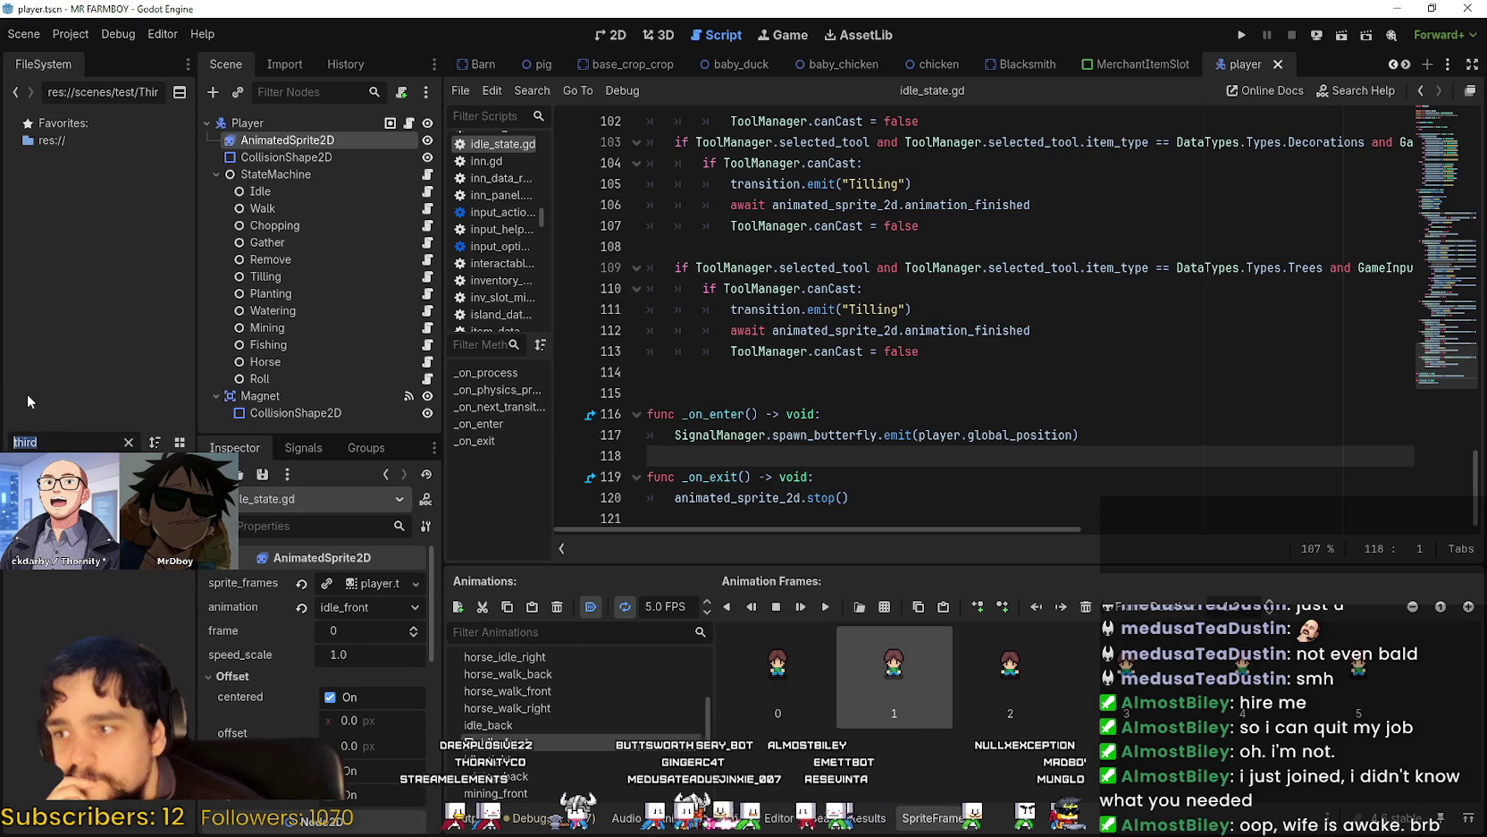
key(Escape)
key(ctrl+Tab)
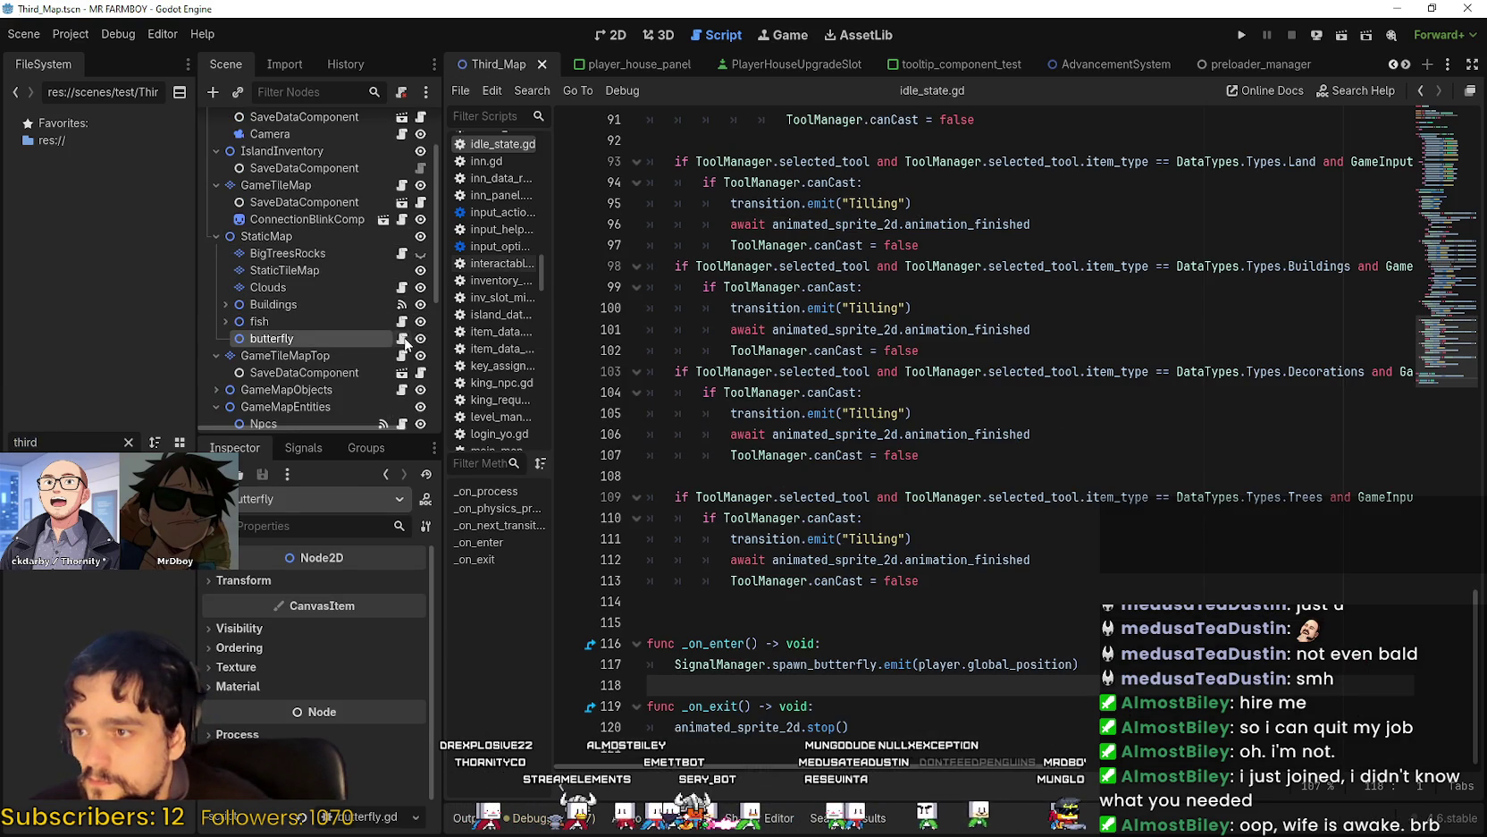
Open test/butterfly.gd and read spawnButterfly's cap of 10 and its random placement within 250 units.
click(401, 338)
click(954, 373)
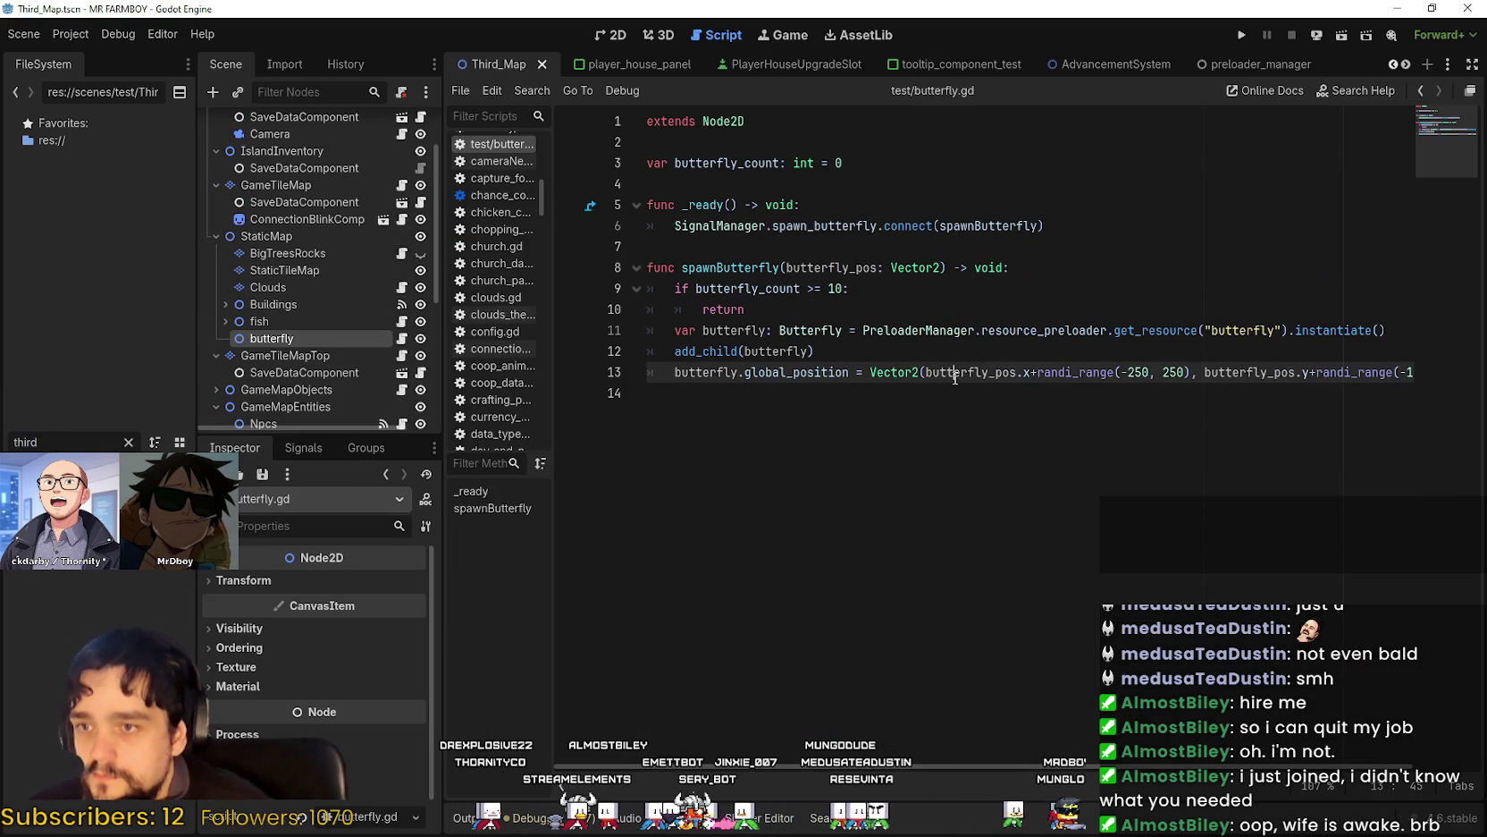
double_click(736, 267)
click(894, 469)
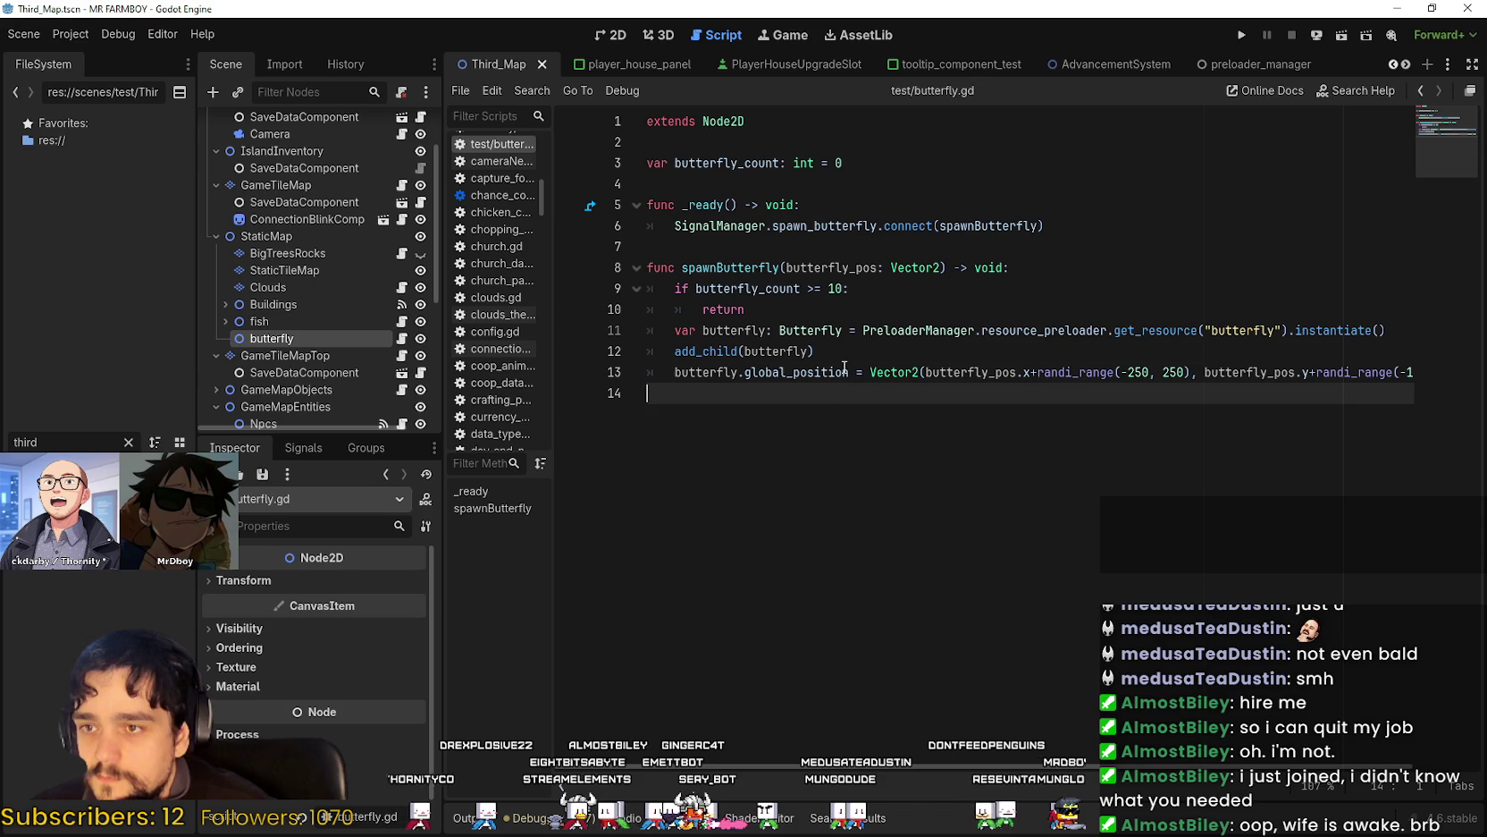
mouse_move(845, 368)
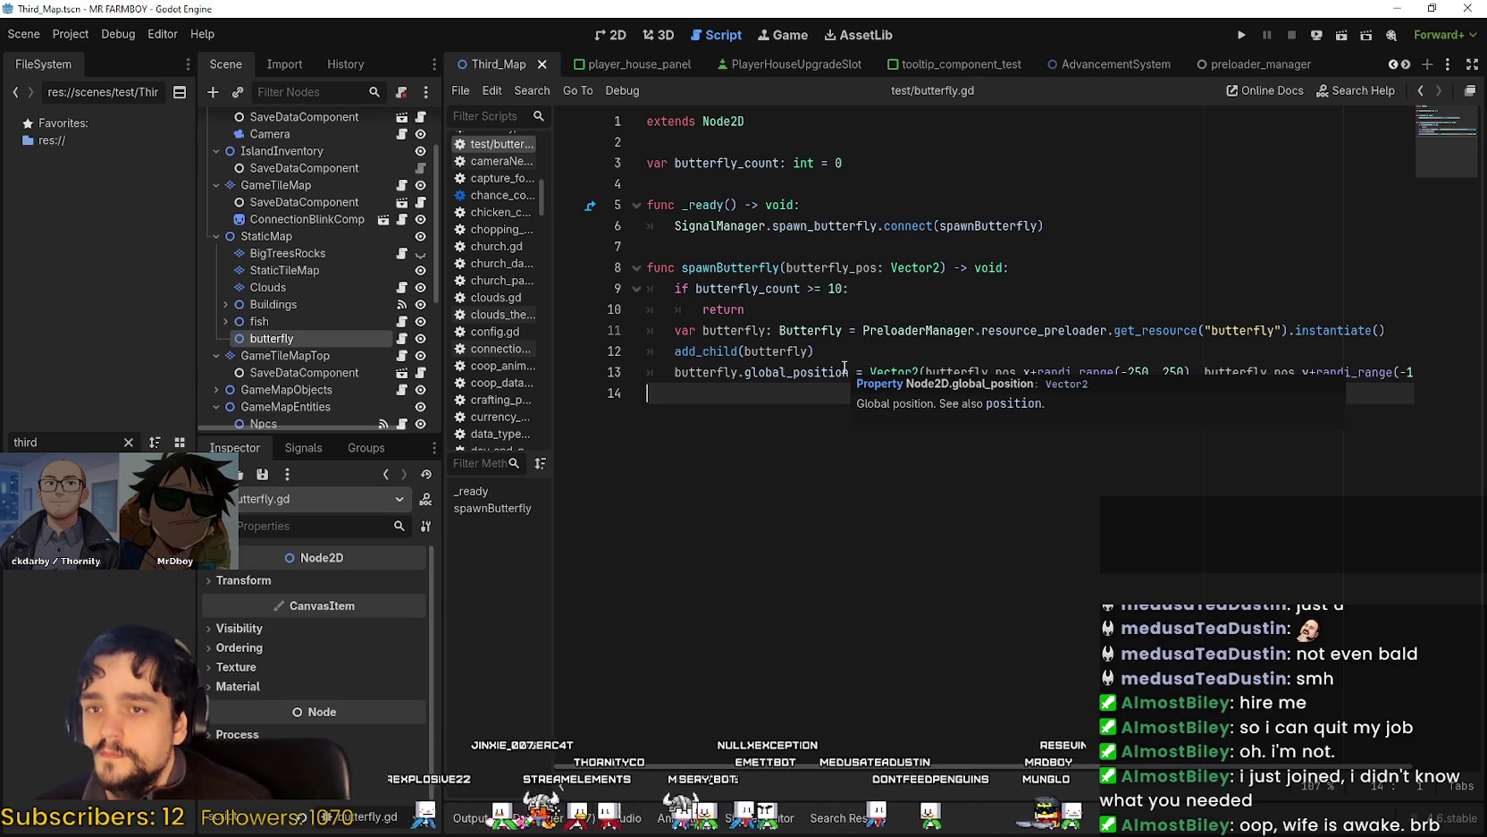
click(832, 288)
click(834, 311)
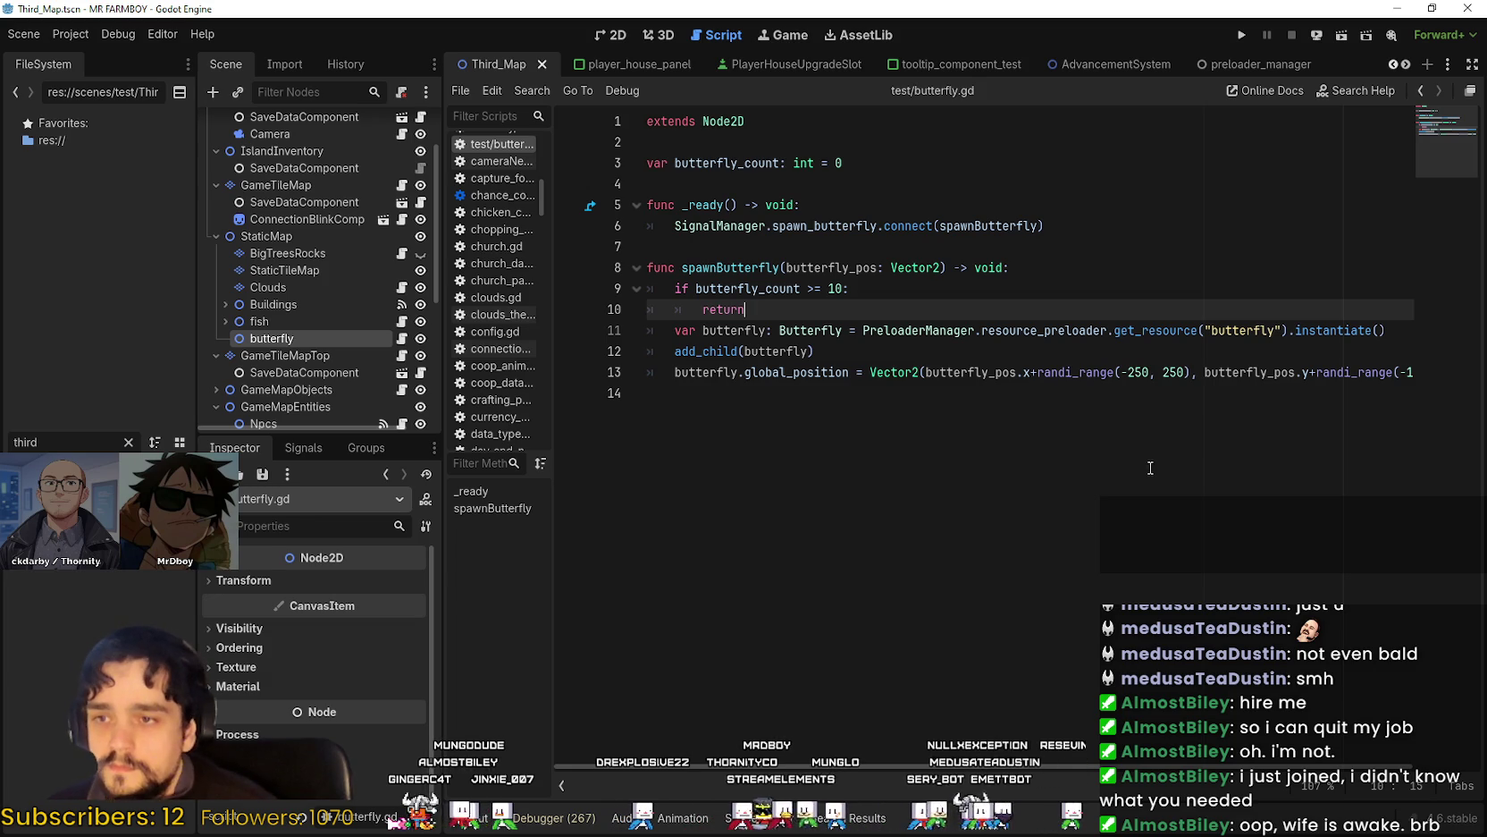
click(1092, 266)
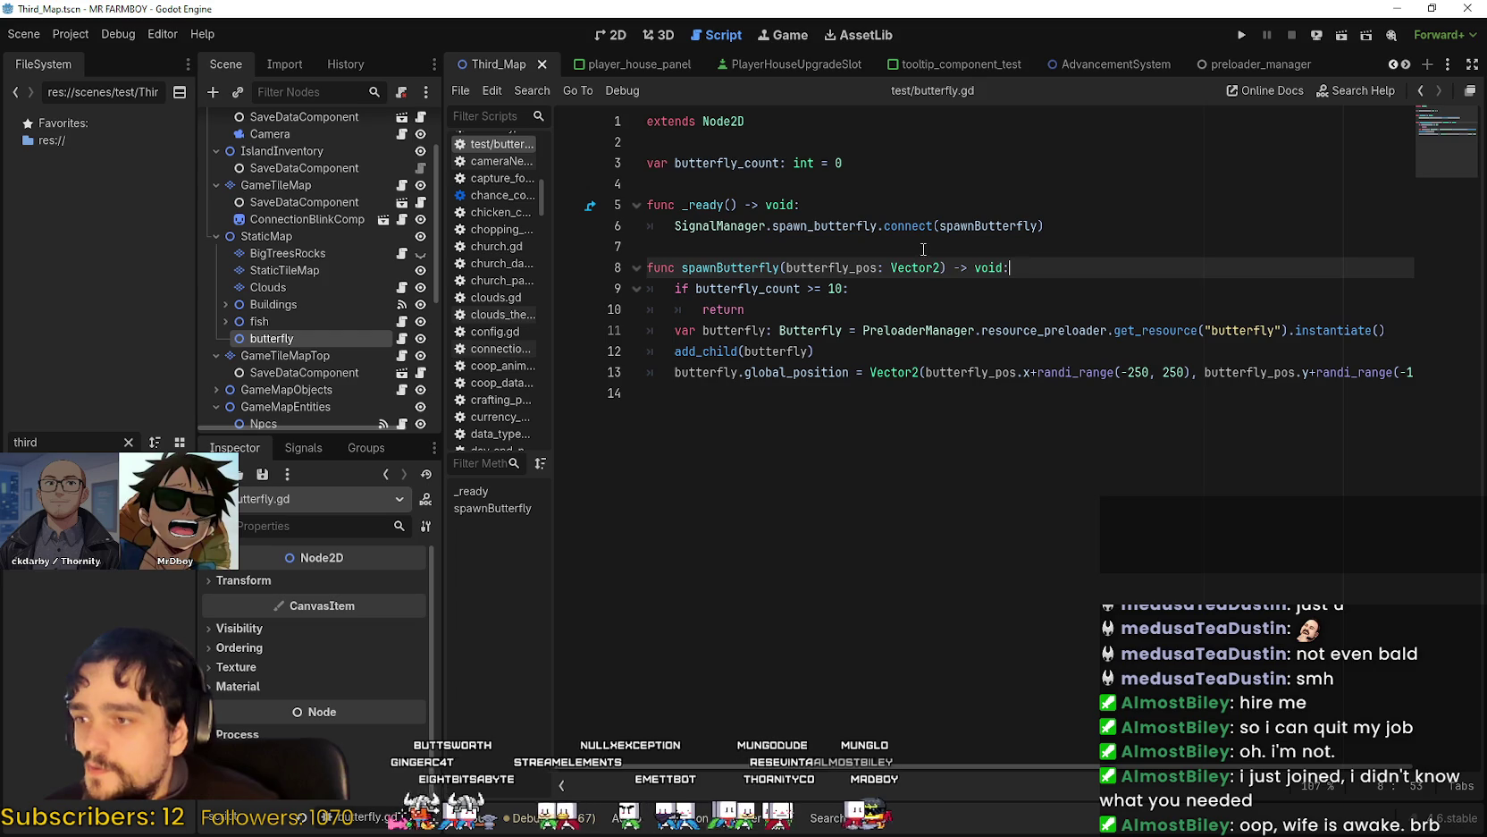
Review butterfly.gd's SignalManager connection in _ready and spawnButterfly's position assignment.
click(896, 225)
click(1031, 500)
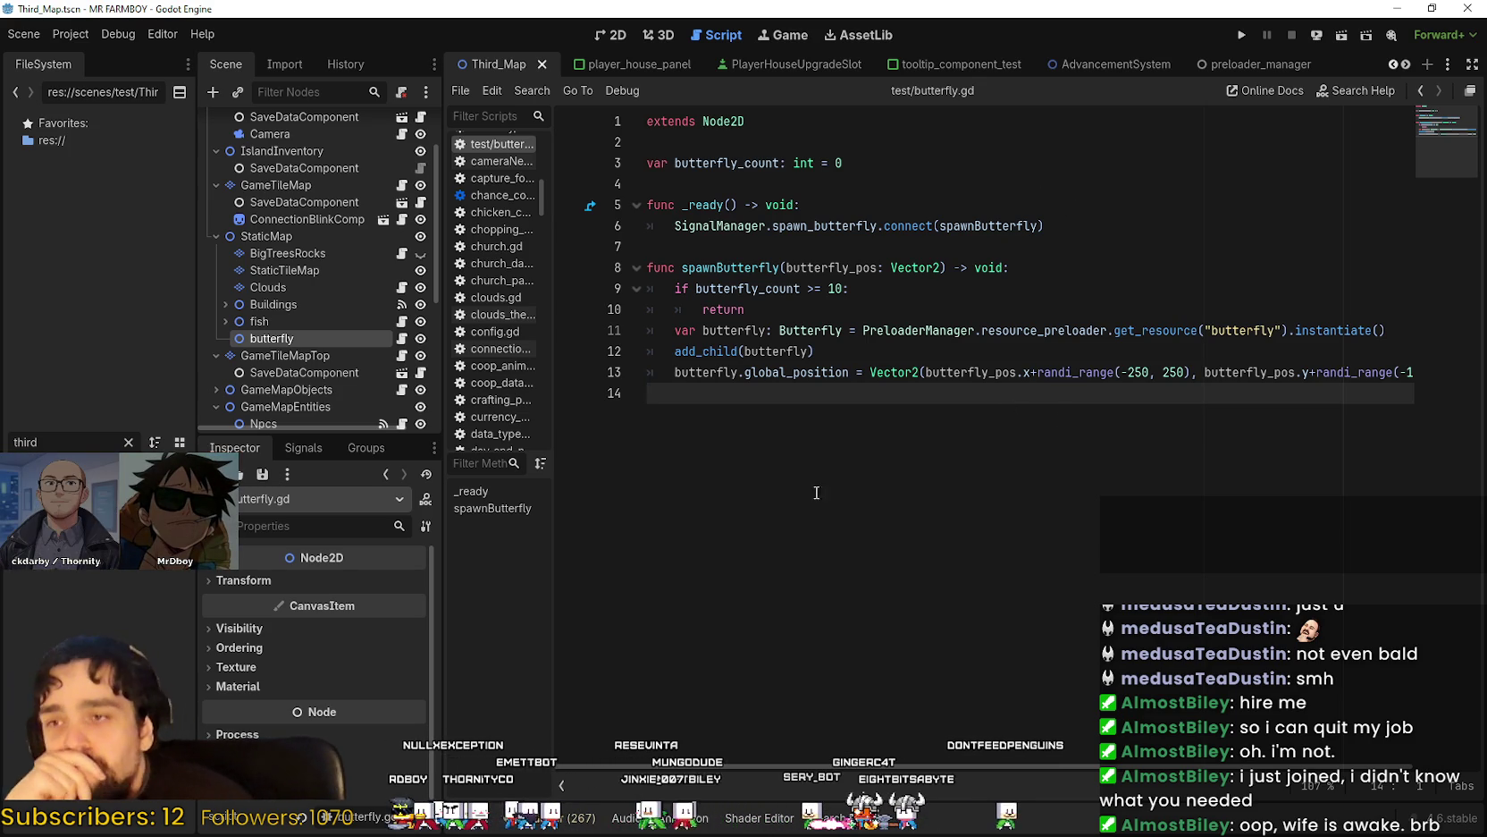
drag(833, 424, 856, 376)
click(856, 429)
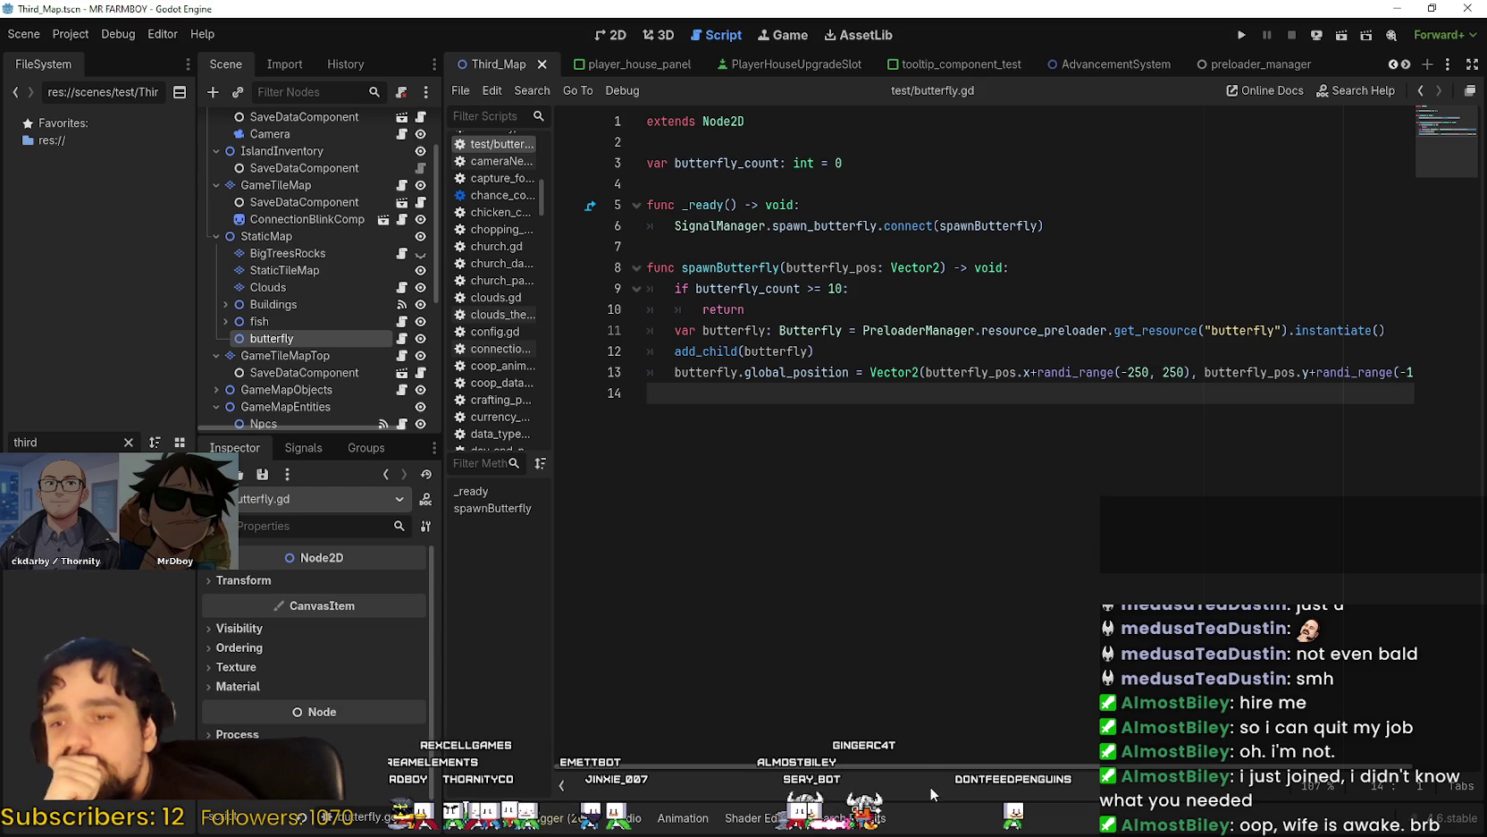
mouse_move(926, 764)
mouse_down()
mouse_move(1052, 768)
mouse_move(861, 682)
mouse_up()
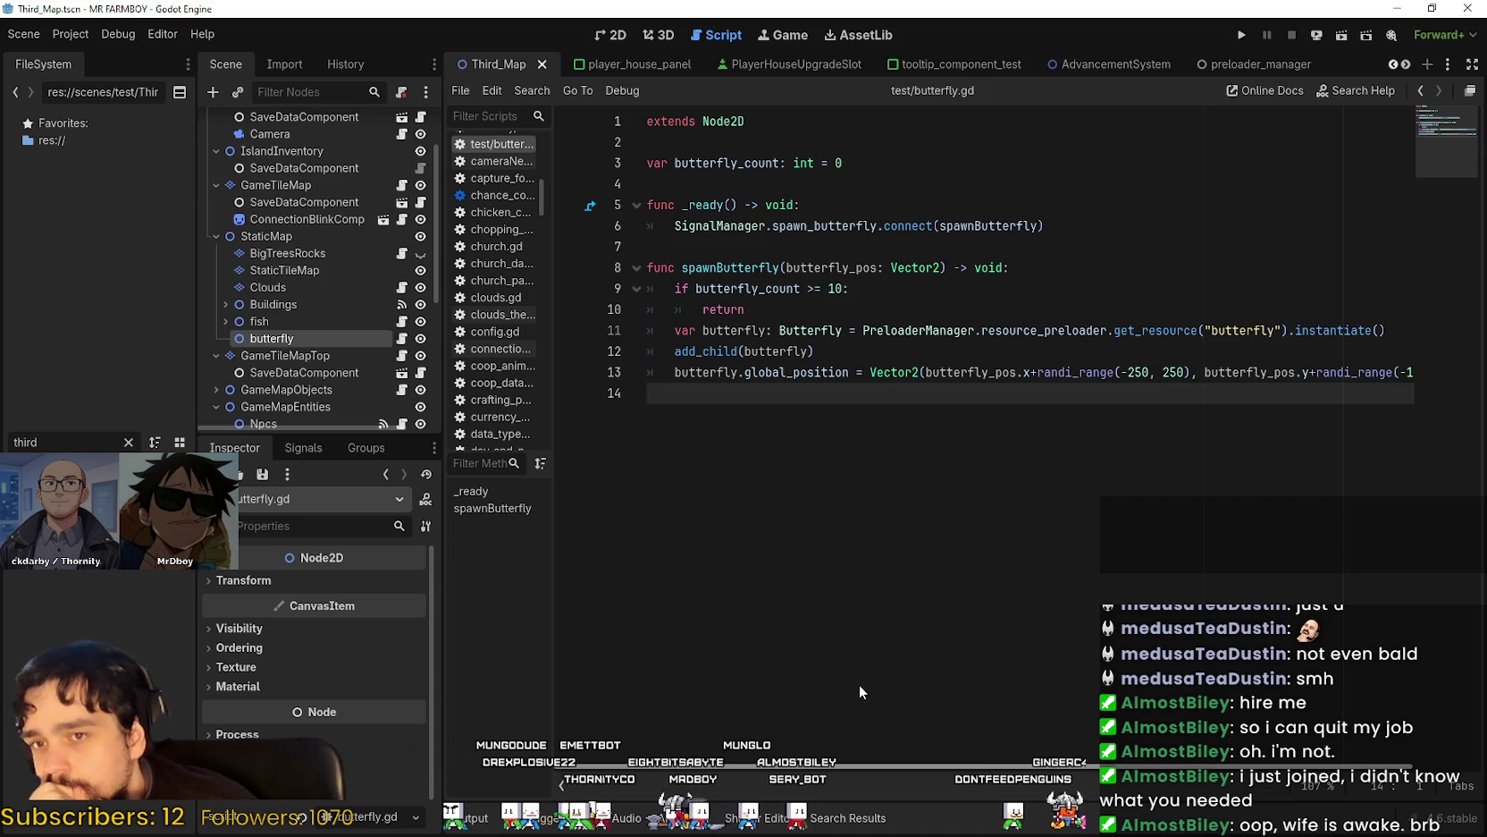
click(787, 247)
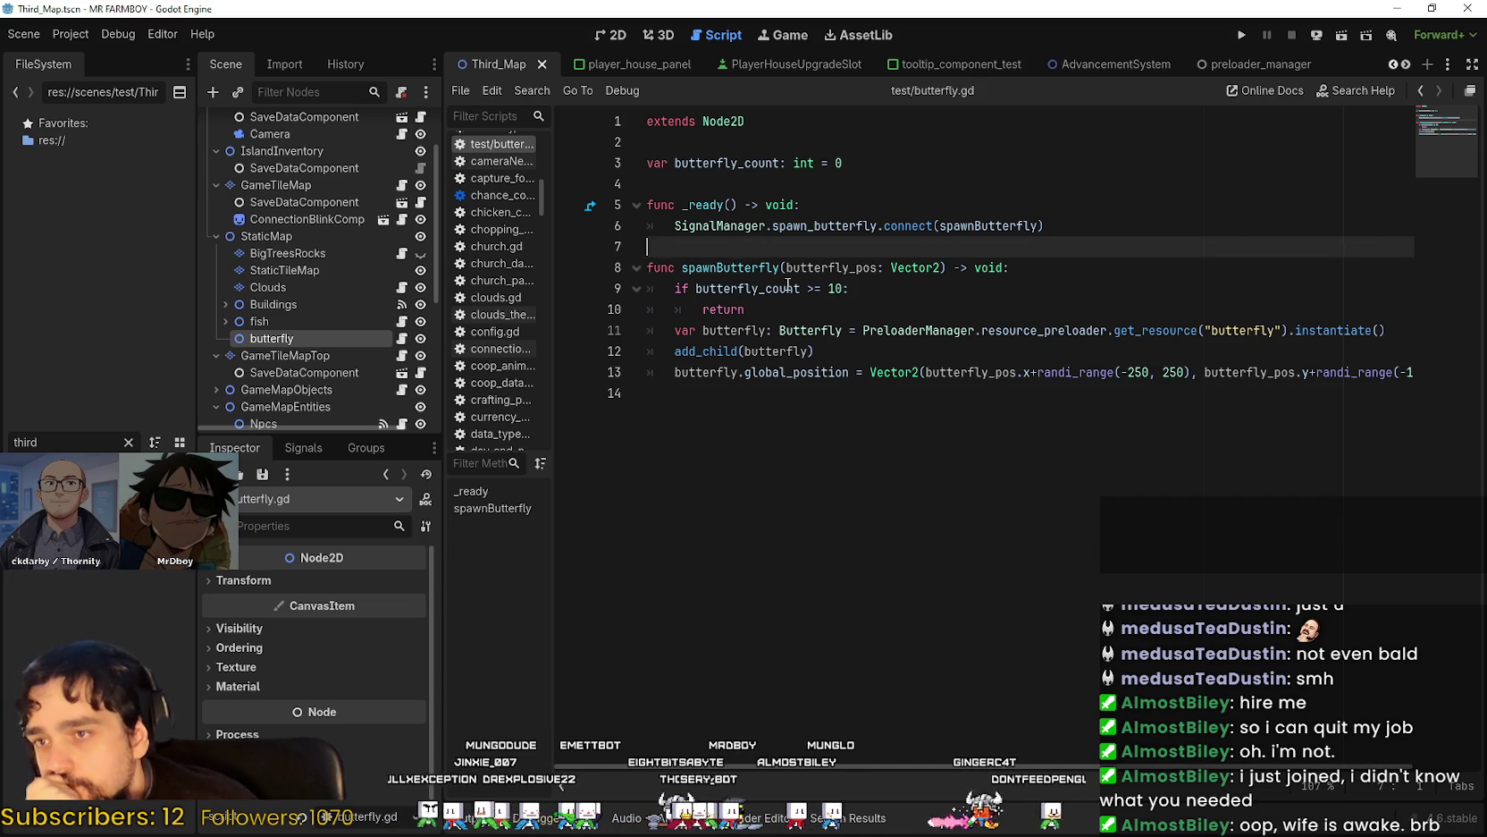
click(856, 226)
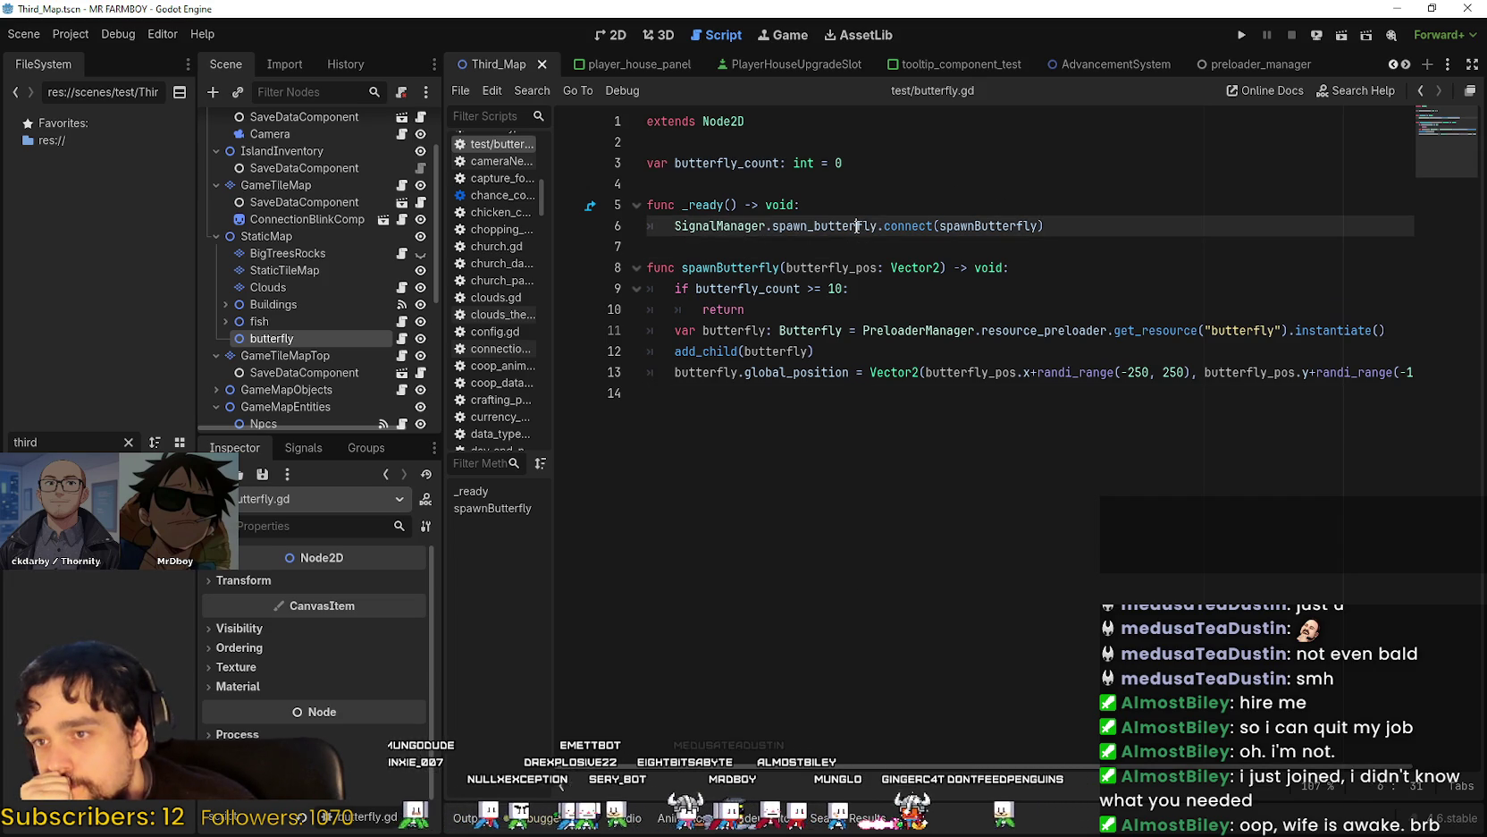
double_click(730, 268)
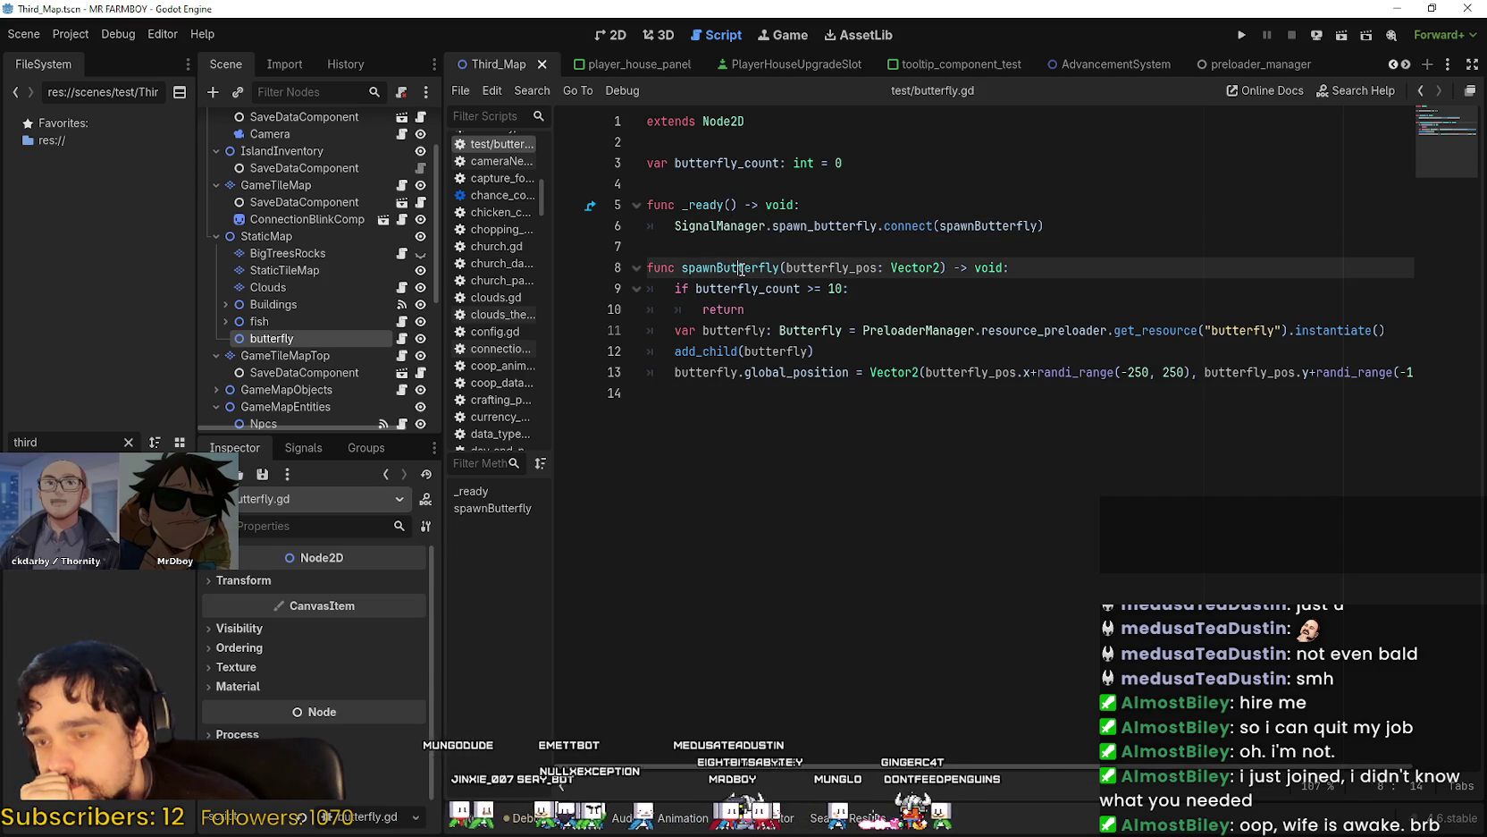
double_click(715, 226)
click(759, 247)
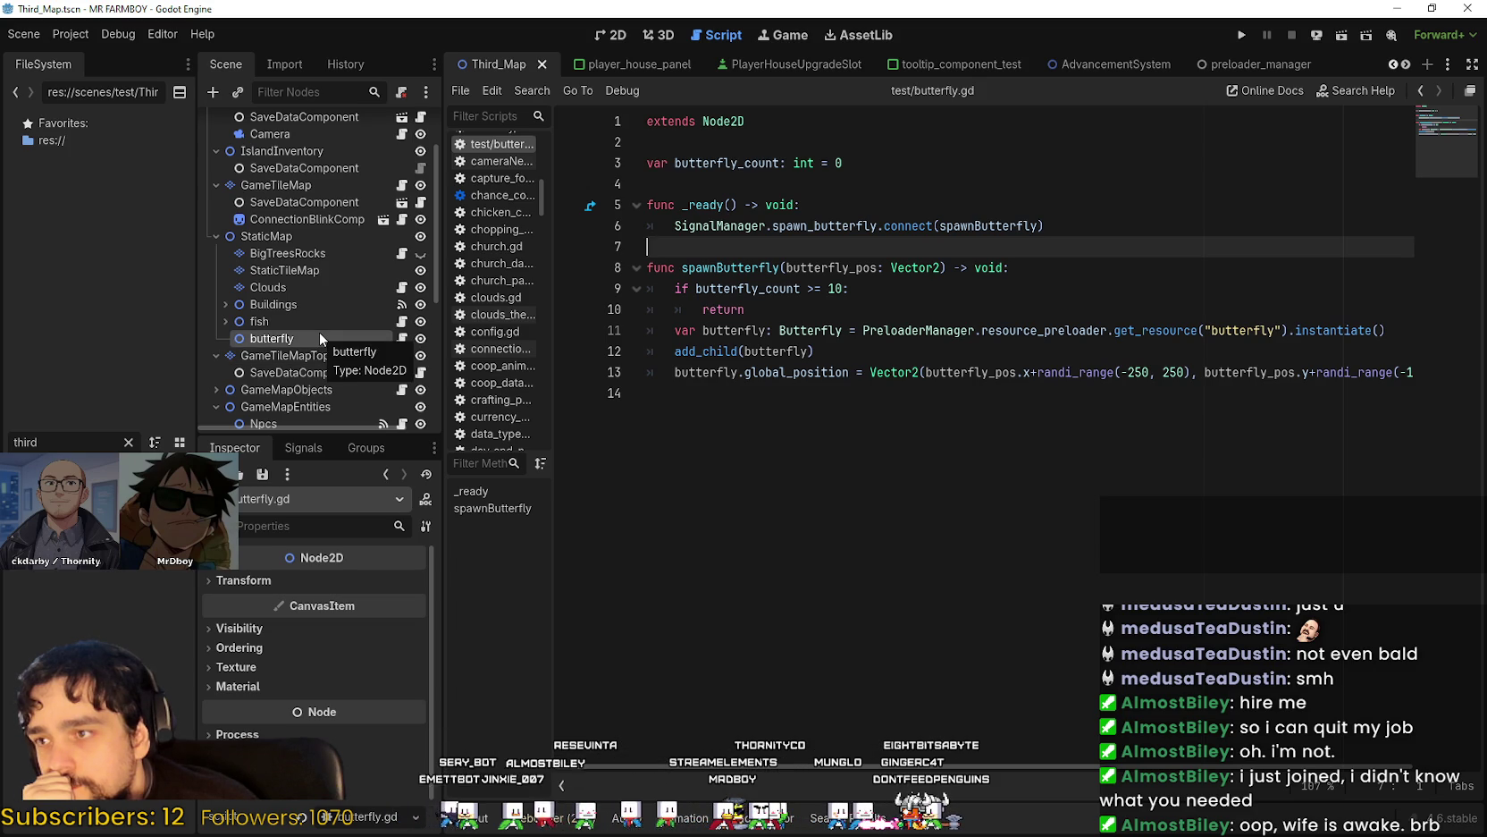
Save the Third_Map scene with Ctrl+S.
click(923, 454)
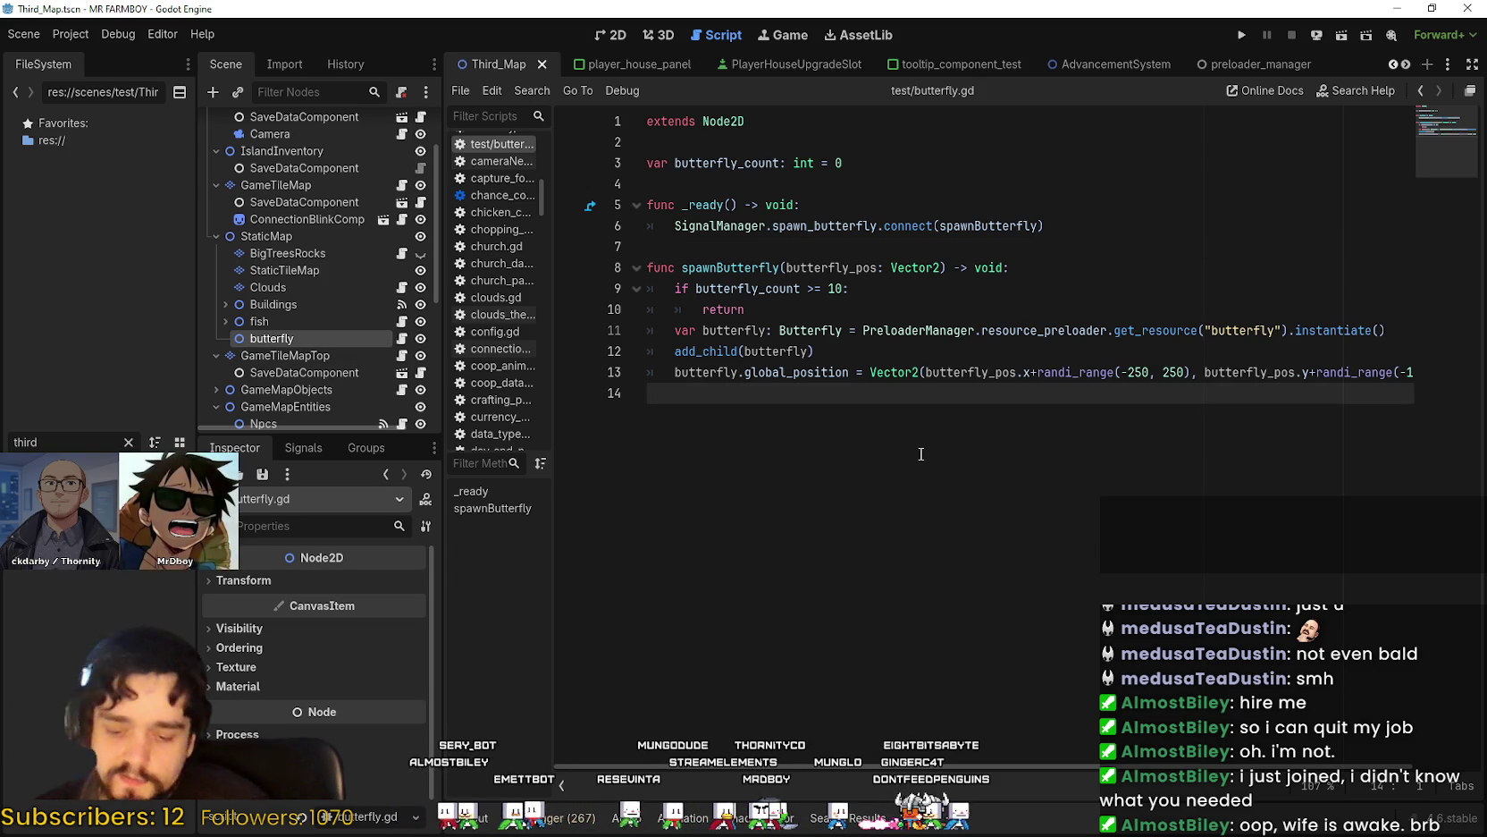
key(ctrl+s)
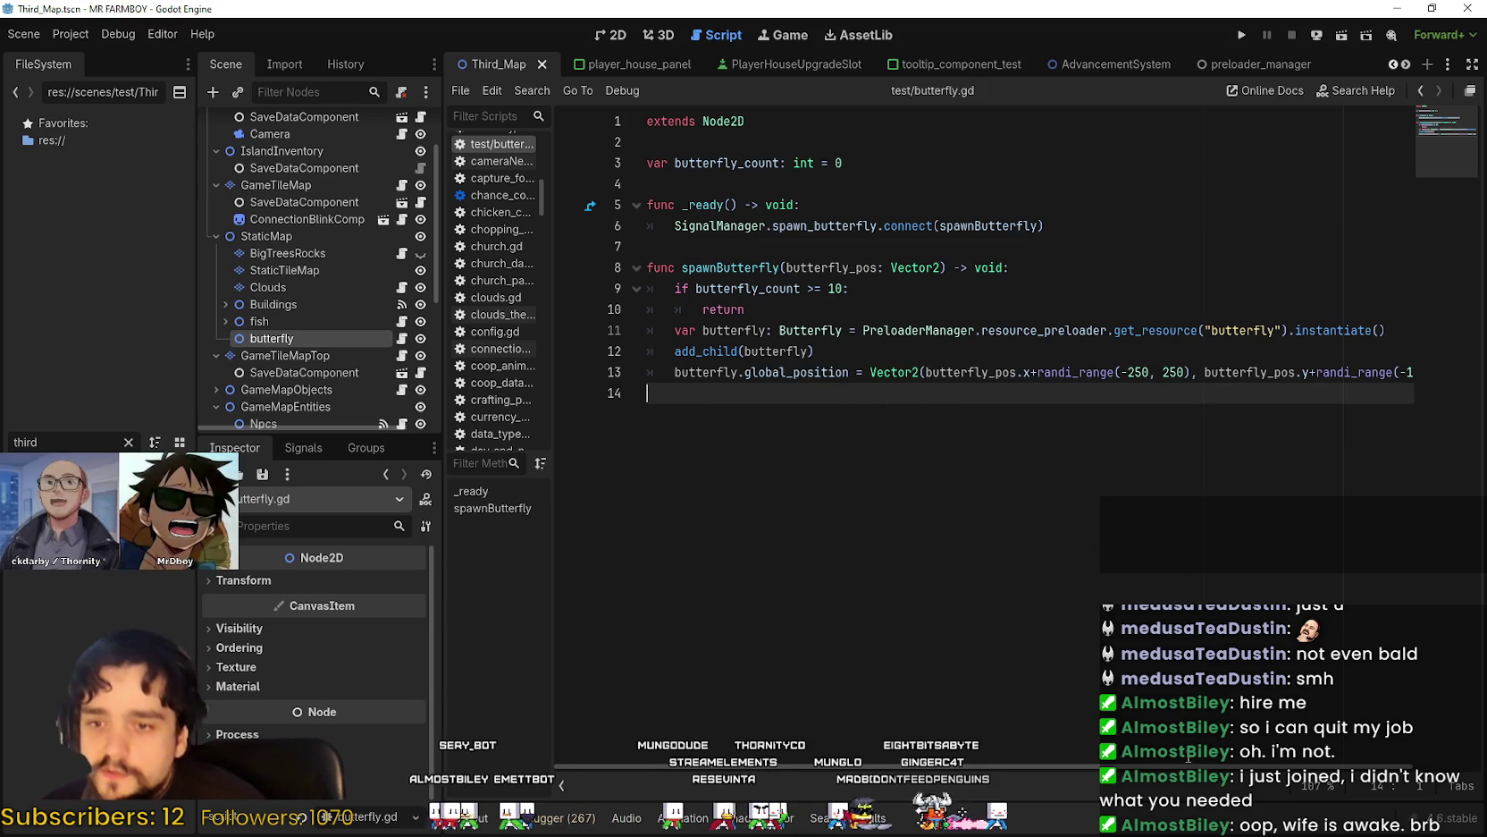
scroll(919, 455, right, 2)
scroll(931, 639, left, 2)
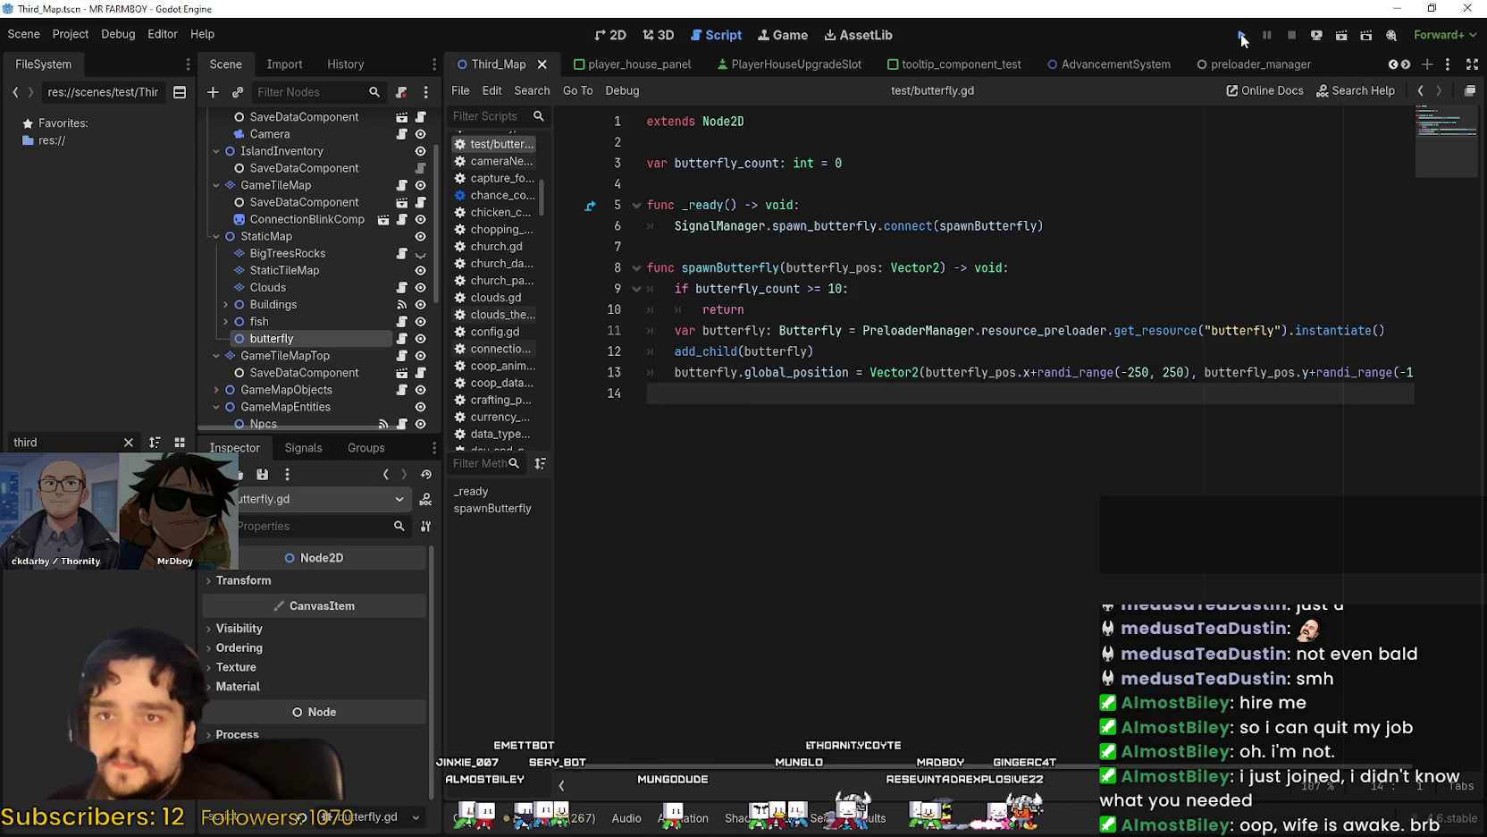
Run the project with F5, check butterfly_count in the script, and choose Continue.
key(F5)
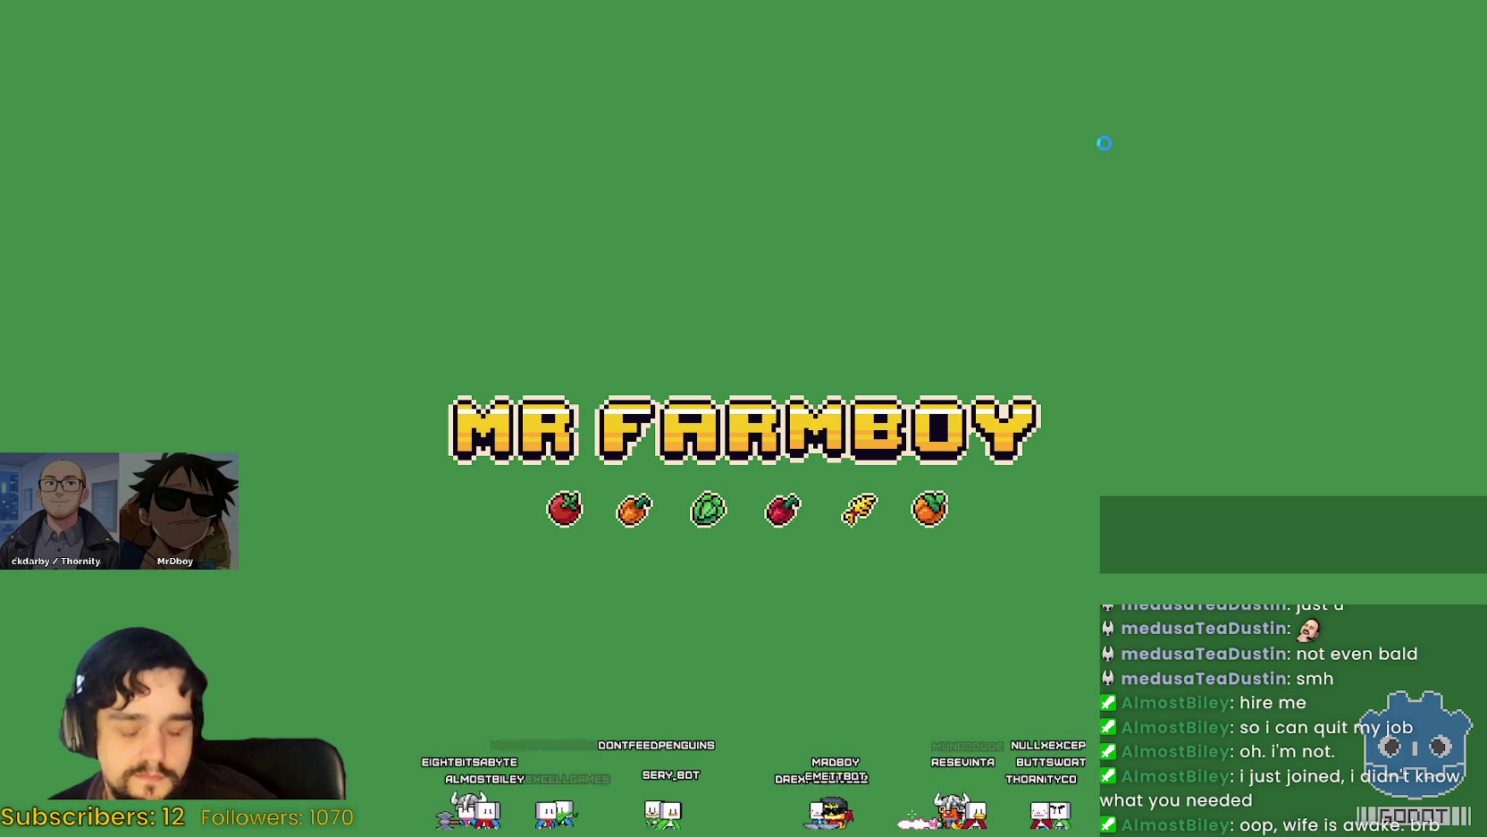
key(alt+Tab)
double_click(746, 287)
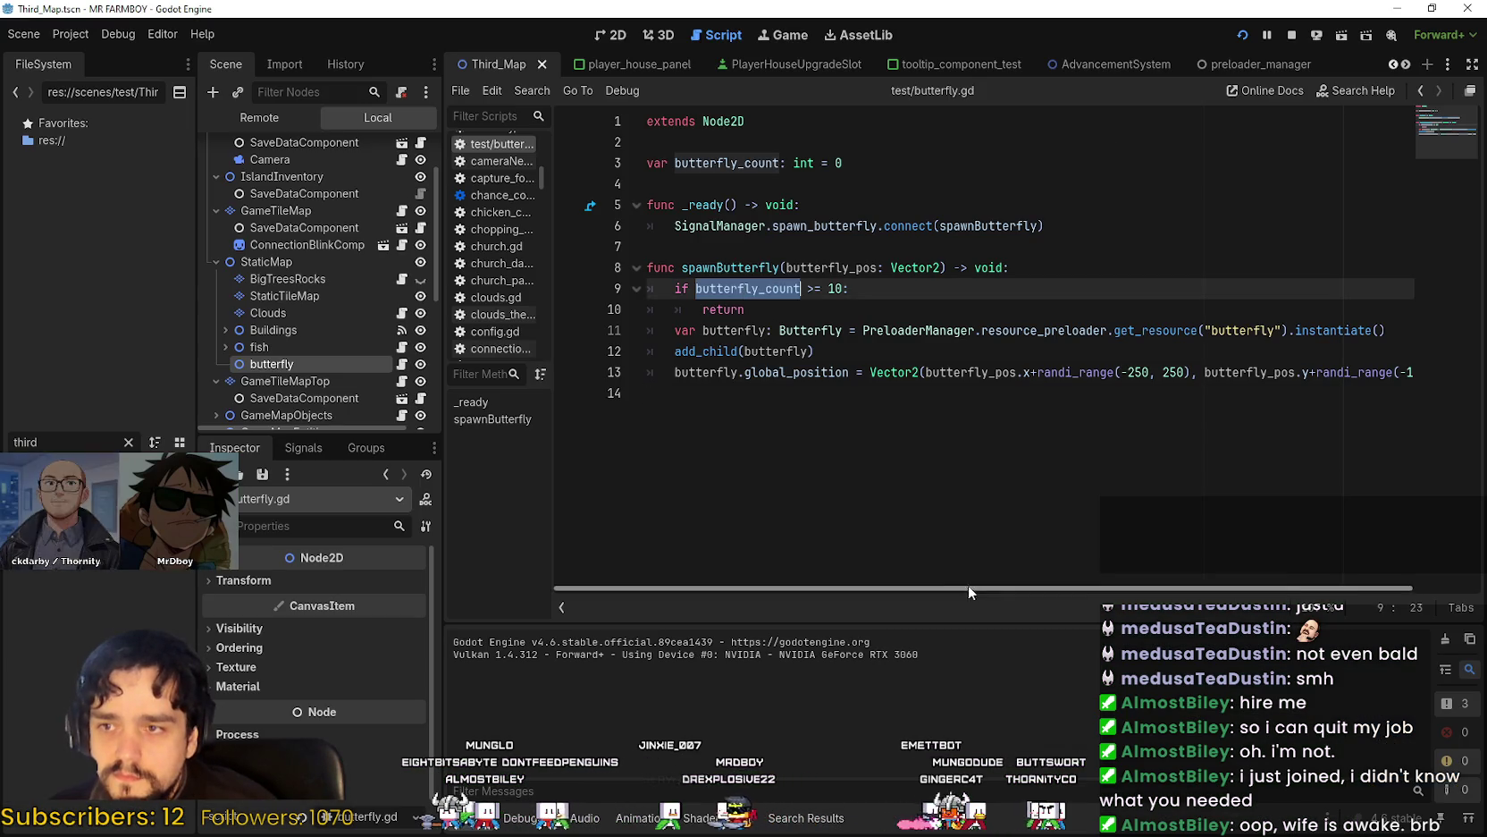
key(alt+Tab)
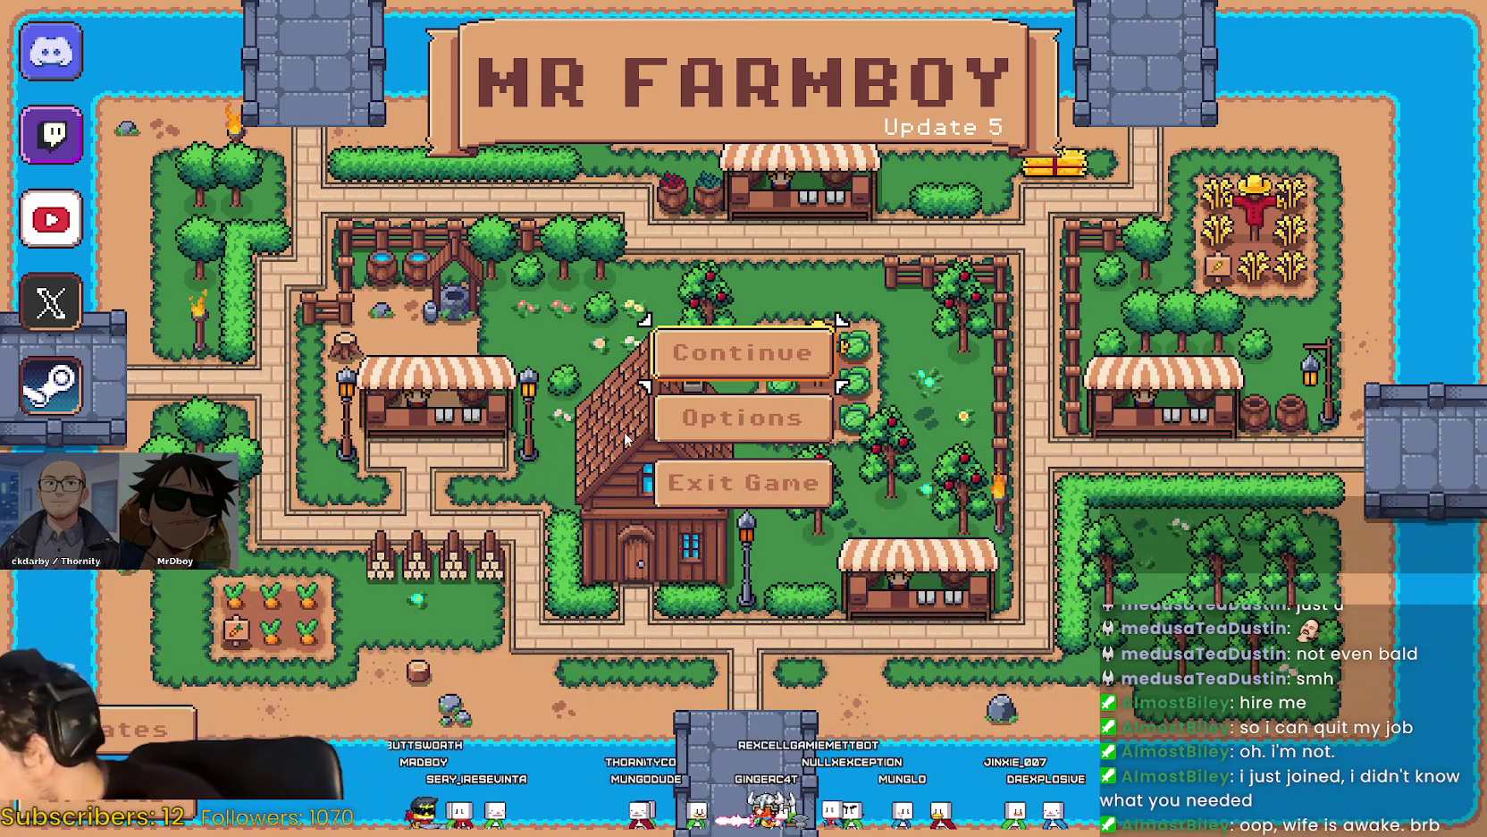
click(743, 353)
Load the save slot and walk the character around the farm to a tree.
scroll(849, 462, down, 4)
click(853, 442)
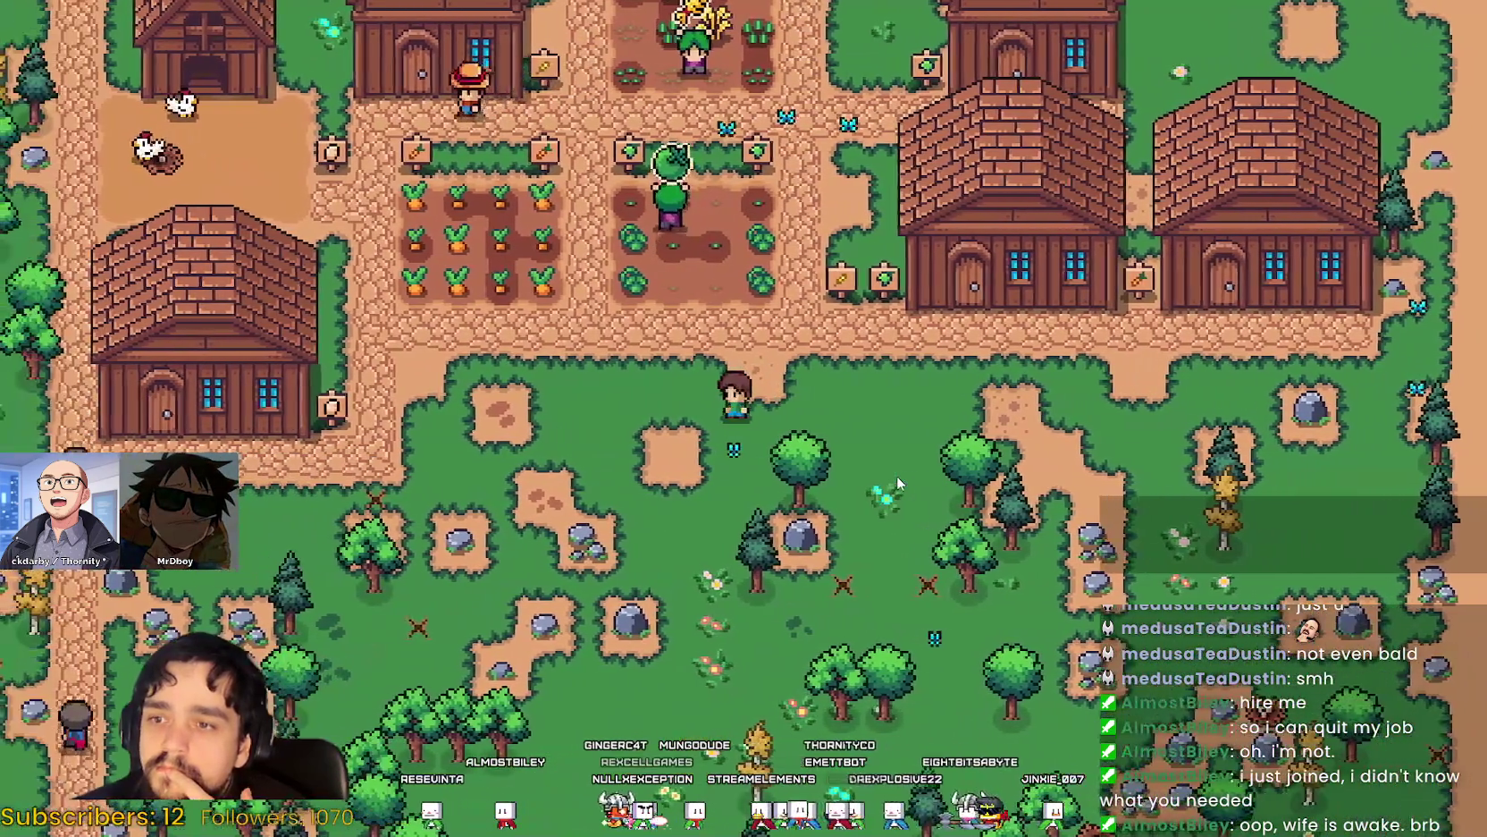
key(s)
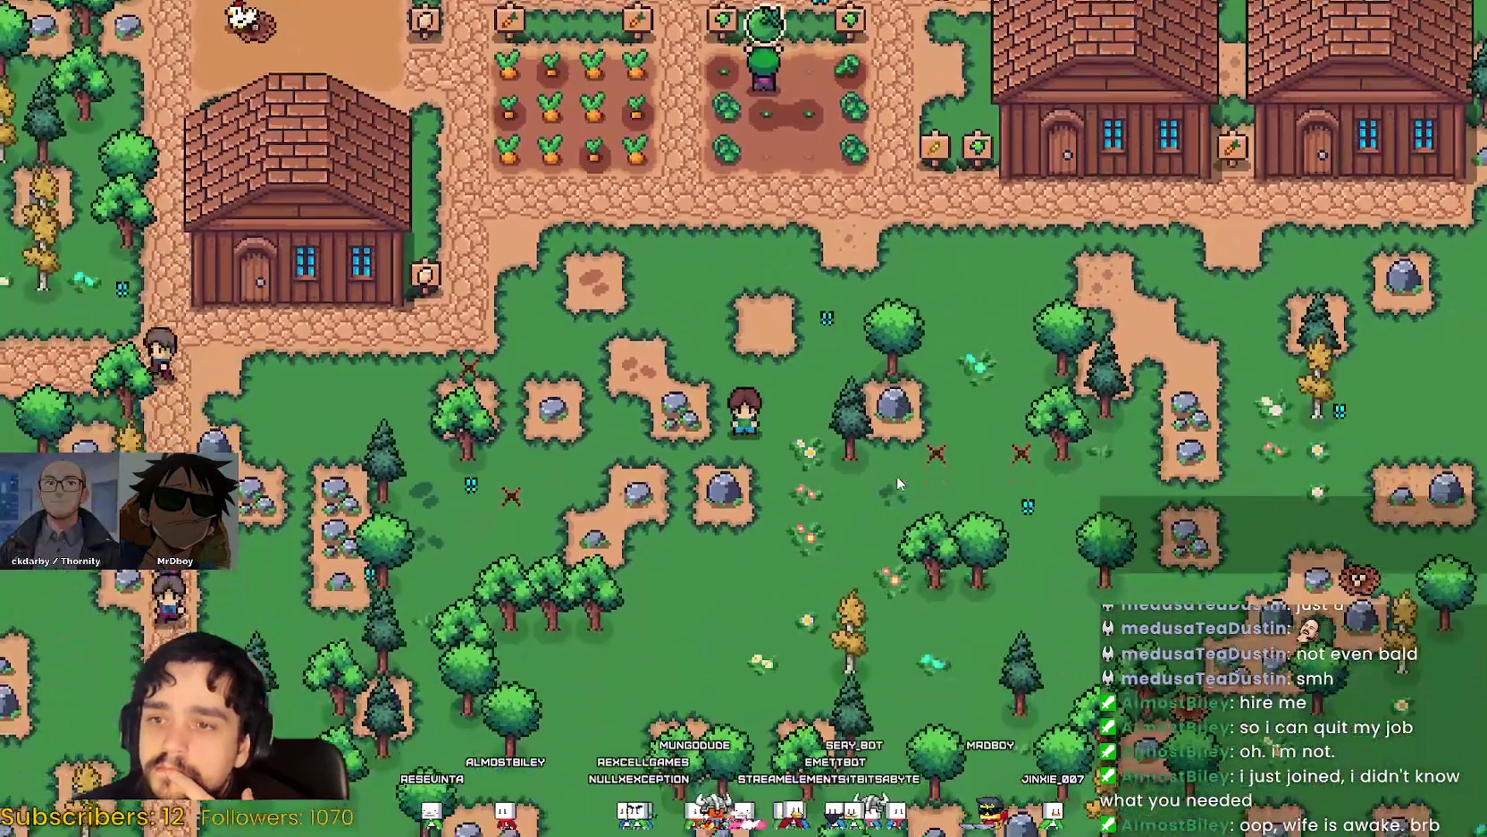
key(w)
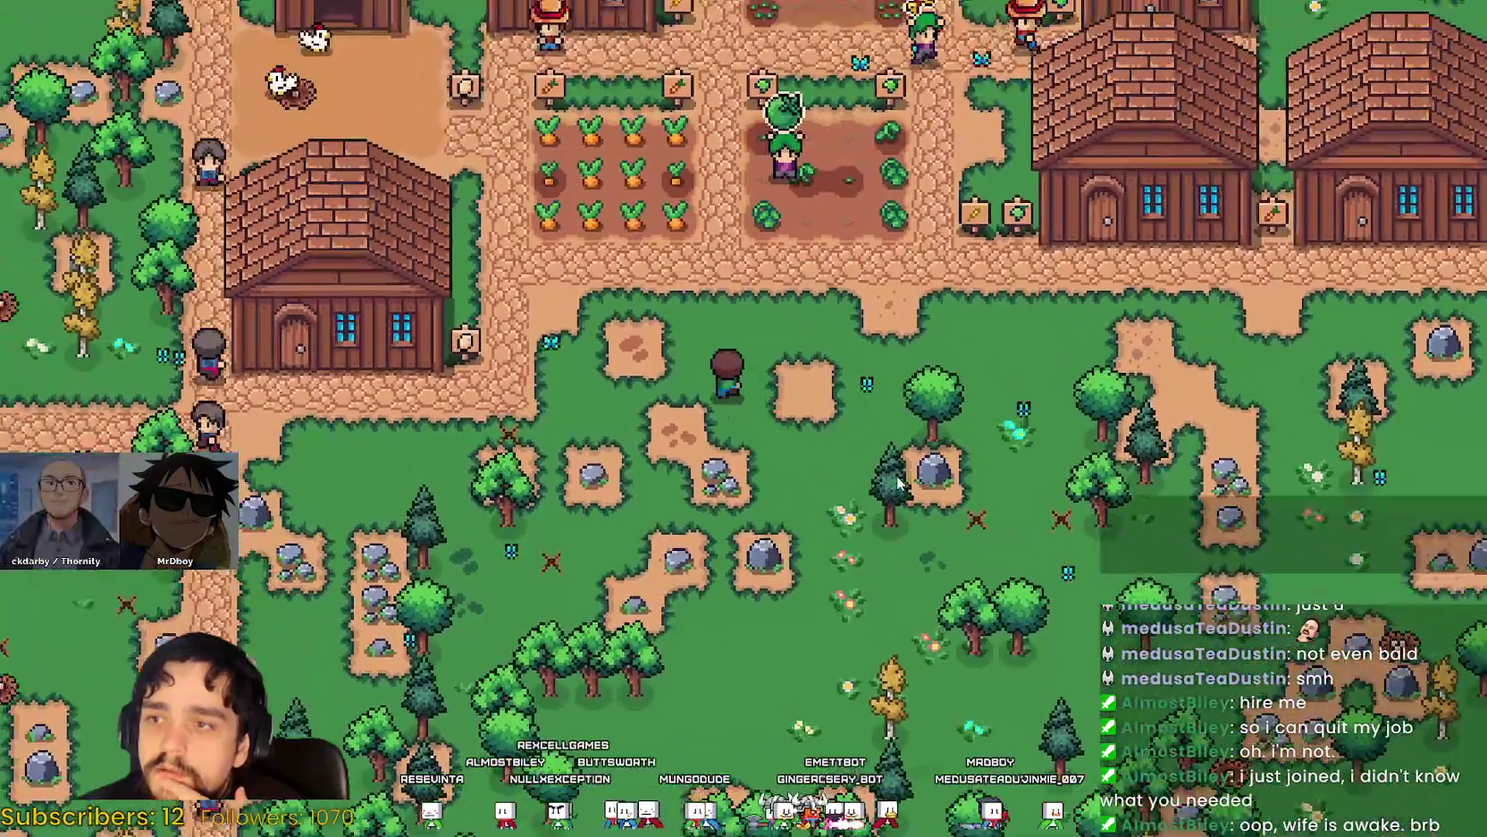
key(a)
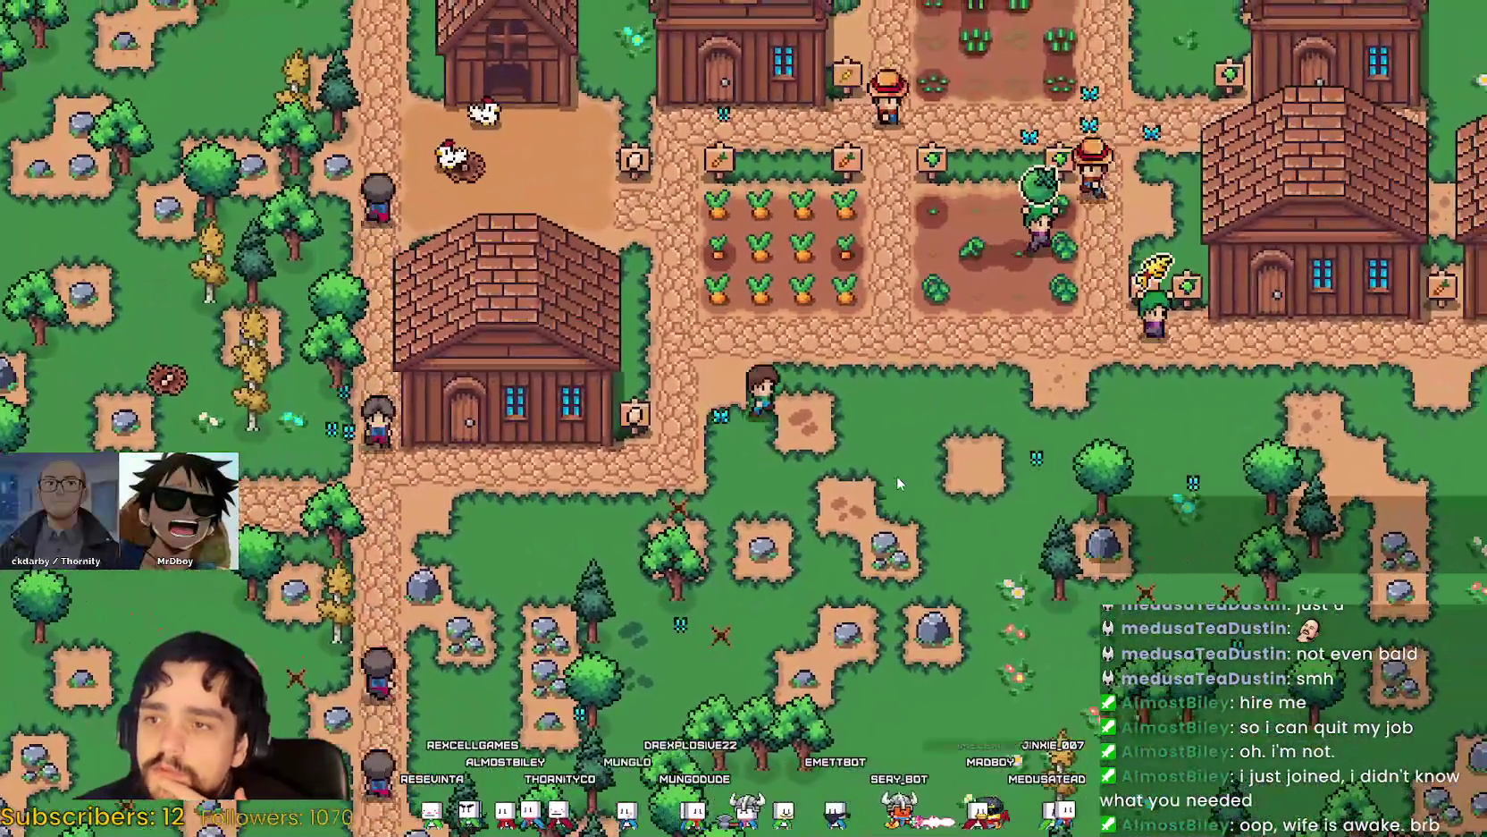
key(s)
key(d)
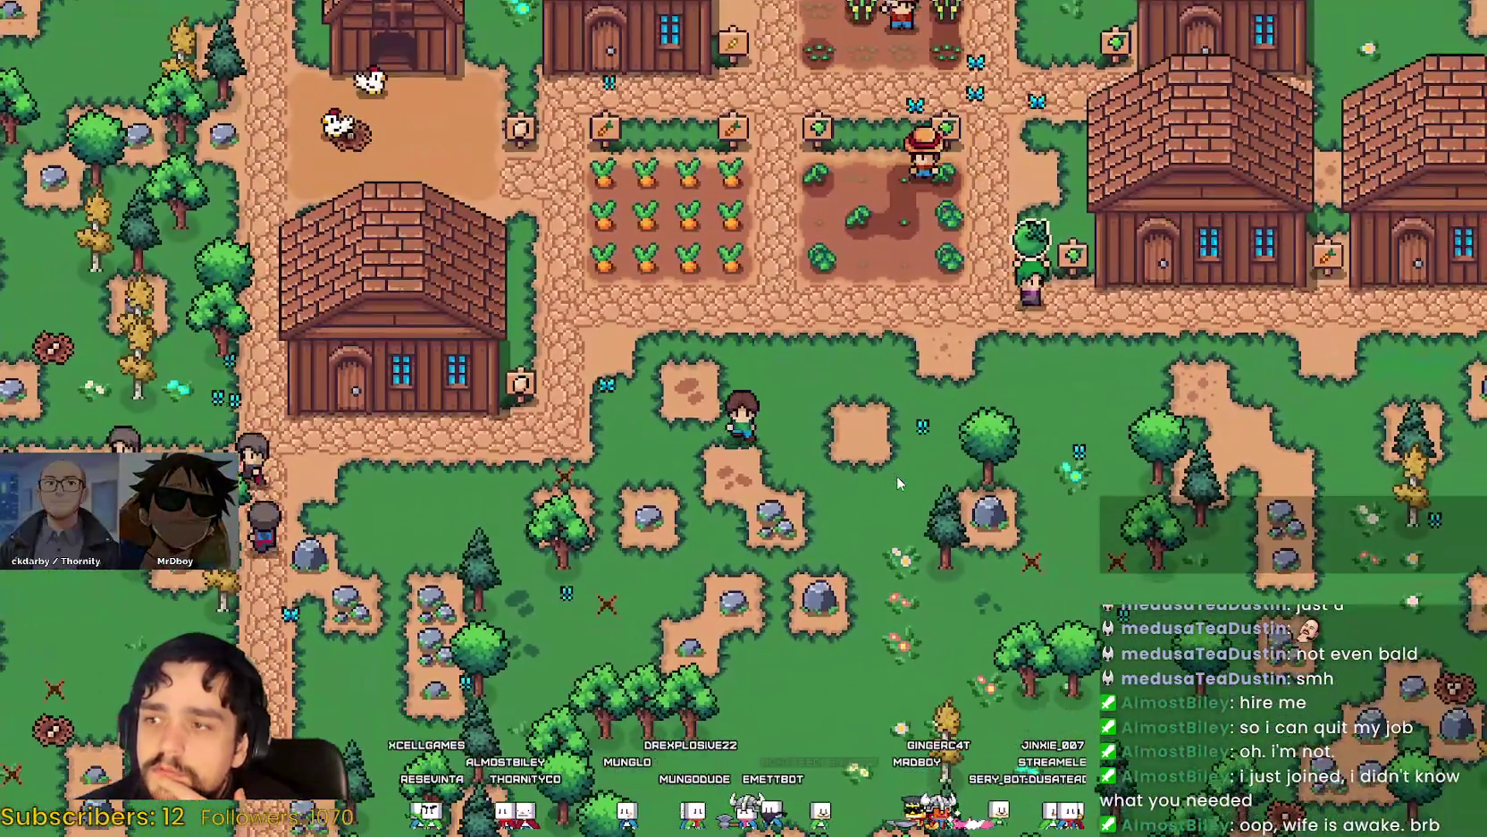
key(a)
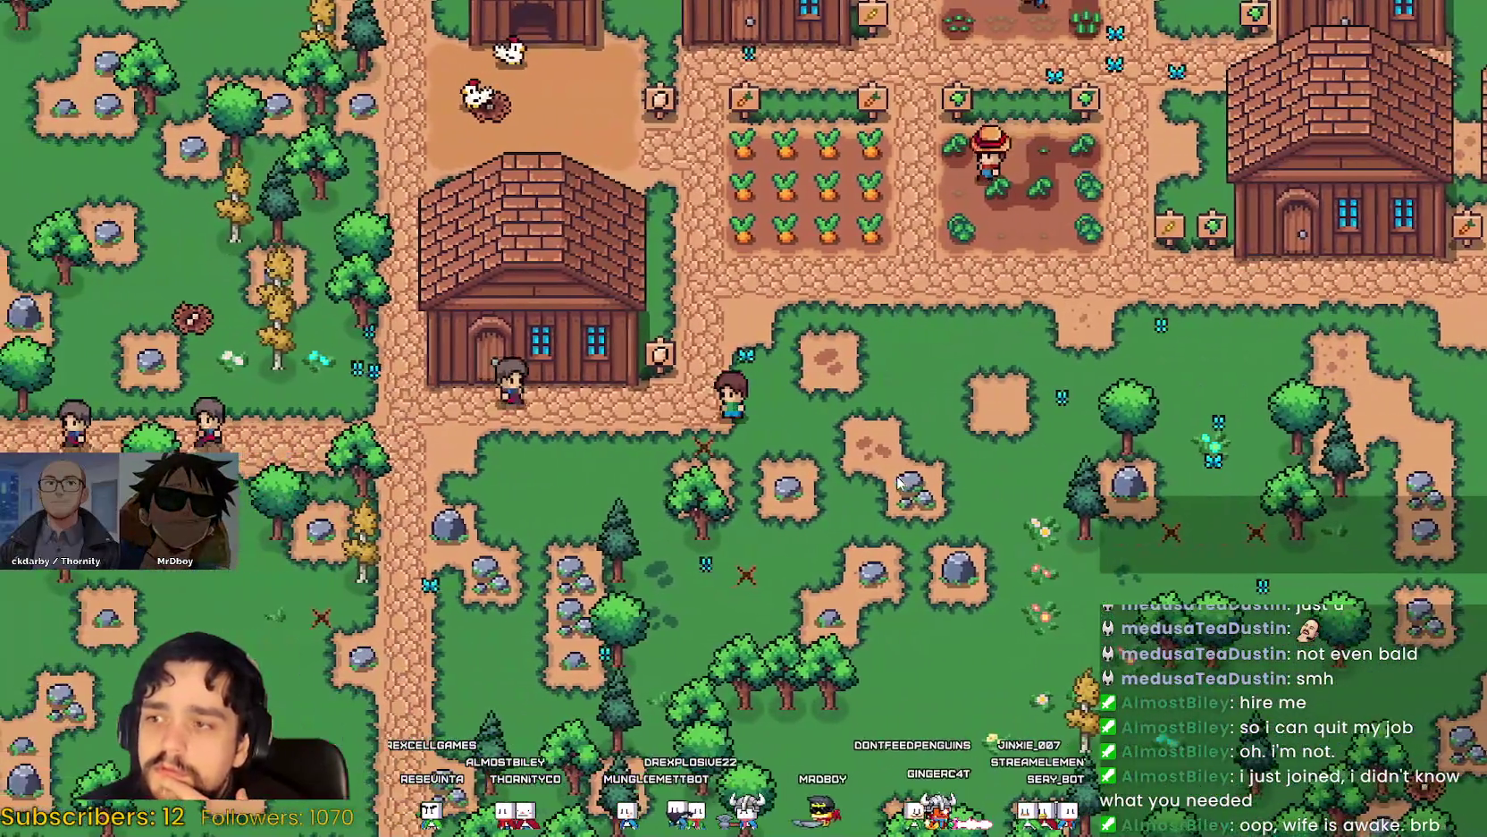
key(a)
key(s)
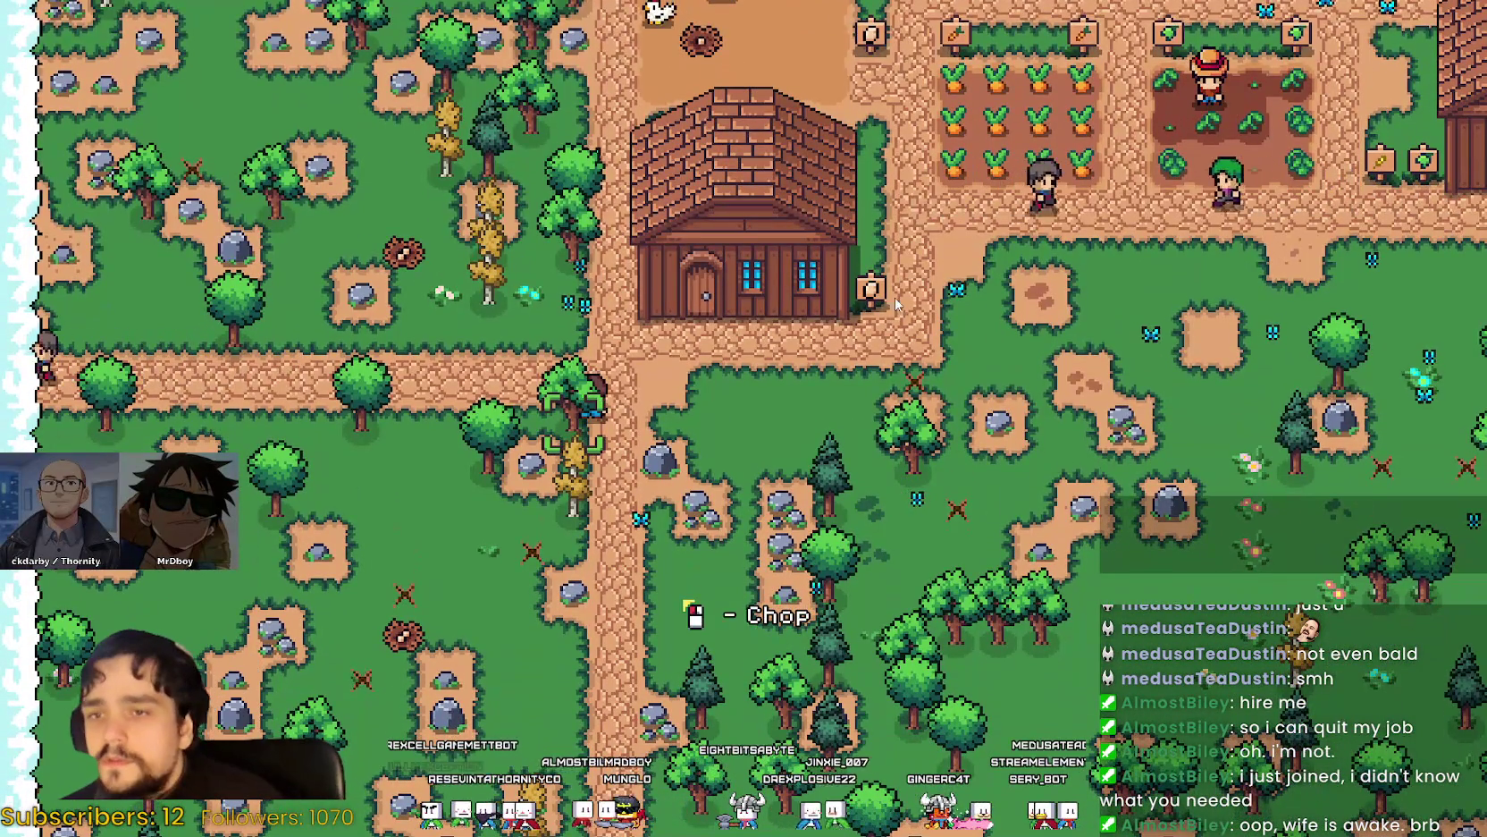
Chop the nearby tree, walk on, pause the game, and return to the editor.
click(898, 476)
key(d)
key(w)
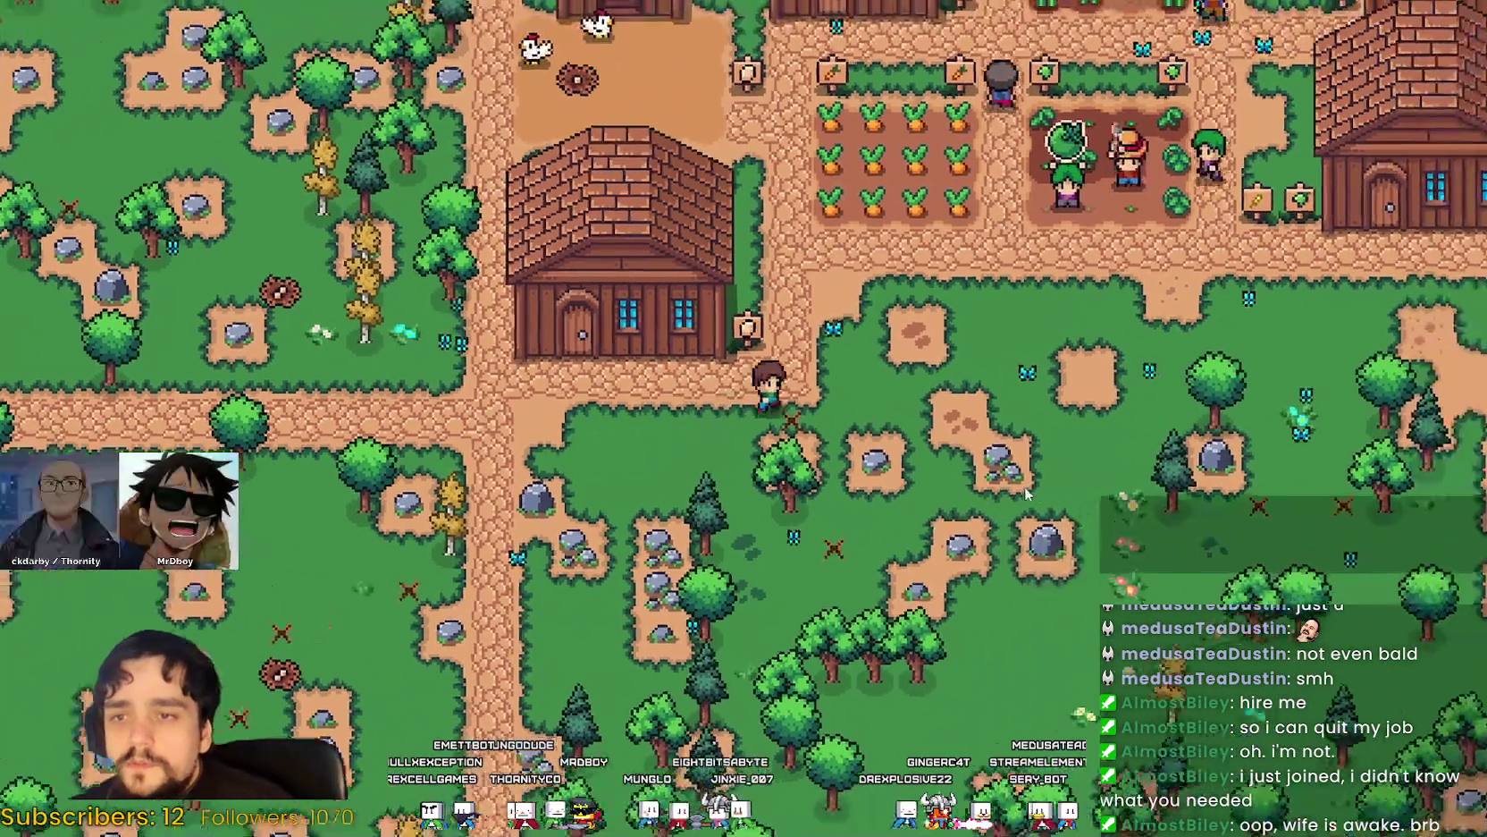
key(w)
key(d)
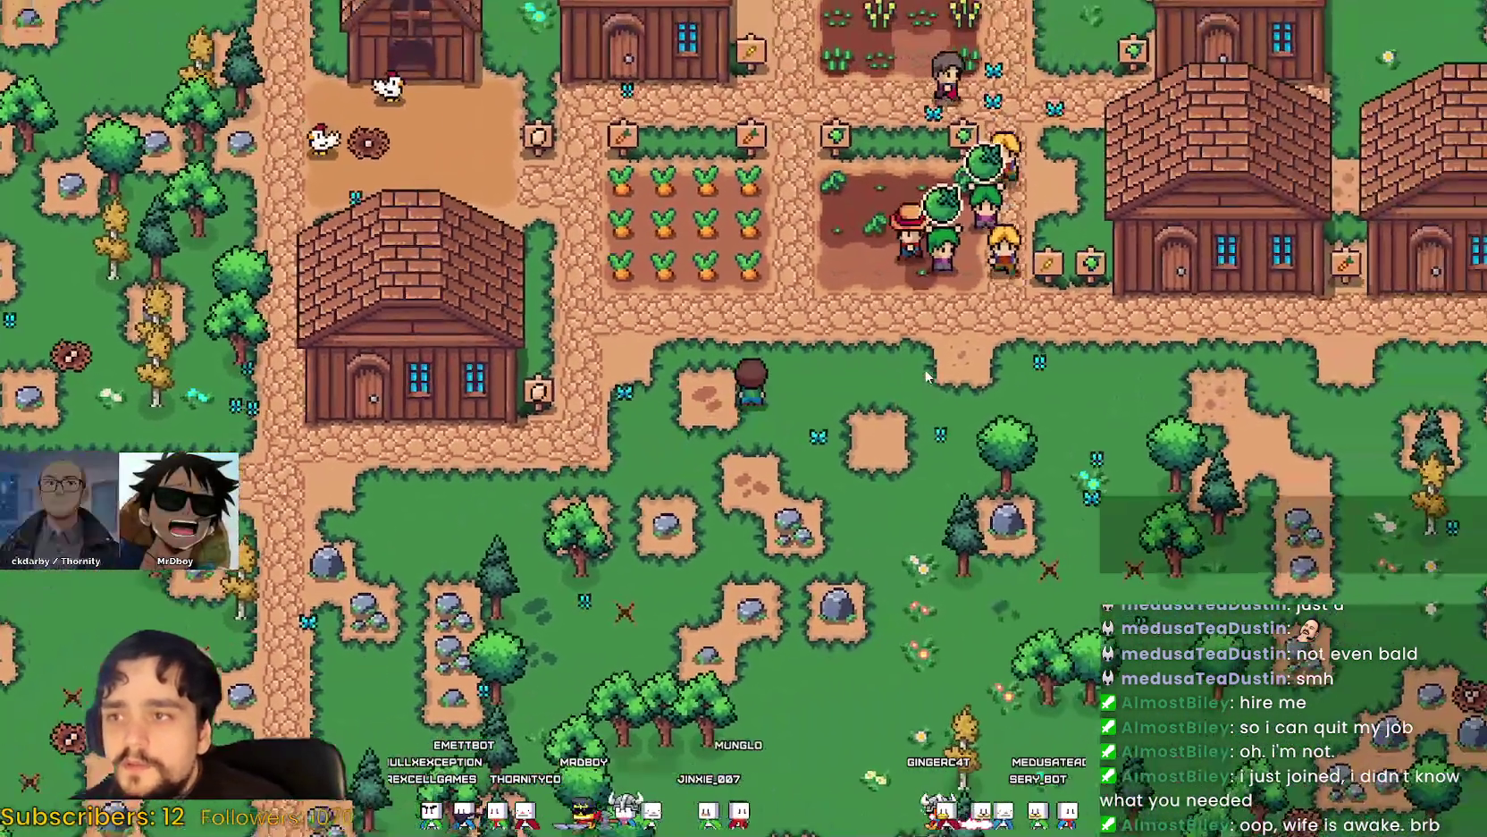
key(Escape)
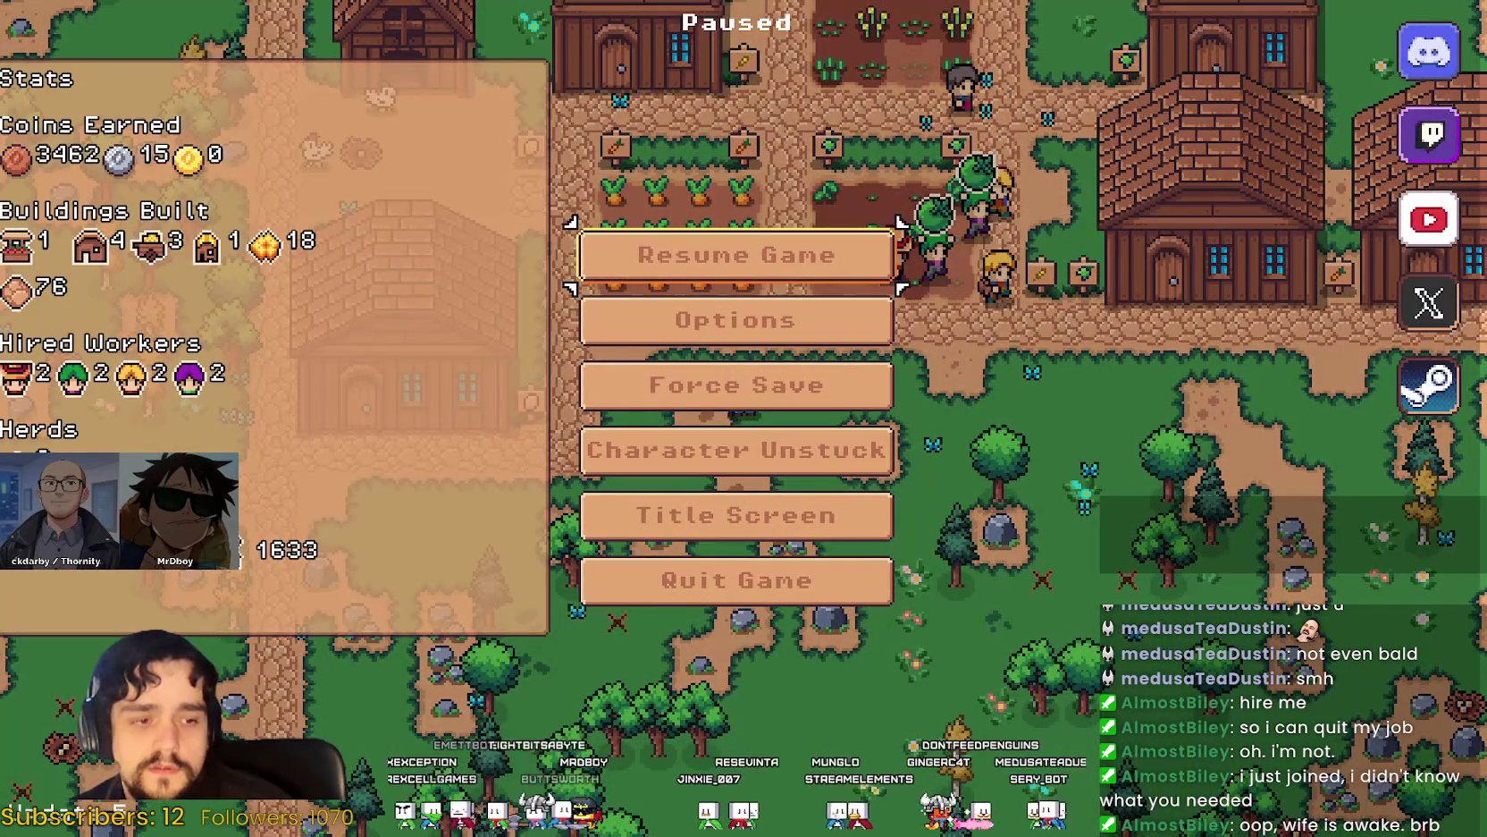
click(661, 582)
Enable y_sort_enabled and set z_index to 1 on Third_Map's butterfly node, then save.
click(687, 419)
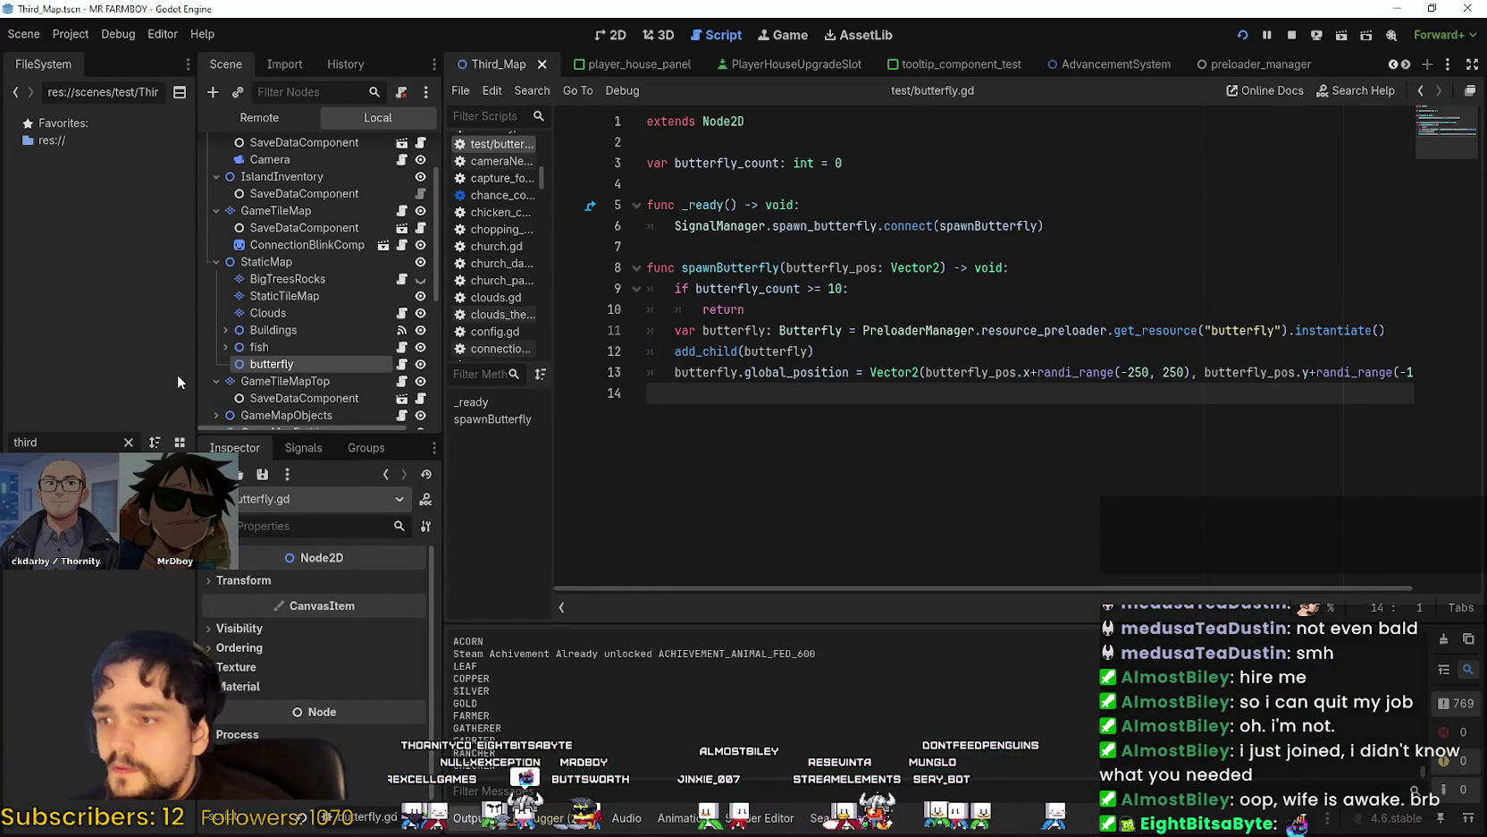
double_click(69, 443)
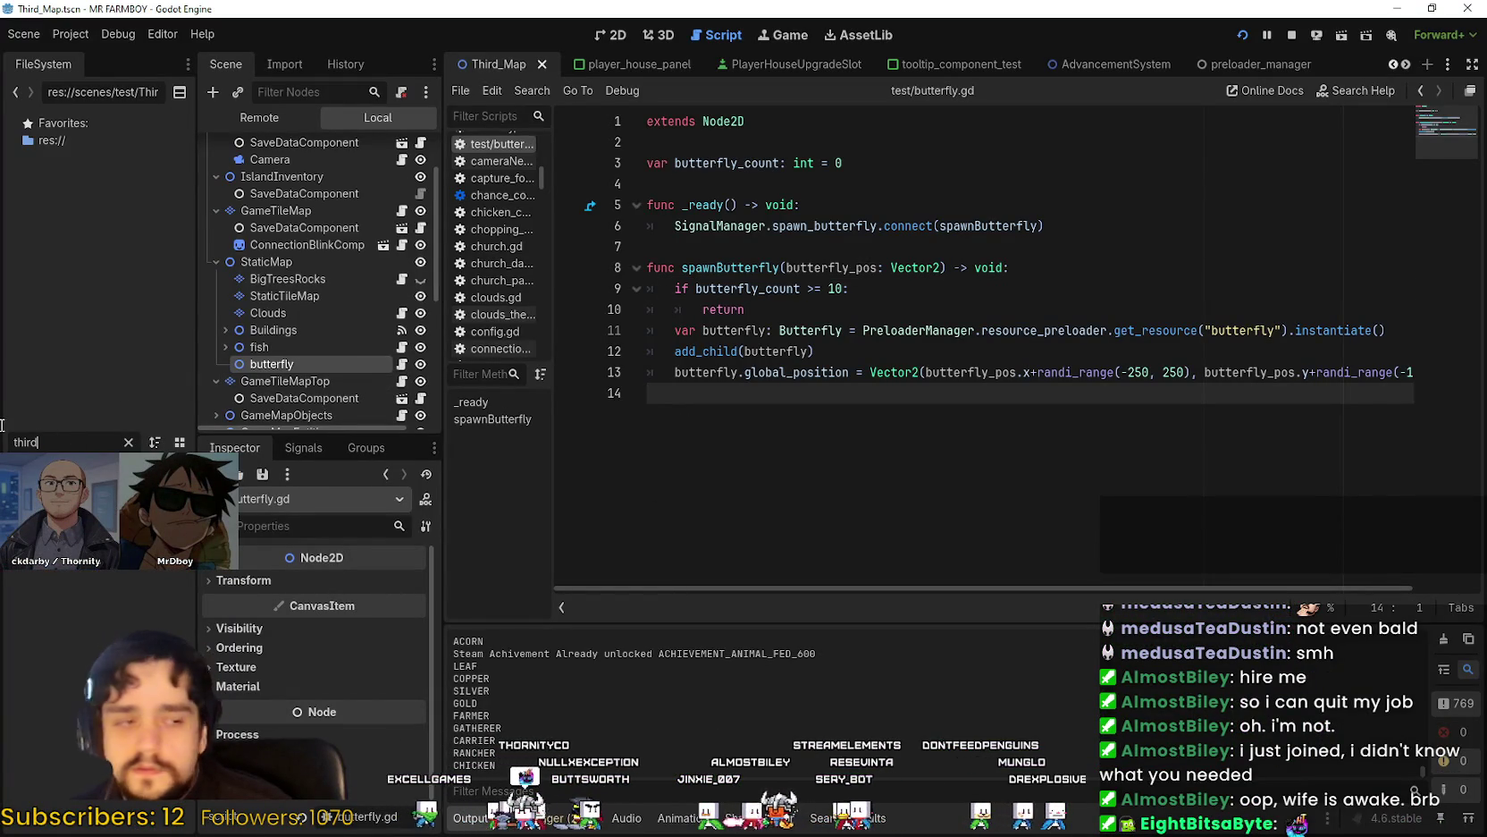
click(273, 363)
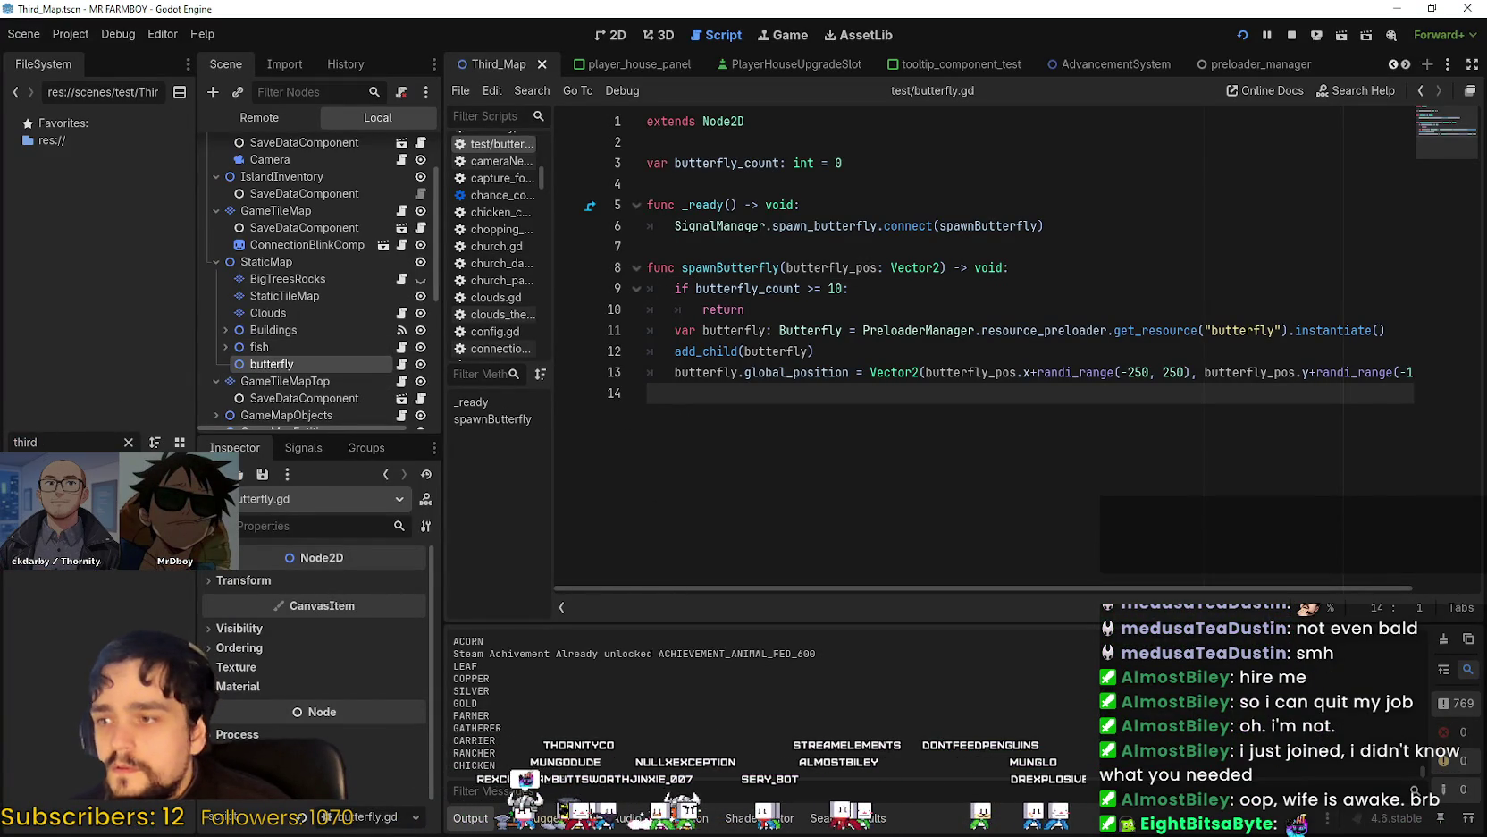
scroll(283, 666, down, 1)
click(271, 596)
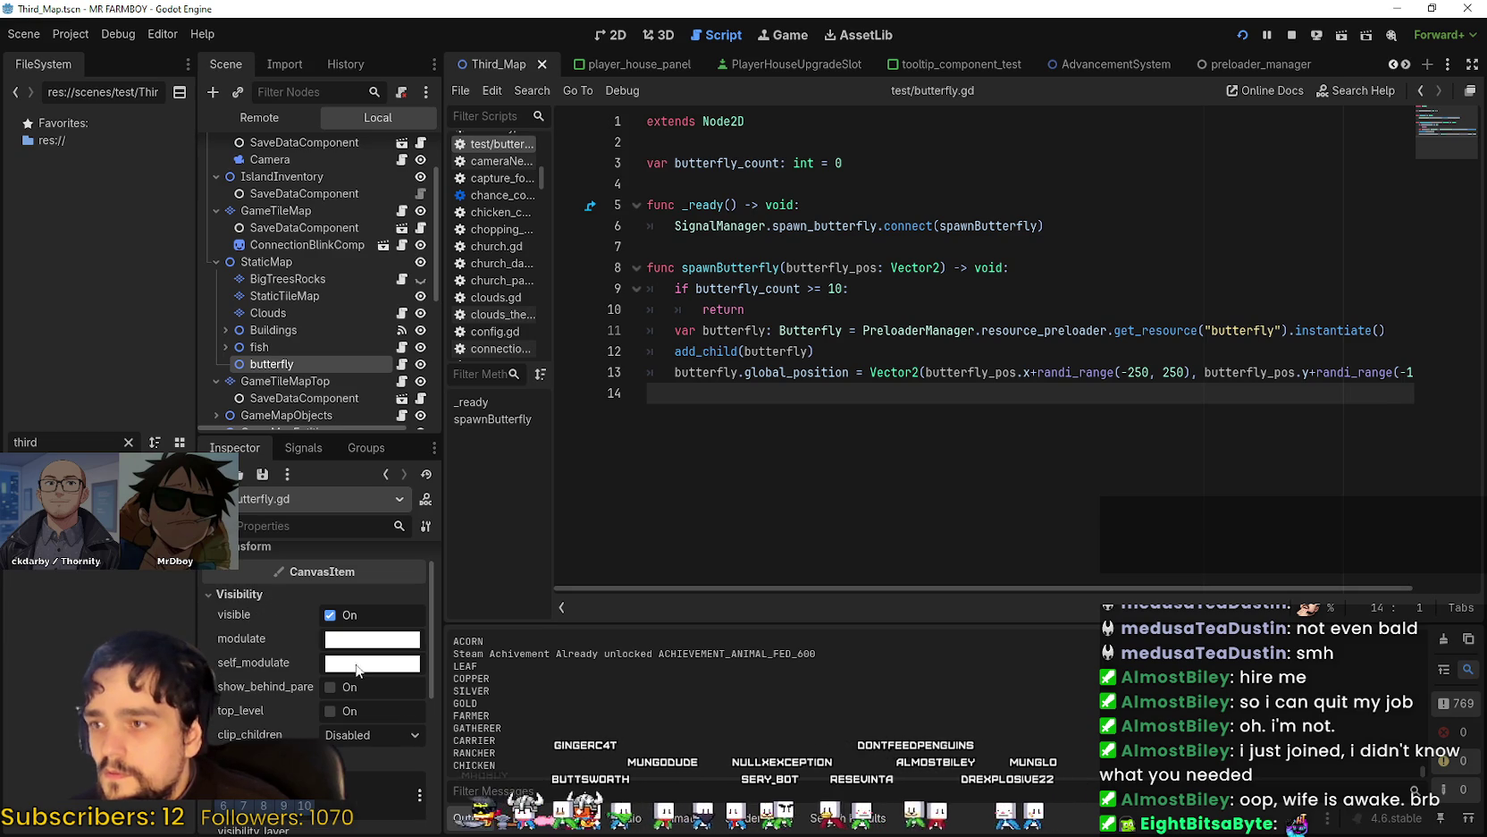
scroll(295, 626, down, 3)
scroll(268, 626, down, 3)
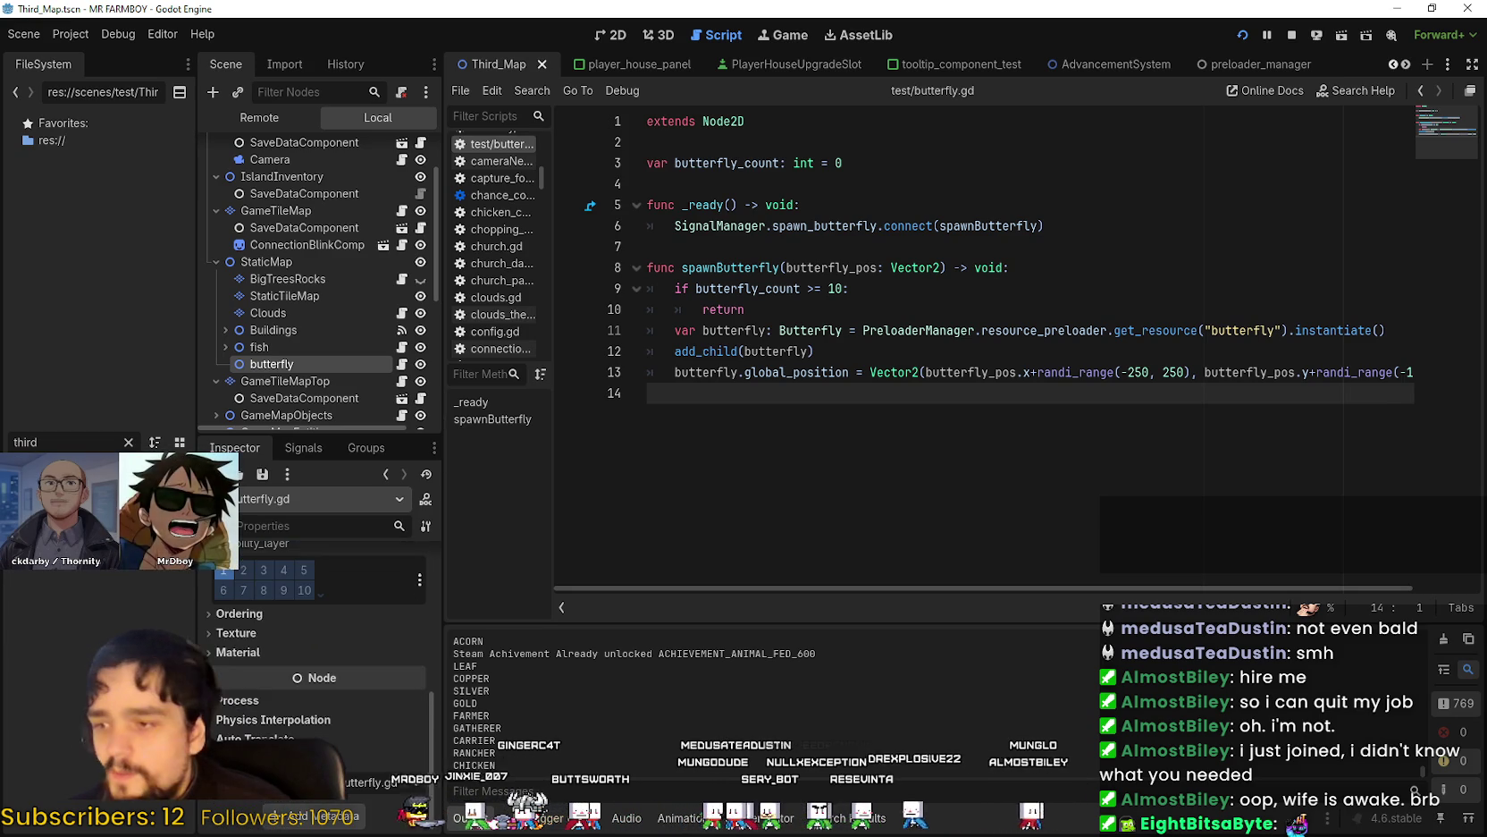
click(261, 609)
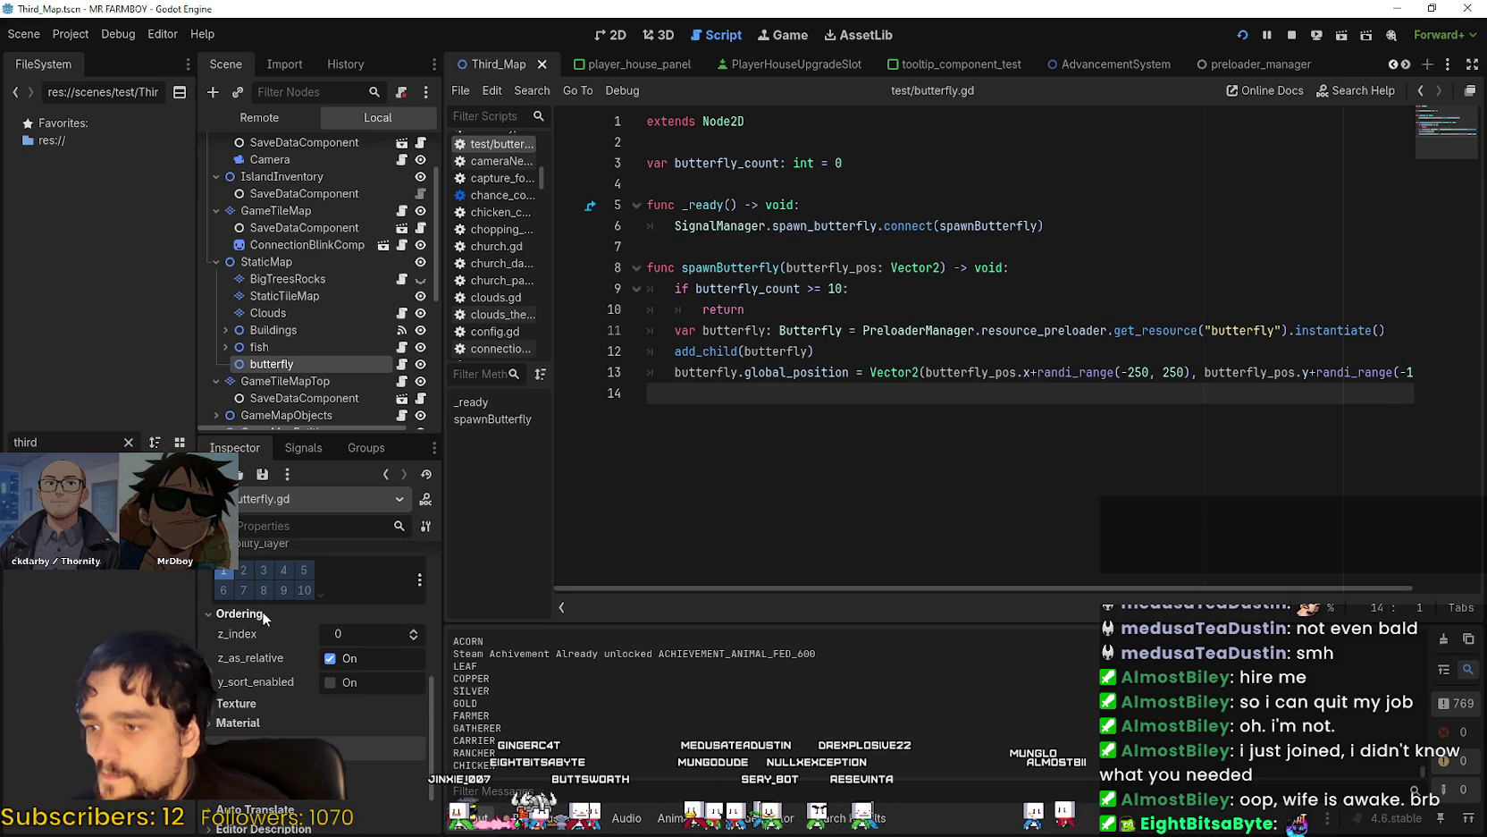
click(345, 682)
click(413, 632)
key(ctrl+s)
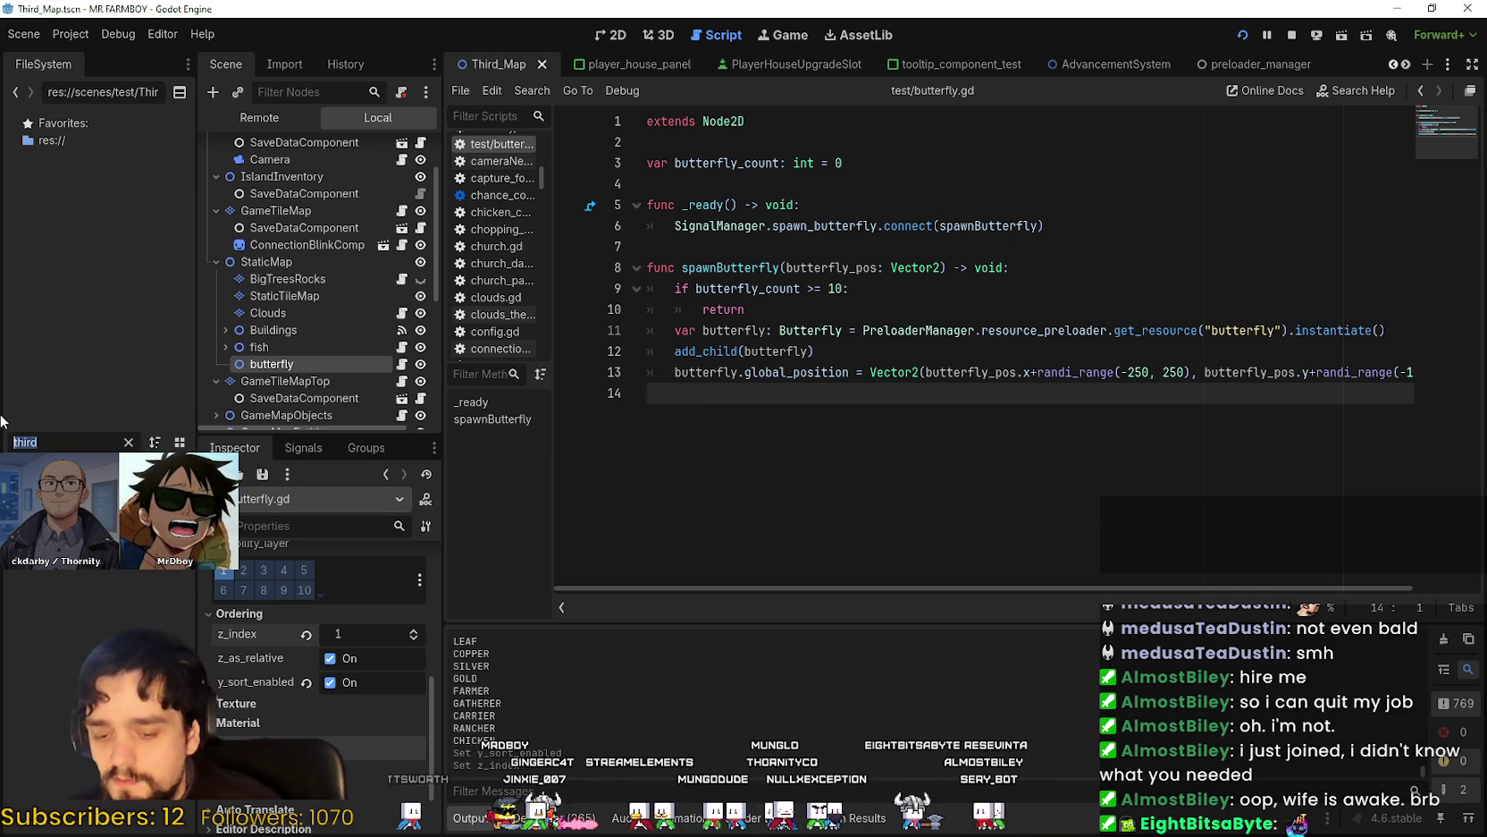
Filter the FileSystem for 'butterfl'.
text(m)
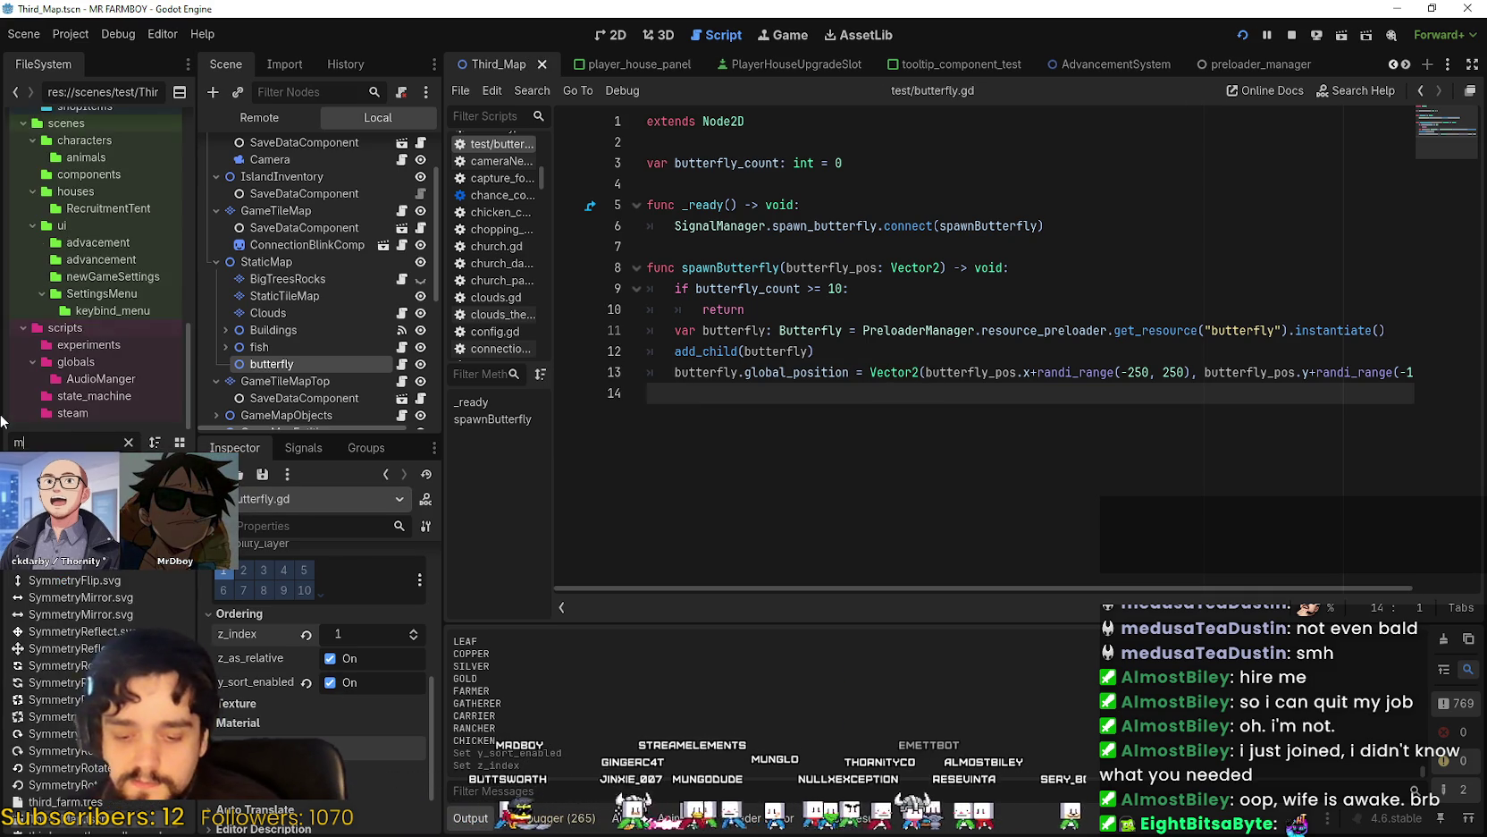
key(BackSpace)
text(butterfl)
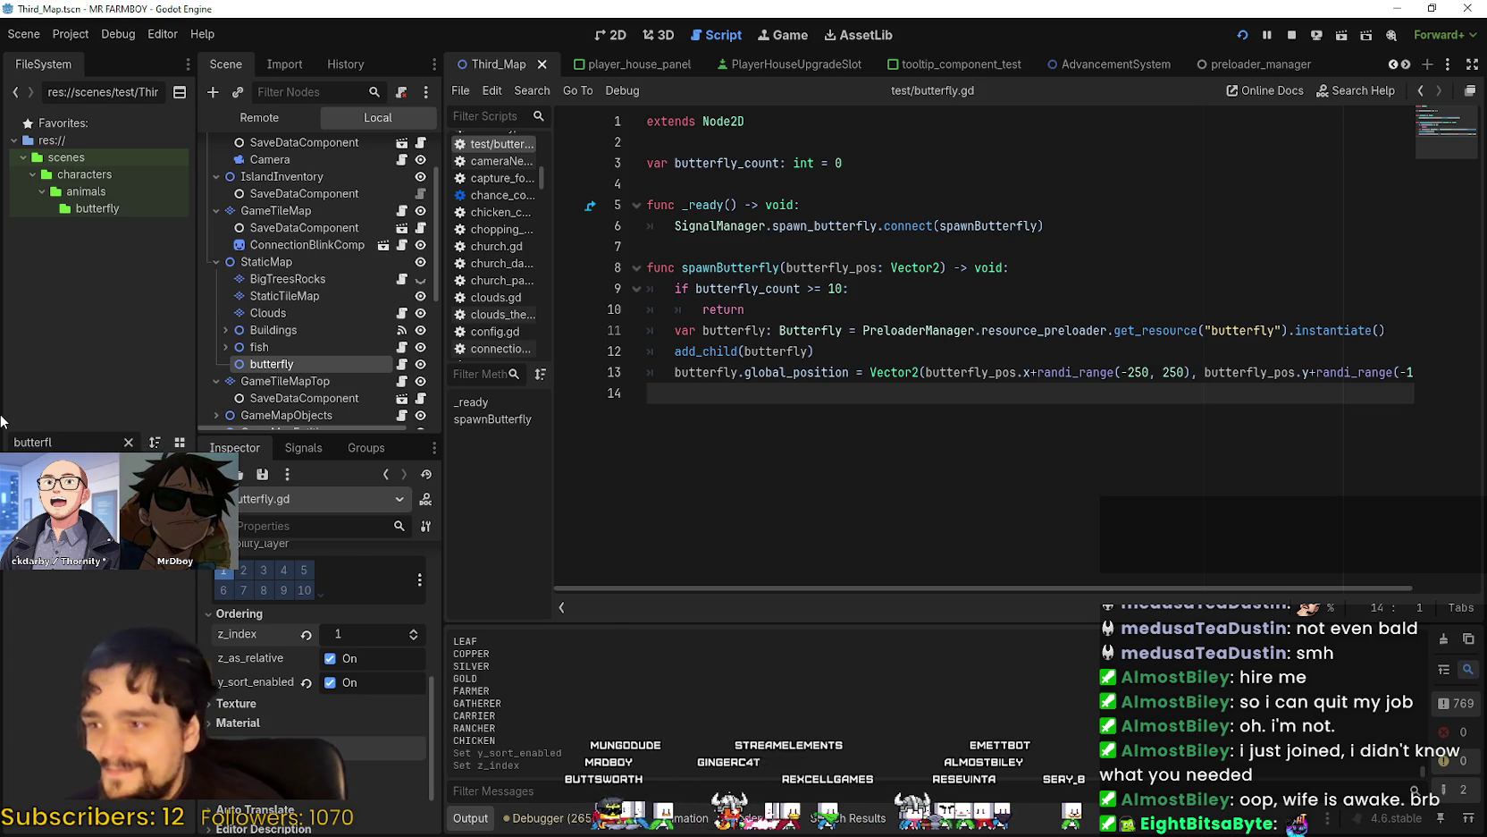
Open butterfly.tscn, set its Ordering z_index to 1, and save.
double_click(54, 469)
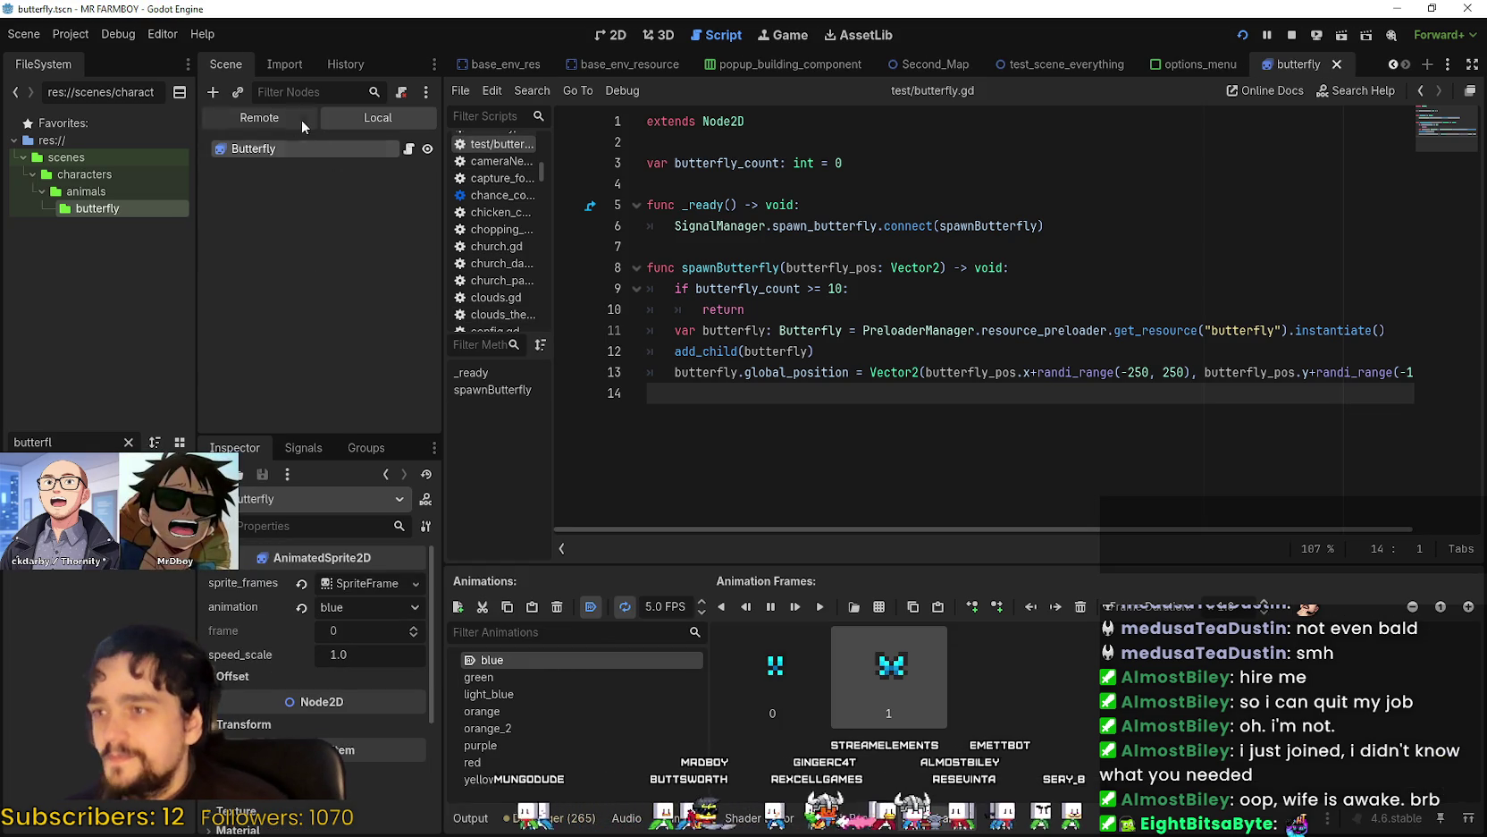
scroll(255, 703, down, 2)
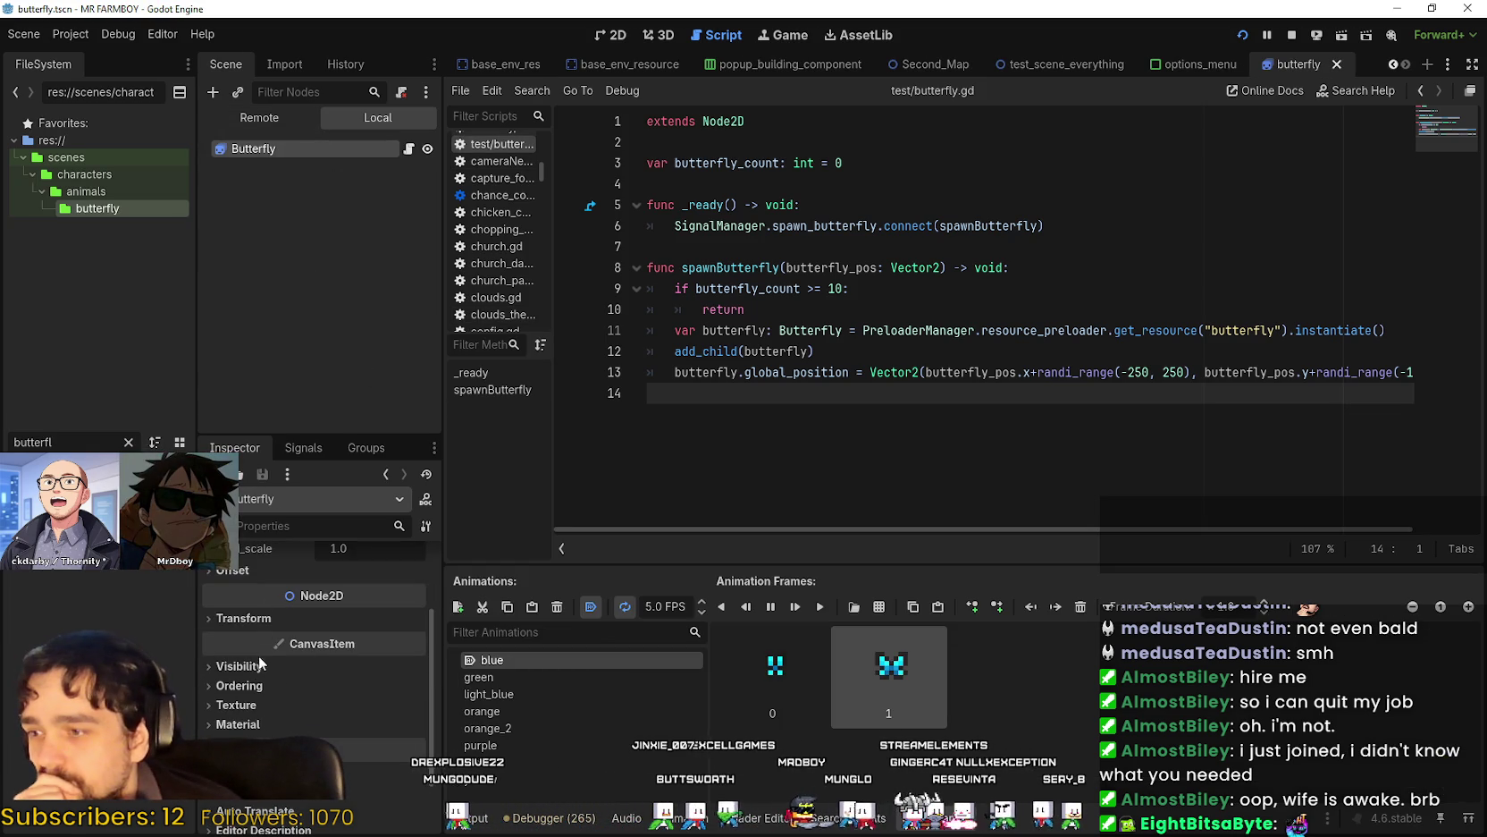
click(239, 666)
scroll(288, 720, down, 6)
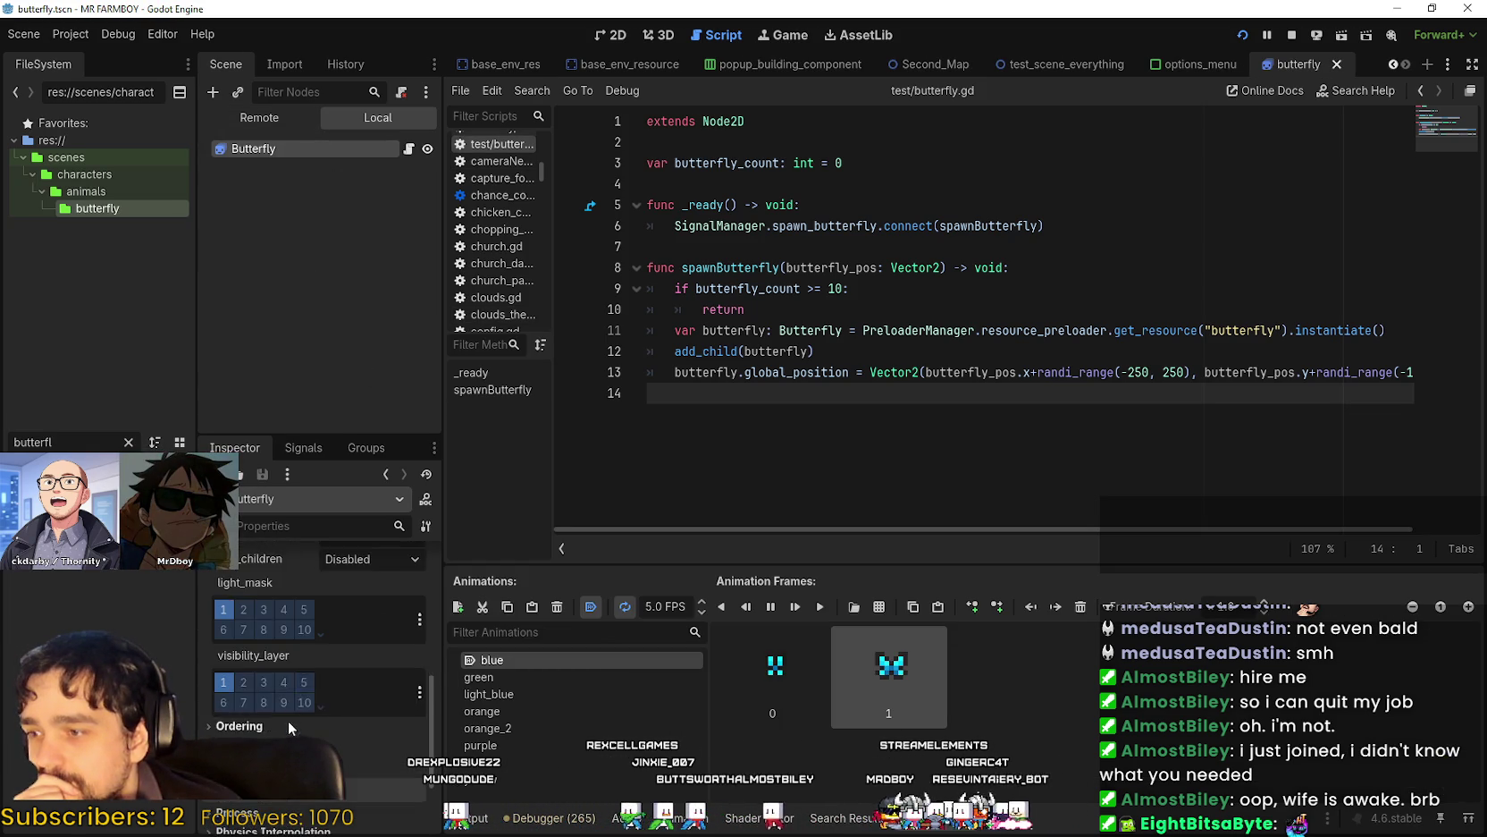
click(238, 656)
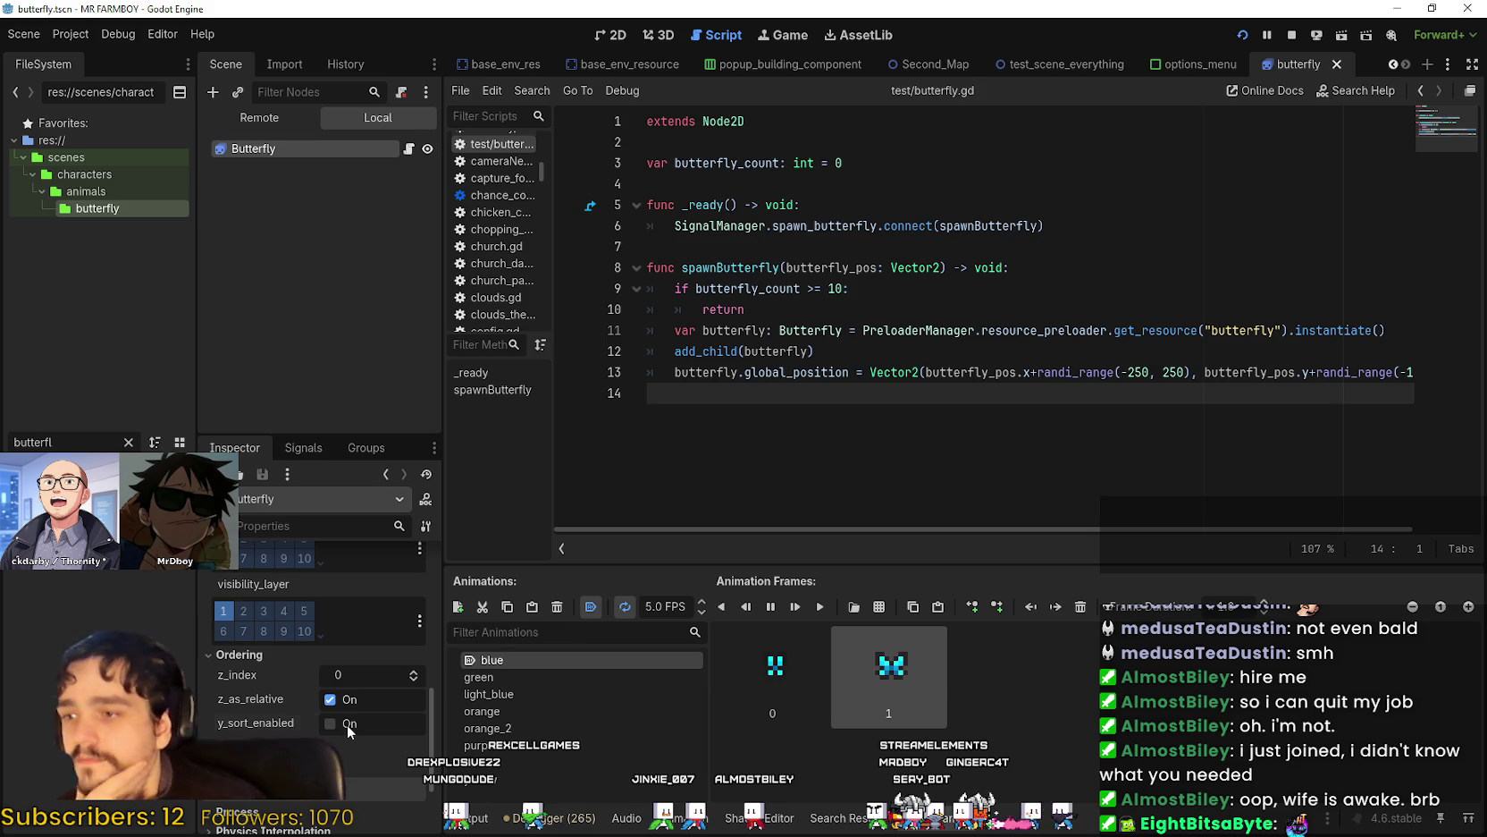
key(ctrl+s)
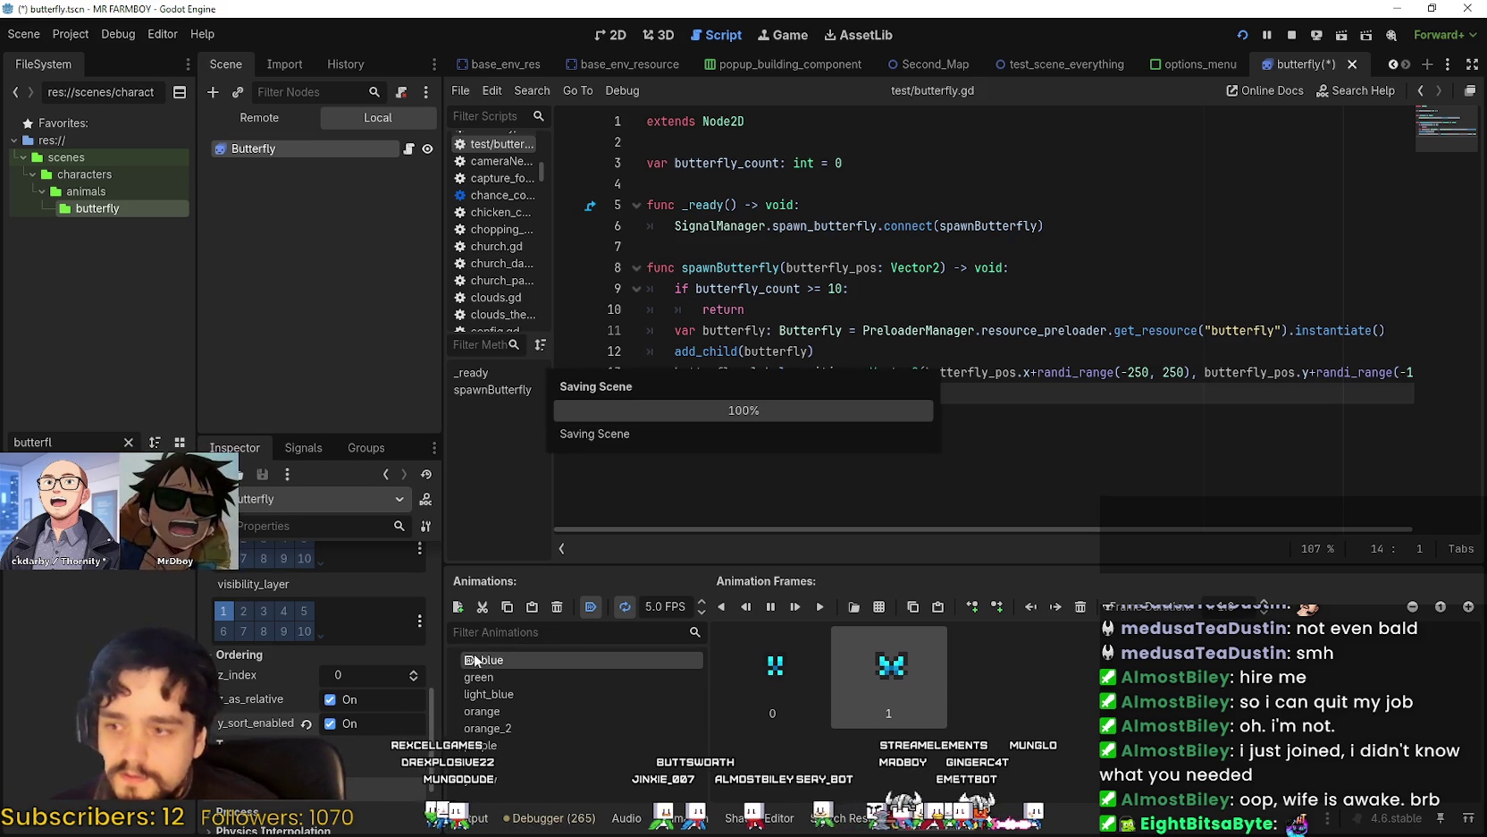
click(414, 671)
key(ctrl+s)
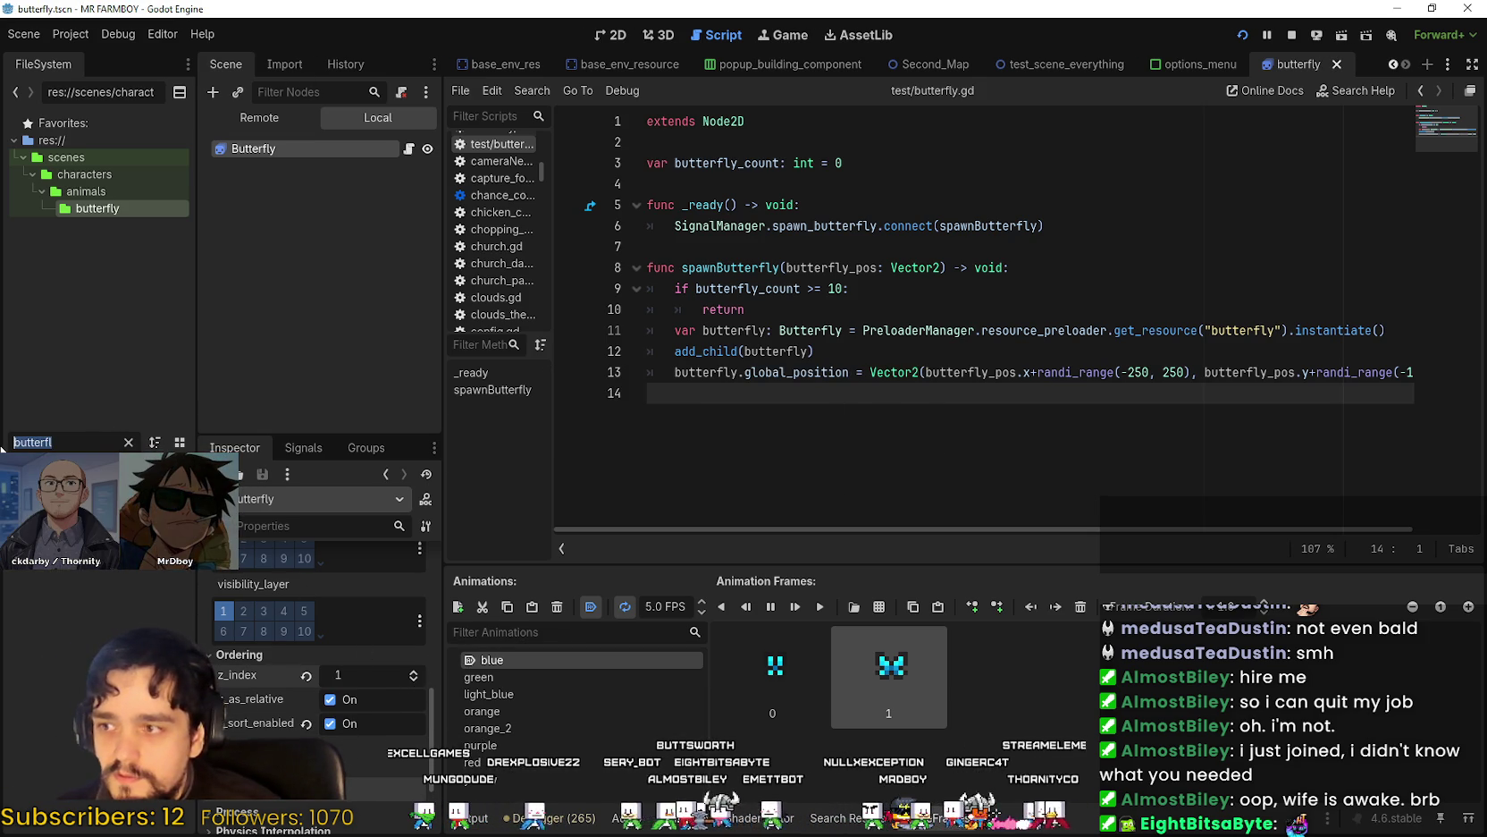
Open Third_Map, reset the butterfly node's z_index to 0, save, and go to the game.
text(thir)
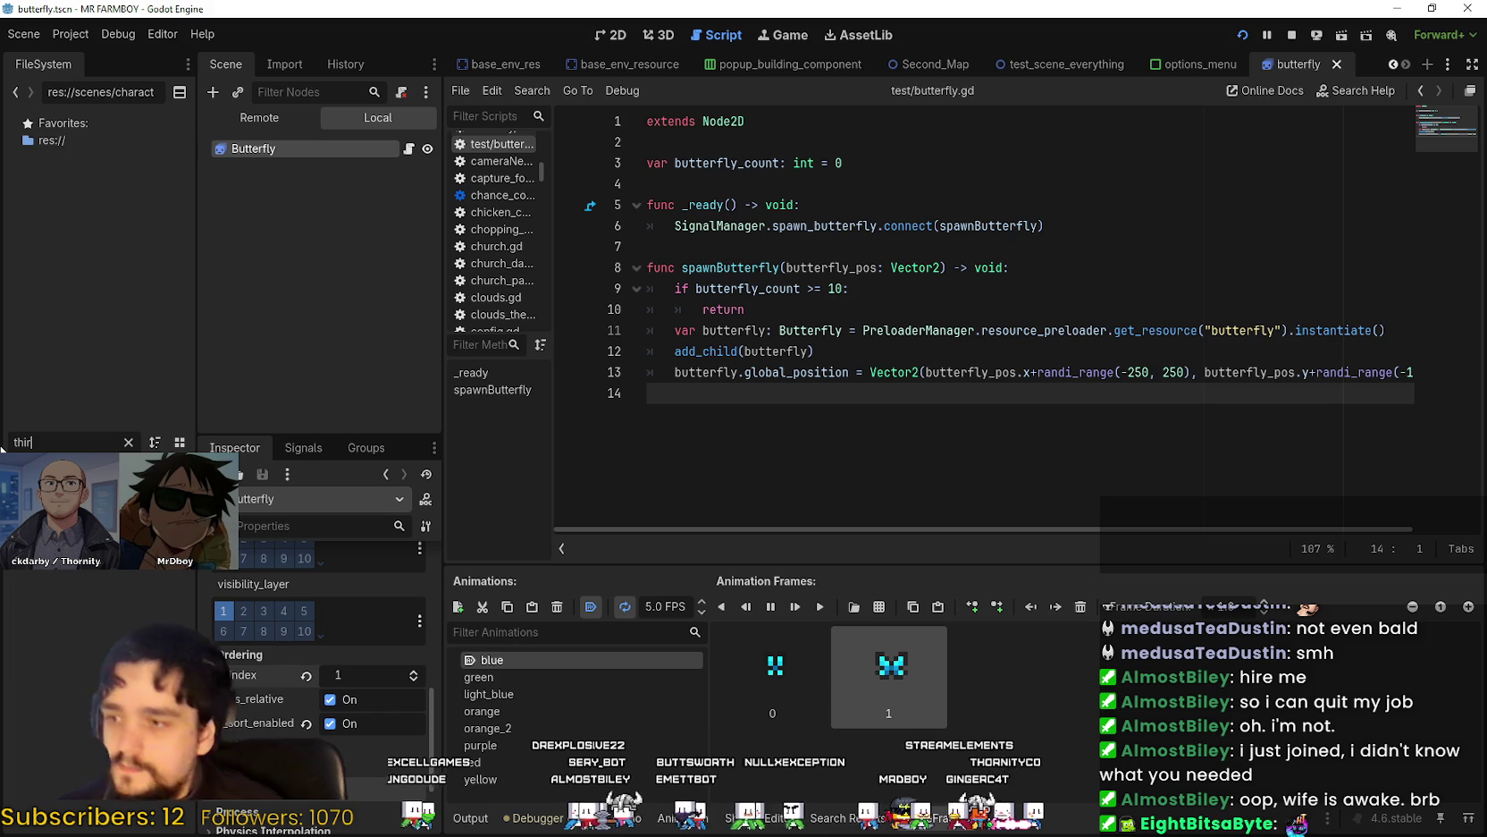
key(Return)
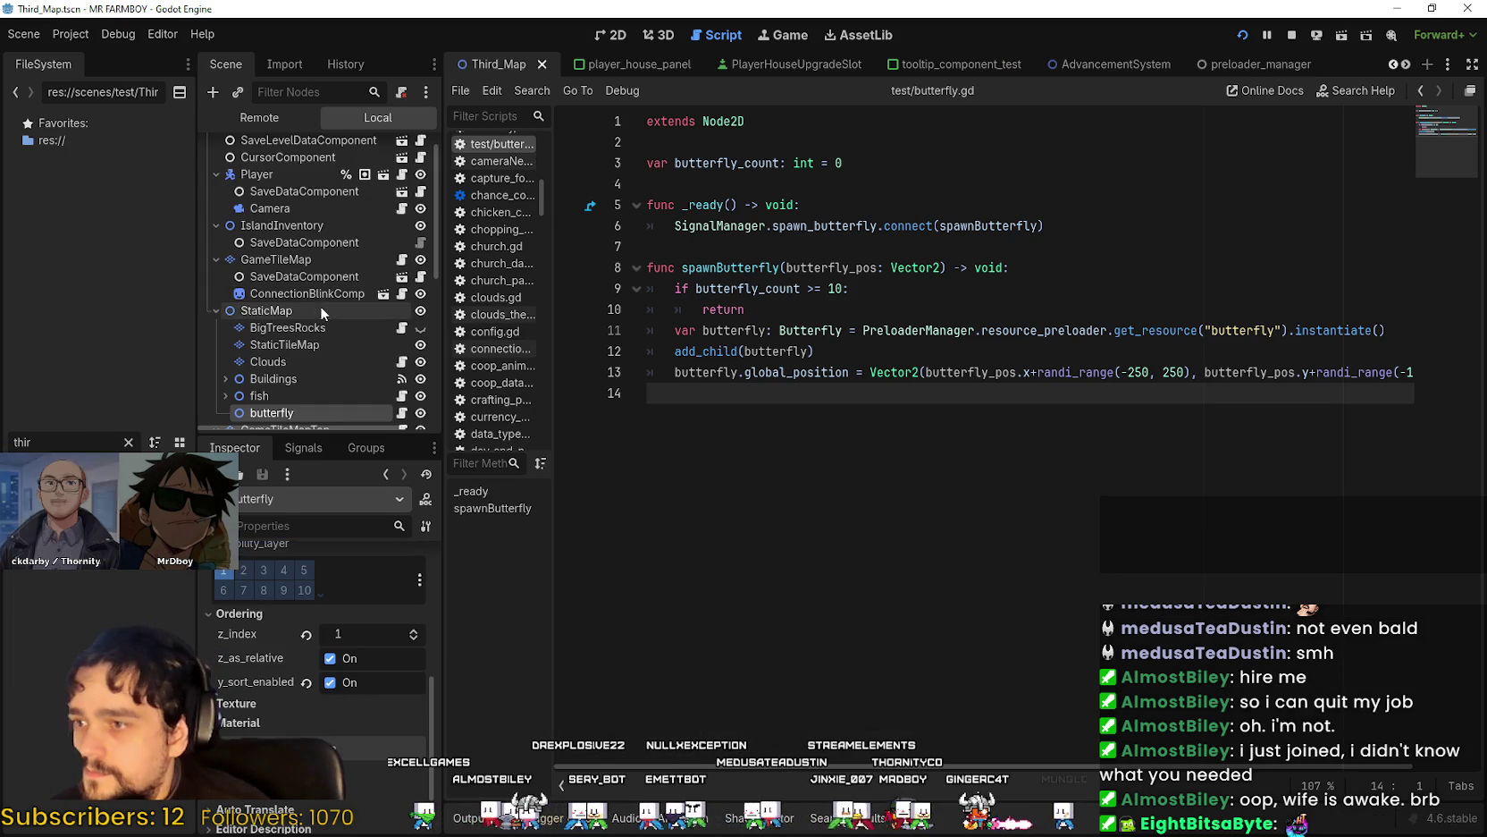
scroll(315, 372, down, 3)
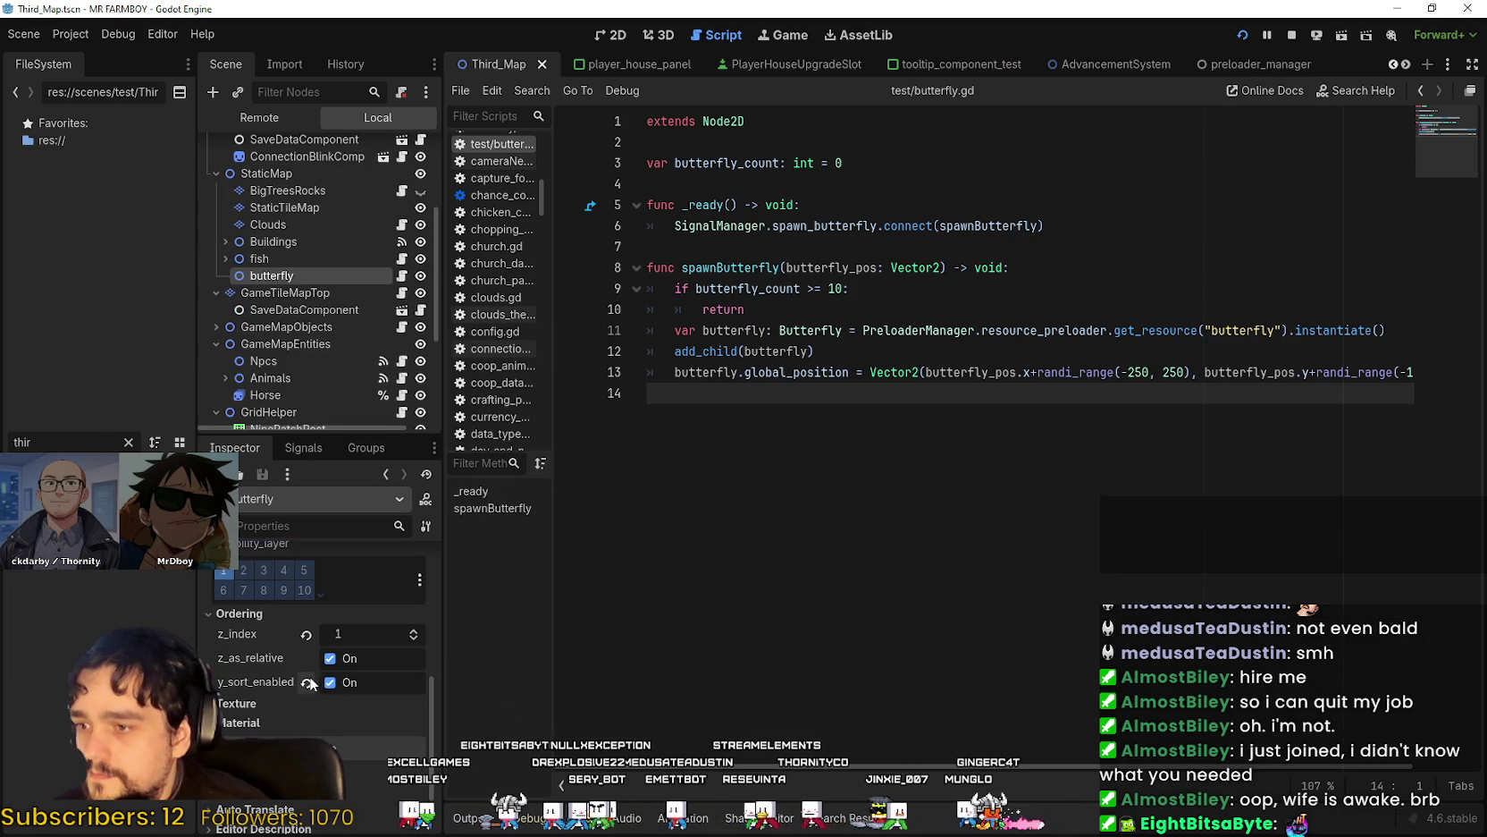
click(305, 634)
key(ctrl+s)
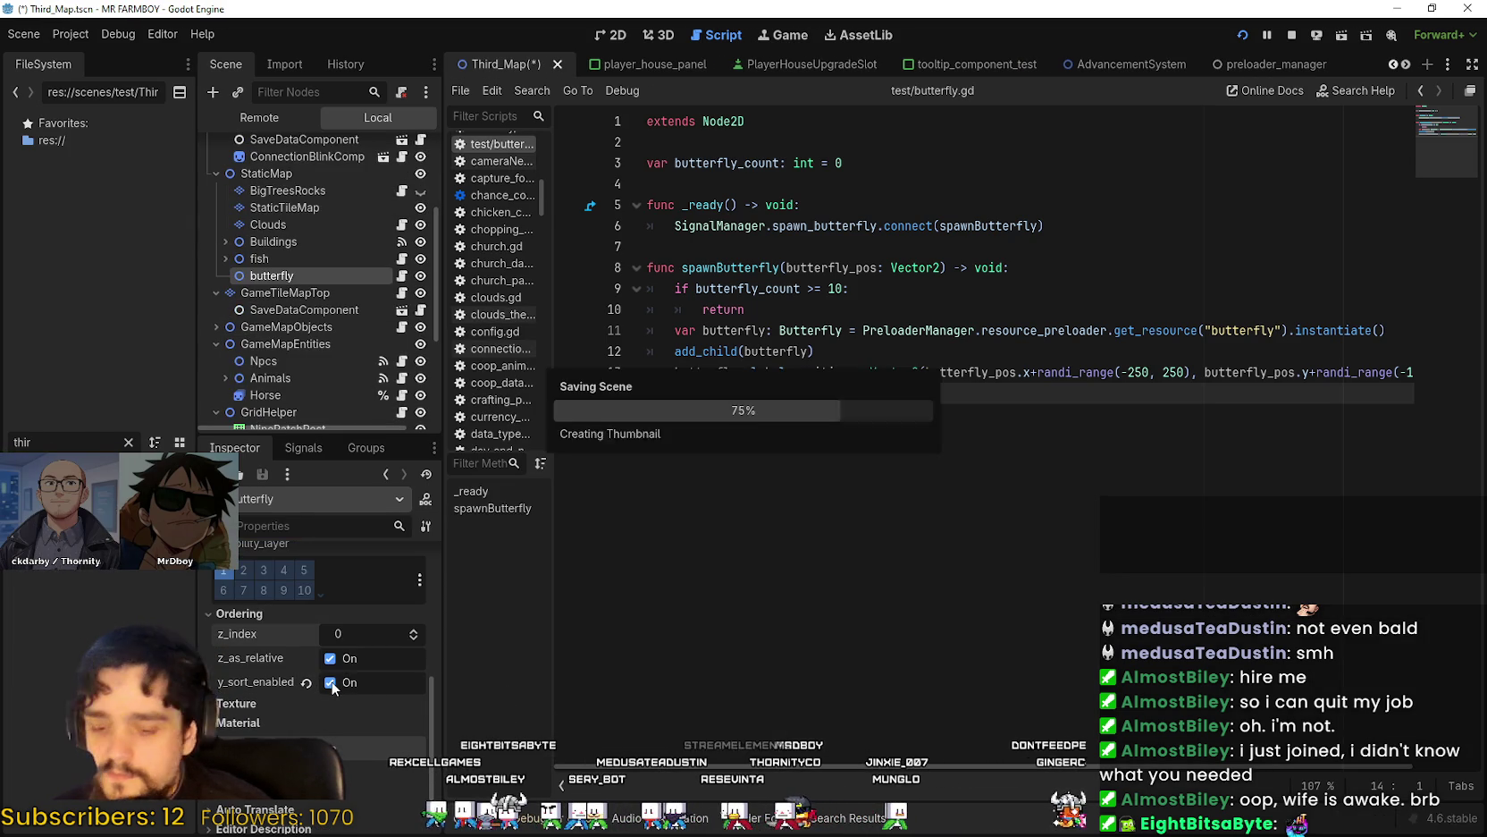
key(alt+Tab)
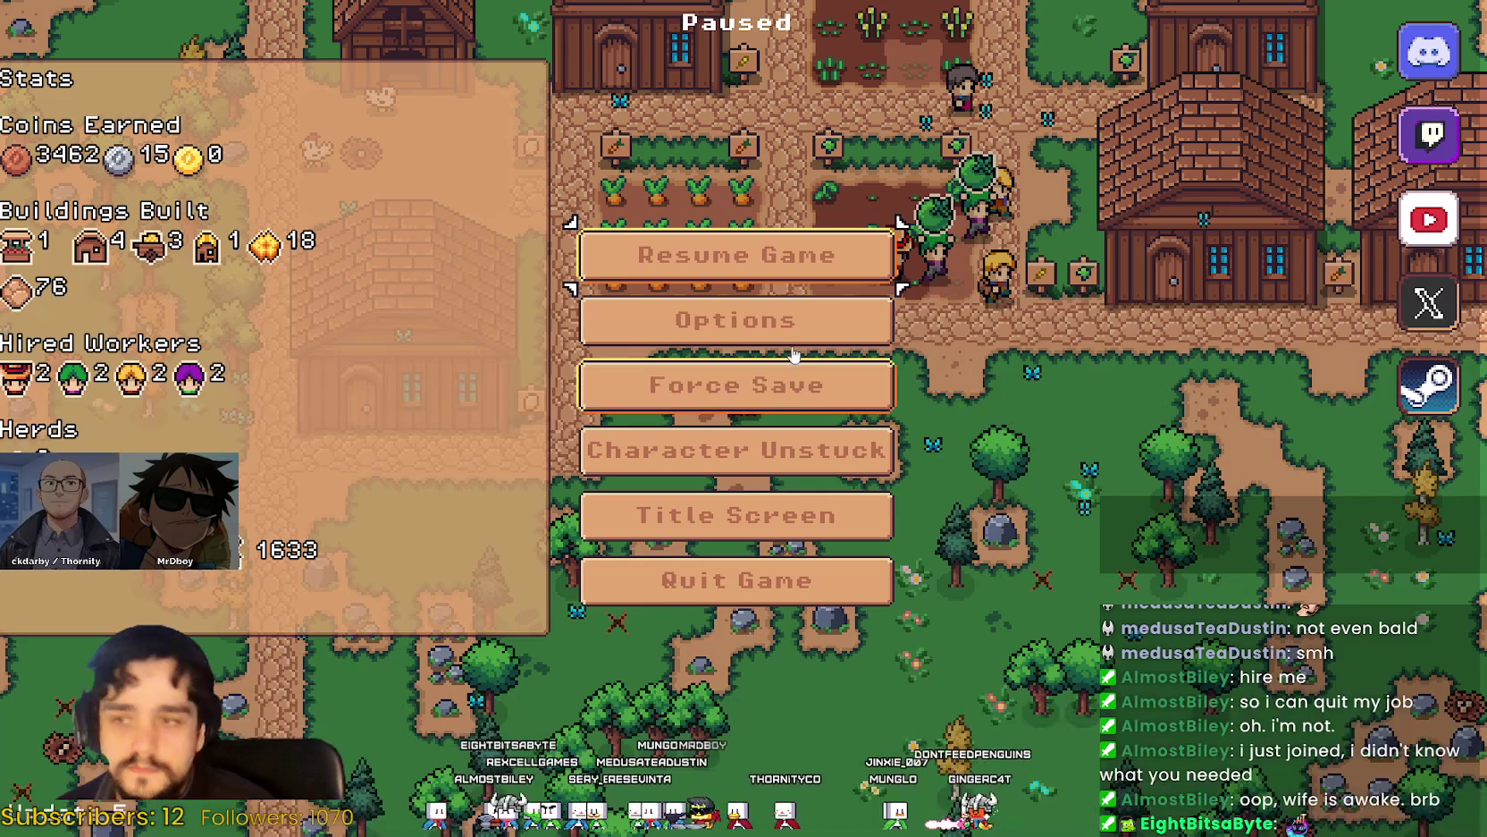
Resume the game, walk the player past the farm plots and a tree, then return to Godot.
click(805, 378)
key(s)
key(a)
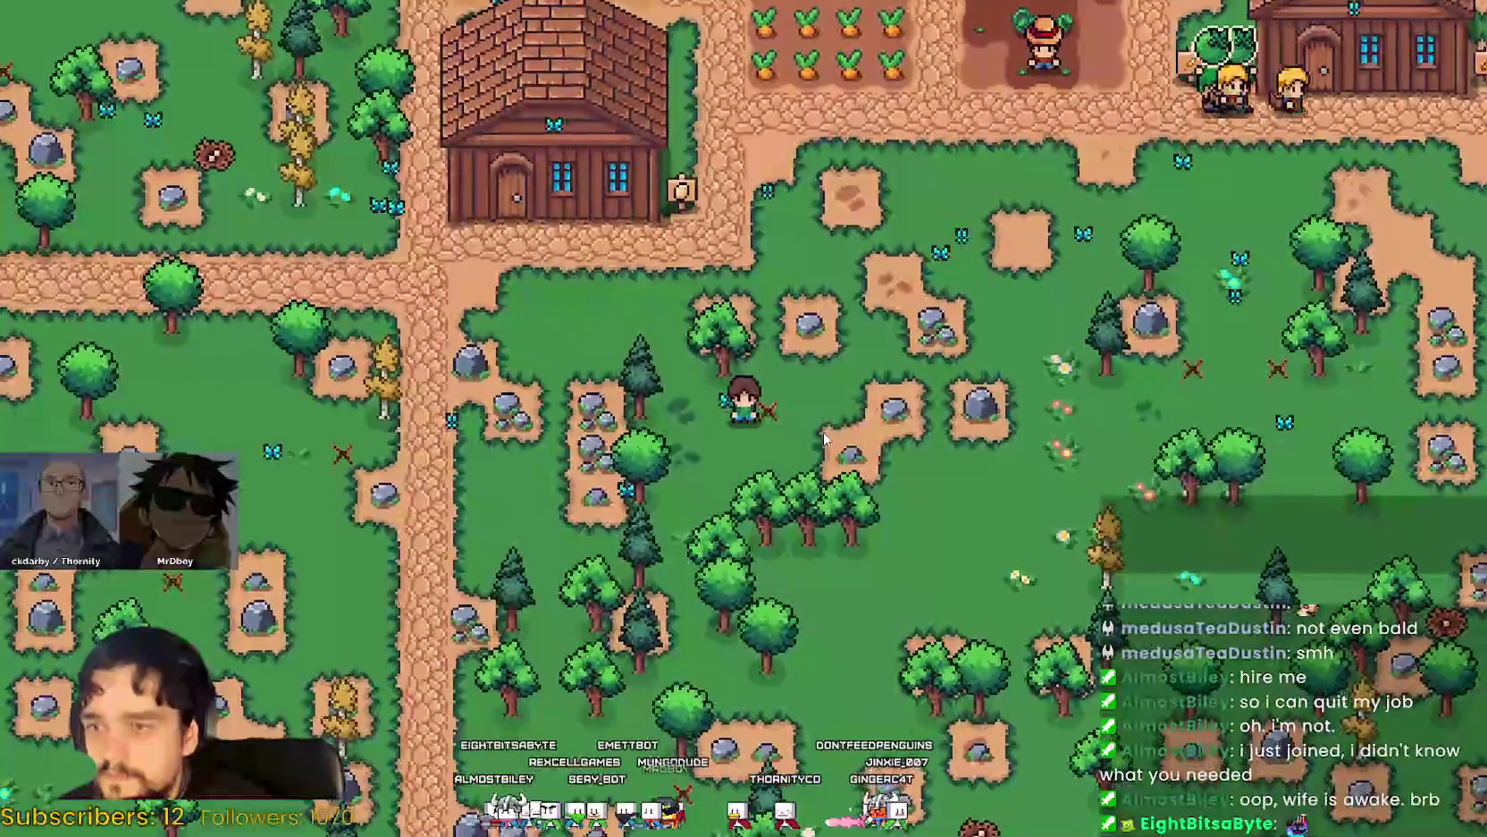
key(w)
key(d)
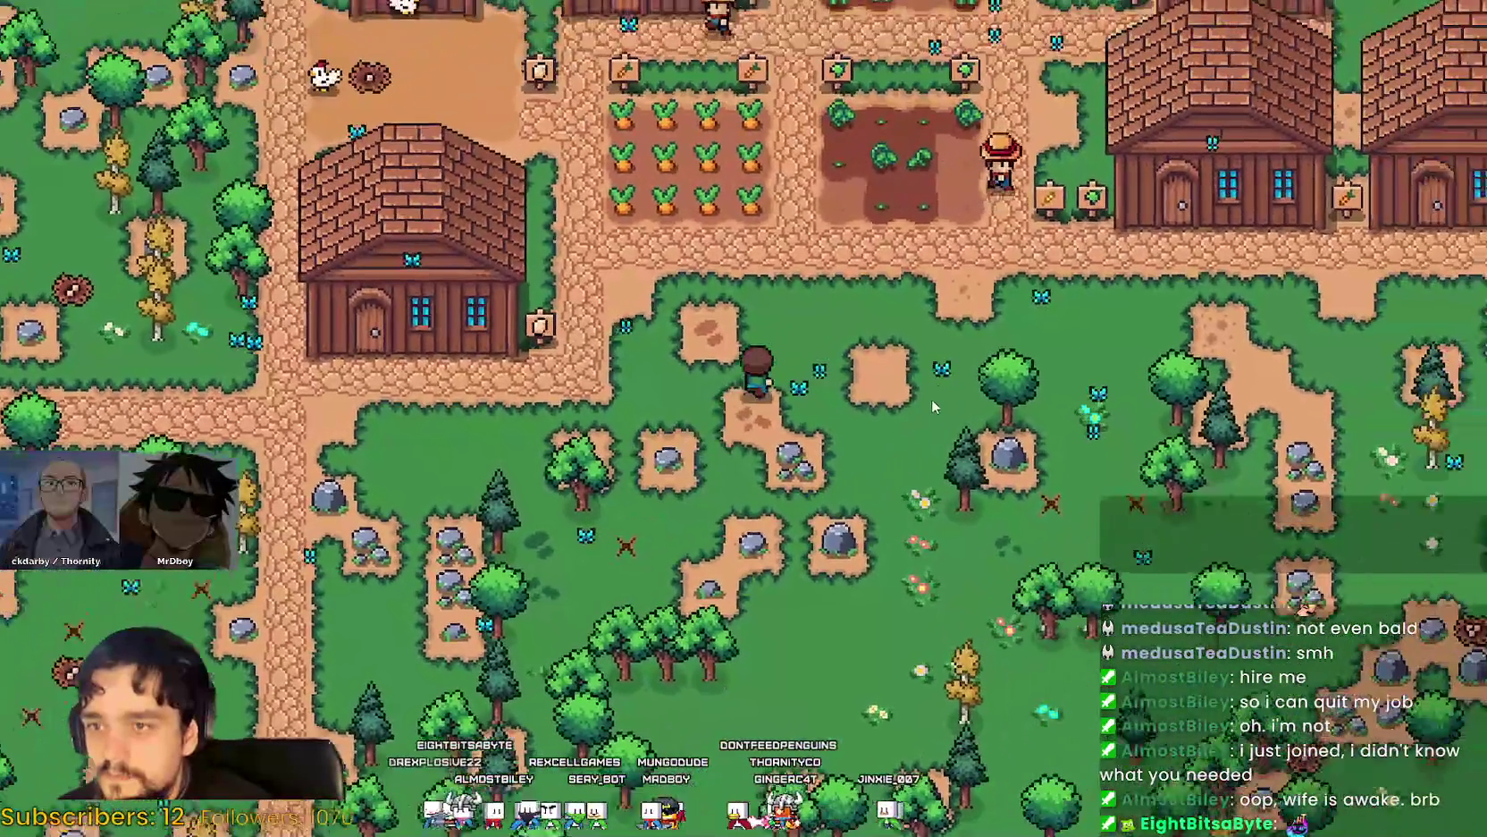
key(d)
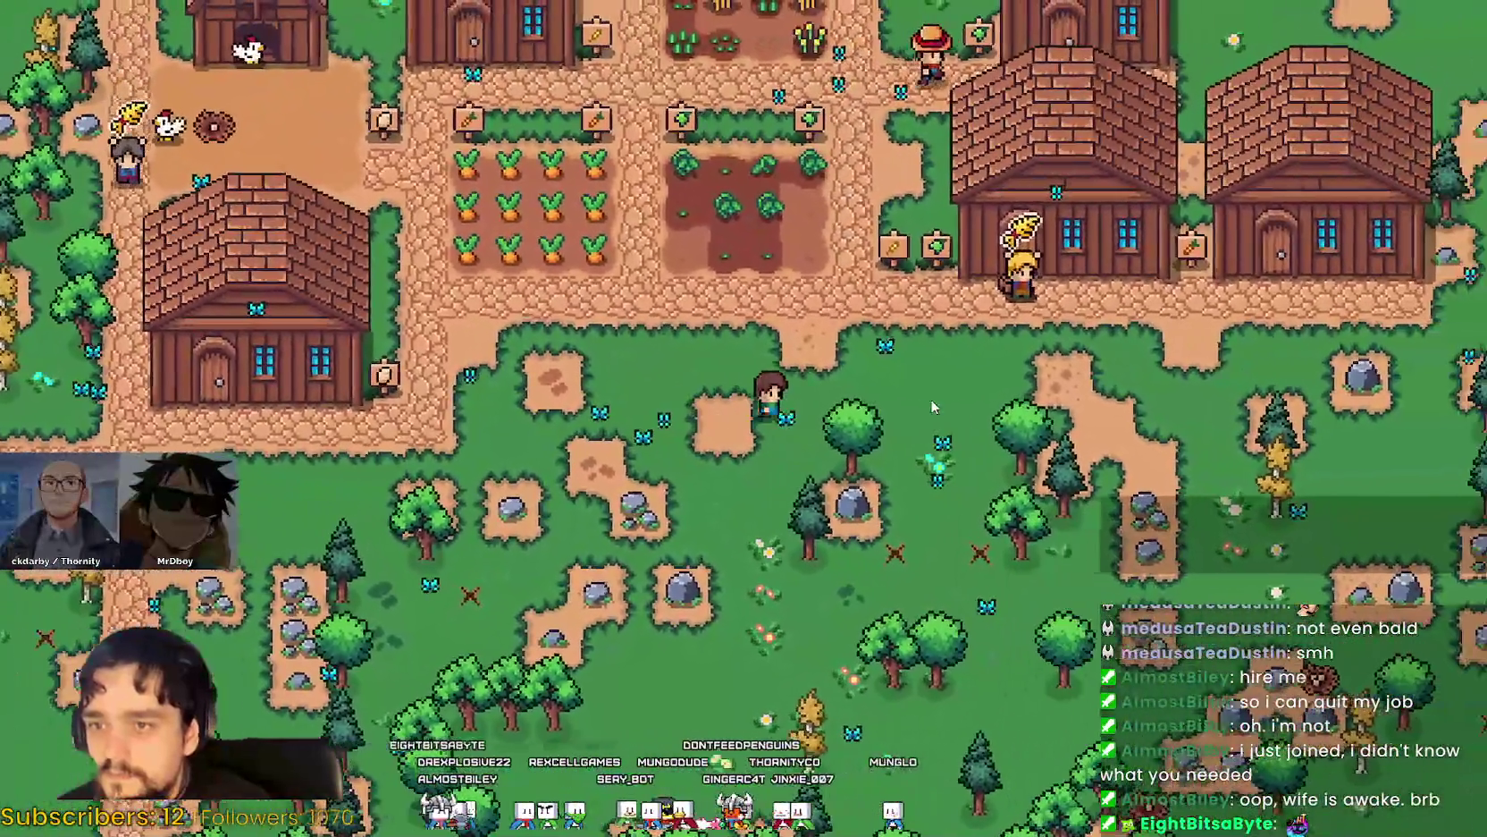
key(w)
key(d)
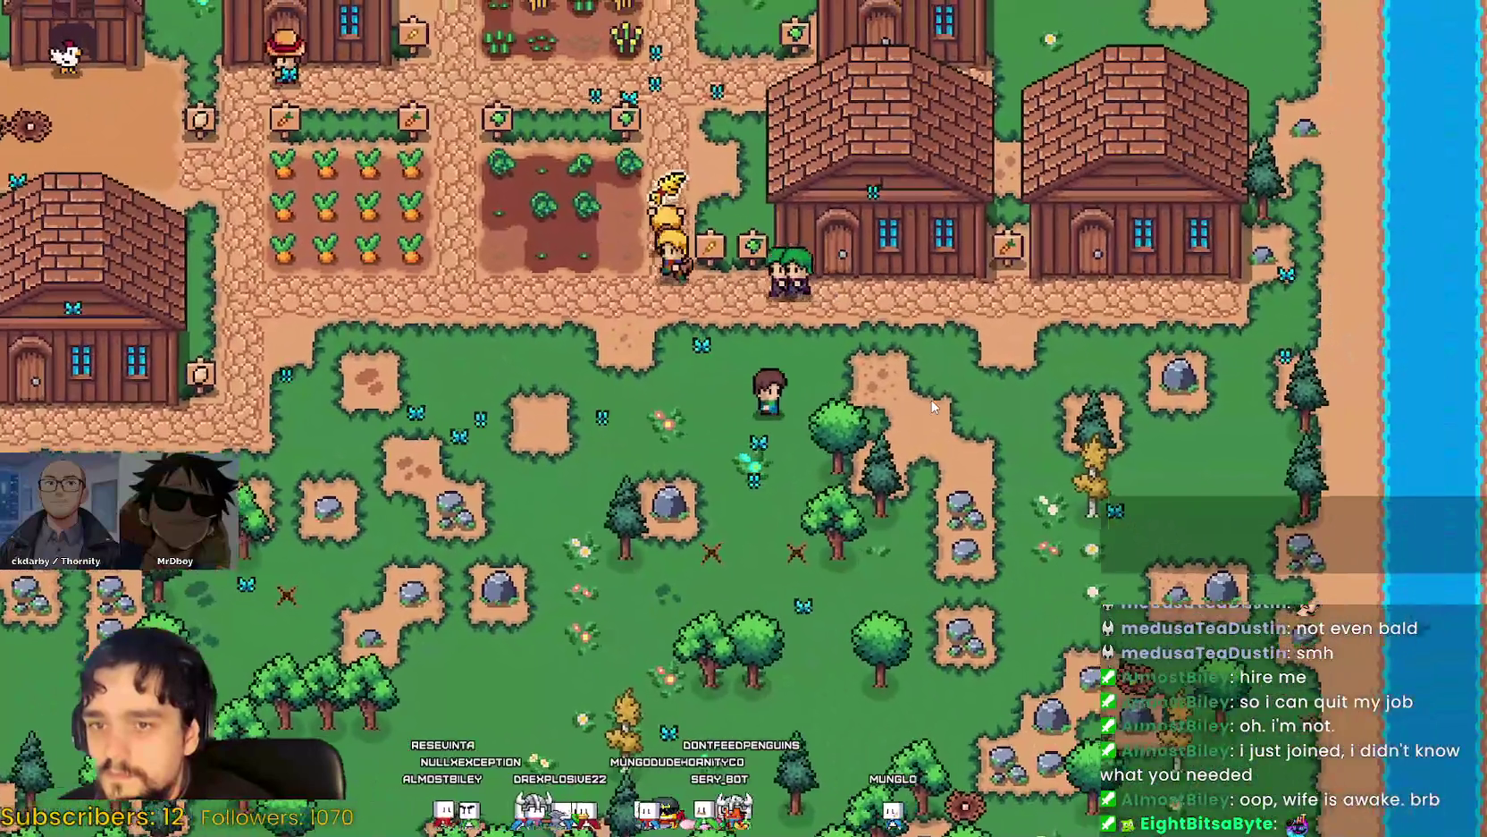
key(a)
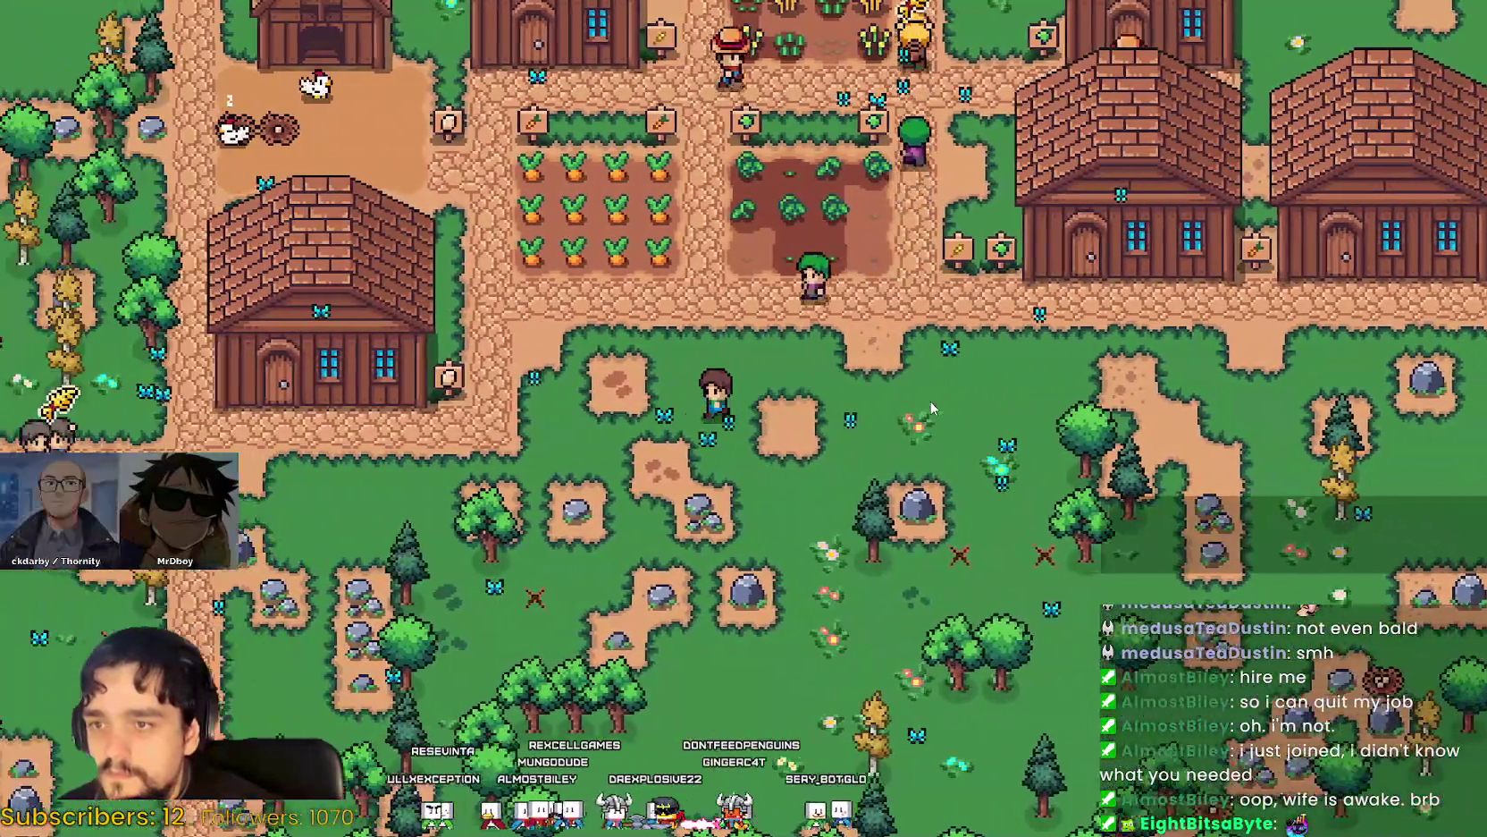
key(alt+Tab)
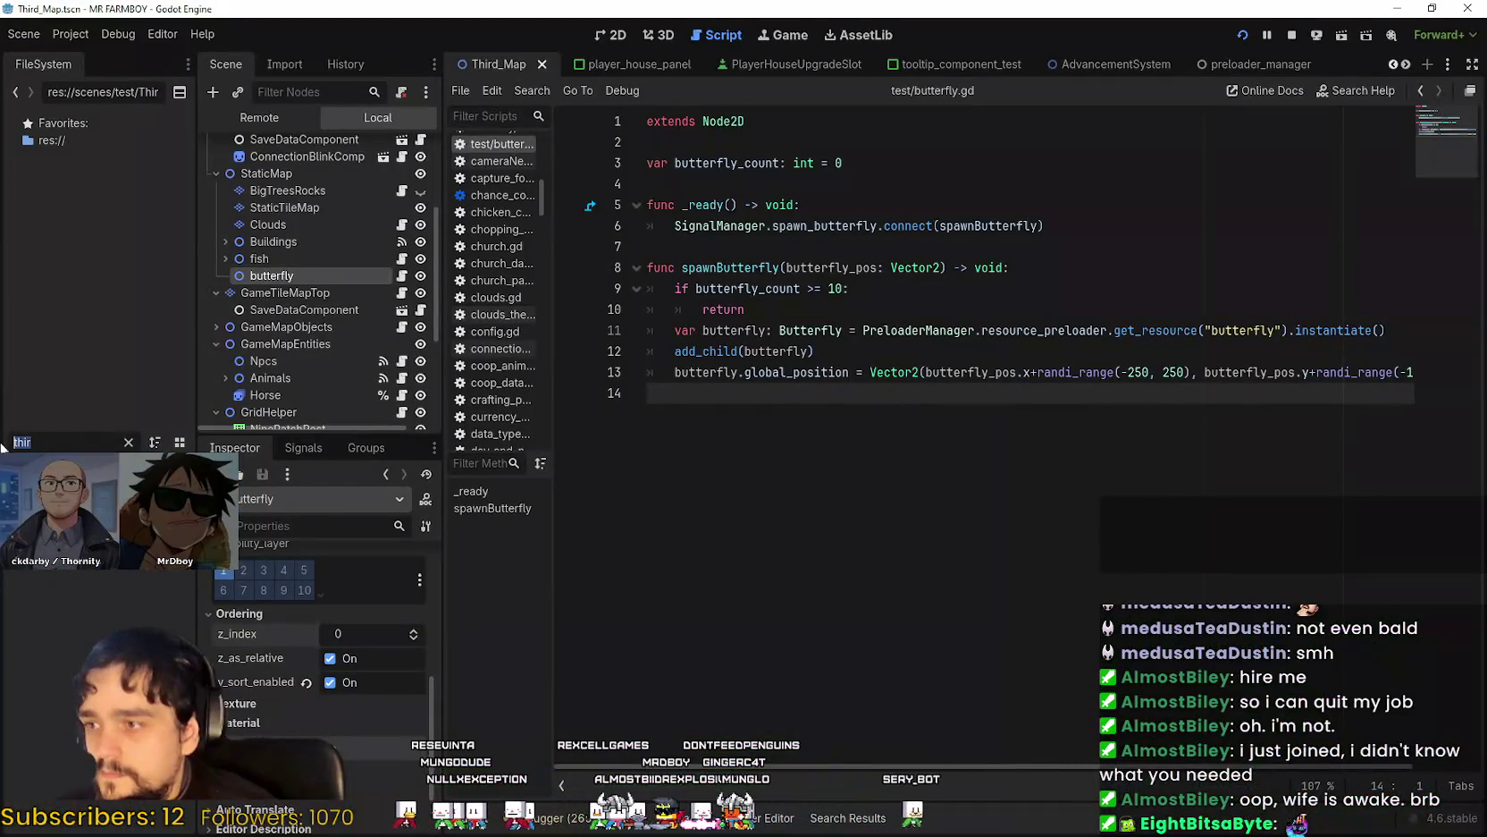
Filter FileSystem for 'butte' and open the Butterfly node's own butterfly/butterfly.gd script.
text(butte)
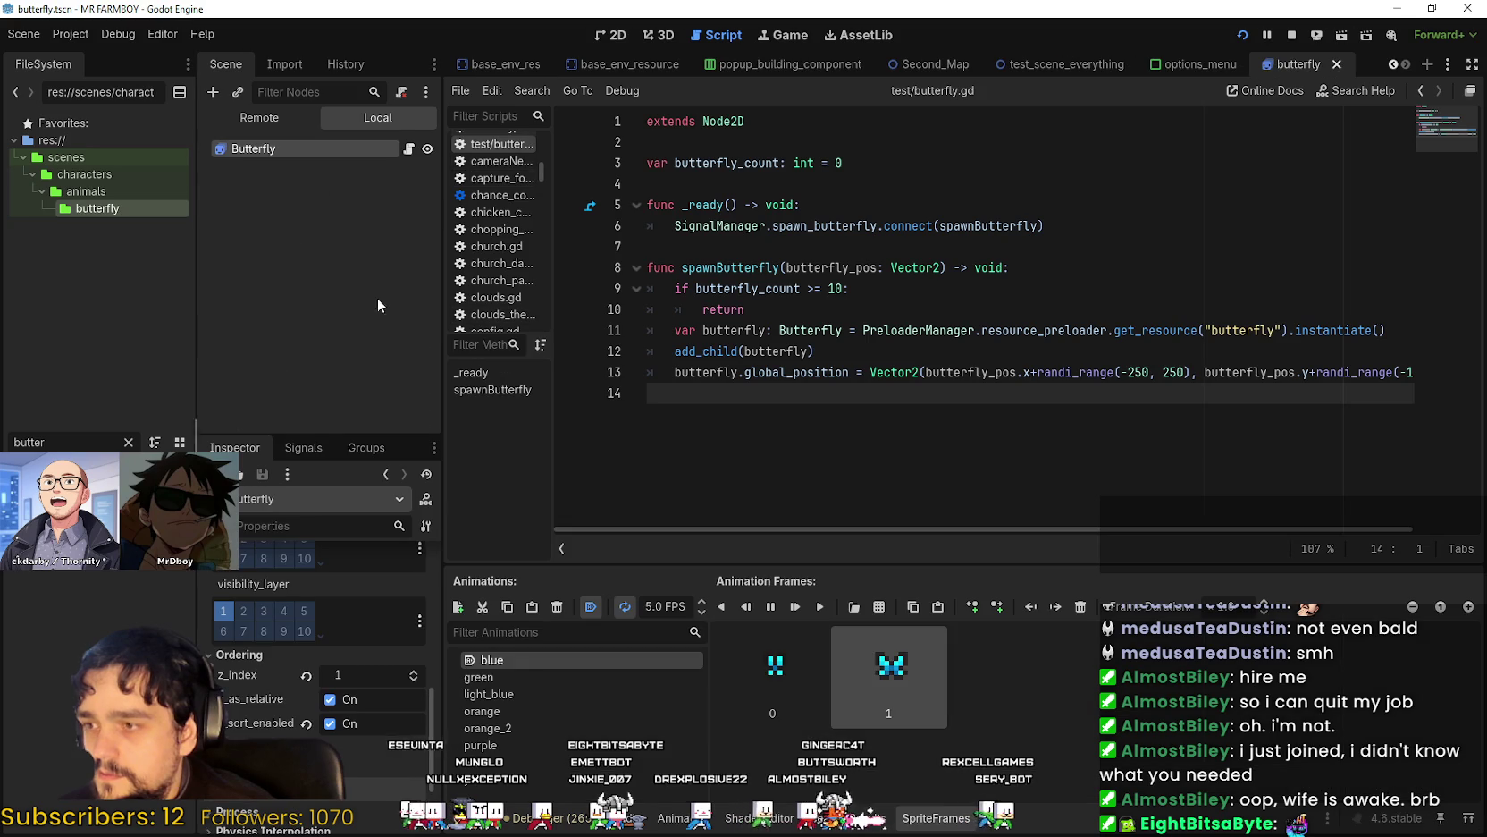
click(409, 150)
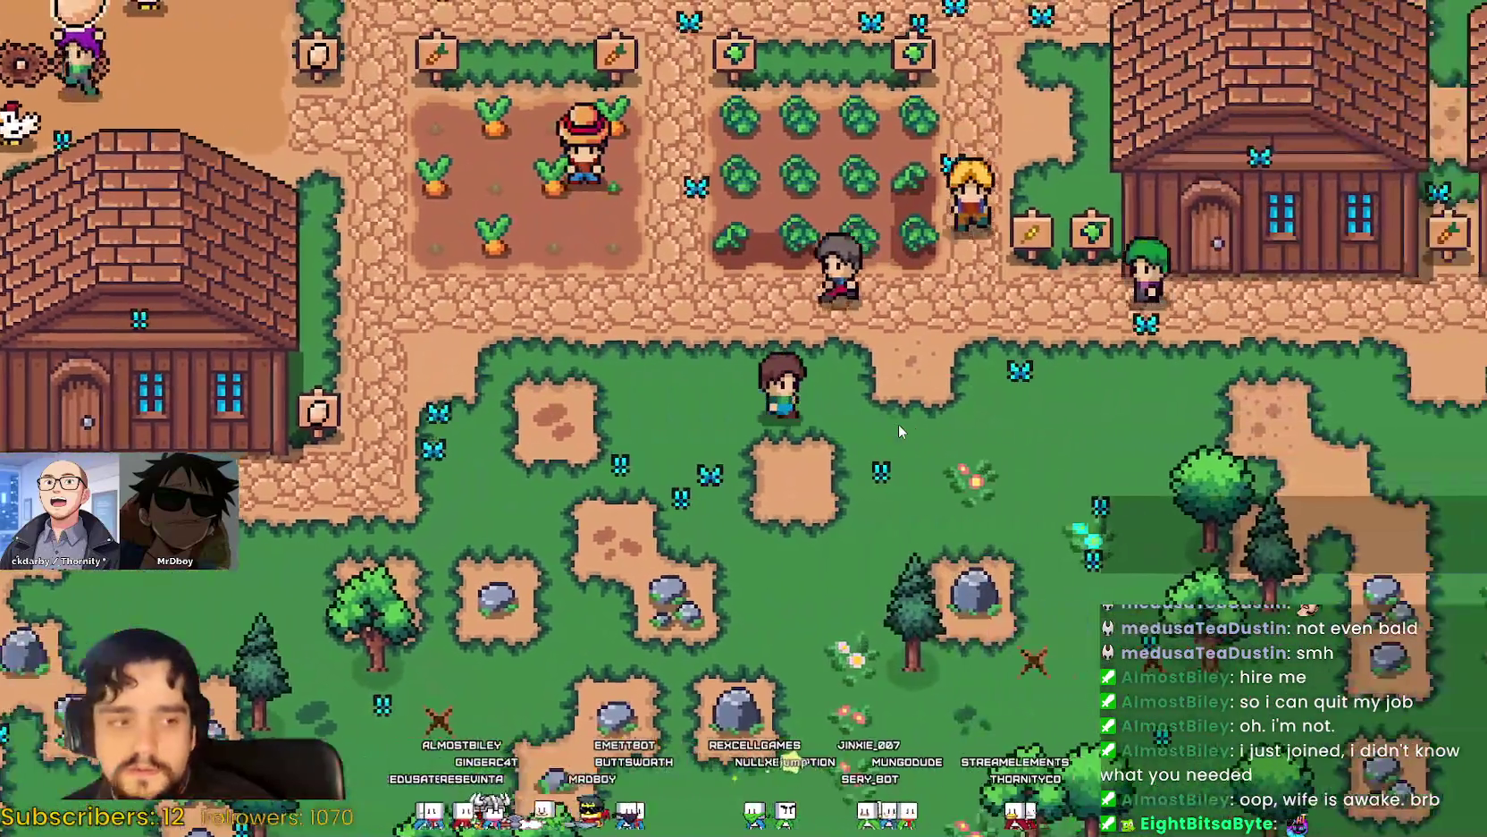
Switch between the editor and the running game to watch the butterflies.
key(alt+Tab)
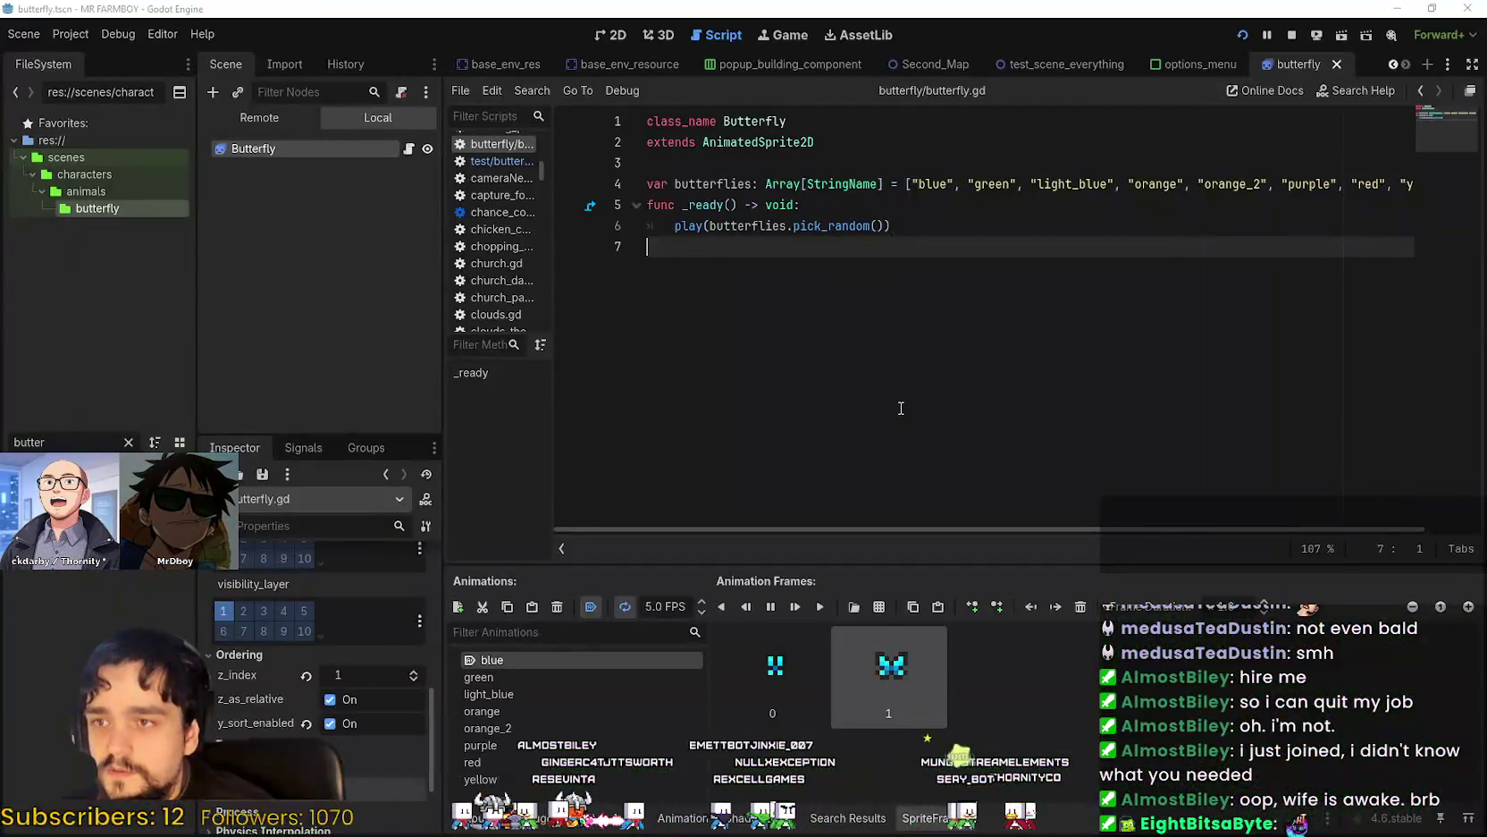
key(alt+Tab)
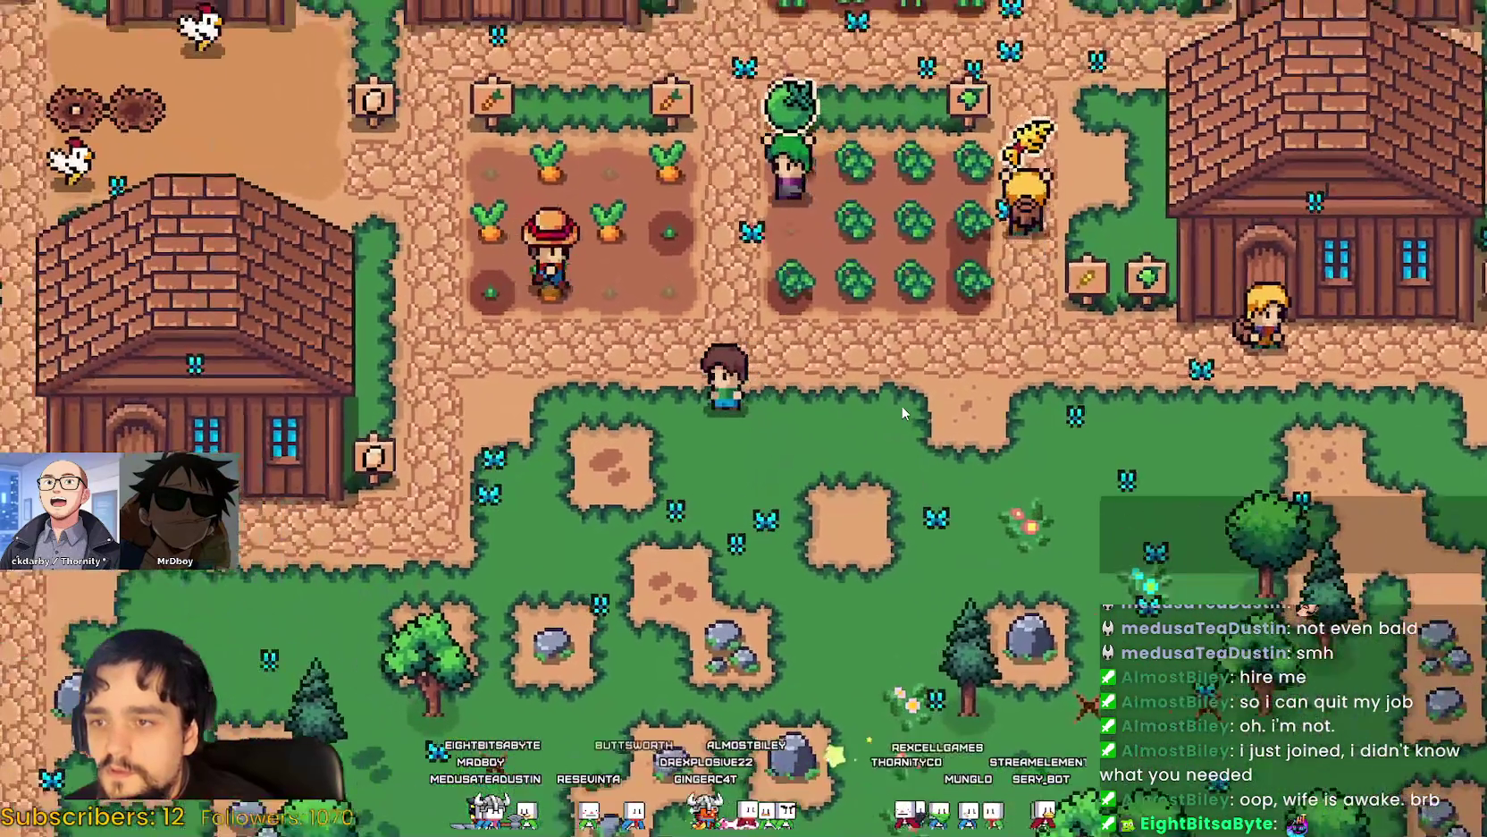
scroll(901, 404, down, 3)
scroll(826, 357, up, 3)
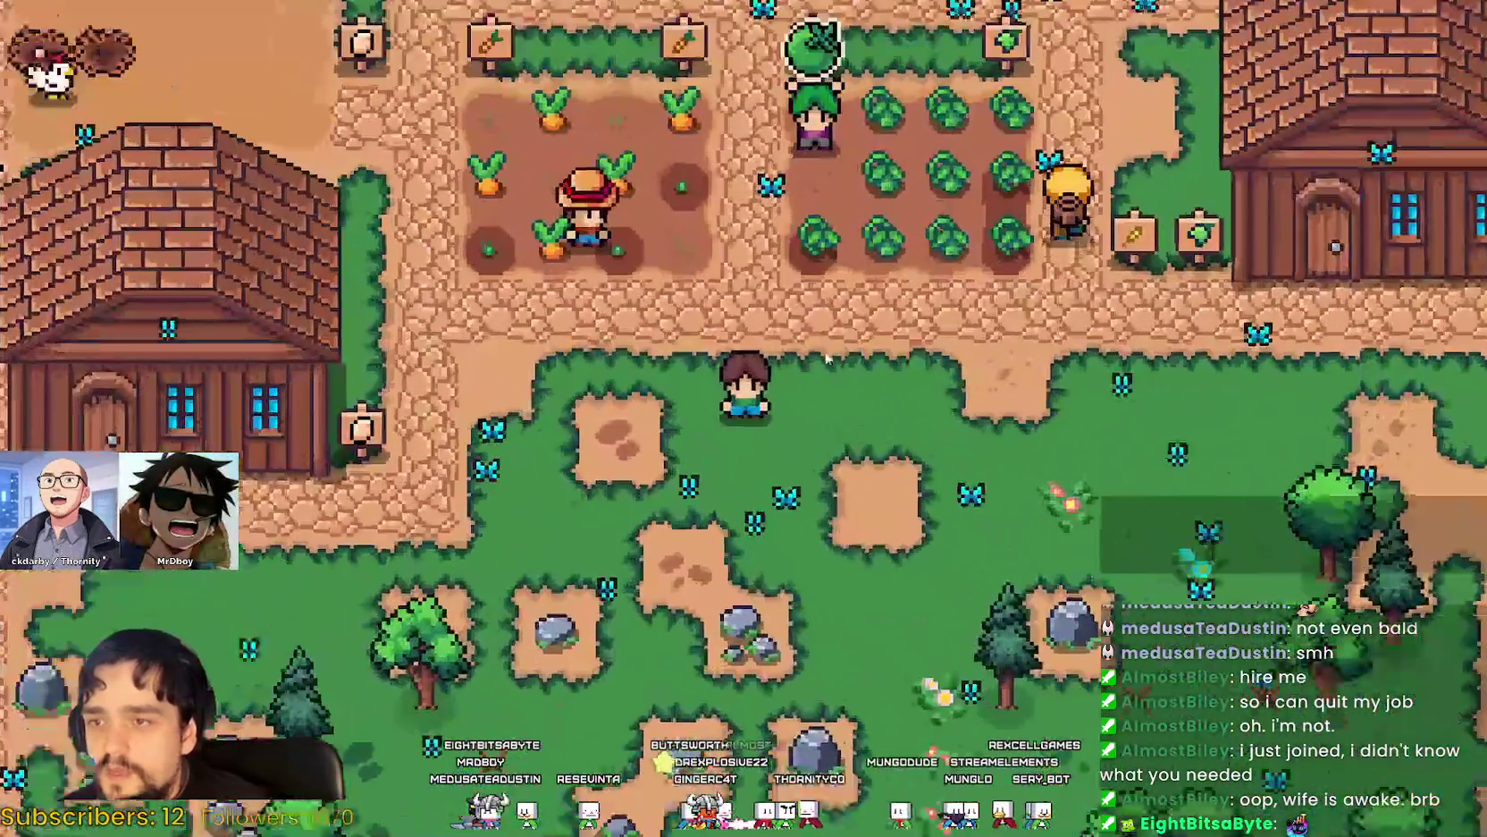
scroll(822, 403, down, 3)
Review the butterflies colour array, add a blank line before _ready, and rerun with F5.
key(alt+Tab)
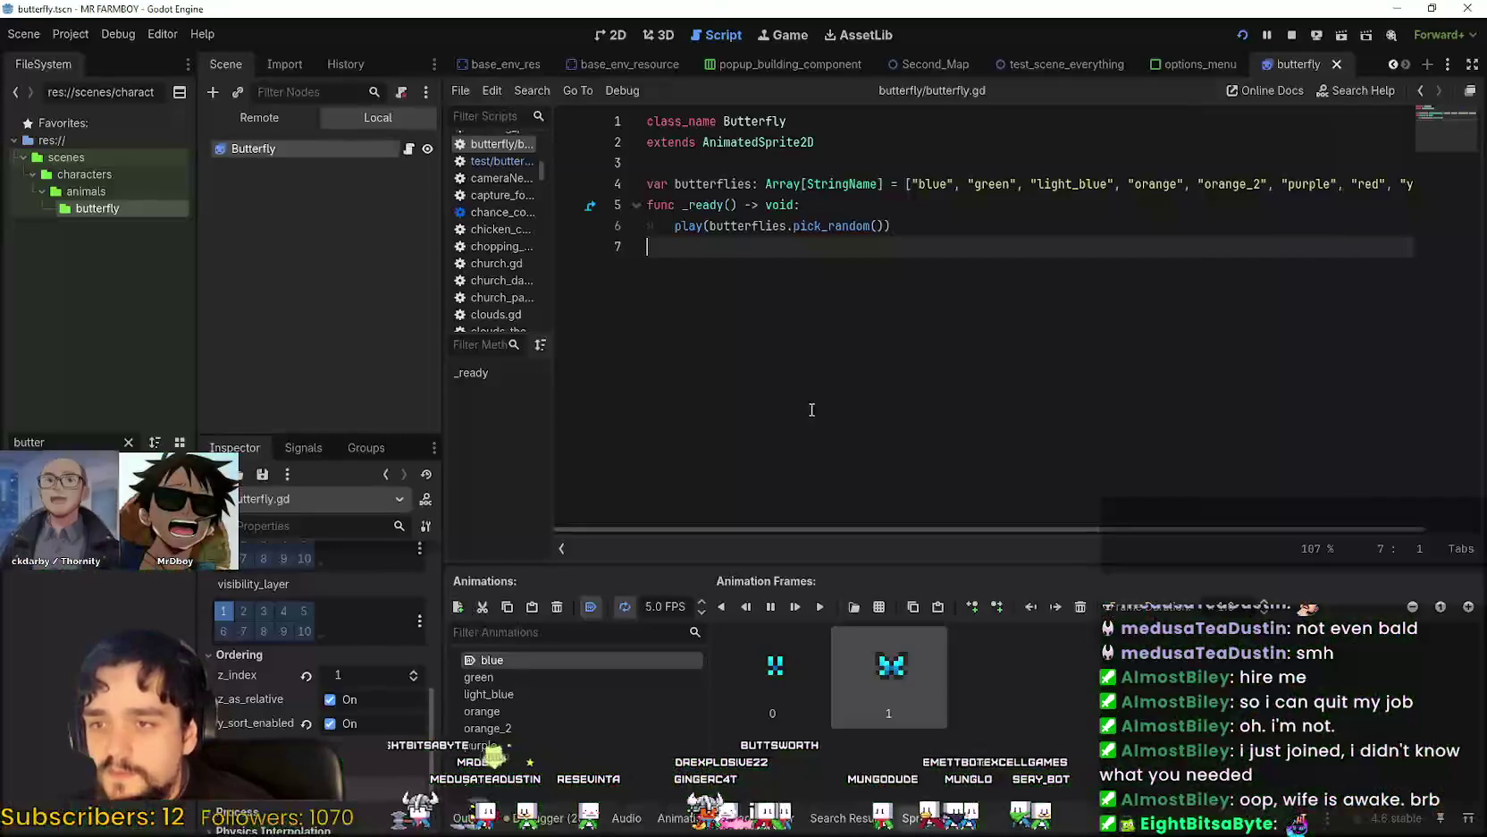
double_click(707, 206)
drag(1256, 184, 1434, 184)
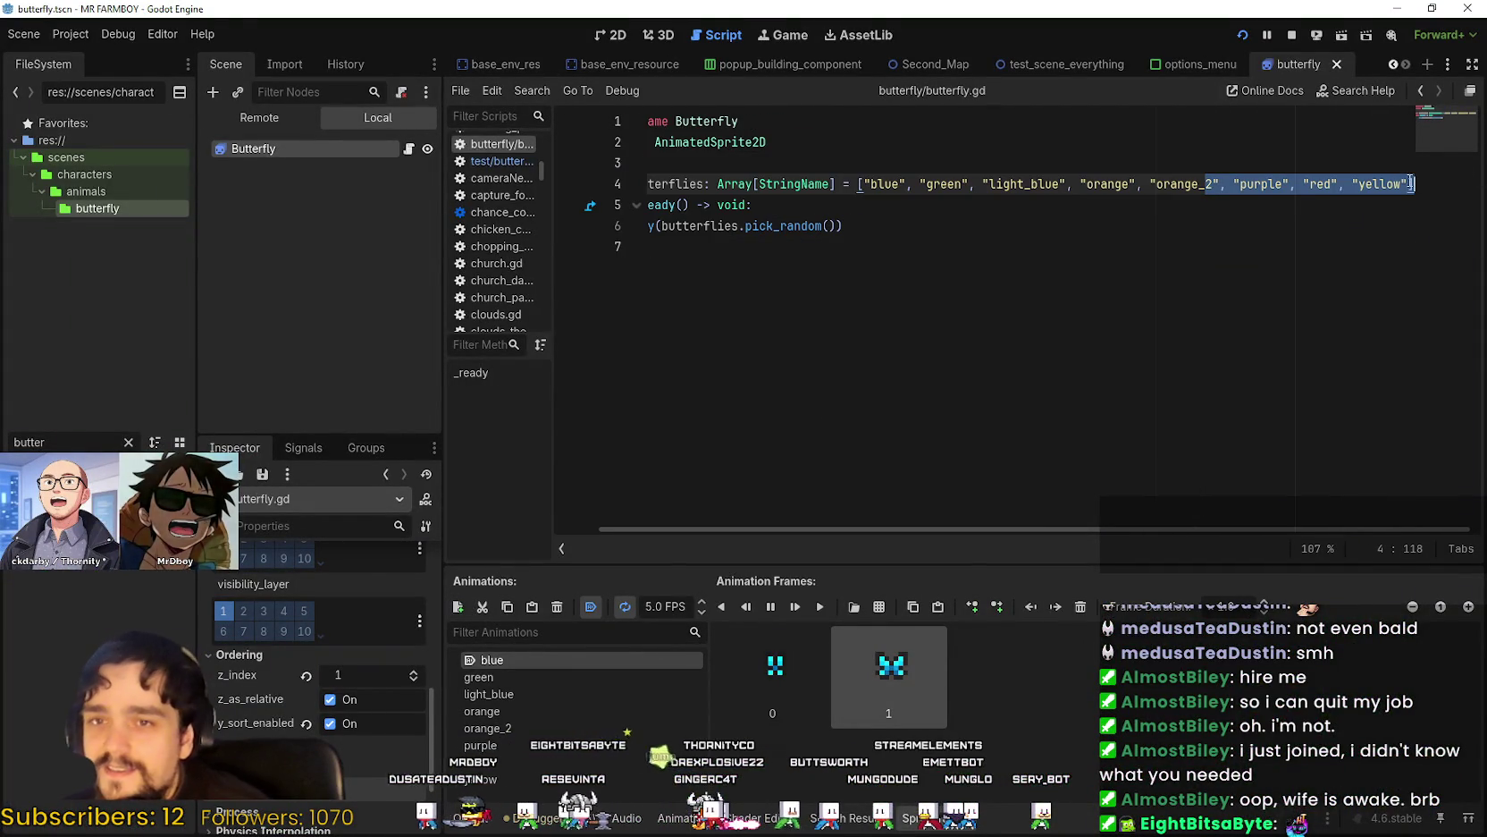
click(831, 250)
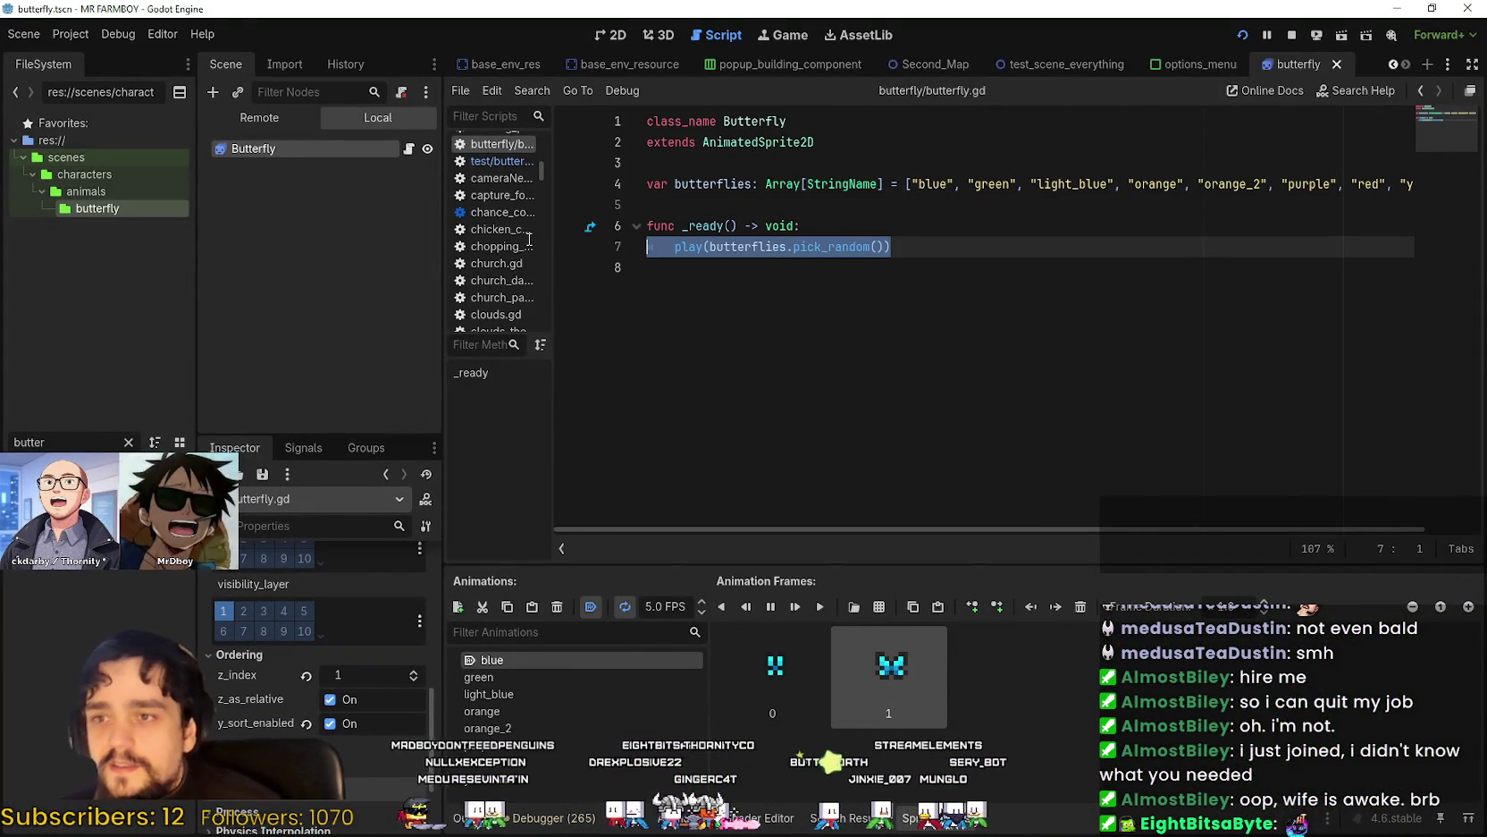
key(F5)
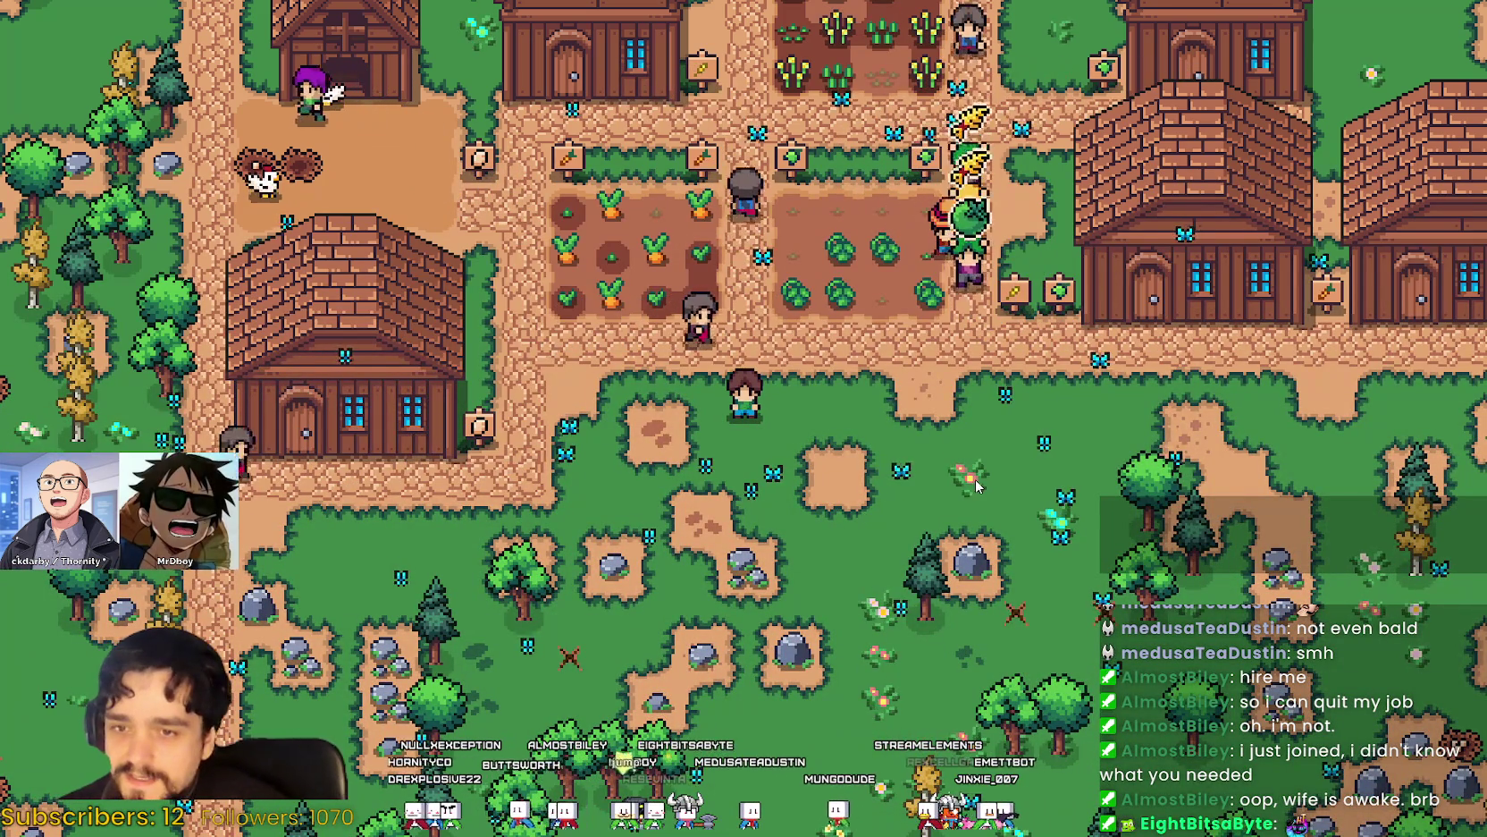
key(F8)
key(F5)
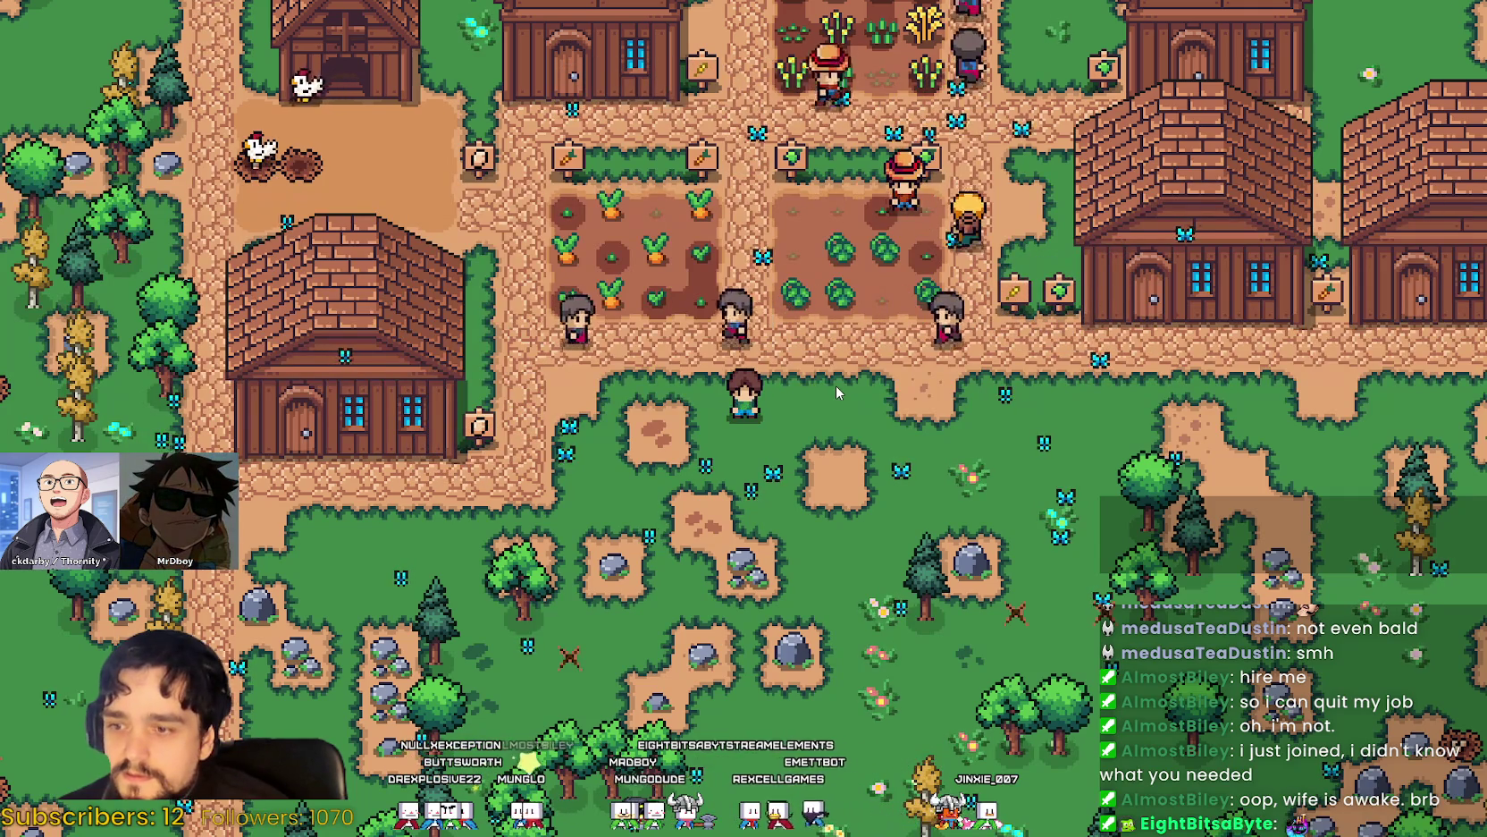
key(alt+Tab)
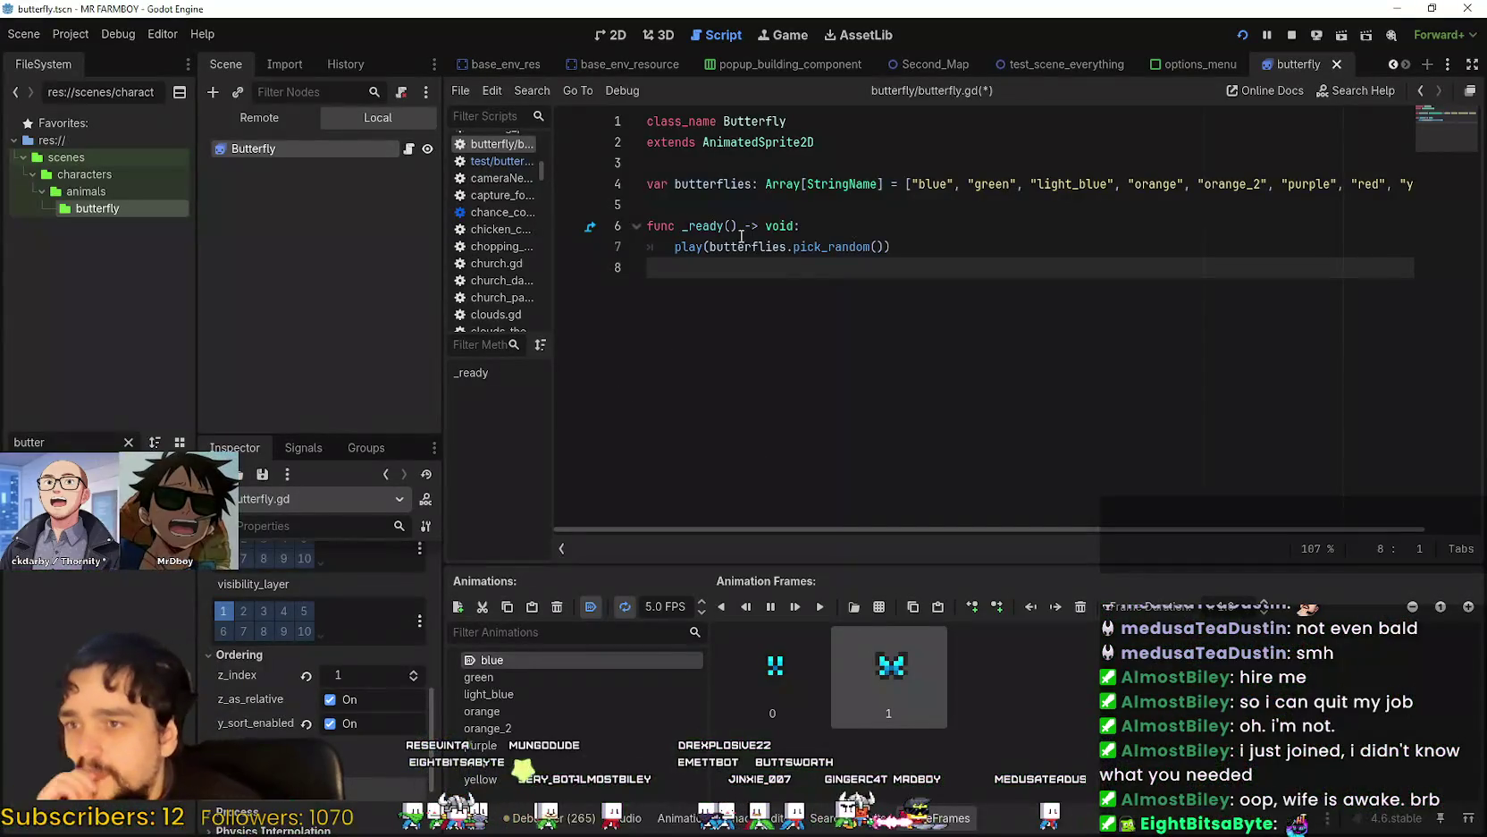
click(872, 247)
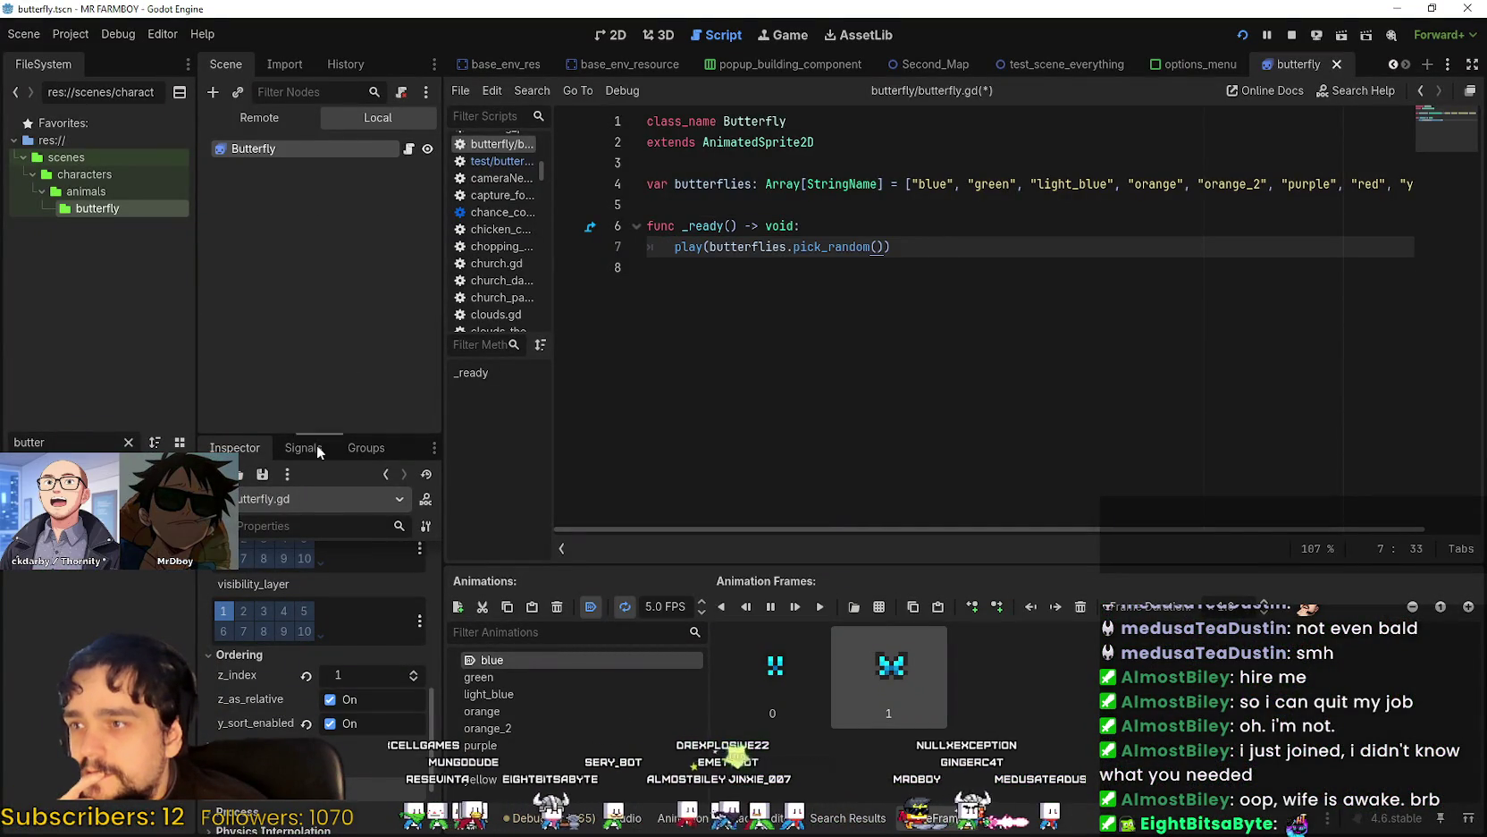
Check the butterfly colour animation names against the play(butterflies.pick_random()) call in _ready.
click(286, 148)
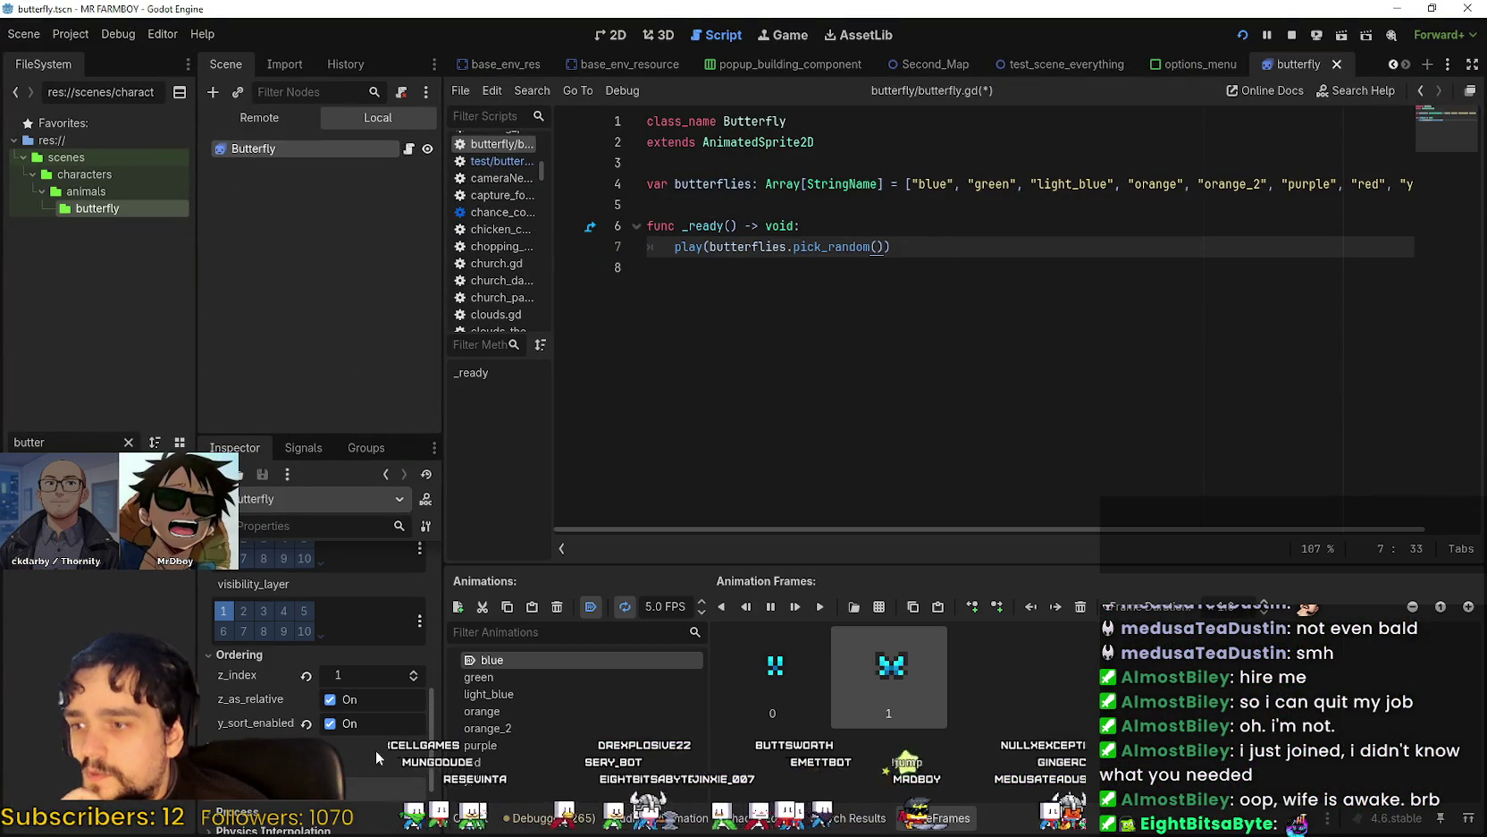
scroll(323, 650, up, 6)
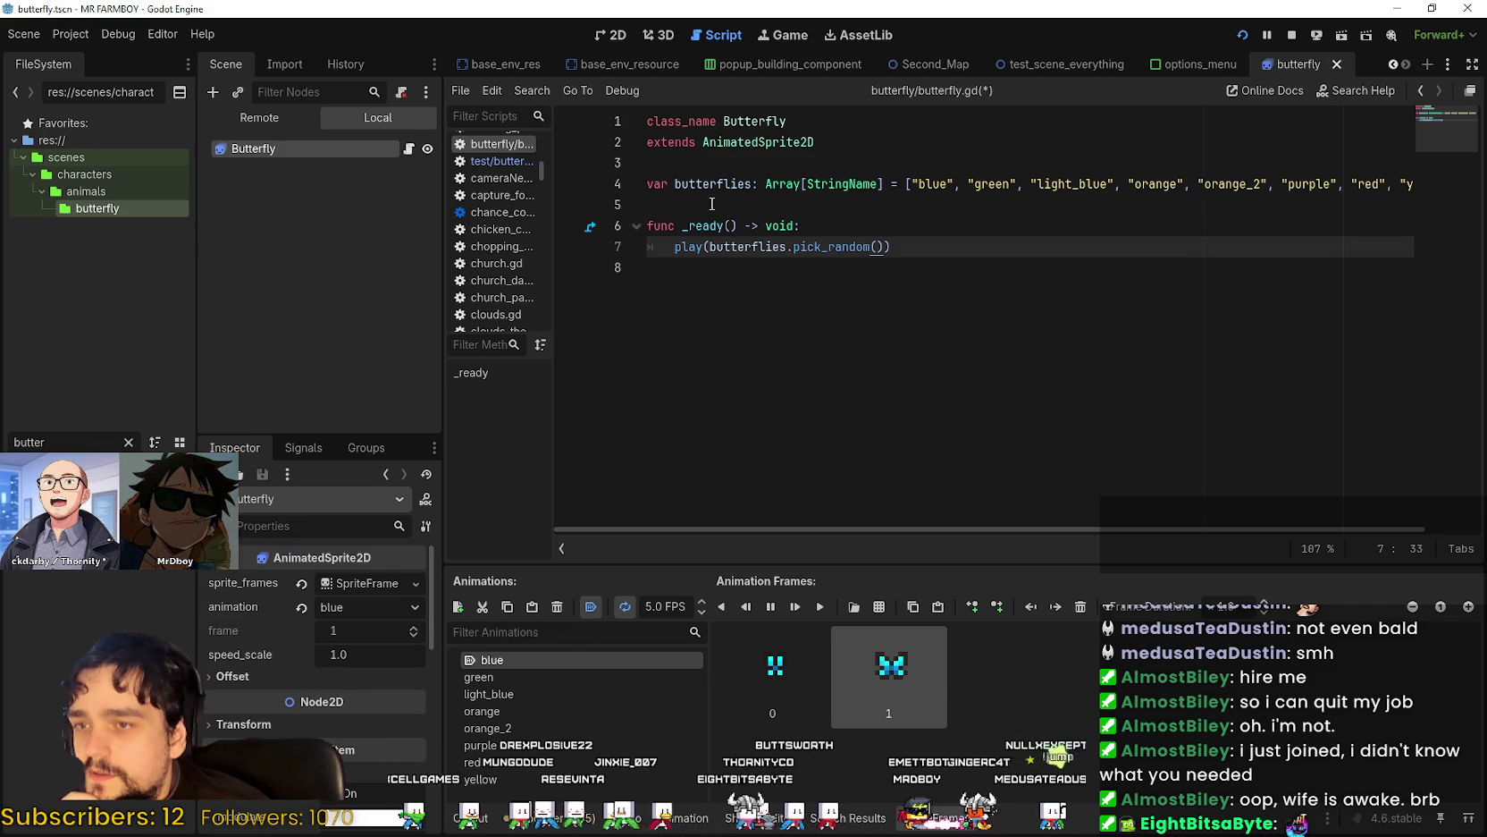
click(758, 246)
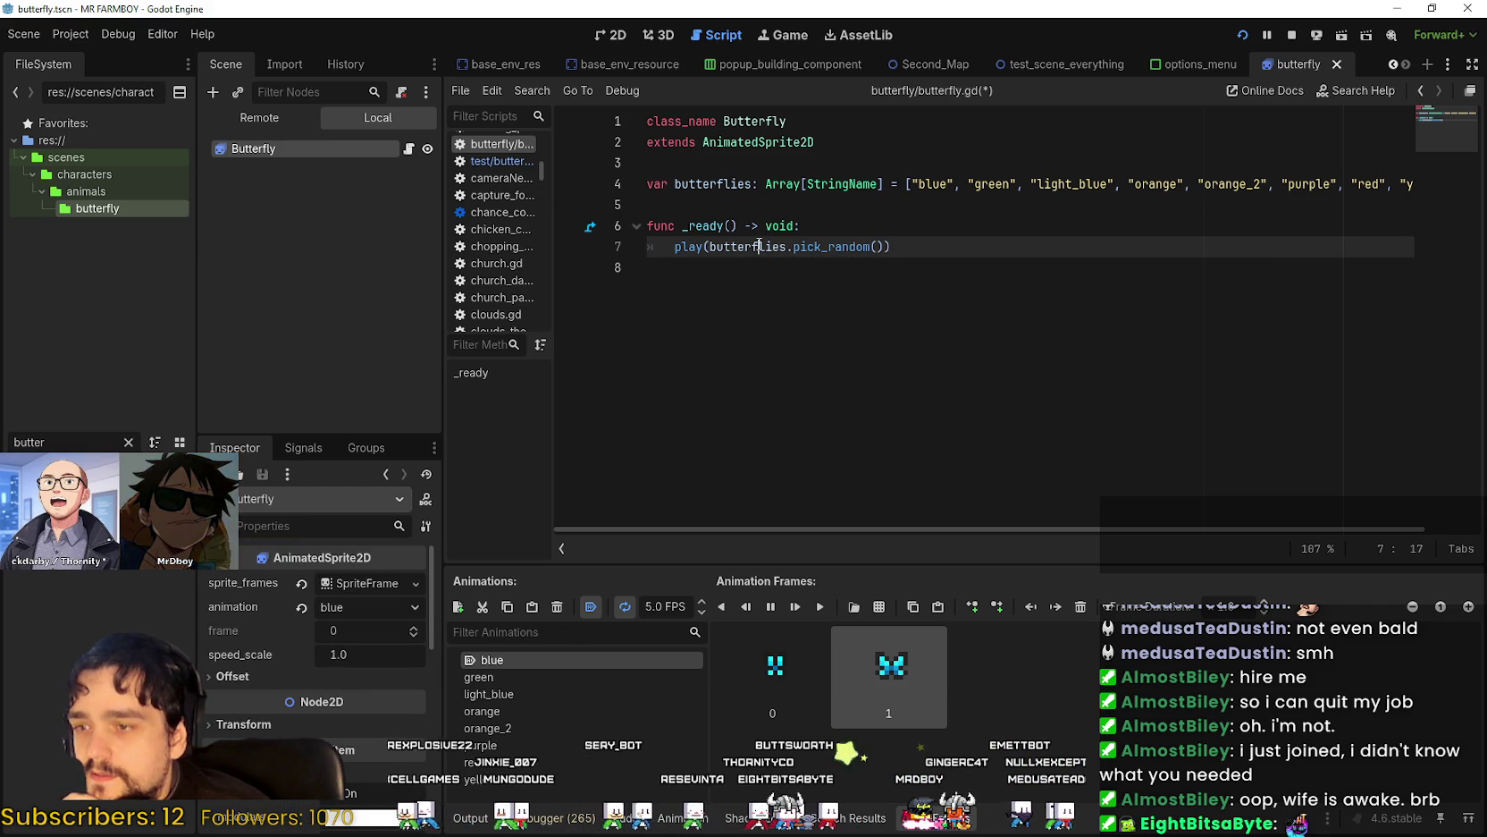
double_click(535, 659)
key(Return)
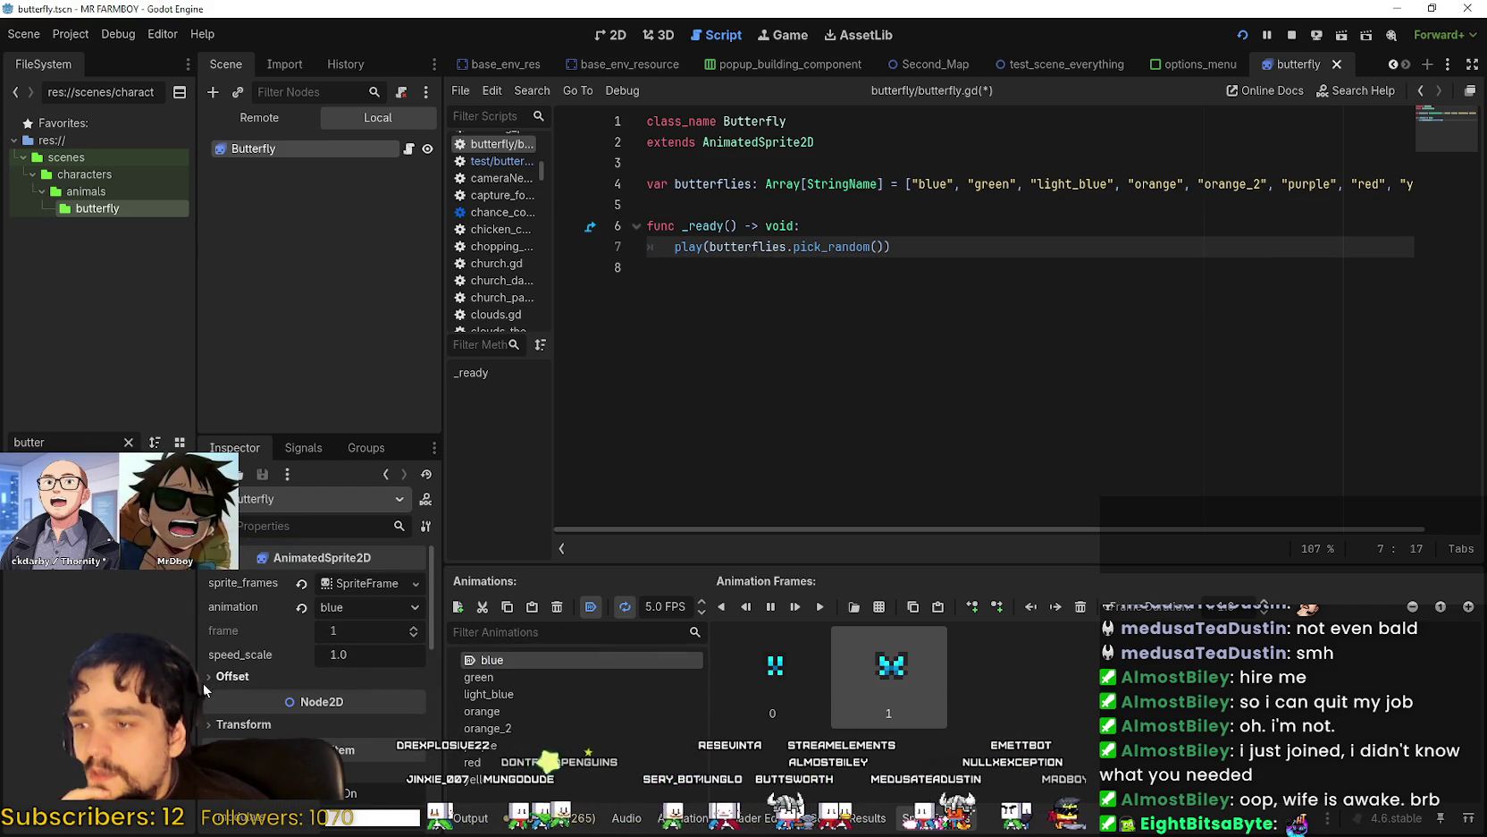
scroll(313, 662, down, 2)
click(843, 246)
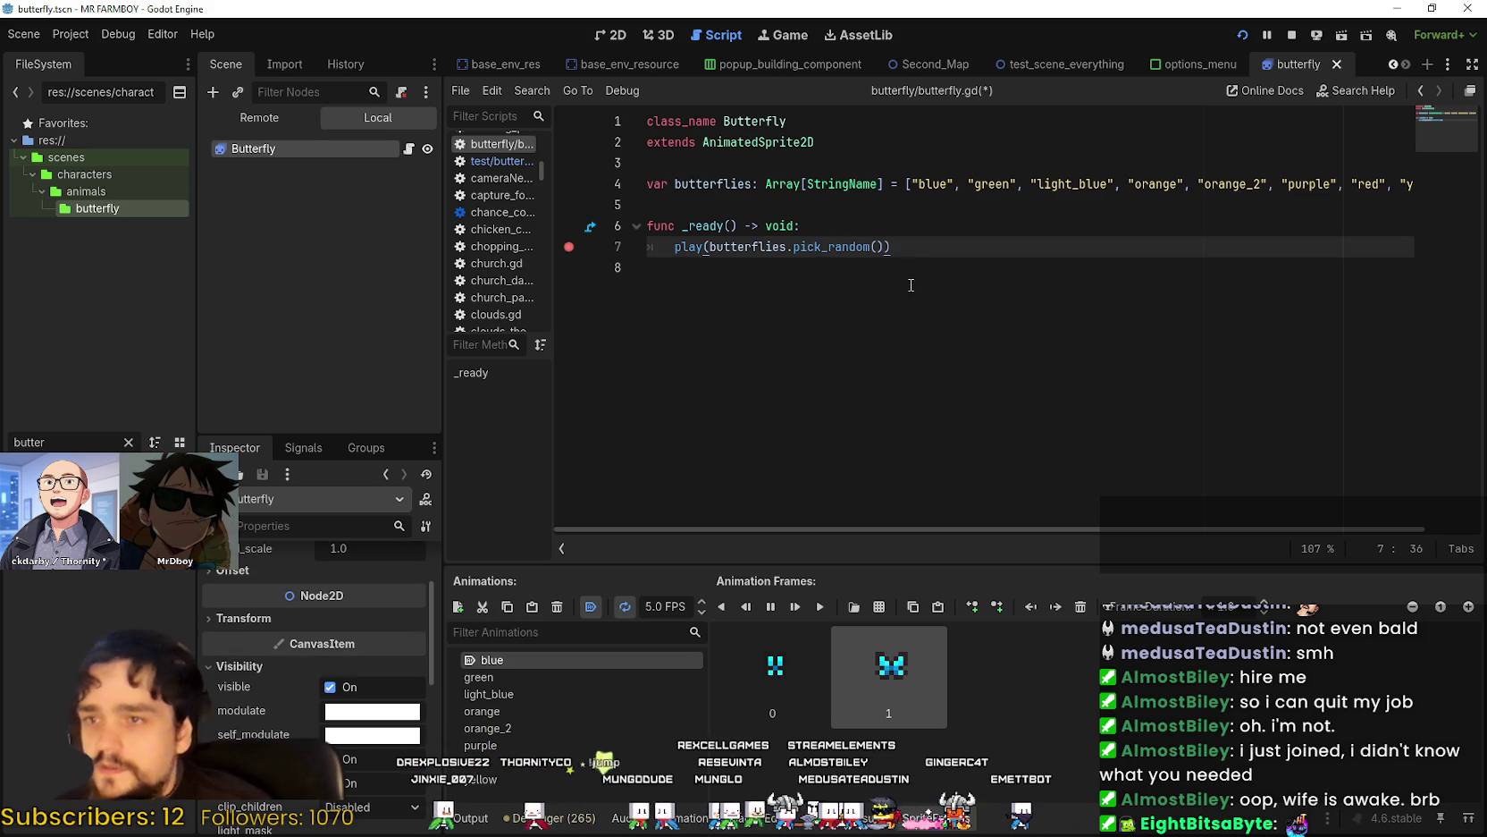
Review the play() documentation and the colour list, then run the game with F5.
click(732, 246)
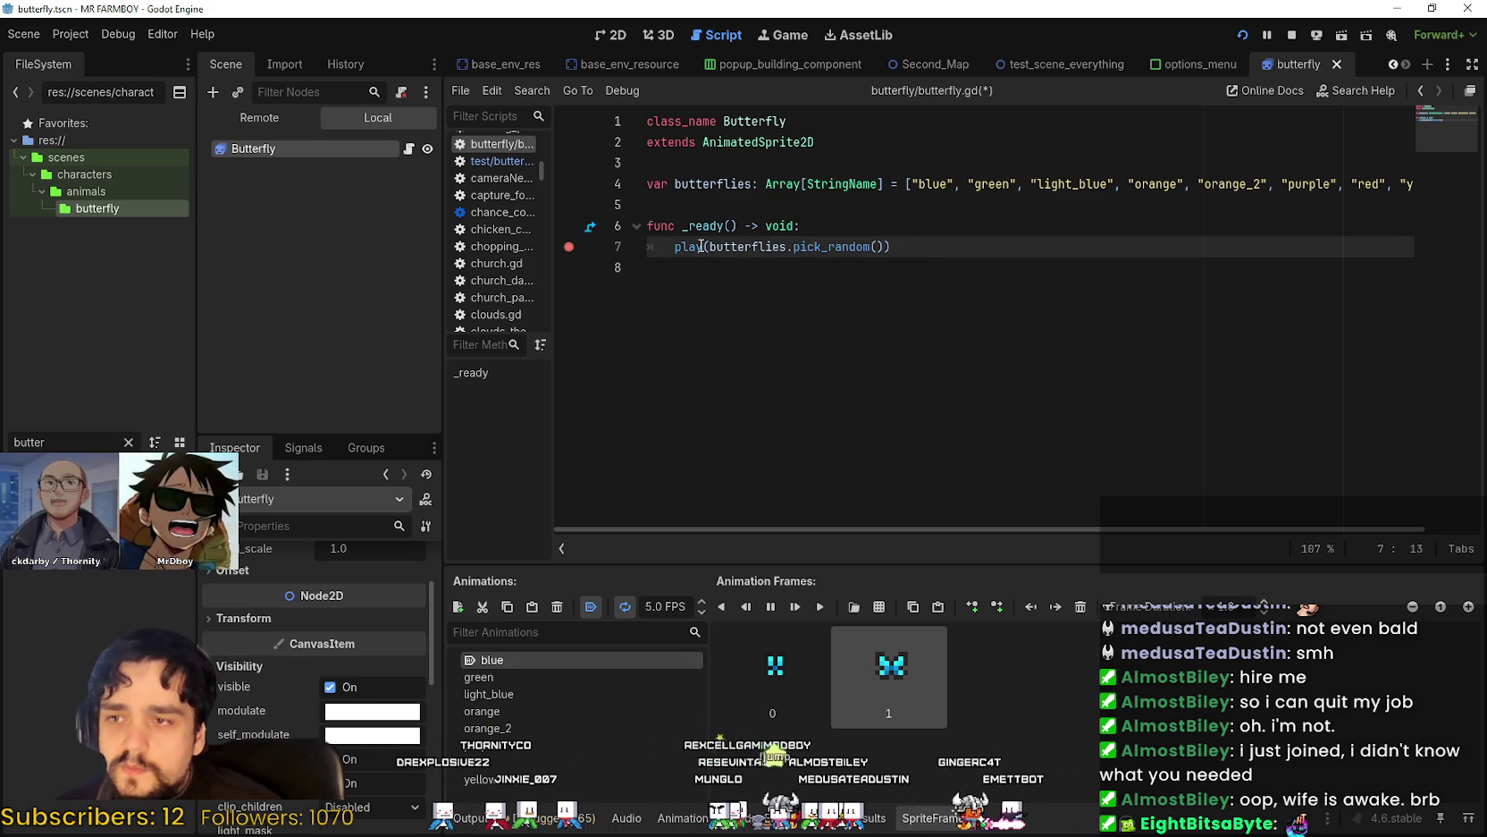
mouse_move(688, 246)
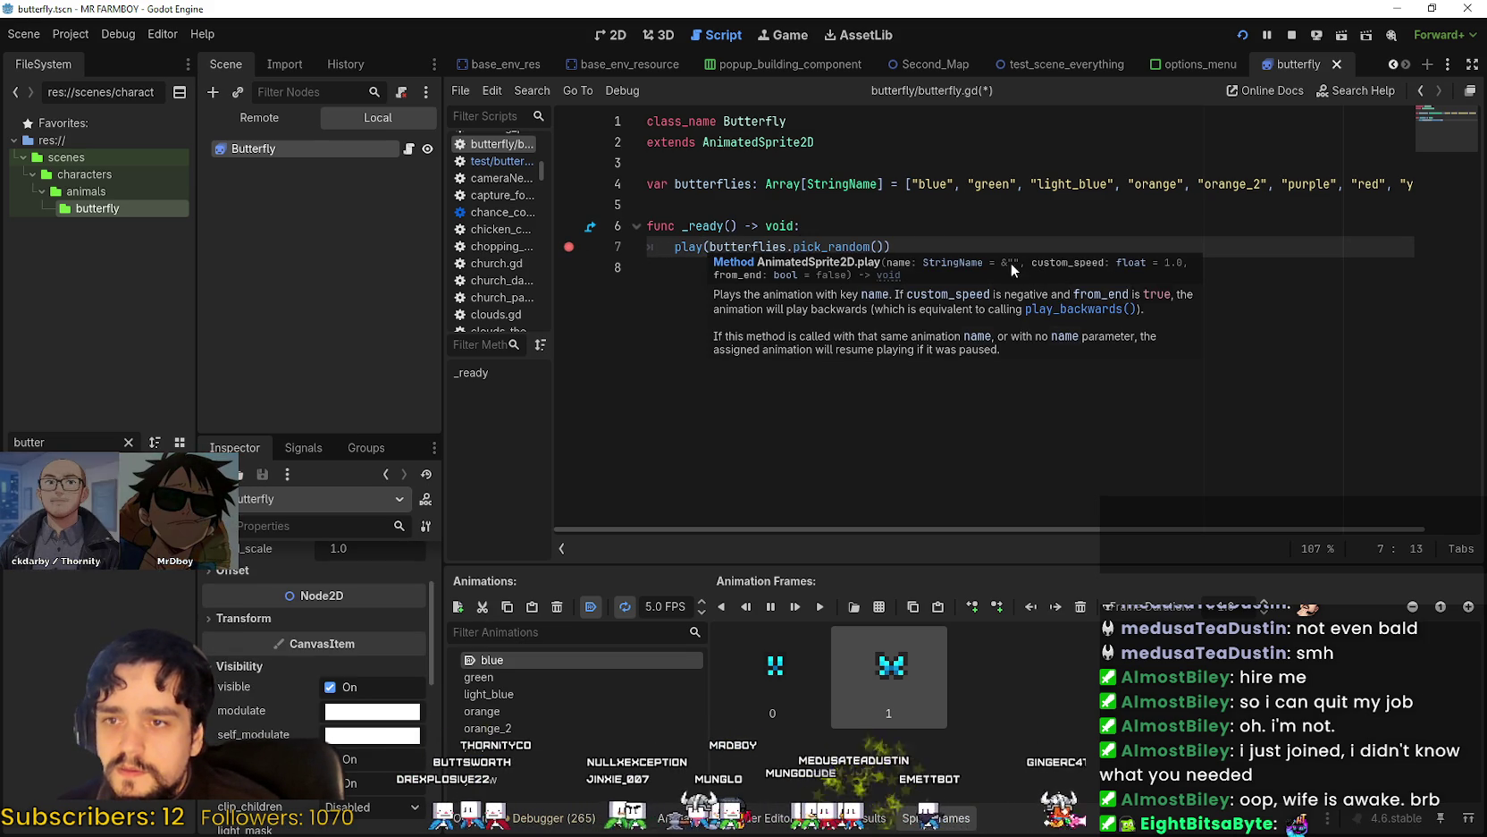
click(908, 246)
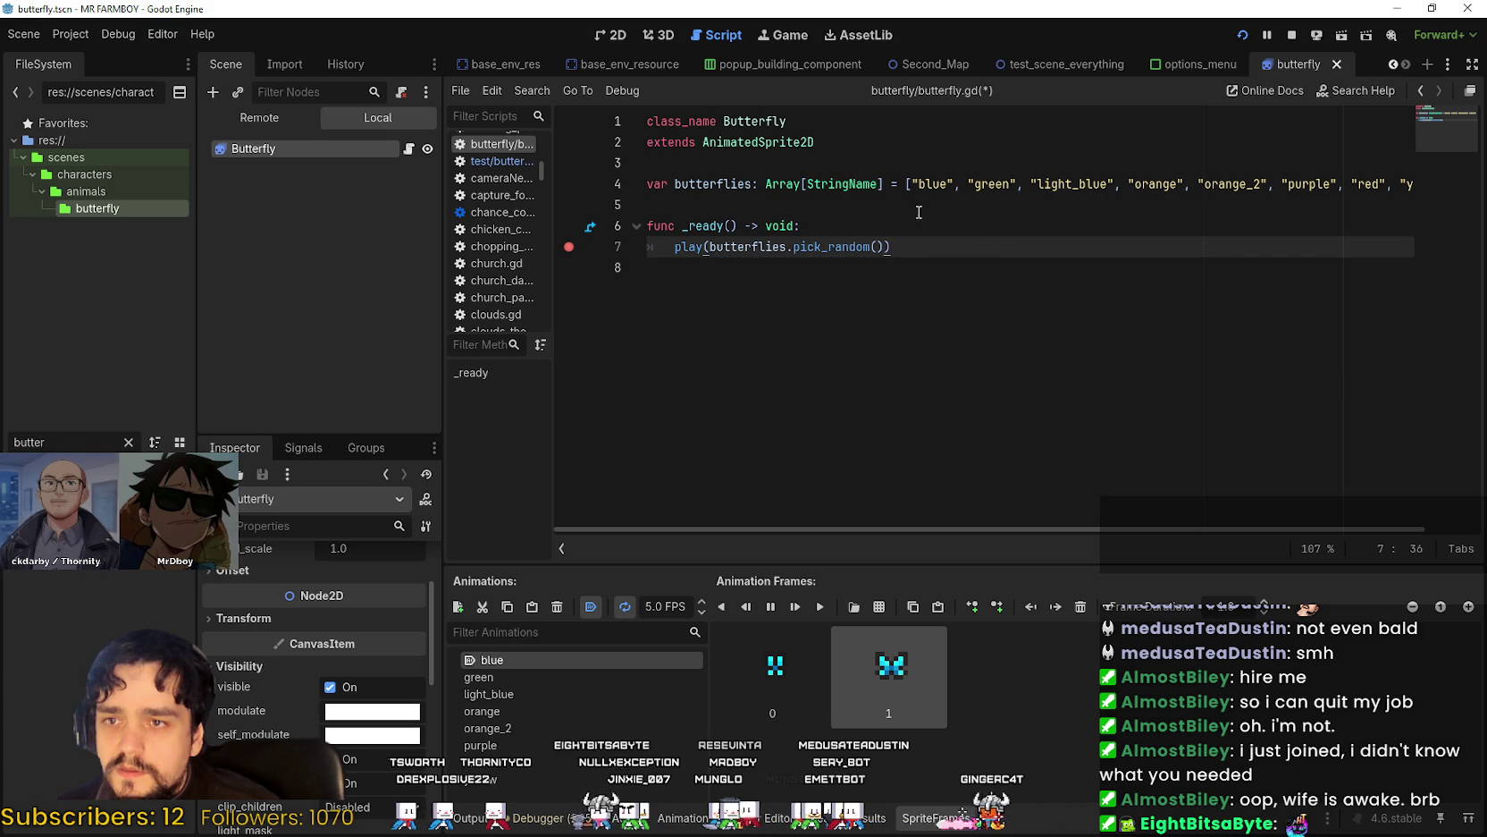
drag(995, 183, 1428, 194)
drag(1151, 244, 647, 225)
key(F5)
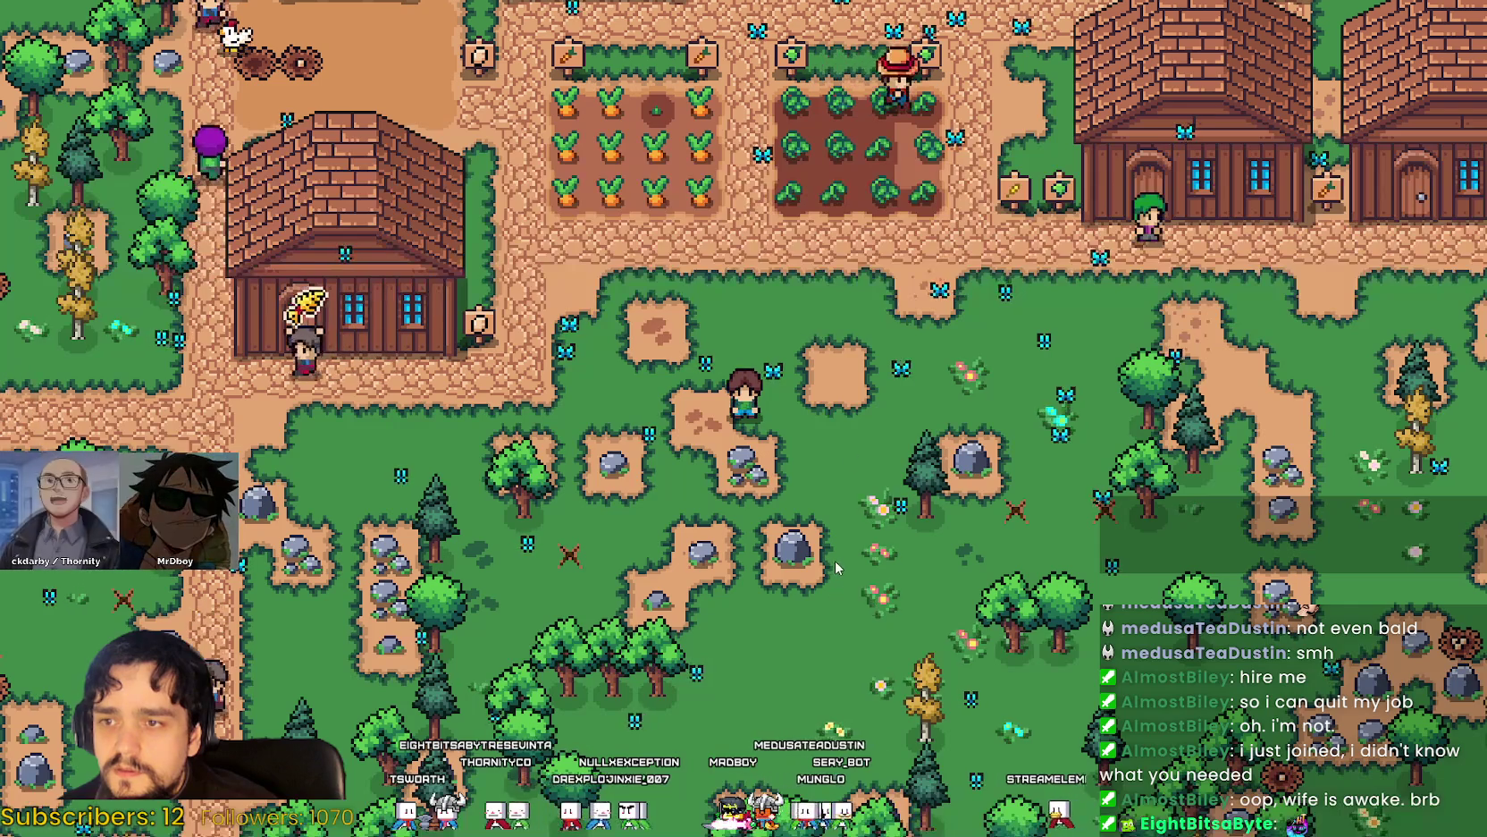
Walk the player right, up and down, stop the game with F8, and select line 7.
key(Right)
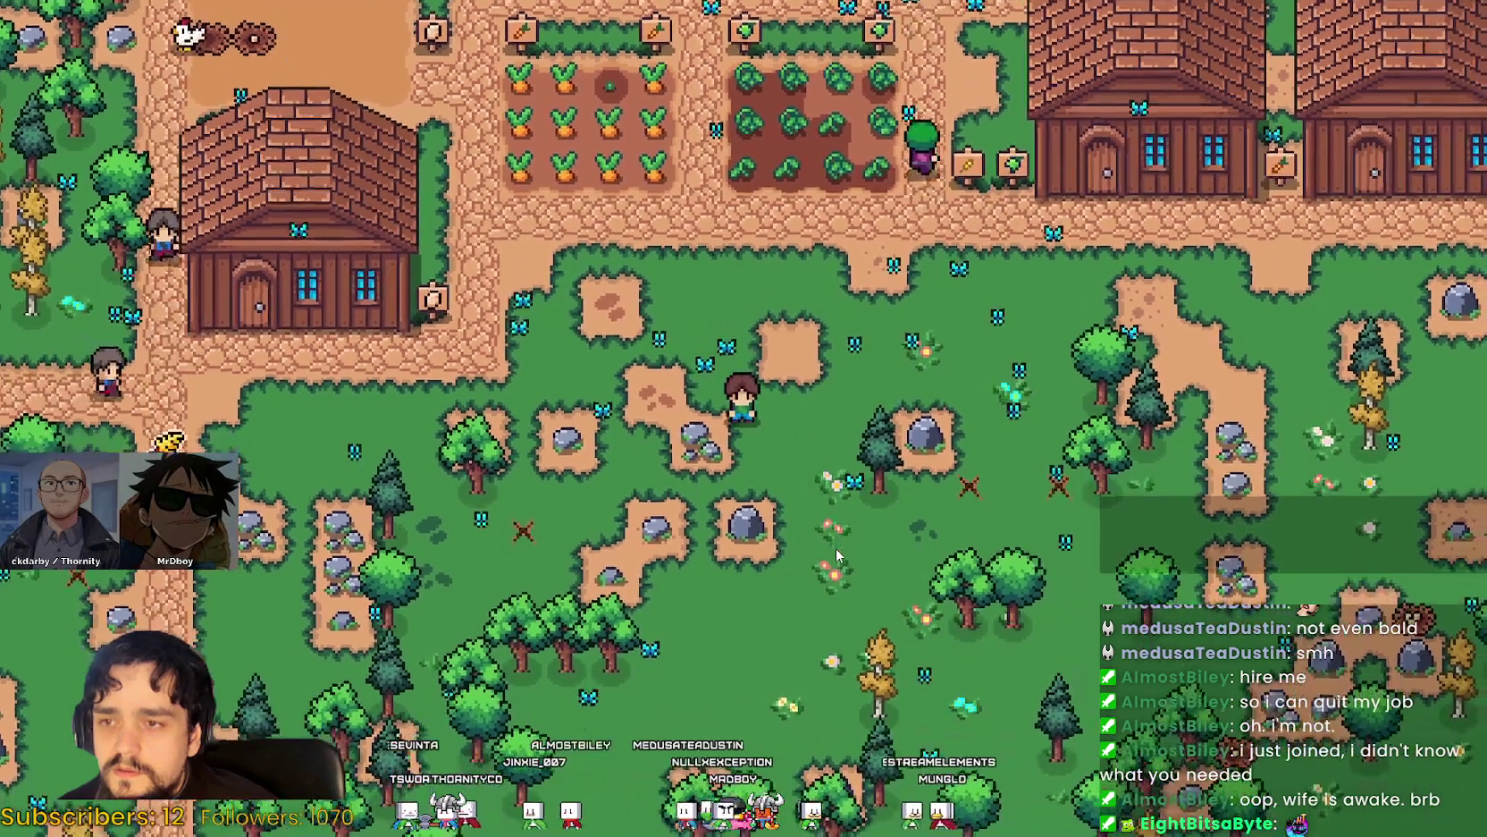
key(Up)
key(Down)
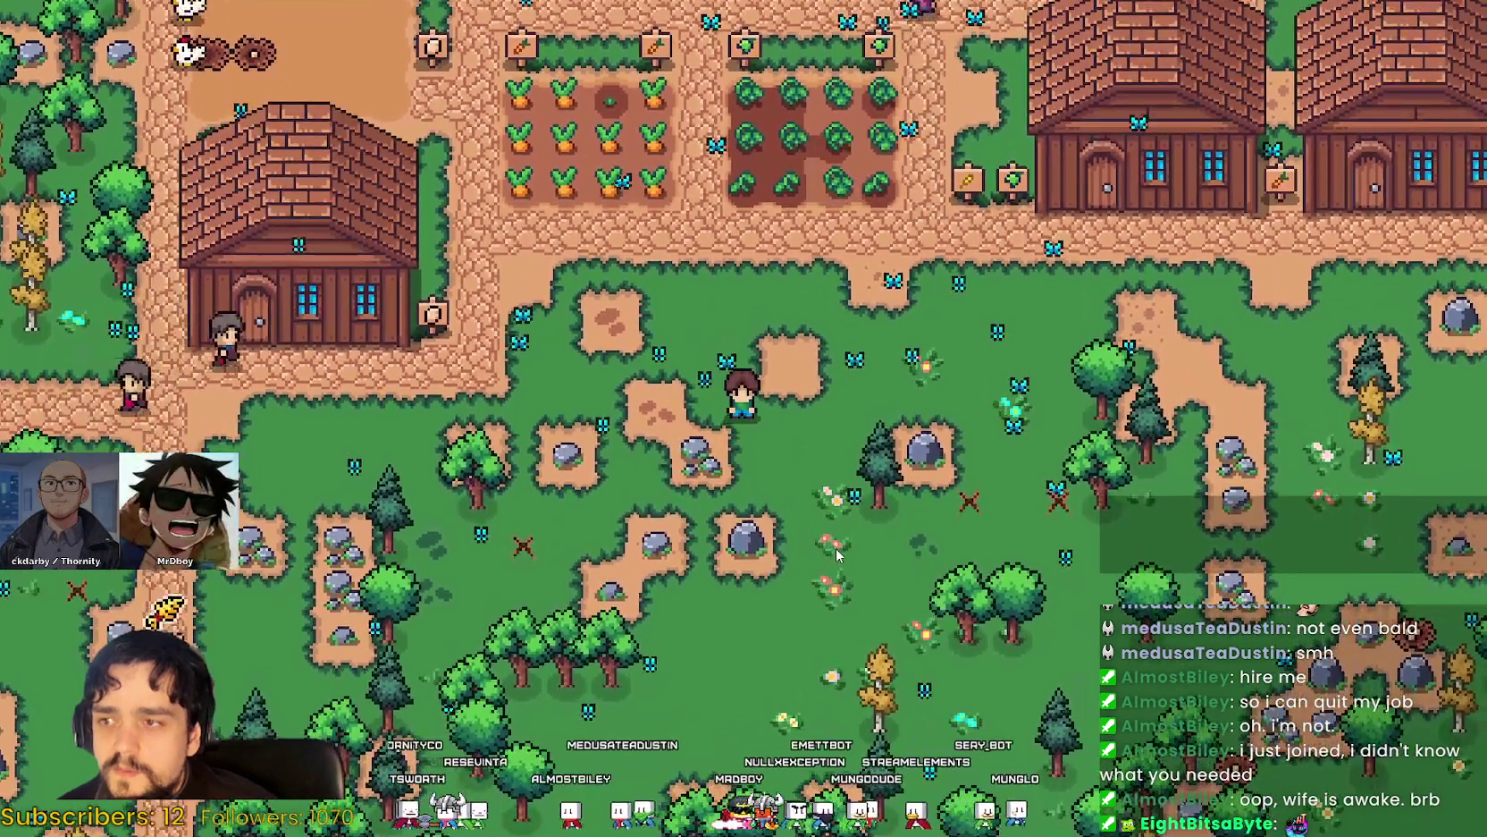
key(F8)
drag(983, 247, 552, 241)
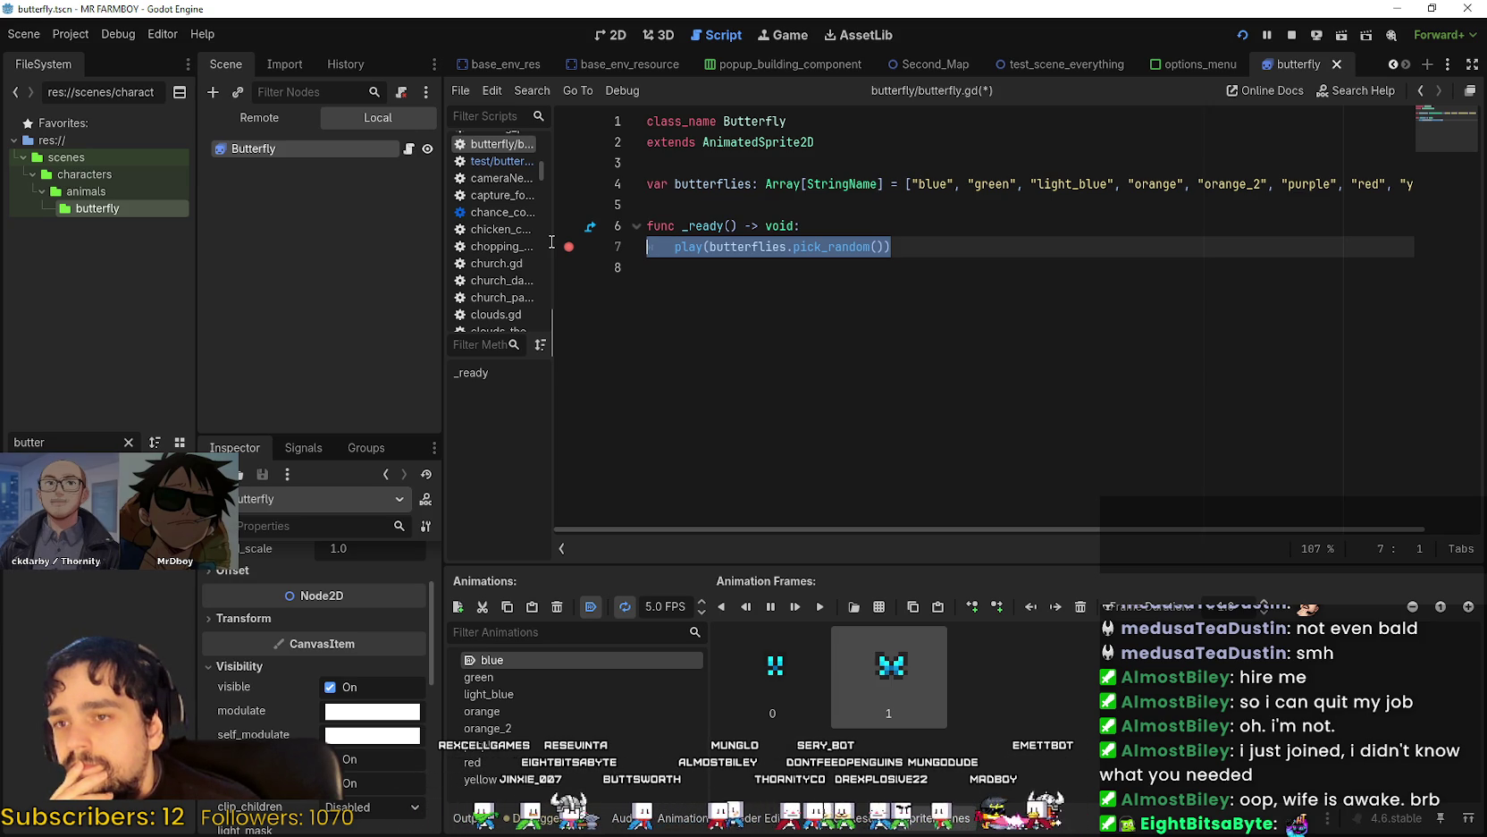
Copy the play(butterflies.pick_random()) line from line 7 of butterfly.gd.
drag(890, 246, 675, 247)
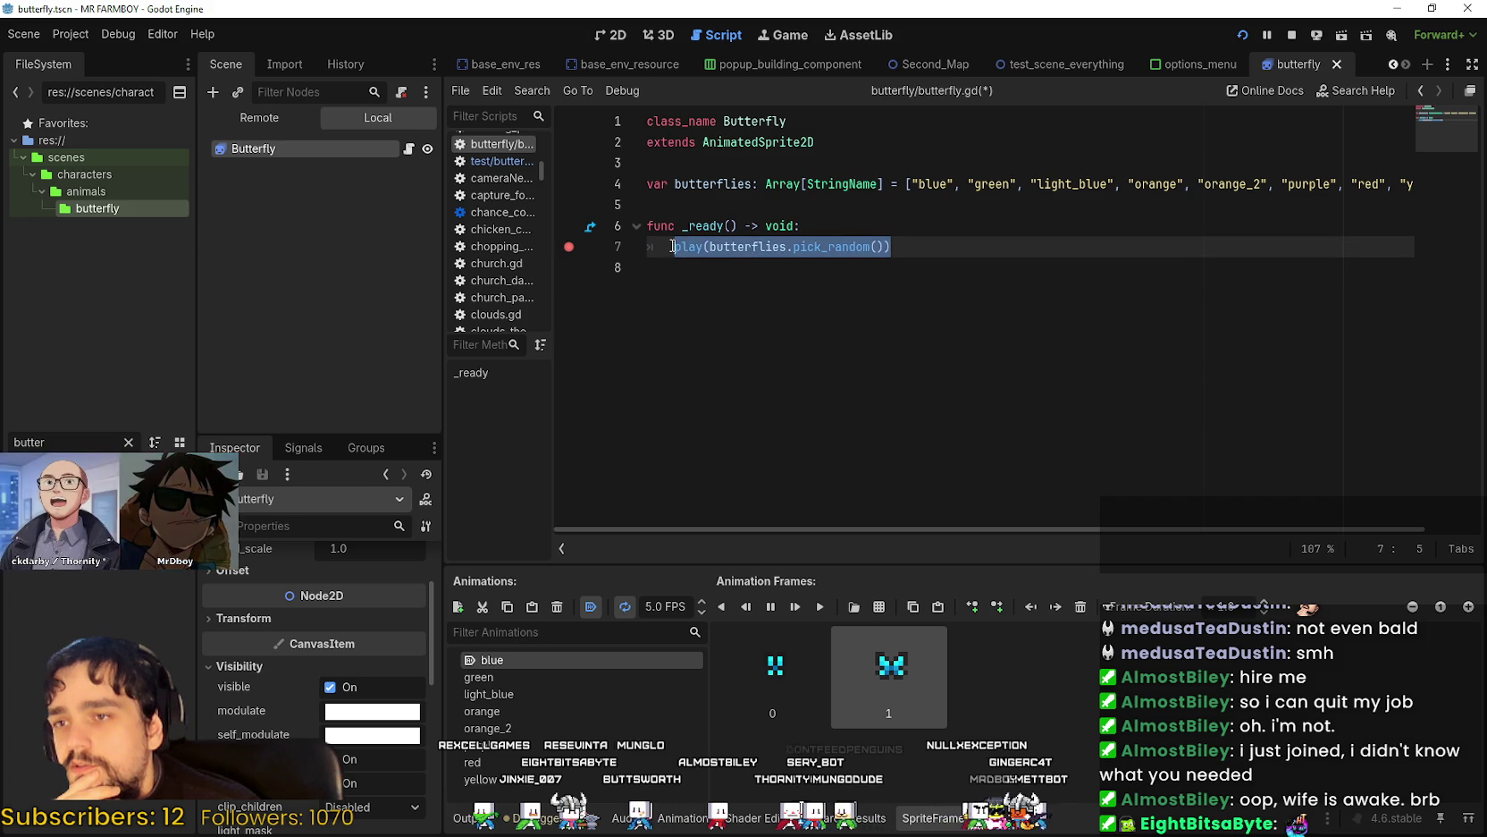
right_click(686, 254)
click(724, 343)
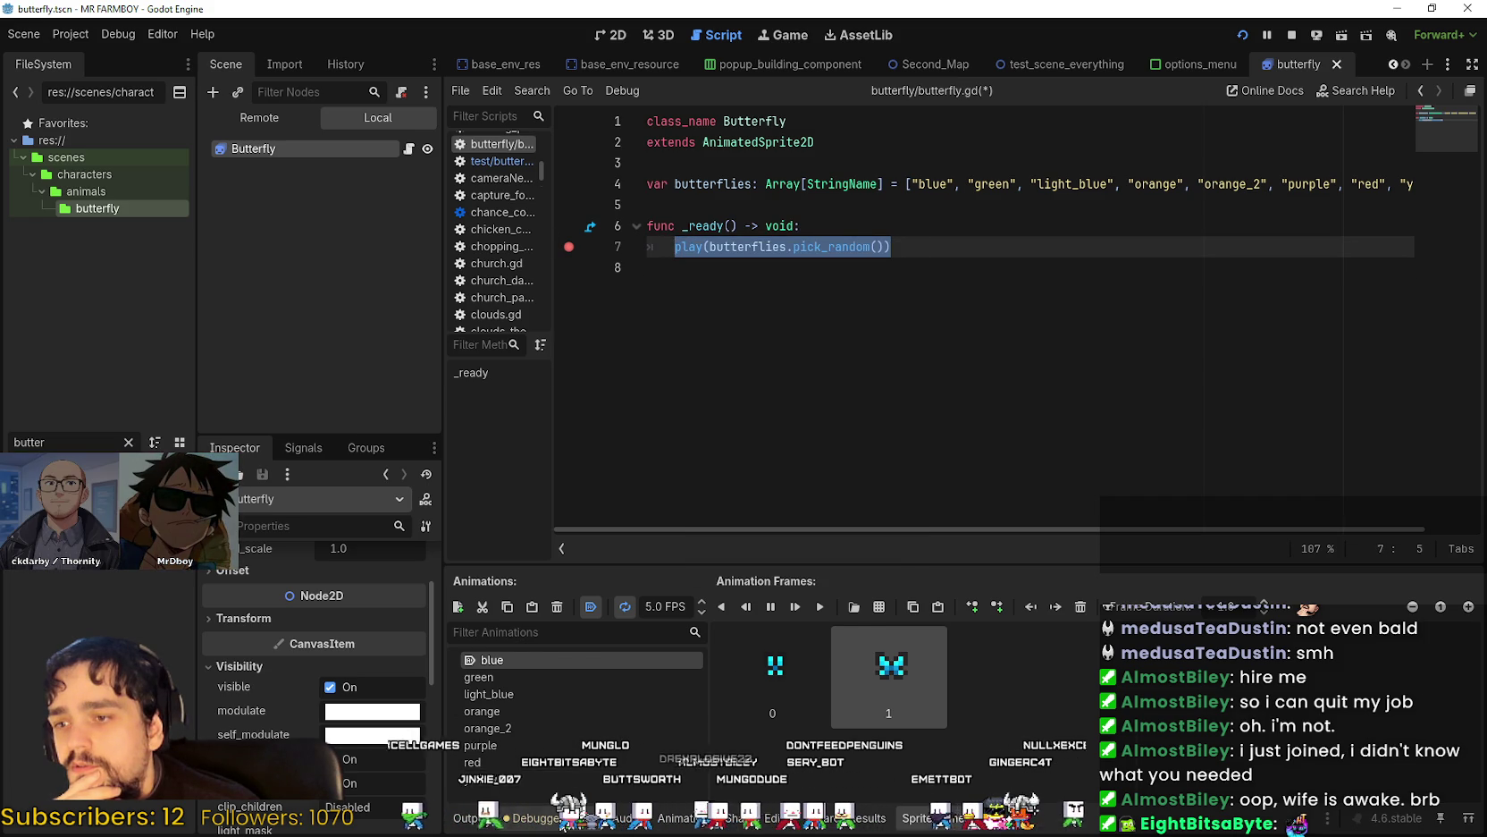
right_click(729, 257)
click(768, 355)
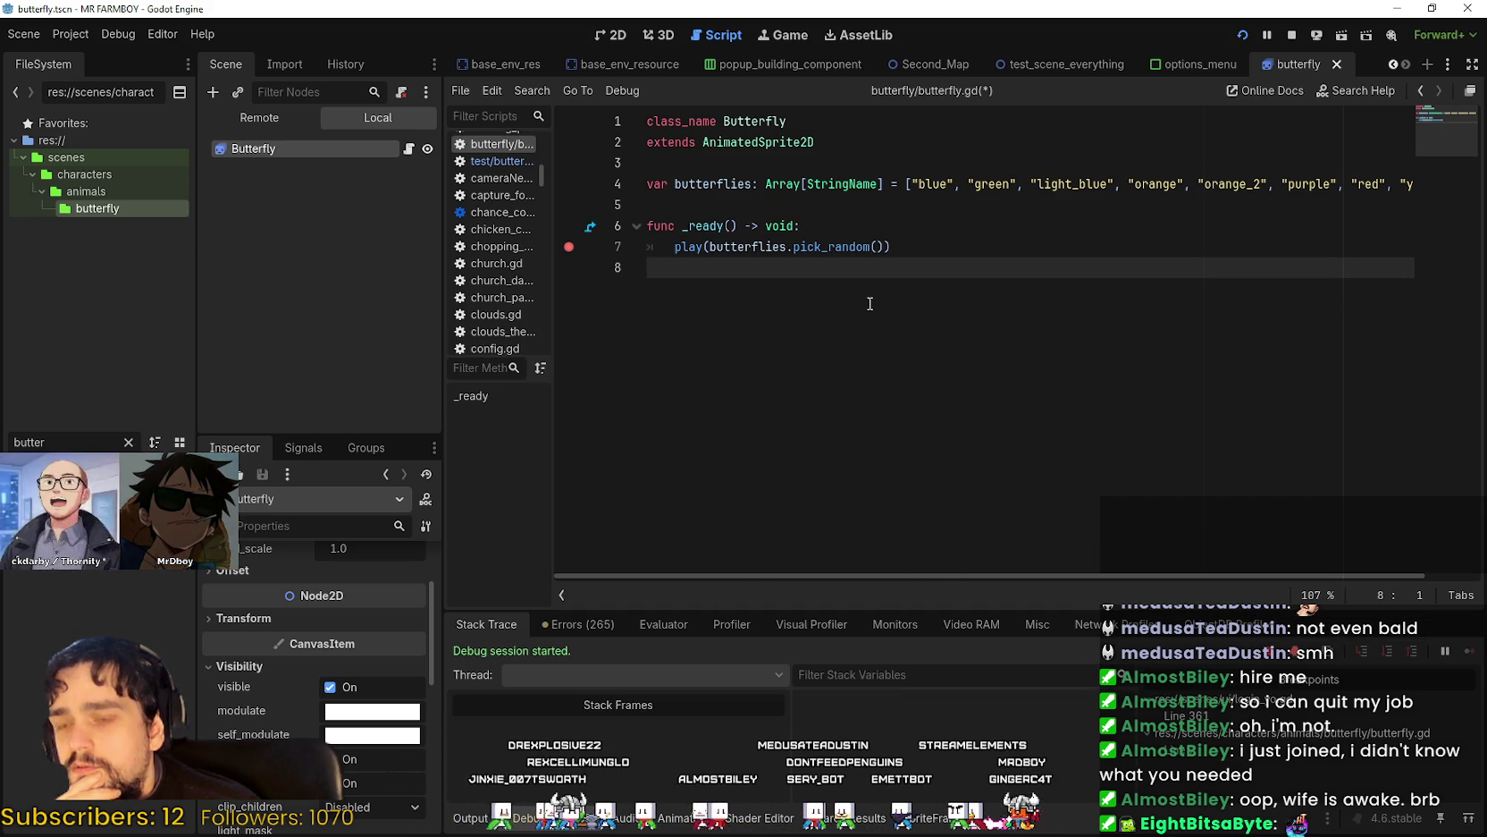
Walk the player down-right in the test run, then filter the FileSystem with 'th' for Third_Map.
key(Right)
key(Down)
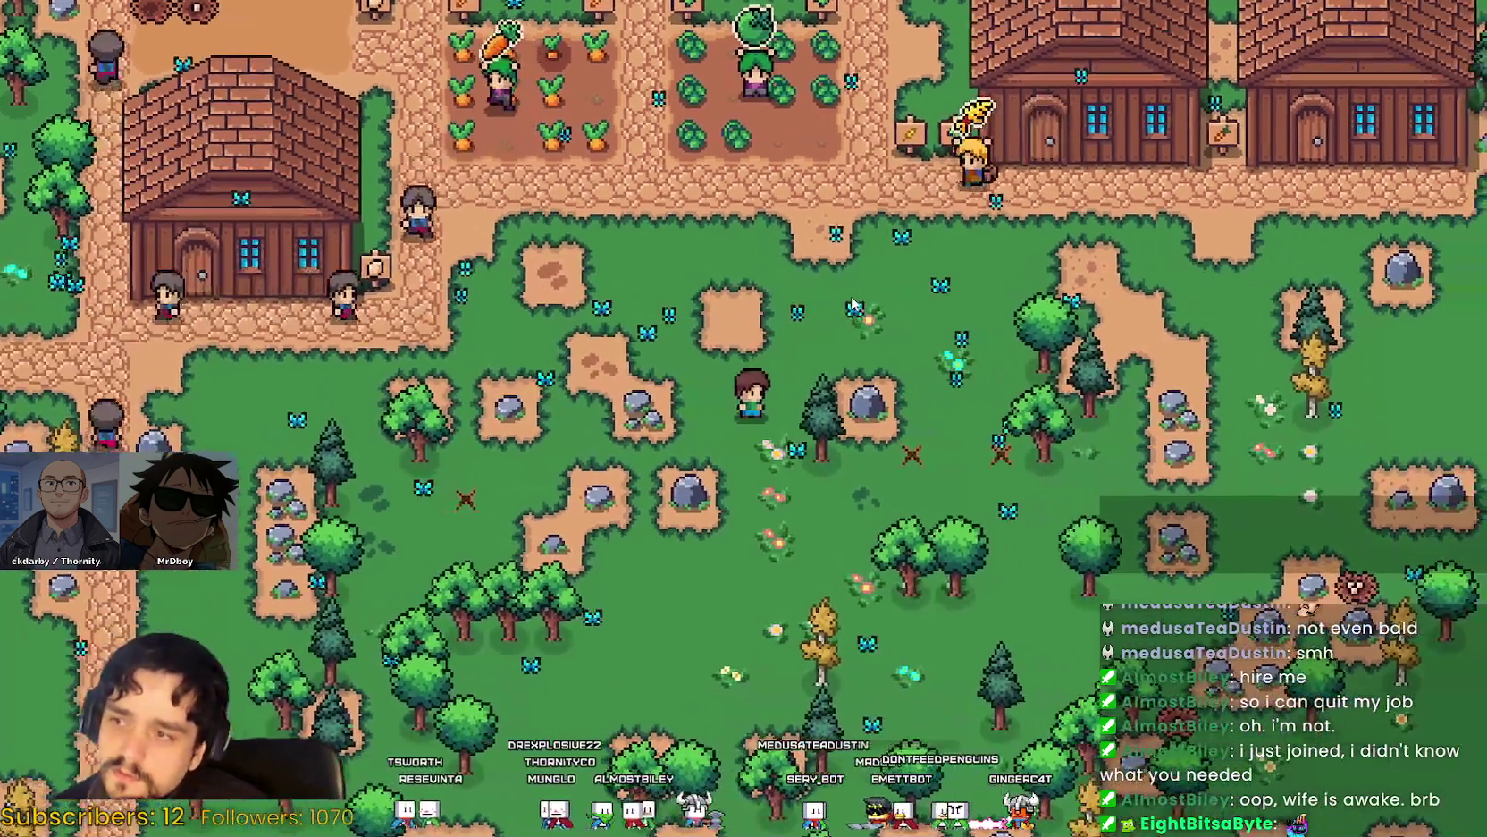
key(Down)
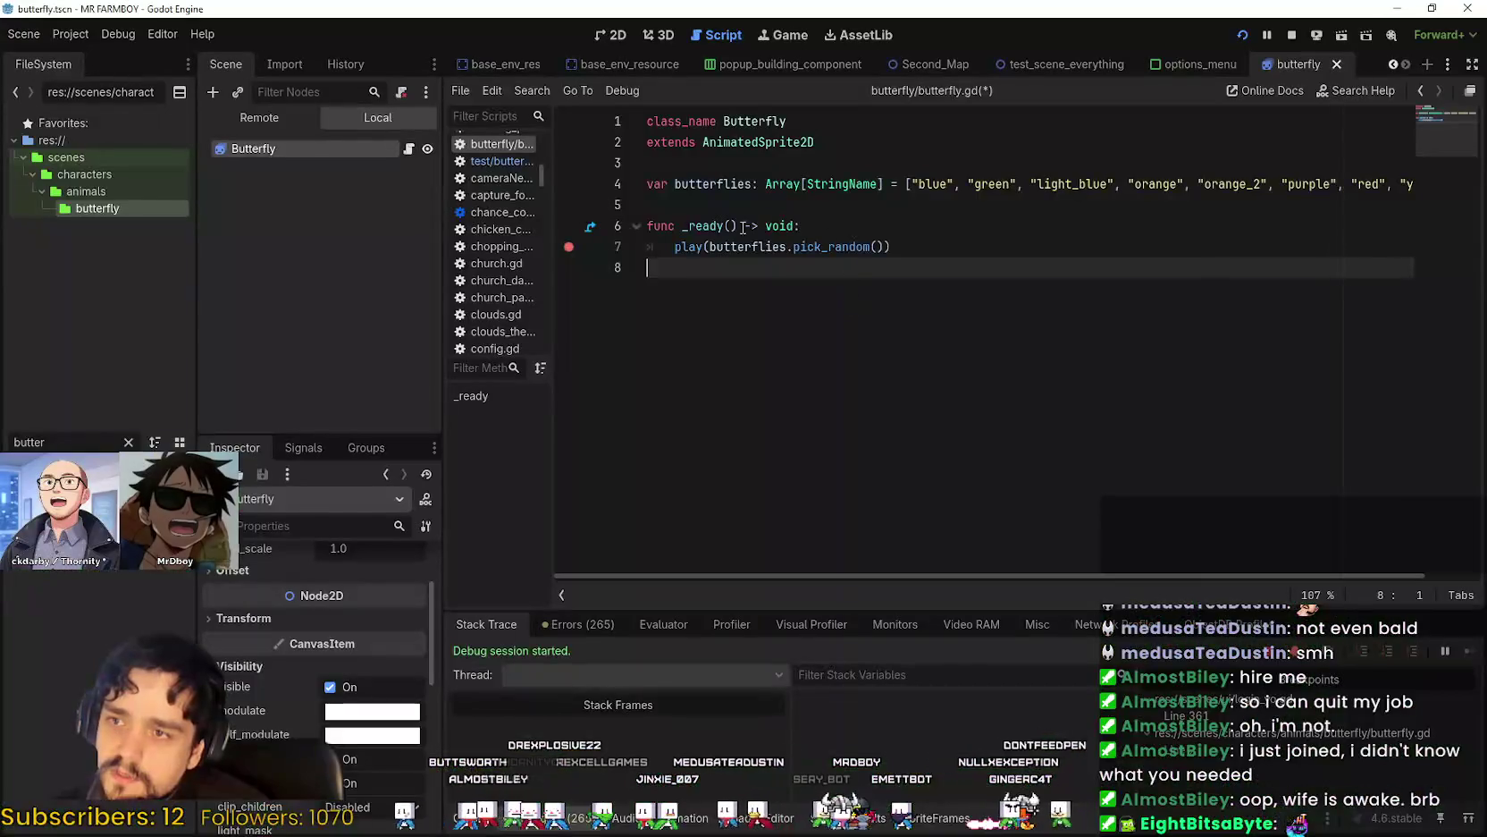
drag(675, 247, 931, 253)
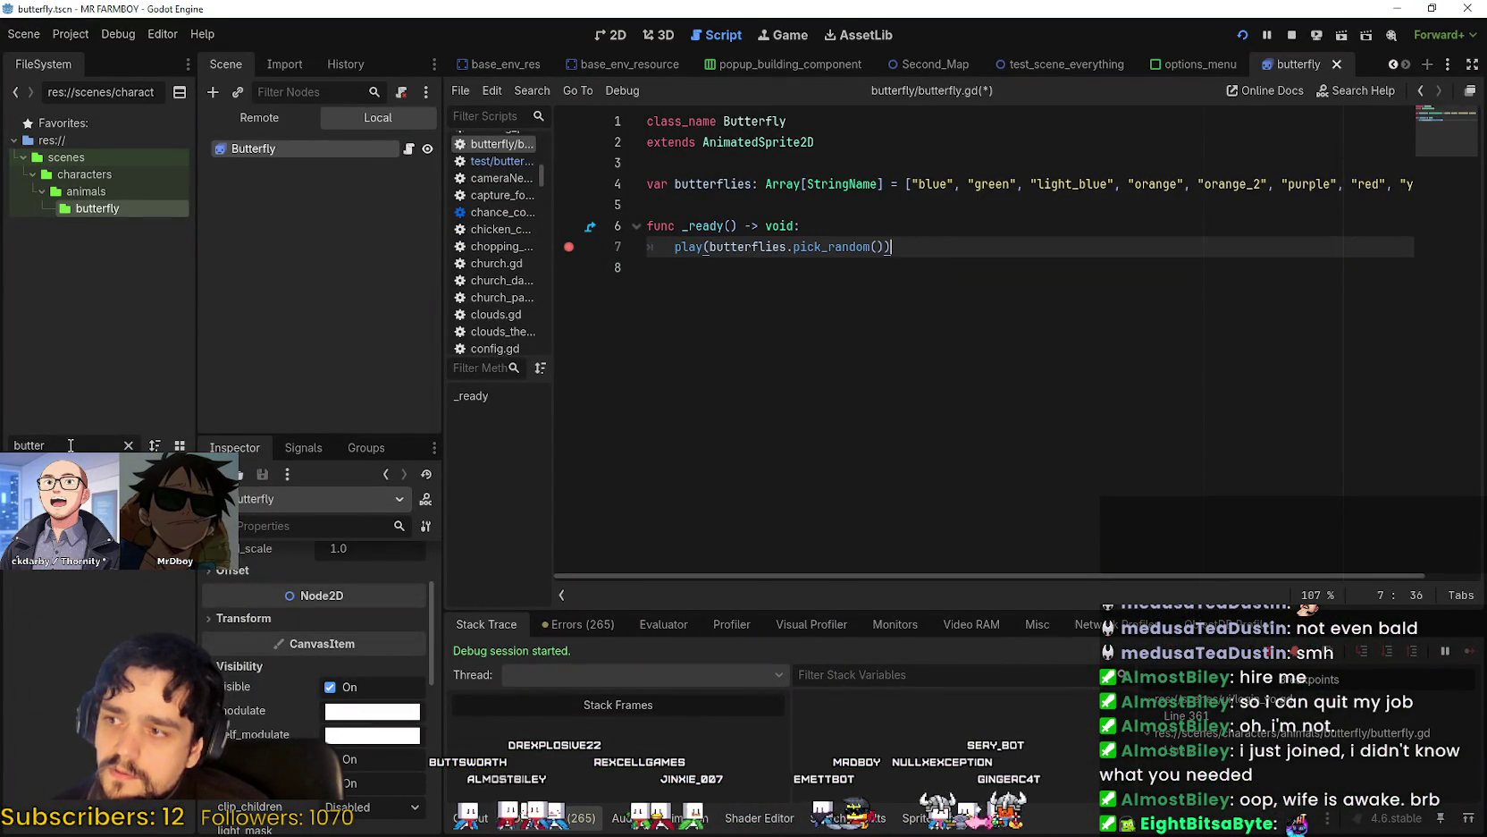
text(third)
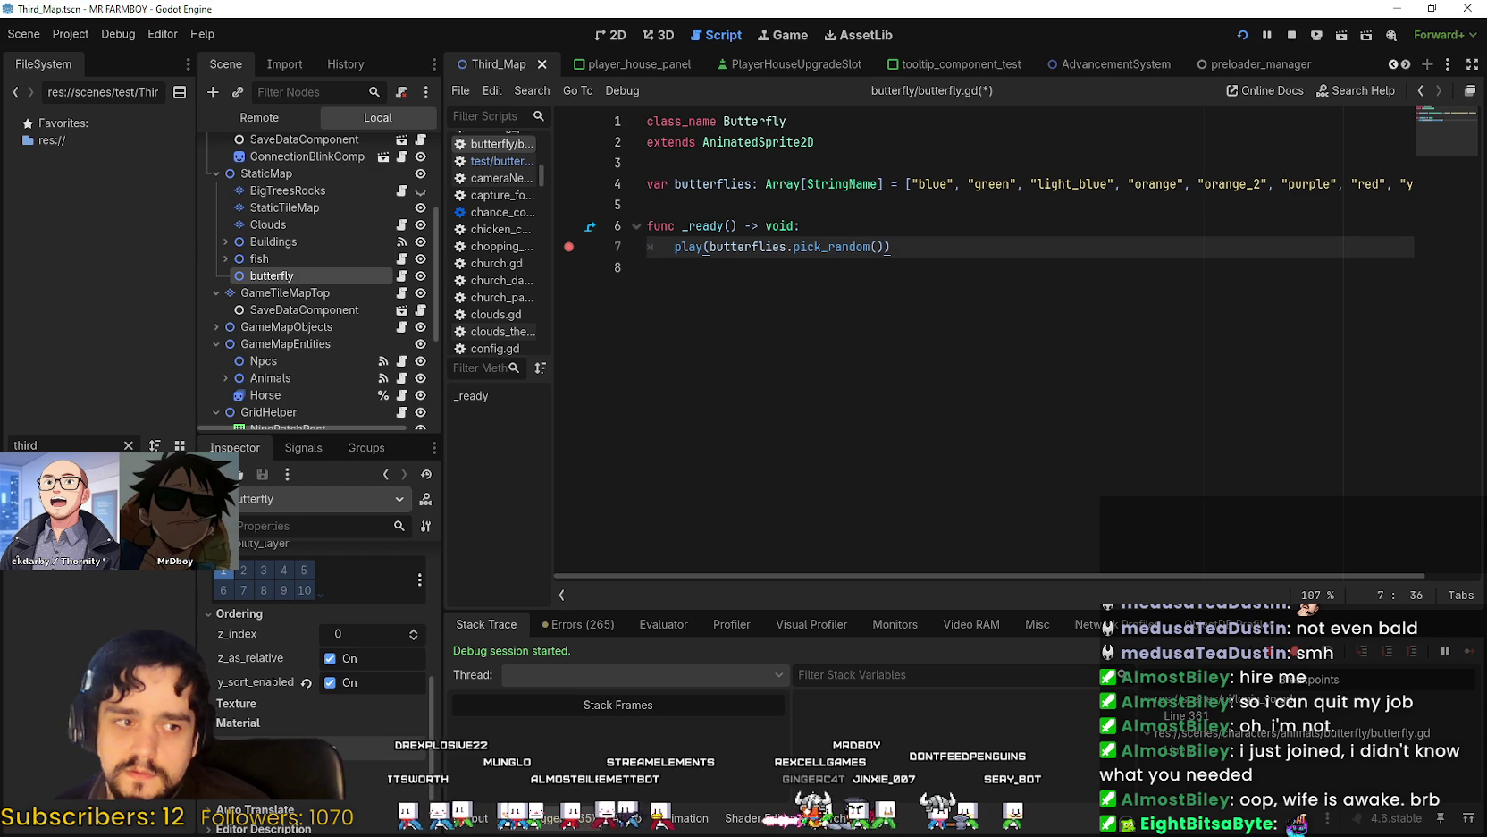
Open the test/butterfly.gd spawner and review its add_child and position lines.
click(402, 278)
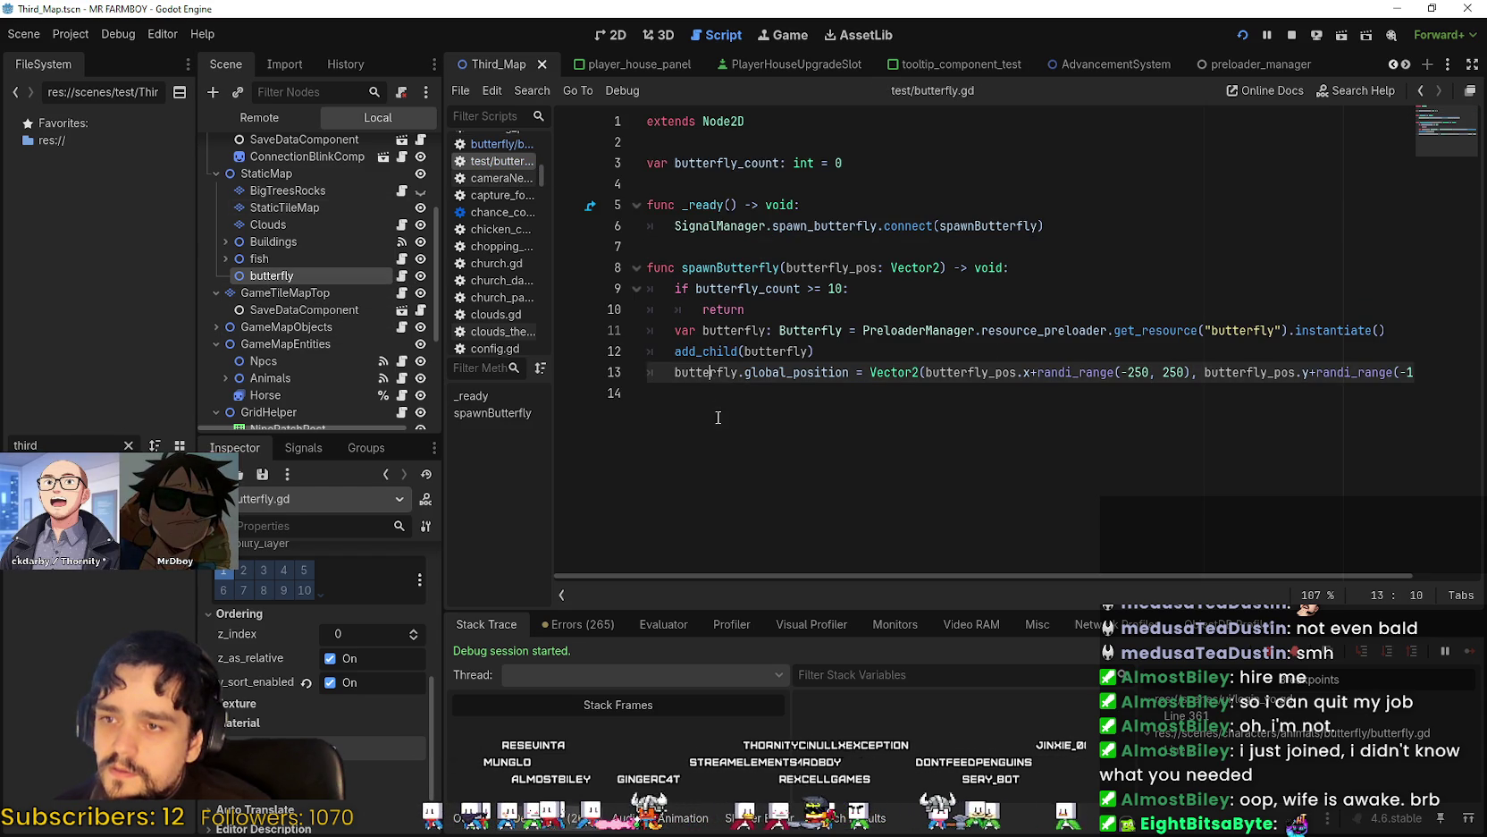
click(839, 356)
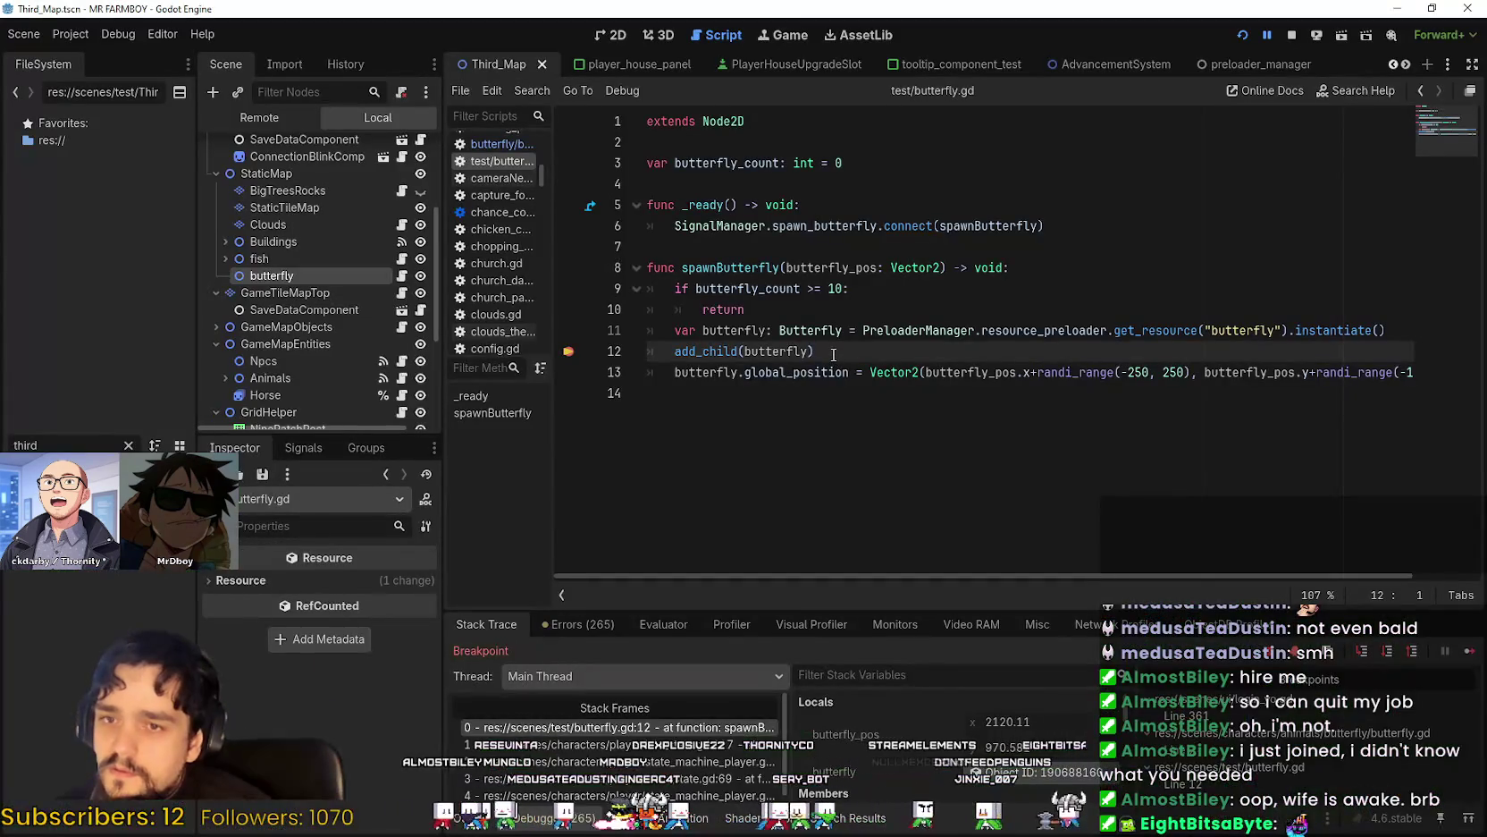
double_click(1246, 327)
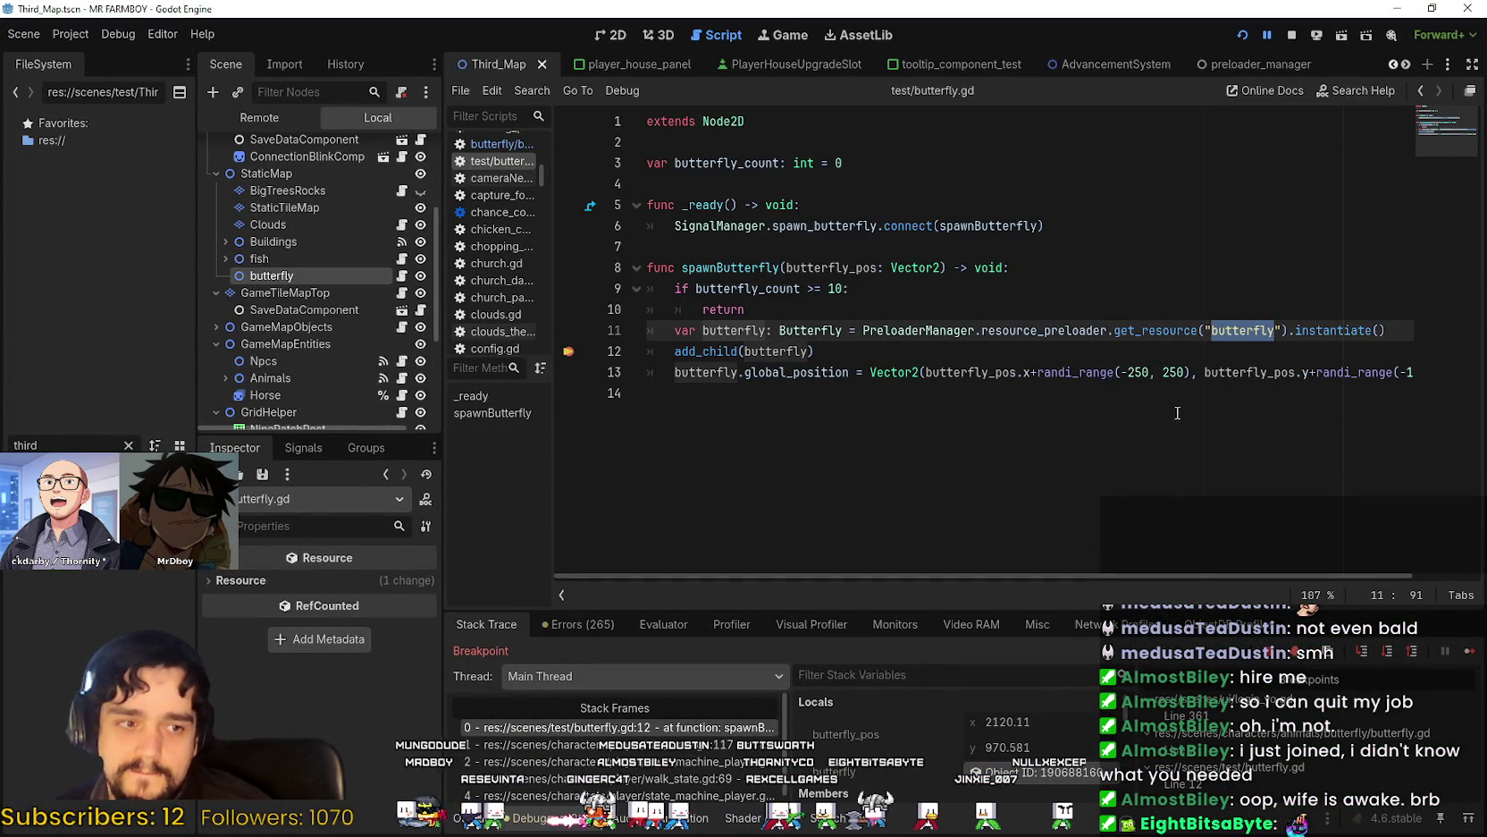
click(1407, 372)
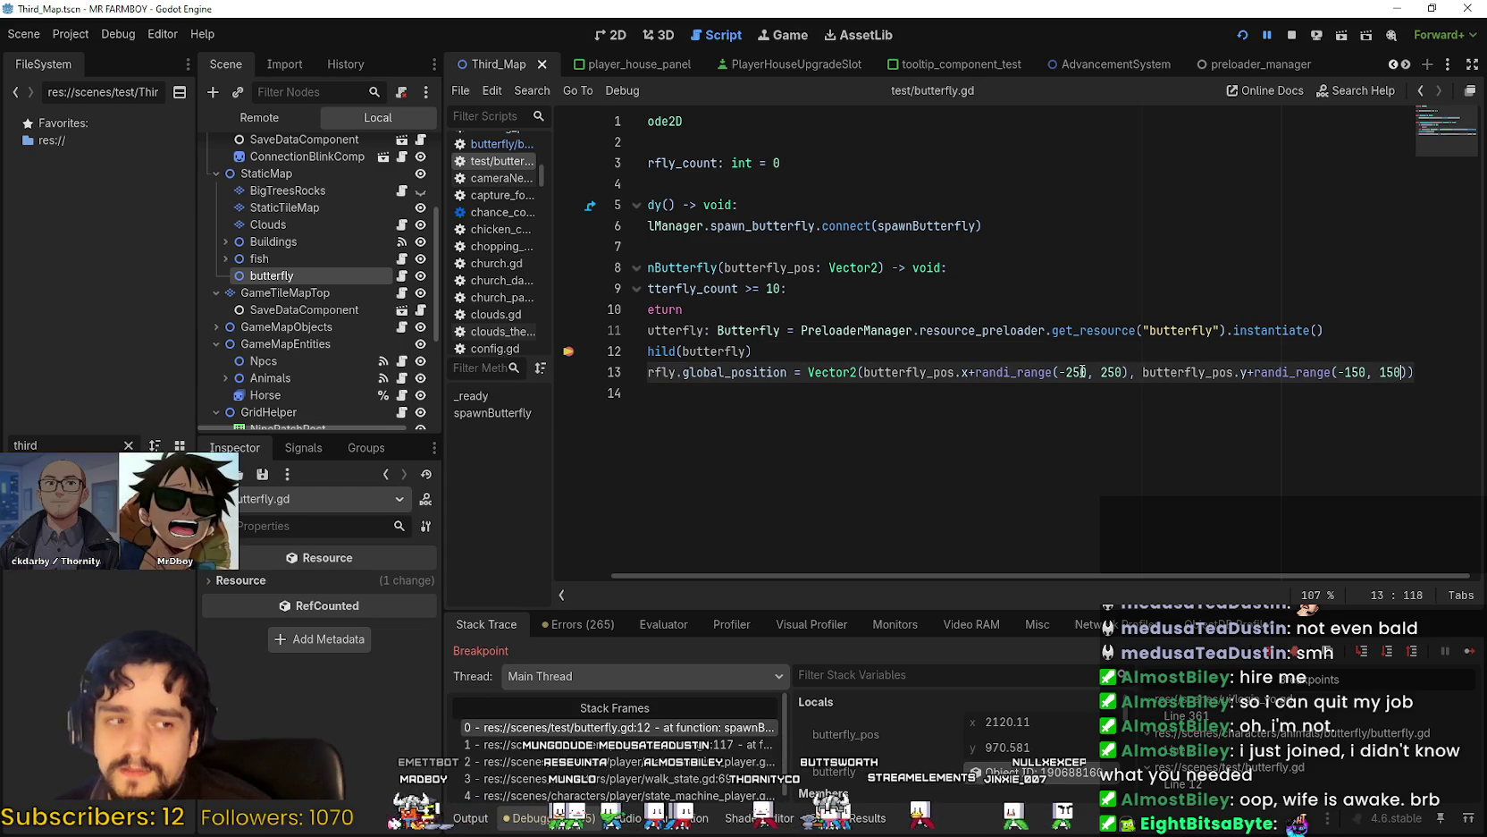
mouse_move(752, 351)
mouse_down()
mouse_move(647, 333)
mouse_move(614, 351)
mouse_up()
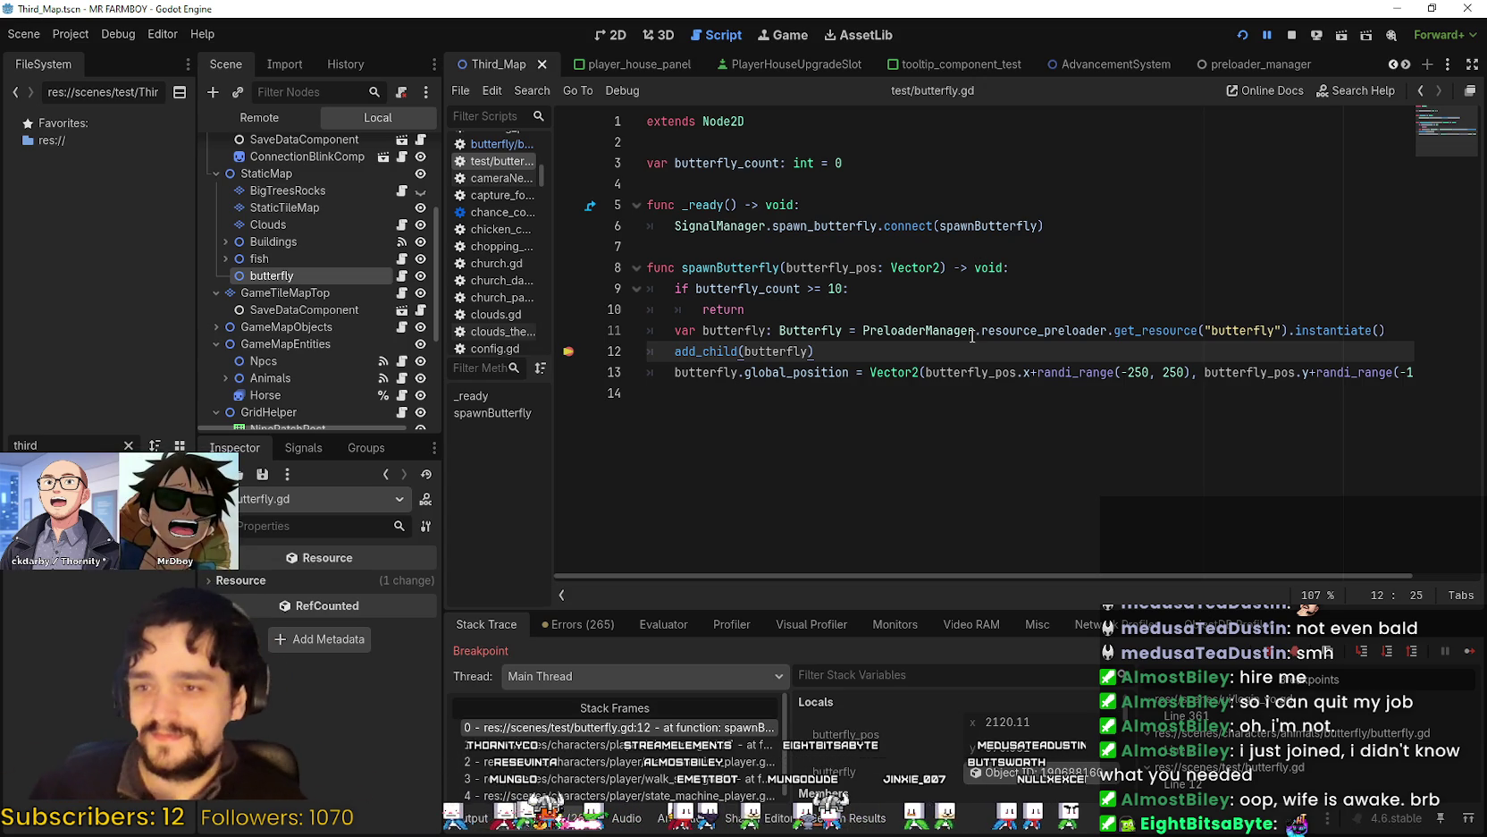
click(924, 393)
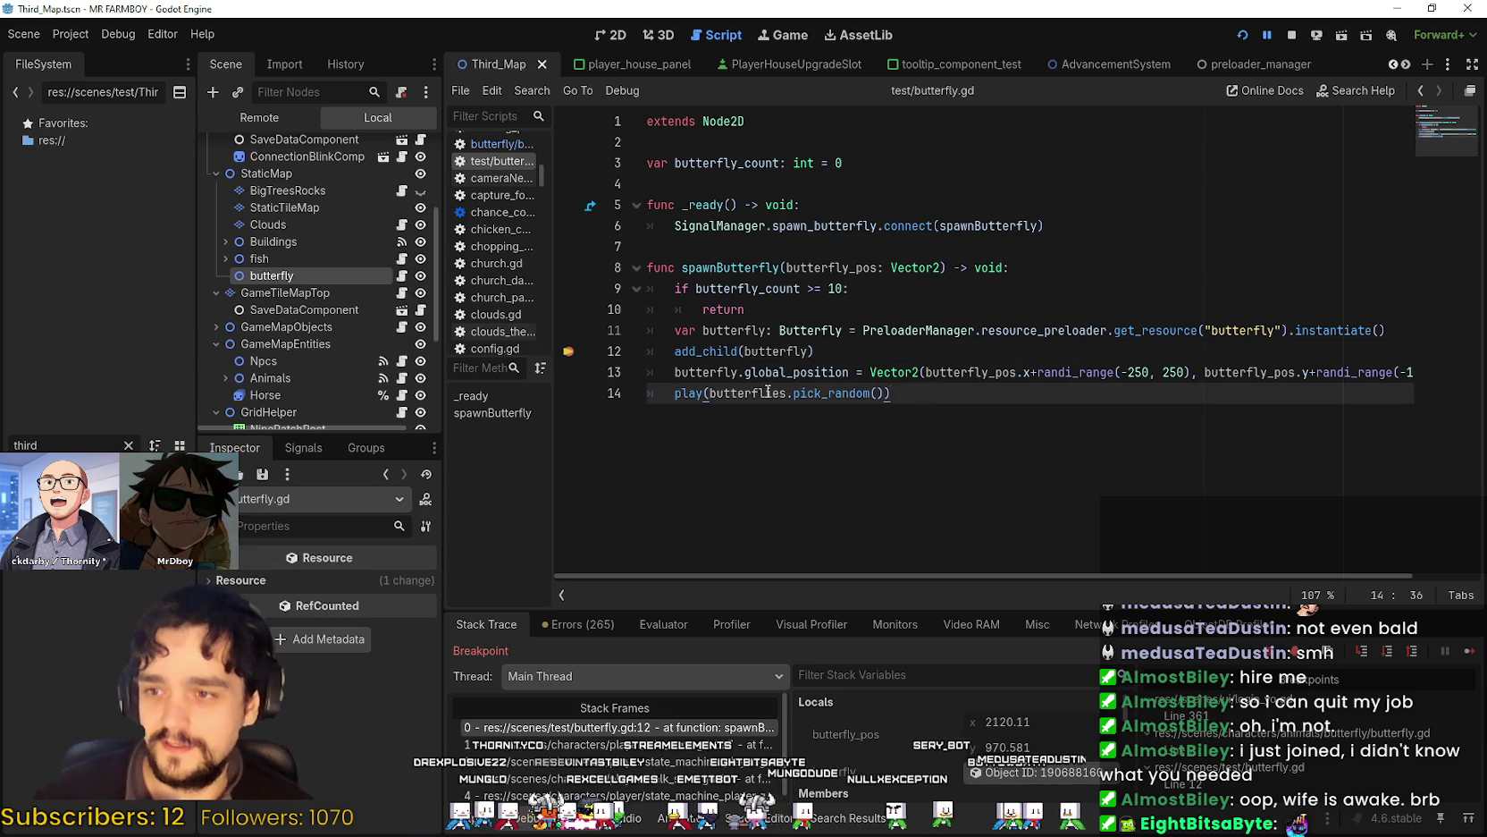
double_click(706, 372)
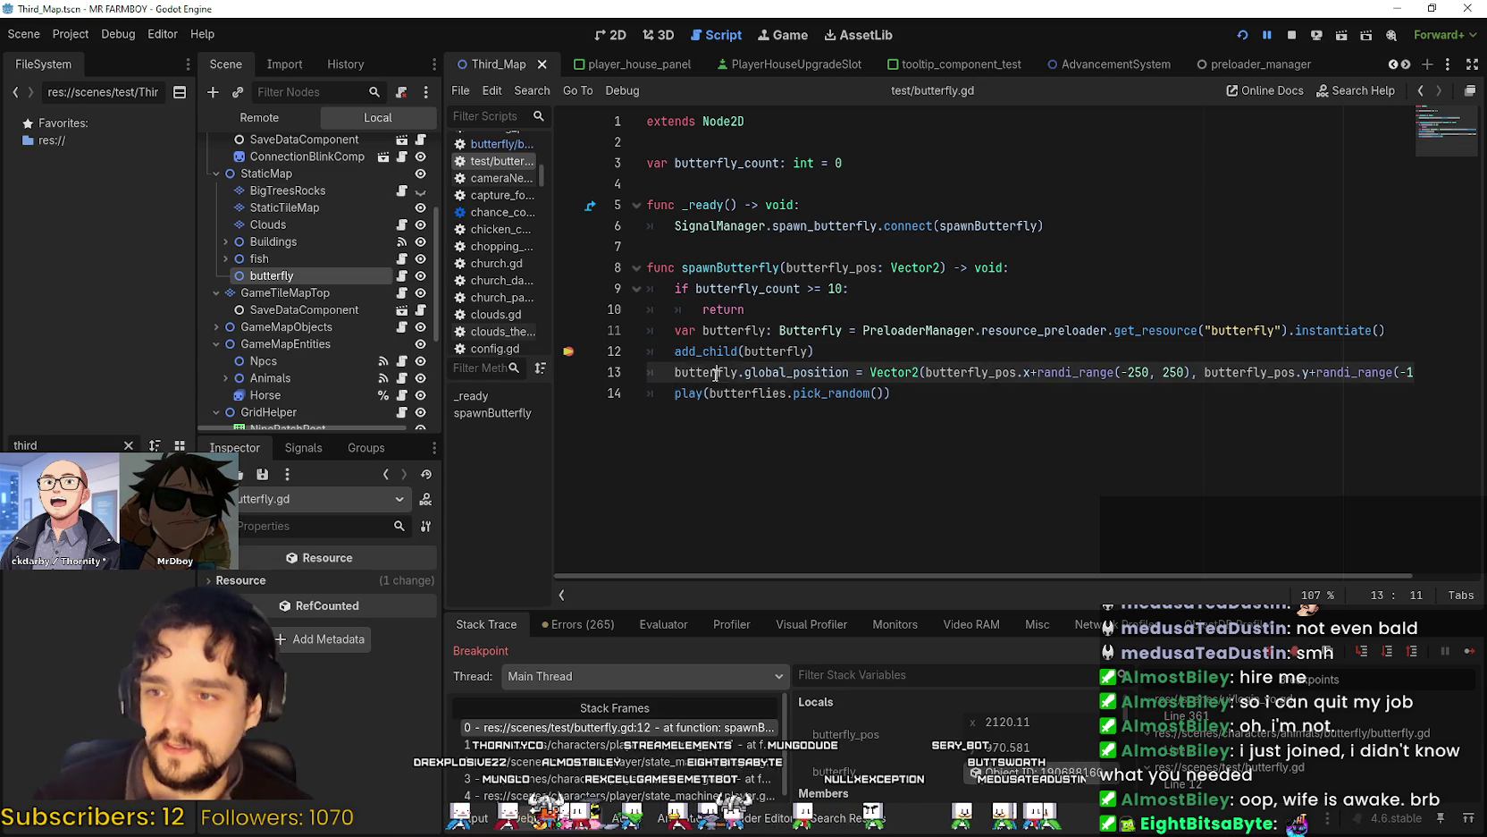
Write butterfly.play(butterfly.butterflies.pick_random()) on line 14 and save the script.
click(673, 398)
text(,)
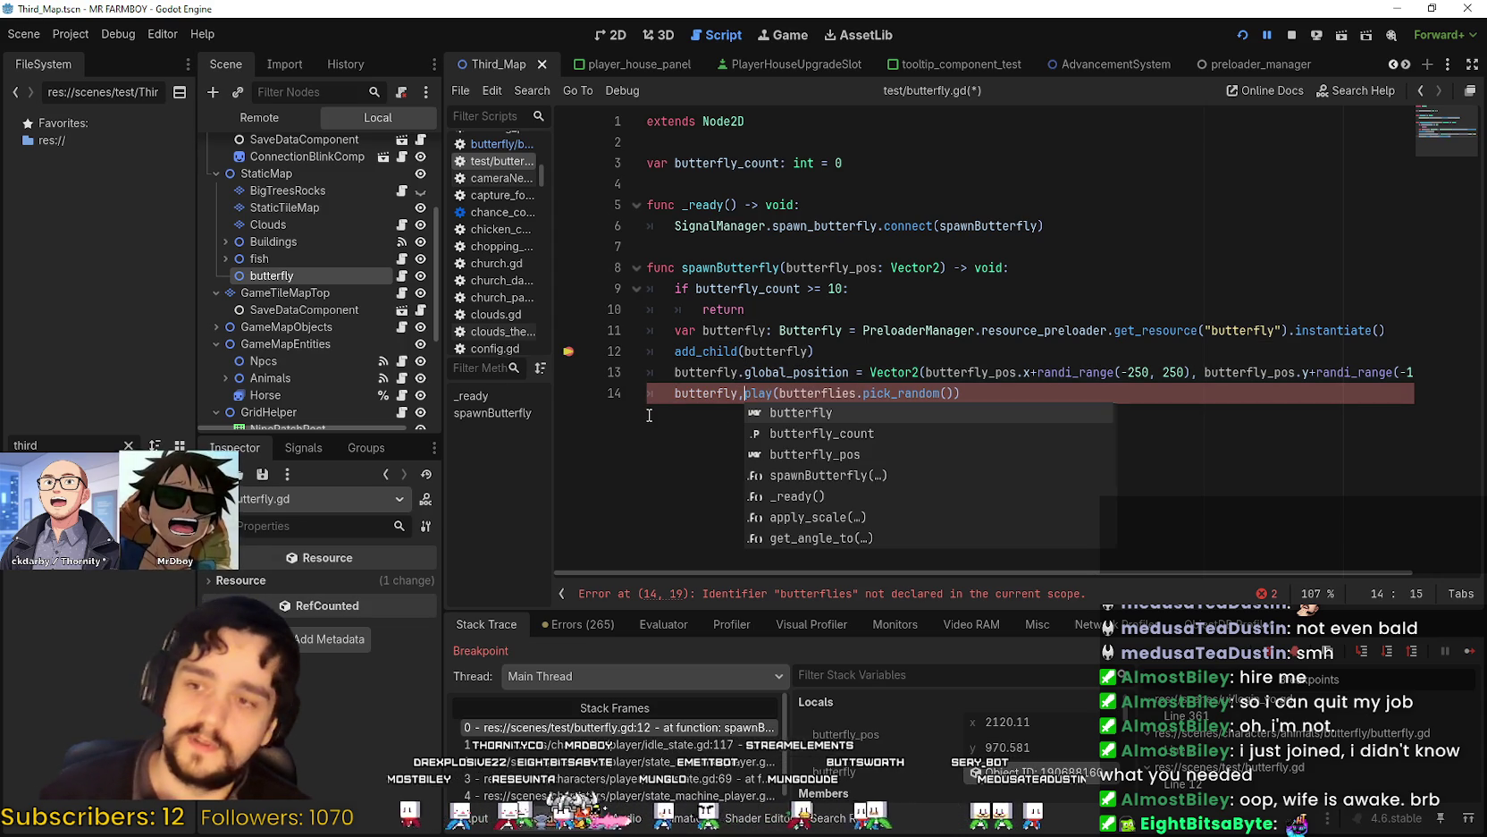
key(BackSpace)
text(.)
click(777, 394)
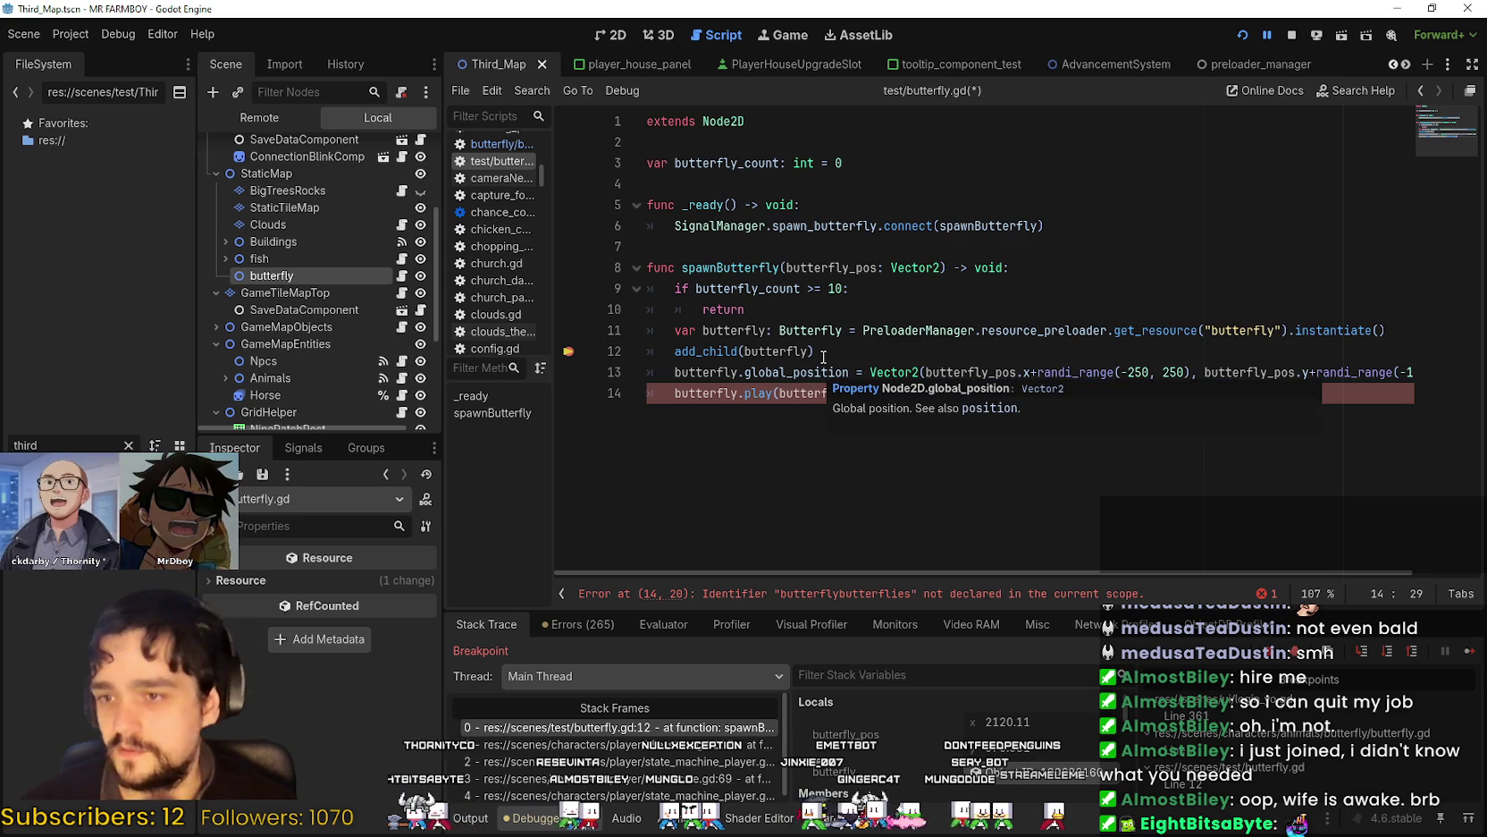
key(BackSpace)
key(BackSpace)
key(BackSpace)
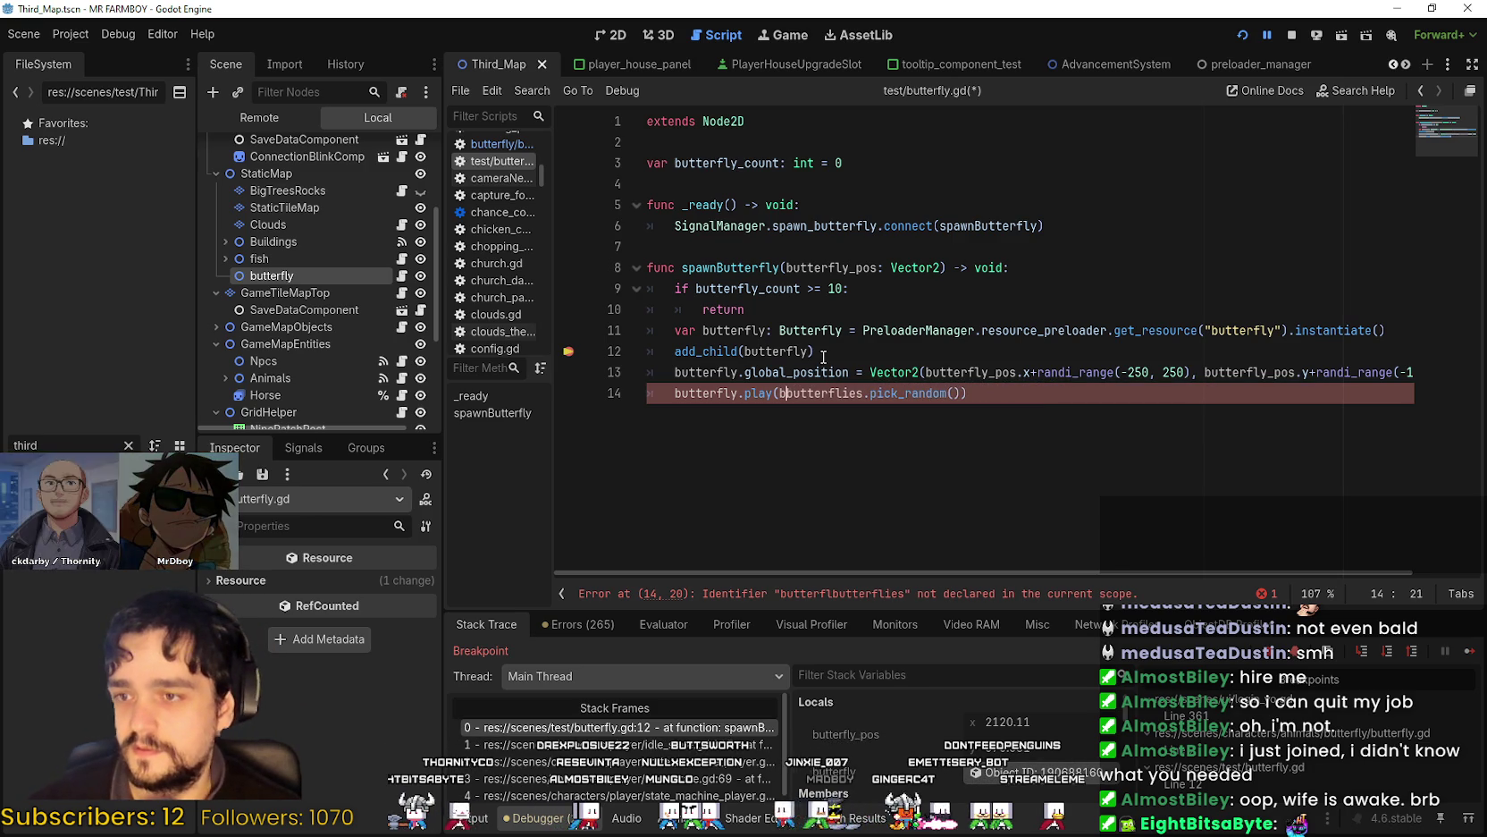
key(BackSpace)
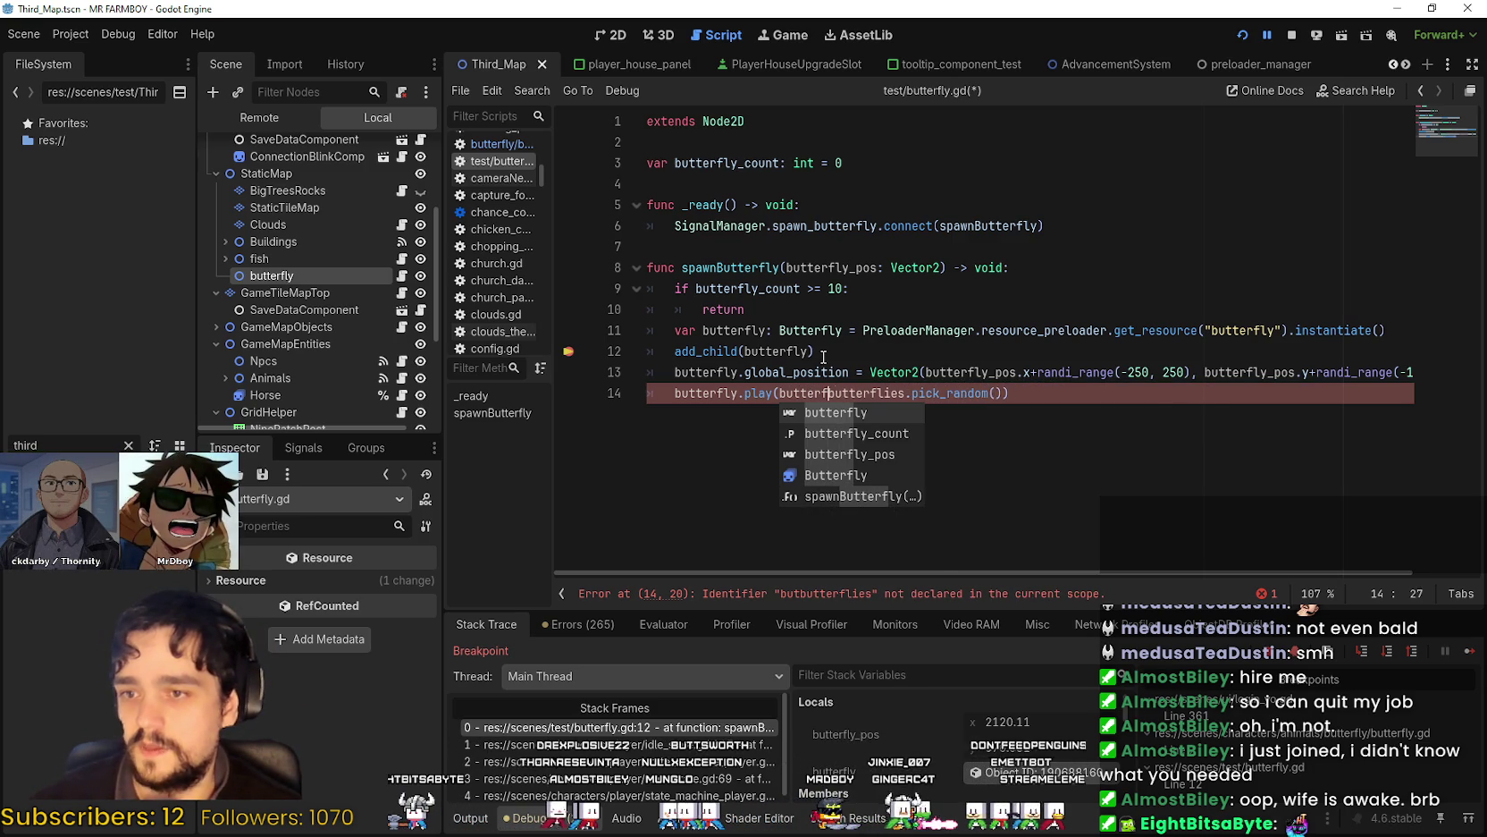
text(erfly.)
key(End)
key(ctrl+s)
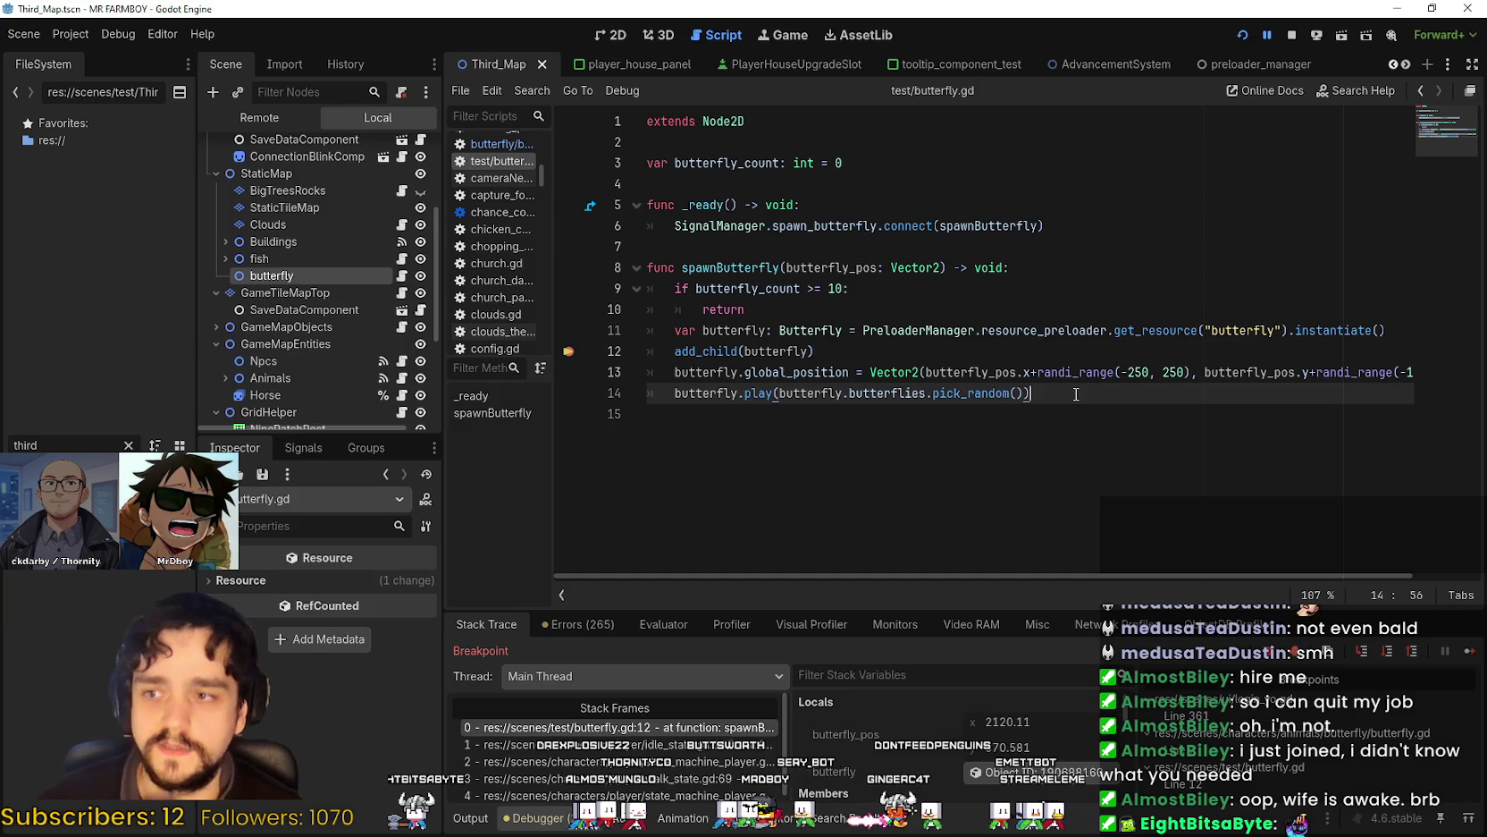
Run the game and continue past the breakpoints.
key(F12)
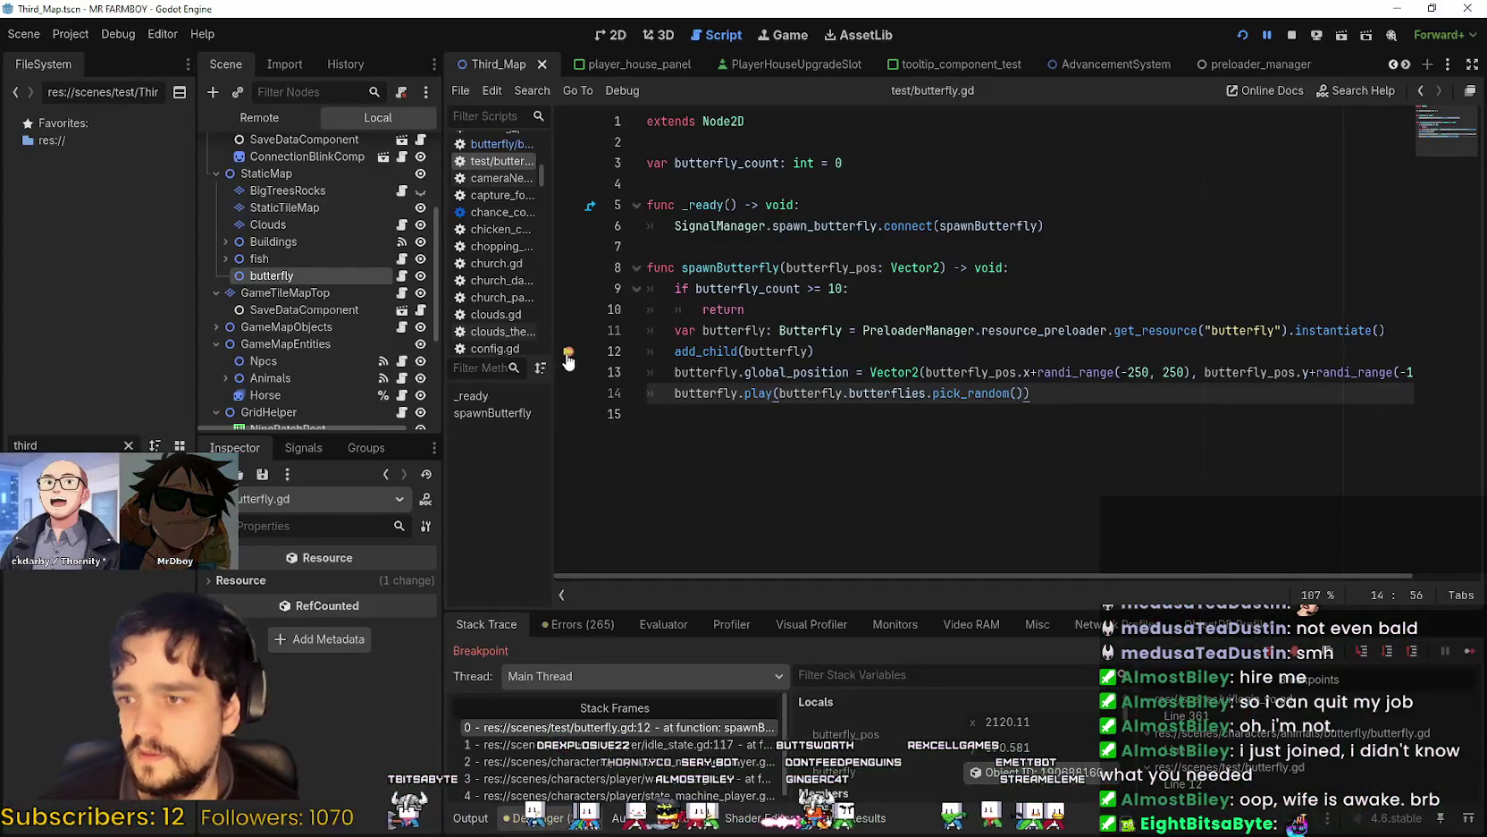
click(1468, 654)
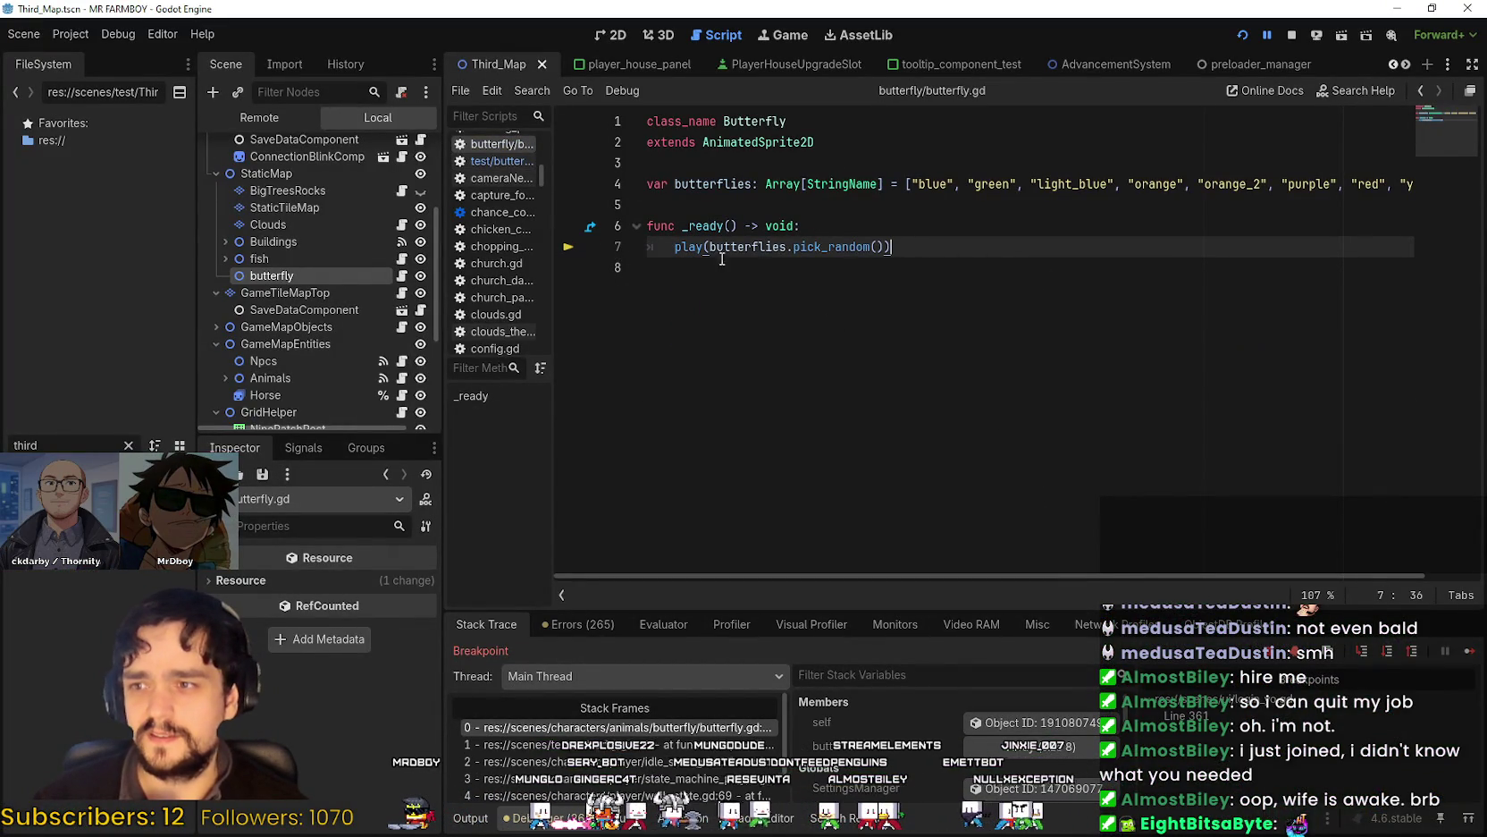
click(1109, 330)
click(1468, 651)
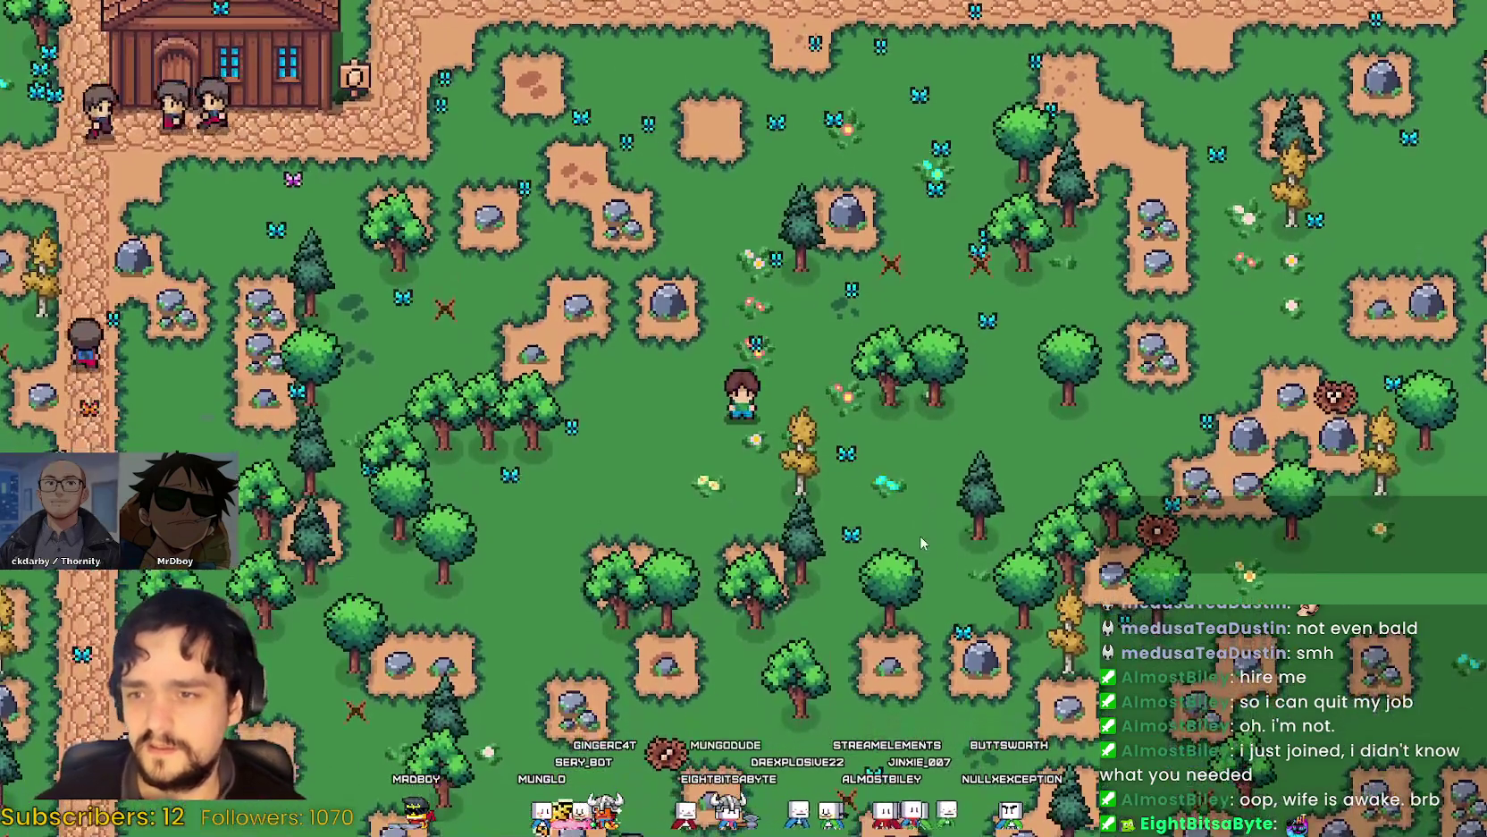
Walk the farmer right past the butterflies, then return to the editor and stop the game.
key(Right)
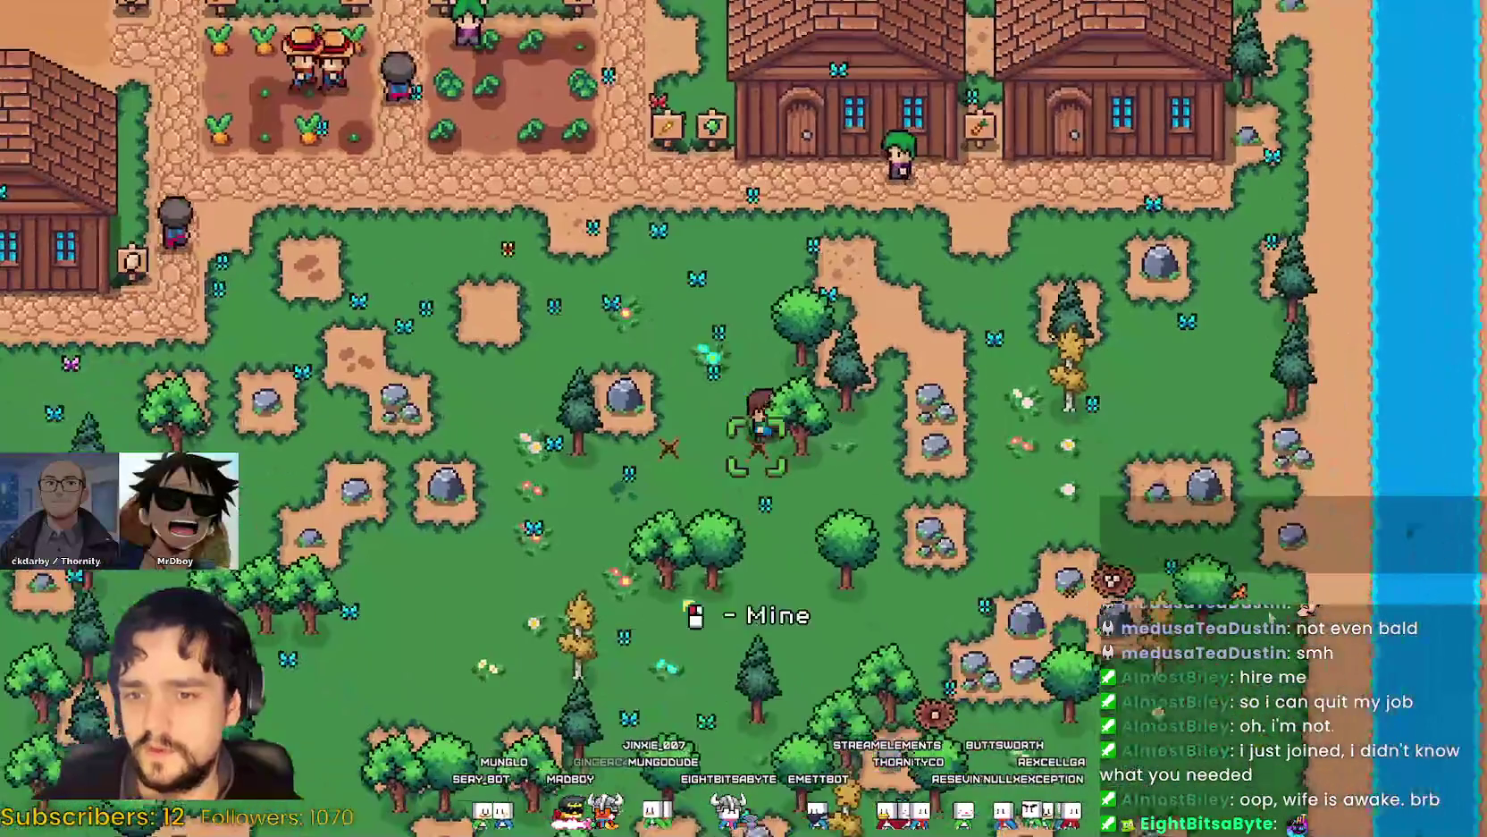
scroll(1215, 497, up, 5)
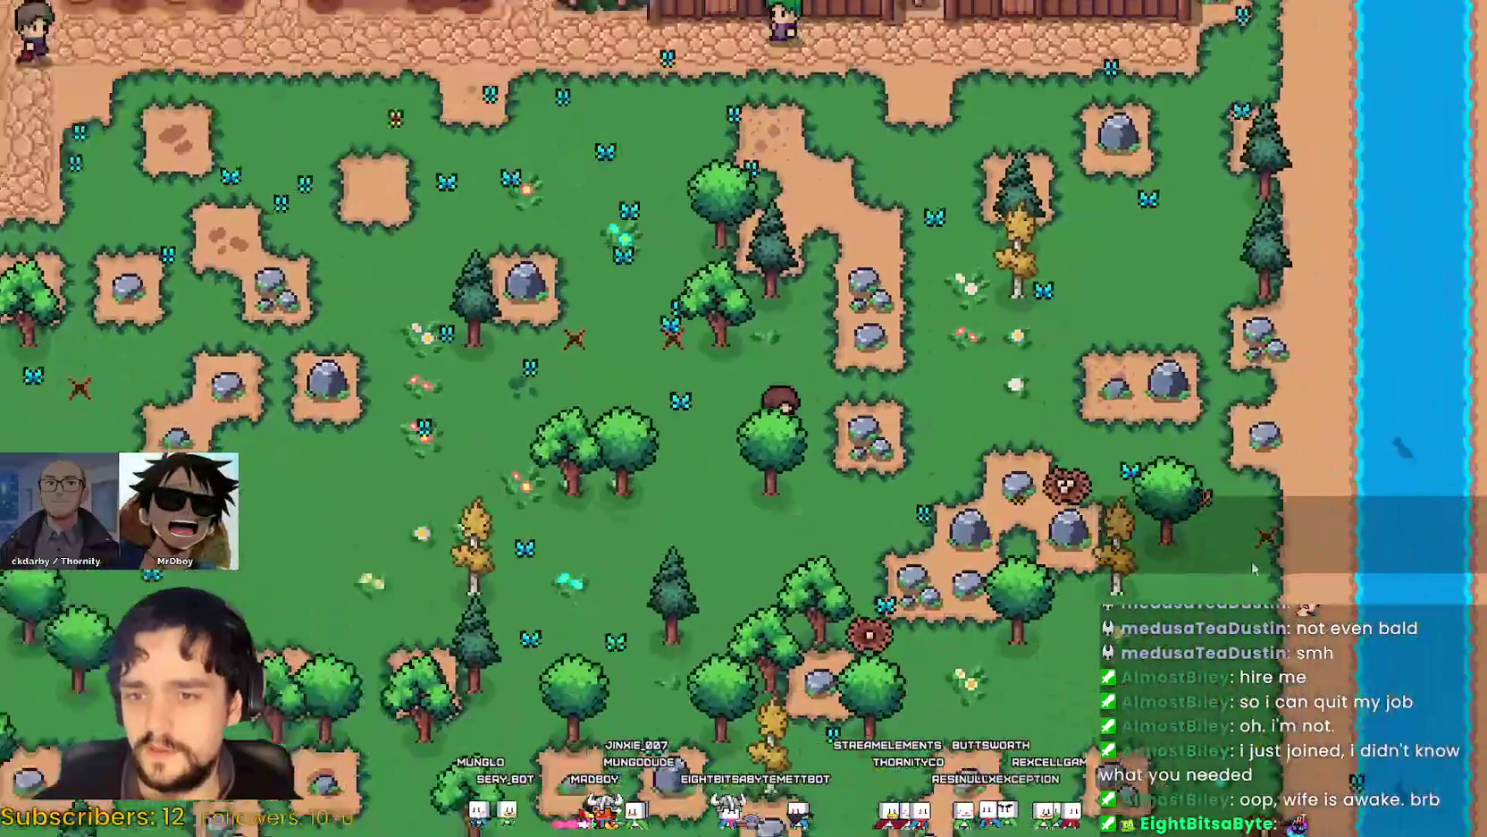
scroll(972, 538, down, 5)
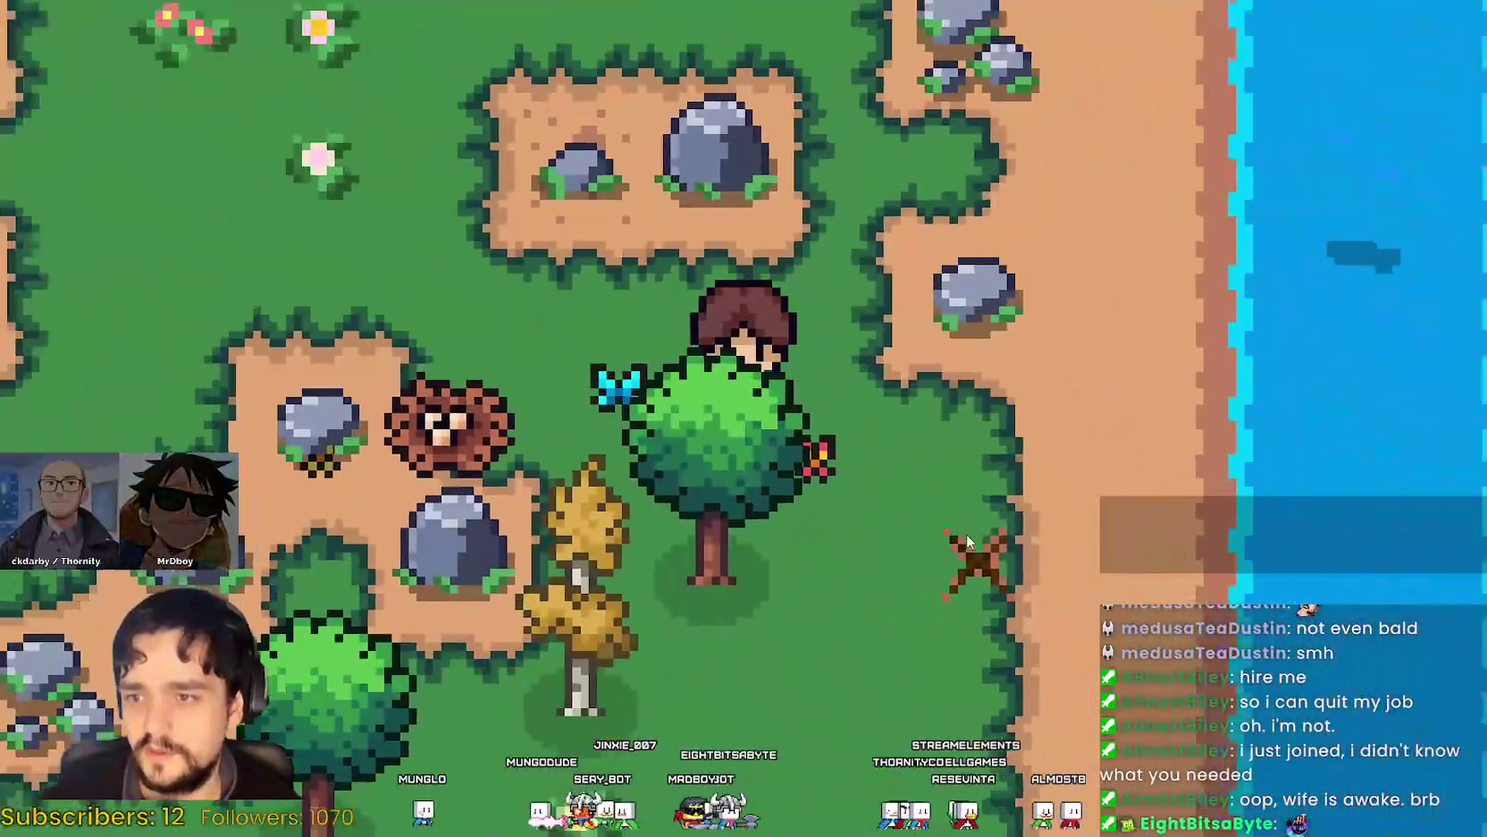
key(alt+Tab)
click(1291, 35)
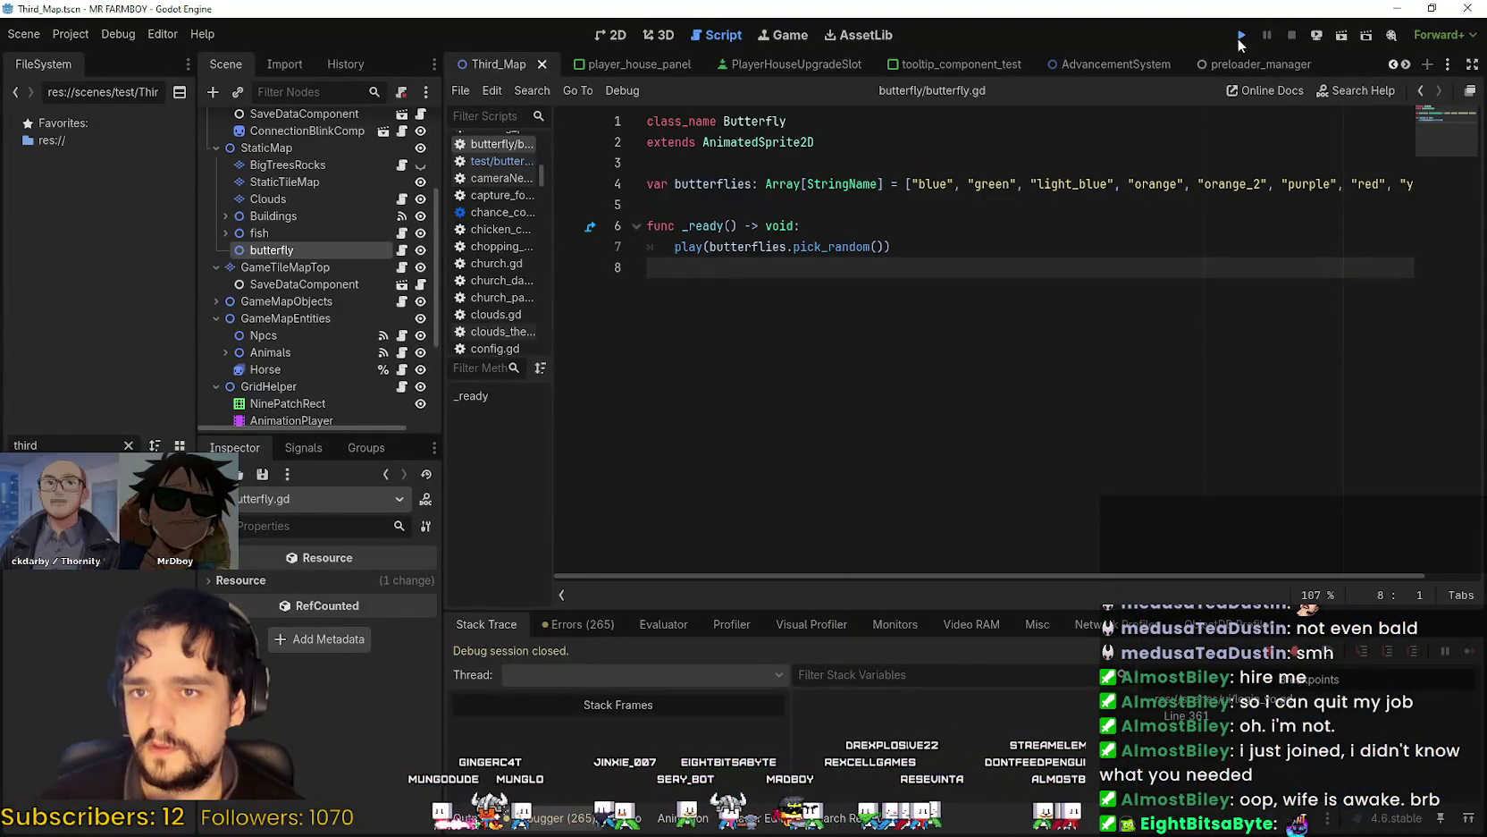
Start the game with the Run Project button in the toolbar.
click(1239, 37)
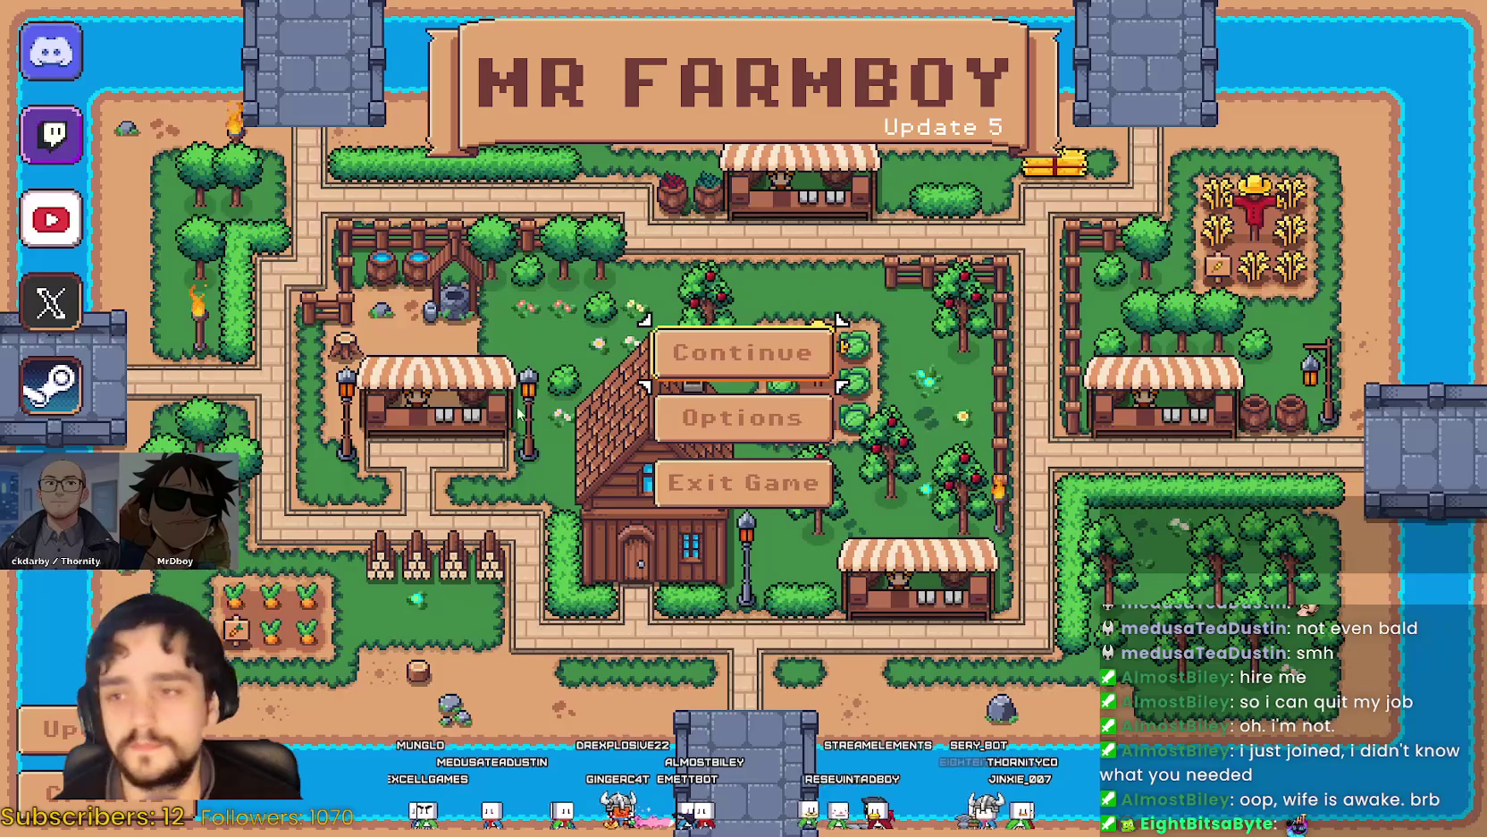
Load Save 7 from the Continue menu's saved-game list.
click(744, 350)
scroll(718, 492, down, 3)
scroll(717, 493, down, 1)
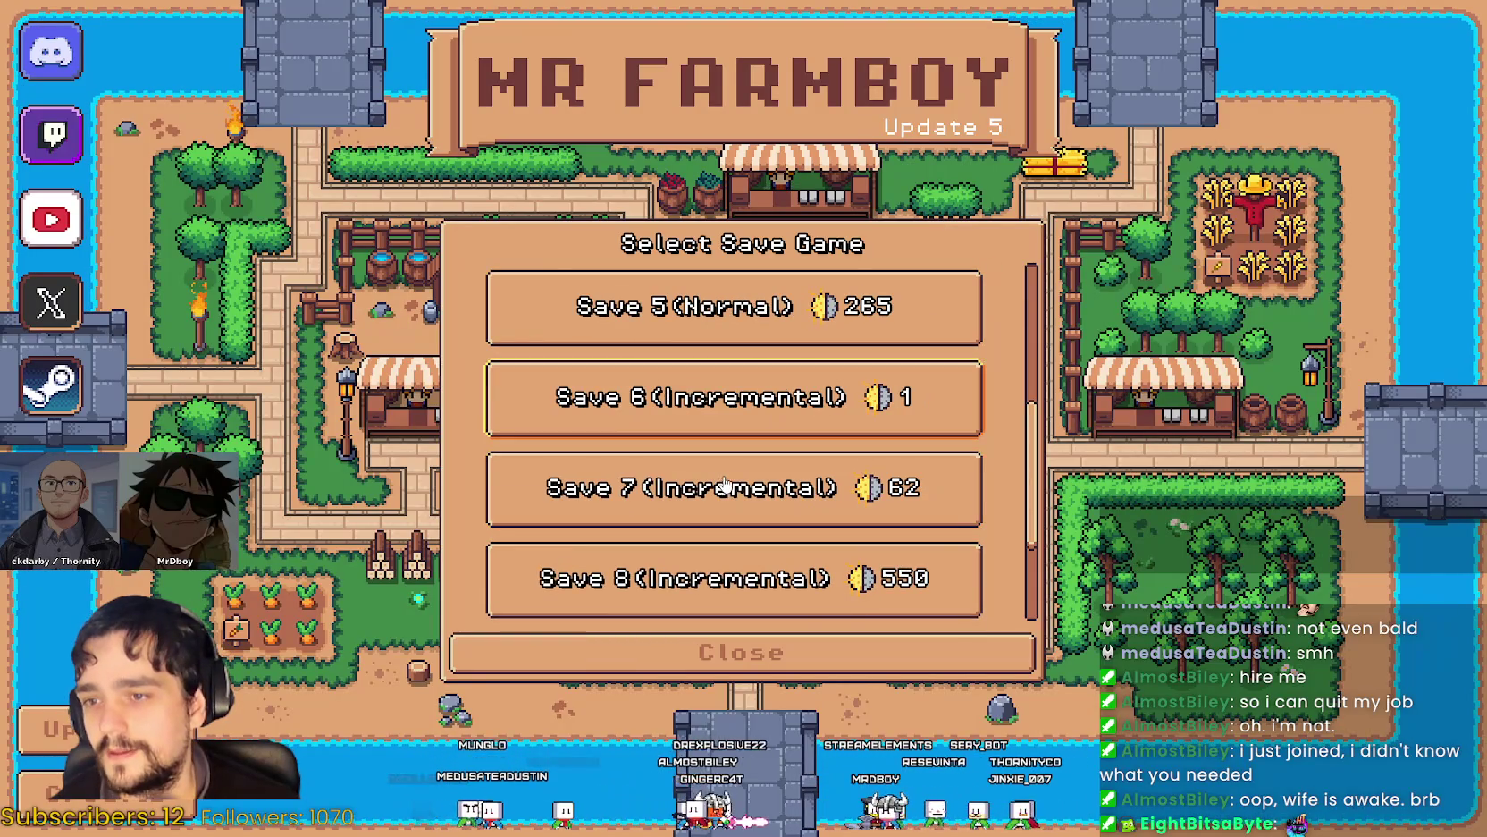
click(717, 487)
click(631, 507)
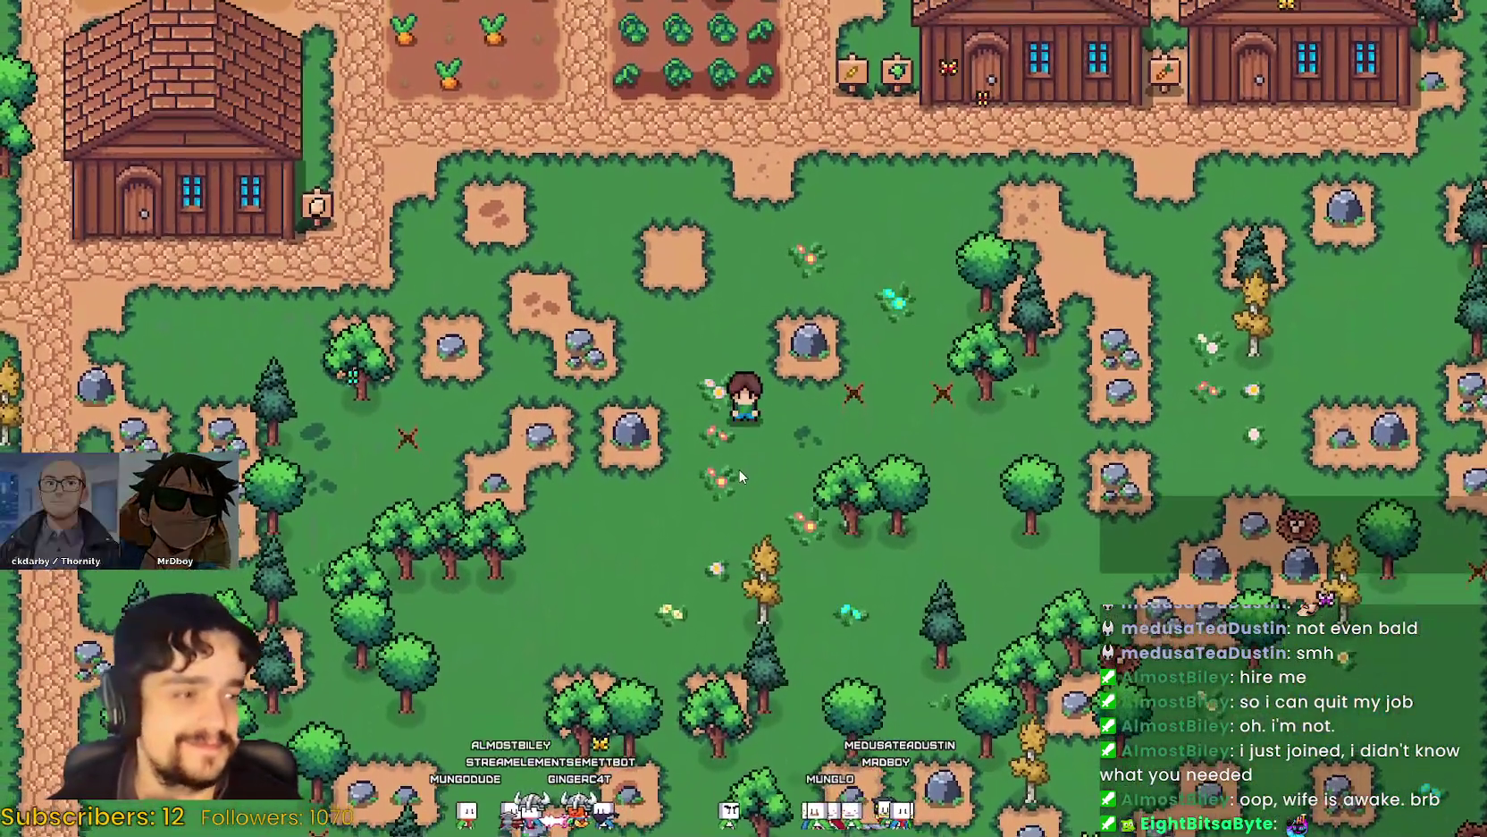
Walk the farmer around the meadow among the butterflies, then return to the Godot editor.
key(d)
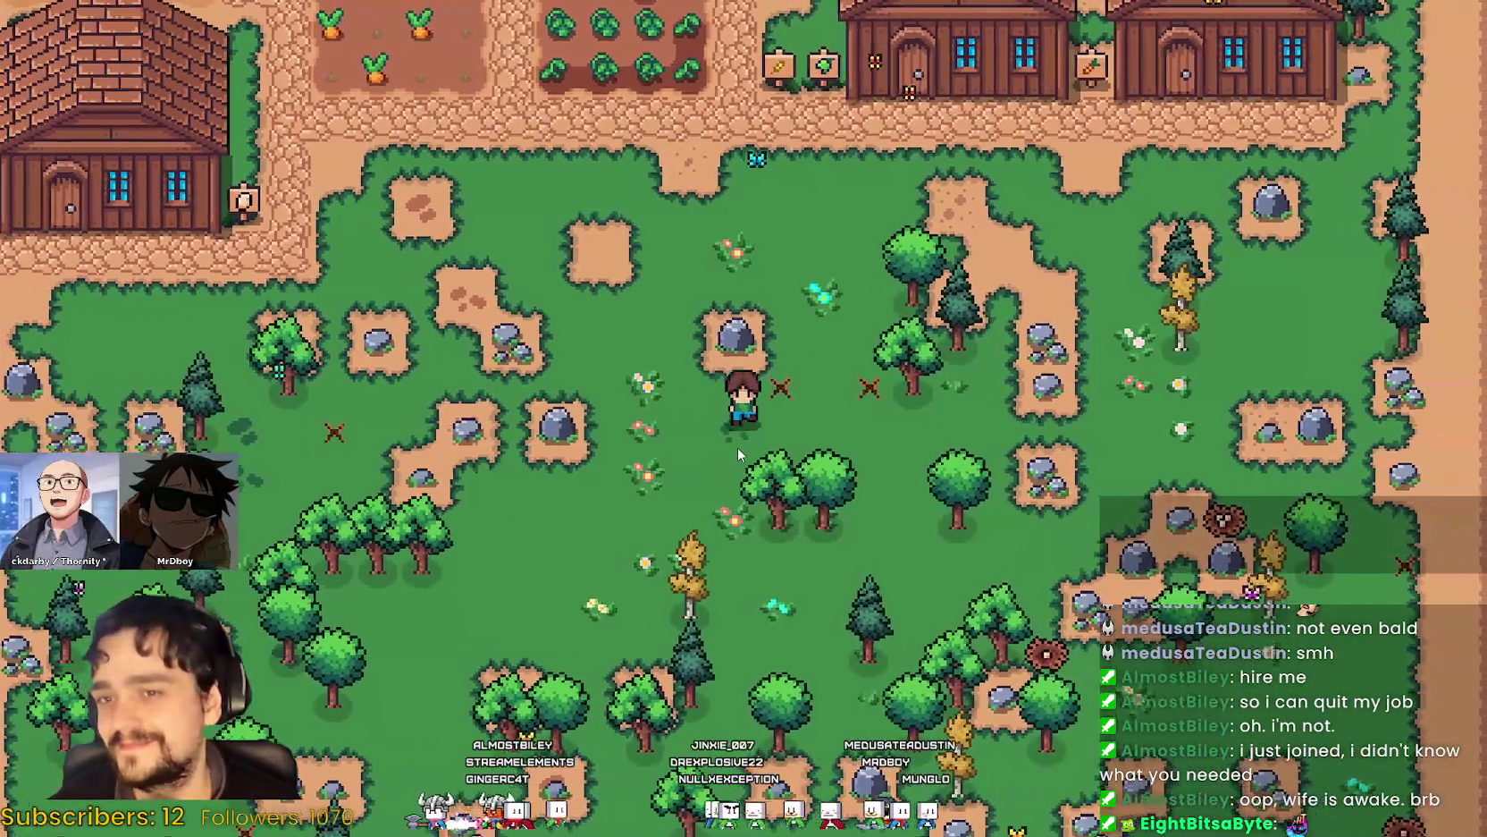
key(s)
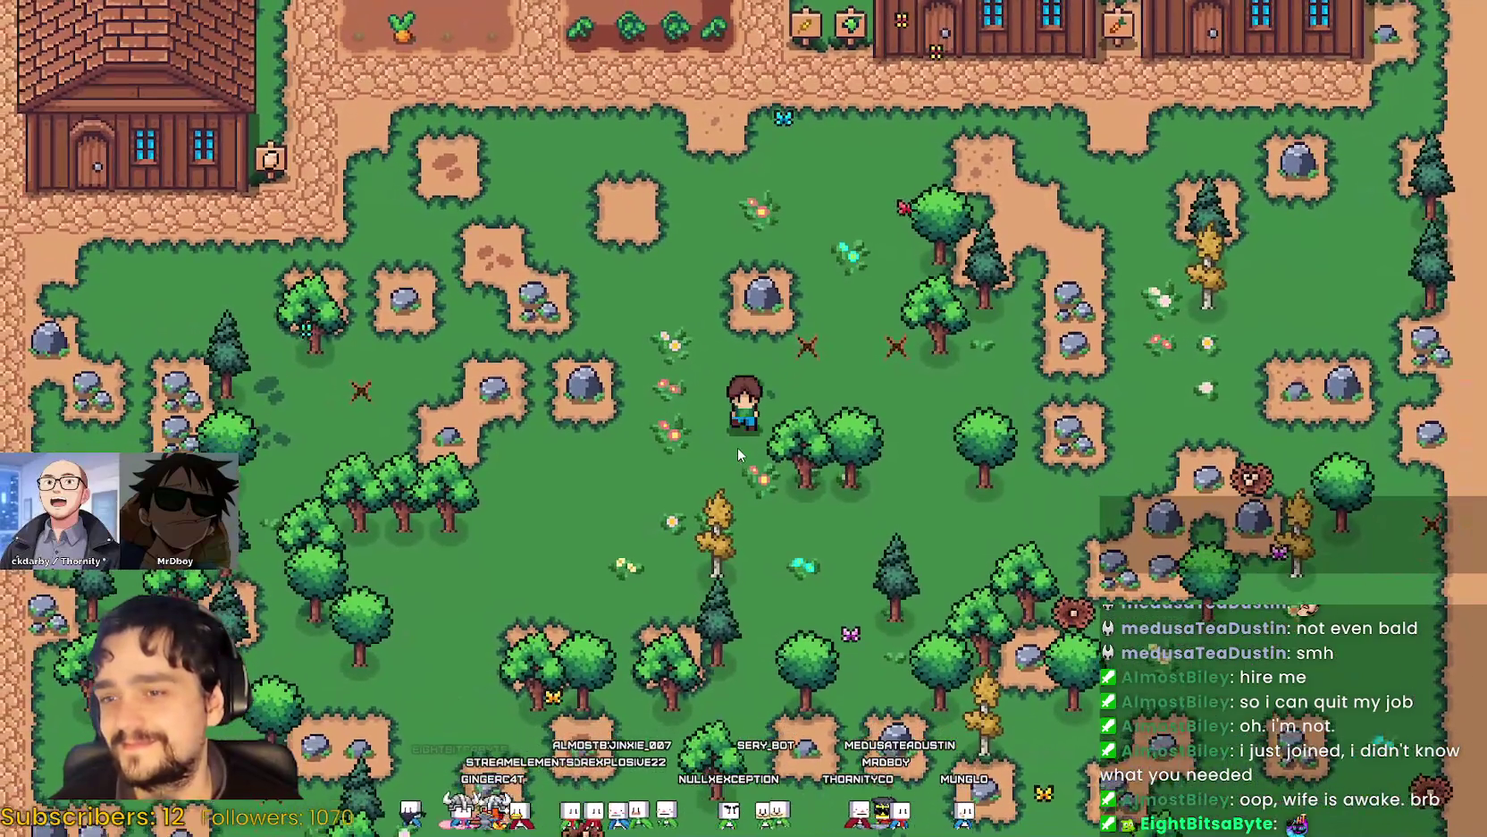
key(s)
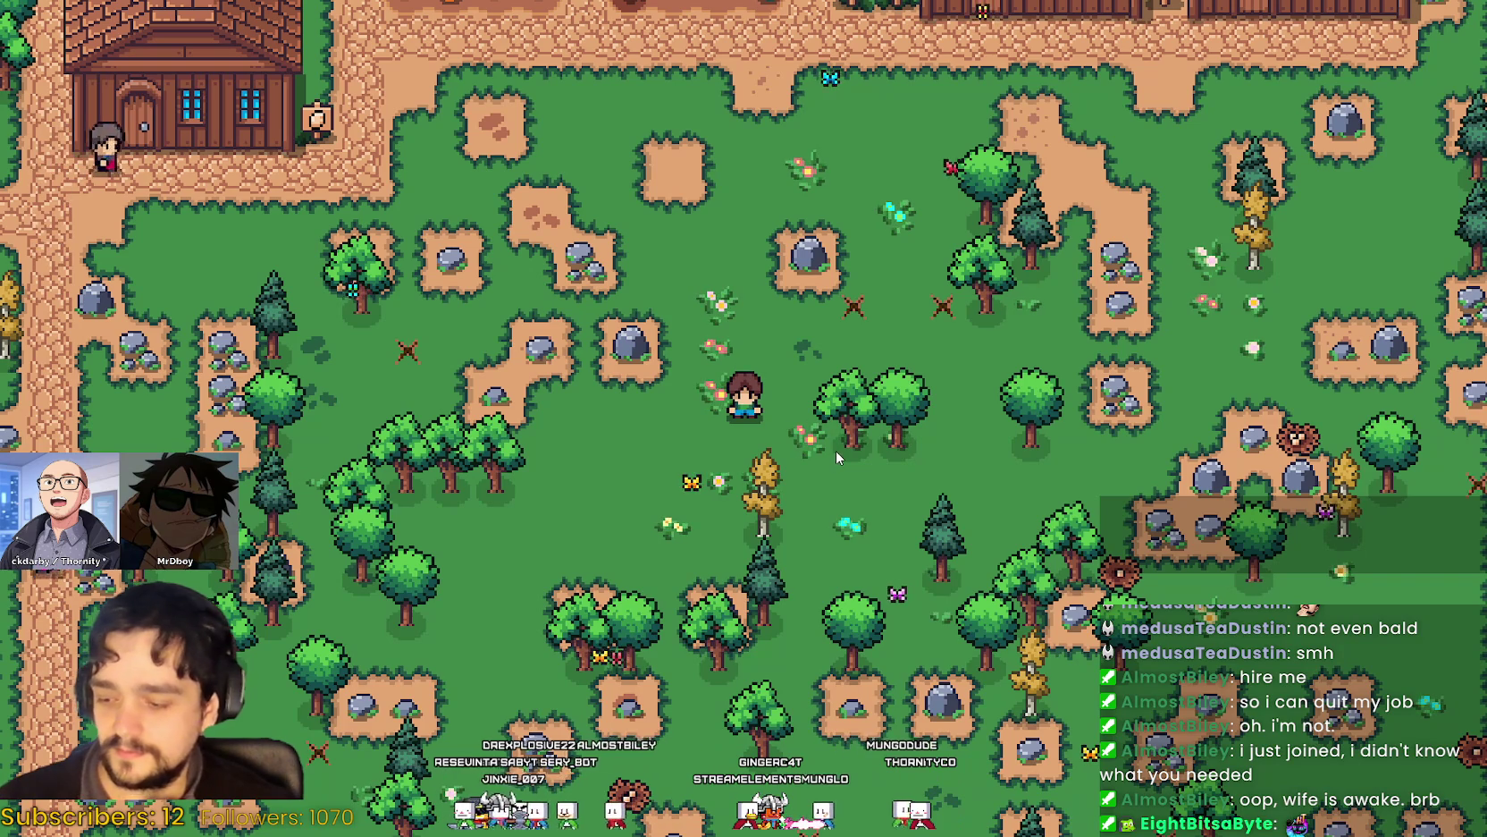
key(s)
key(a)
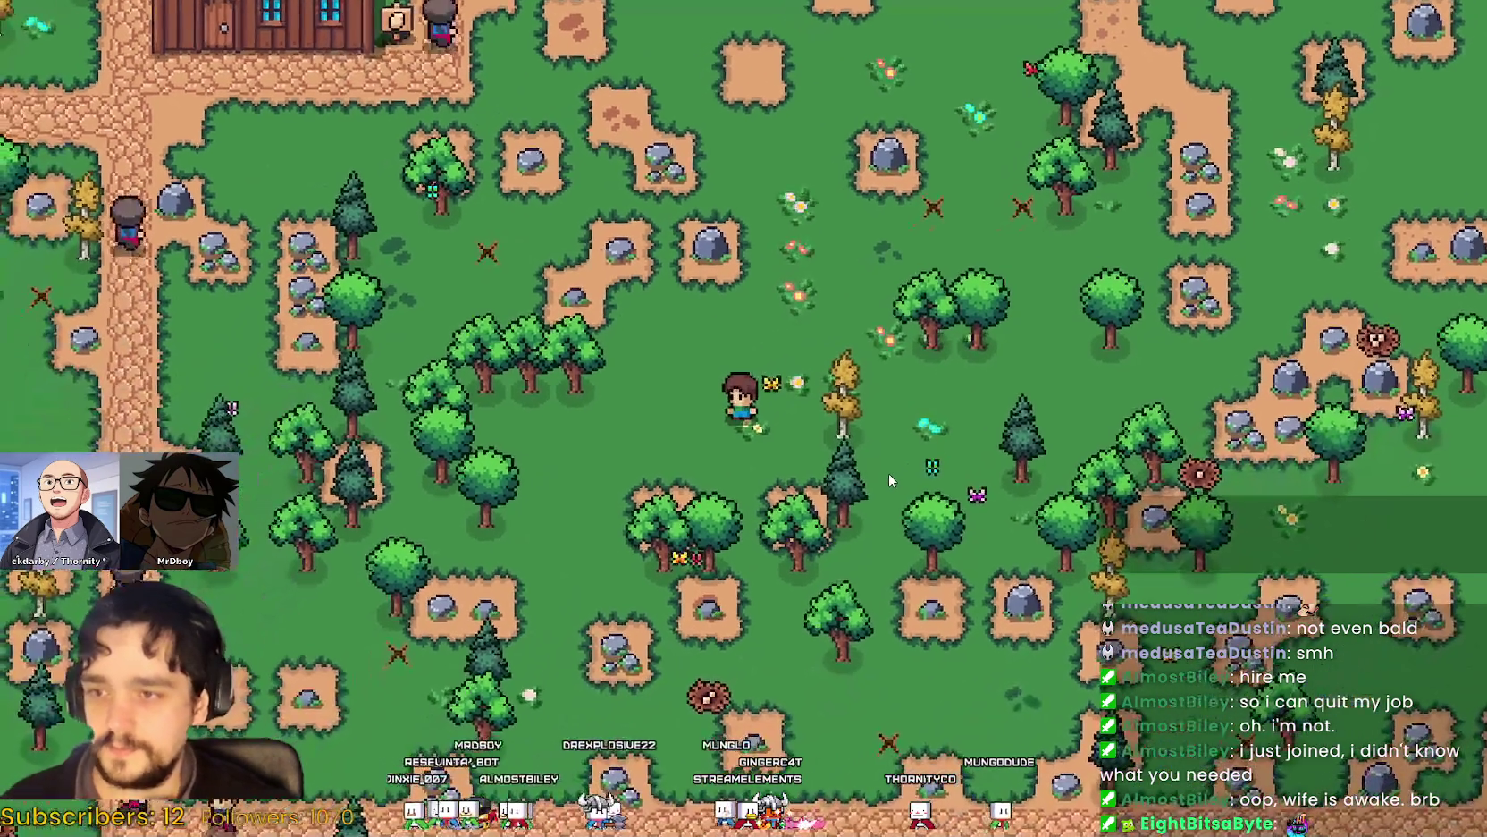
key(w)
key(d)
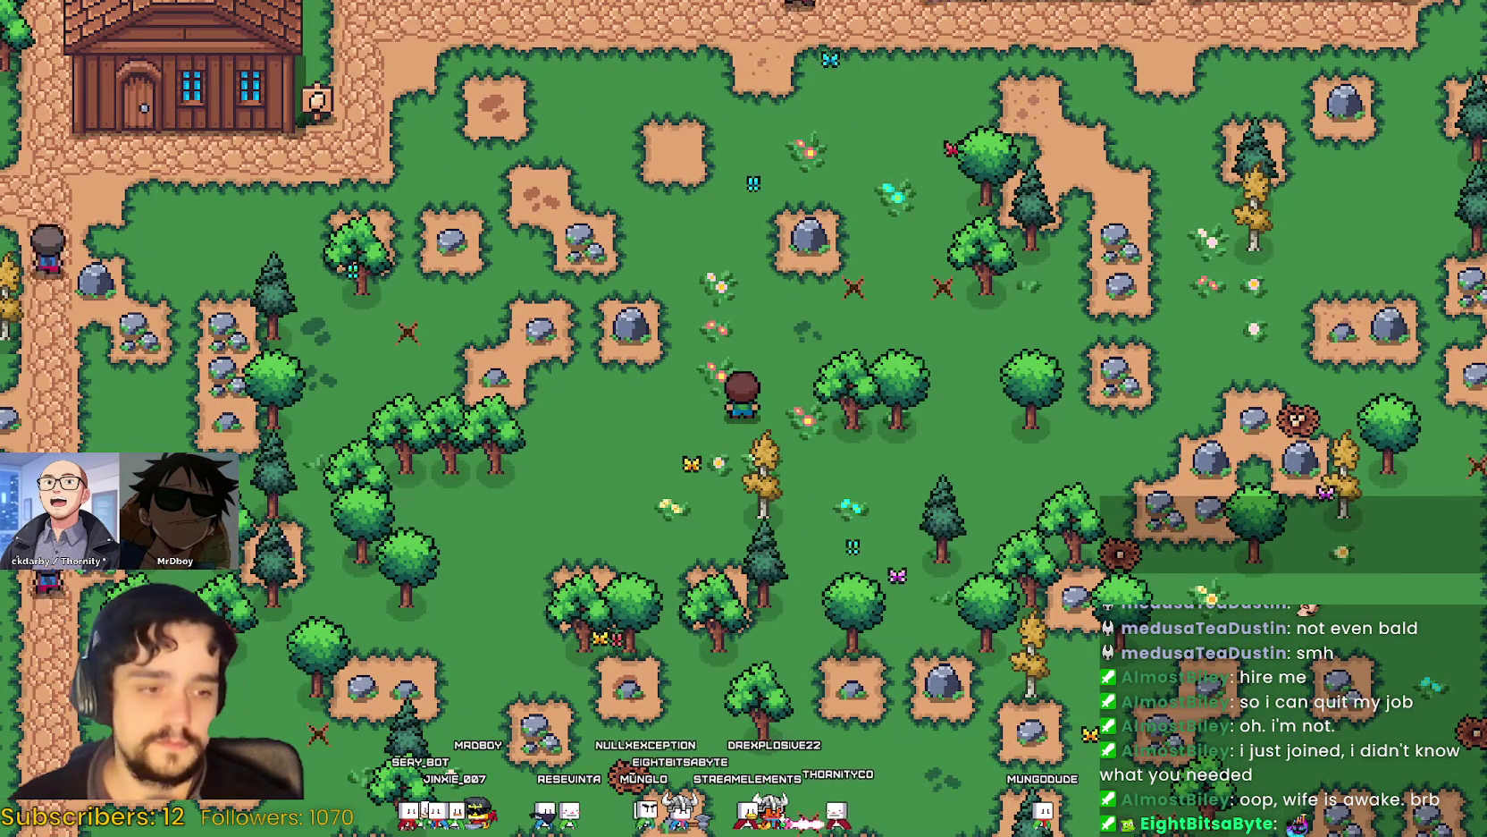
key(alt+Tab)
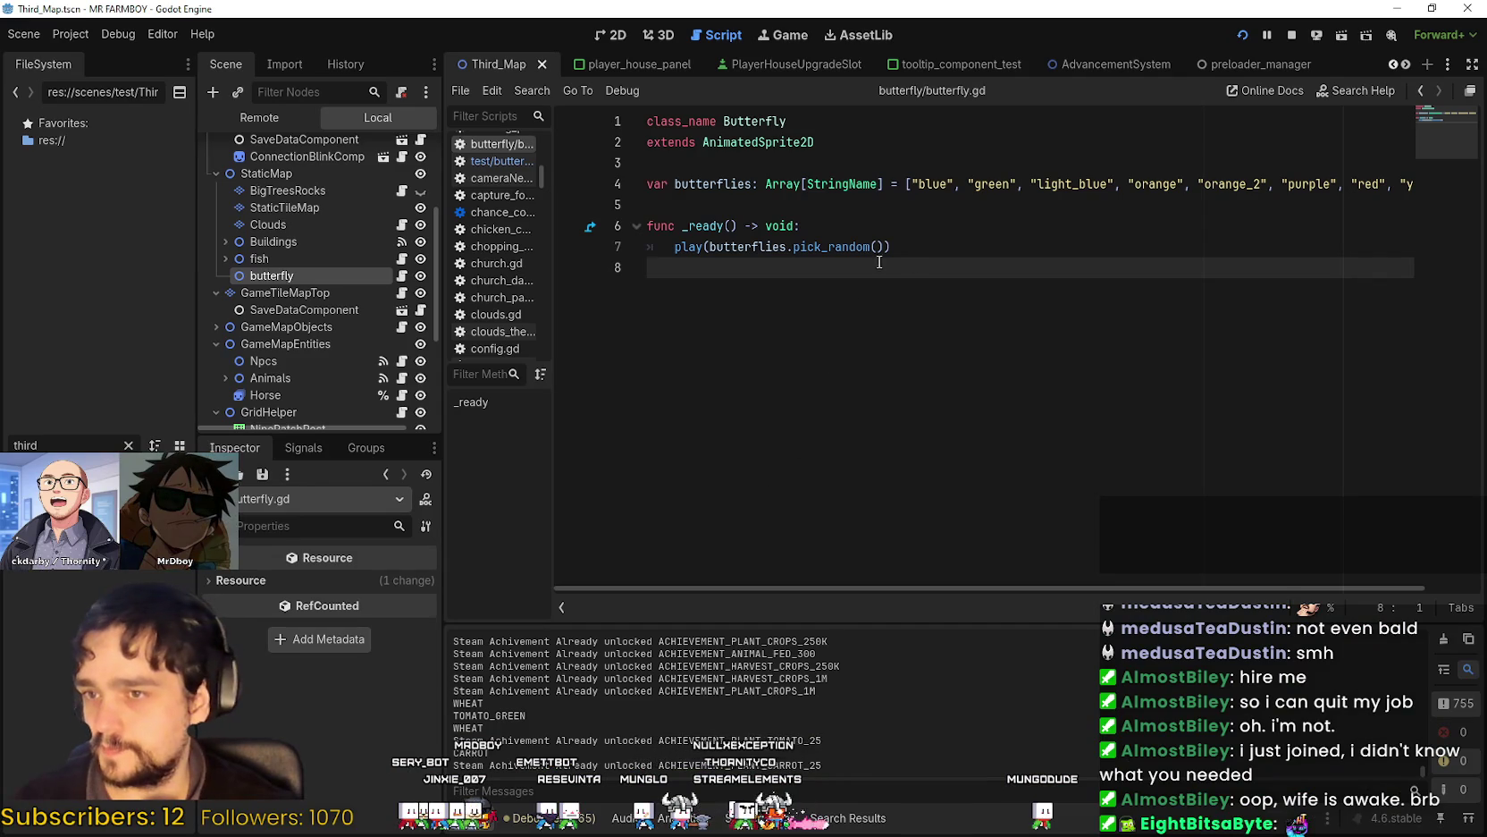
Set both randi_range offsets on line 13 to (-50, 50), save, and switch to the game.
click(402, 277)
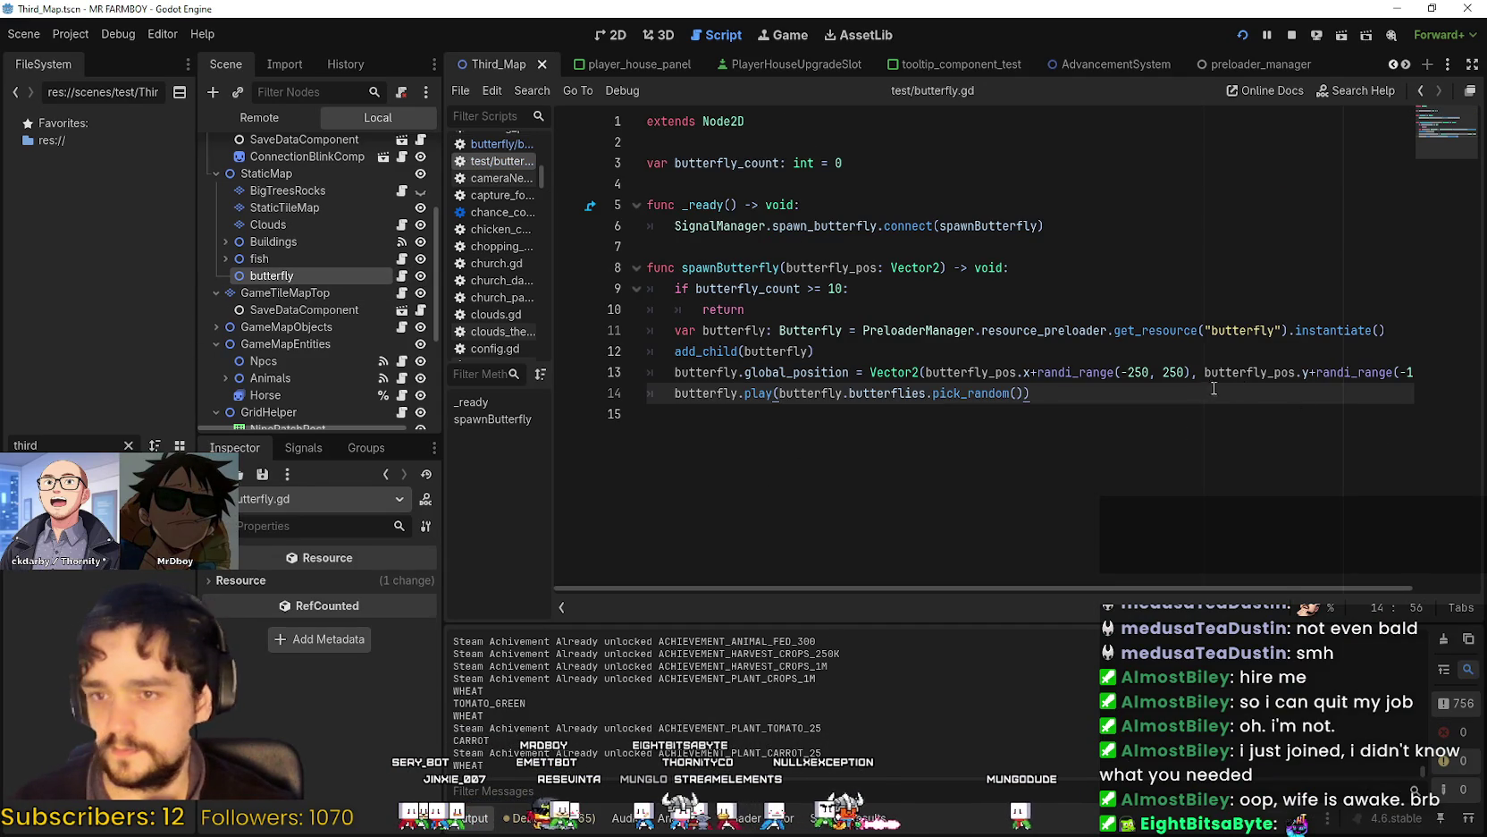
double_click(1137, 374)
text(50, 150)
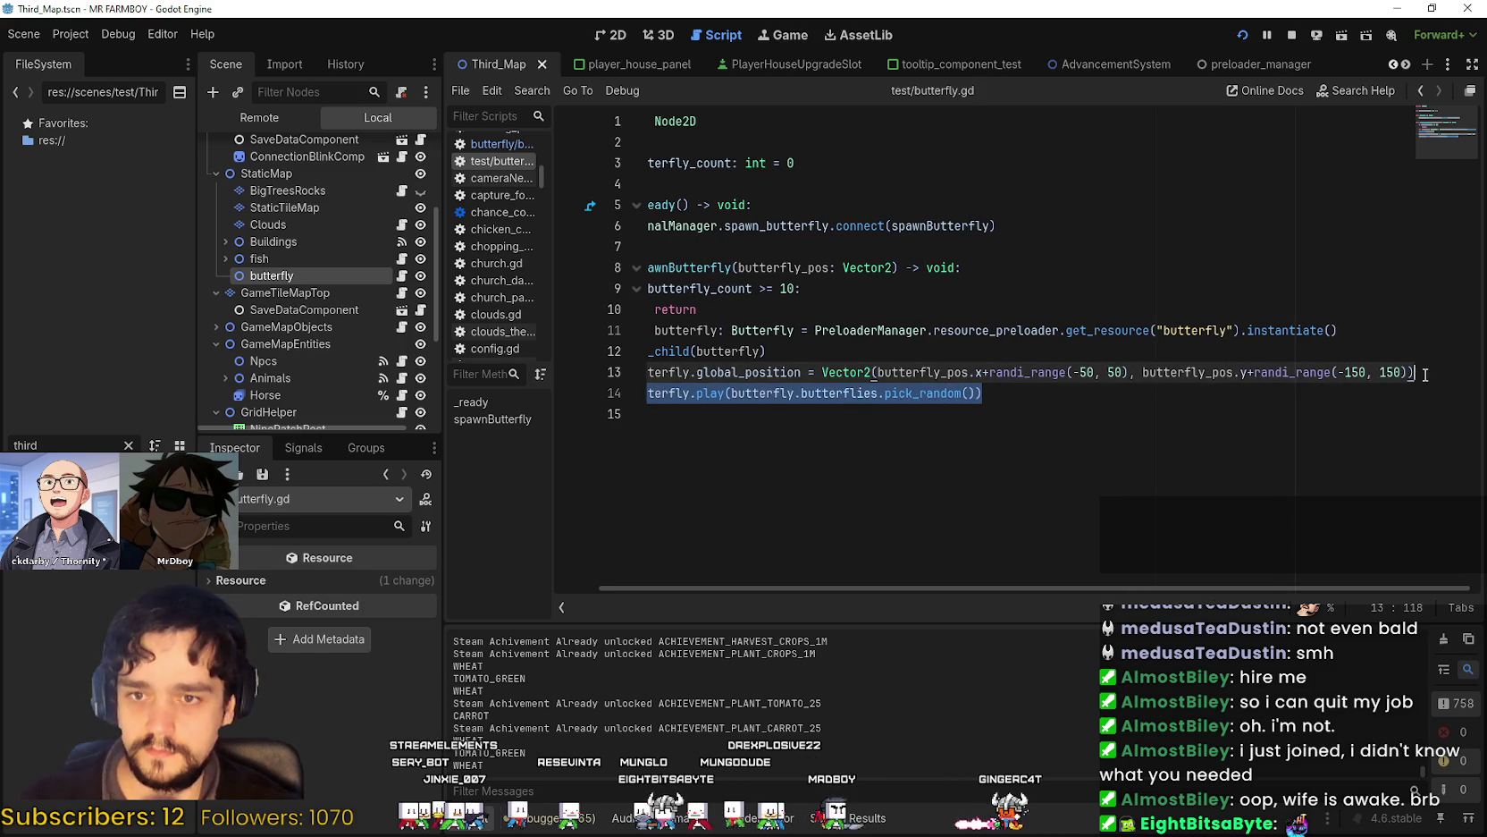
click(1339, 371)
text(50,)
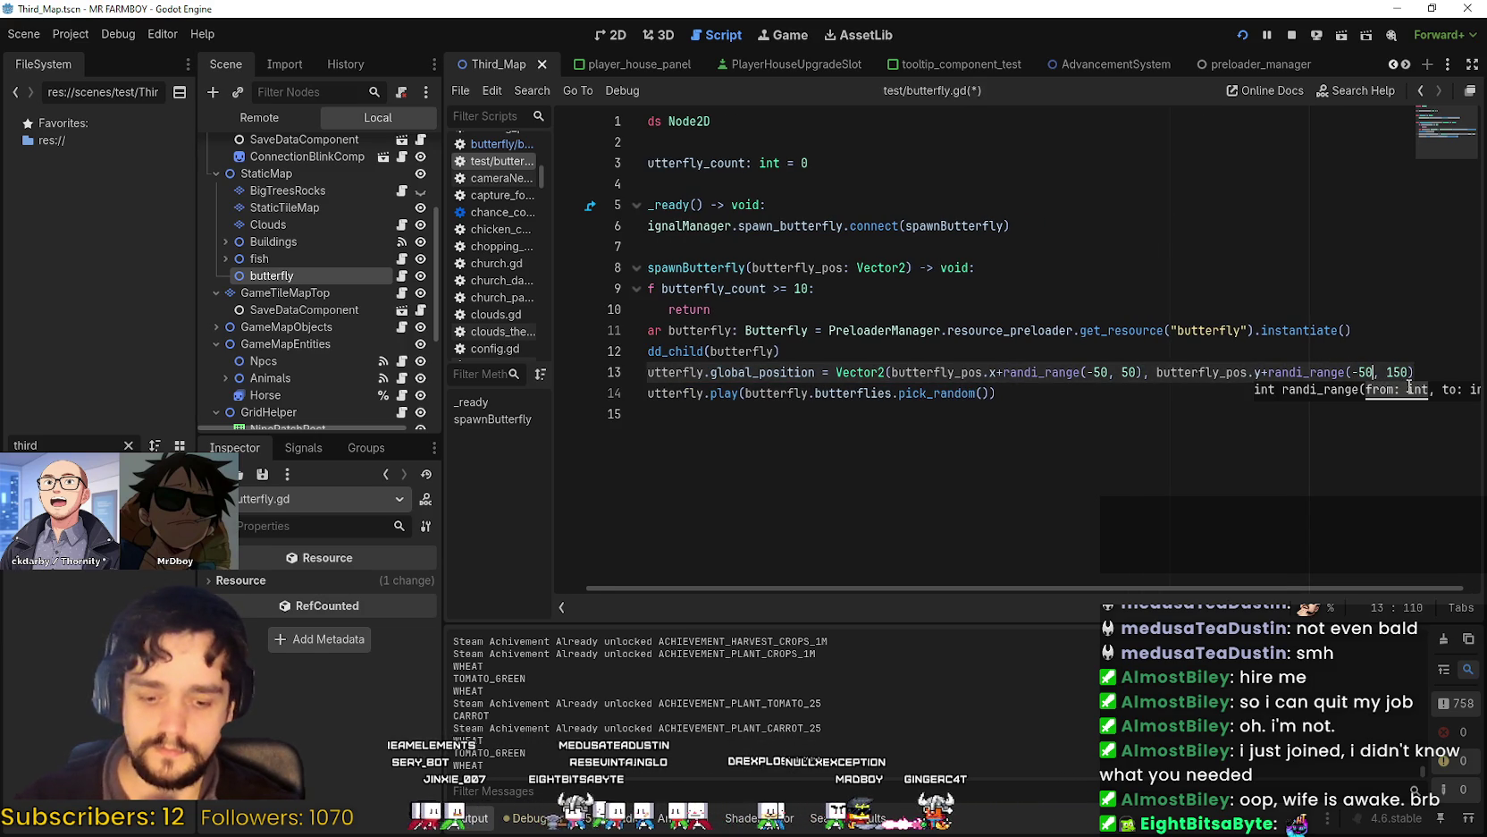
double_click(1395, 371)
text(50)
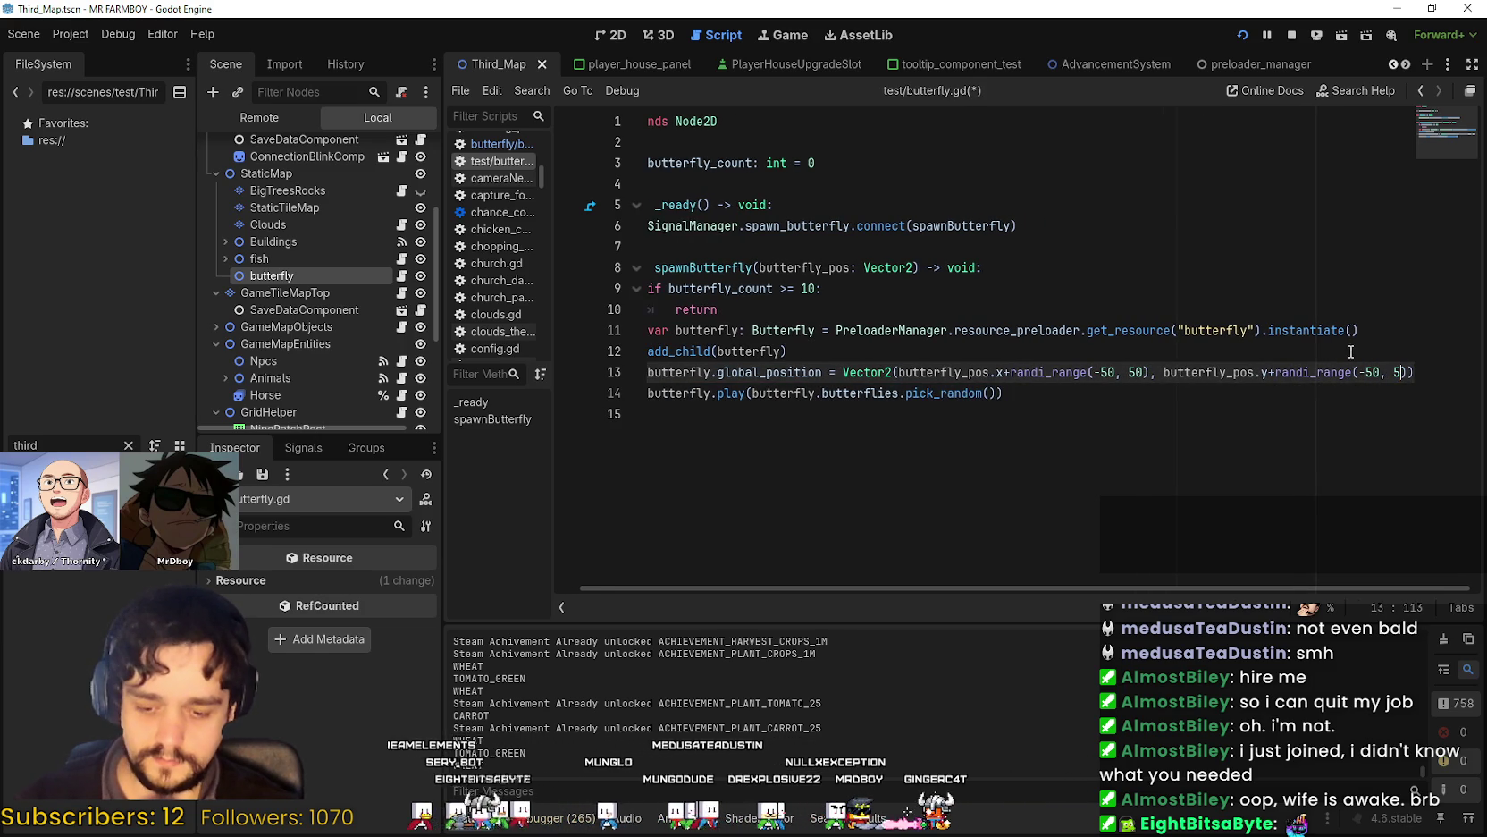
key(ctrl+s)
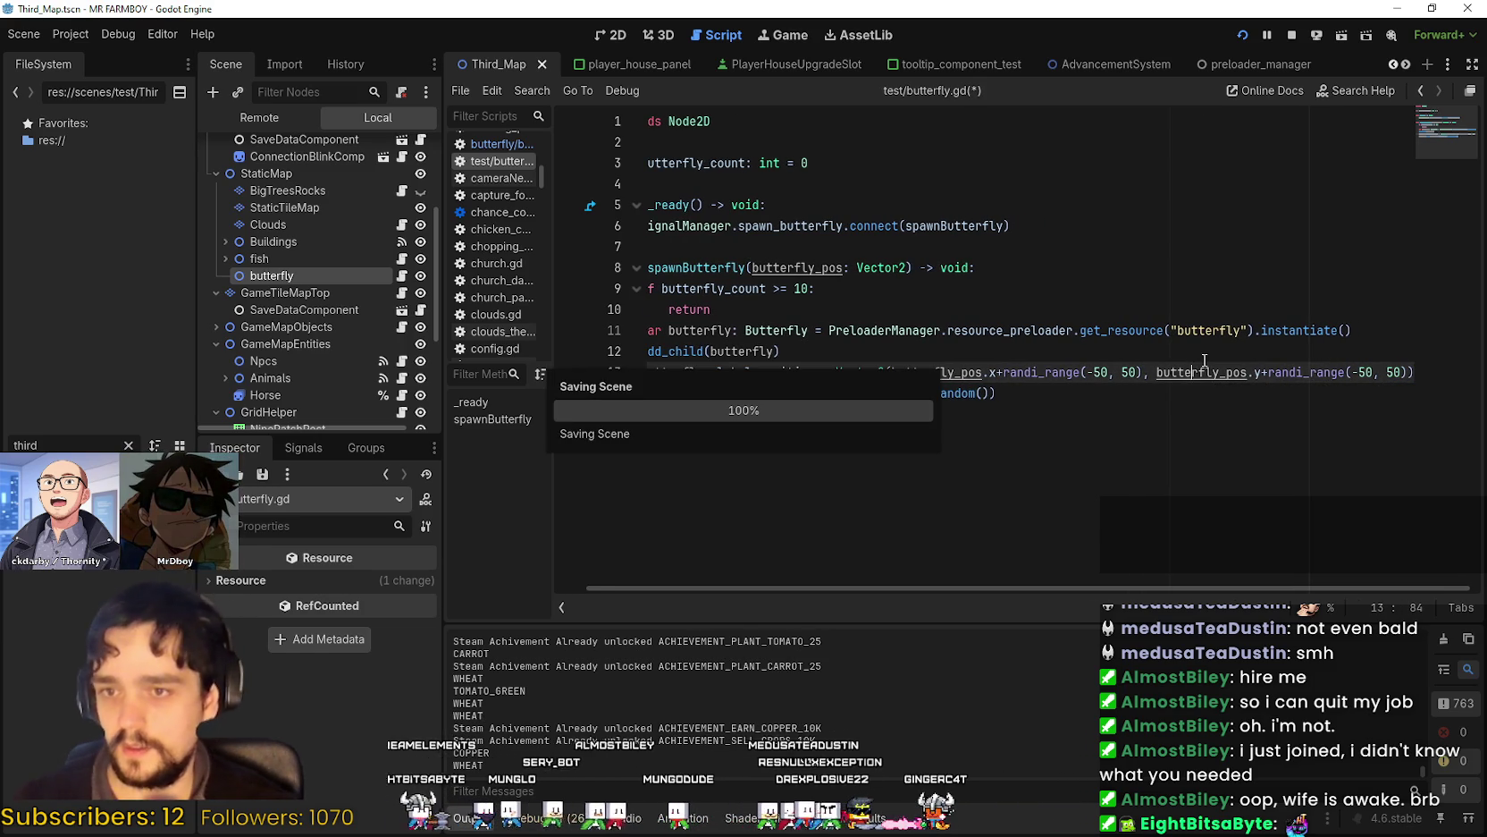
key(alt+Tab)
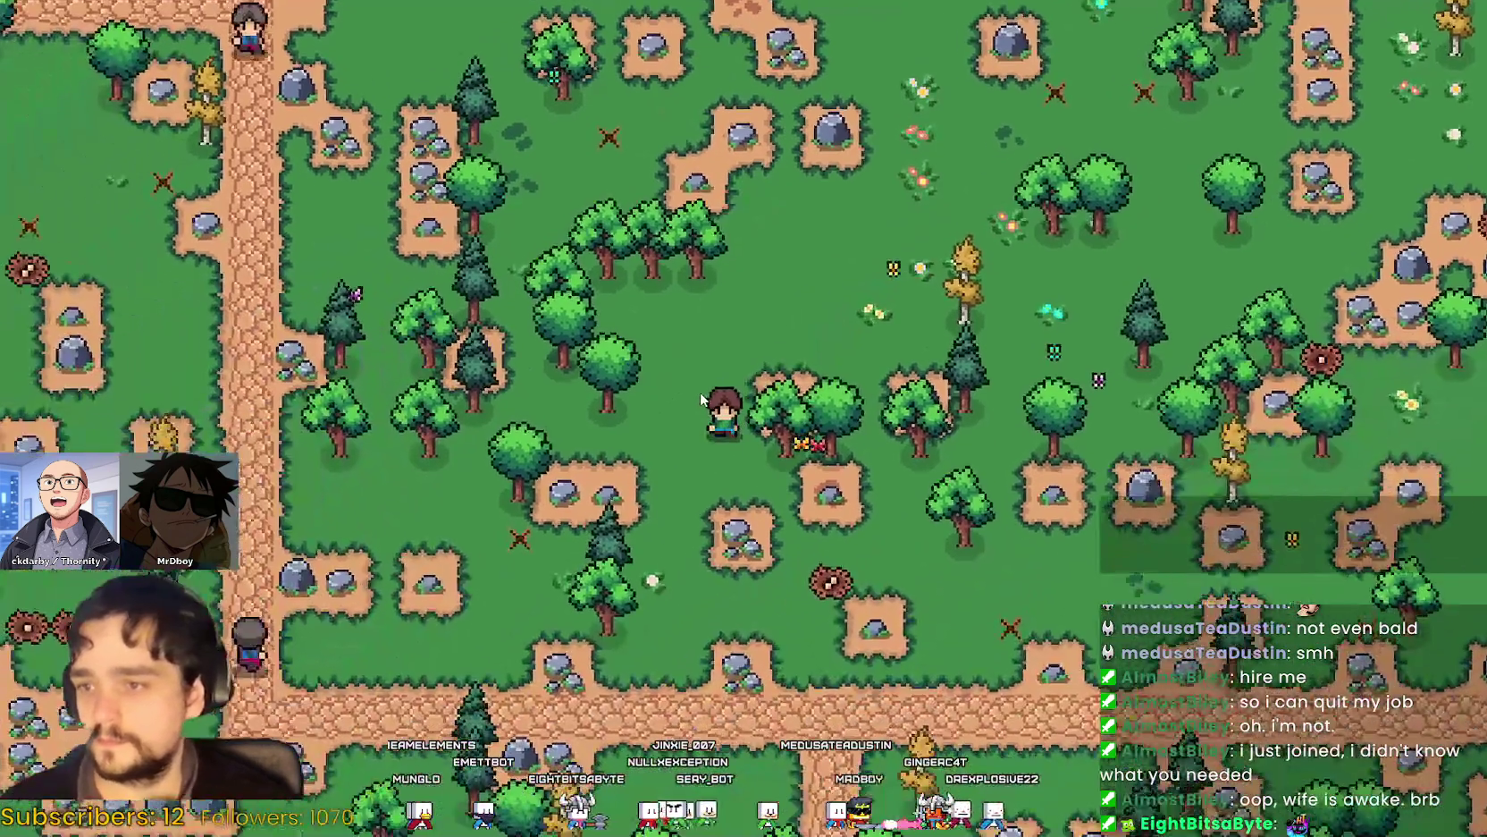
Walk the farmer past the grey structure and up and down the dirt path amid spawning butterflies.
key(Left)
key(Down)
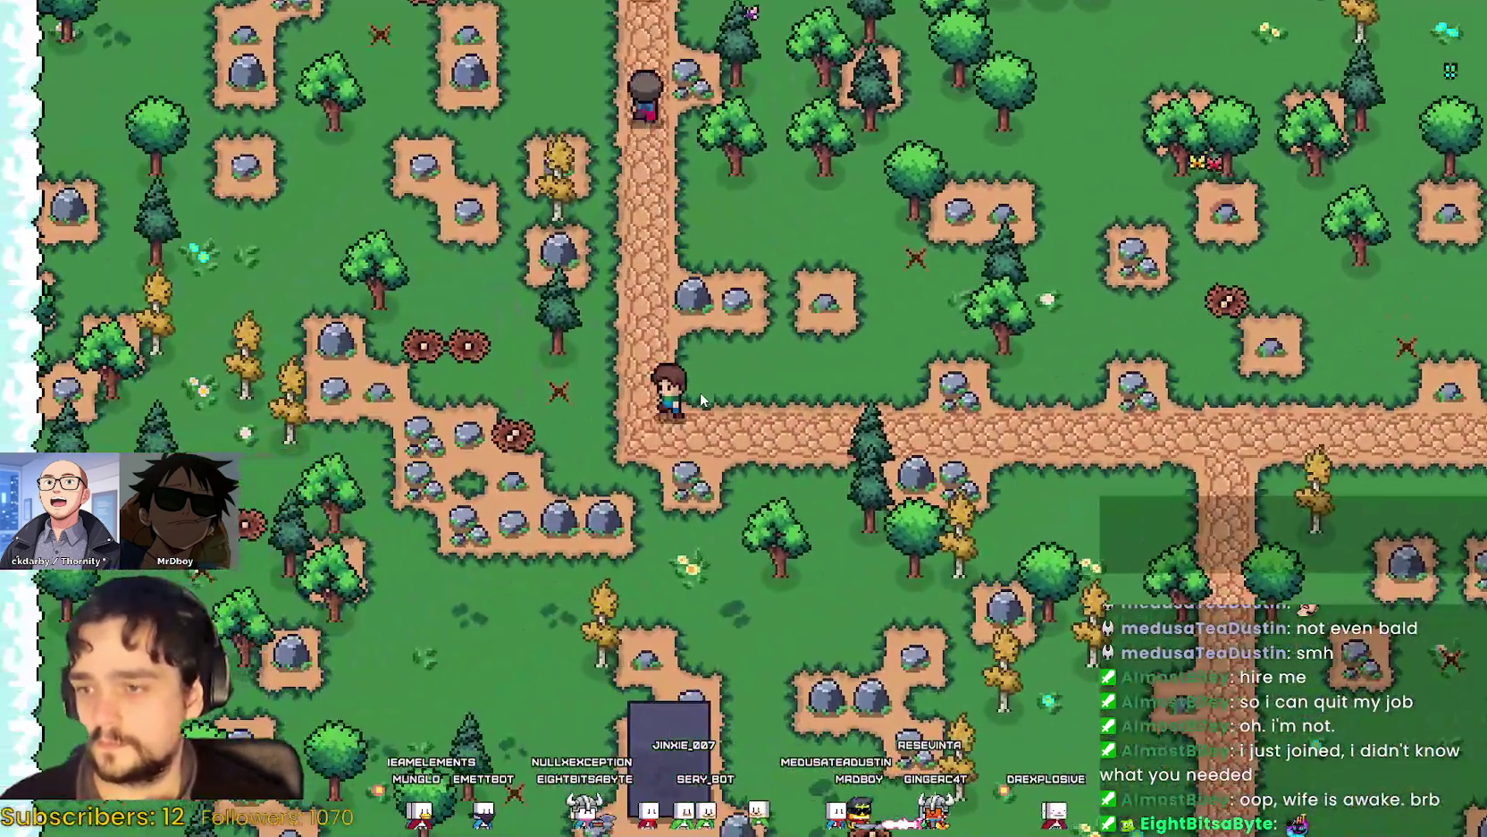
key(Down)
key(Left)
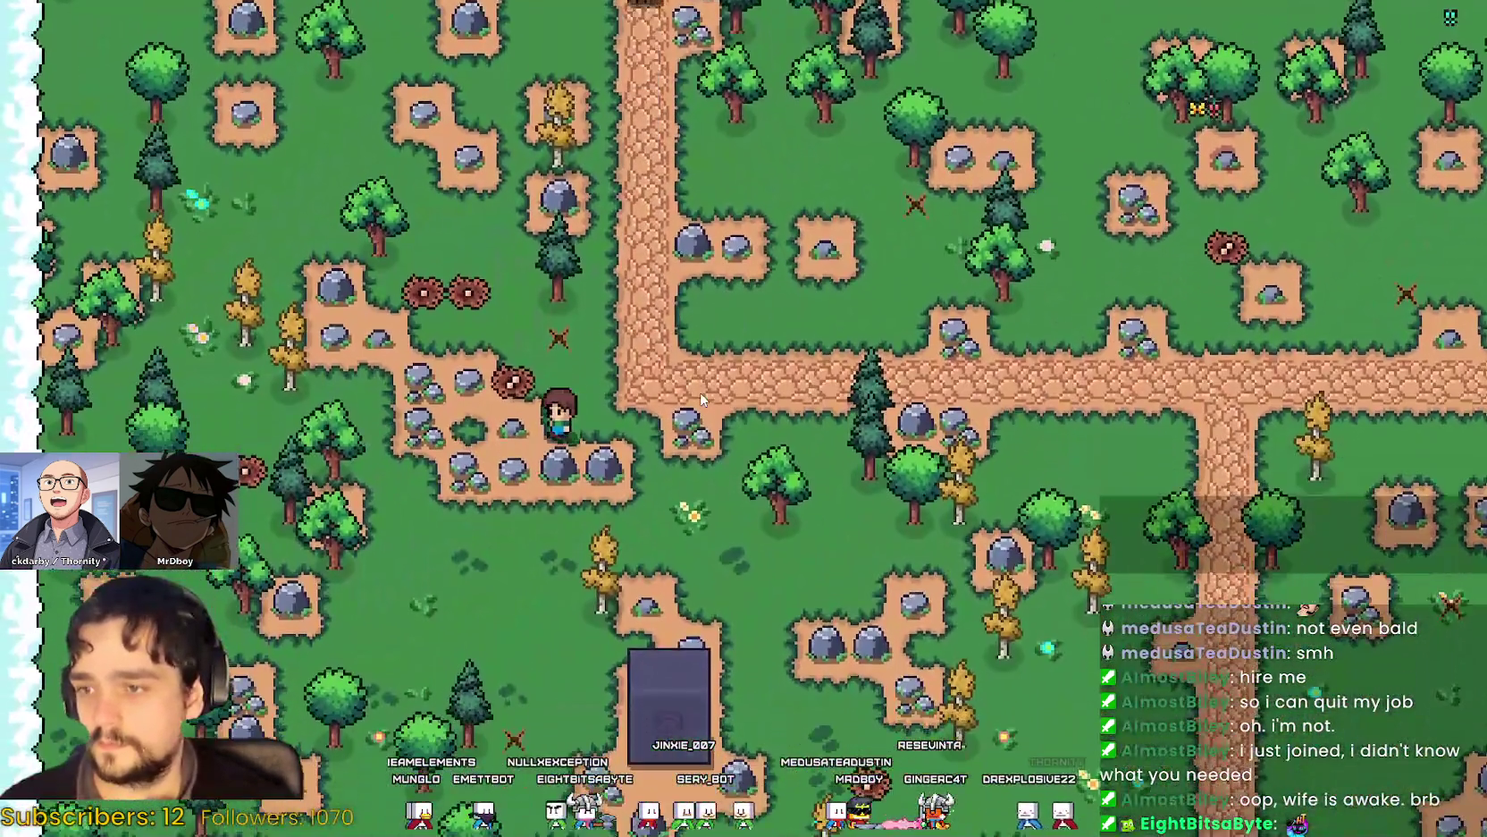
key(Down)
key(Right)
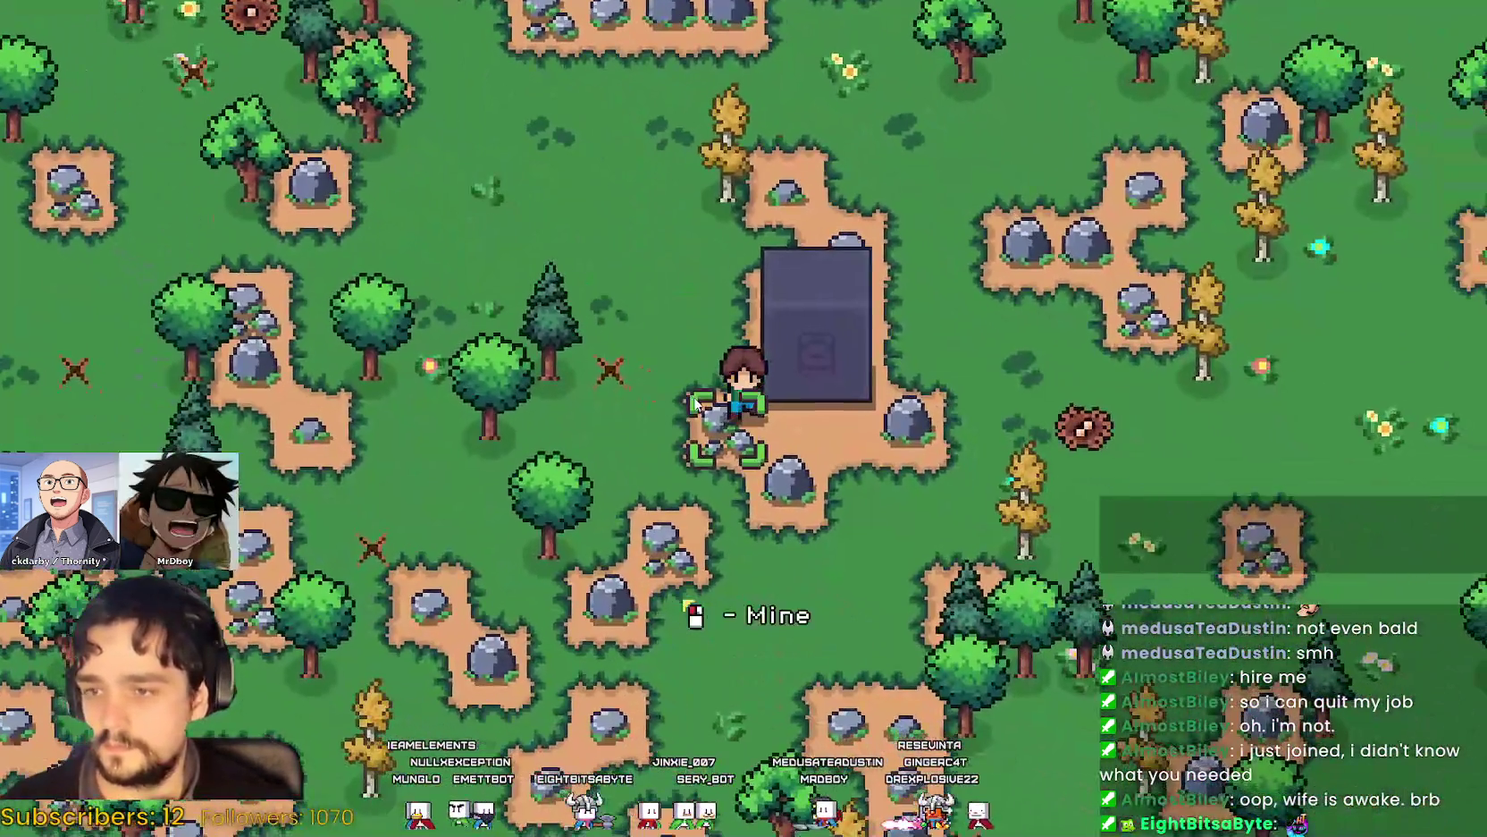
key(Right)
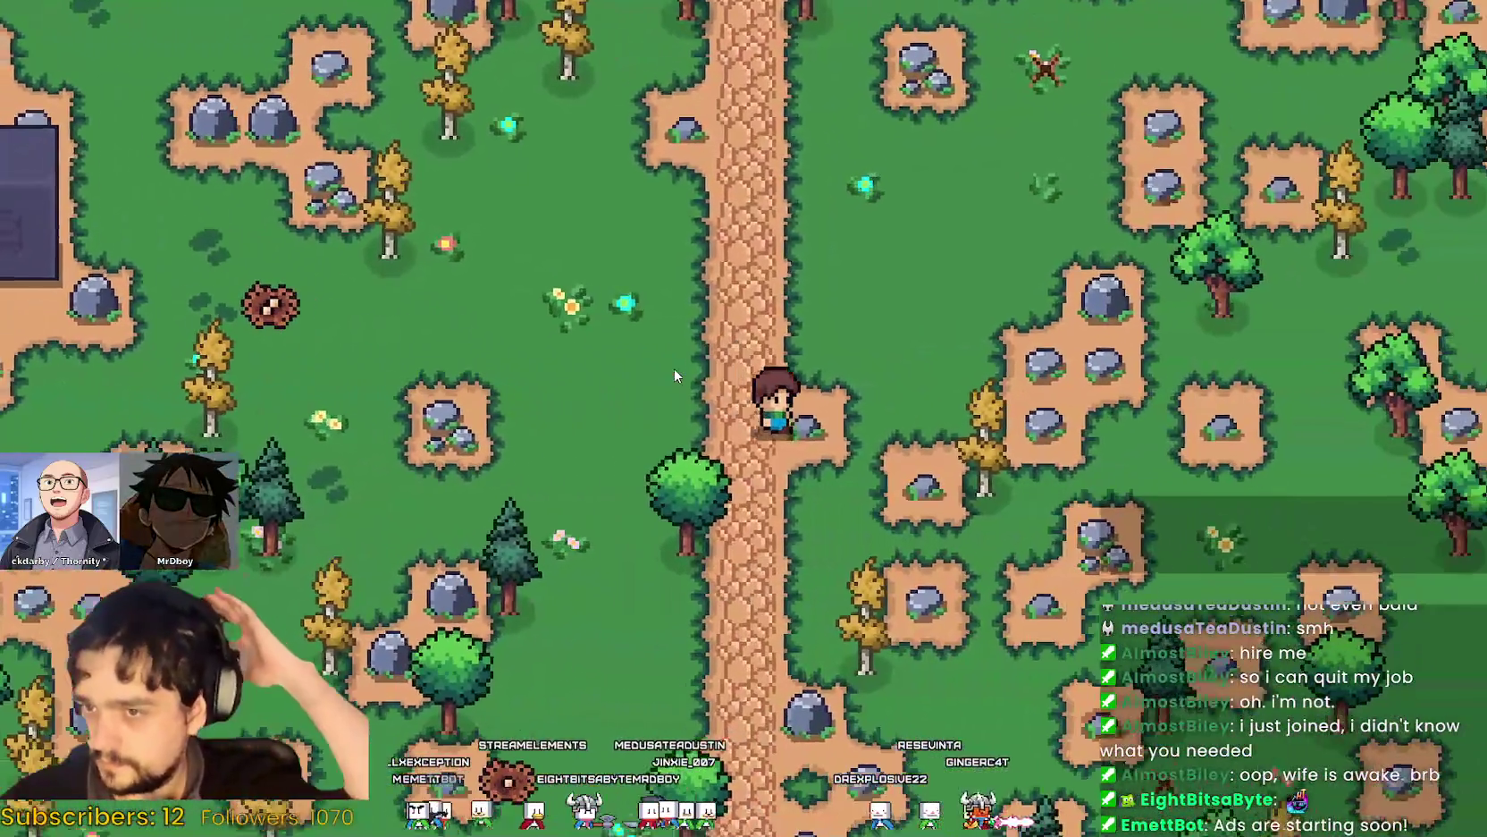
key(Down)
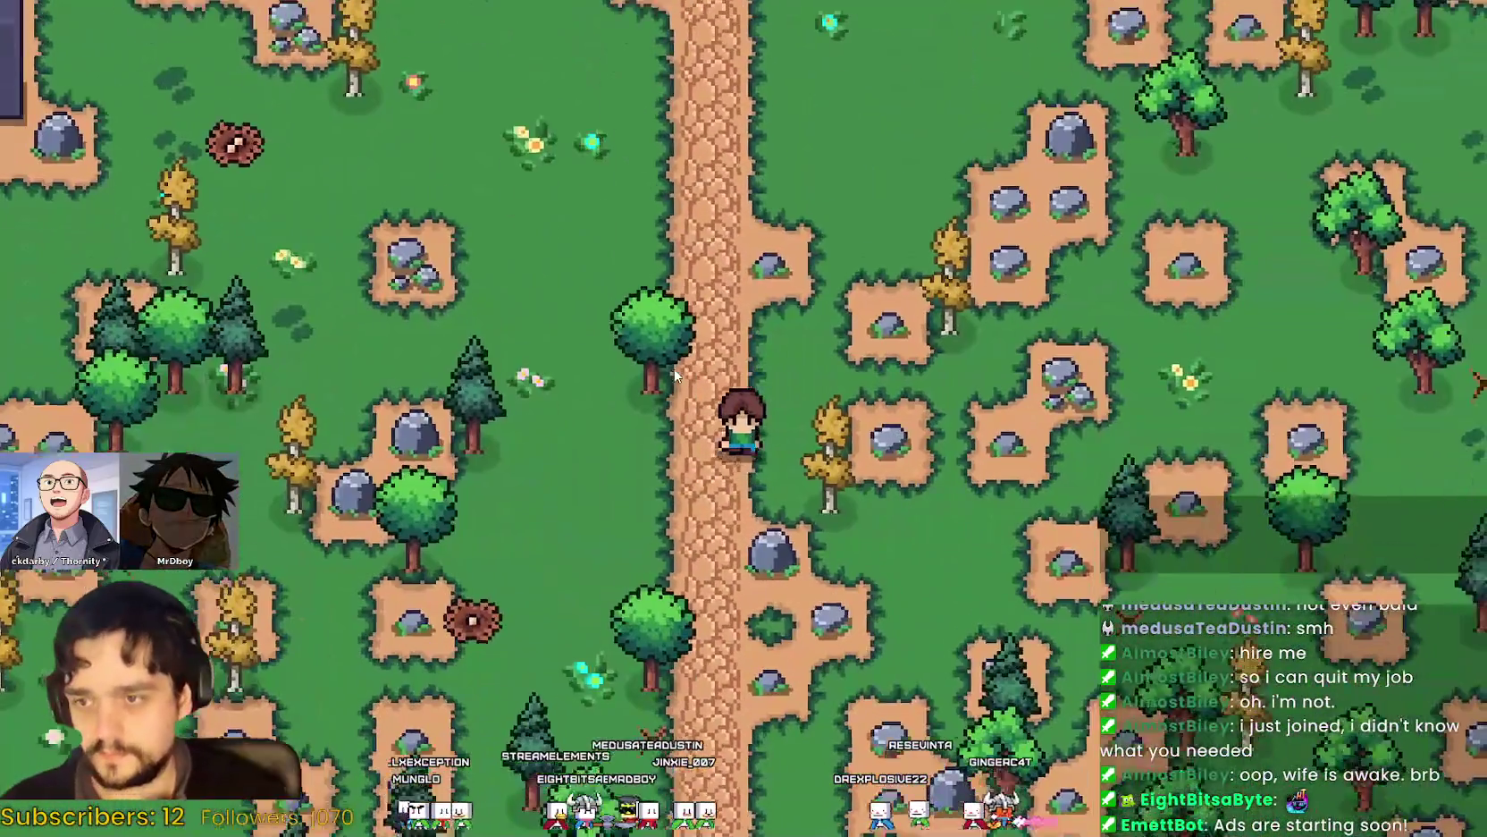
key(Down)
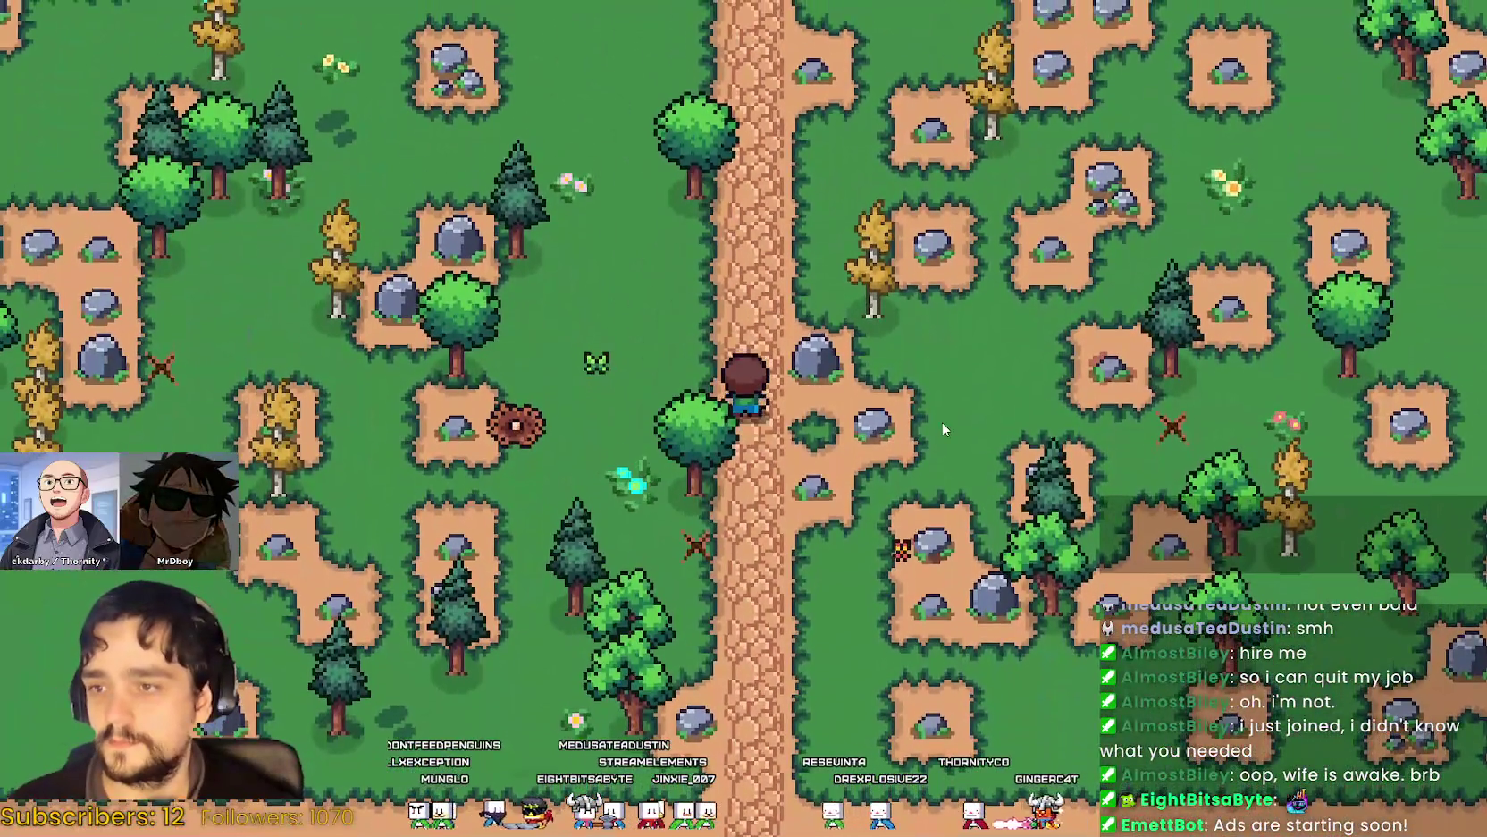
key(Up)
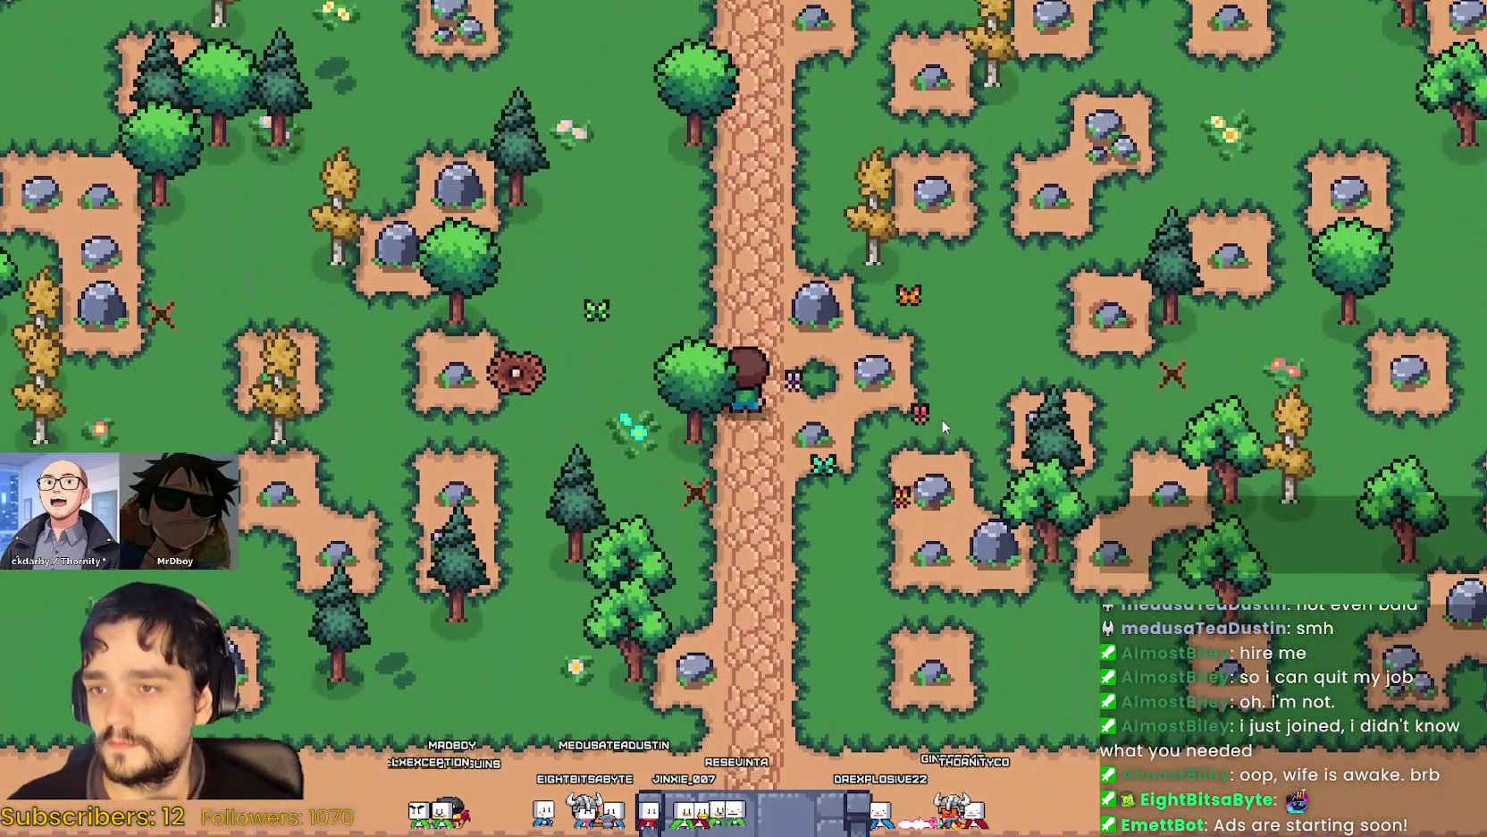
key(Up)
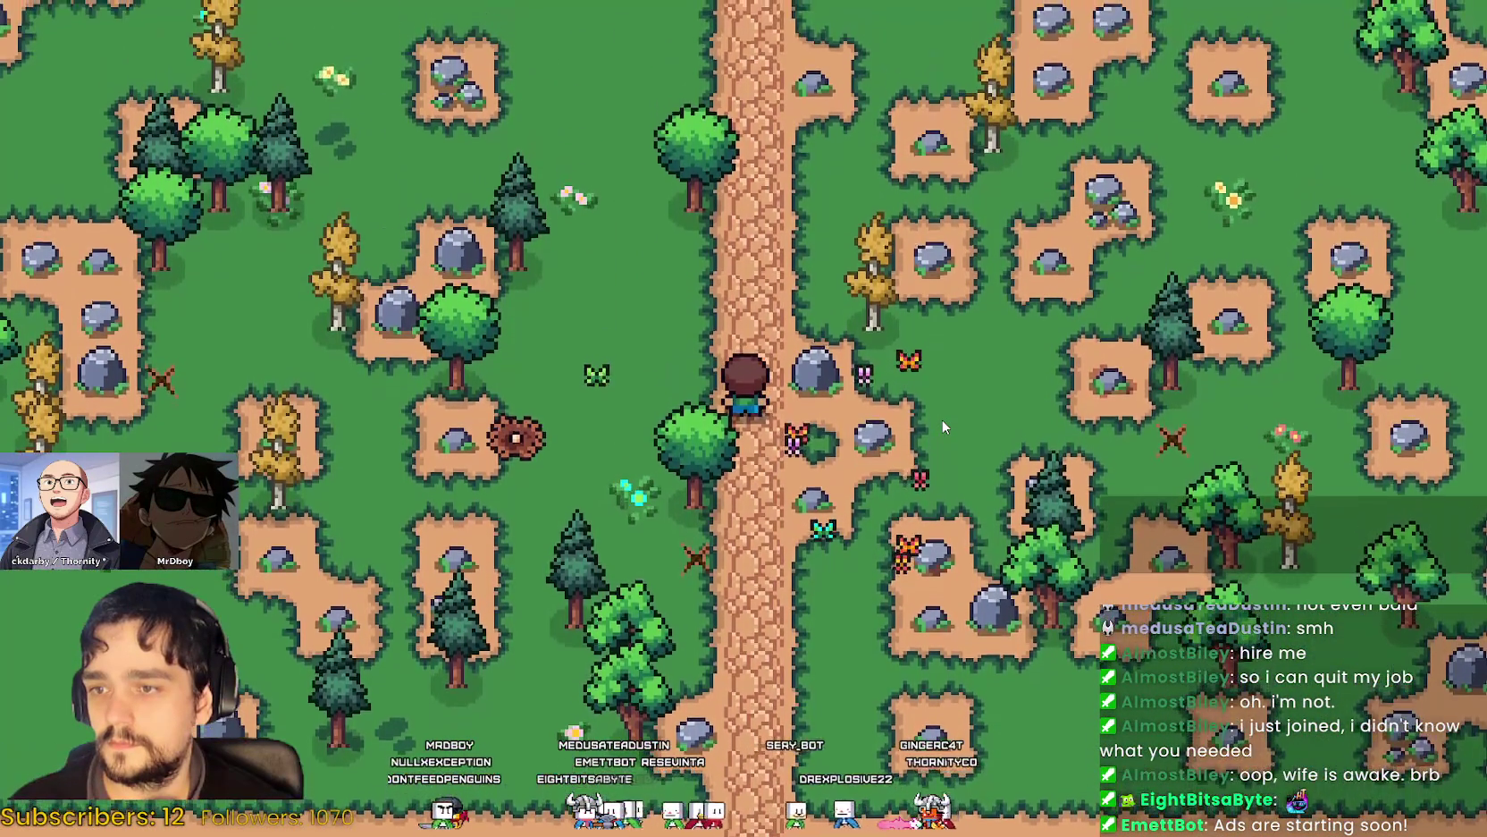
key(Down)
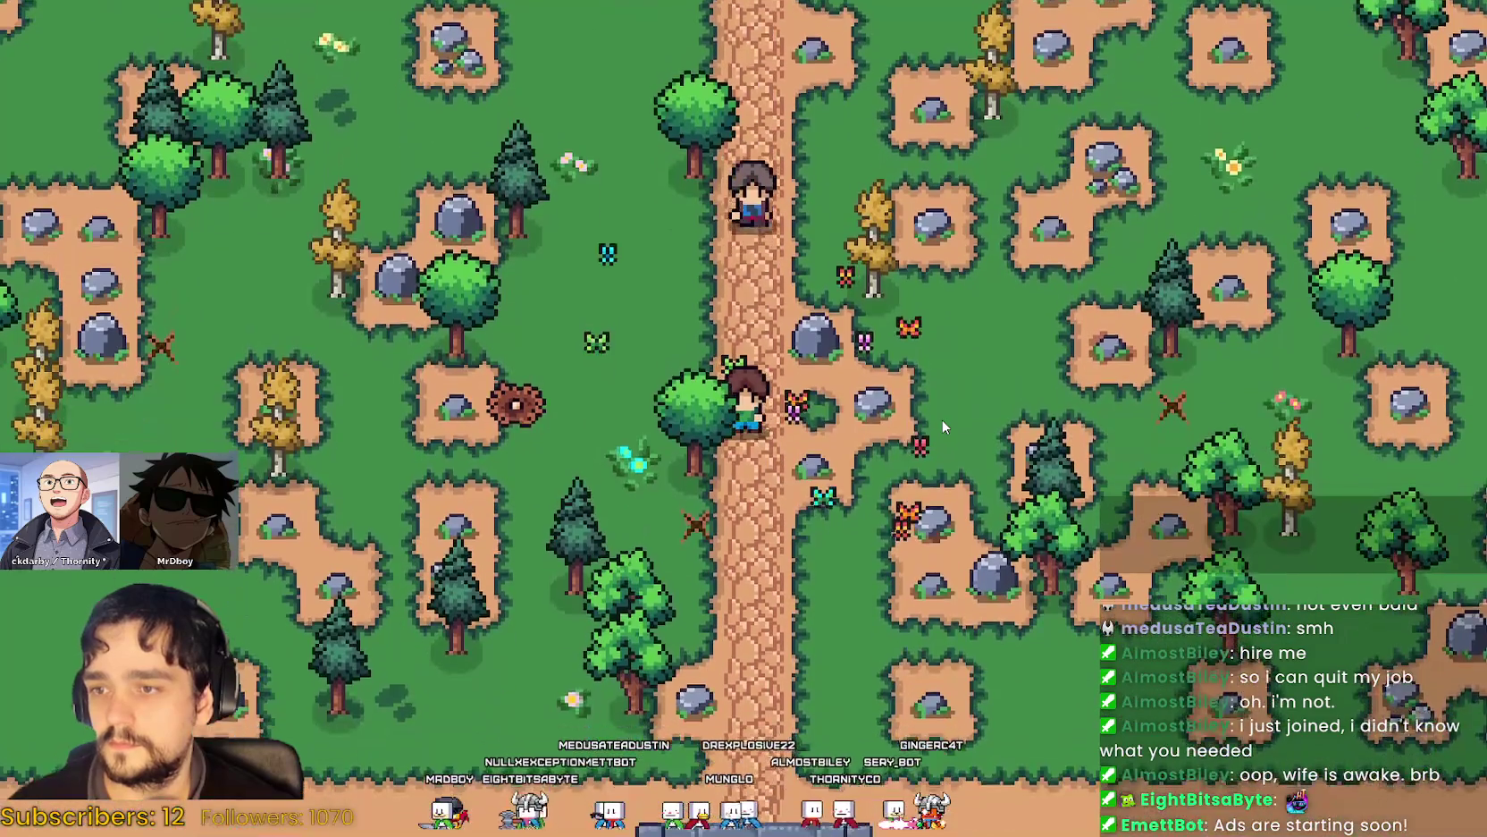
key(Up)
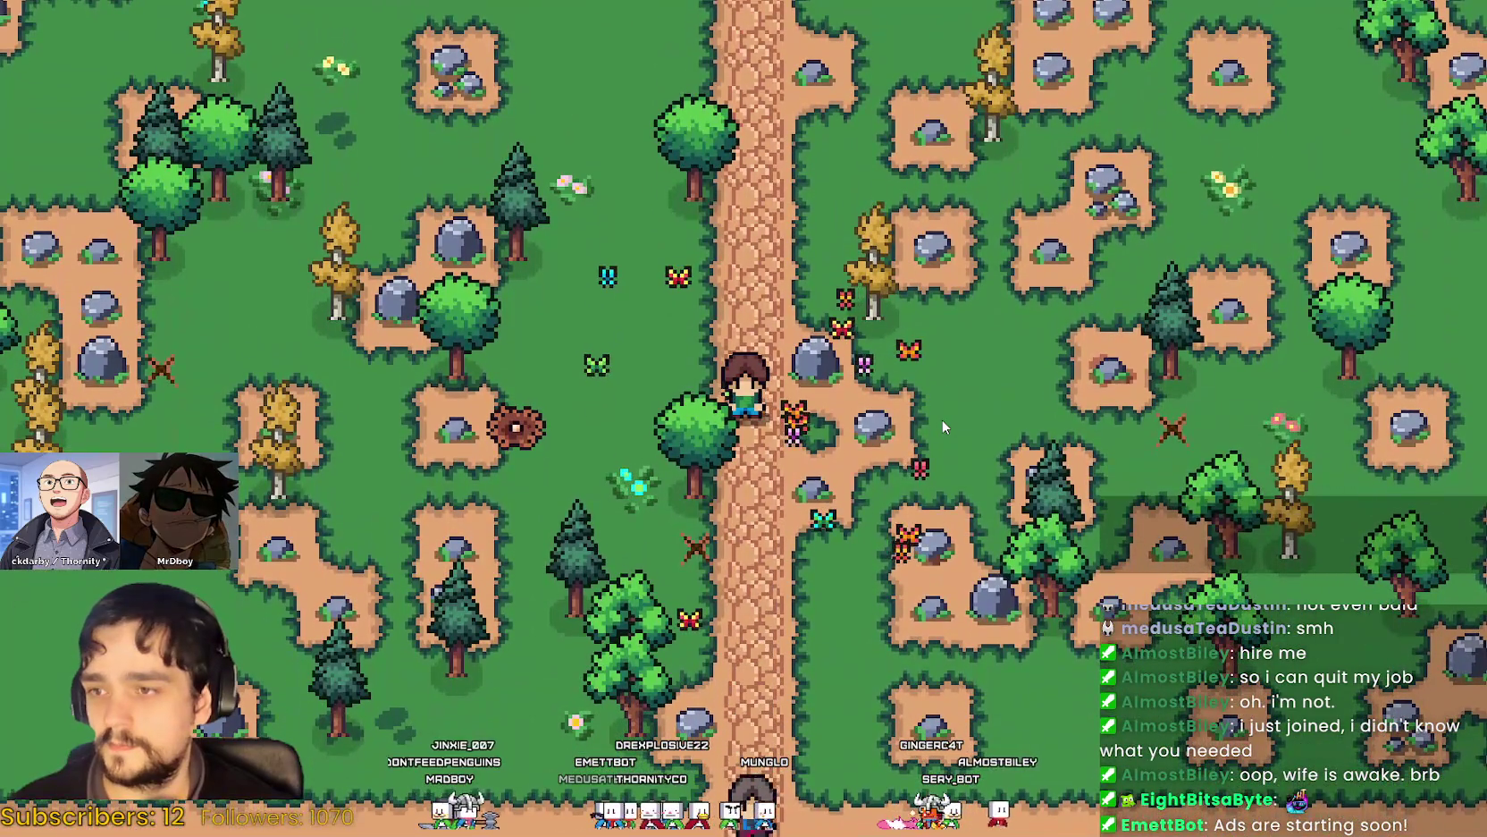
scroll(906, 393, up, 2)
scroll(906, 393, down, 2)
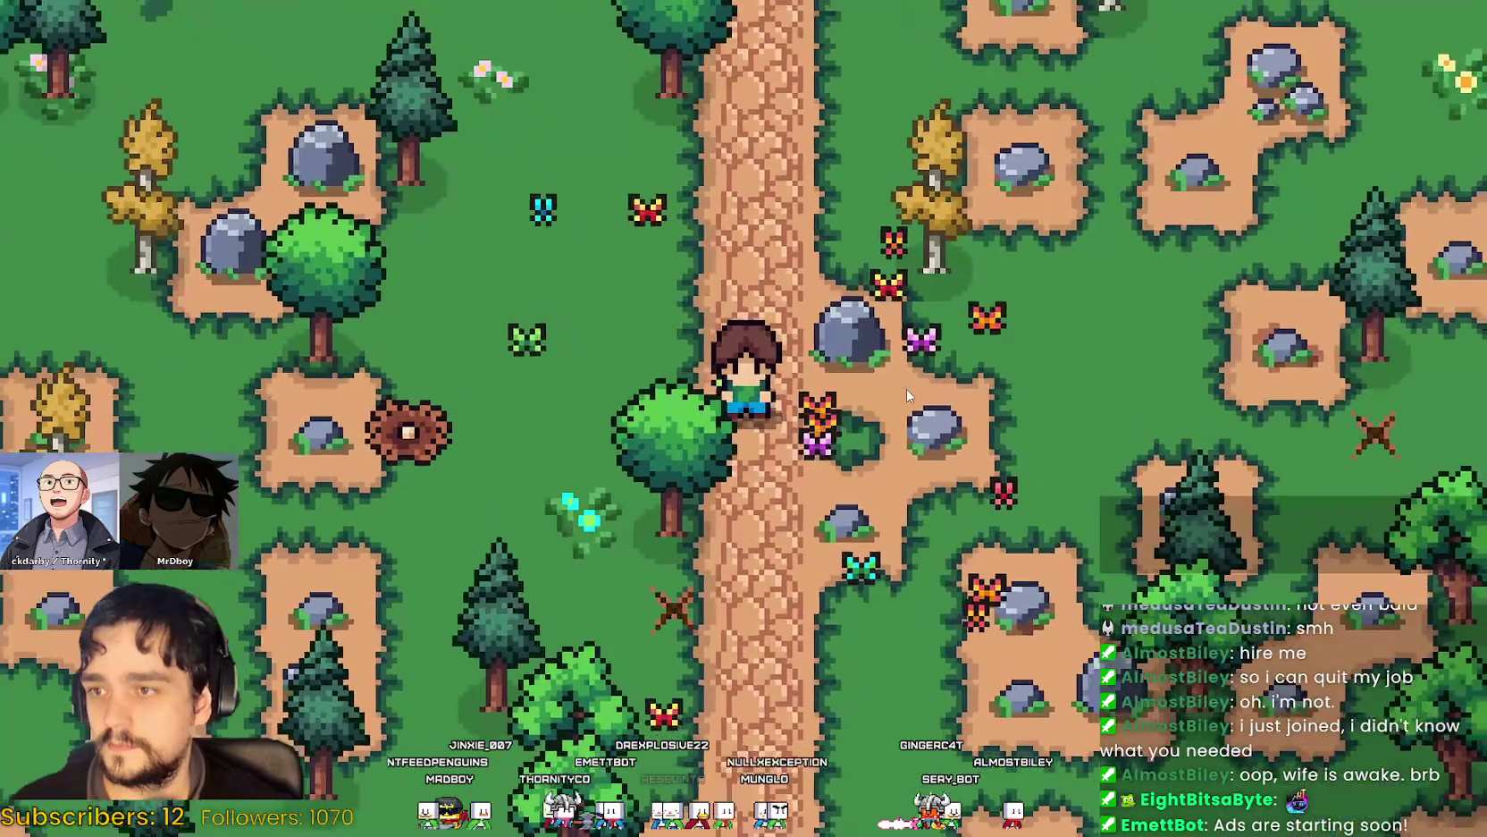
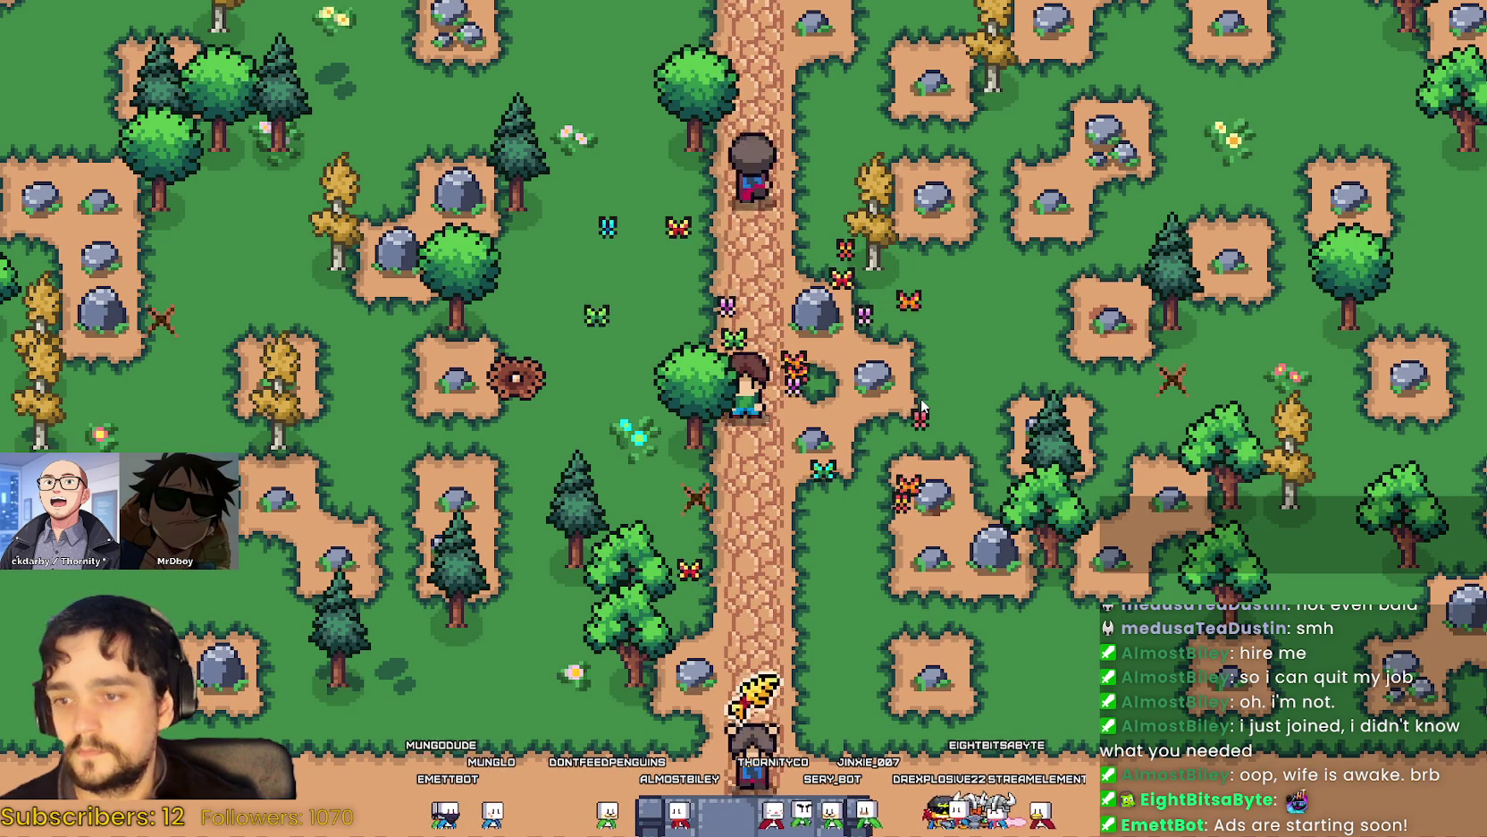
Return from the running game to butterfly.gd and add blank lines after line 6.
key(alt+Tab)
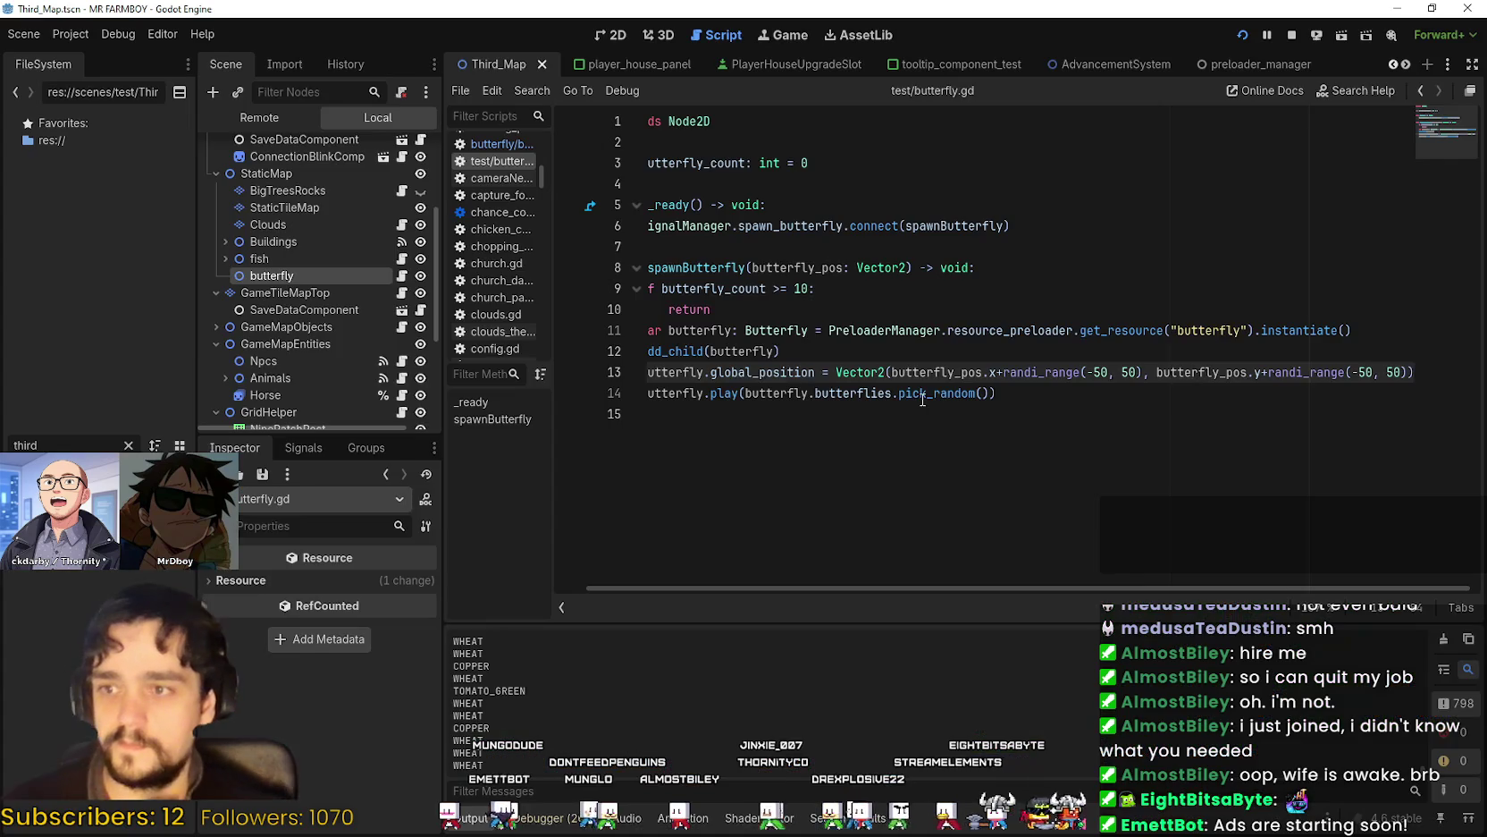
click(917, 396)
mouse_move(917, 414)
mouse_down()
mouse_move(804, 376)
mouse_move(688, 281)
mouse_up()
click(844, 394)
click(847, 414)
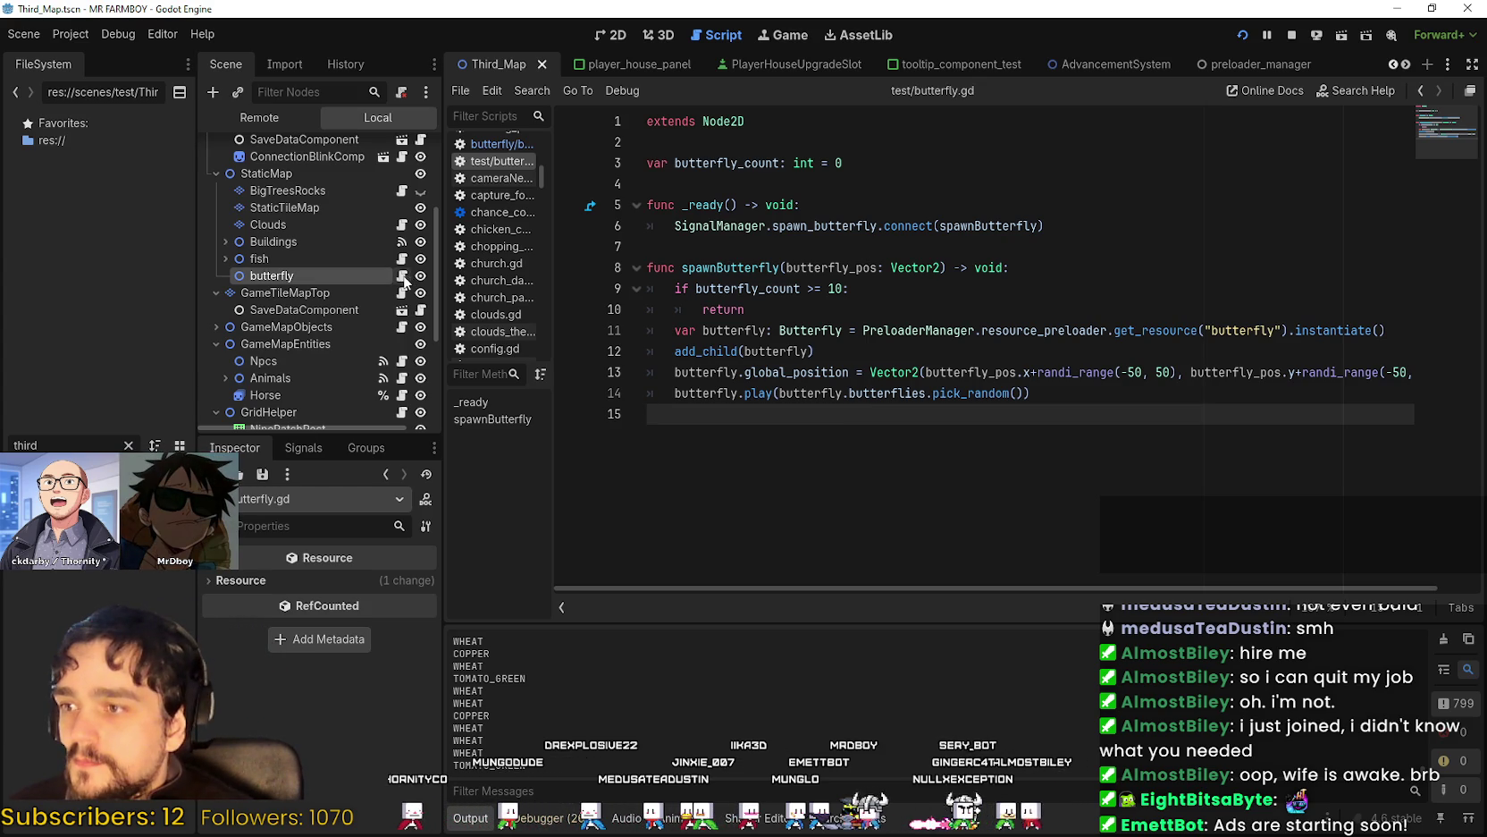
click(1069, 223)
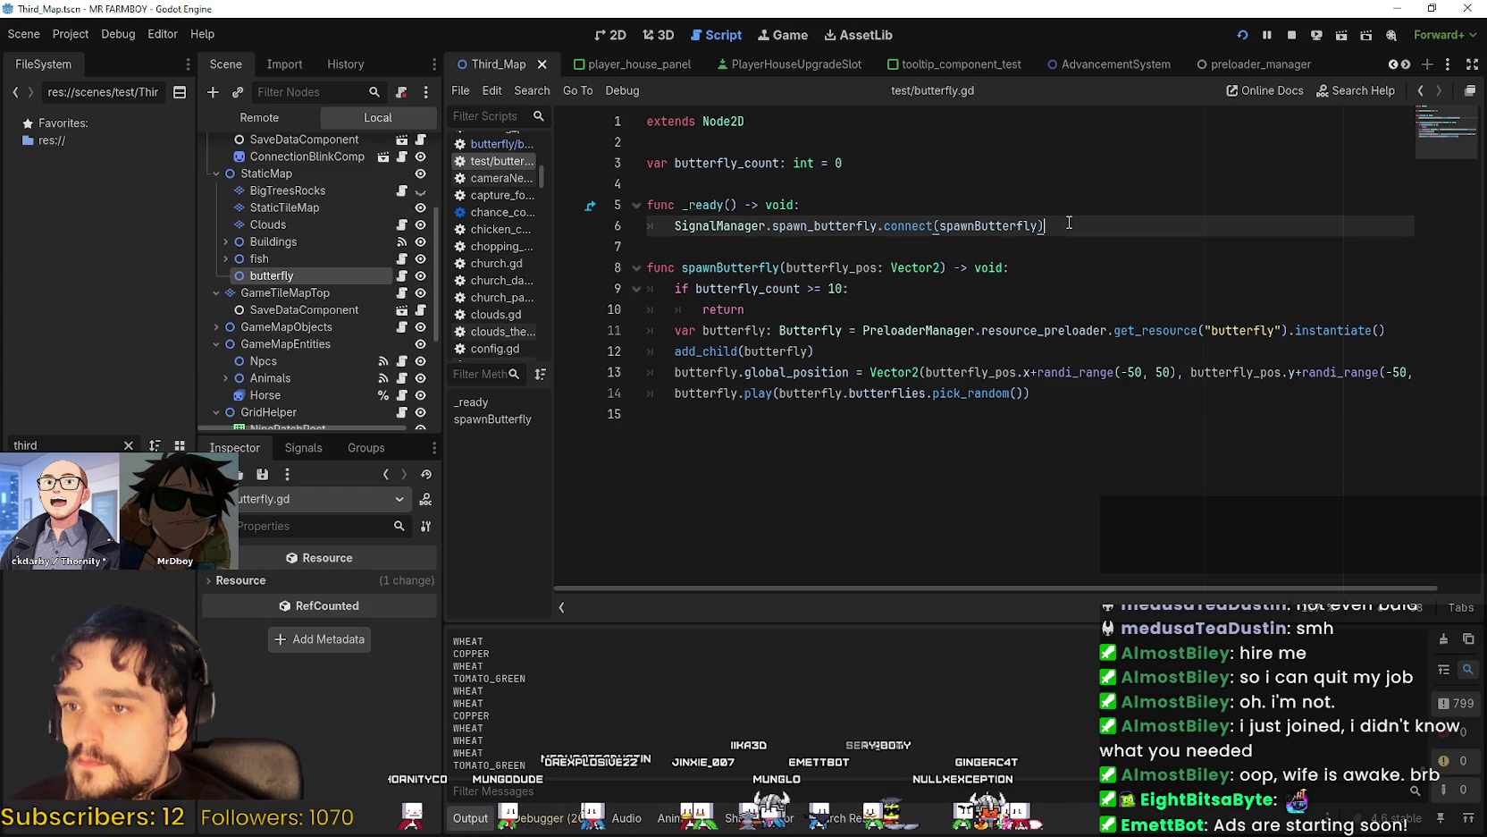
key(Return)
key(Return)
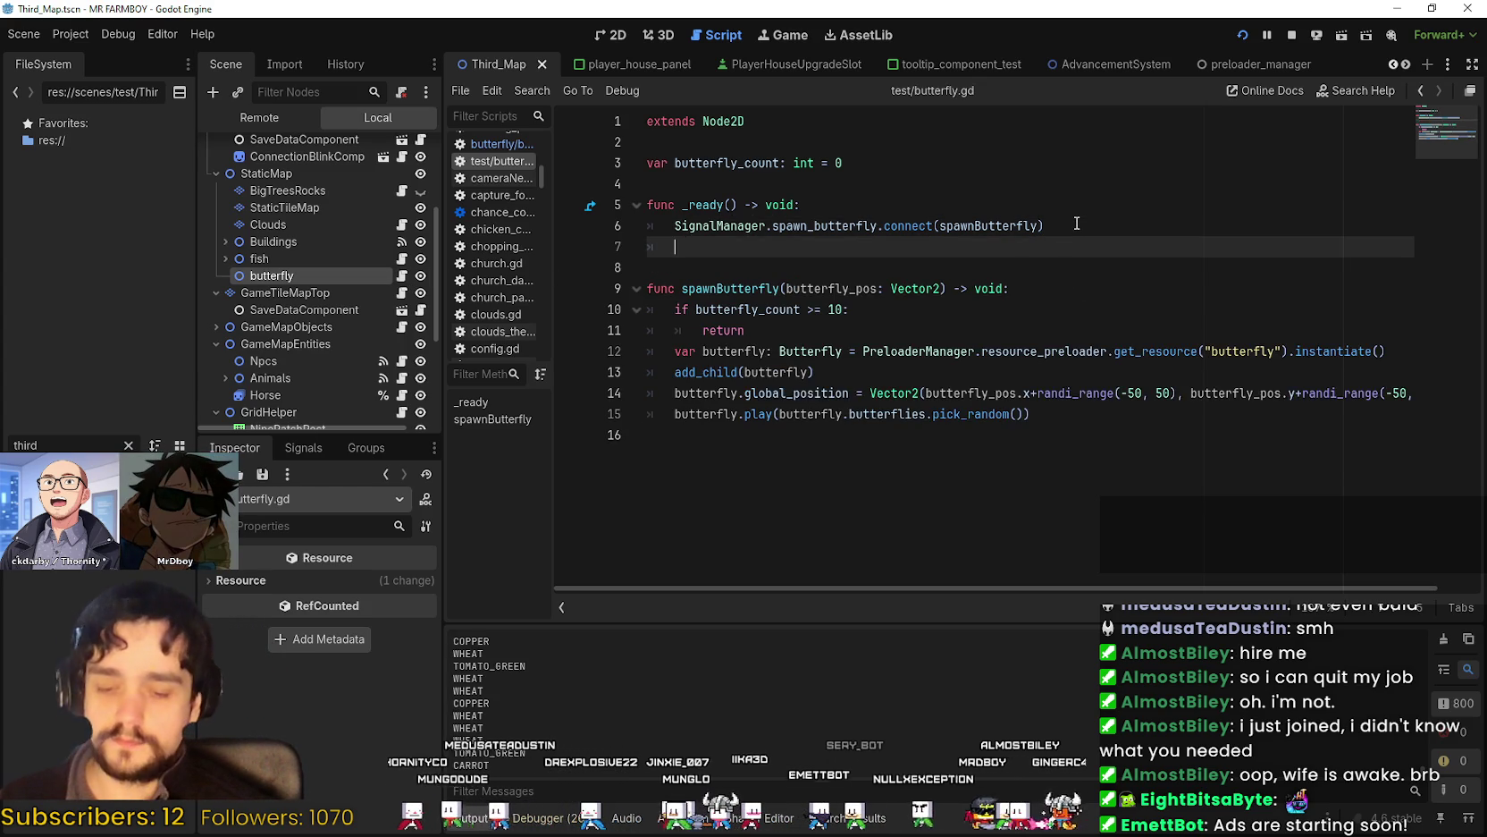
On line 8, connect SignalManager.remove_butterflies to removeButterflies.
text(SignalM)
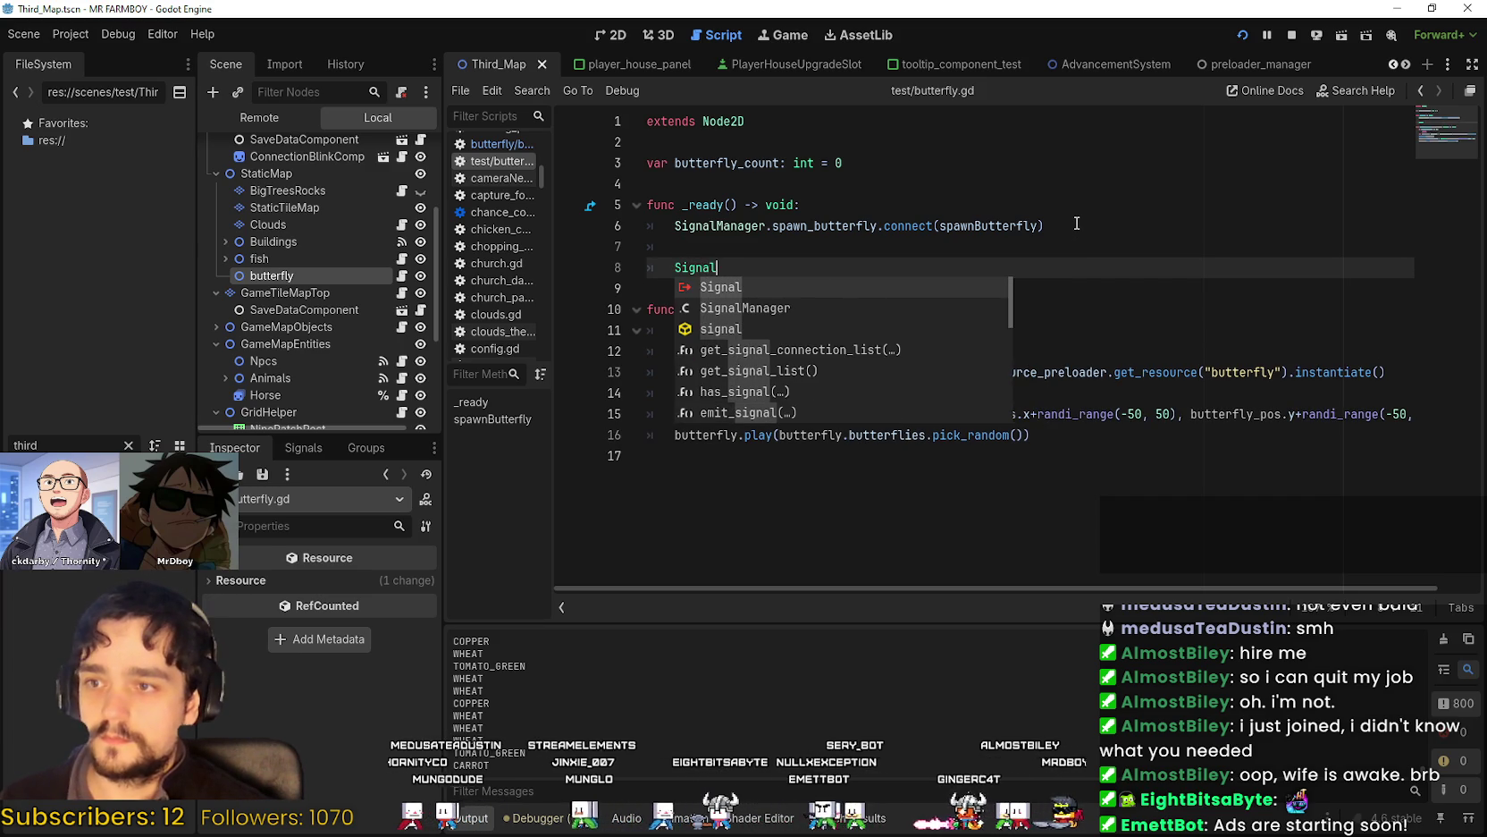
key(Return)
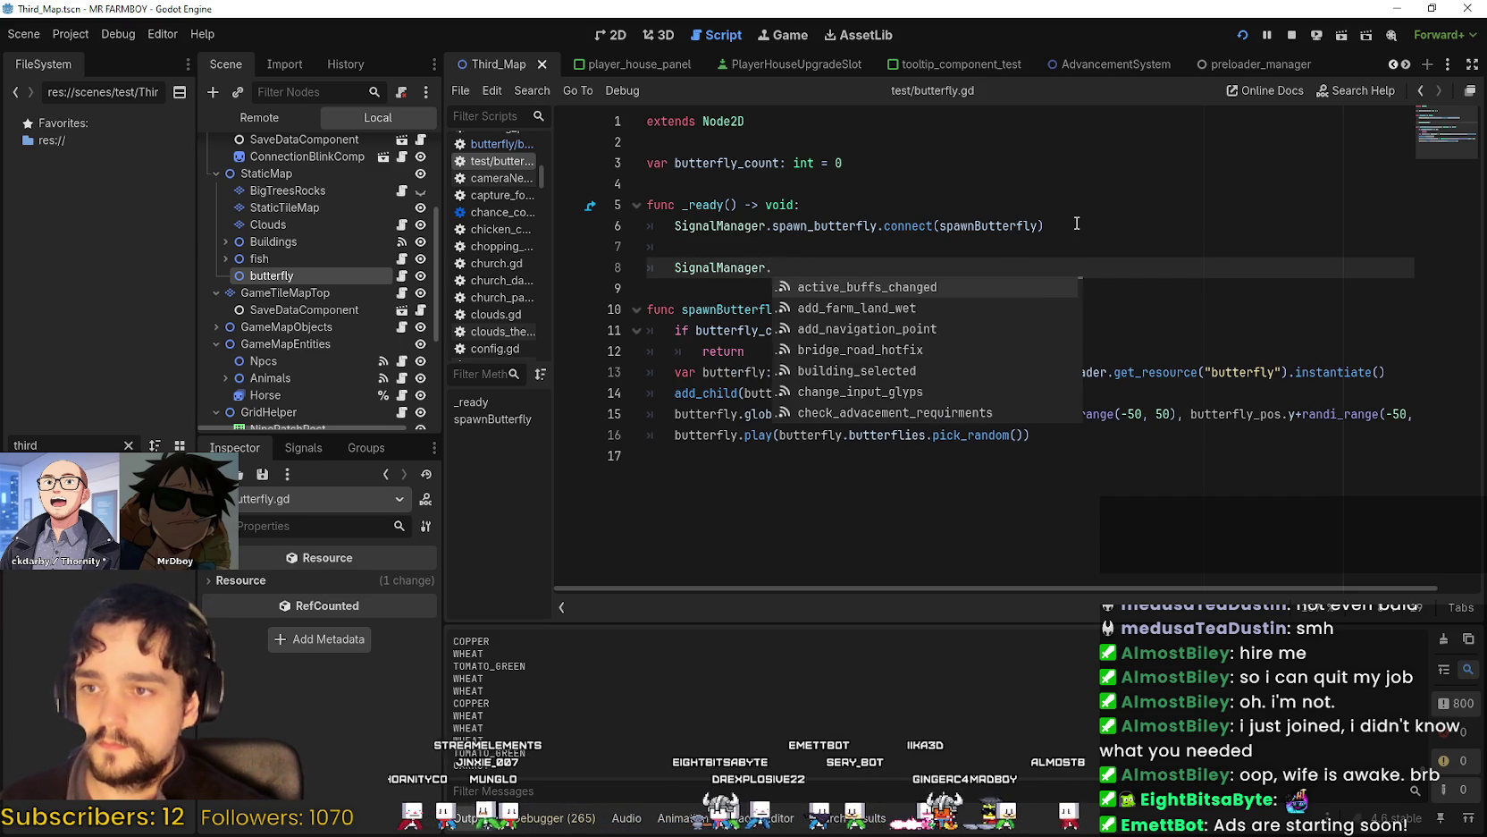
text(sp)
key(BackSpace)
key(BackSpace)
text(d)
key(BackSpace)
text(remove_bu)
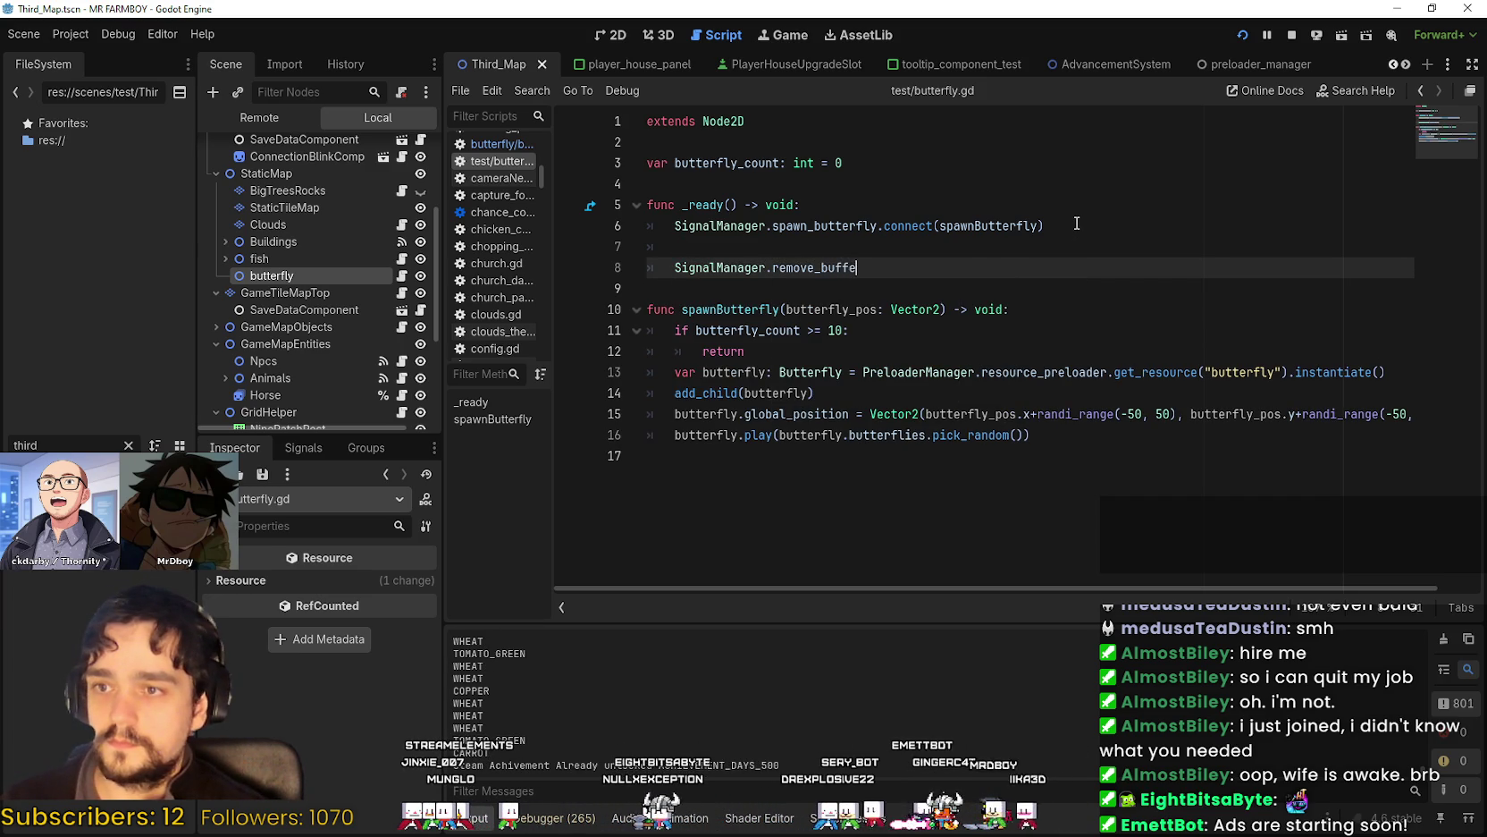
text(tterflies.connect(removeButterf)
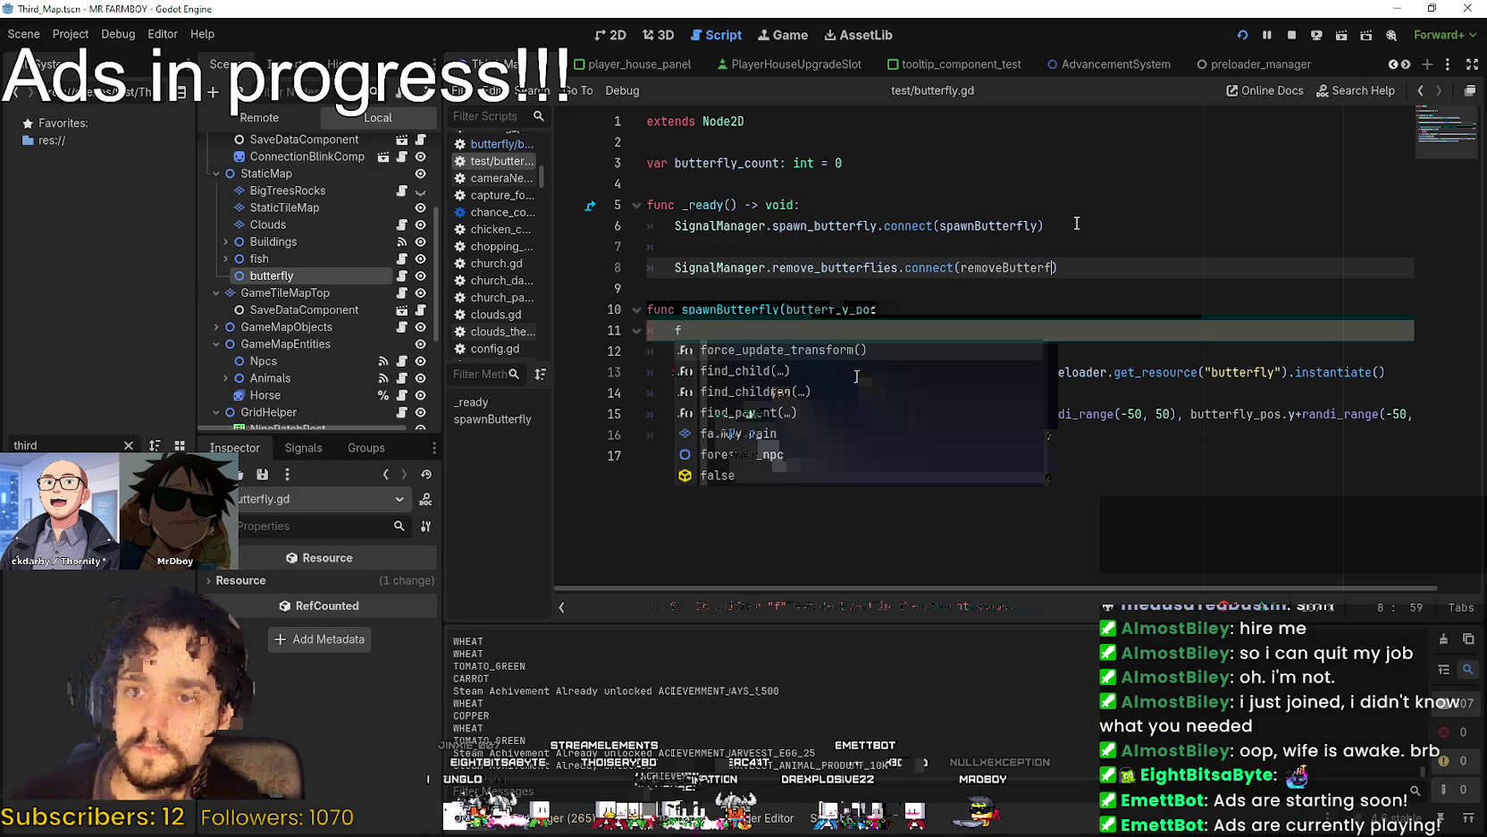
Begin a for loop inside the empty removeButterflies function body.
click(823, 436)
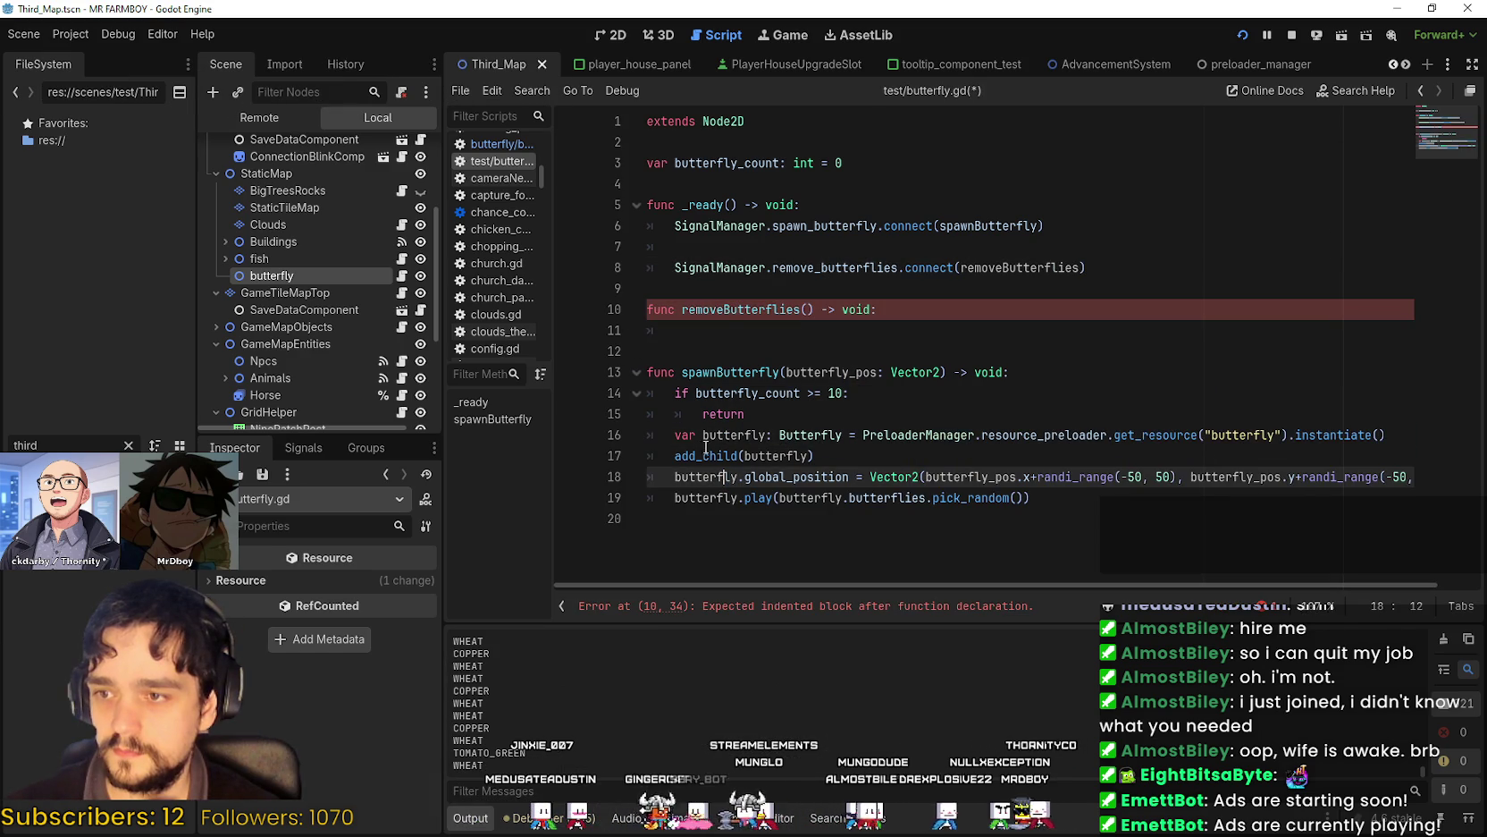
click(762, 330)
text(for bu)
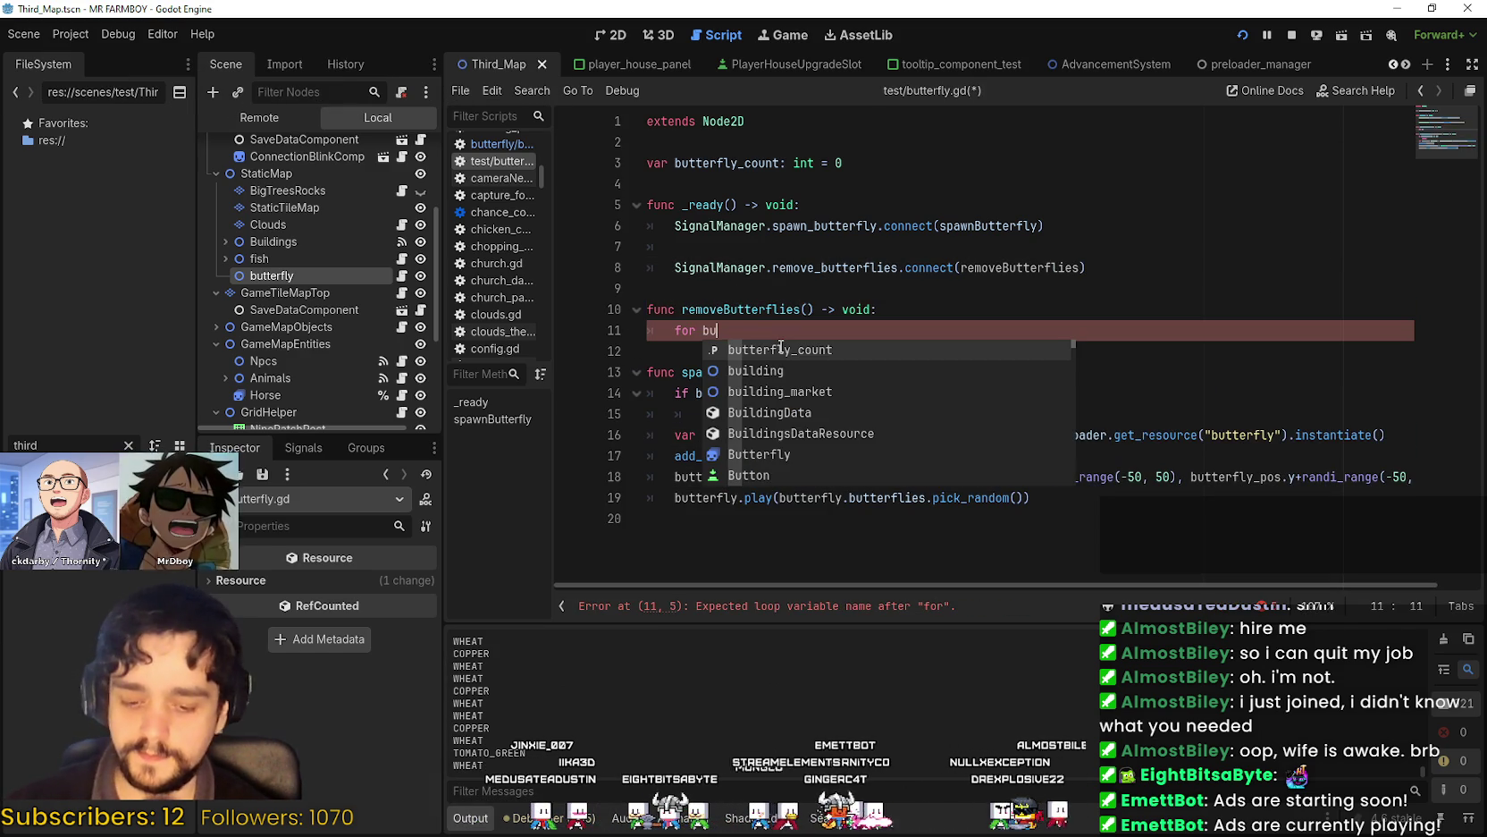
Write the loop header 'for child in get_children():' in removeButterflies.
key(BackSpace)
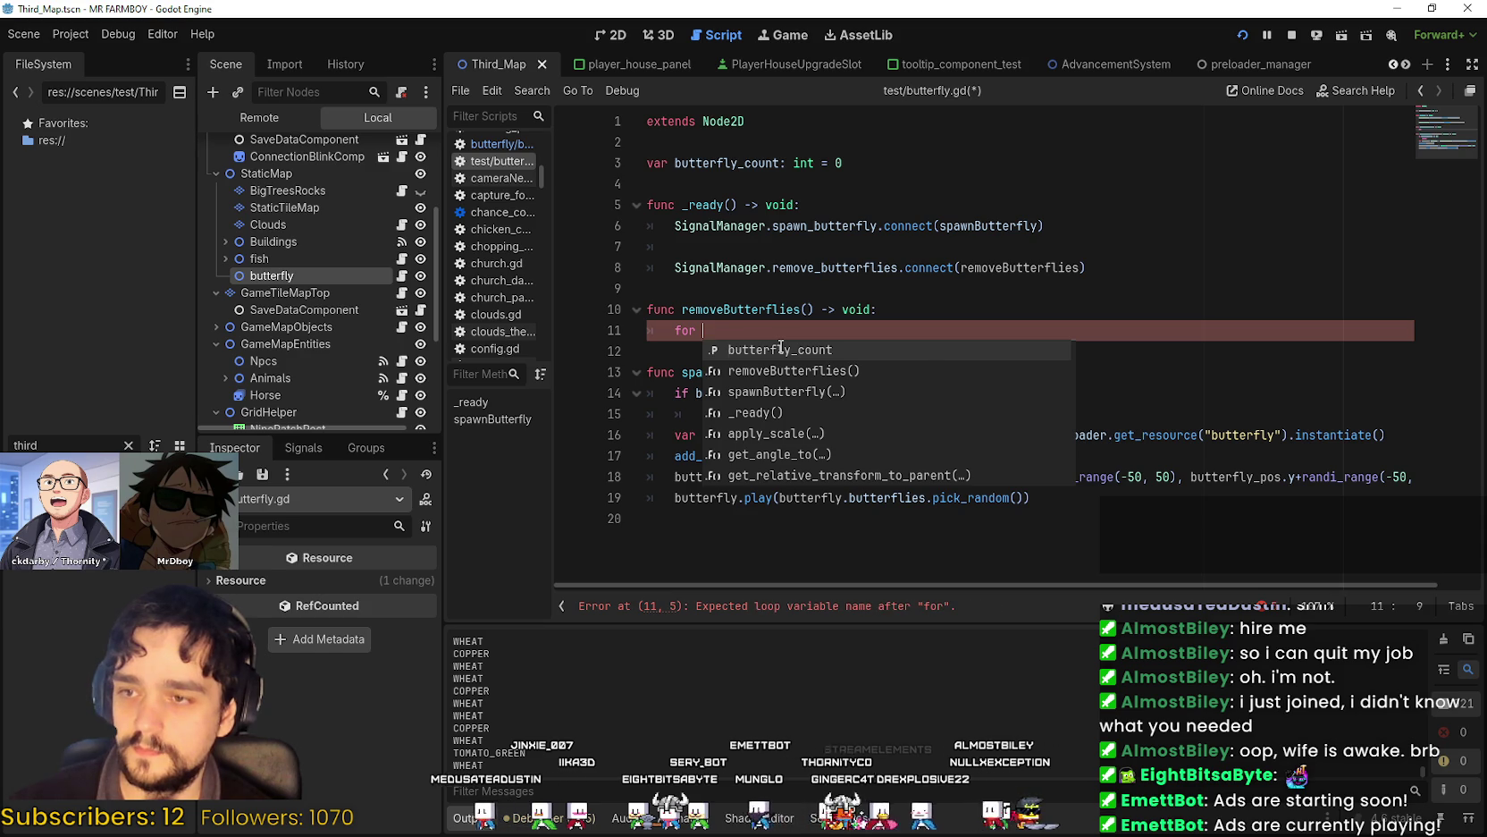
text(child)
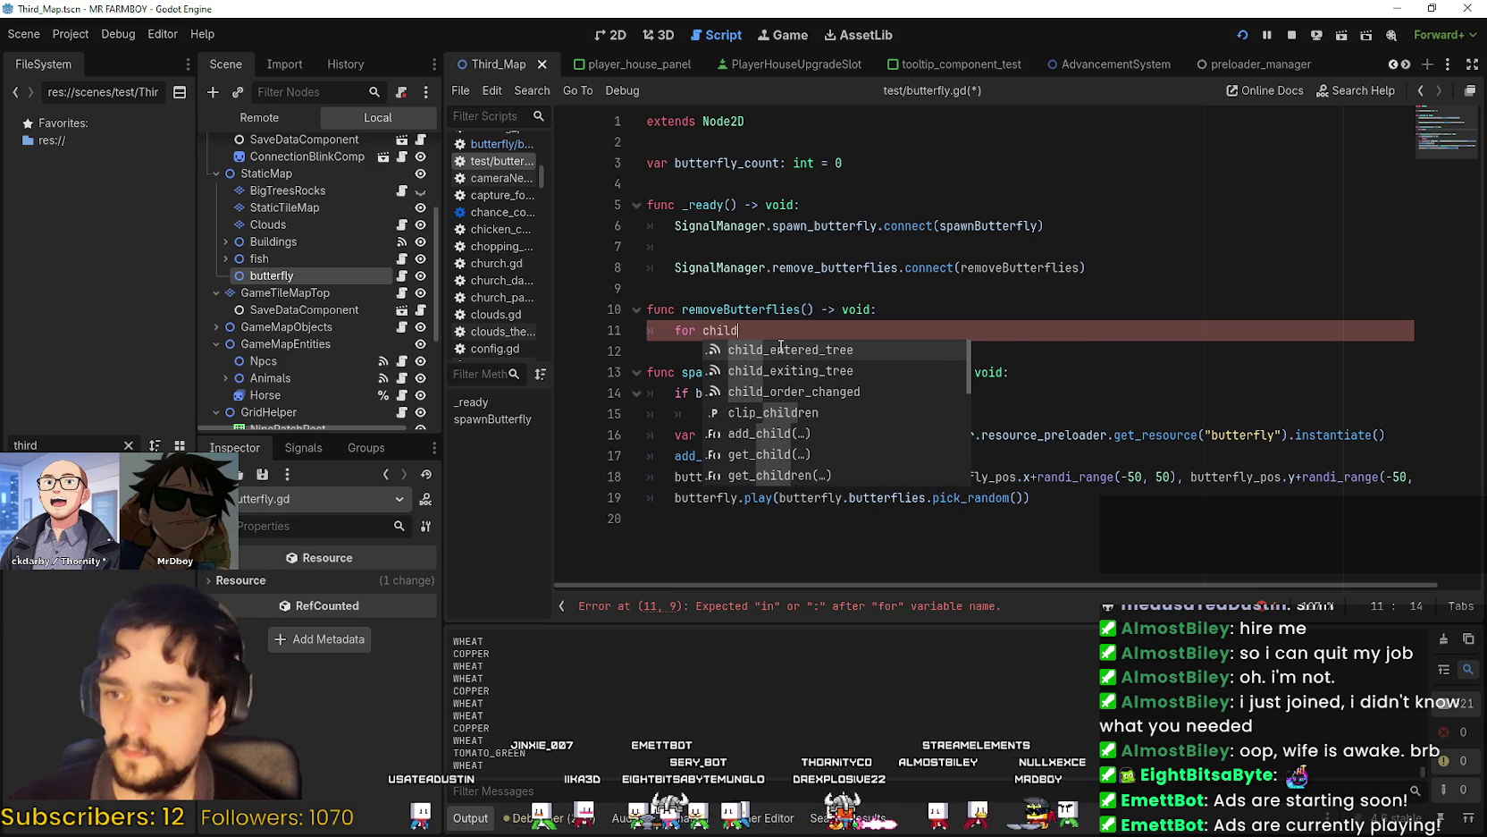
key(Down)
key(Down)
key(Down)
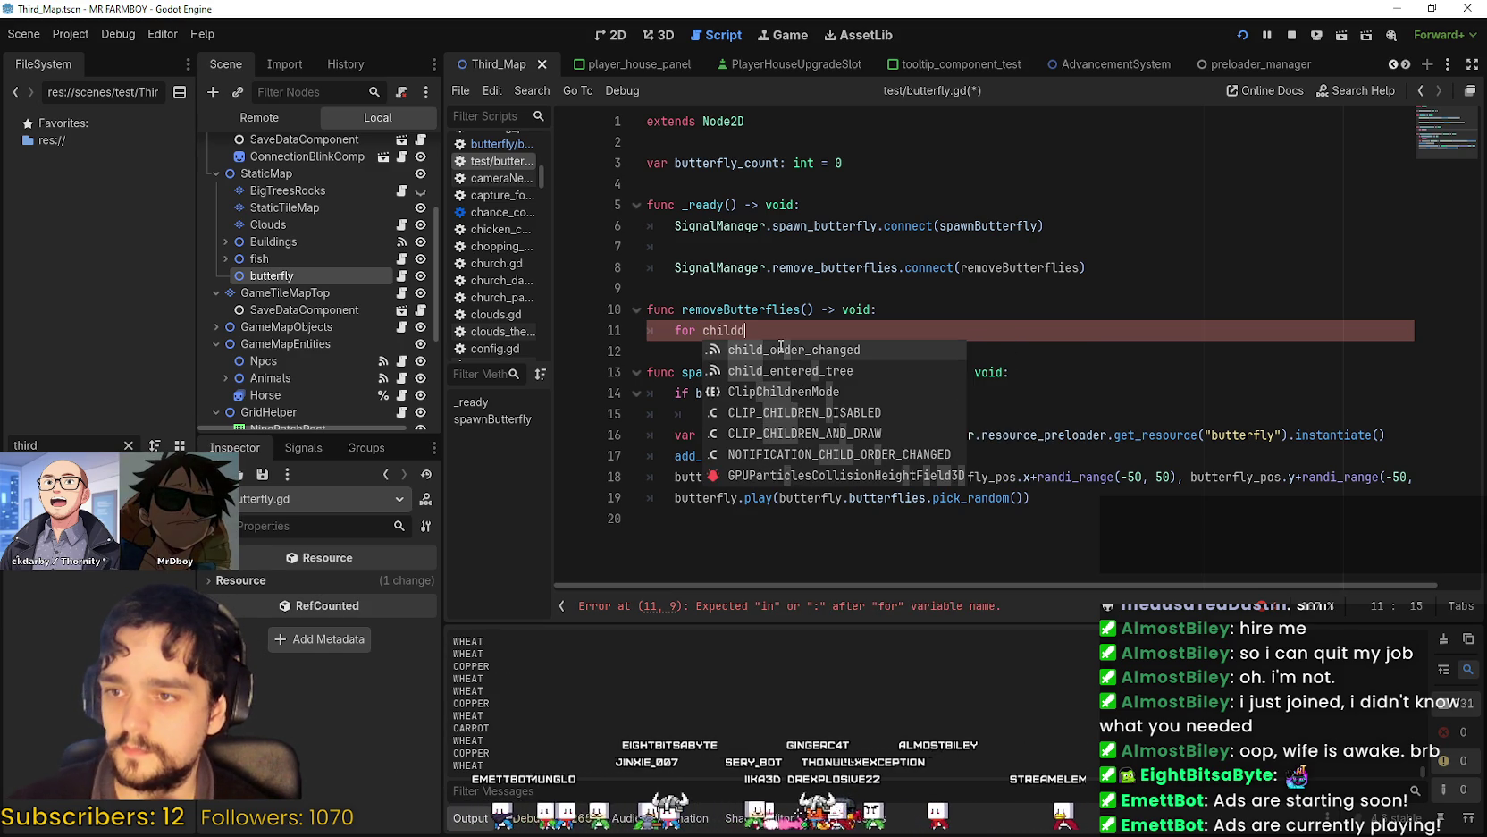
text(in )
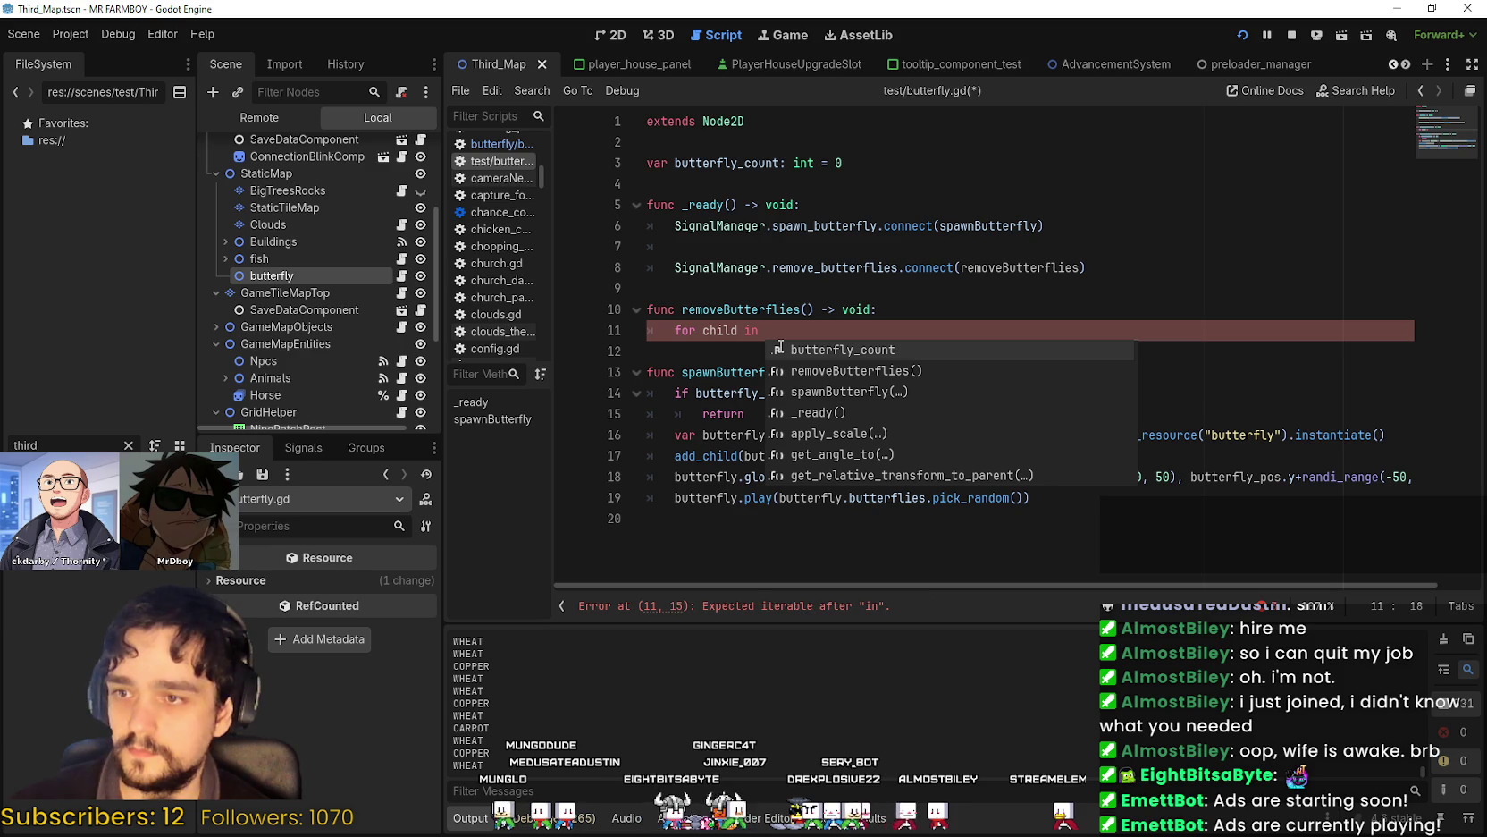
text(g)
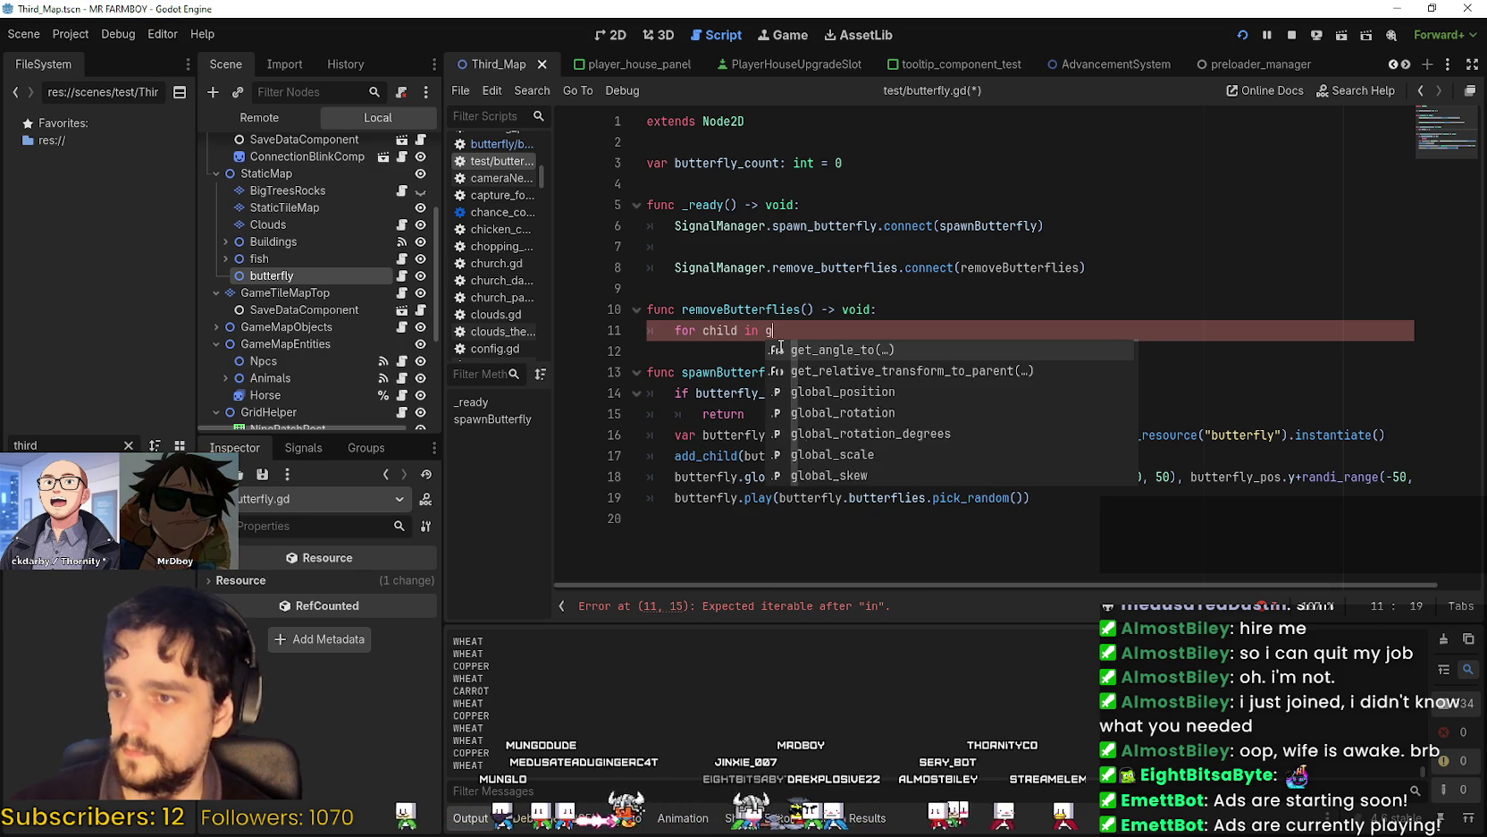
text(et_chil)
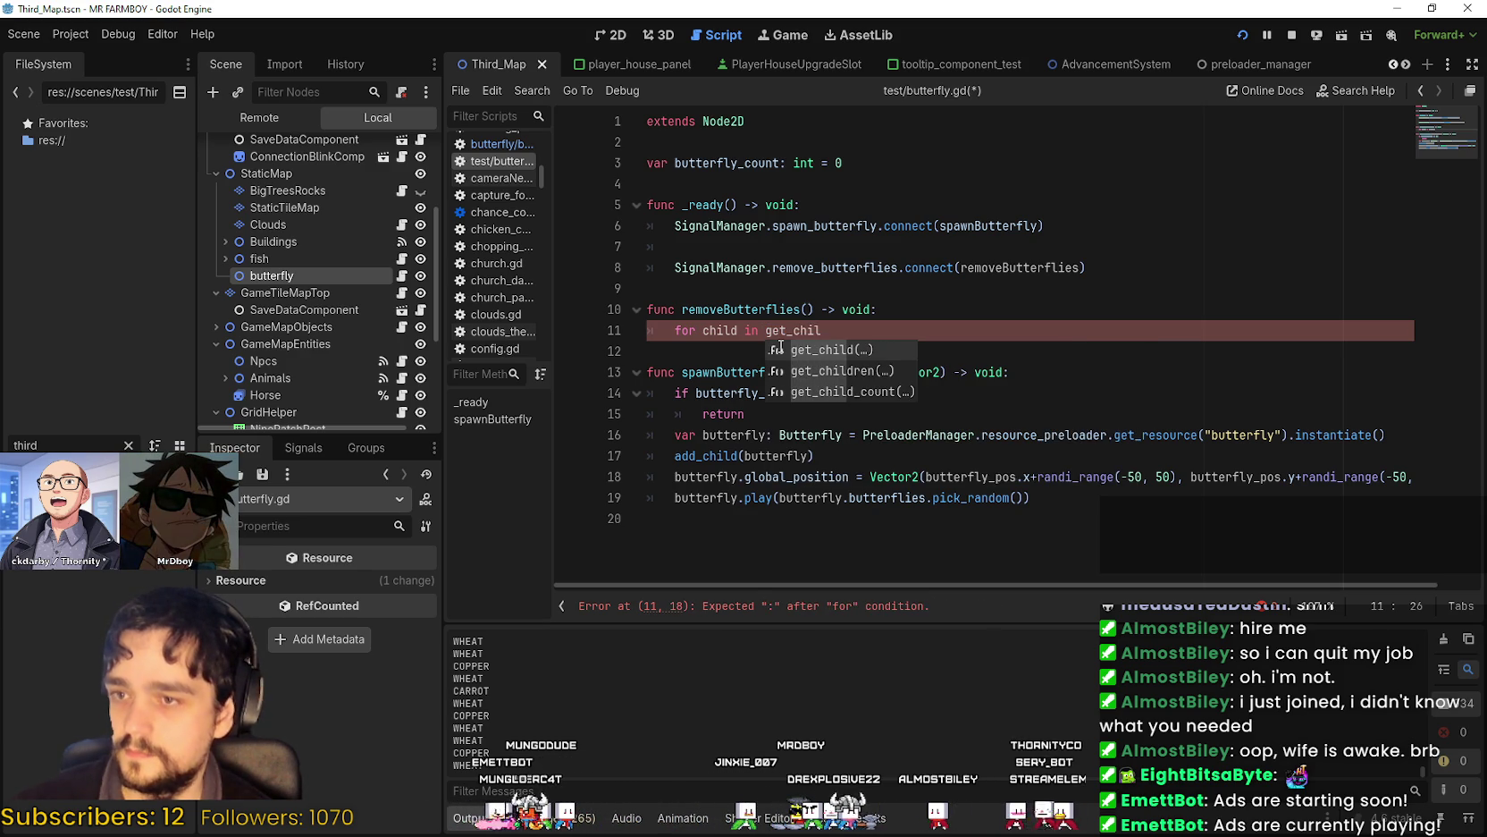
key(Down)
key(Return)
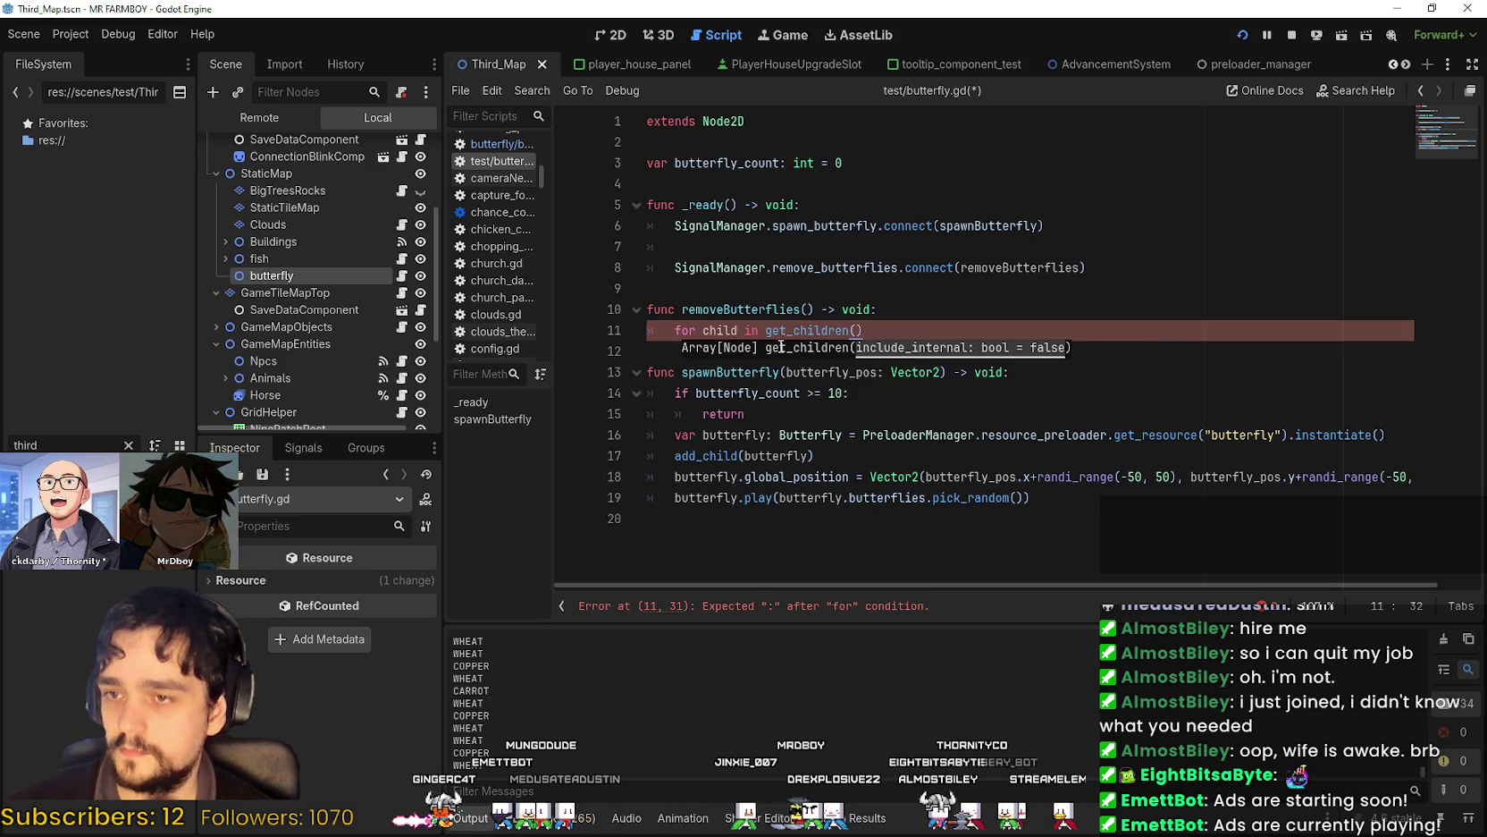
text(:)
key(Return)
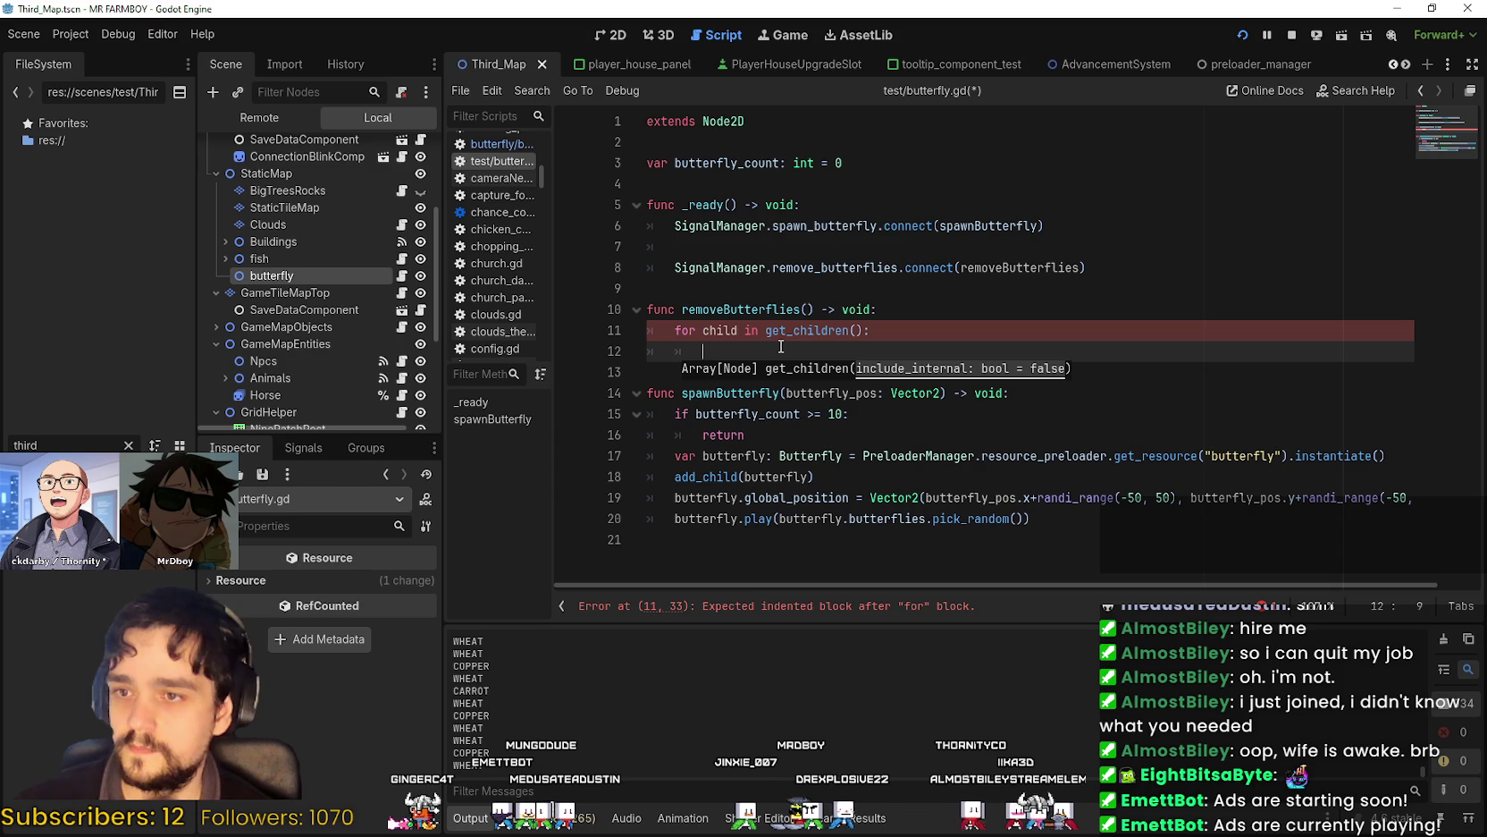
Add 'child.queue_free()' as the indented loop body.
double_click(751, 333)
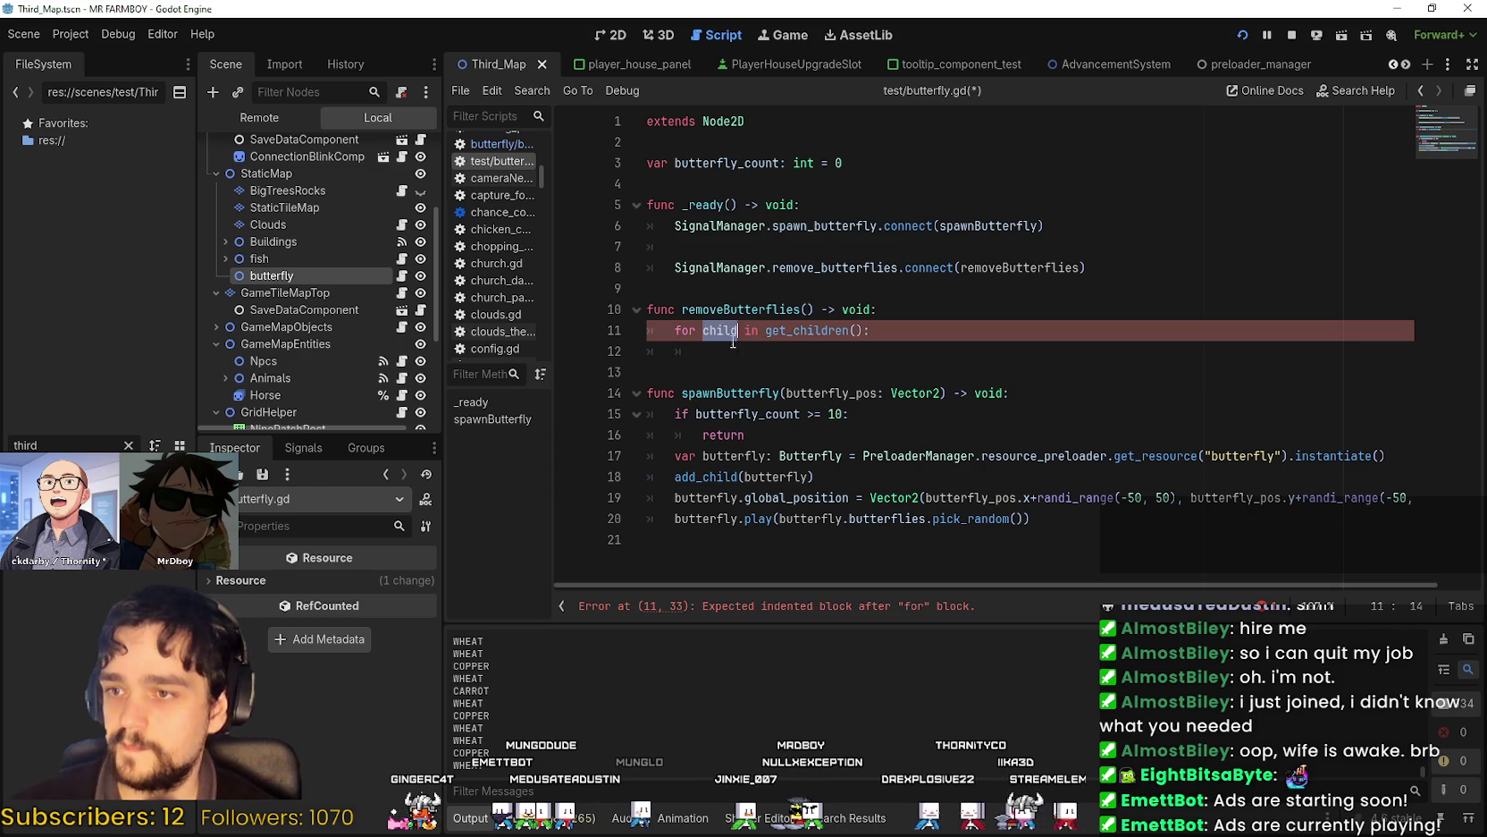
key(ctrl+c)
click(1018, 360)
key(ctrl+v)
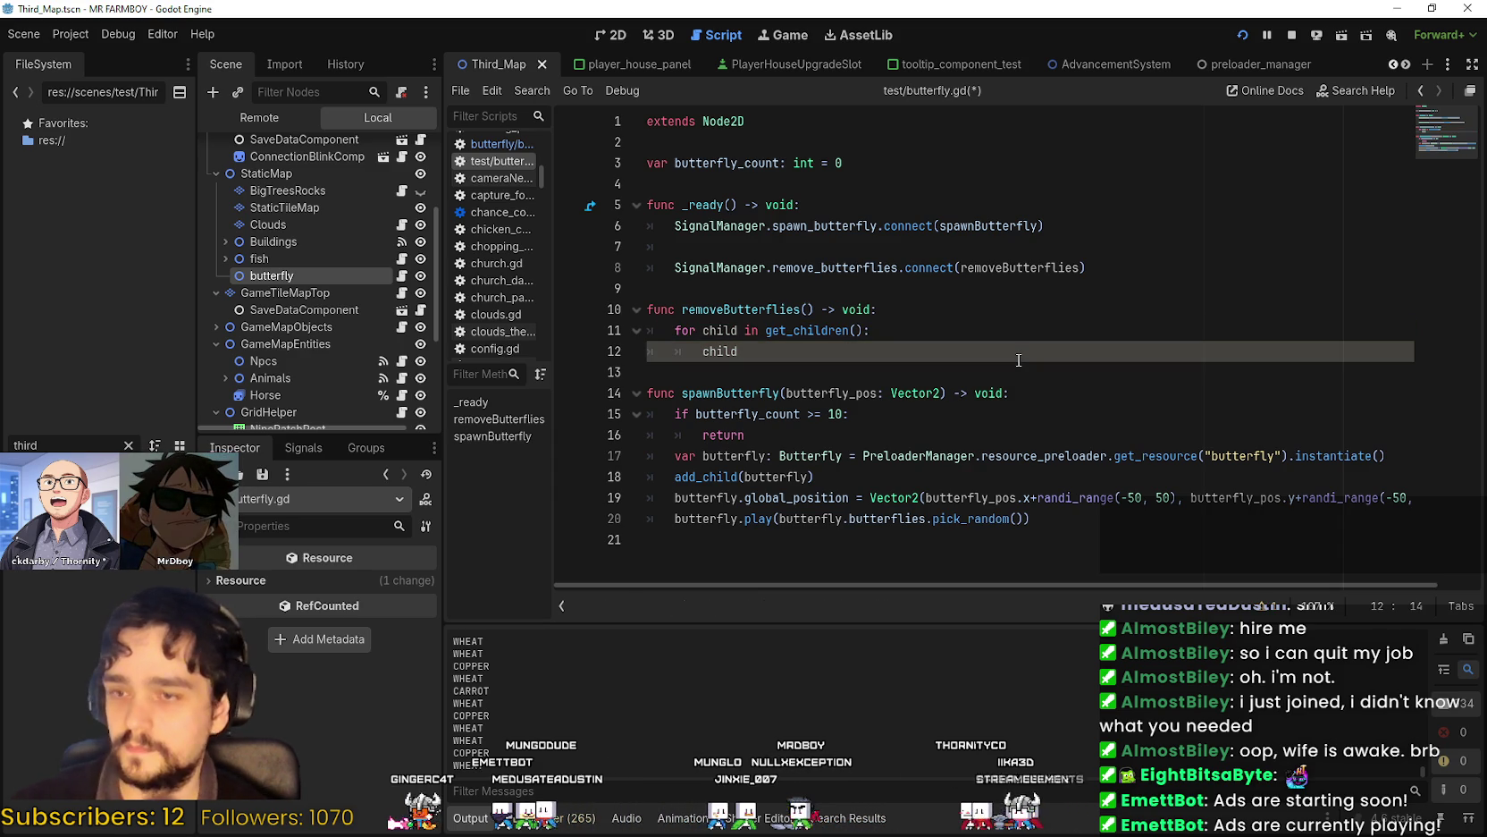
text(,queue)
key(BackSpace)
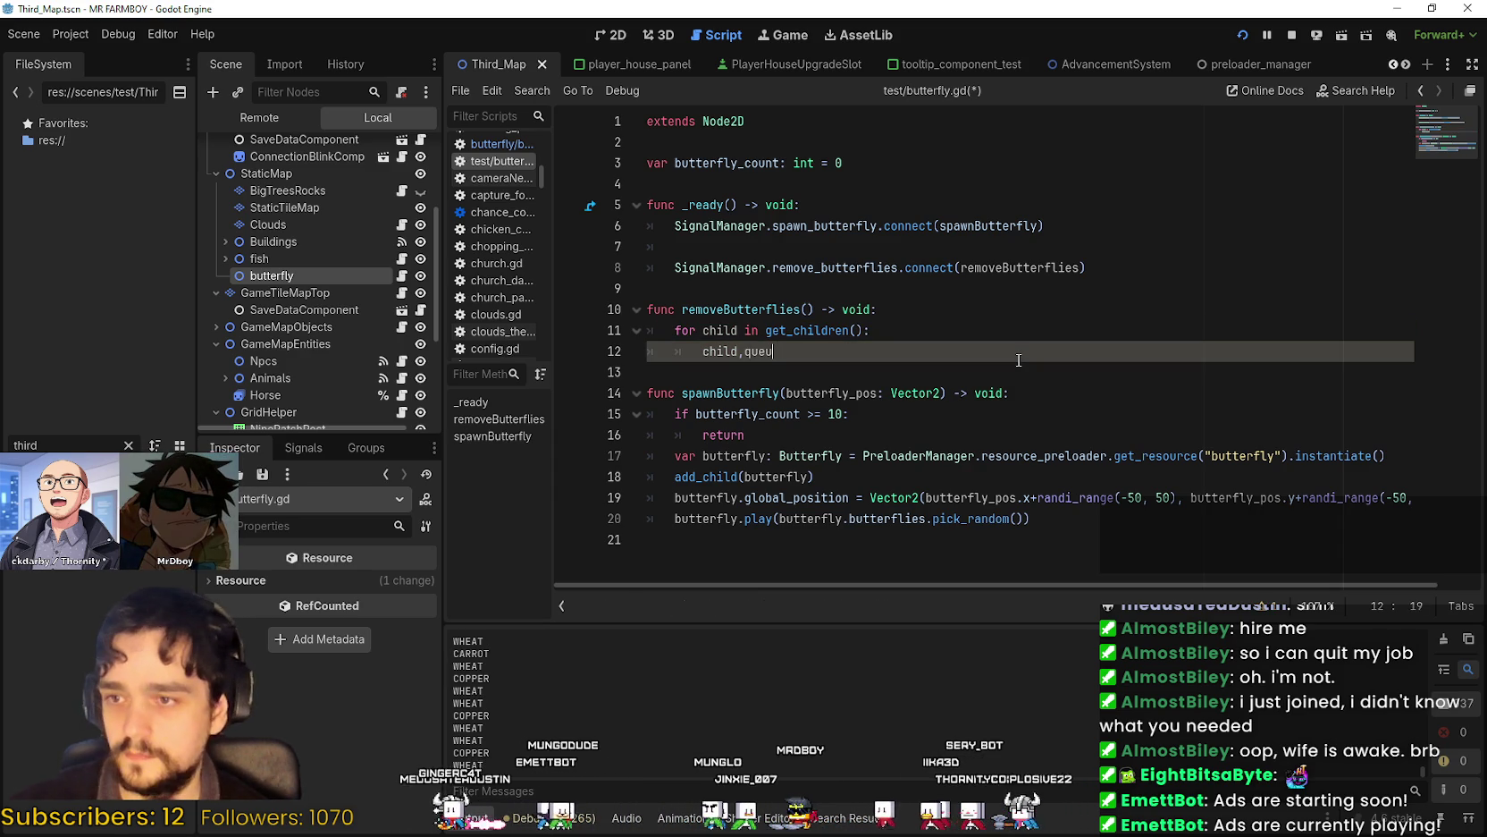
text(qu)
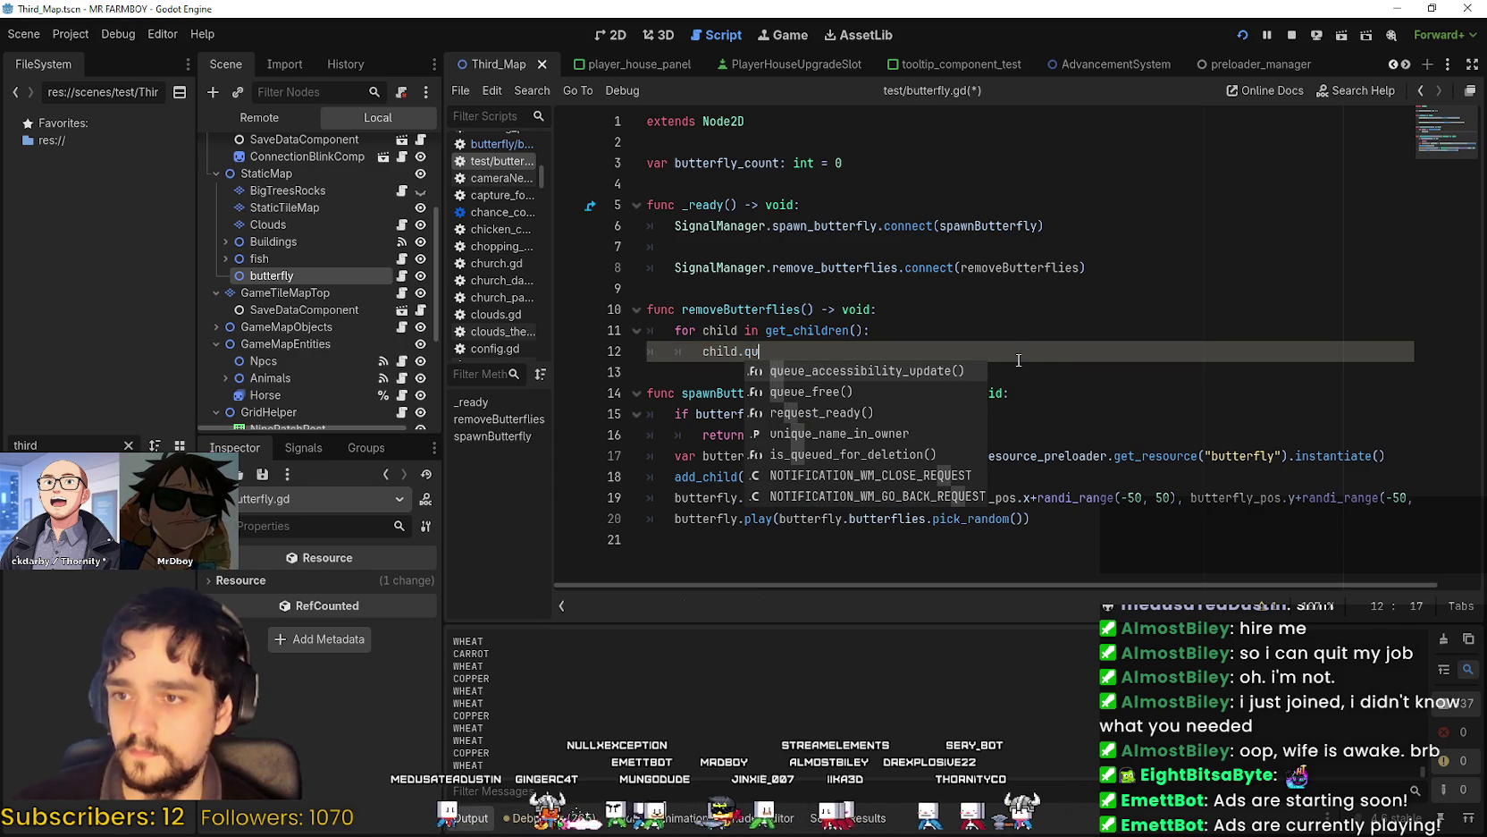
key(Down)
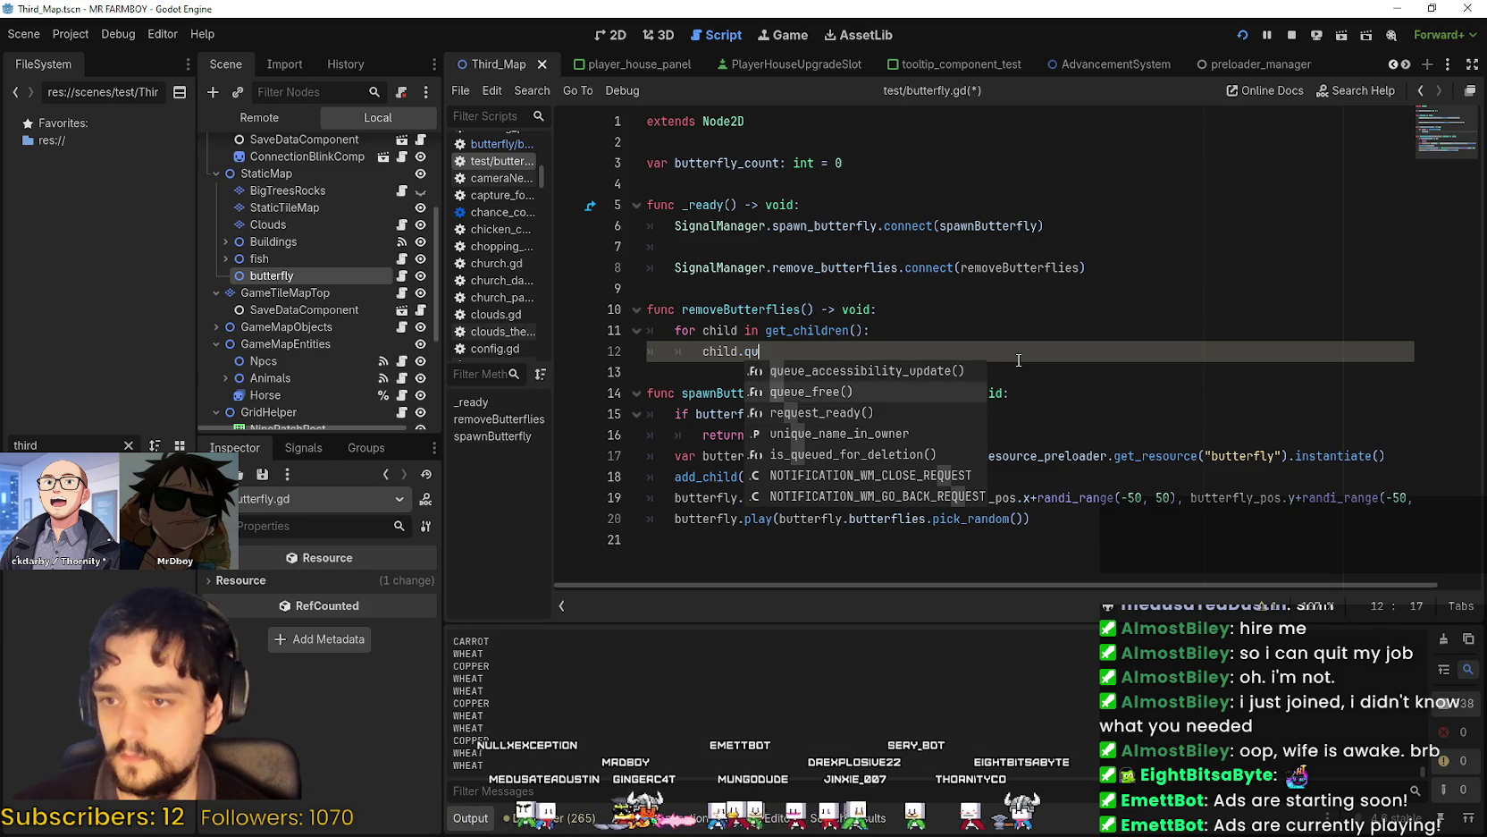
key(Return)
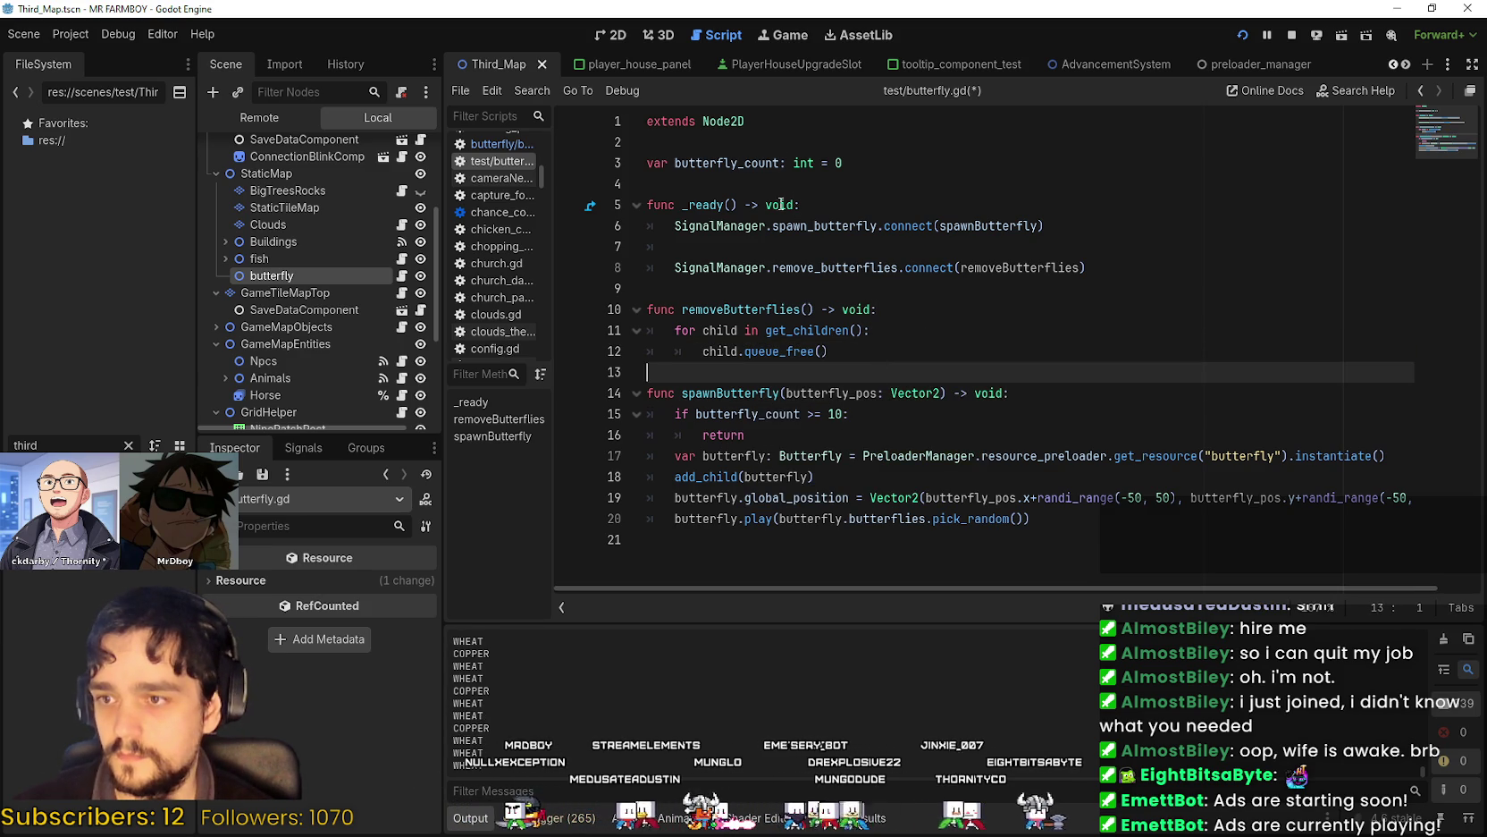
Copy butterfly_count from line 3 onto a new first line of removeButterflies.
double_click(727, 162)
key(ctrl+c)
click(917, 310)
key(Return)
key(ctrl+v)
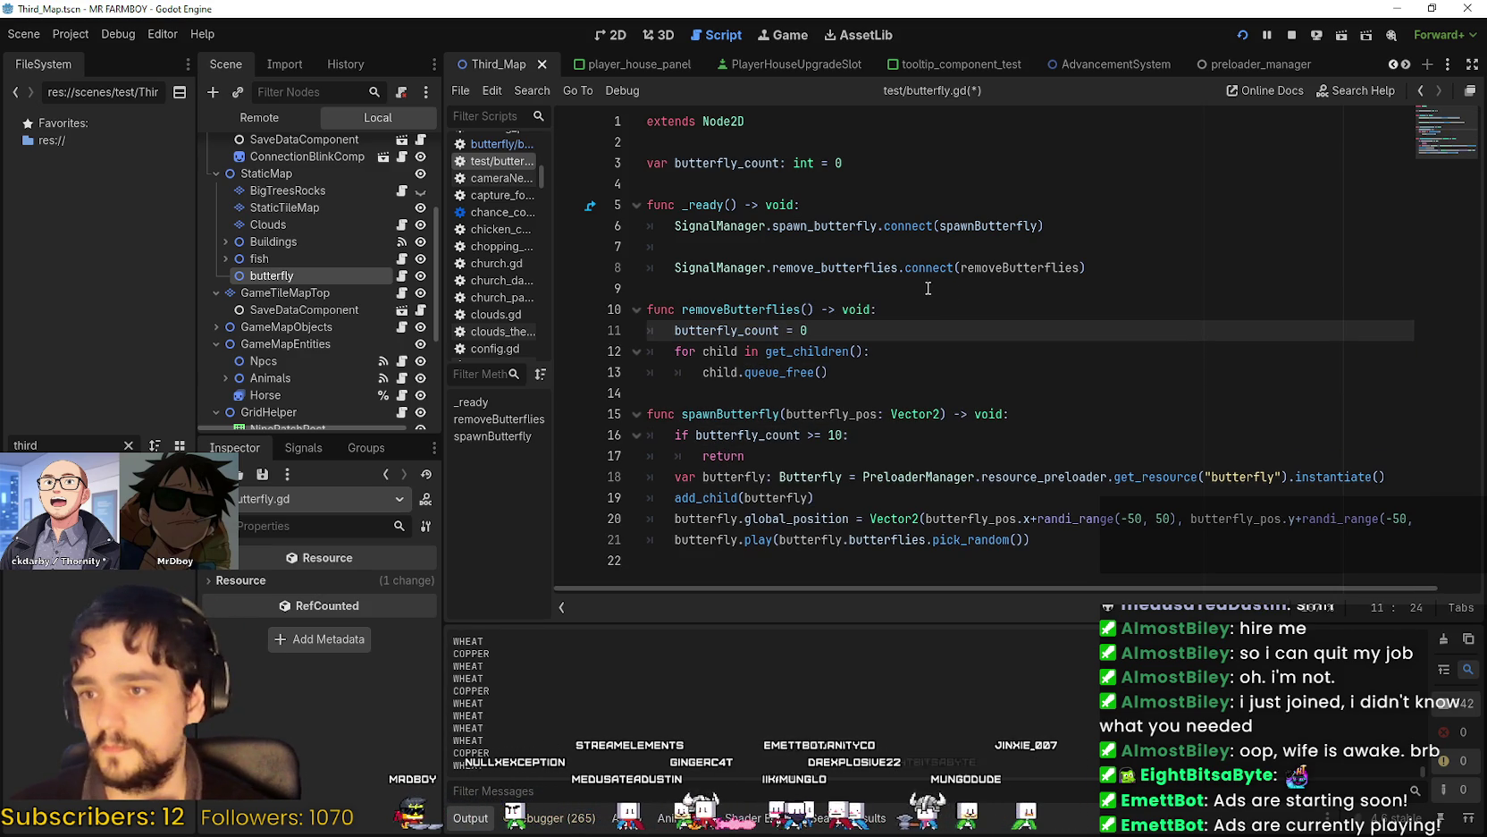
Review where butterfly_count is used throughout butterfly.gd.
double_click(747, 330)
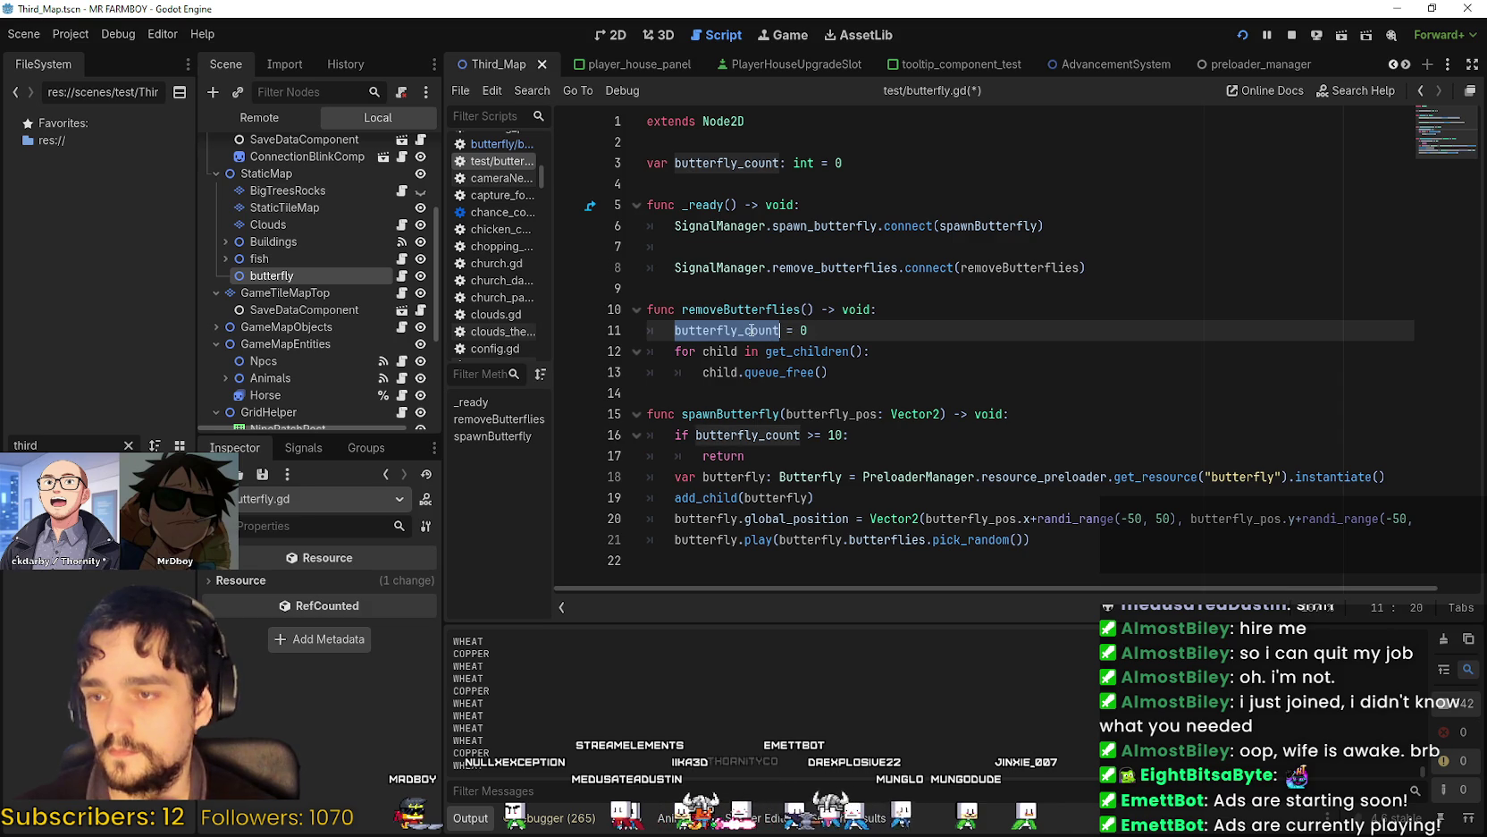
click(747, 414)
click(740, 395)
click(932, 371)
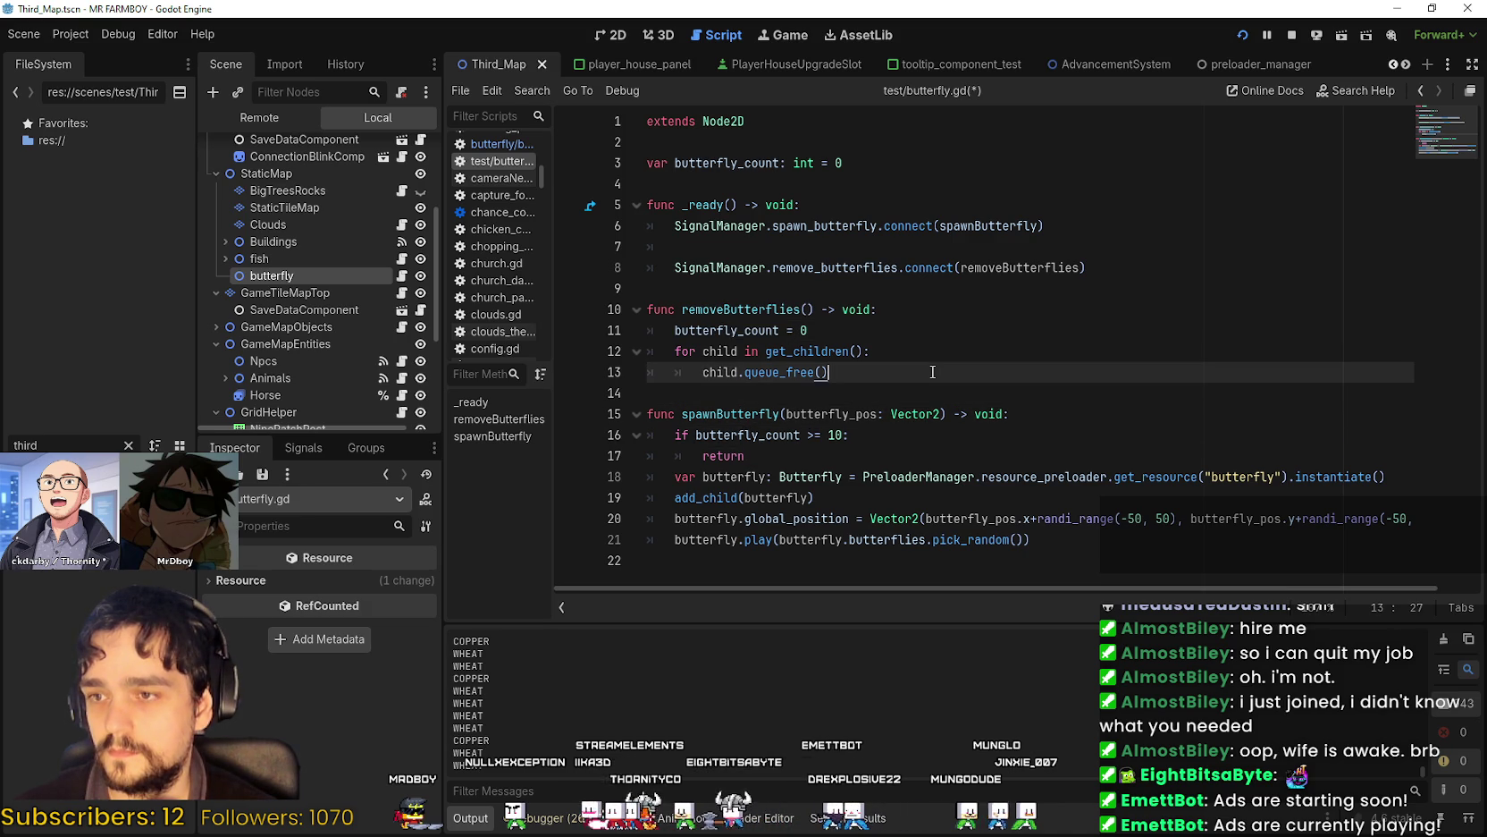
double_click(747, 329)
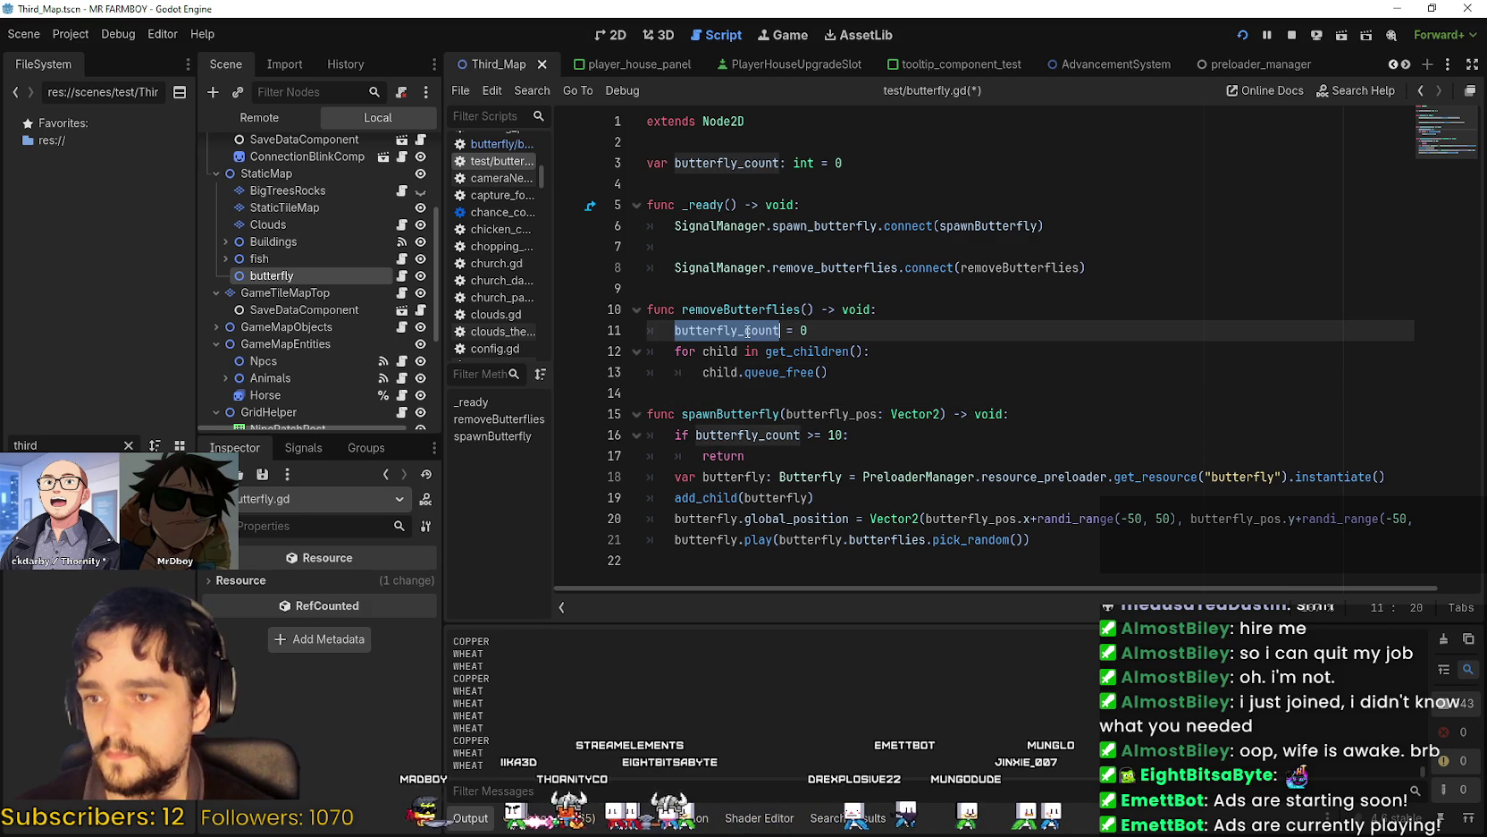
click(728, 403)
click(933, 353)
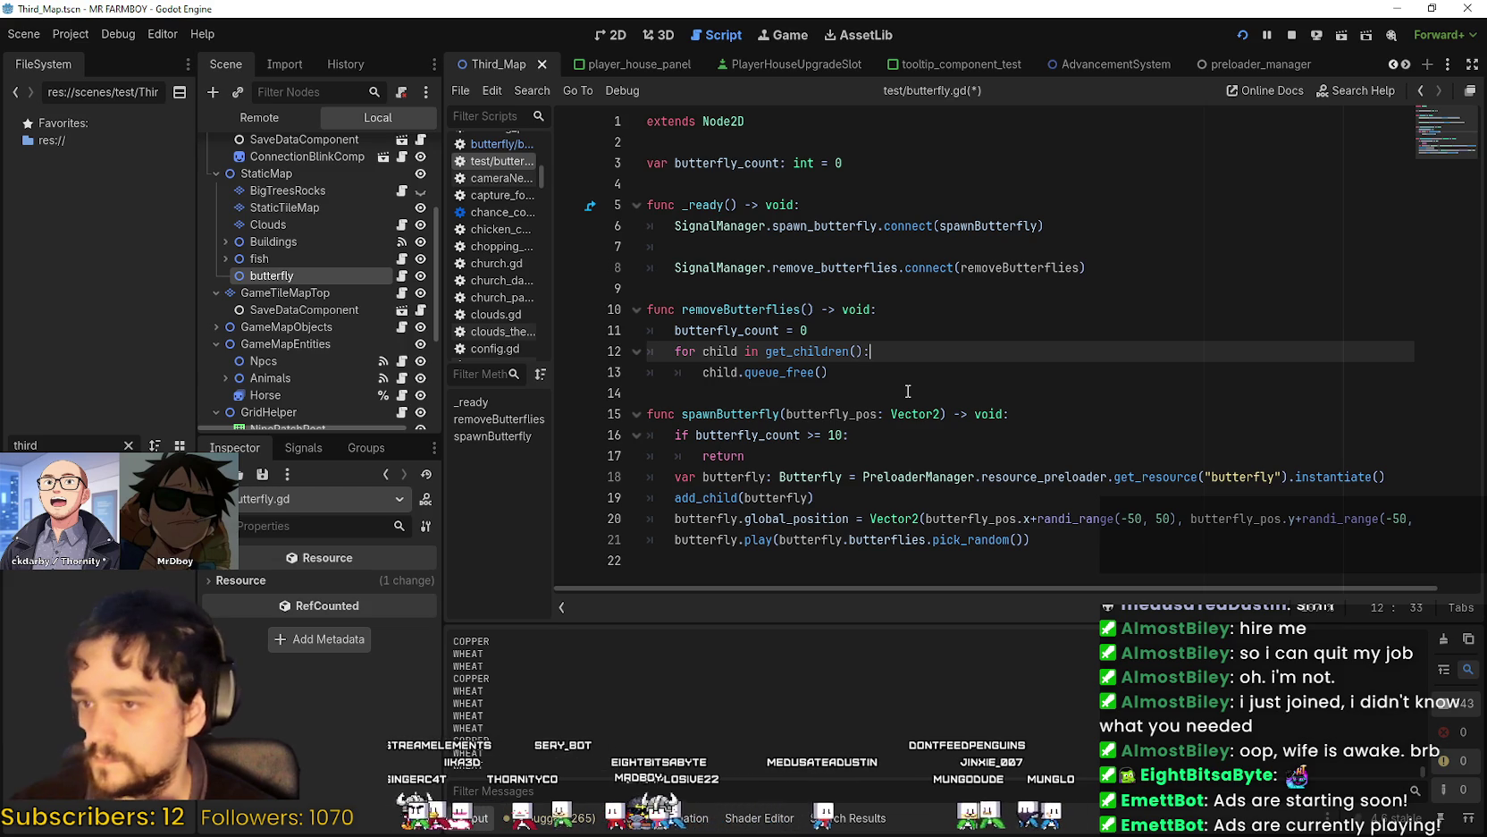
double_click(728, 329)
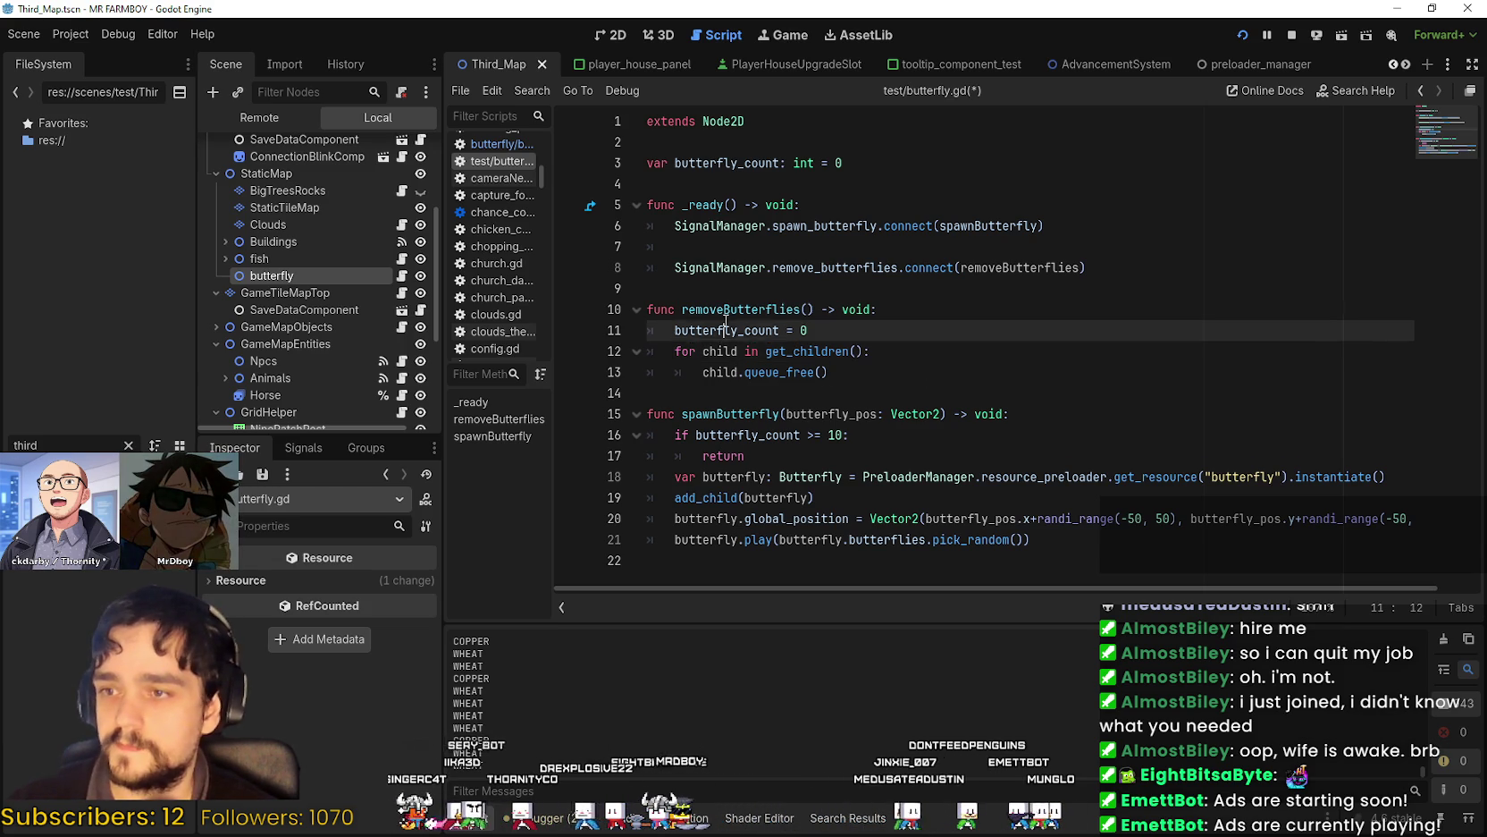
click(836, 456)
Add 'butterfly_count += 1' after the 10-butterfly limit return, then save the script.
double_click(835, 435)
click(841, 451)
key(Return)
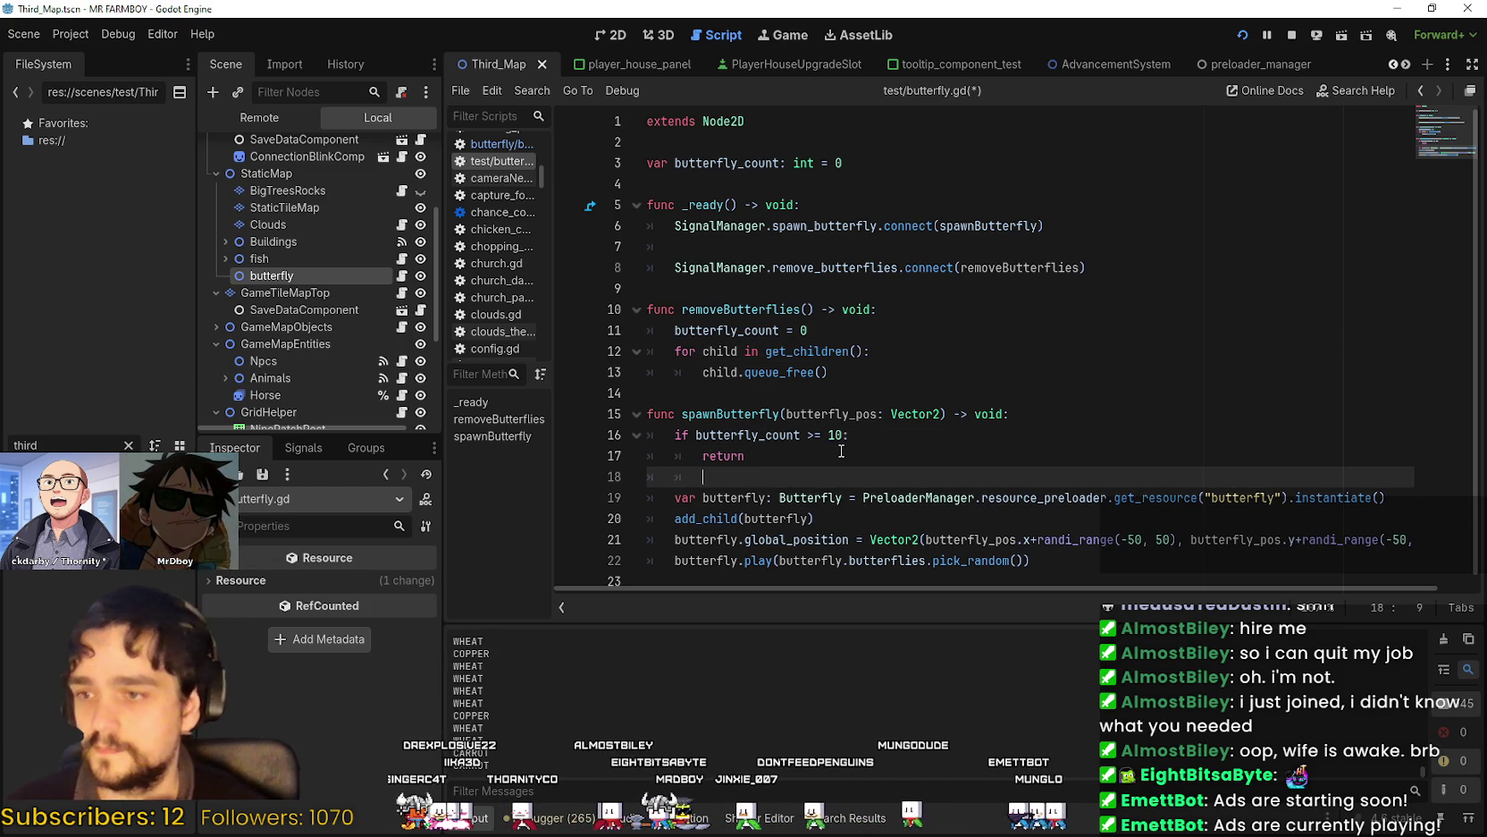
double_click(782, 436)
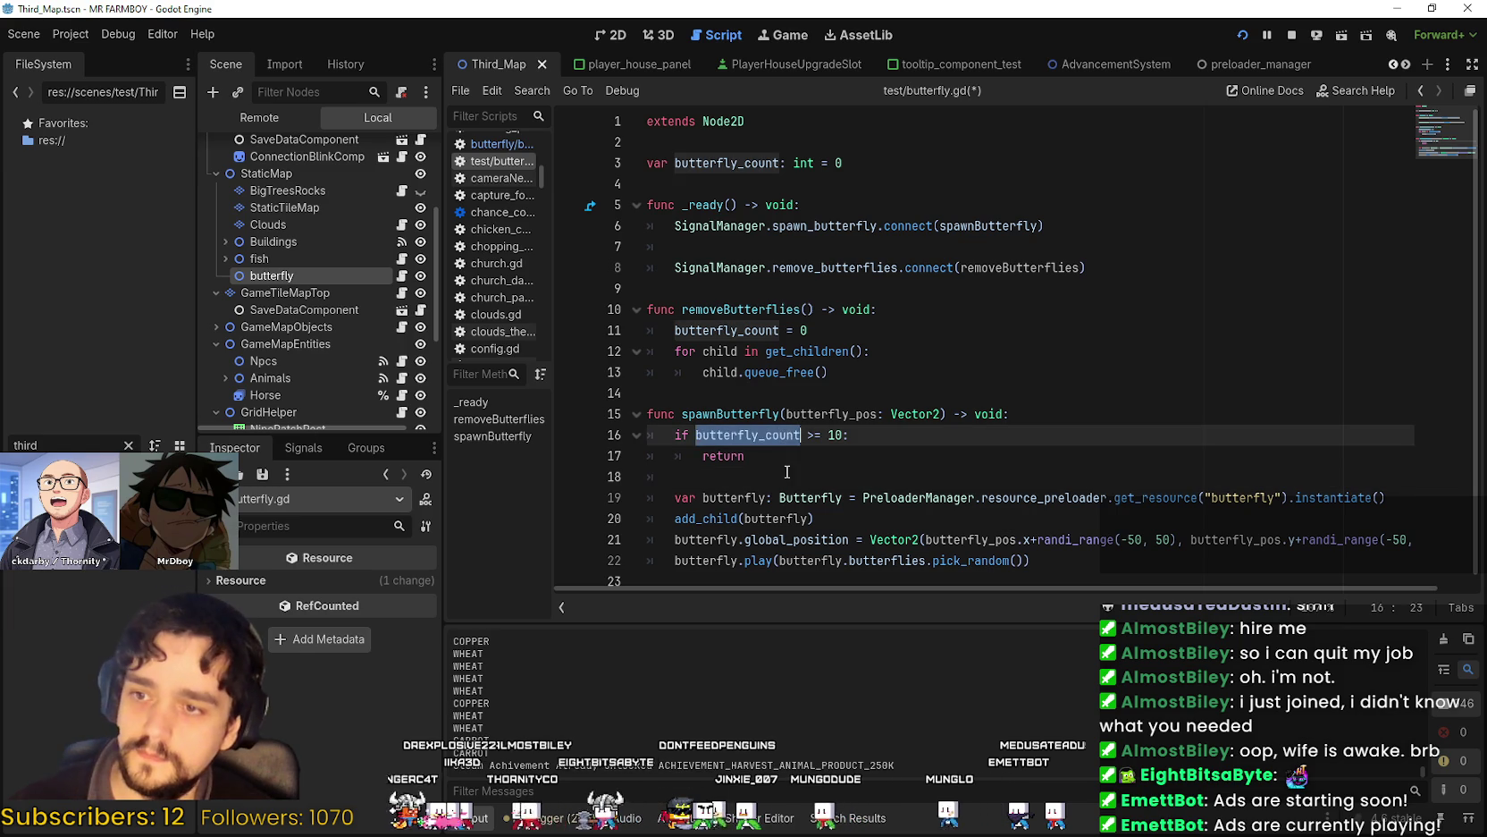
key(ctrl+c)
click(807, 465)
key(ctrl+v)
text(1)
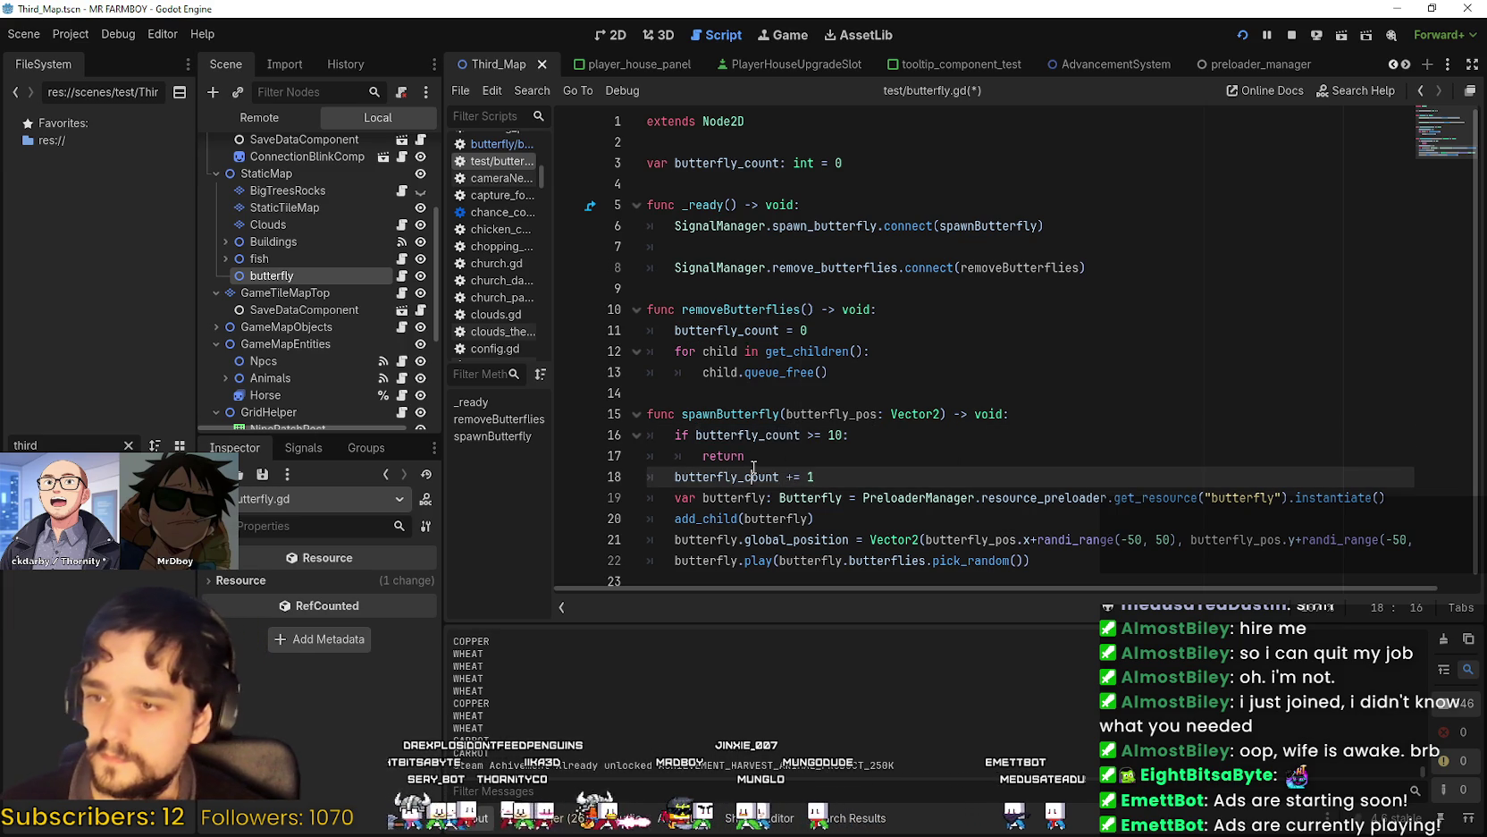
double_click(754, 477)
shift+click(869, 483)
key(ctrl+s)
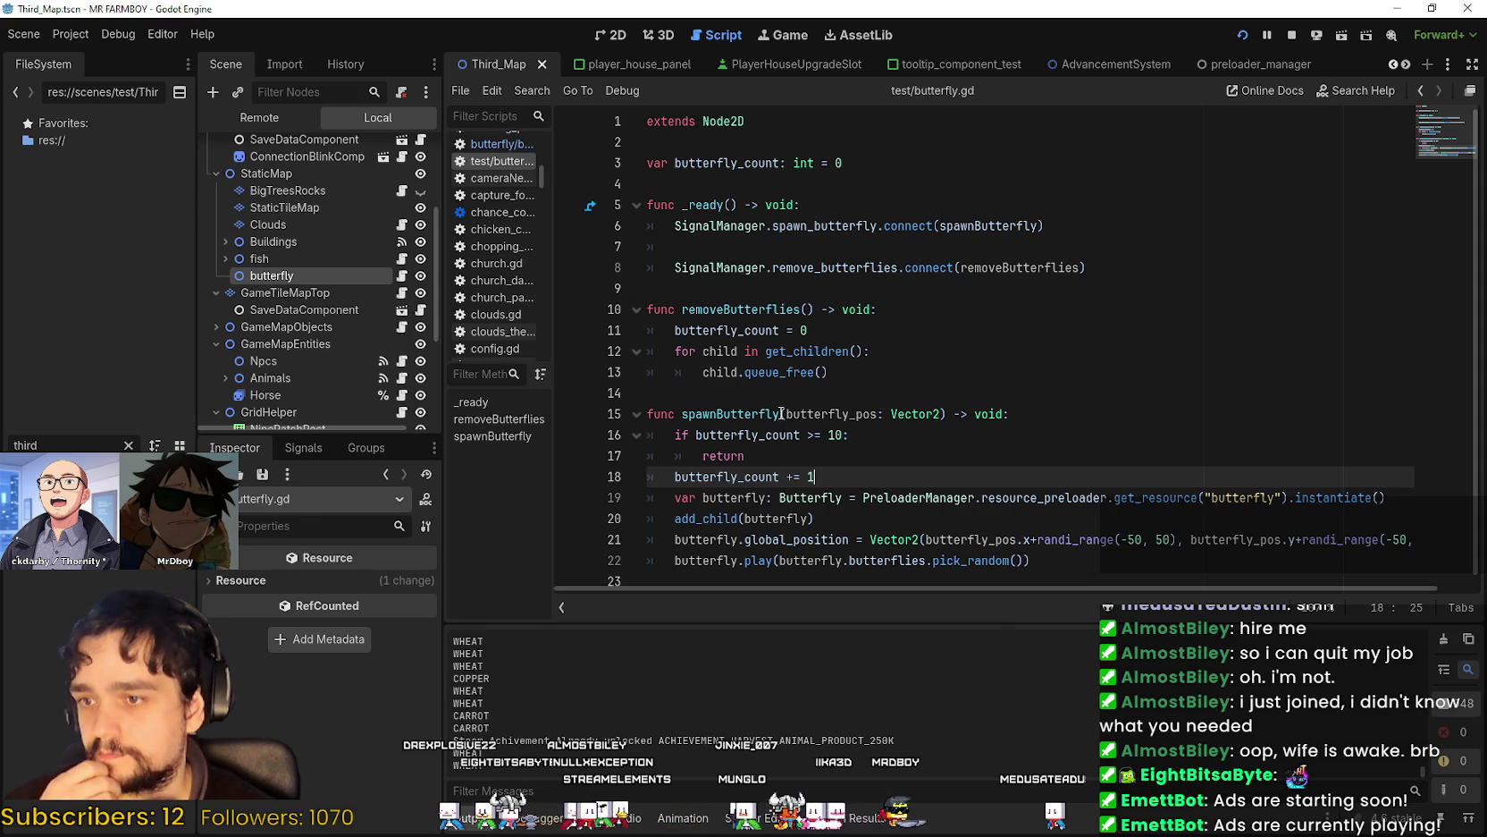
Rename spawnButterfly to spawnButterflies and open a new line below the return.
drag(781, 413, 765, 414)
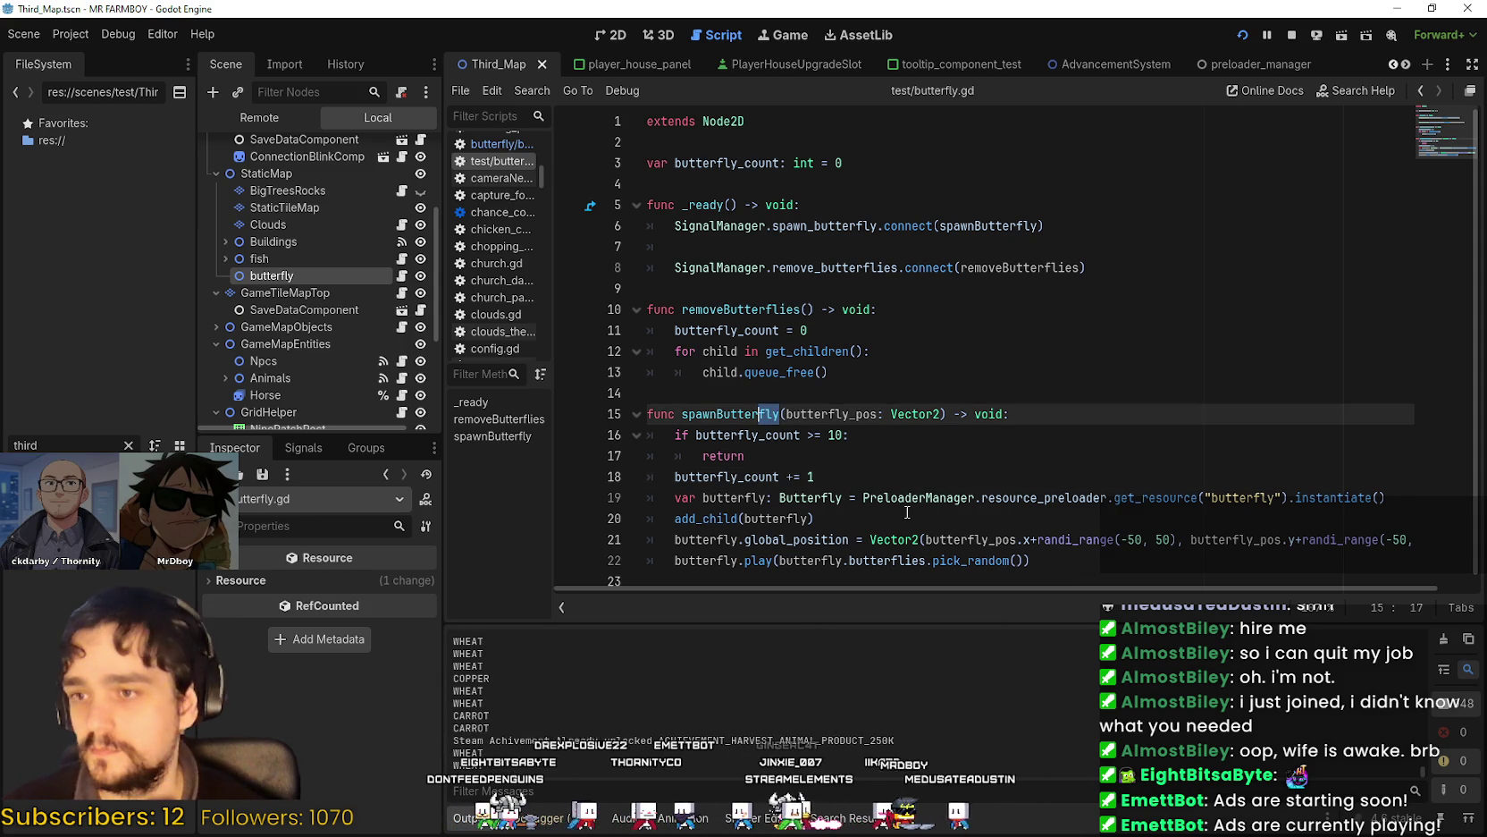
text(flies)
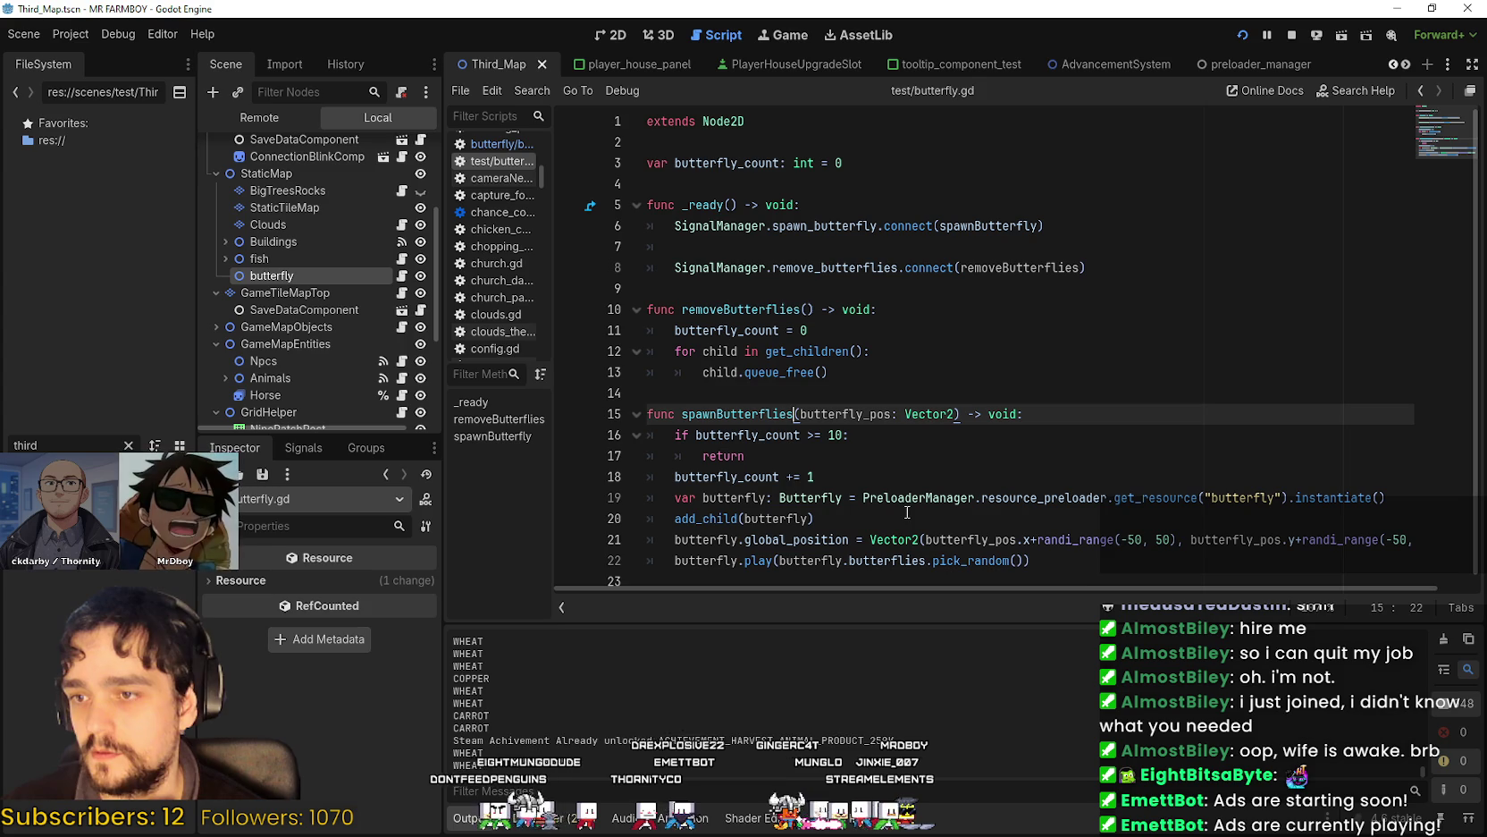
click(879, 456)
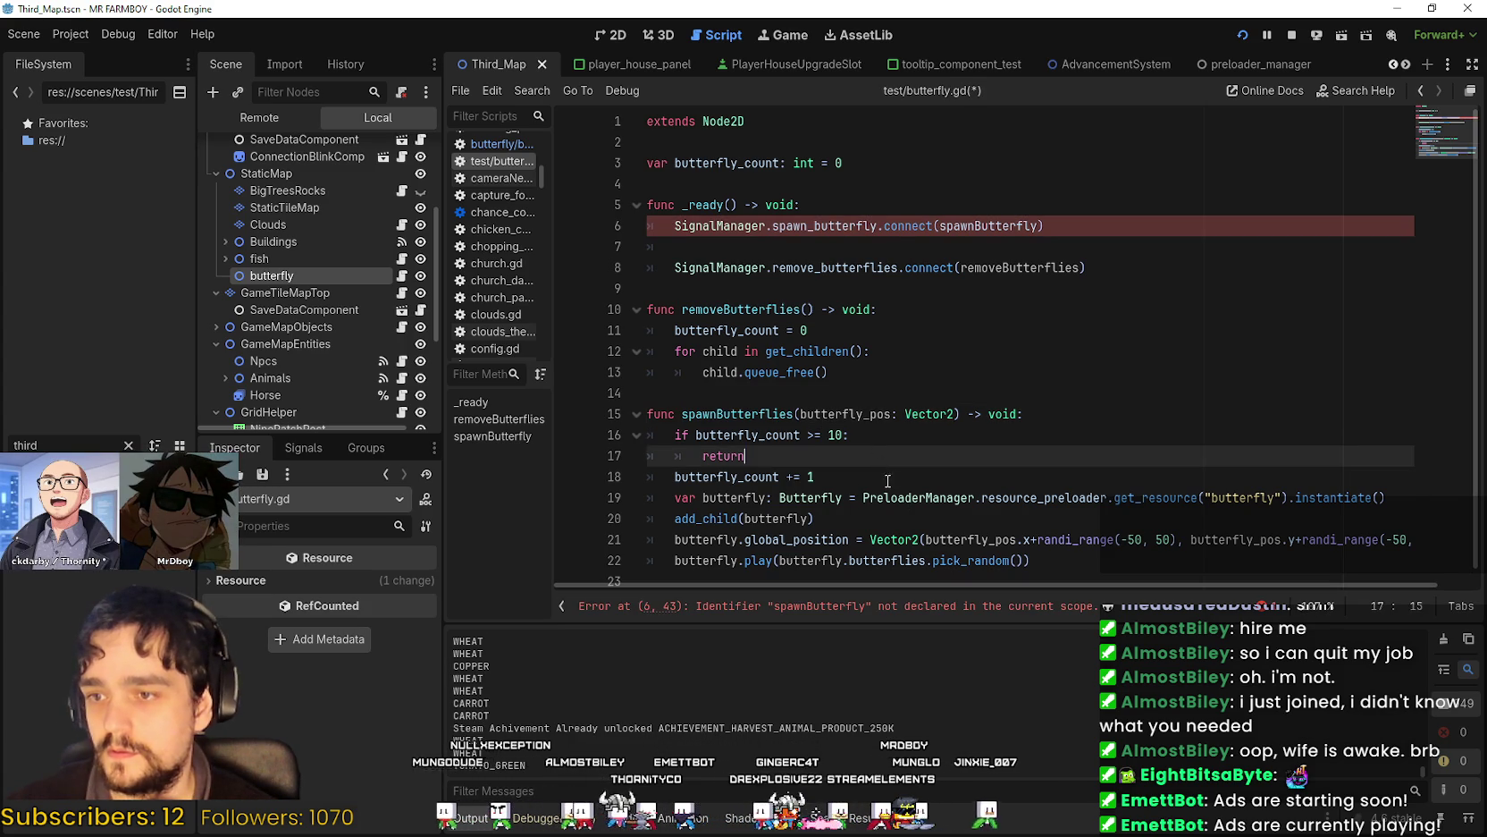
click(896, 470)
key(Up)
key(Return)
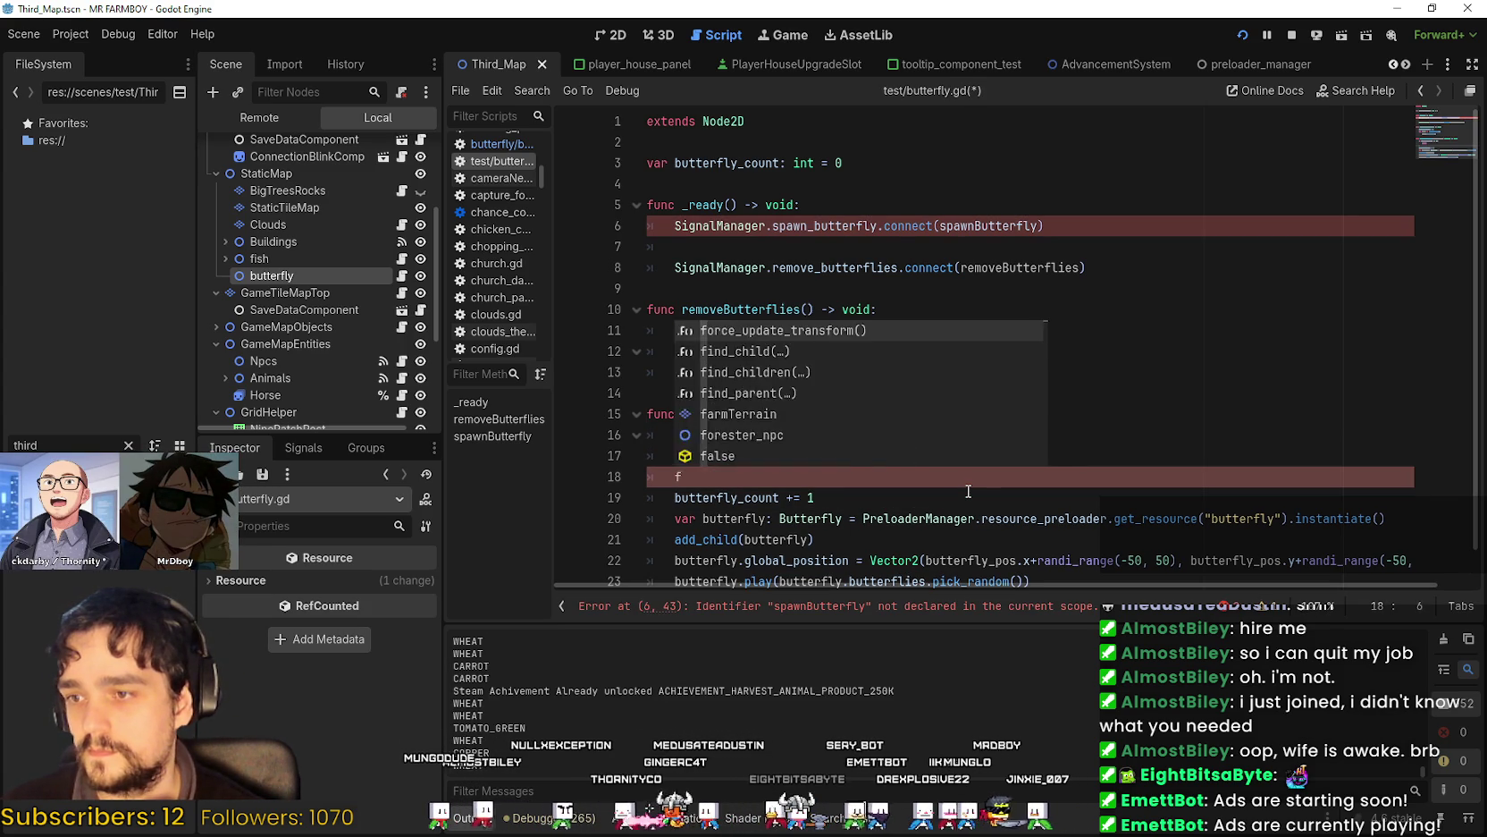
Type 'for butterfly in range(butterfly_count):' on the new line 18.
text(o)
key(BackSpace)
key(BackSpace)
key(BackSpace)
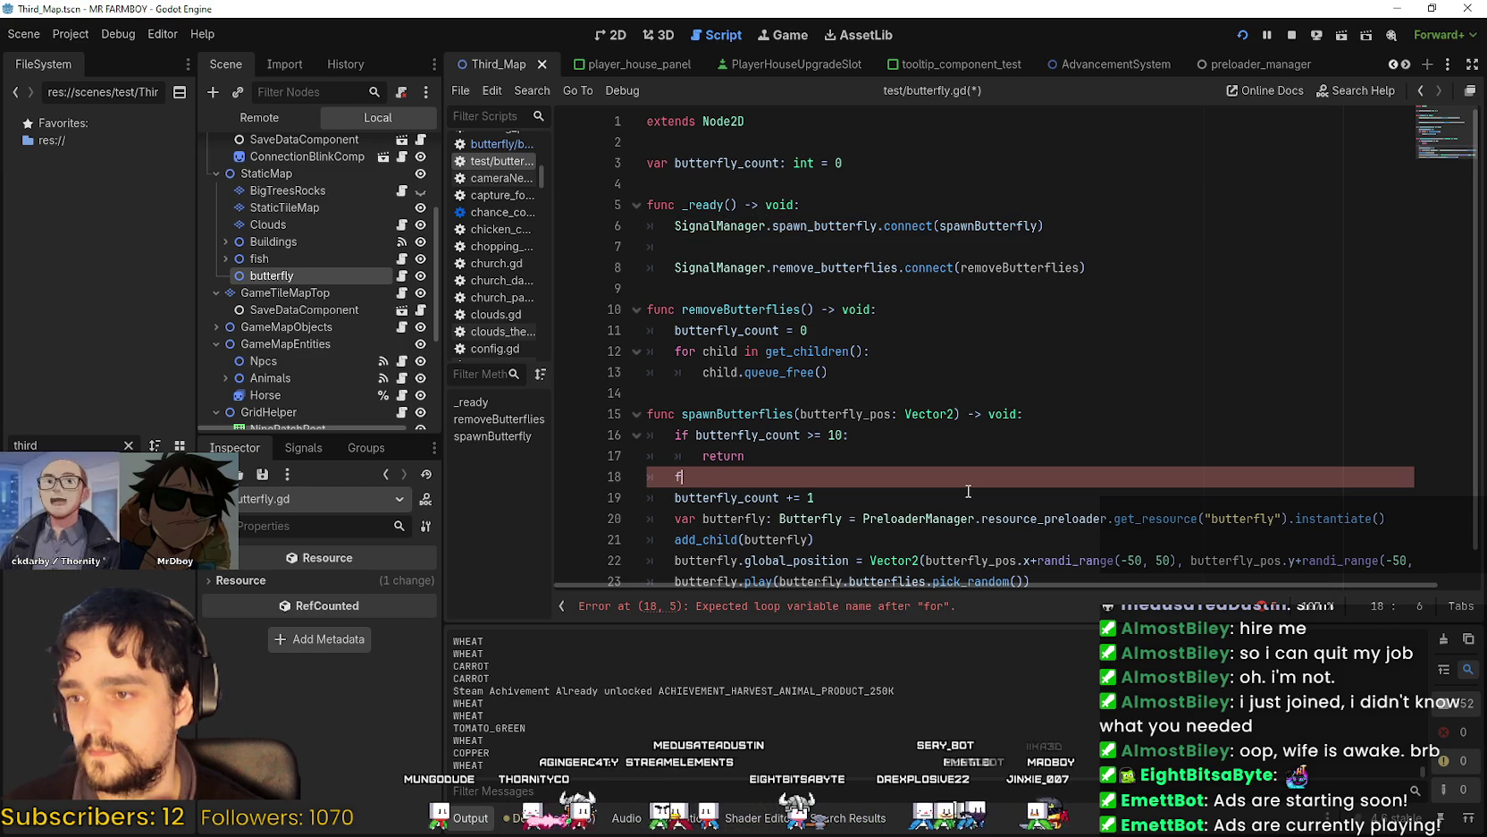
text(for butterfly)
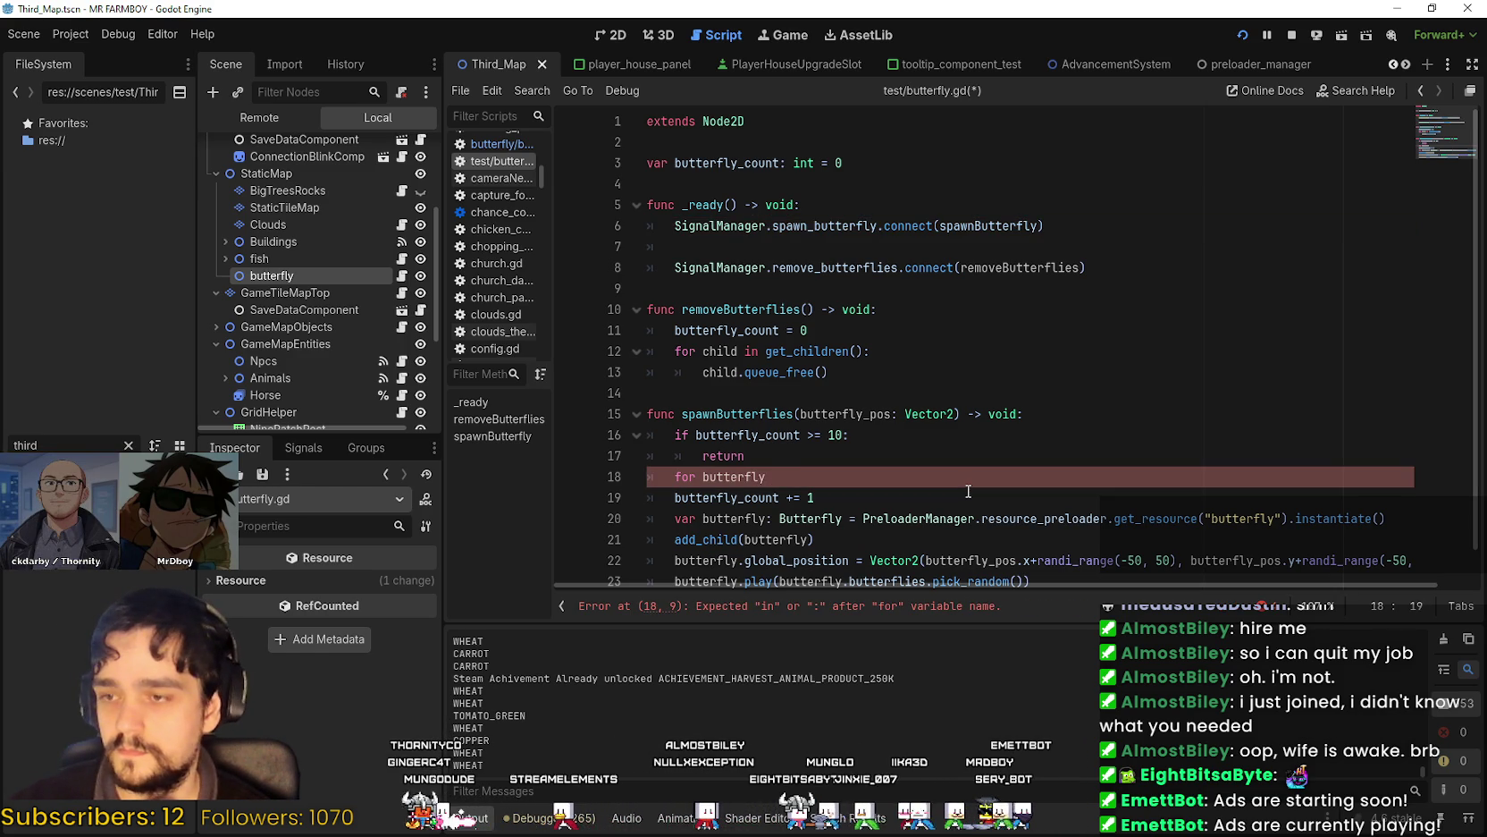
key(BackSpace)
key(BackSpace)
key(BackSpace)
text(in range)
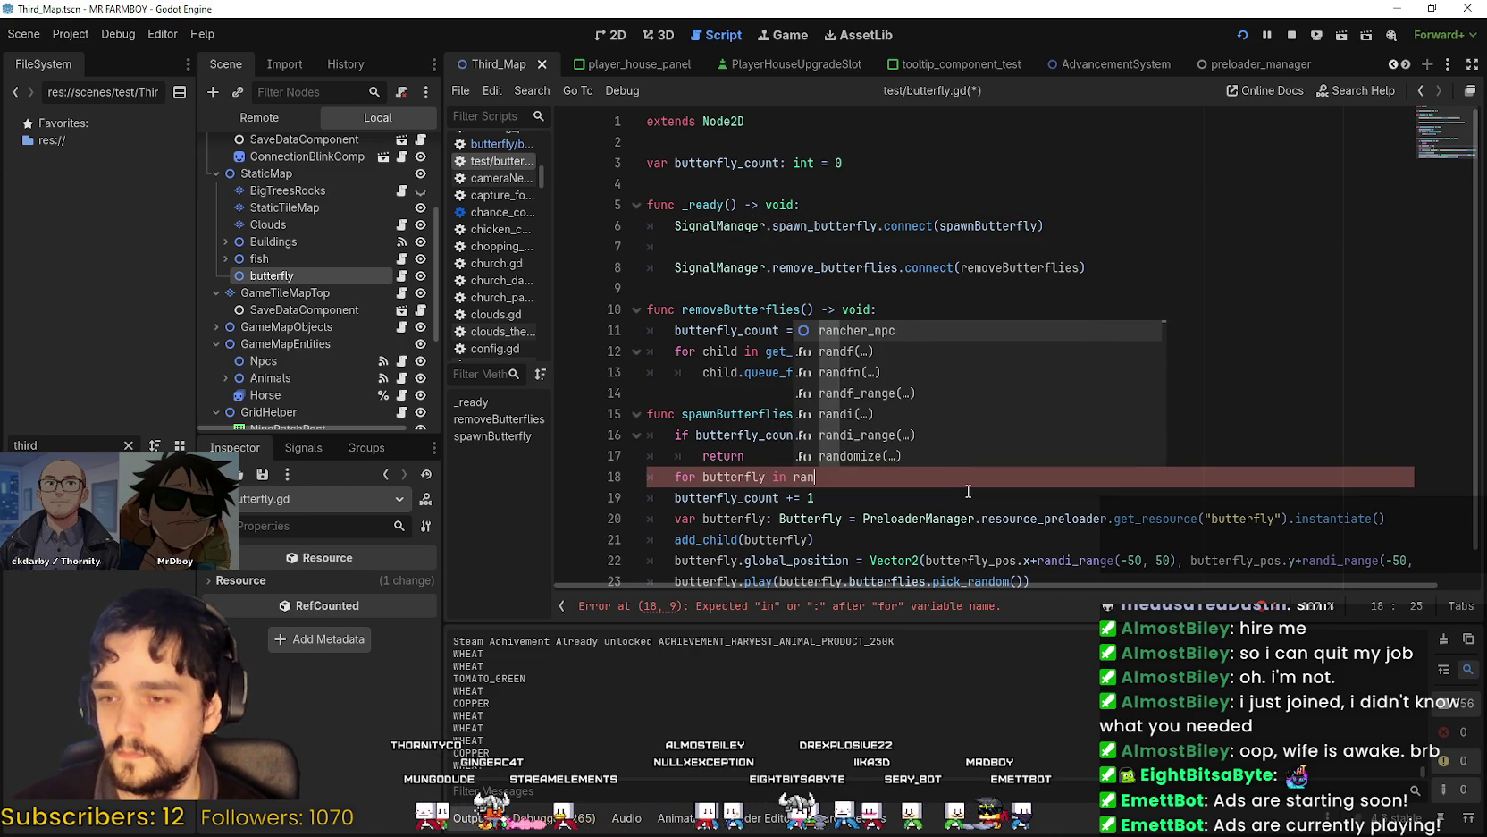
key(Escape)
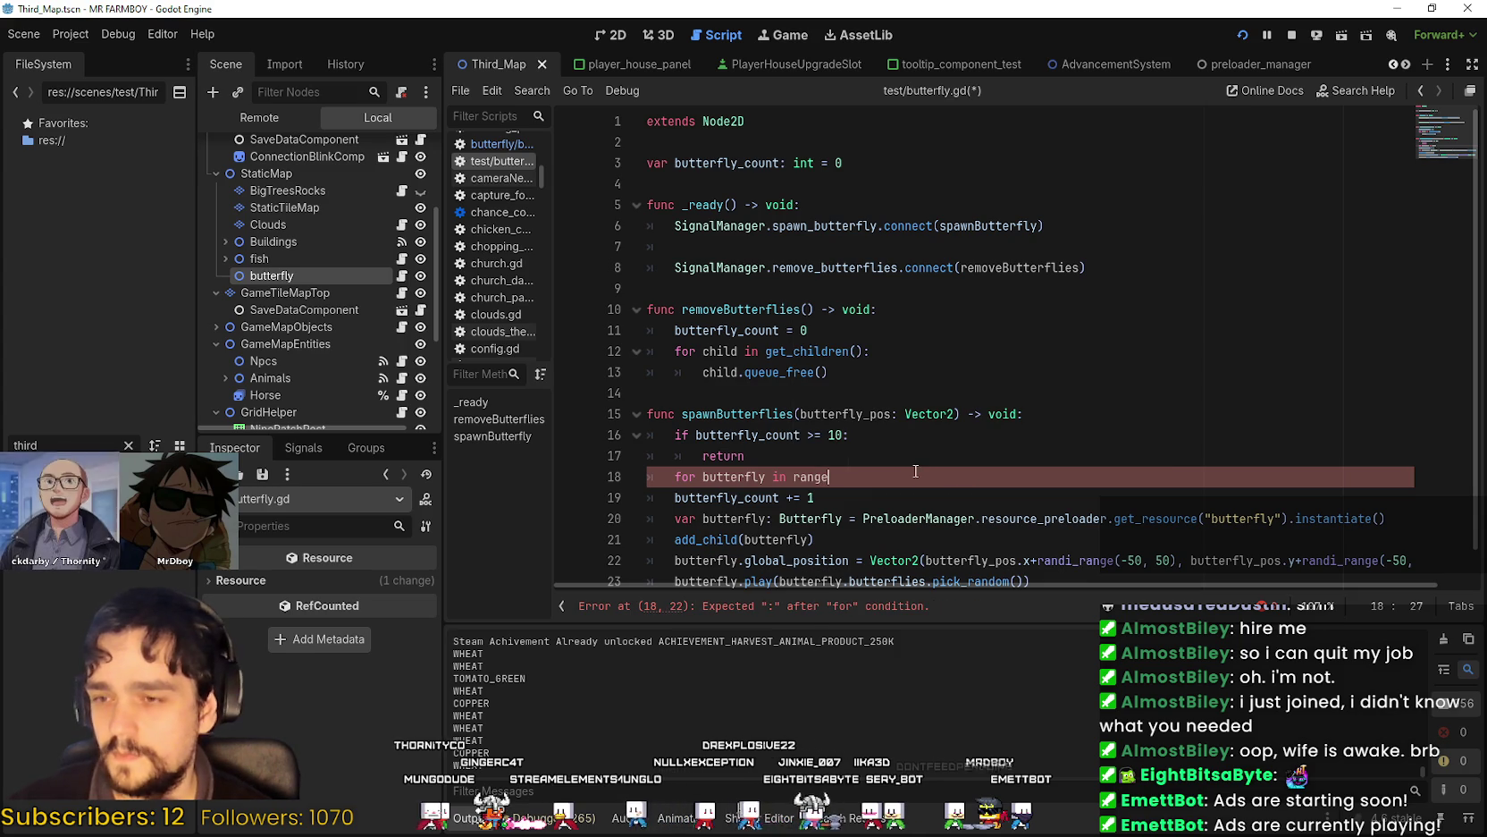
double_click(747, 435)
click(871, 476)
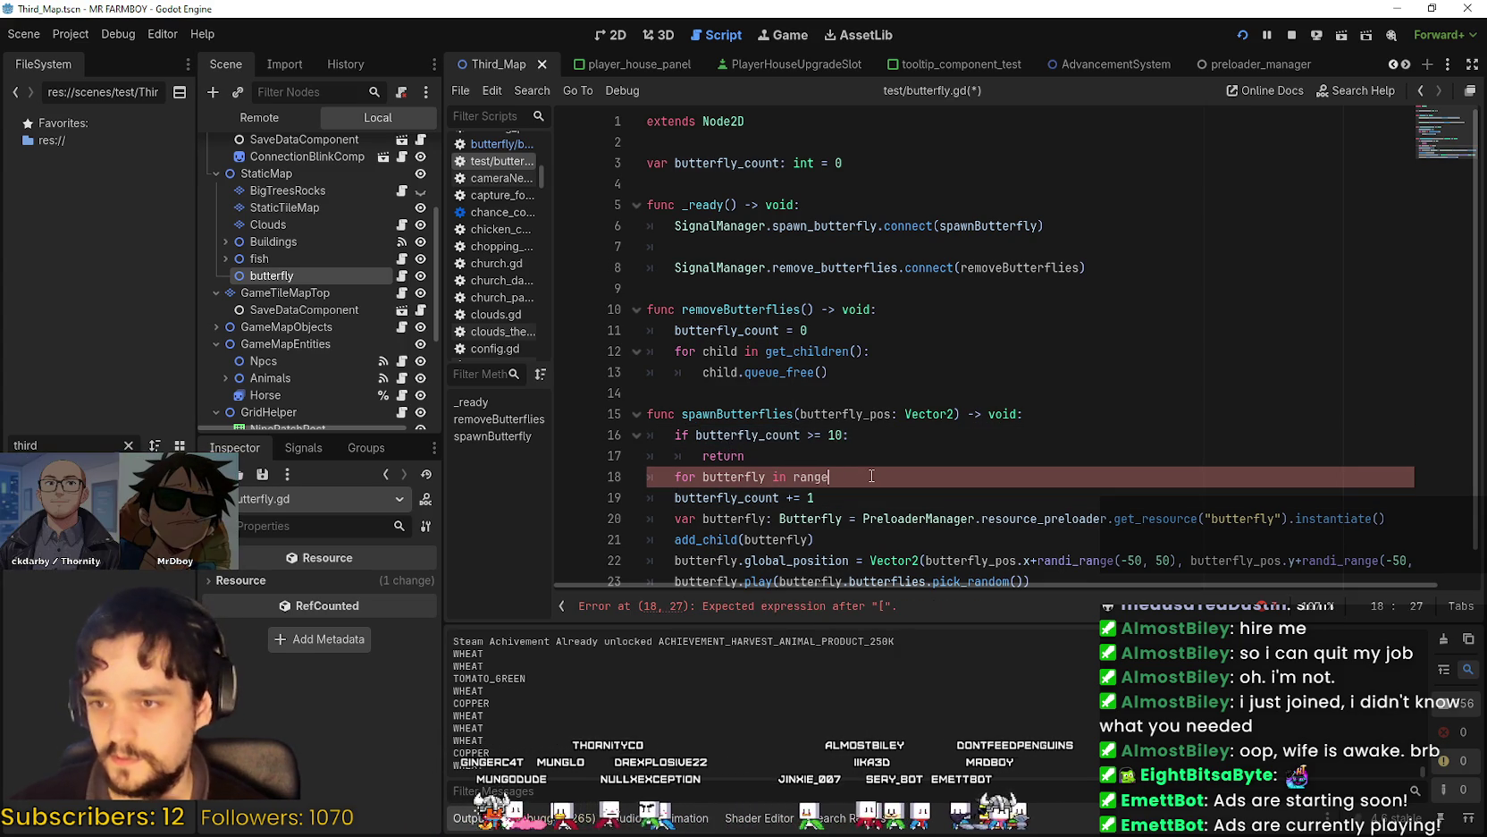
text((butterfly_count)
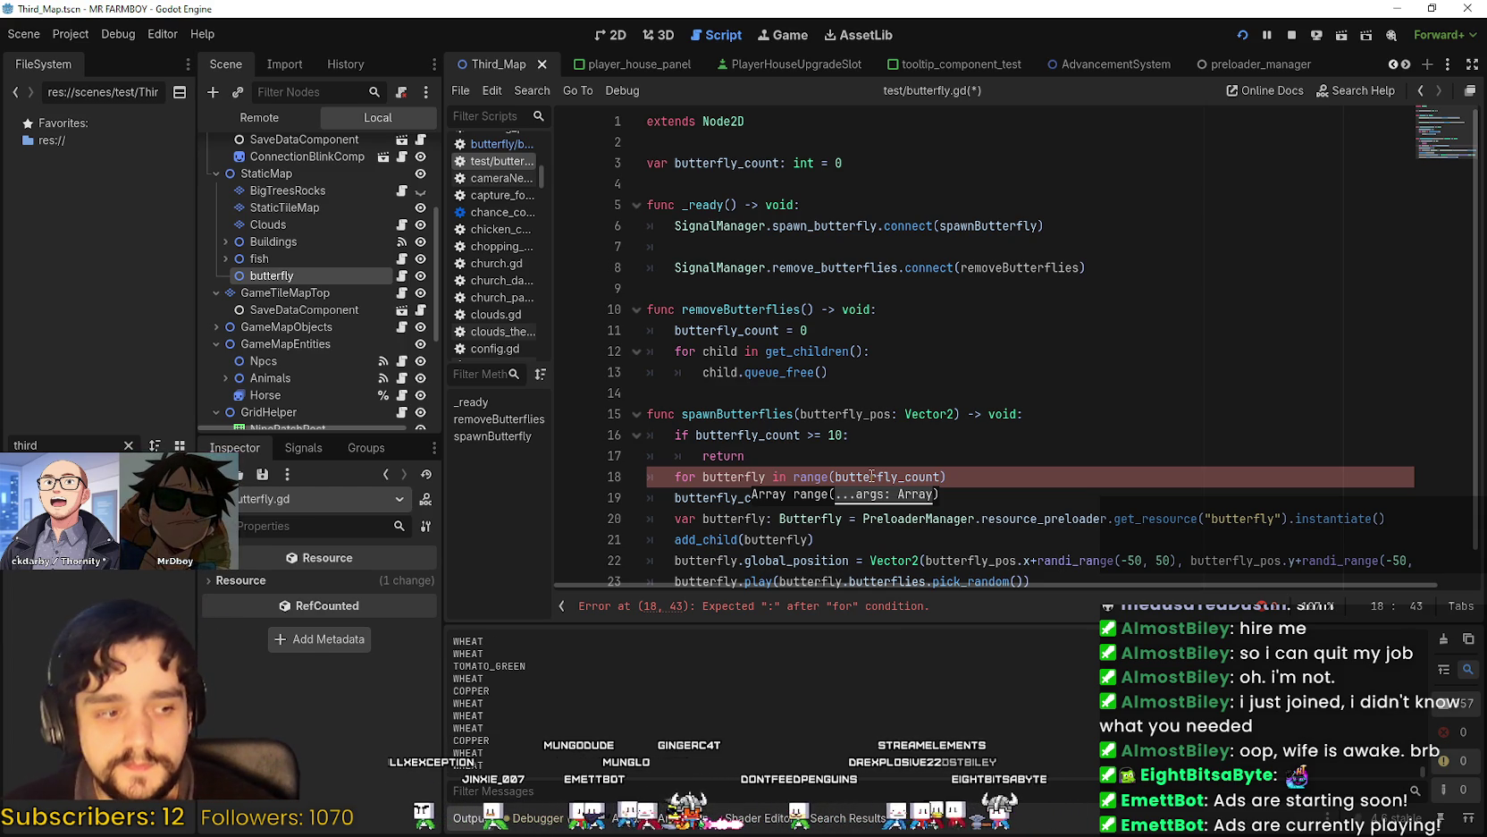
text(:)
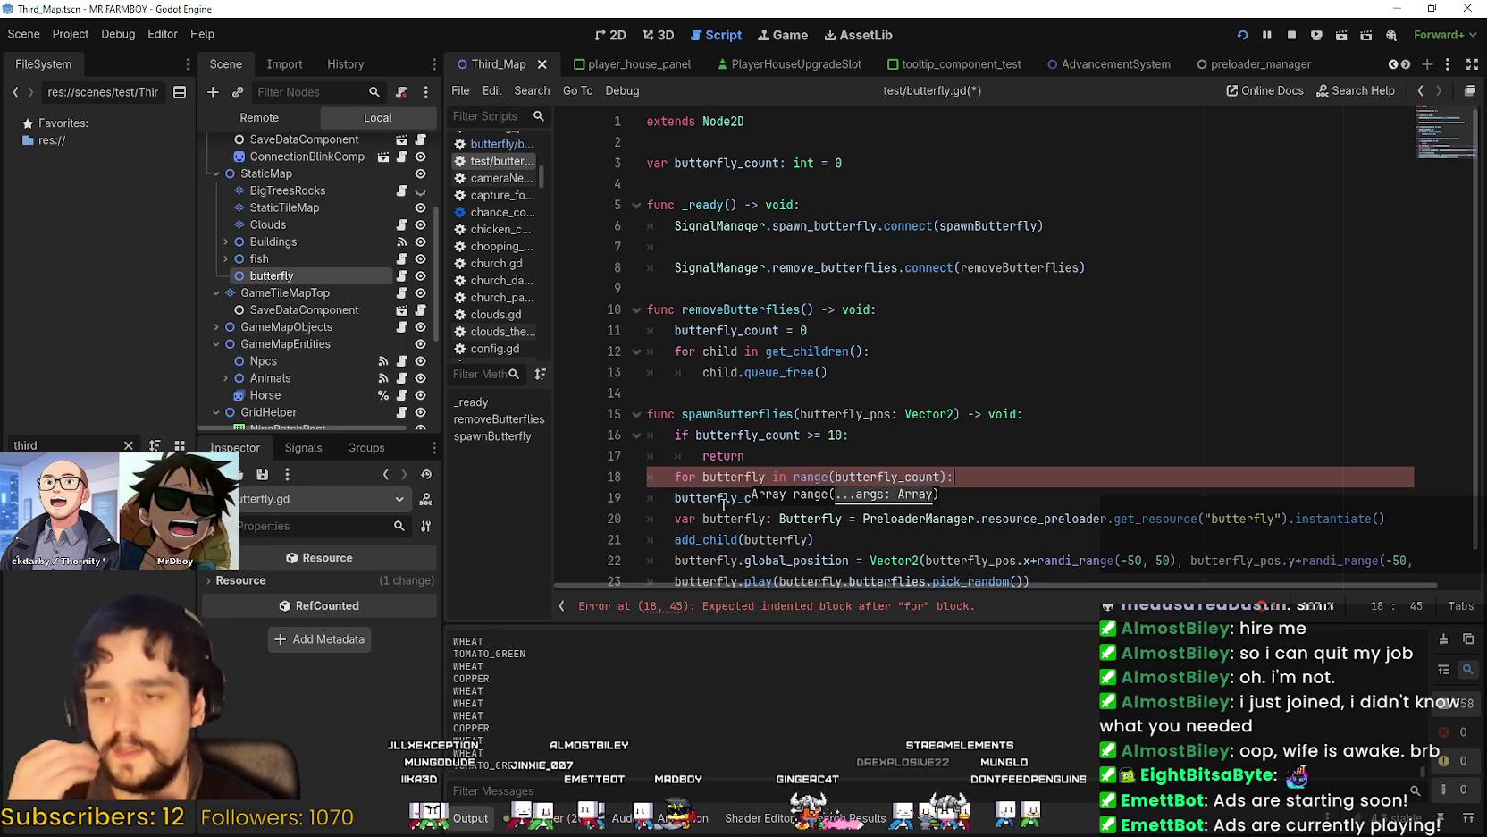
click(1015, 461)
click(1009, 471)
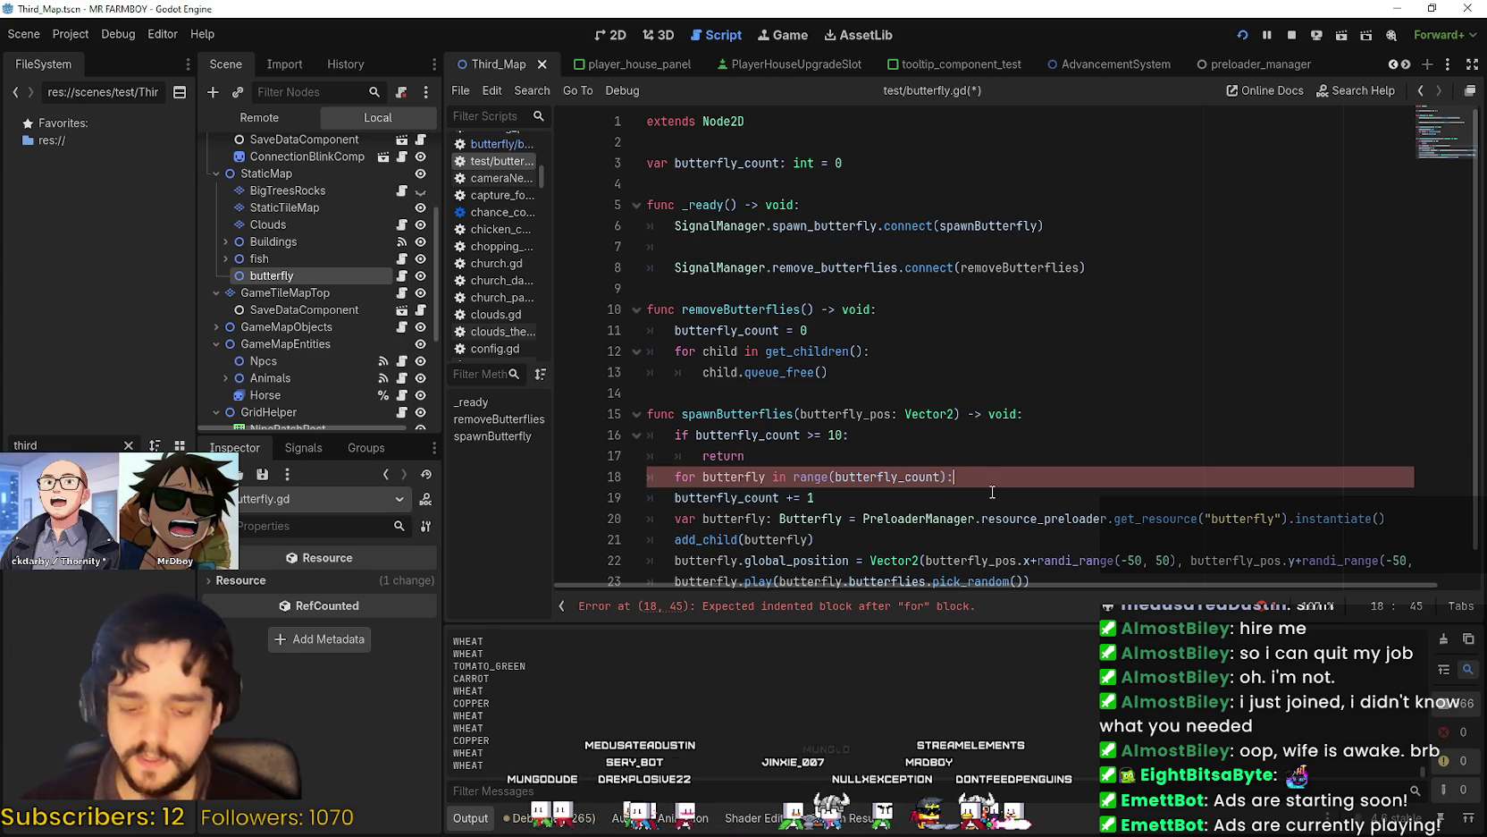
Add a new line under the for loop and indent it with Tab.
key(Return)
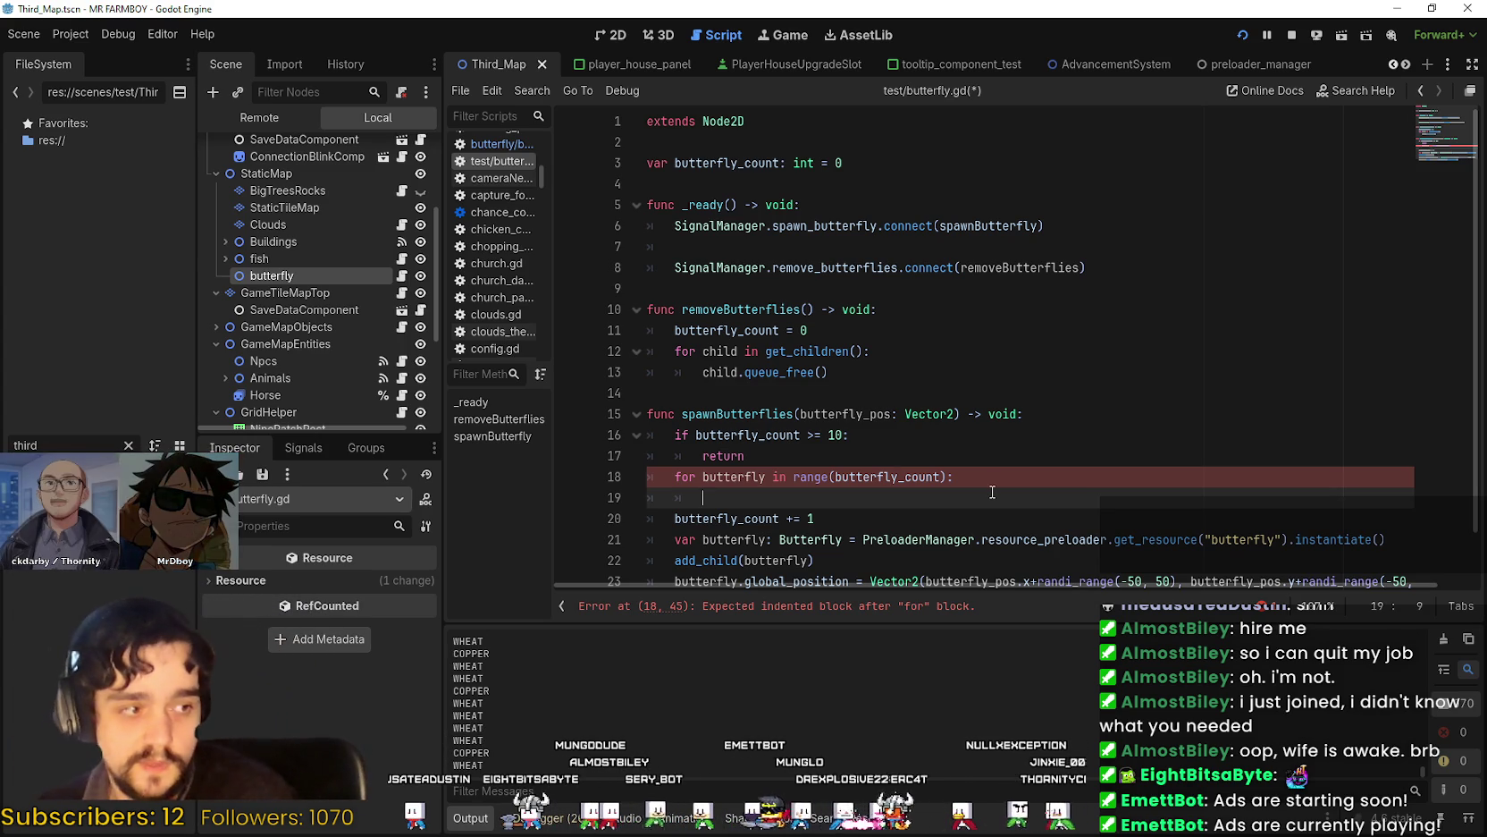
click(970, 479)
click(956, 508)
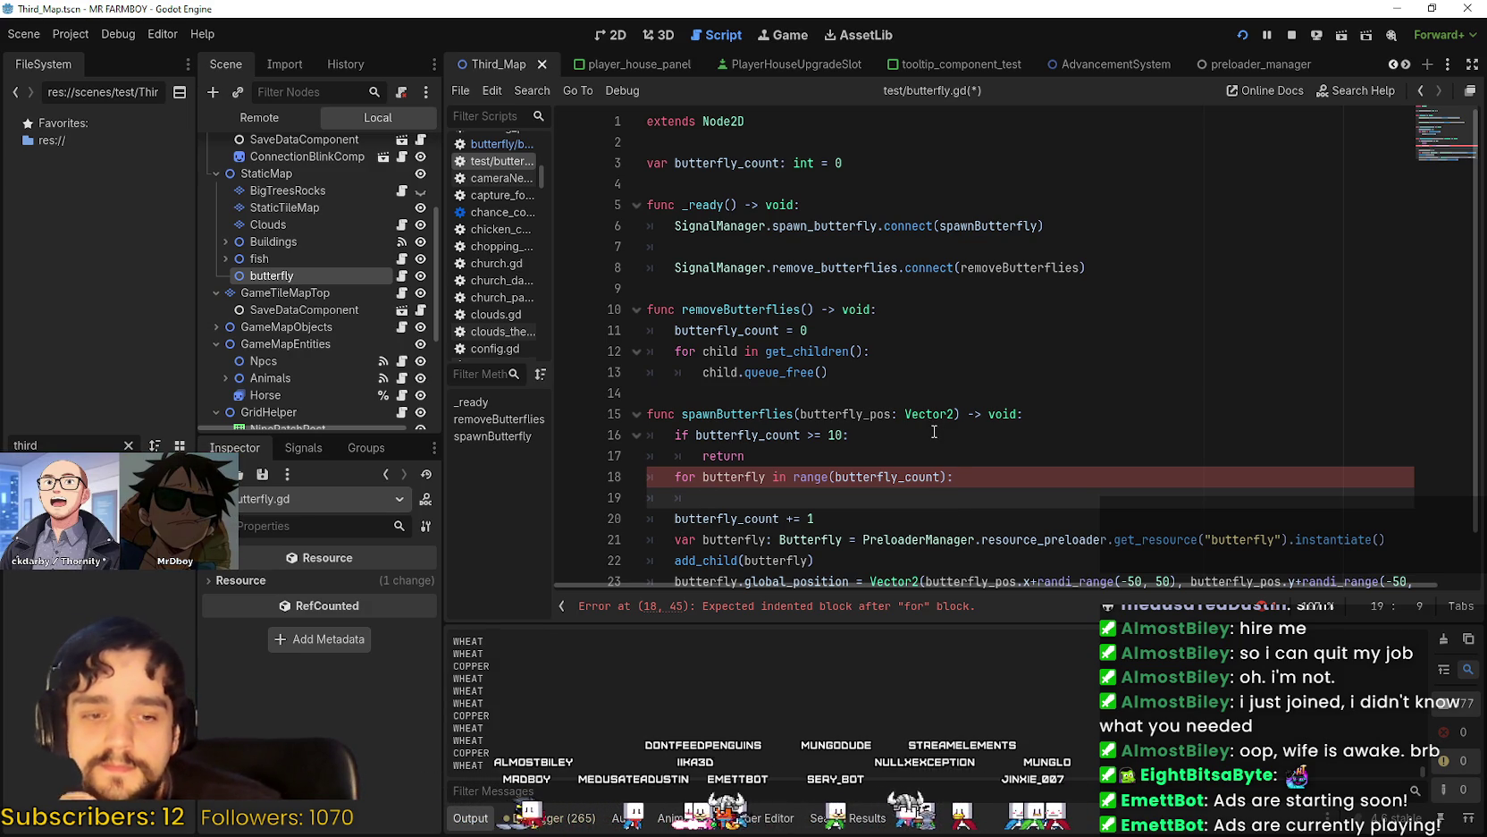
scroll(876, 410, down, 1)
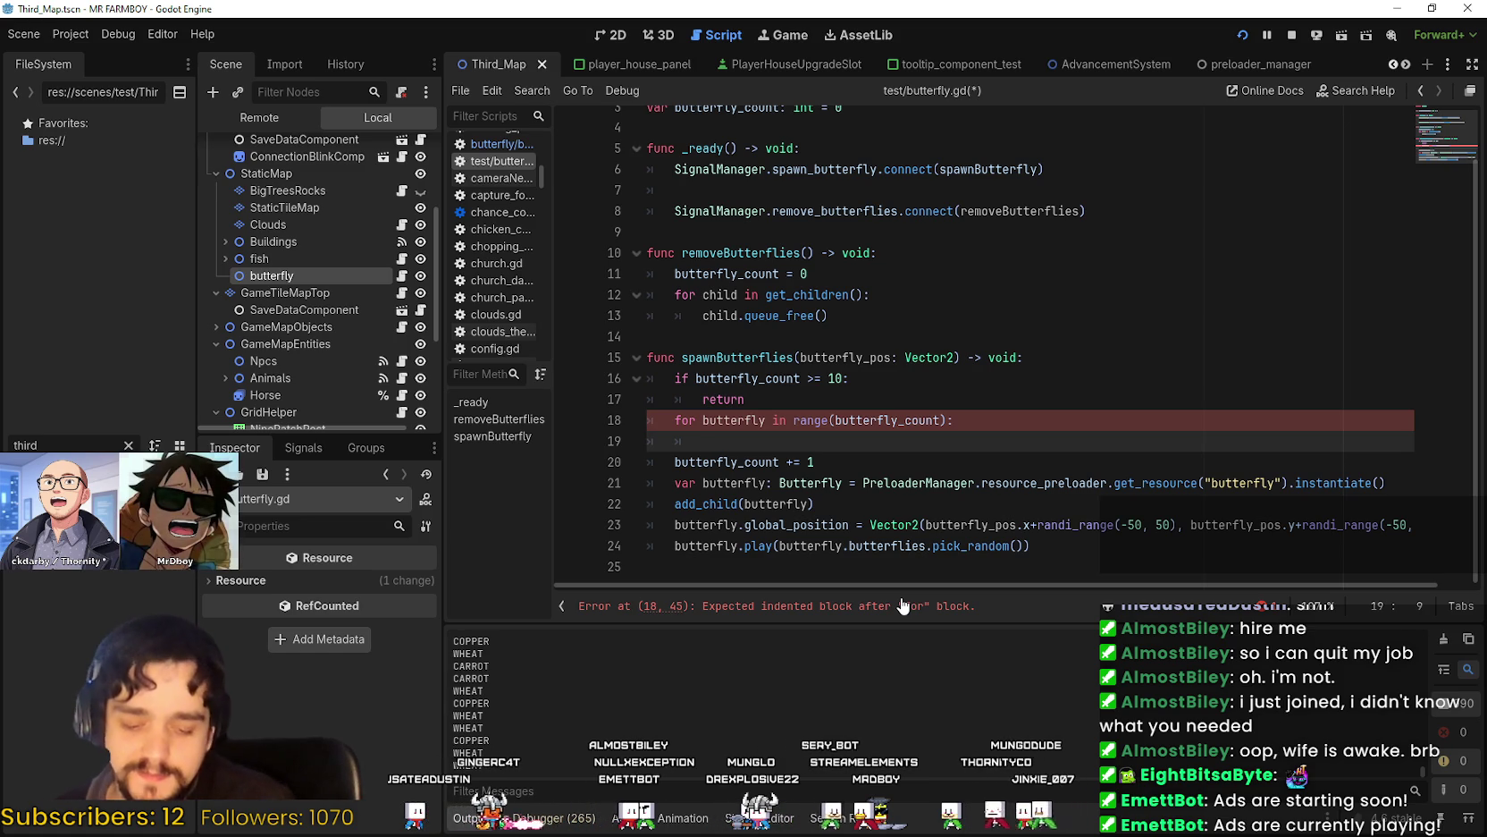
key(Tab)
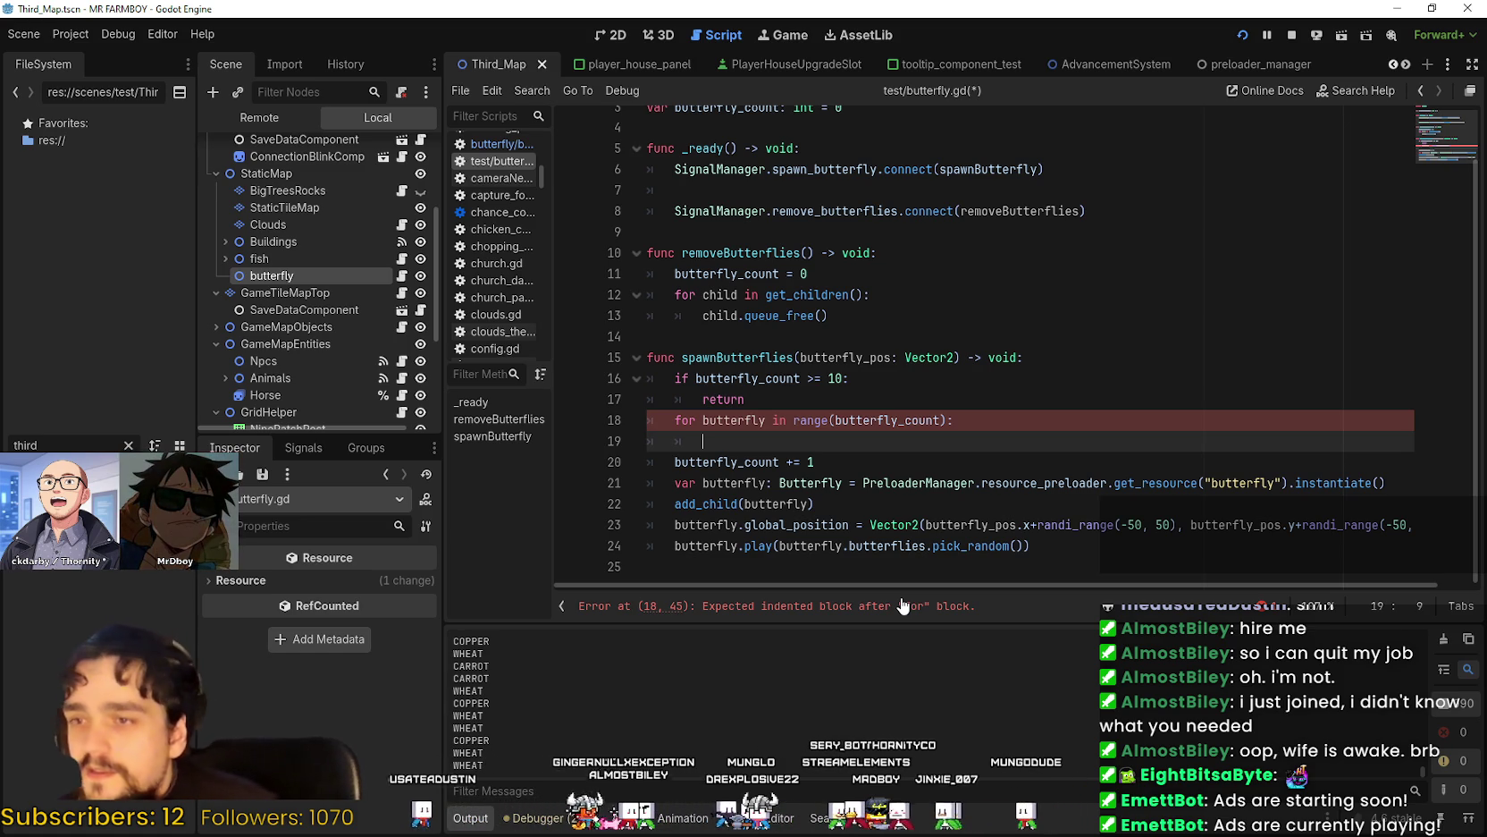
text(FO)
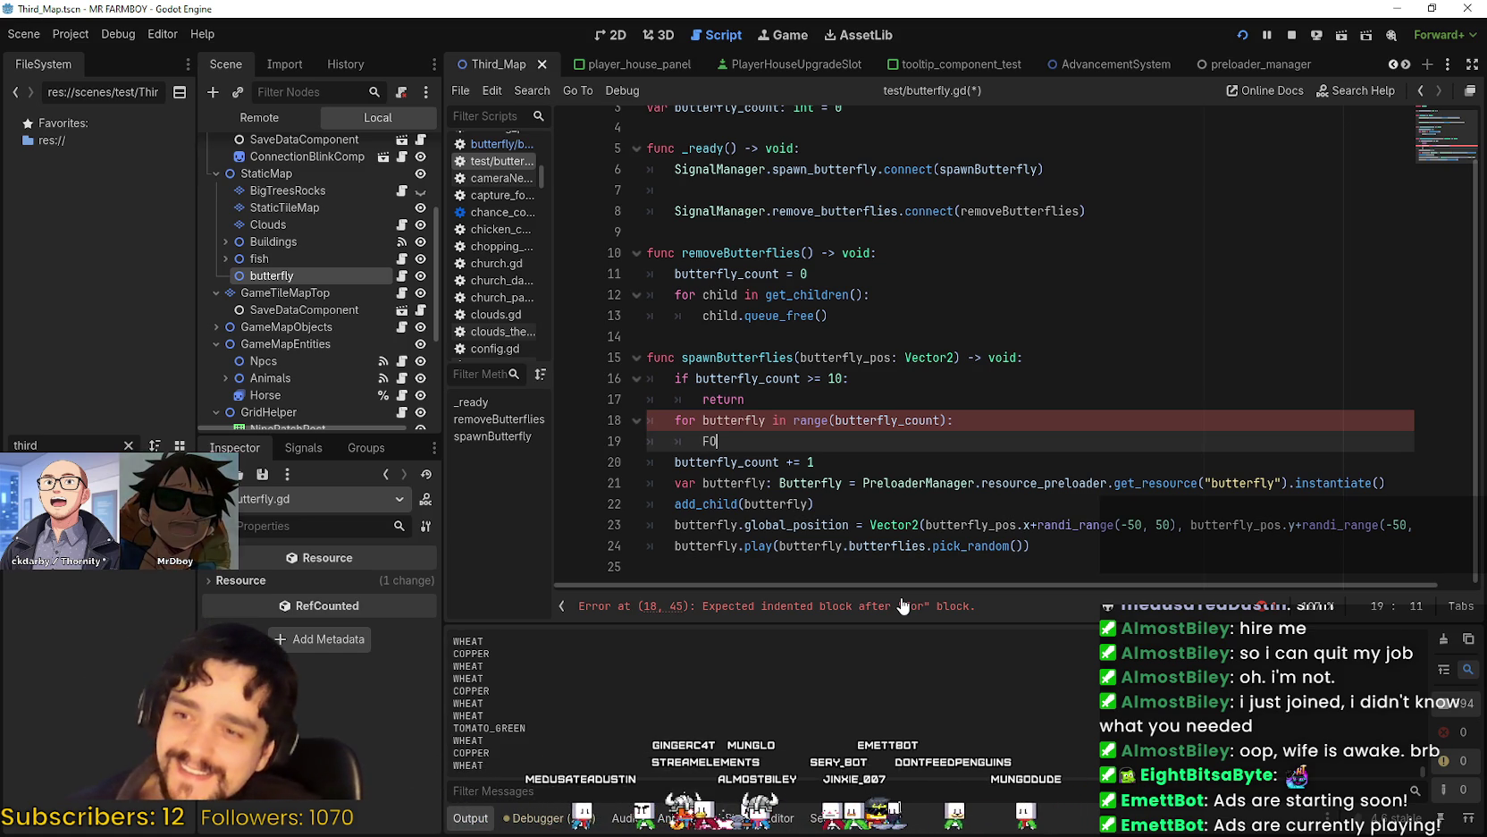
key(BackSpace)
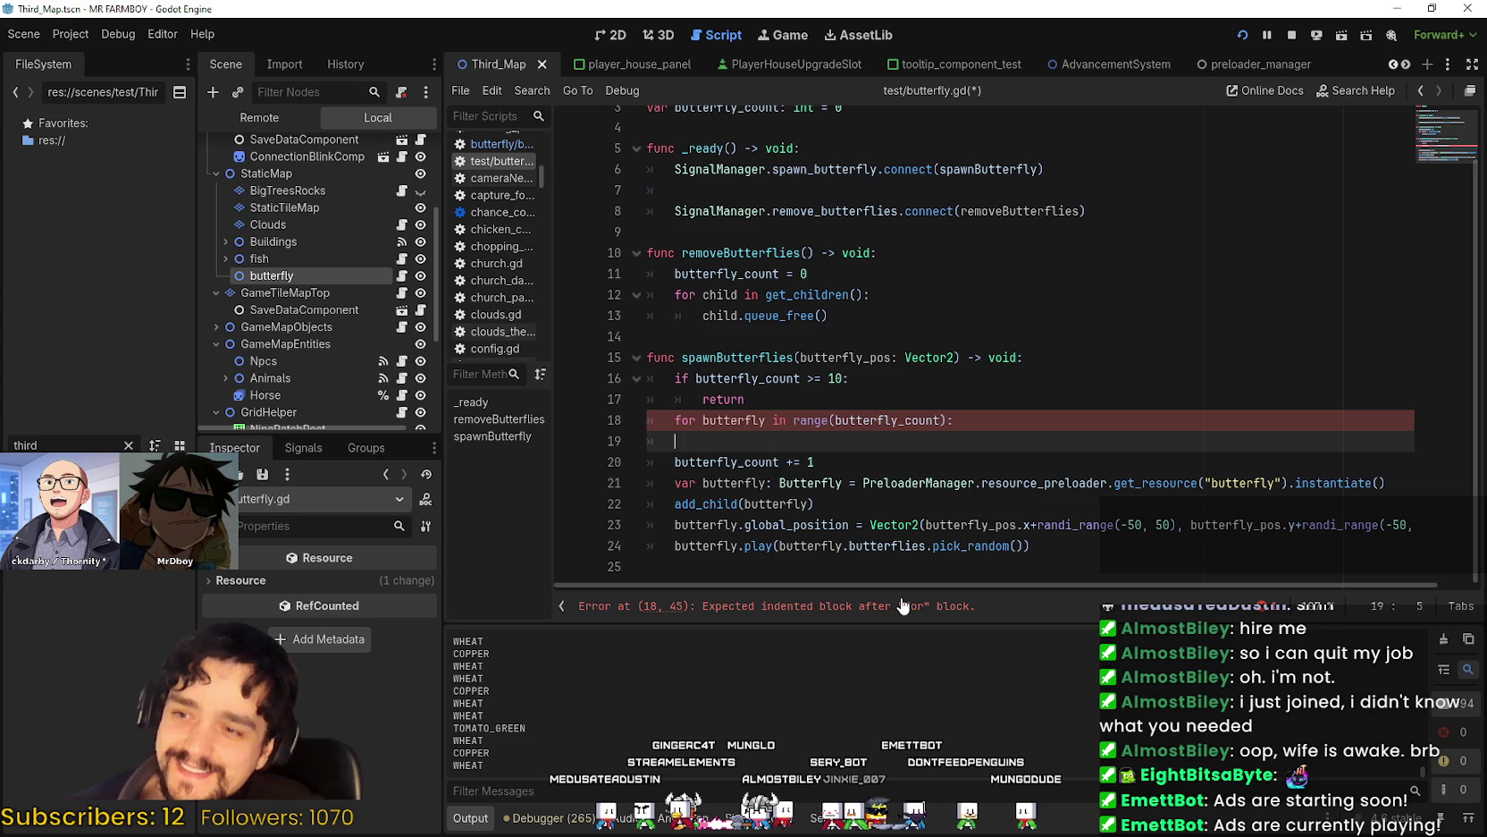
Inspect the for line and the indentation, leaving the caret on the empty body line.
click(752, 420)
double_click(921, 423)
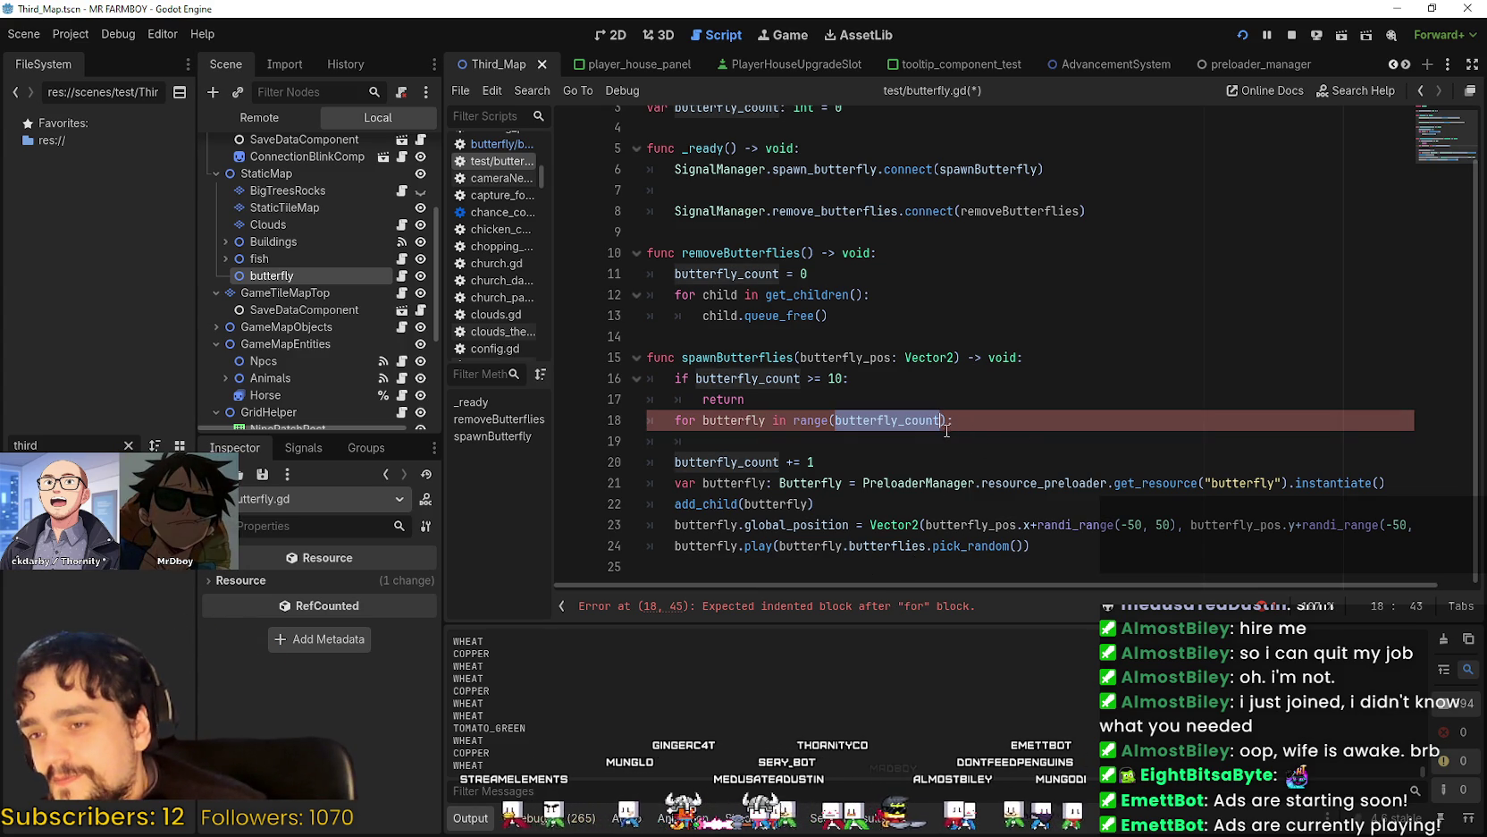
click(770, 418)
click(776, 442)
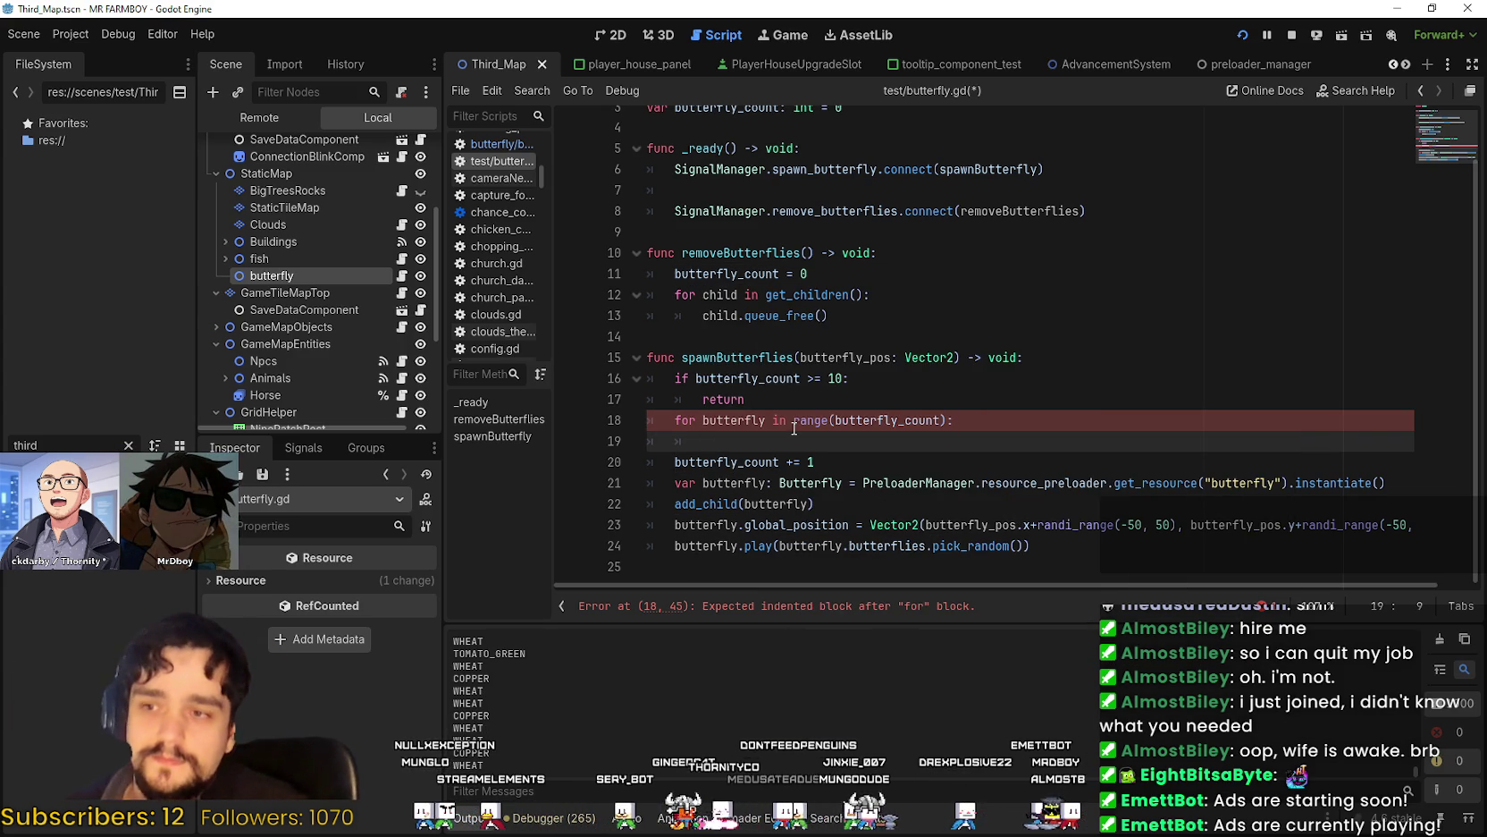
mouse_move(849, 420)
mouse_down()
mouse_move(854, 393)
mouse_move(857, 413)
mouse_up()
click(807, 406)
key(Down)
key(Down)
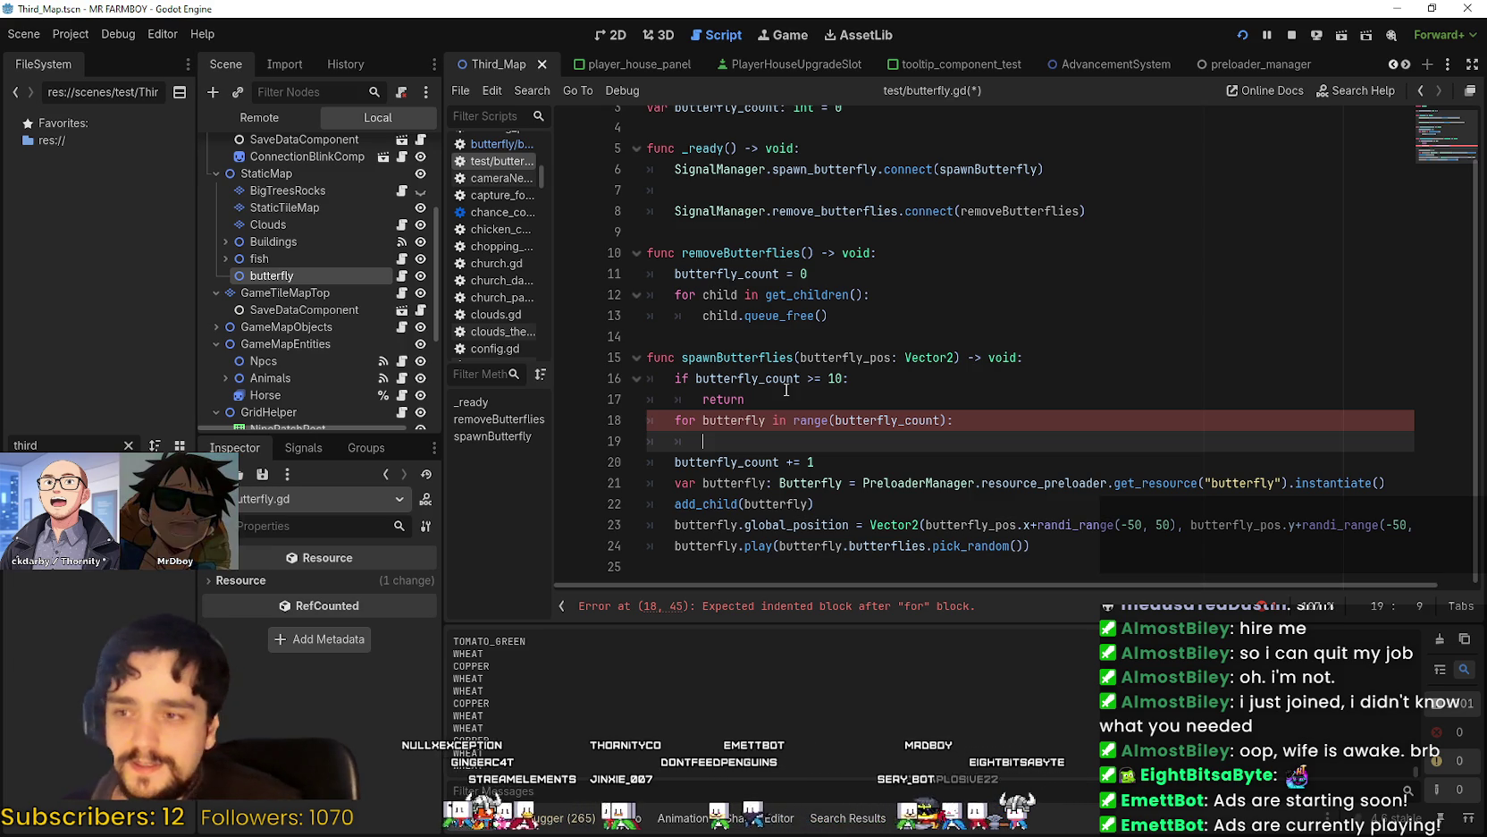
click(615, 442)
click(686, 441)
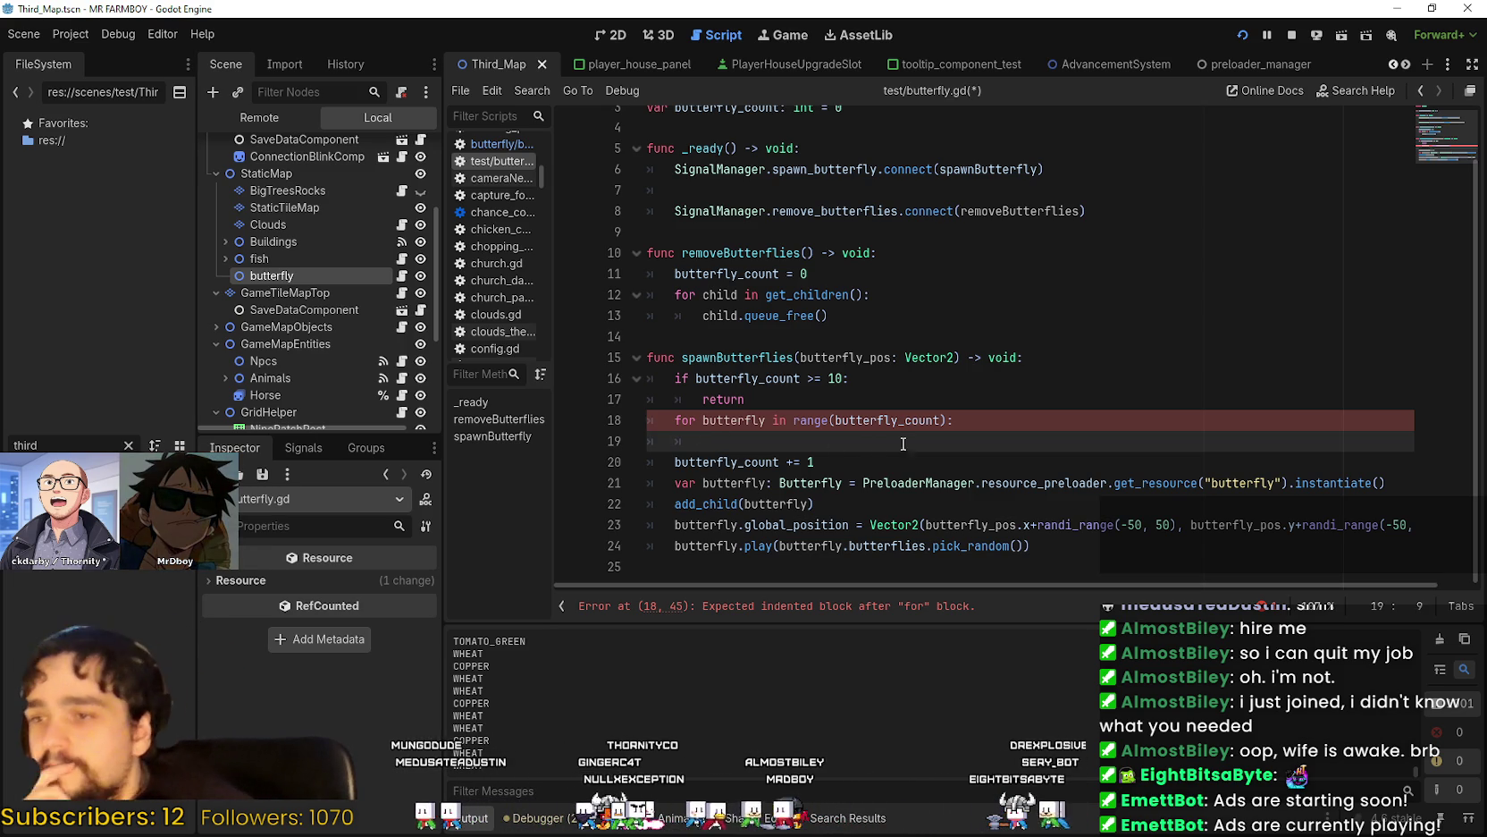
click(768, 419)
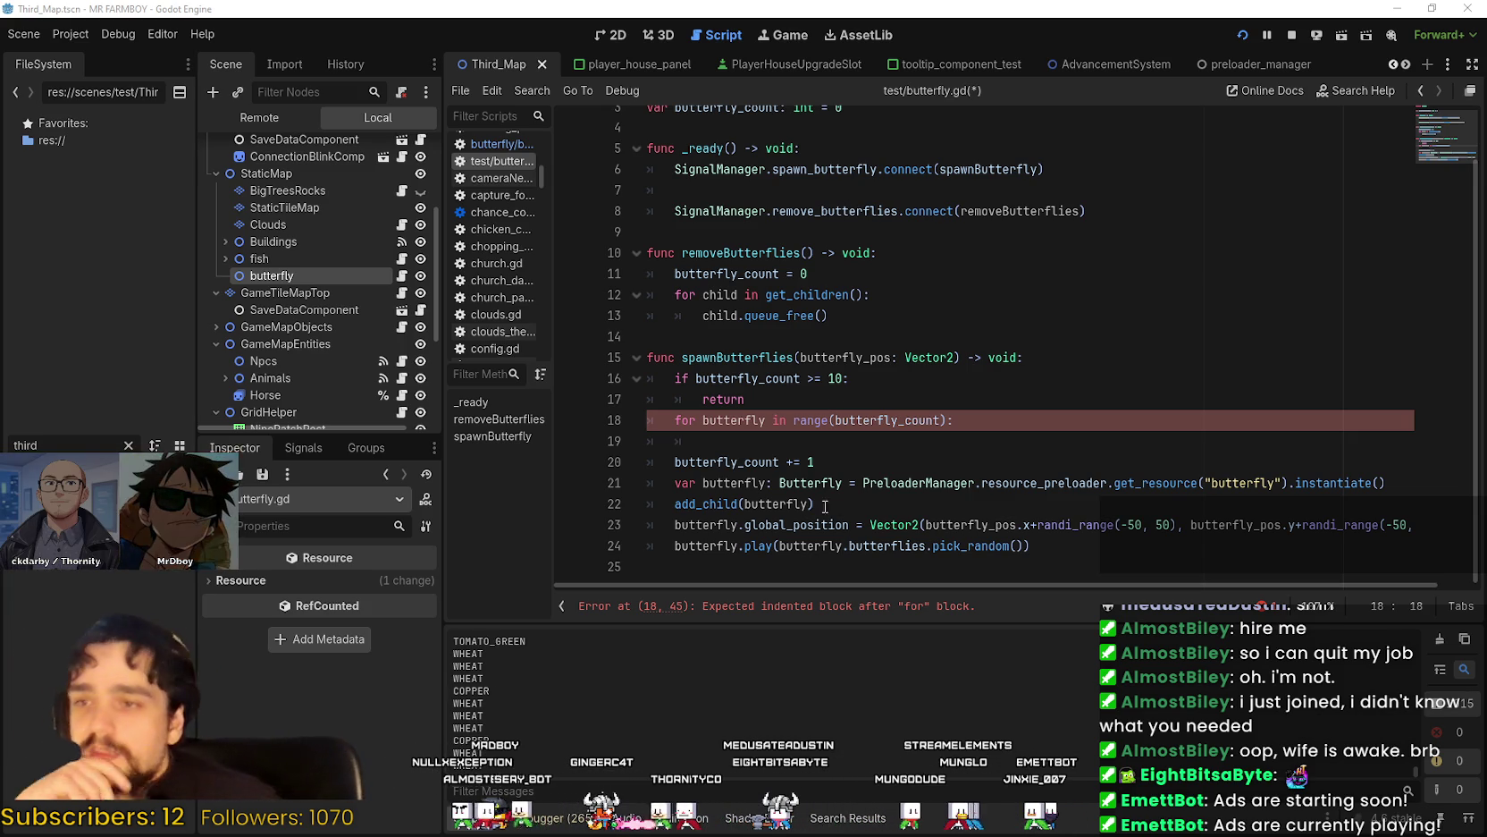
click(888, 442)
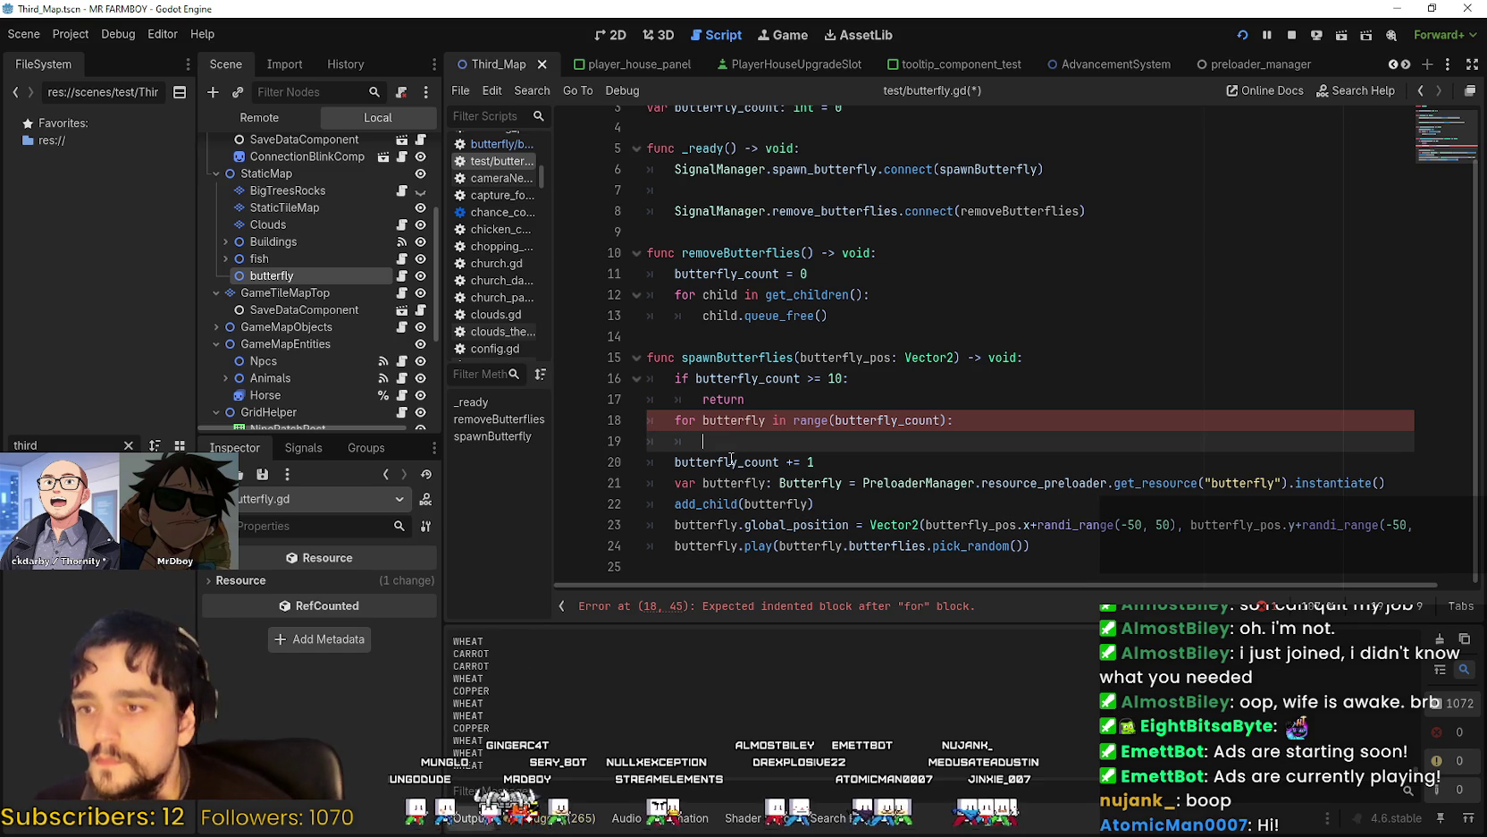
drag(1086, 563, 661, 461)
key(Tab)
click(756, 436)
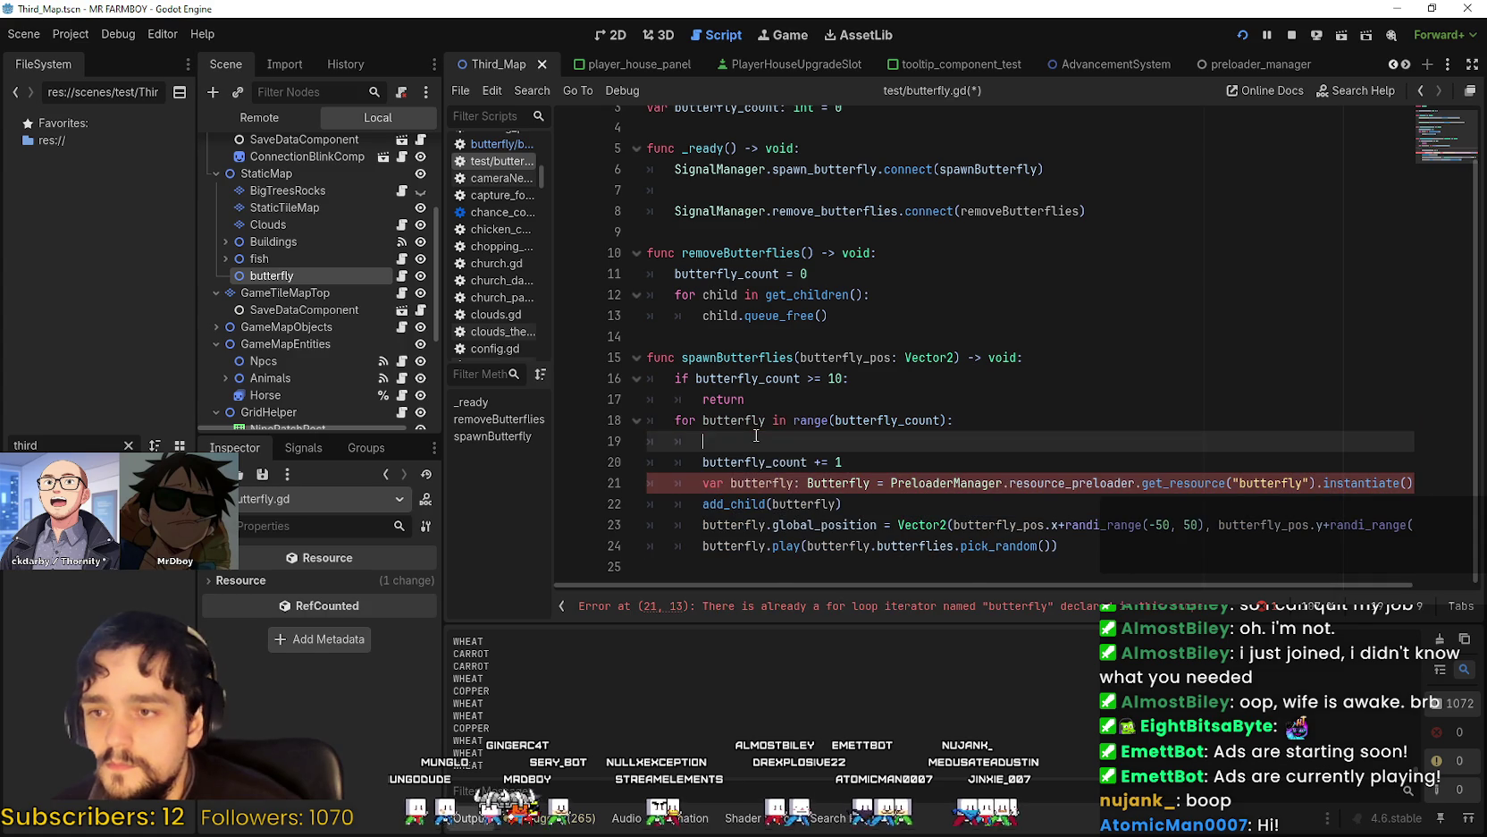
double_click(915, 422)
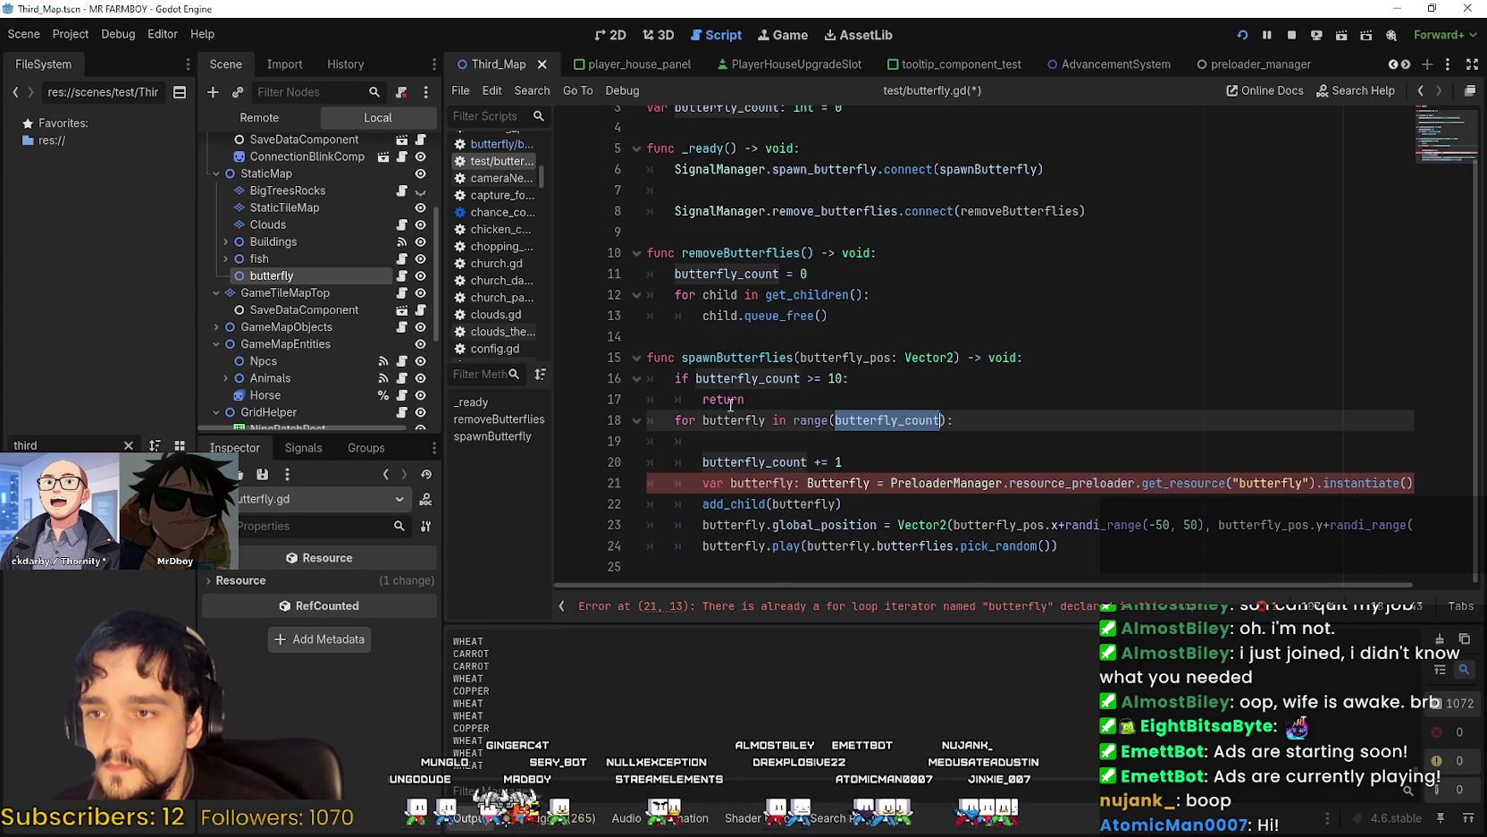
mouse_move(809, 415)
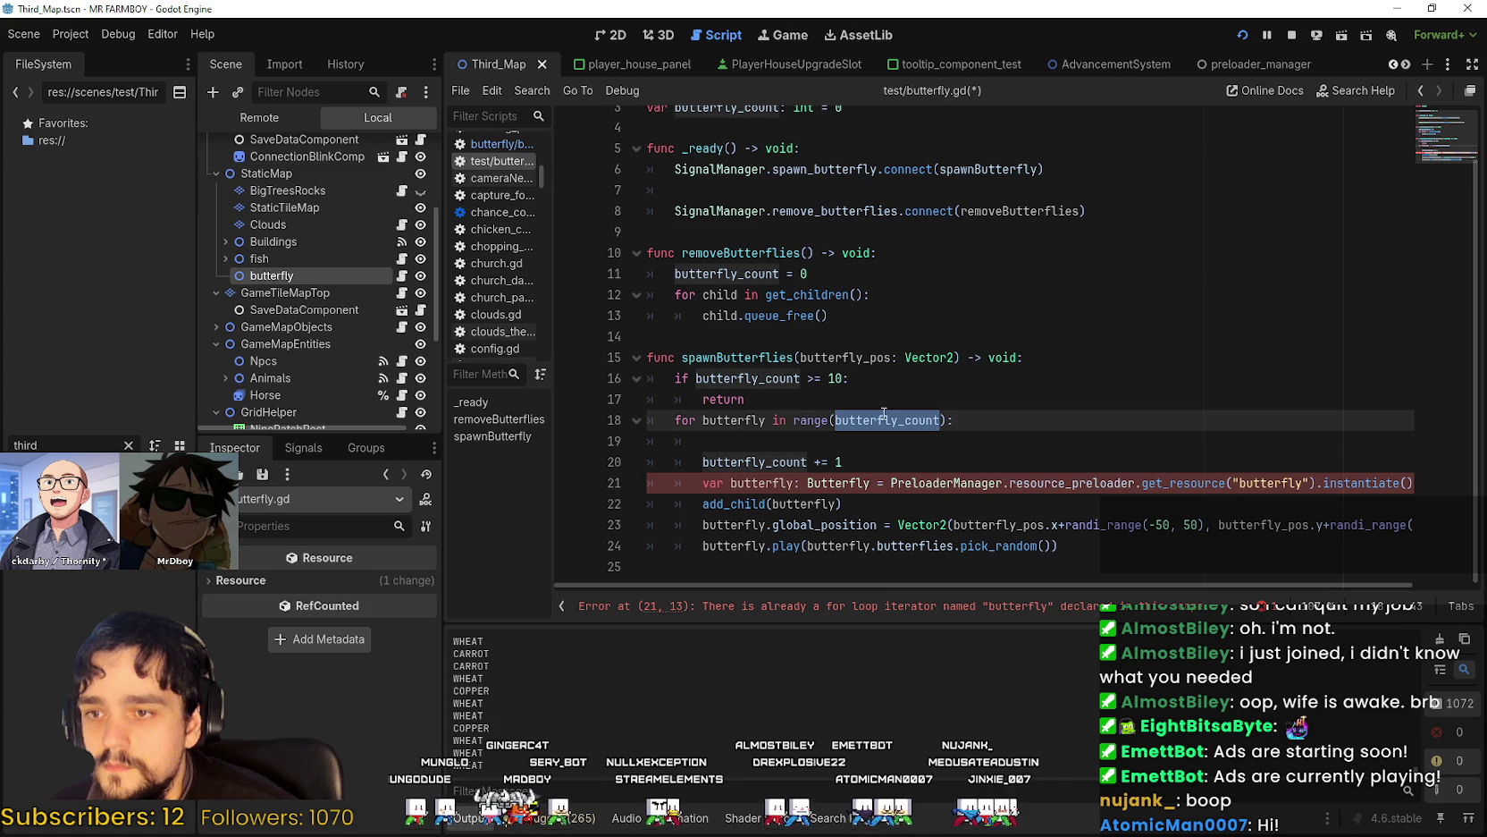
scroll(967, 633, down, 2)
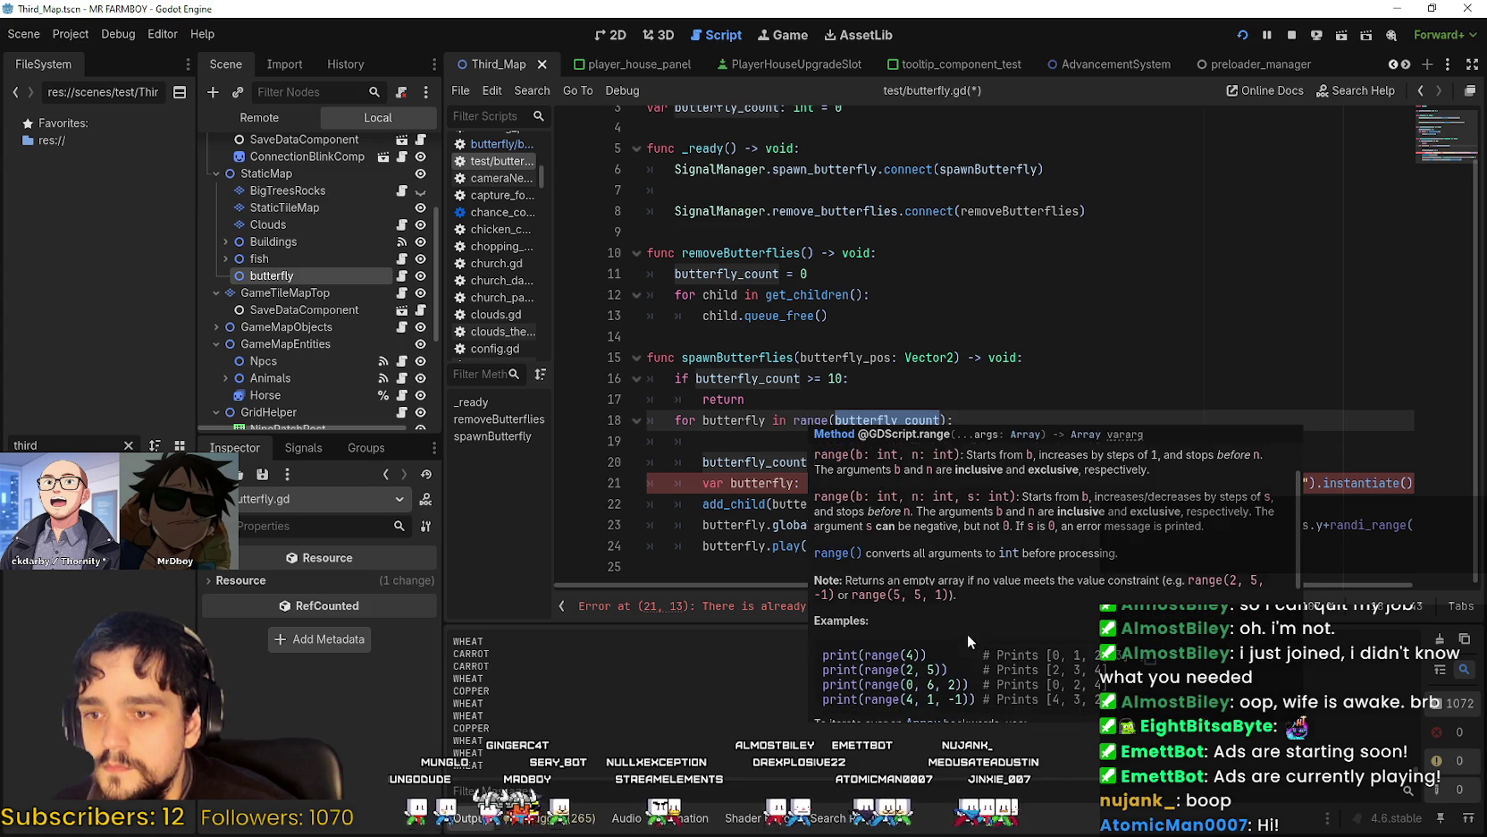
scroll(935, 638, down, 1)
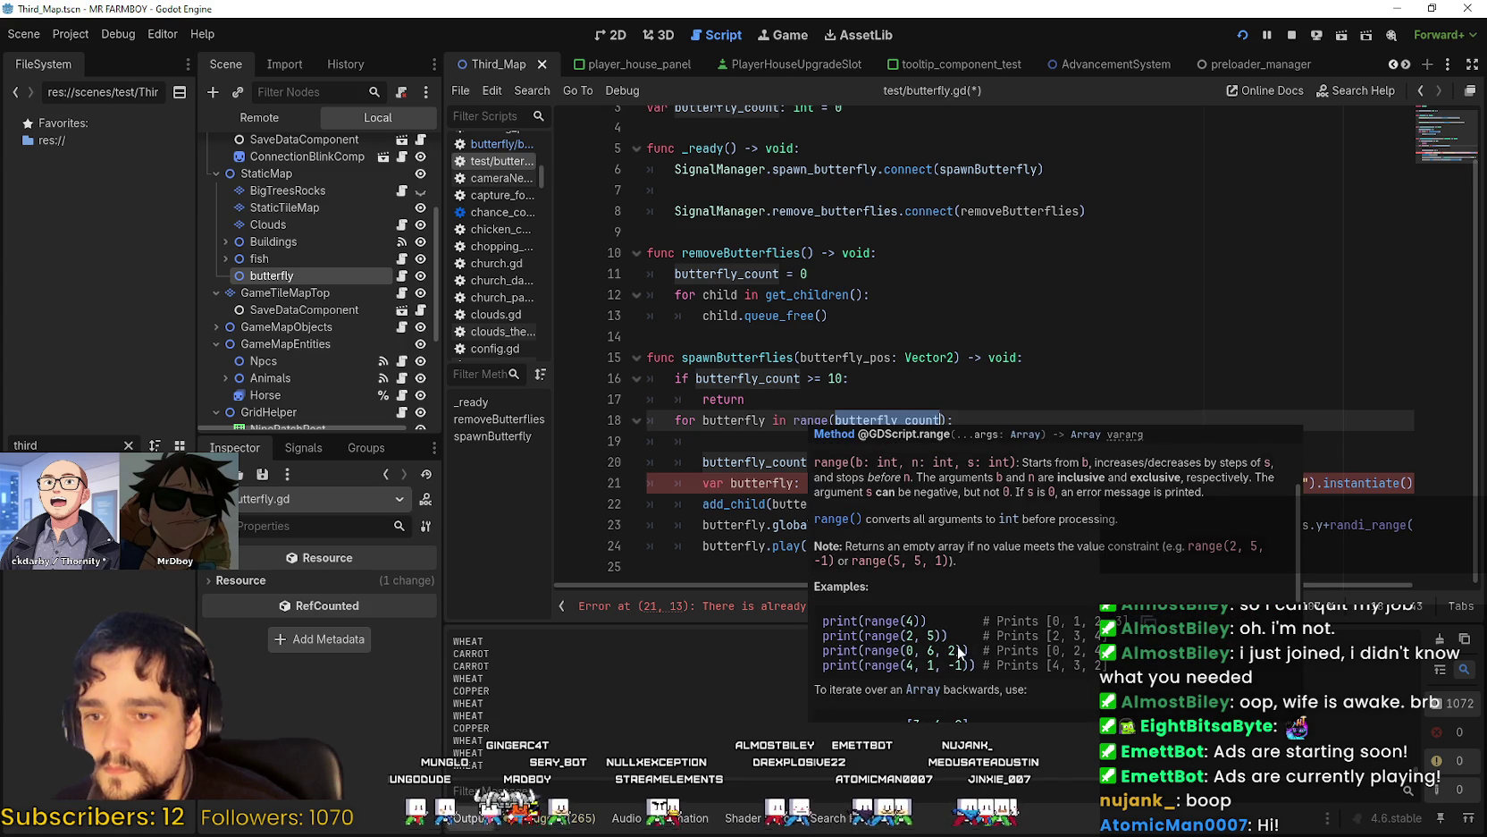
scroll(958, 649, down, 3)
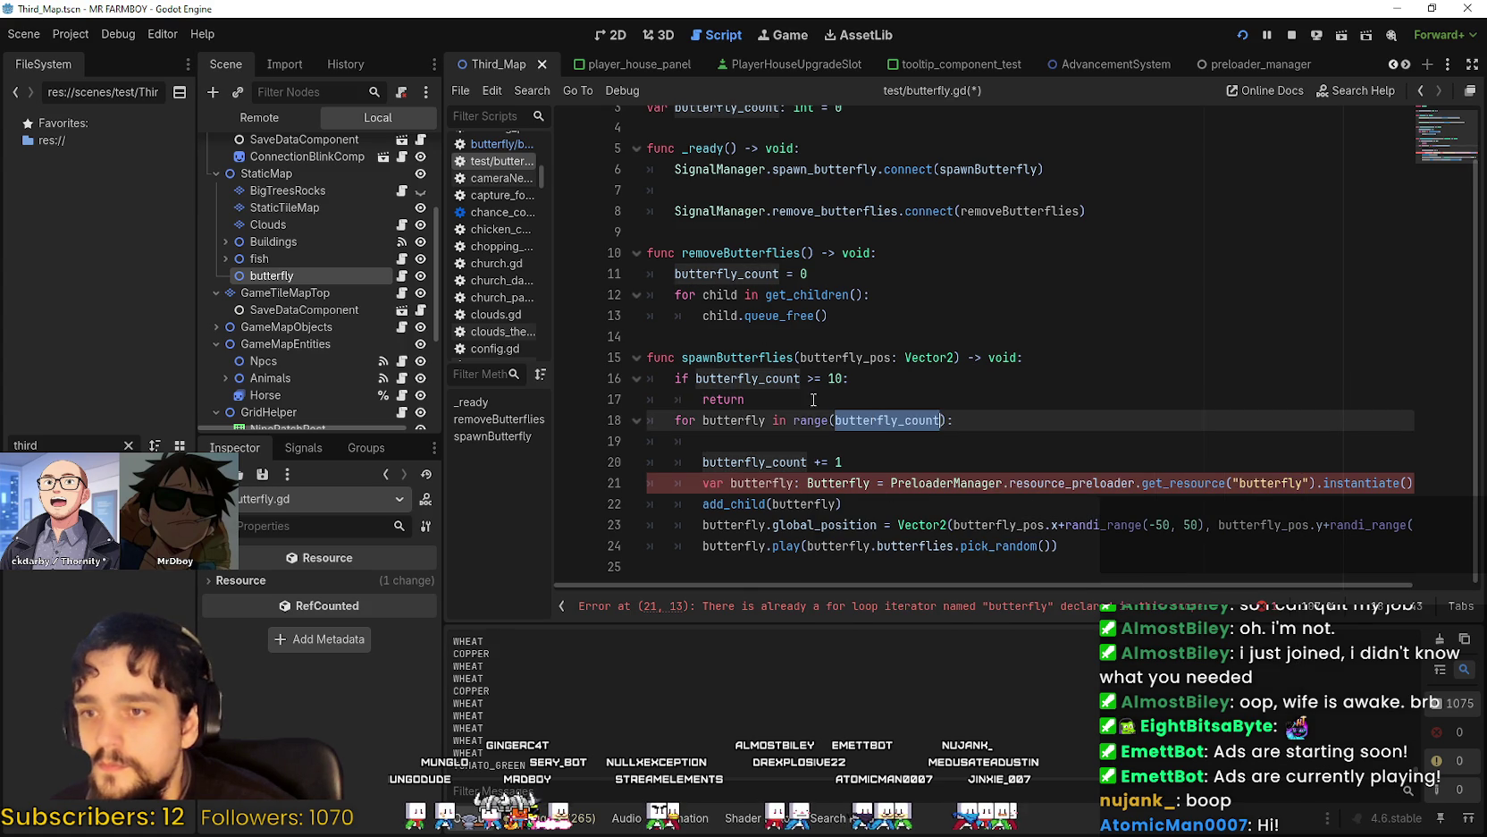
click(840, 421)
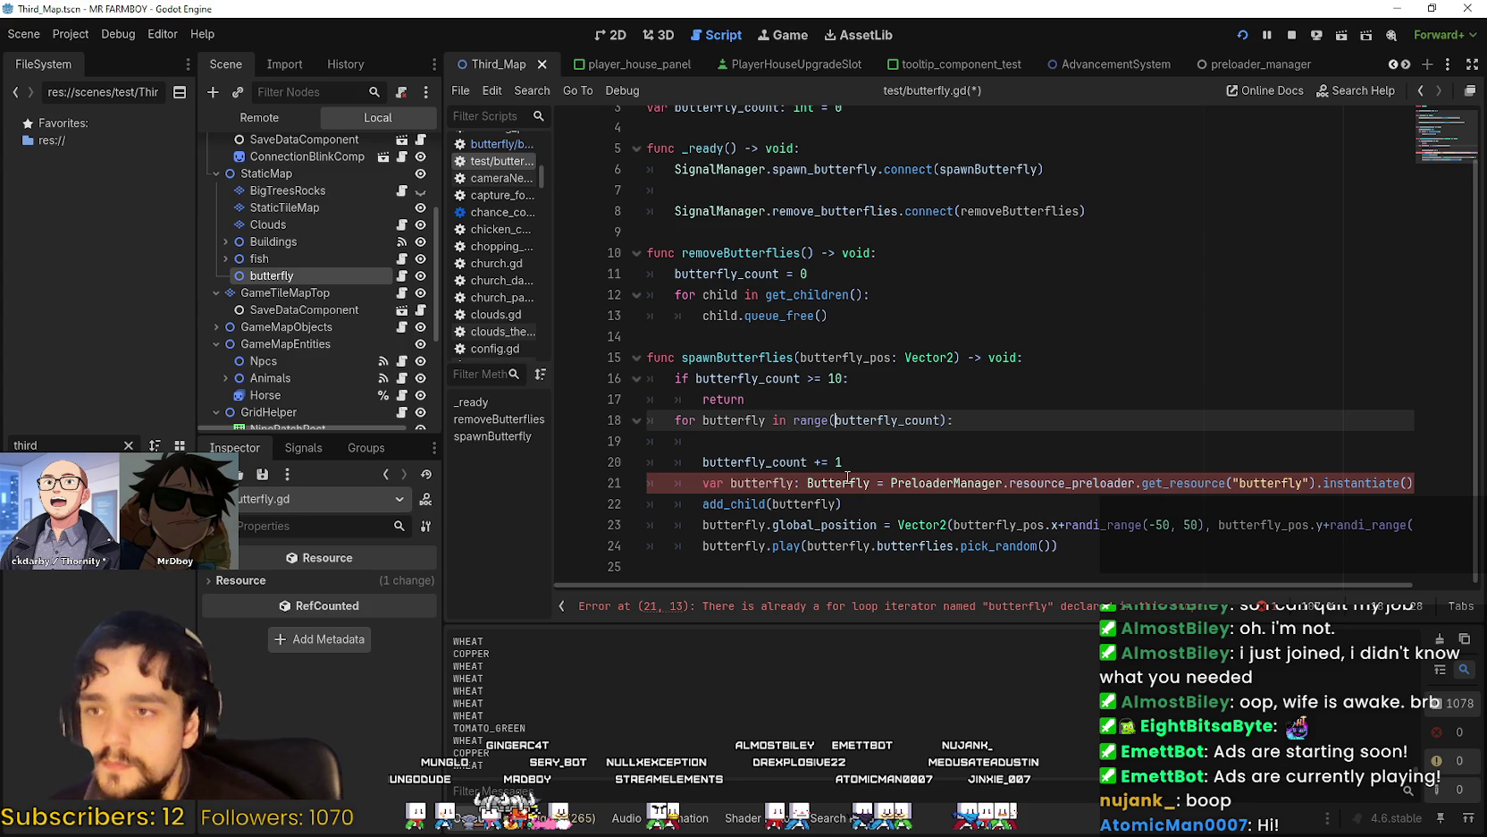
double_click(851, 425)
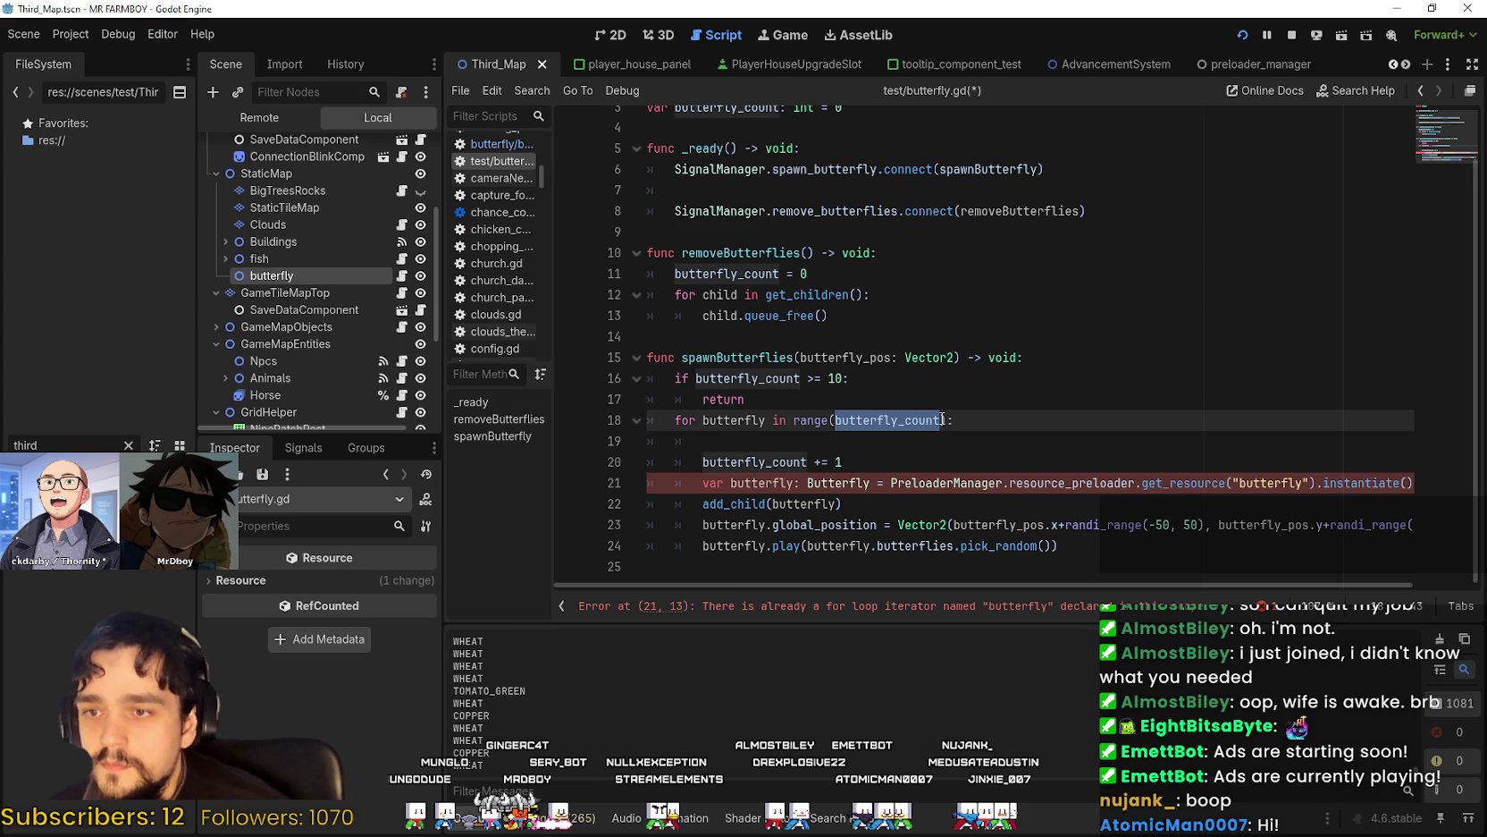
key(Right)
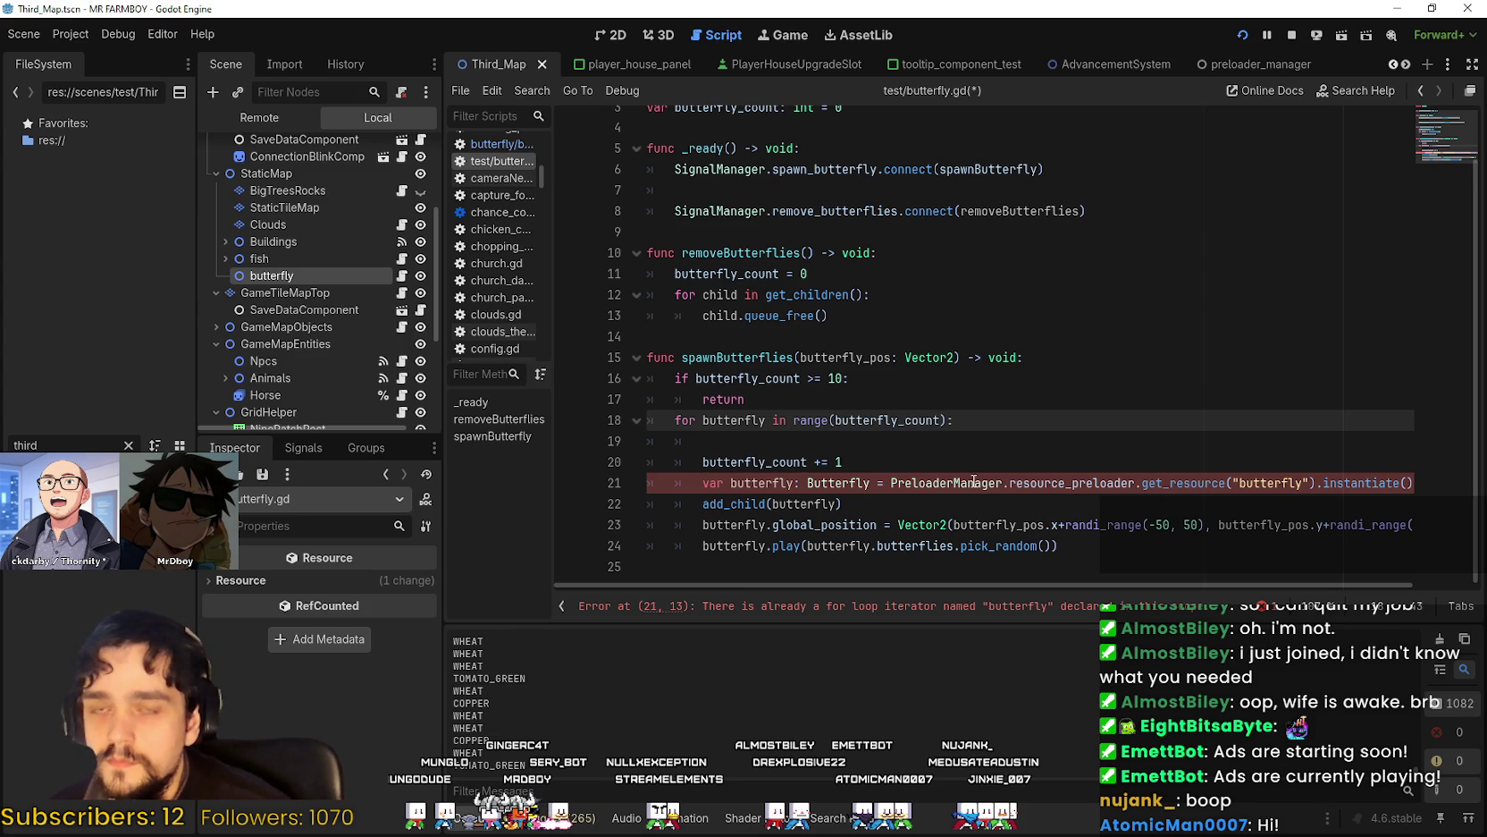
Add a second range argument on line 18, first written as get_children().count().
text(, g)
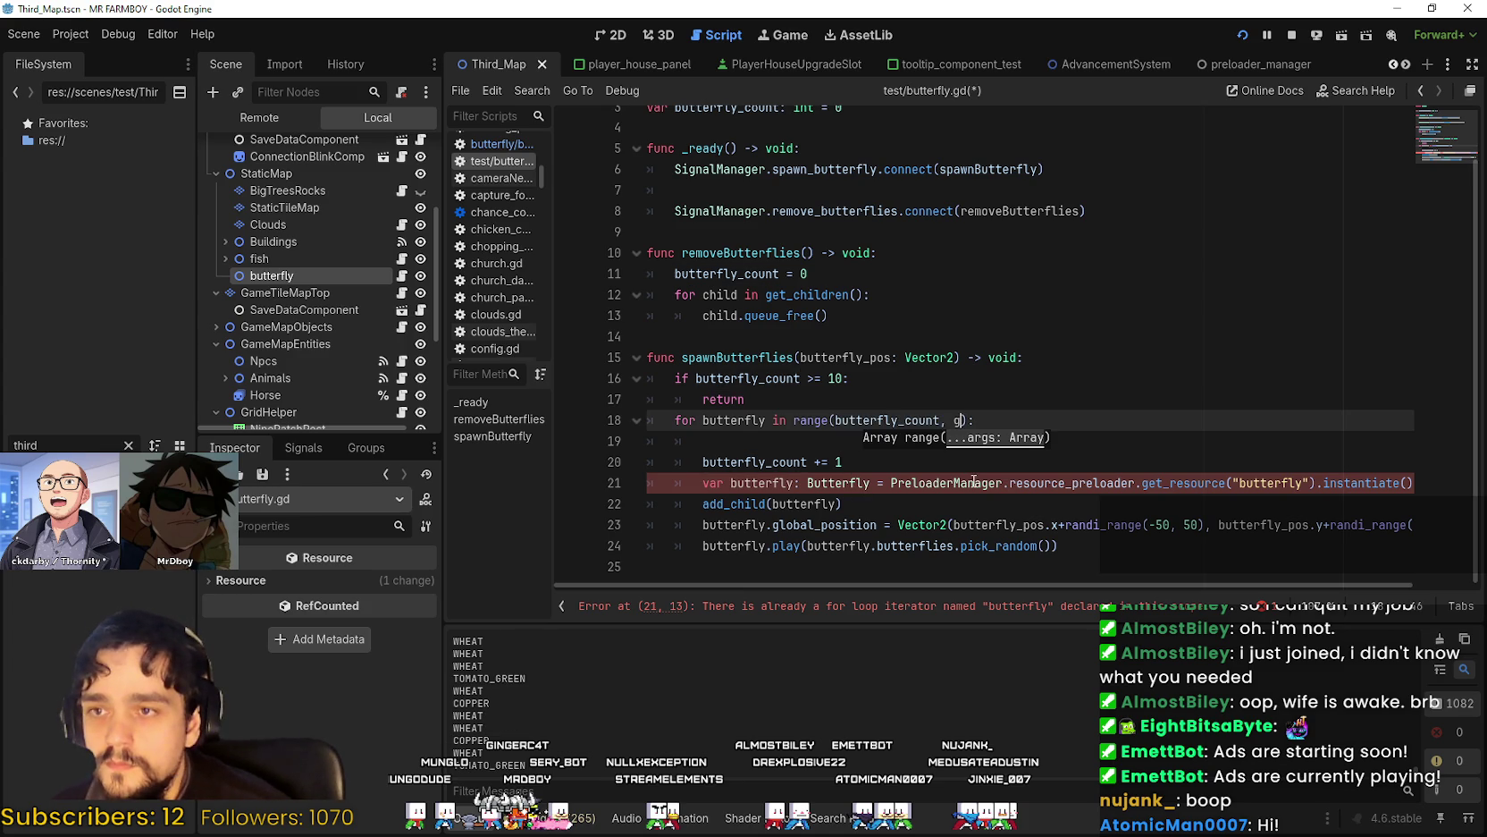
text(et_child)
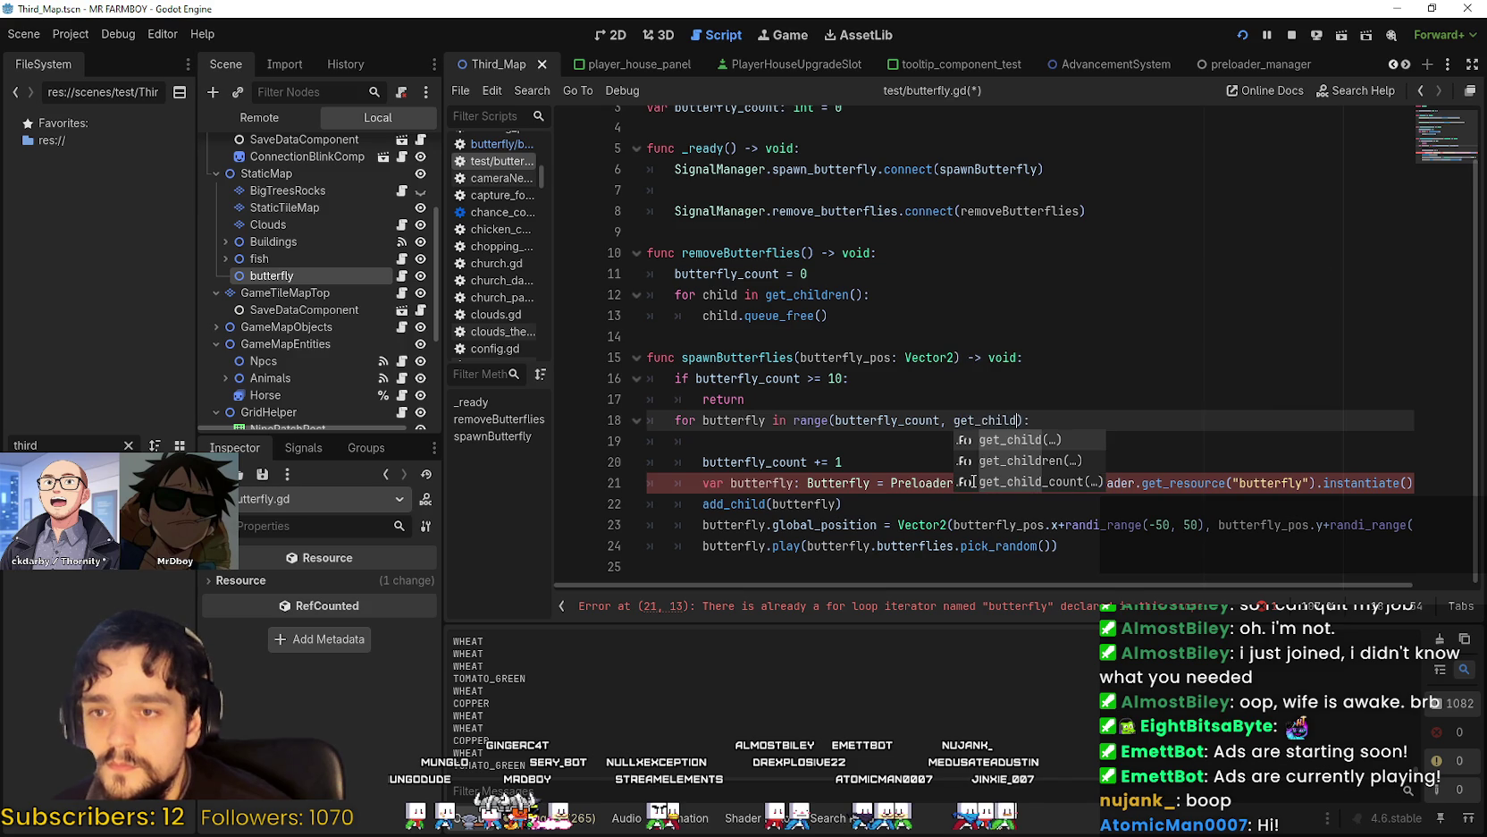
text((.)
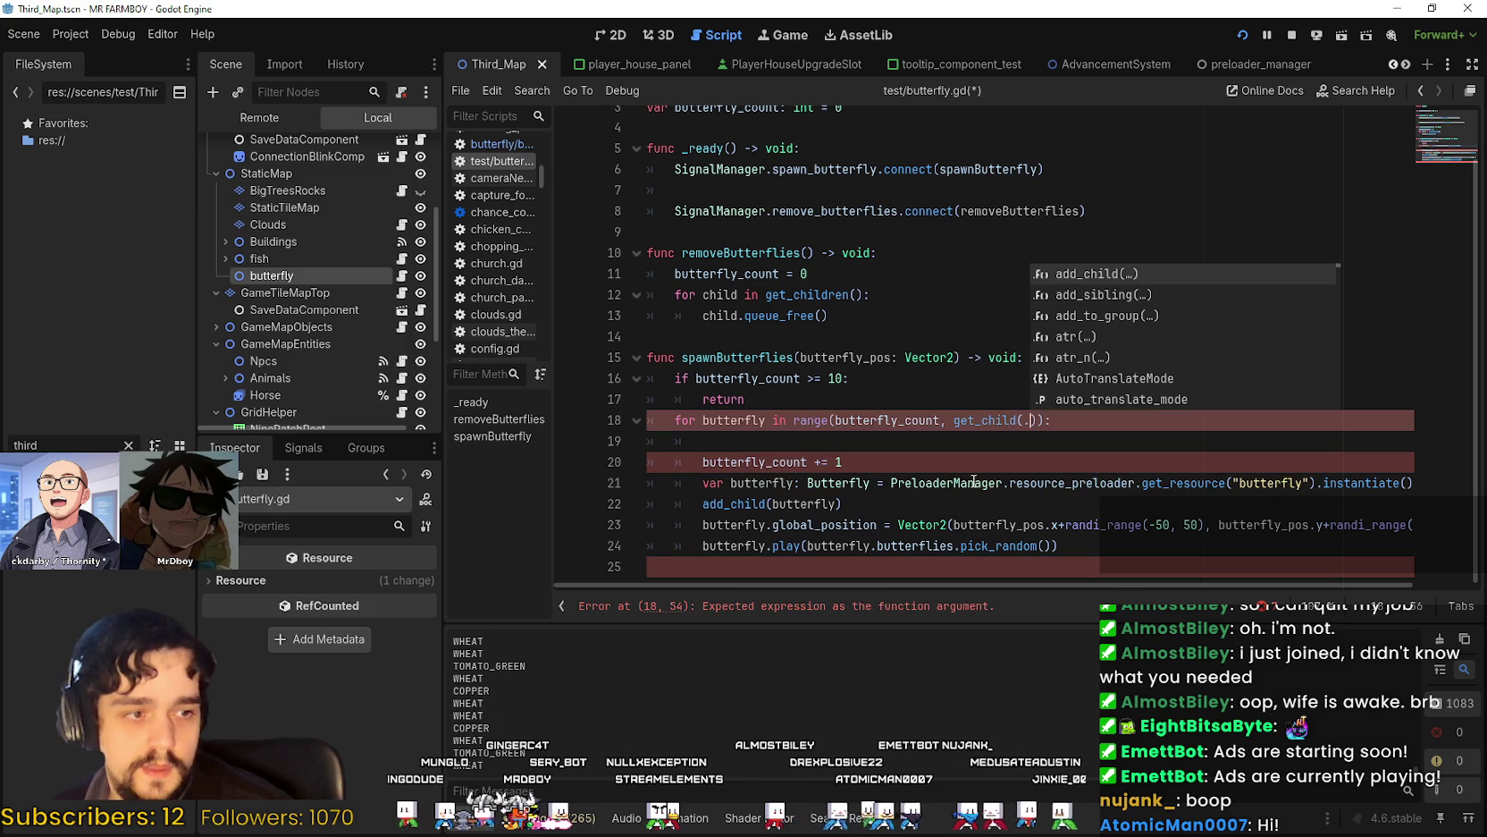
key(BackSpace)
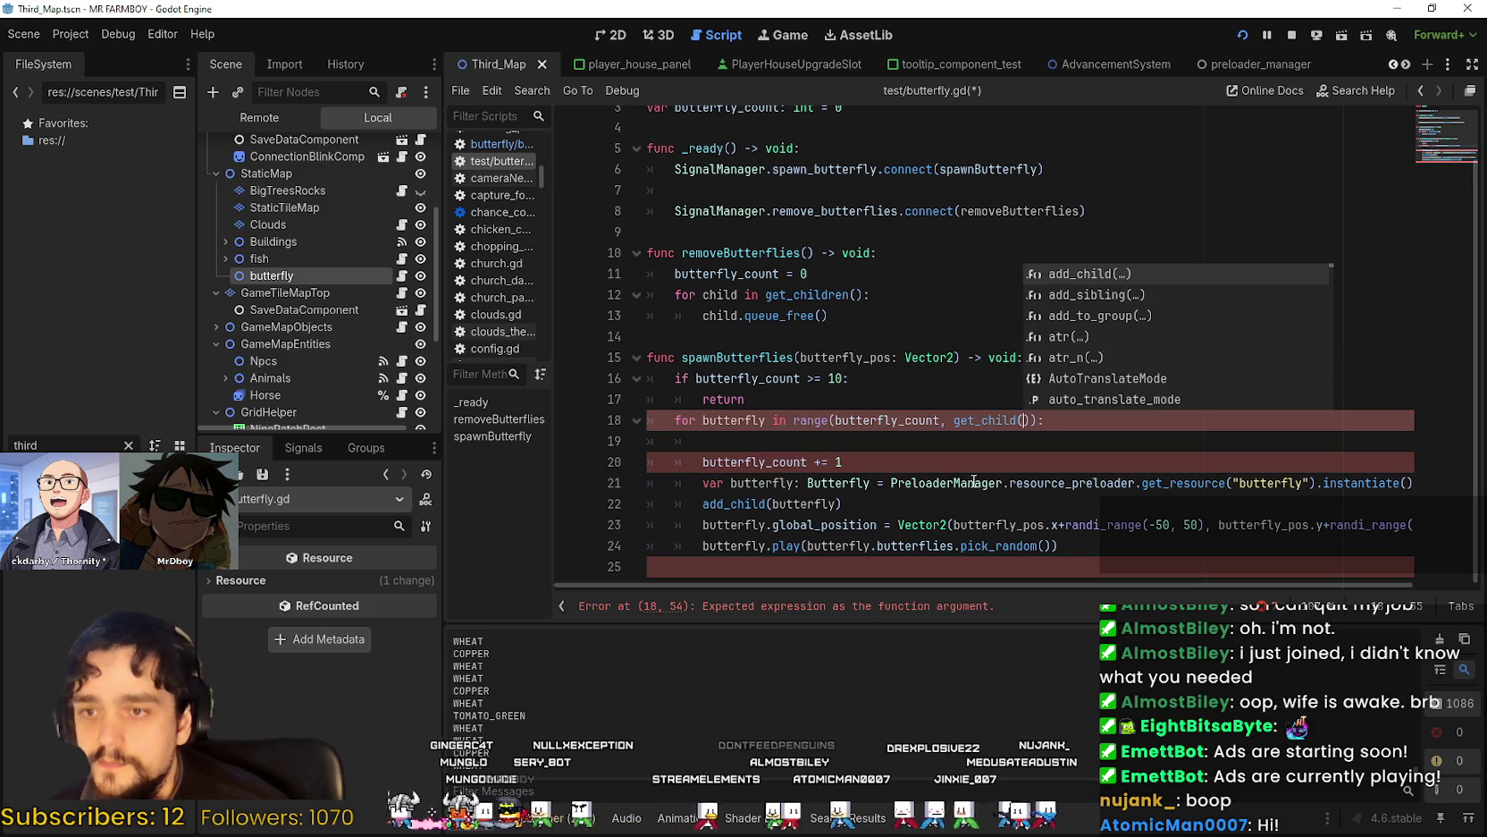
text().)
key(BackSpace)
key(BackSpace)
key(BackSpace)
text(ren)
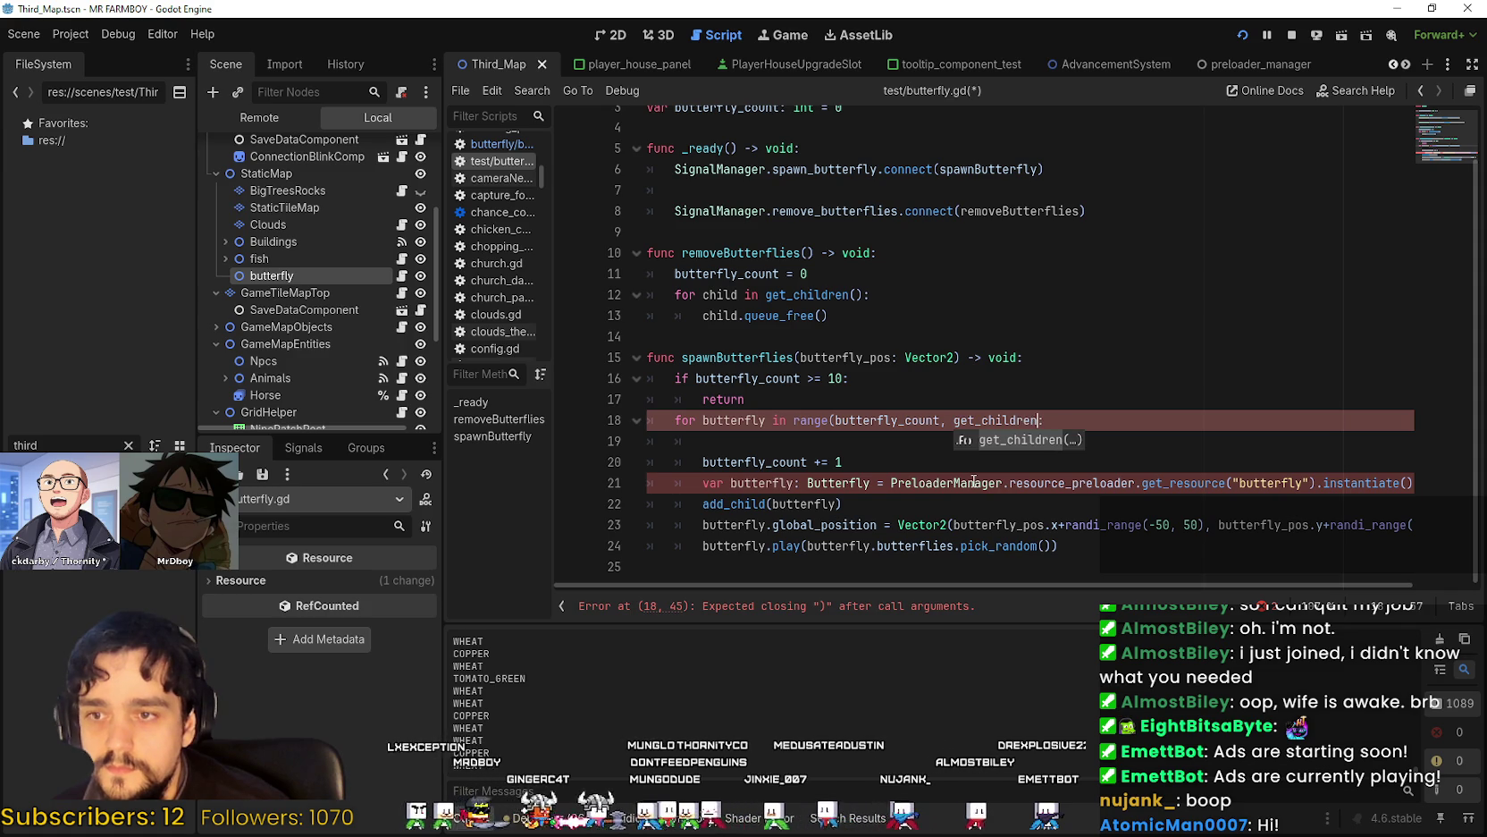
text(()
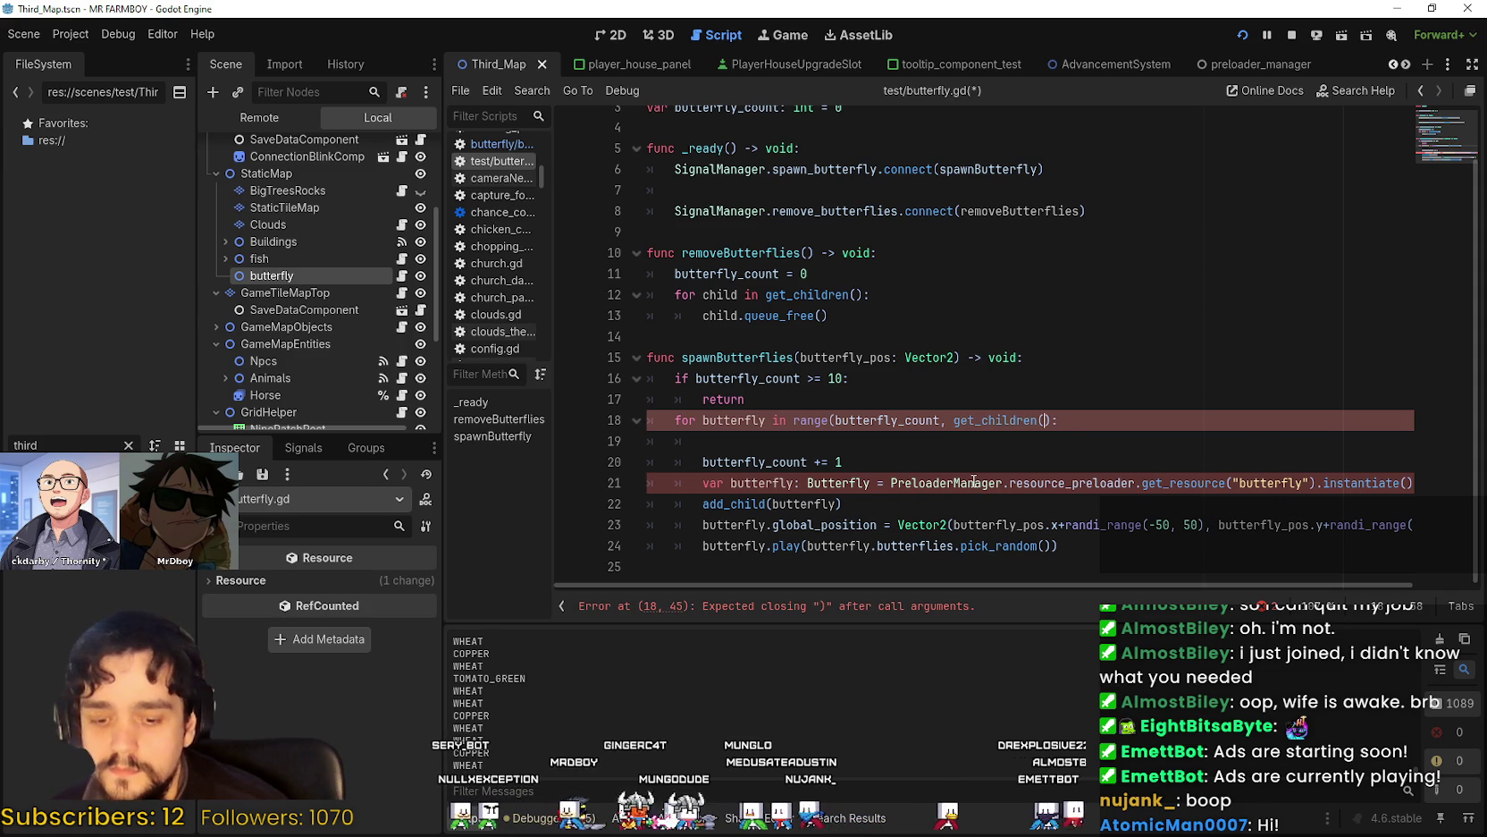
text().cou)
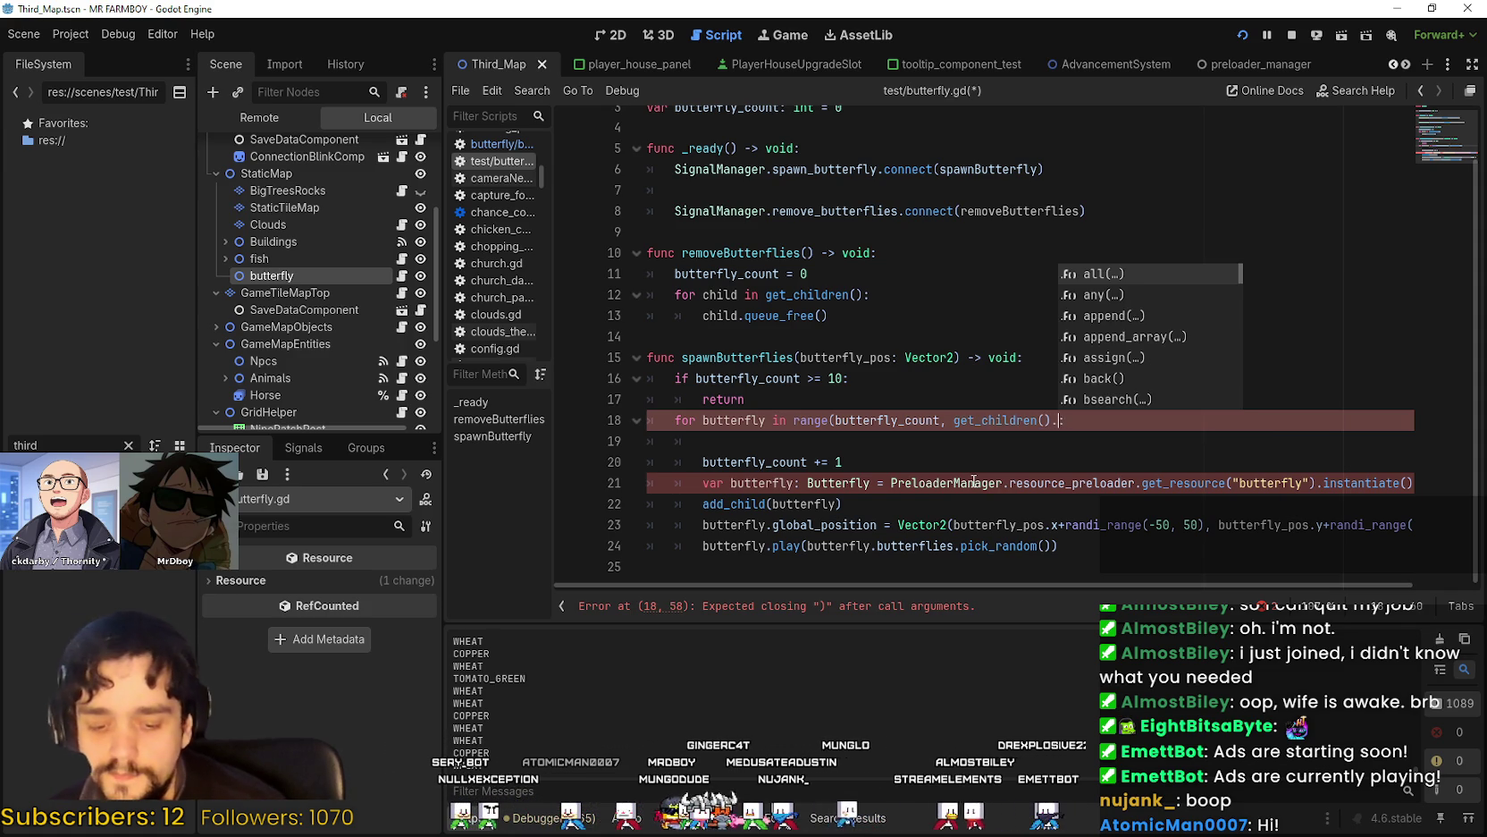
text(nt()
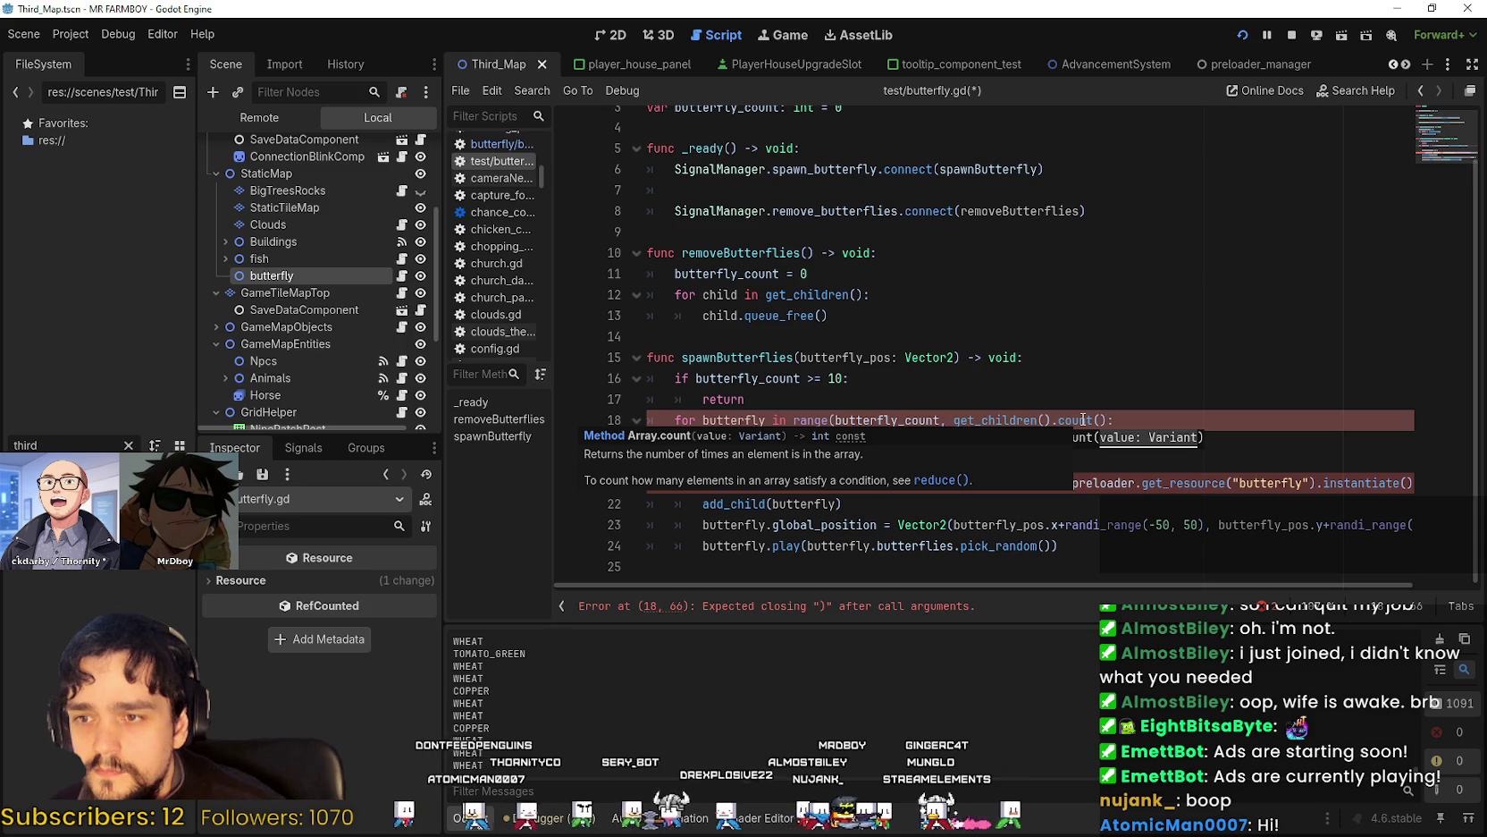
click(1071, 422)
Replace it with get_child_count(), making the loop range(butterfly_count, get_child_count()).
drag(953, 420, 1099, 420)
text(get)
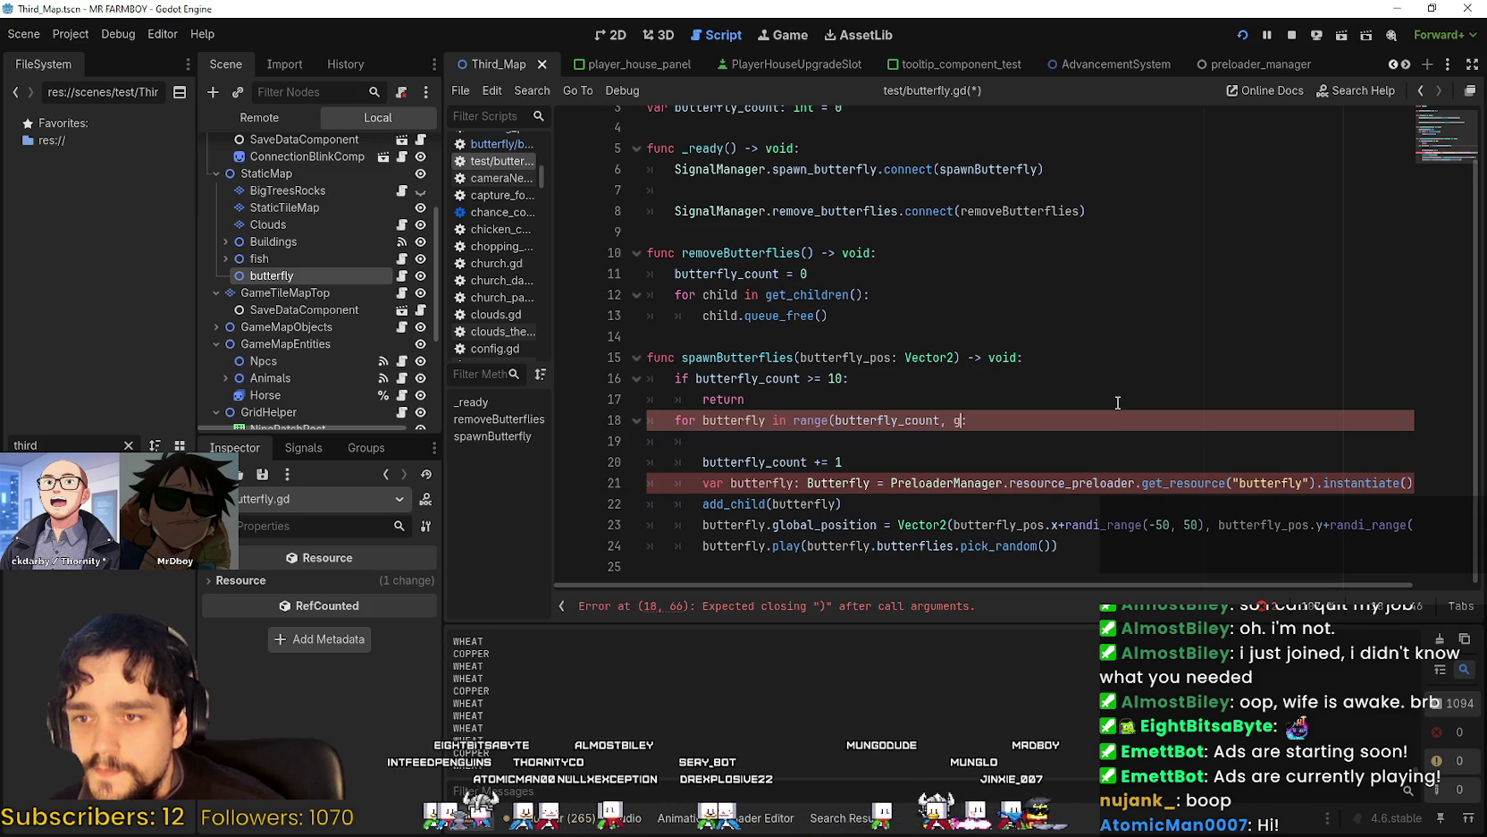
key(Escape)
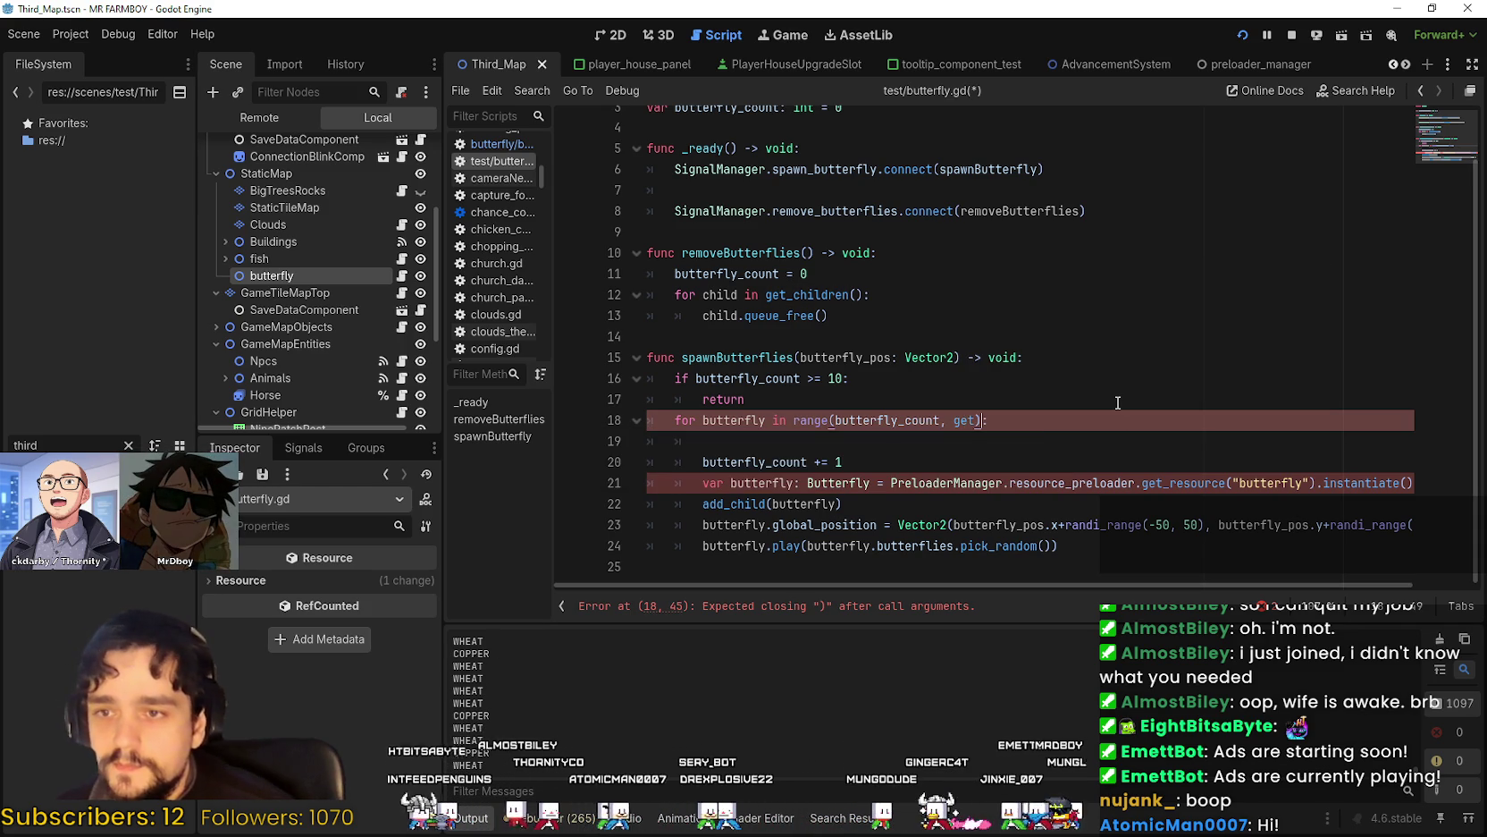
text())
key(BackSpace)
text(_count)
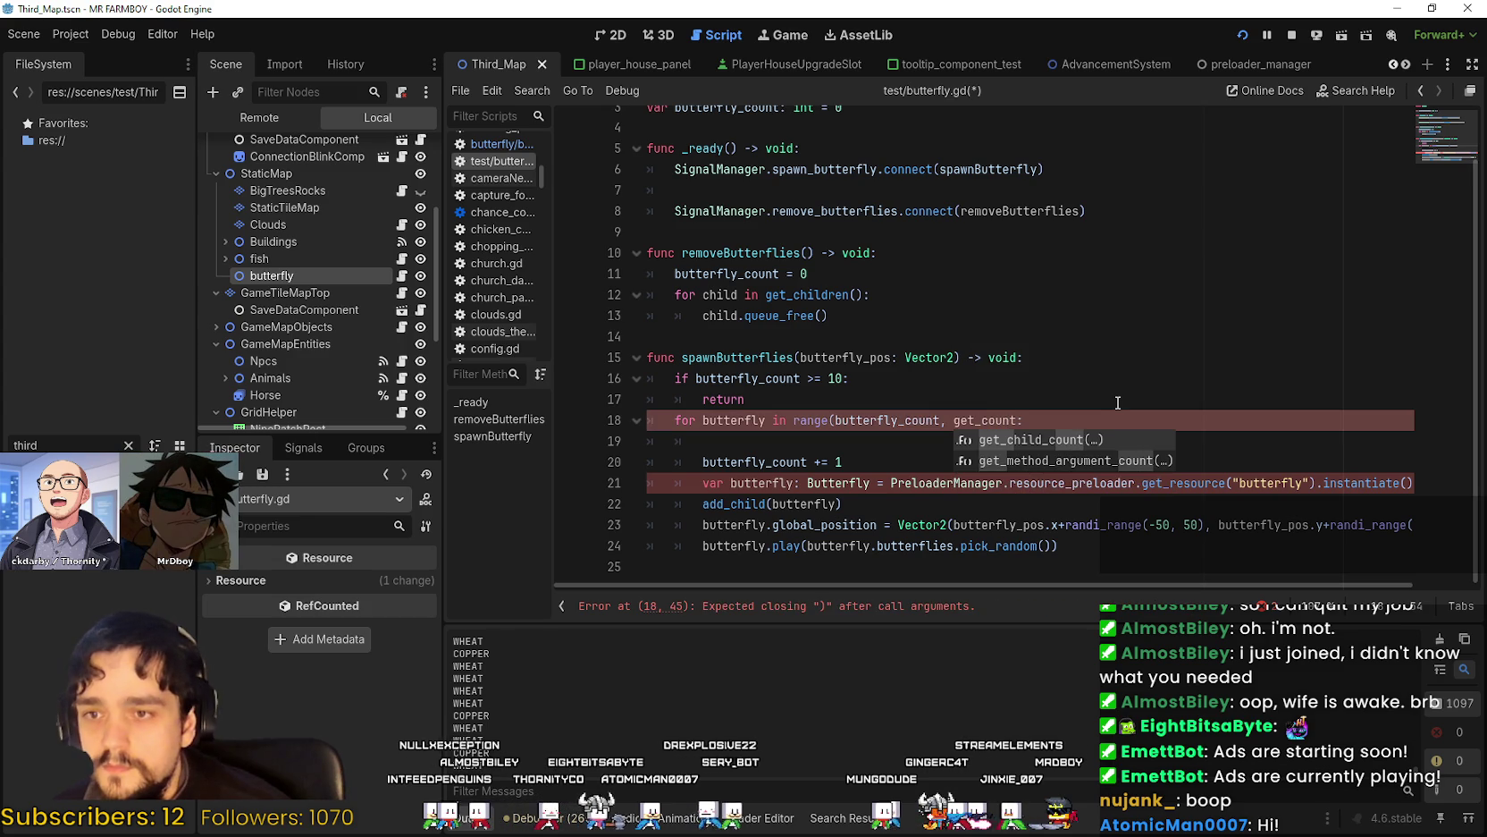
key(Return)
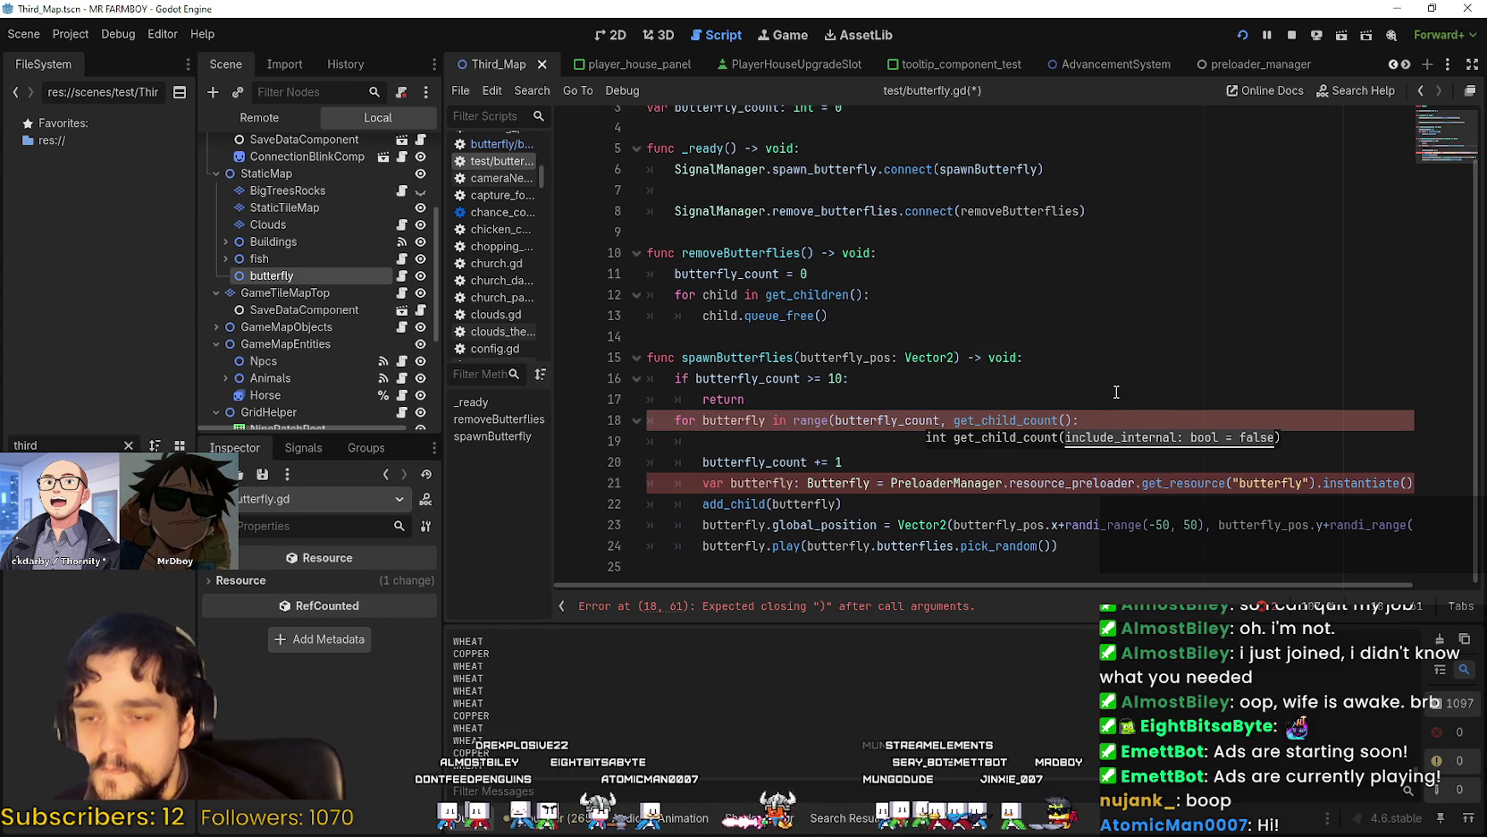
click(1117, 392)
click(953, 416)
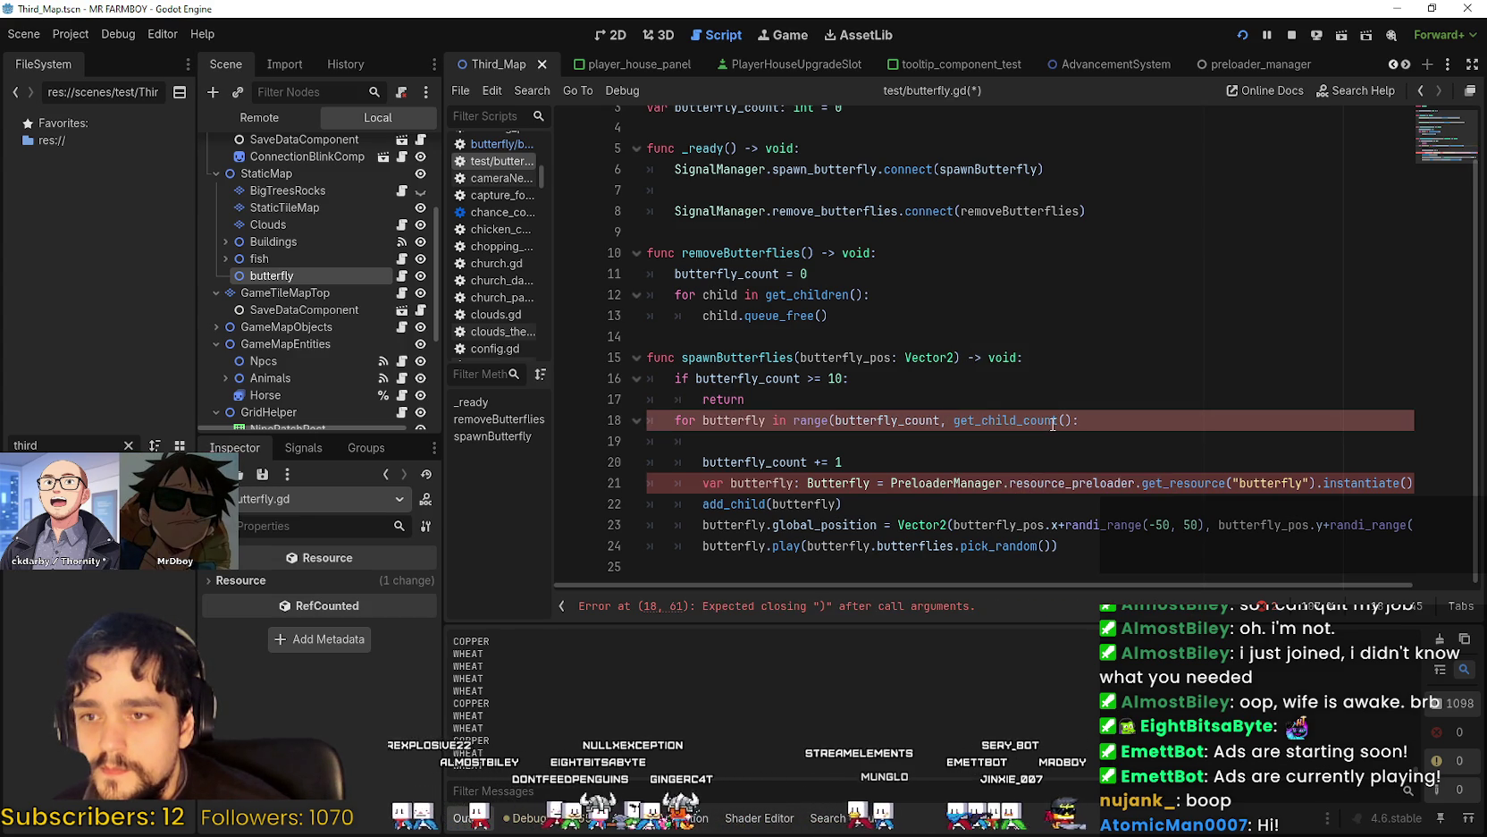
mouse_move(1050, 423)
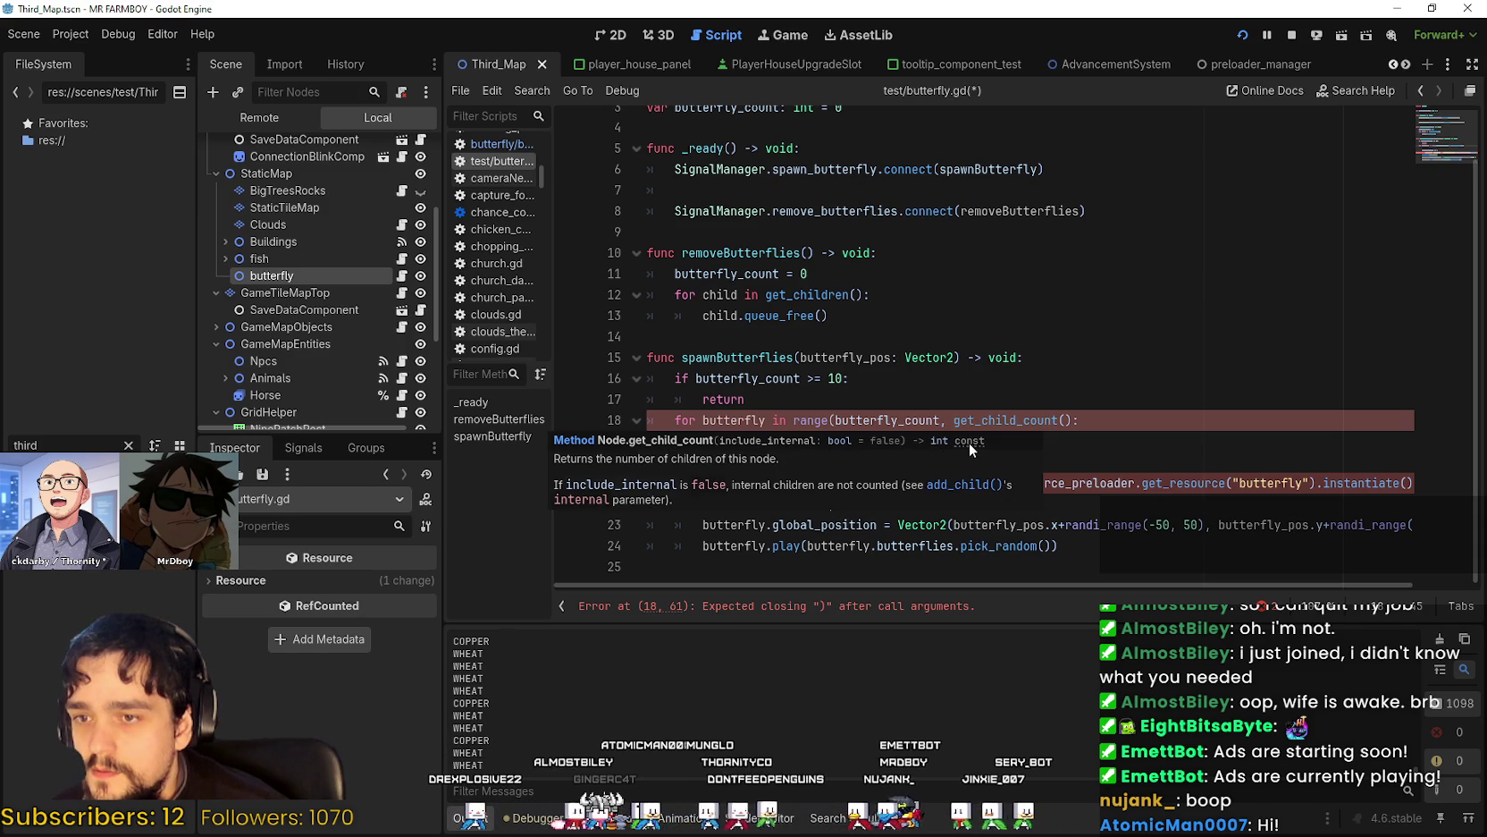
click(986, 375)
click(1049, 420)
click(1073, 420)
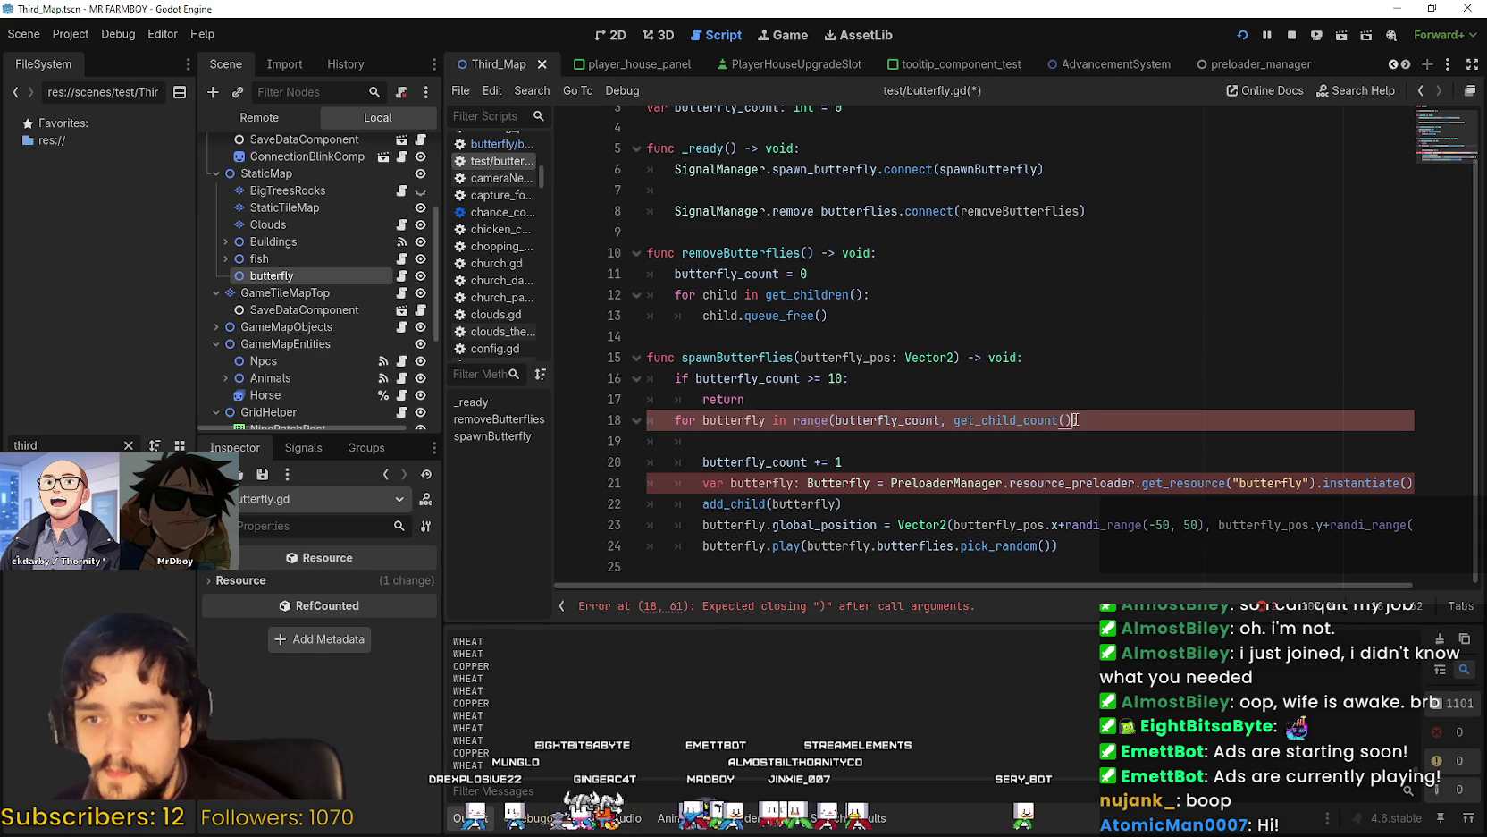
Delete the blank line under the loop header.
click(998, 454)
key(Up)
key(BackSpace)
key(BackSpace)
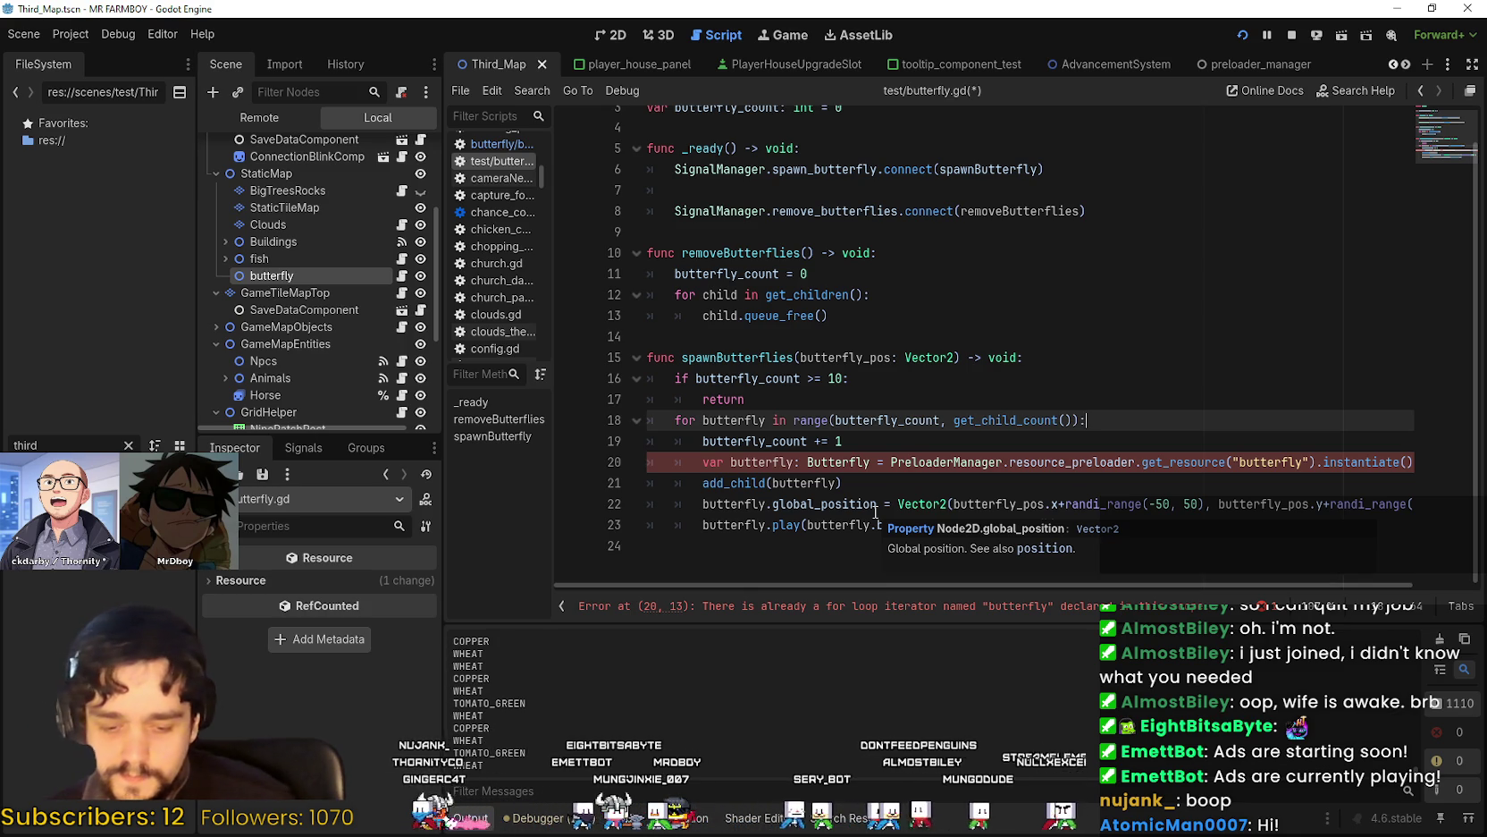
click(891, 462)
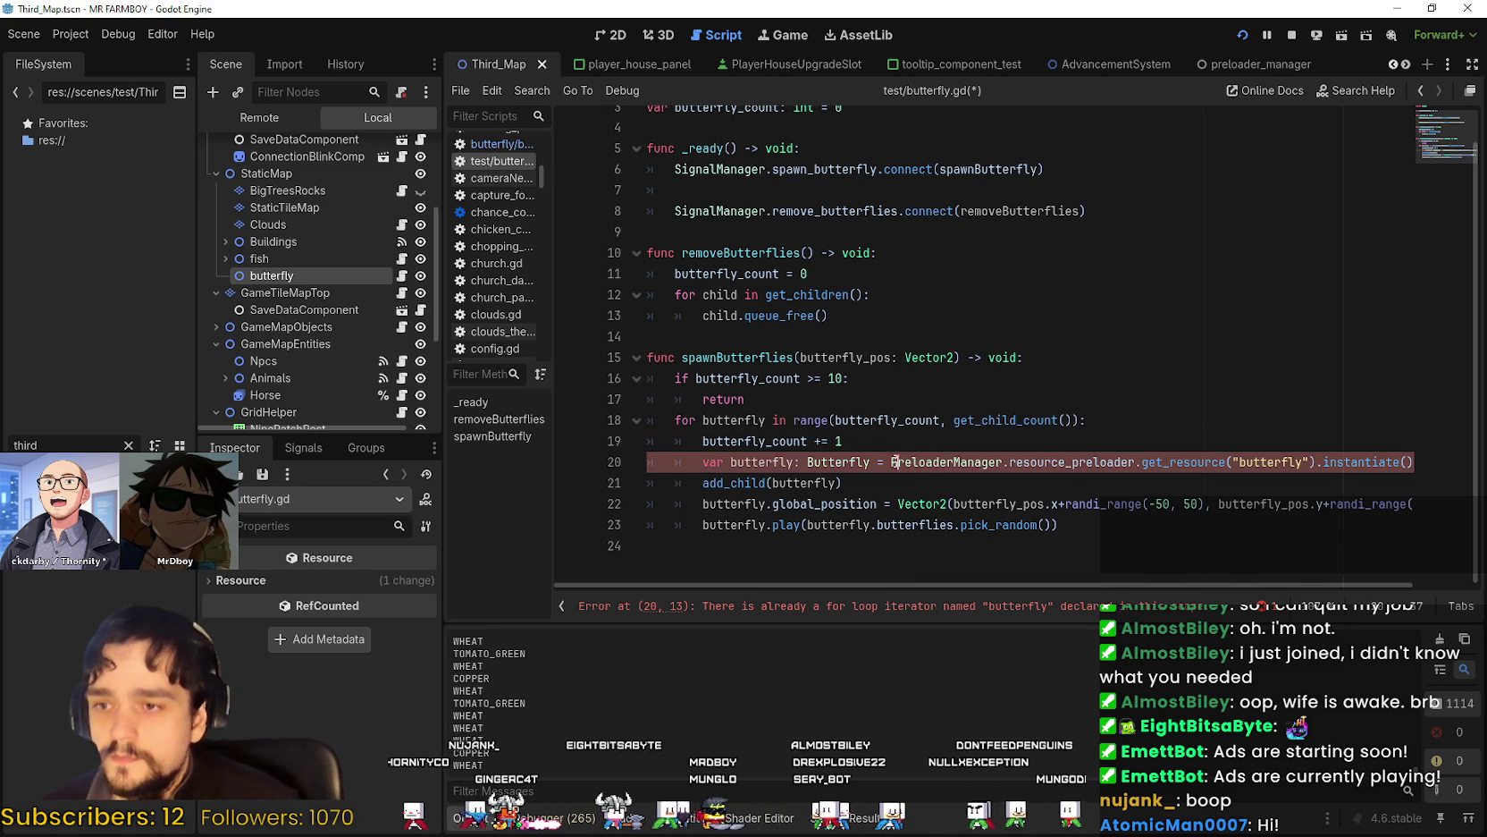
click(779, 462)
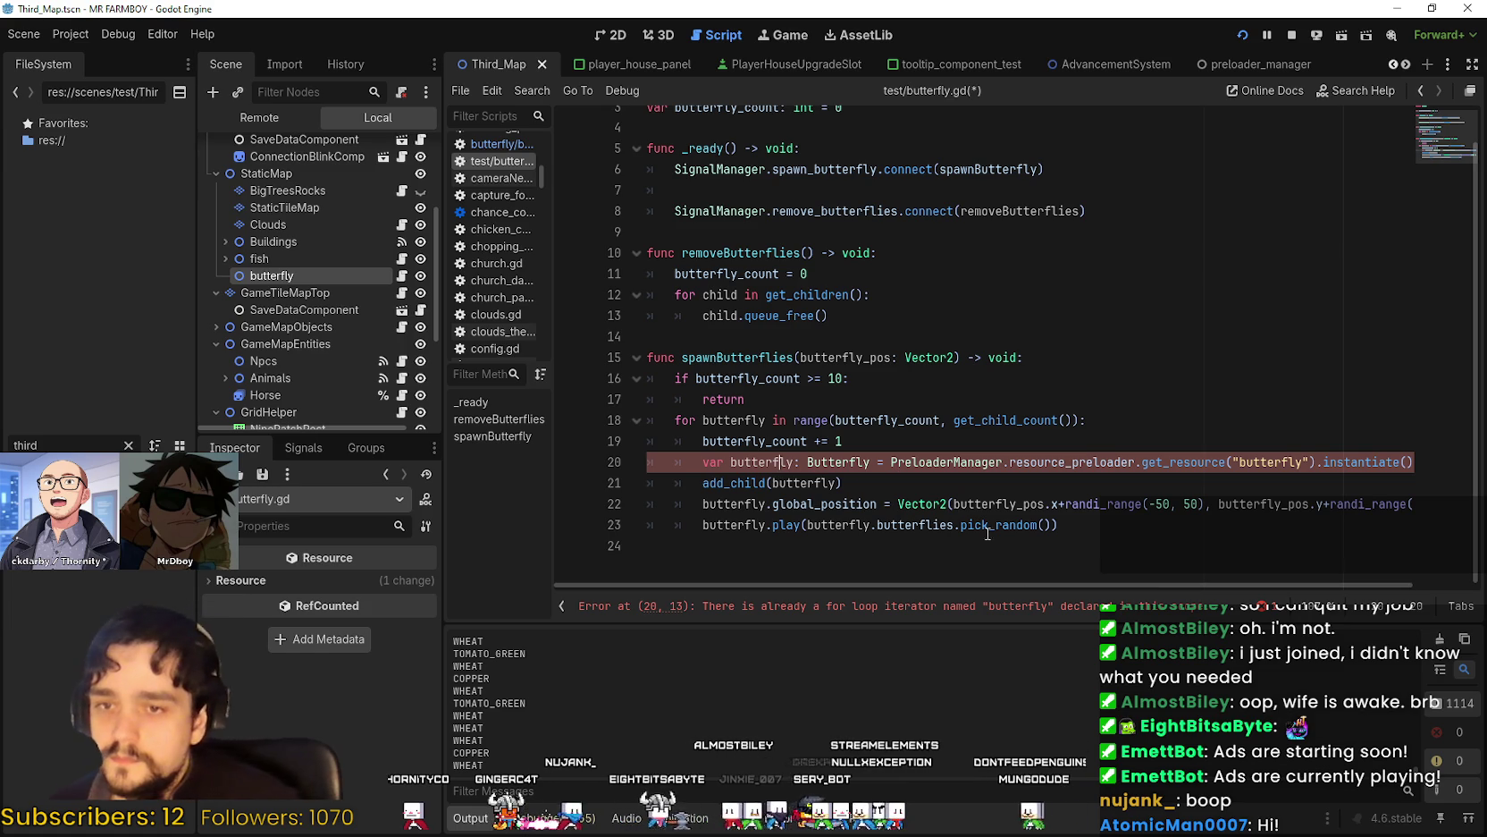
scroll(1132, 475, up, 1)
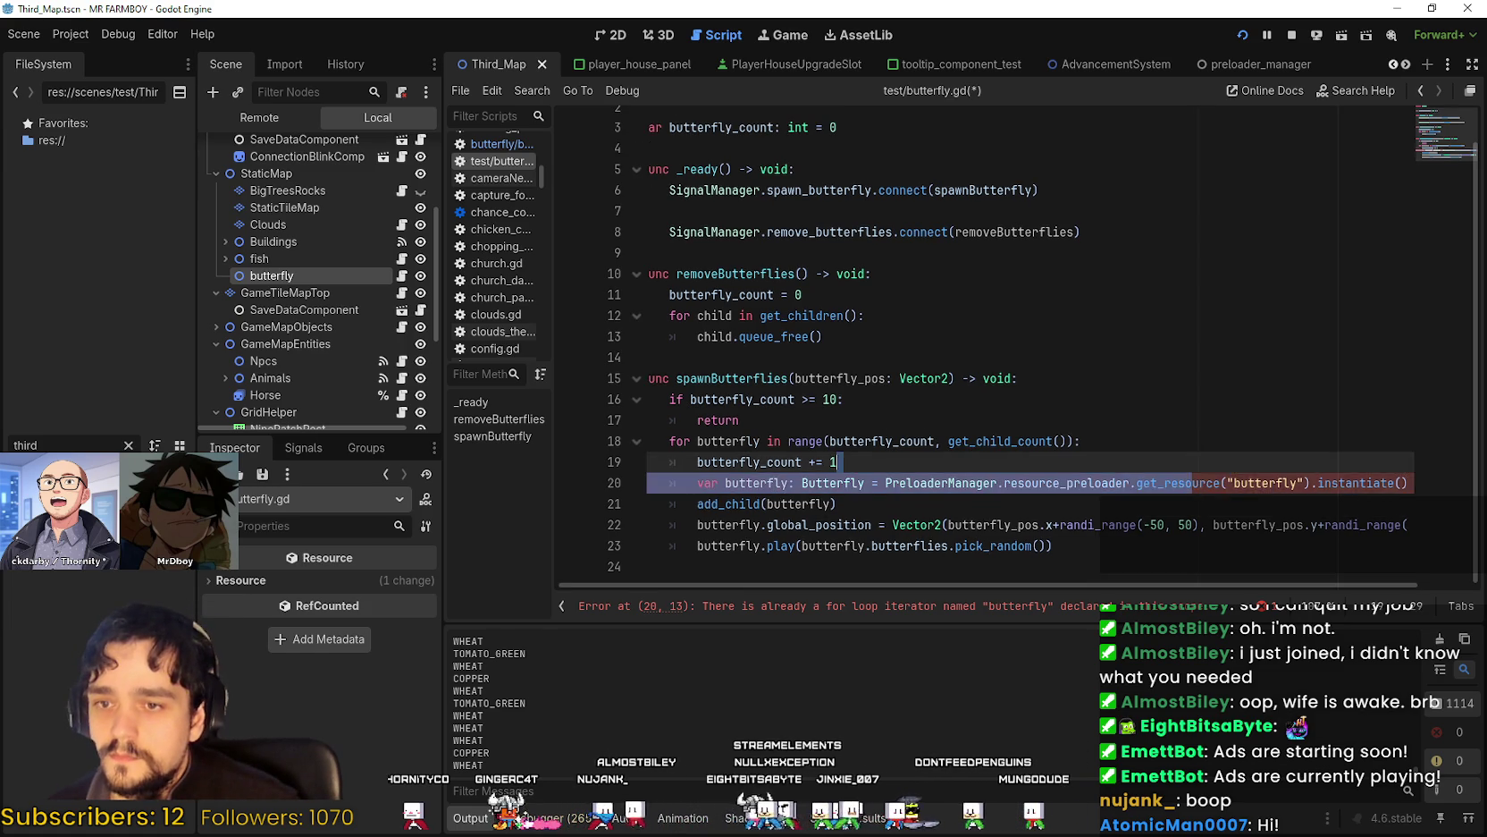
Rename the spawnButterflies loop iterator to butterfly_int.
key(End)
mouse_move(1388, 483)
mouse_down()
mouse_move(666, 482)
mouse_move(685, 484)
mouse_up()
click(684, 485)
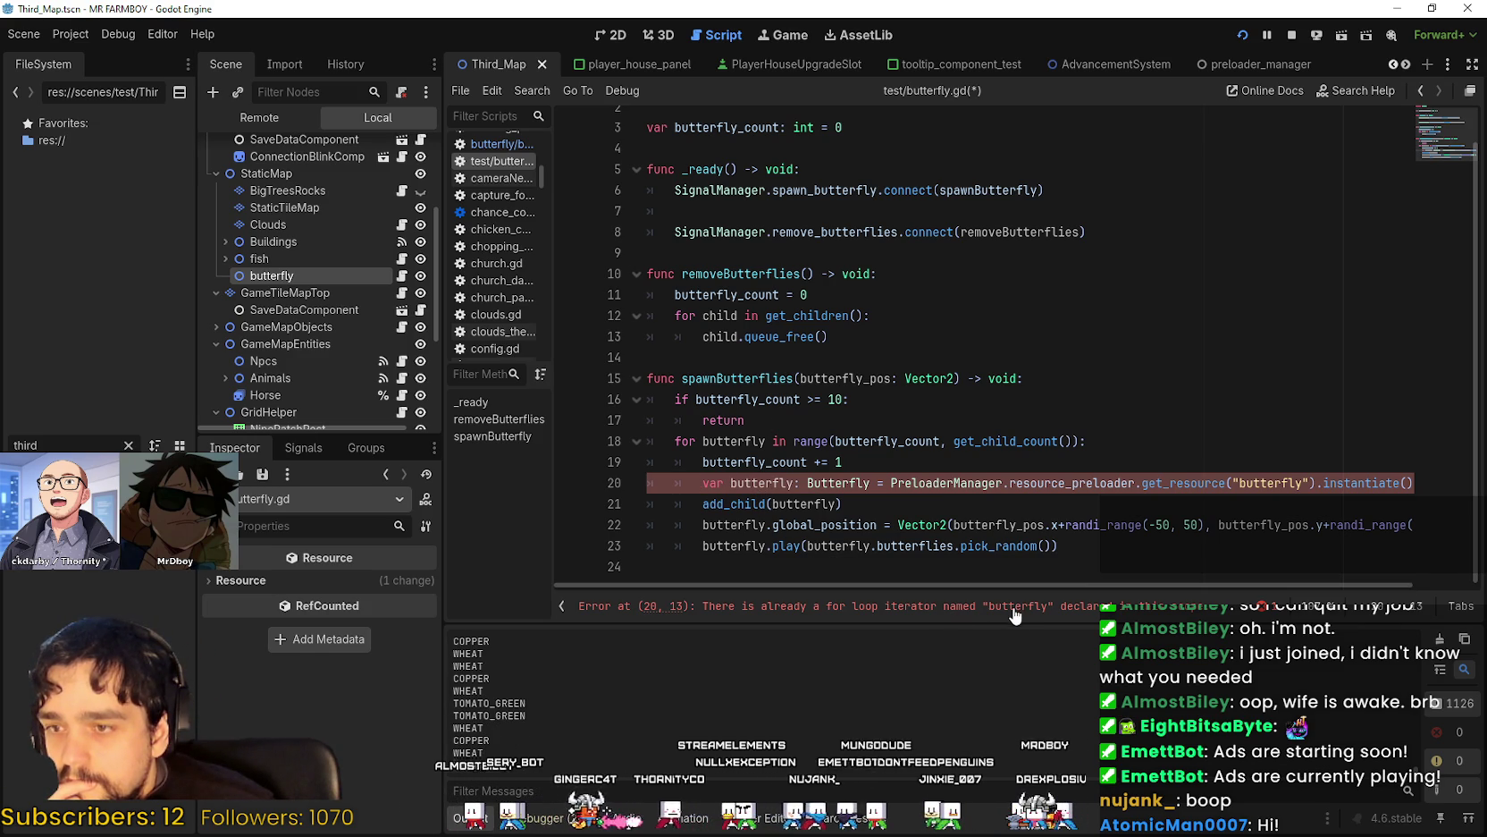
double_click(774, 482)
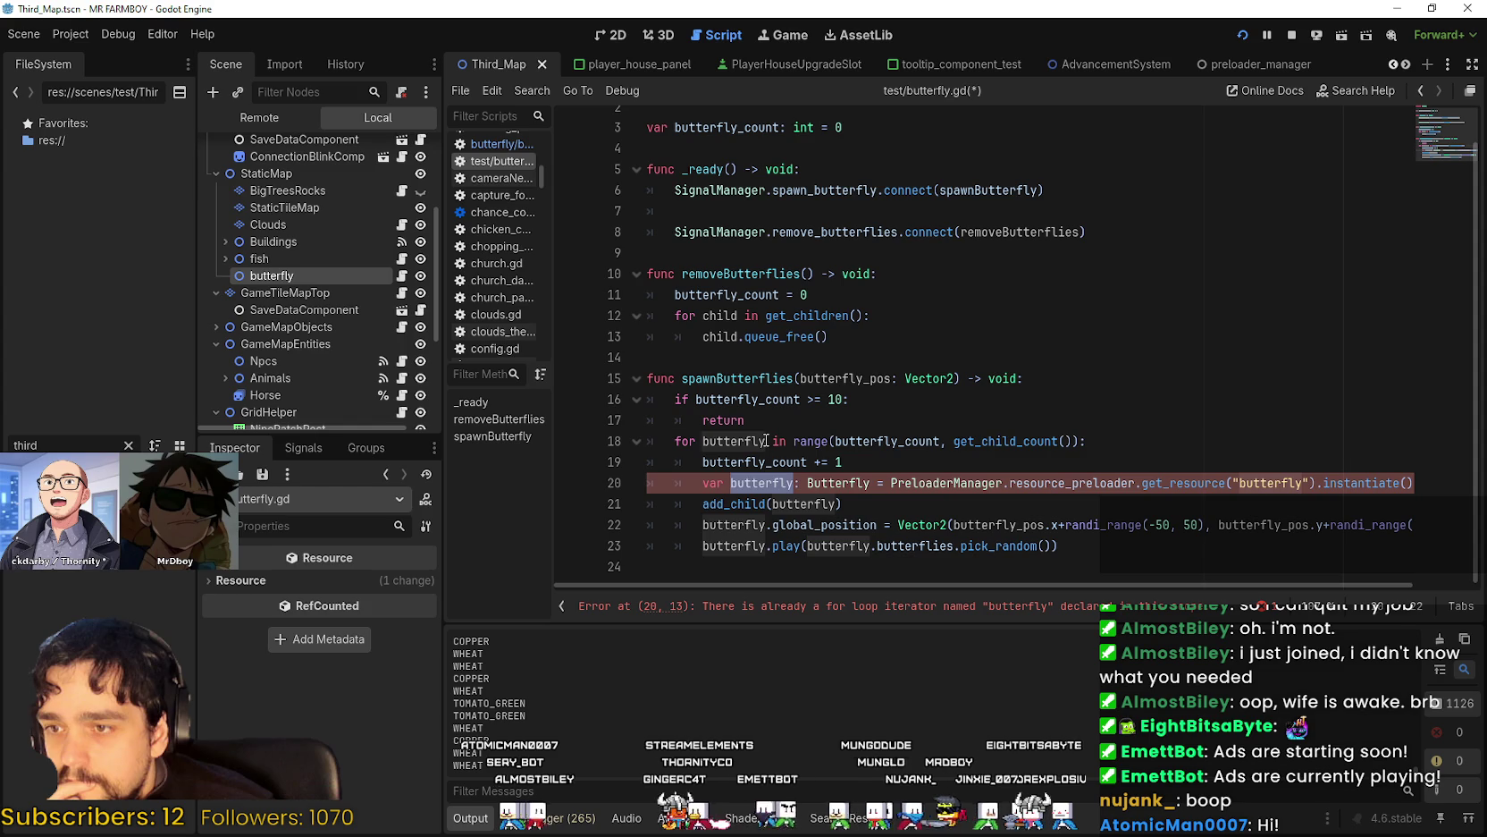
click(766, 441)
text(_i)
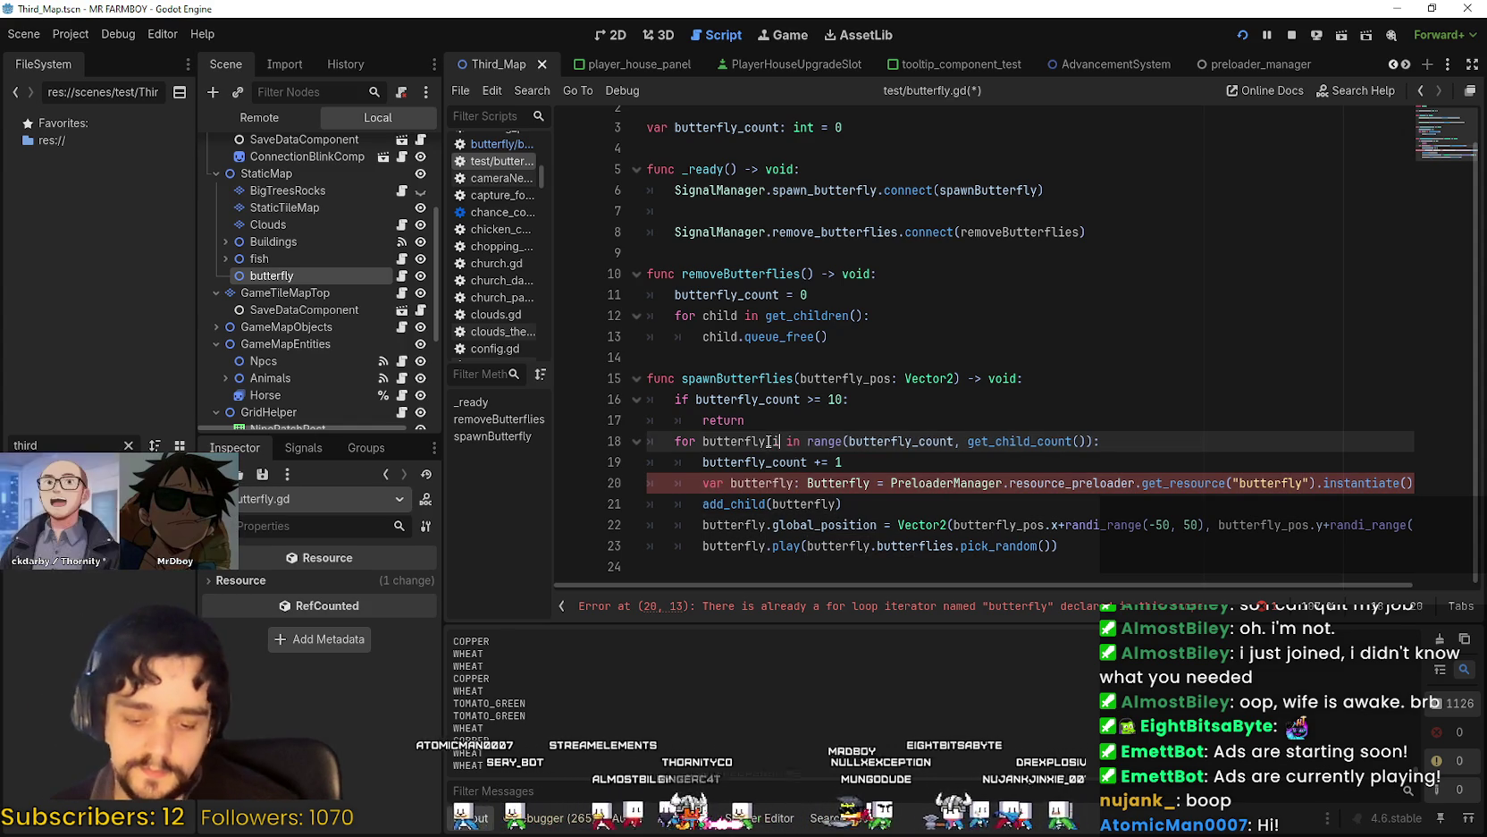
text(nt)
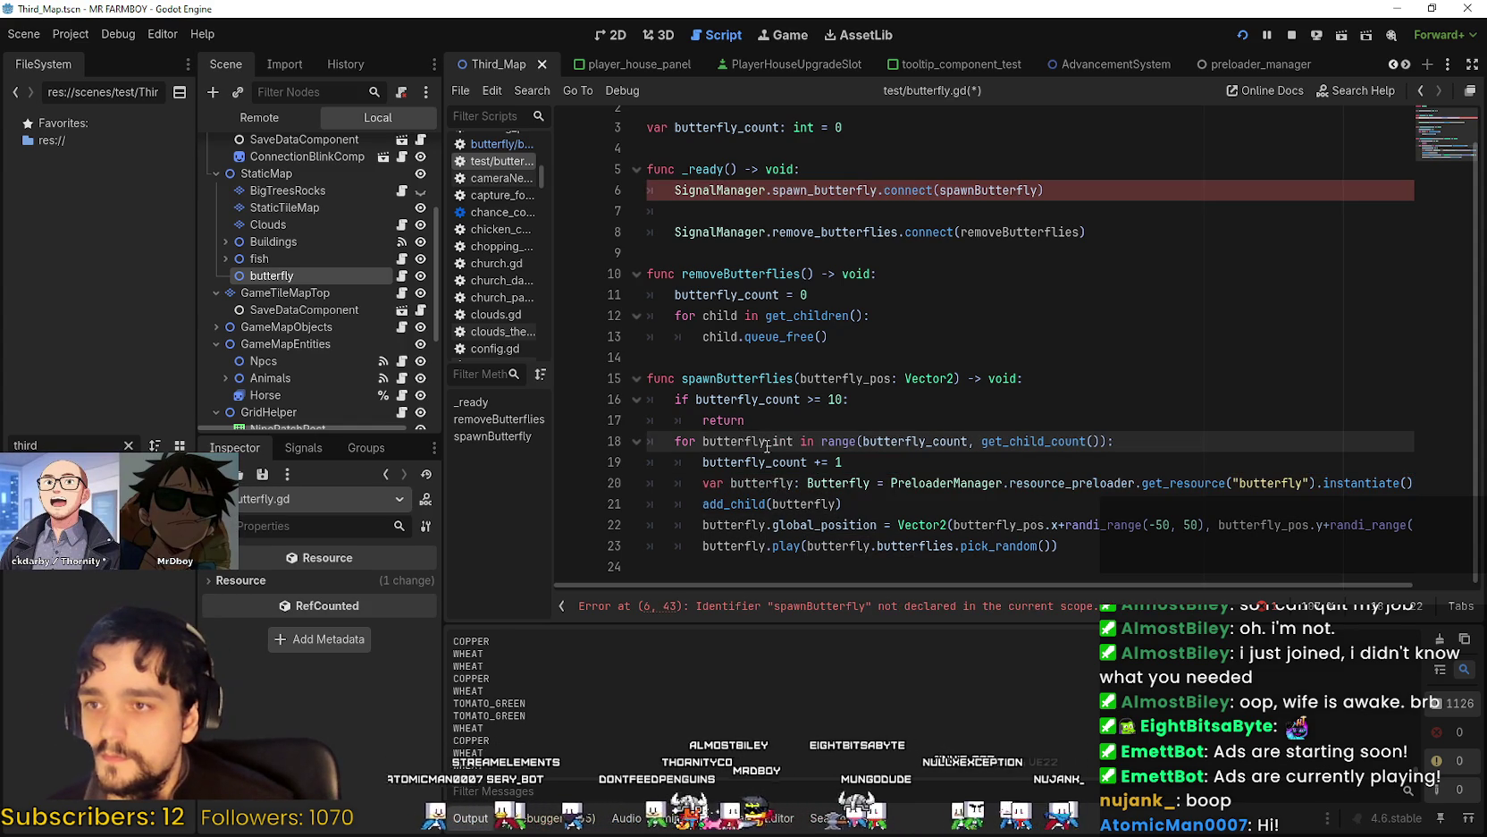
Correct the misspelled spawnButterfly handler on line 6 to spawnButterflies.
double_click(991, 190)
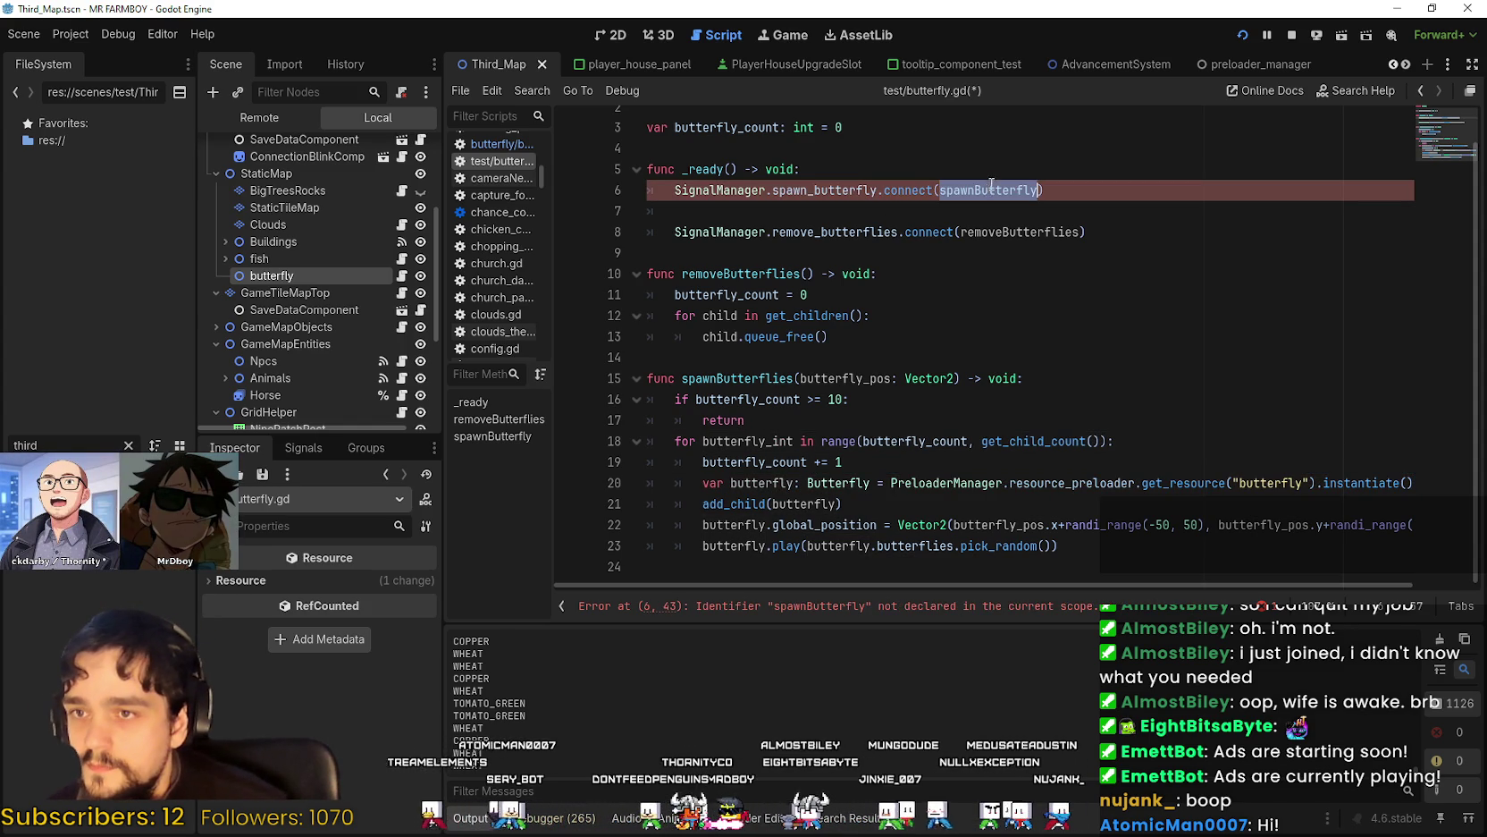
double_click(762, 378)
key(ctrl+c)
double_click(991, 189)
key(ctrl+v)
Remove the stray indentation from empty line 7.
click(1003, 378)
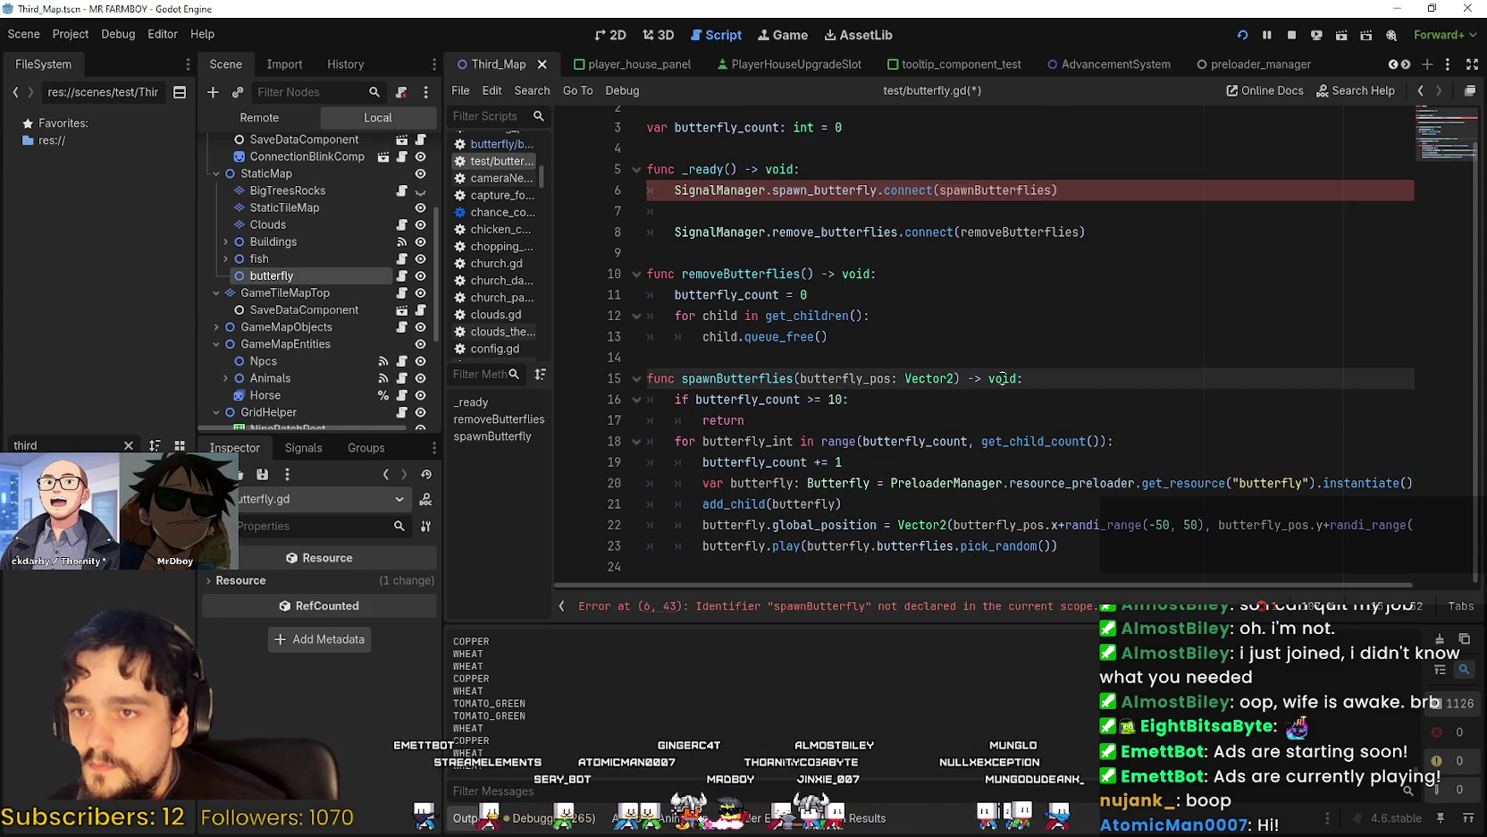
scroll(1003, 378, up, 1)
click(858, 225)
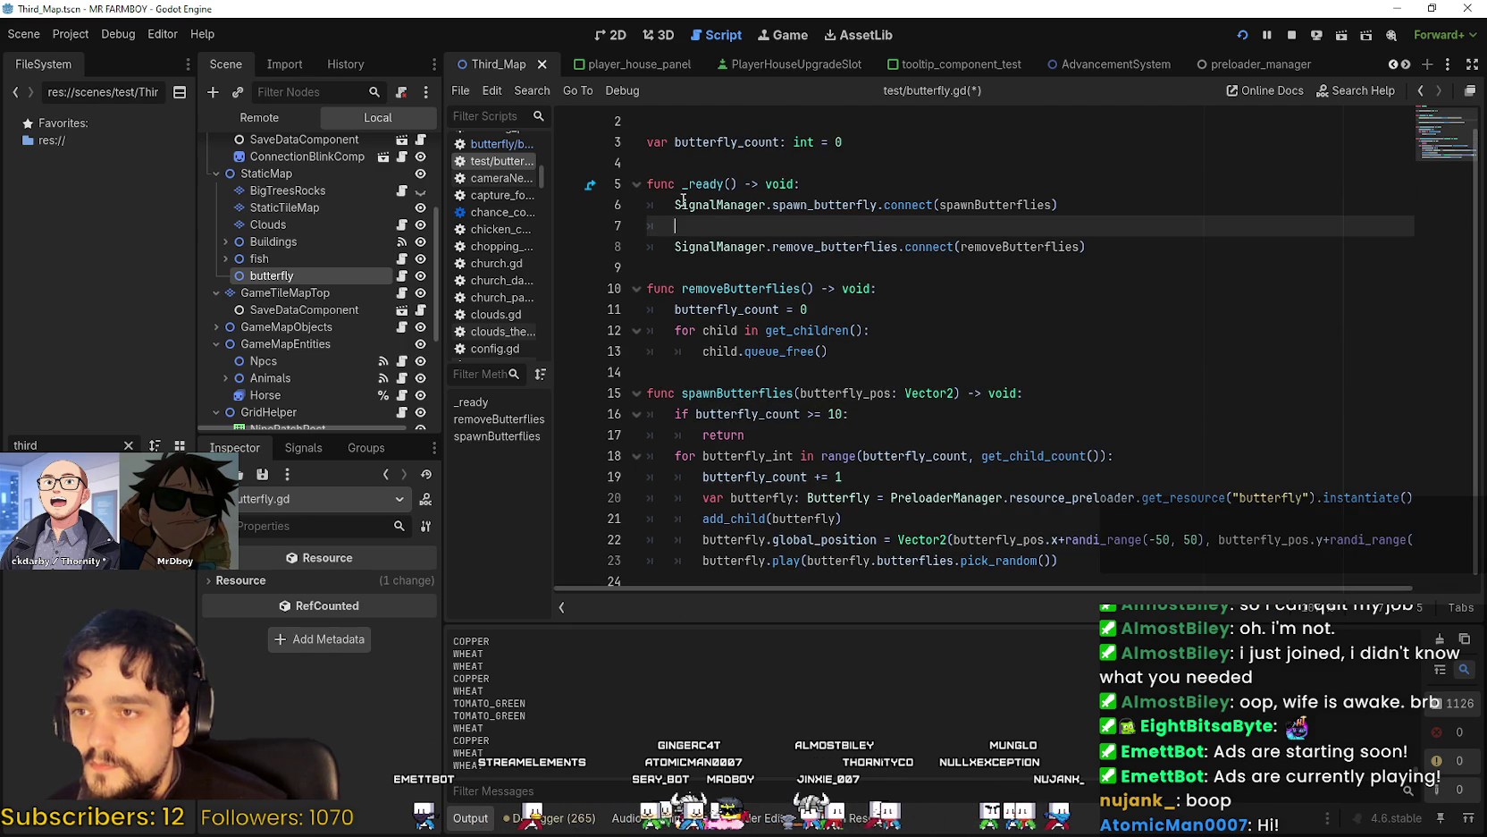
key(BackSpace)
scroll(820, 527, down, 1)
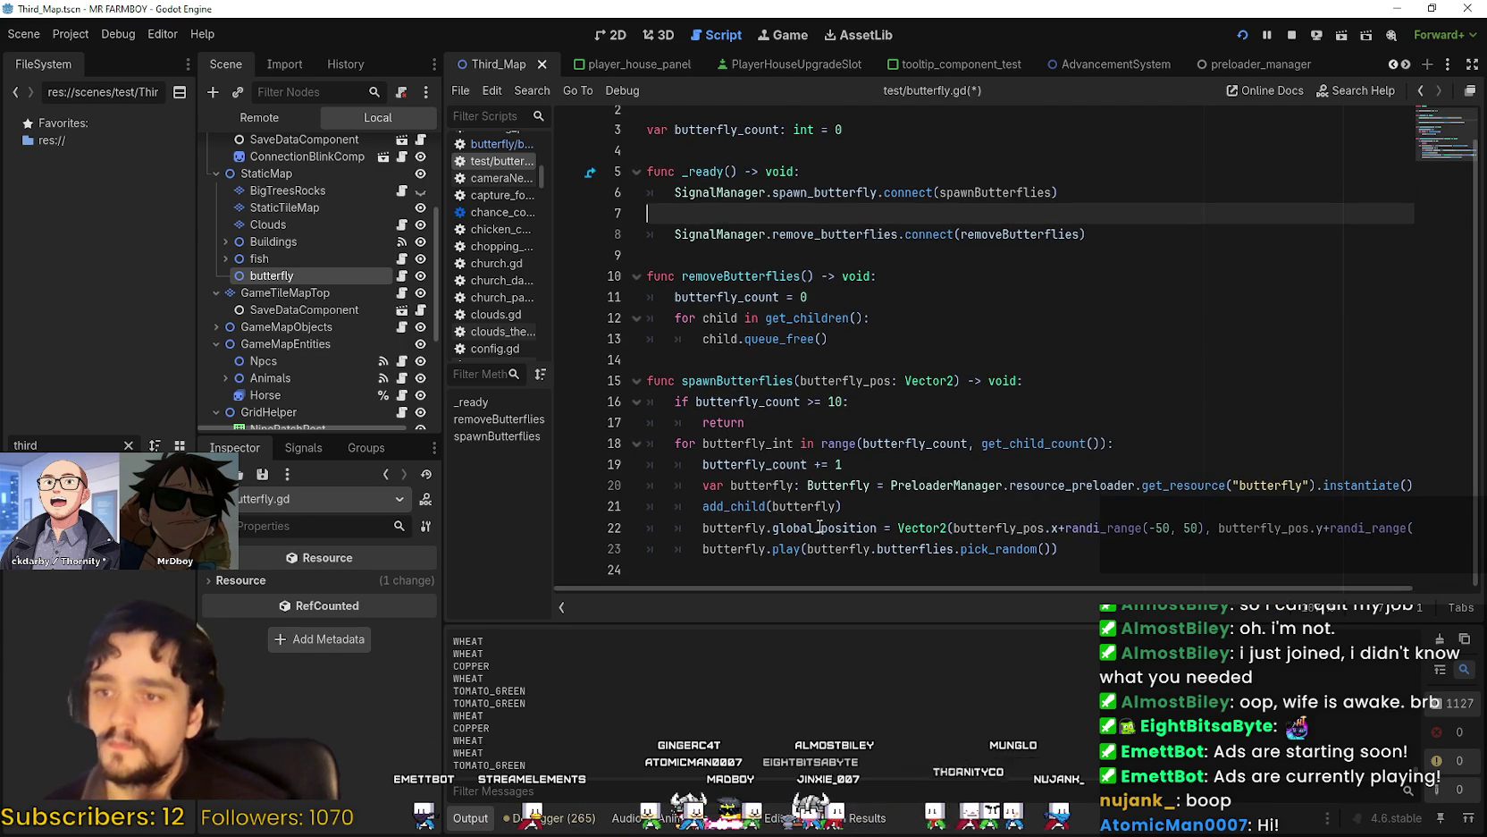
Set a breakpoint on the early return line in spawnButterflies with F9.
click(1077, 547)
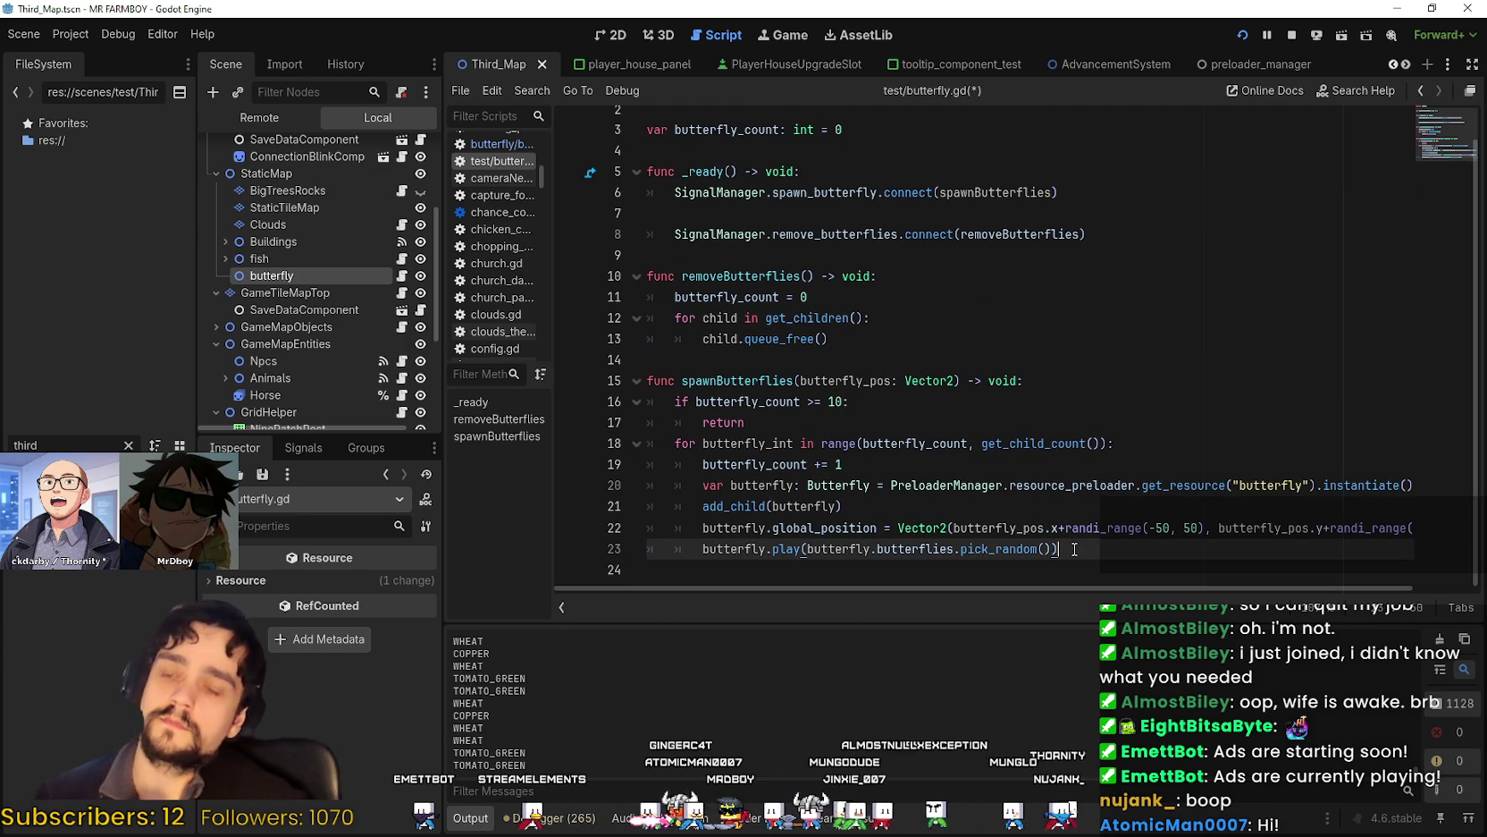
click(1078, 358)
click(1070, 383)
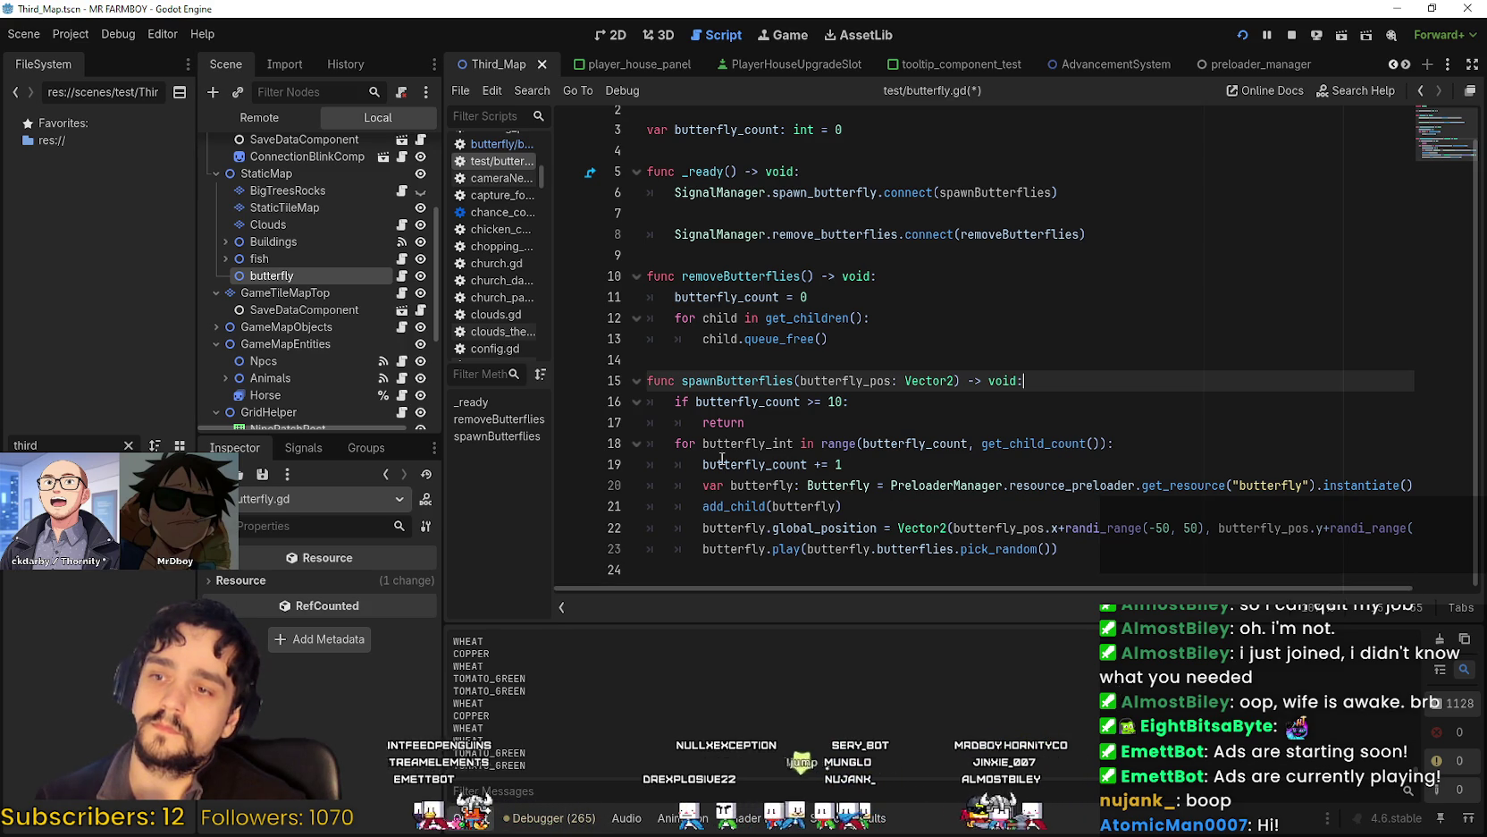
click(765, 420)
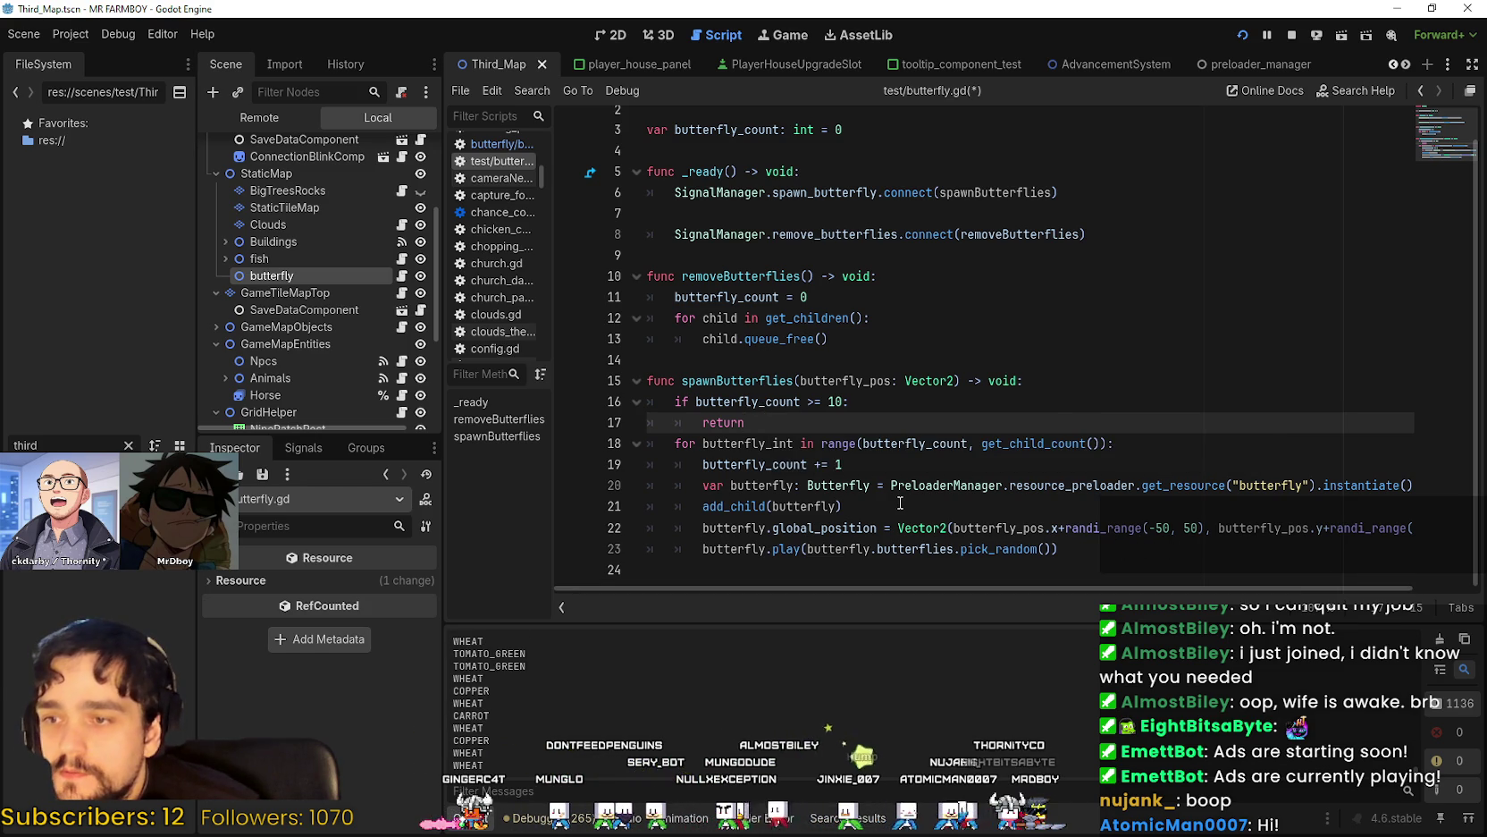
key(F9)
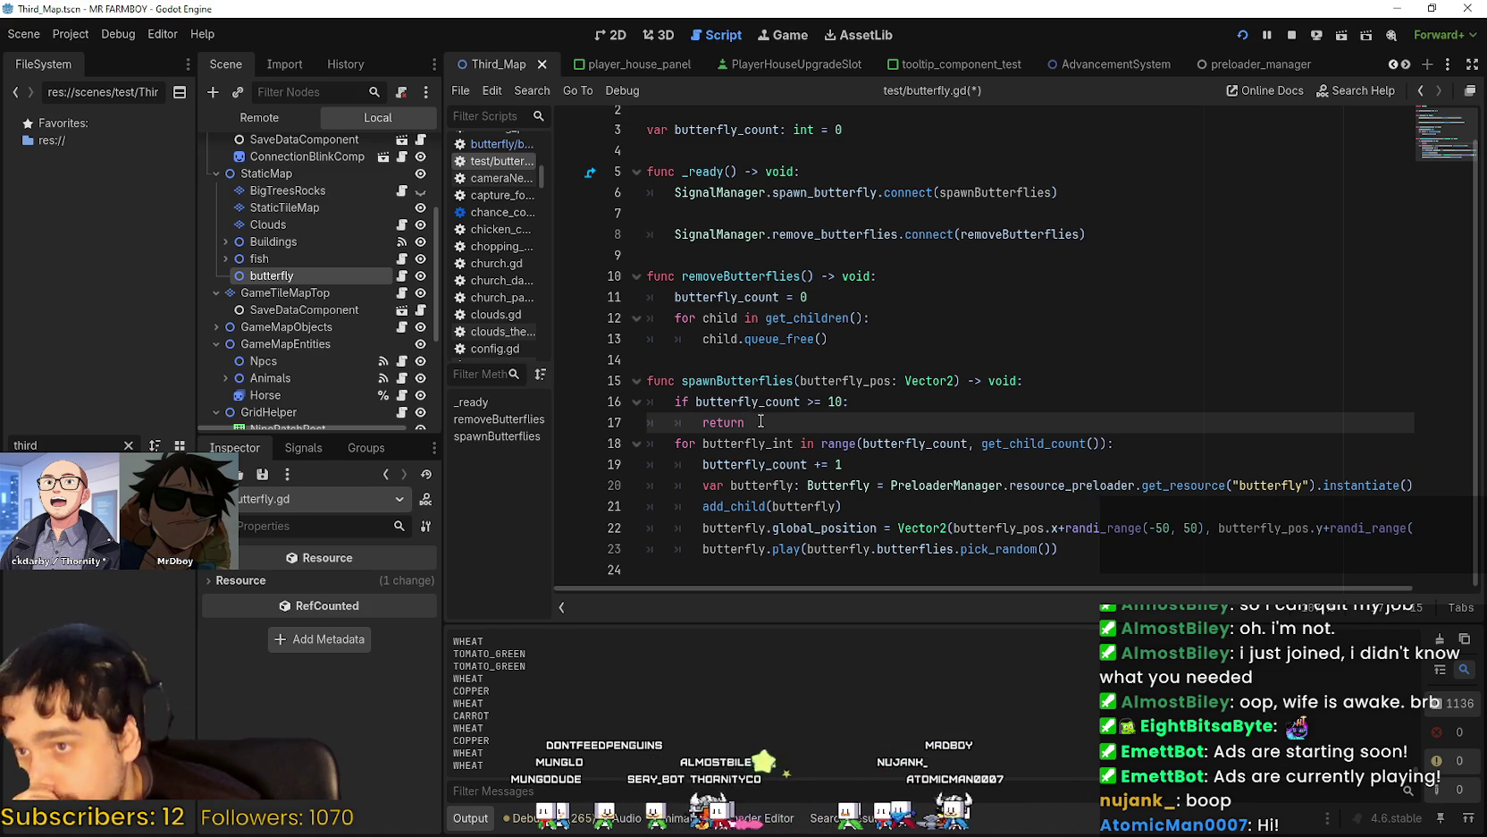
scroll(761, 421, up, 1)
click(880, 162)
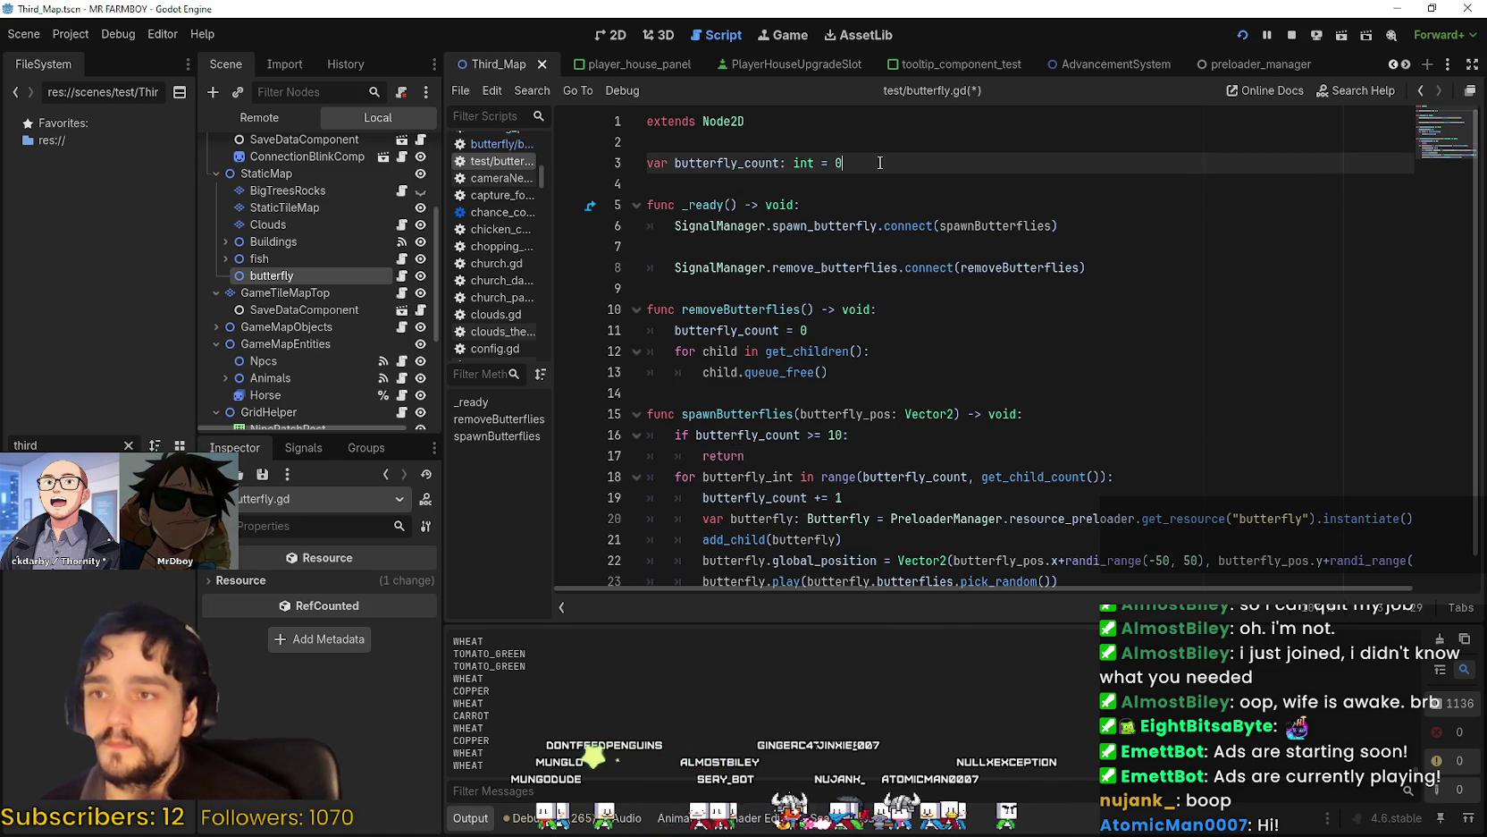
Declare 'var spawning_butterflies: bool = false' below butterfly_count.
key(Return)
text(awning_butterflie)
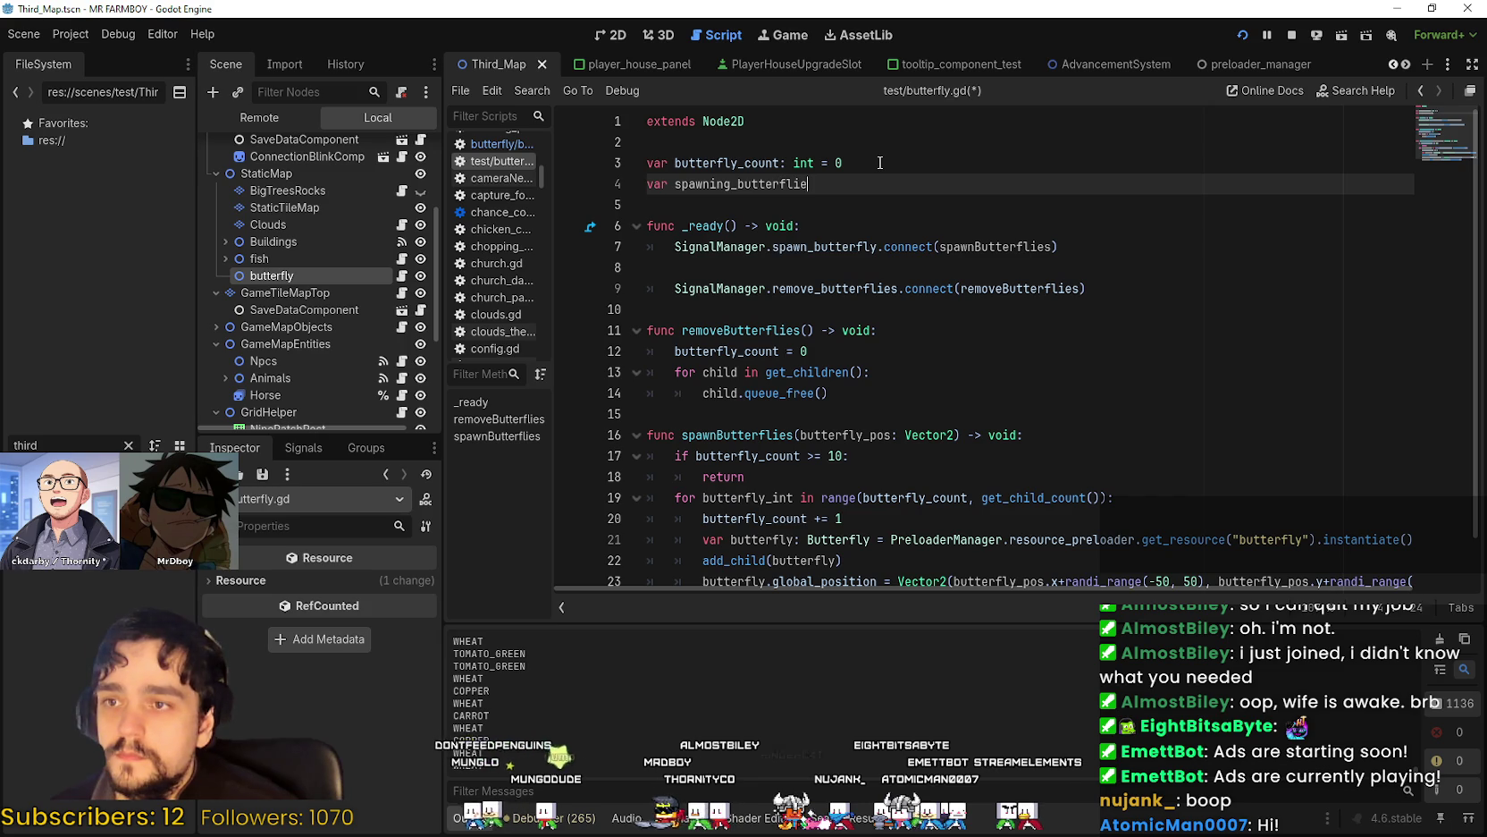
text(s: bool = Aud)
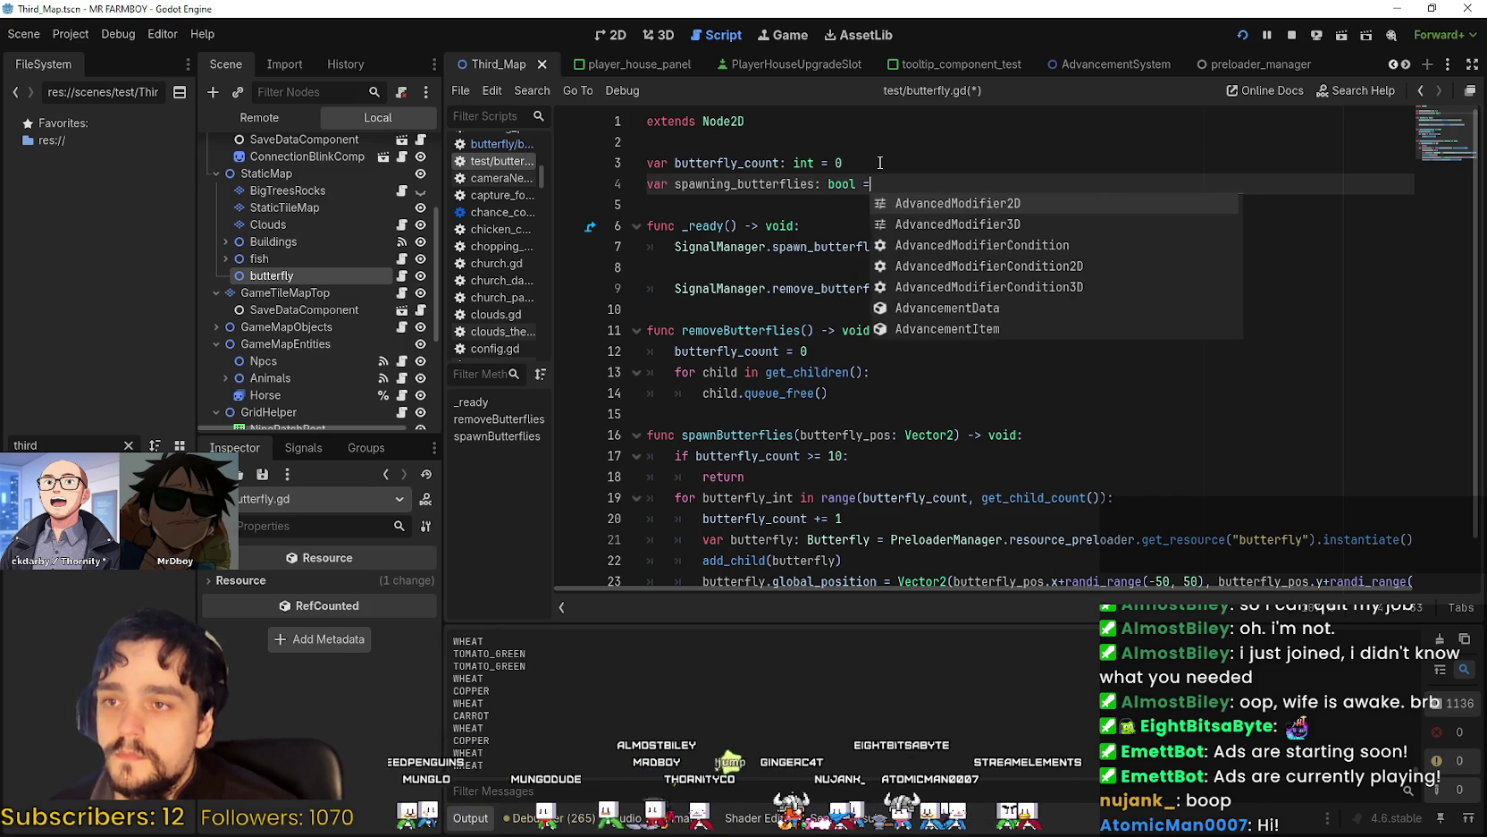
key(Return)
key(ctrl+BackSpace)
text(false)
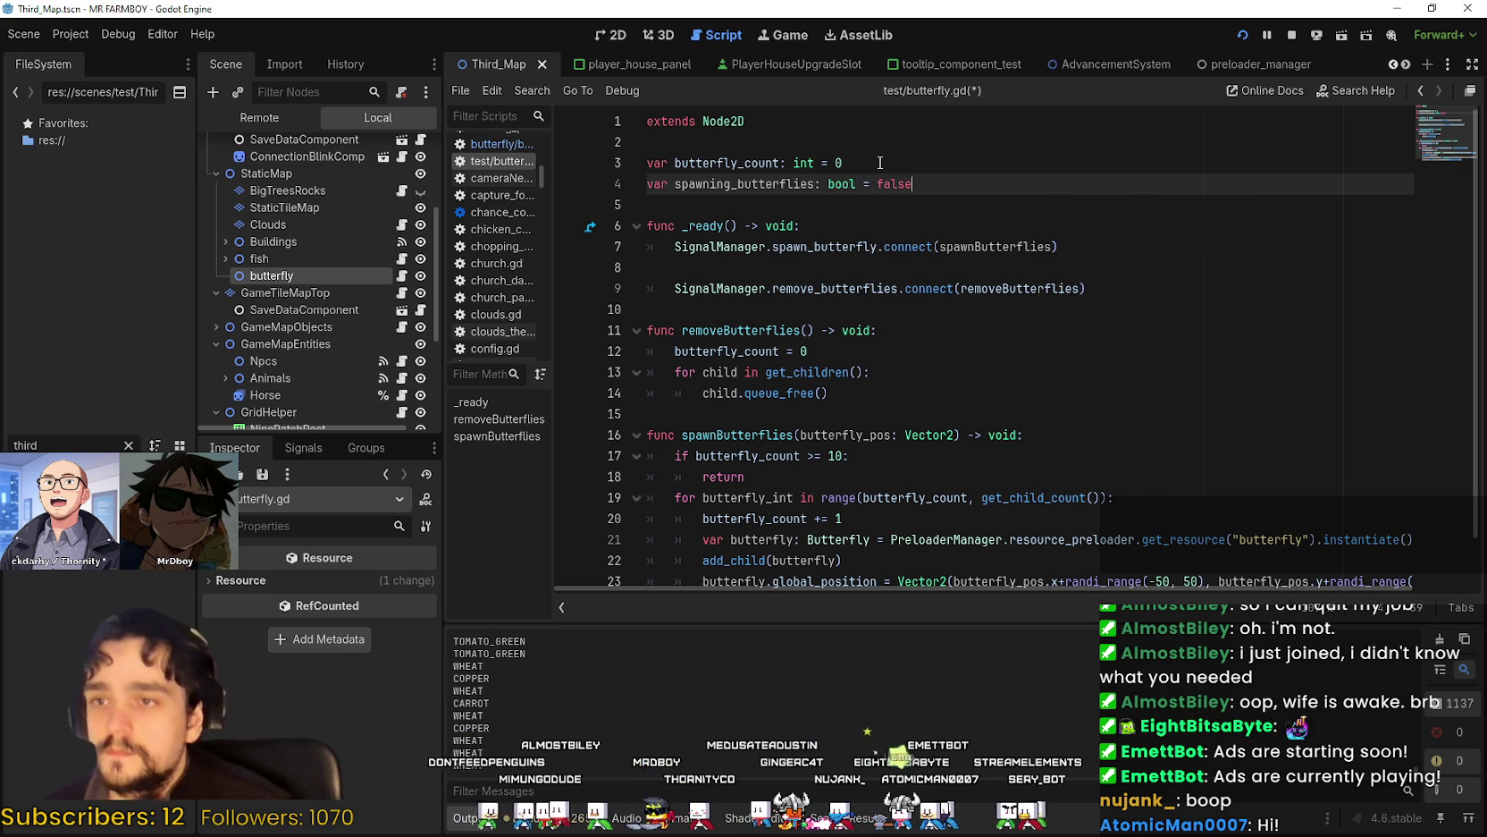
Add an 'if spawning_butterflies: return' guard at the top of spawnButterflies.
double_click(785, 185)
scroll(858, 330, down, 1)
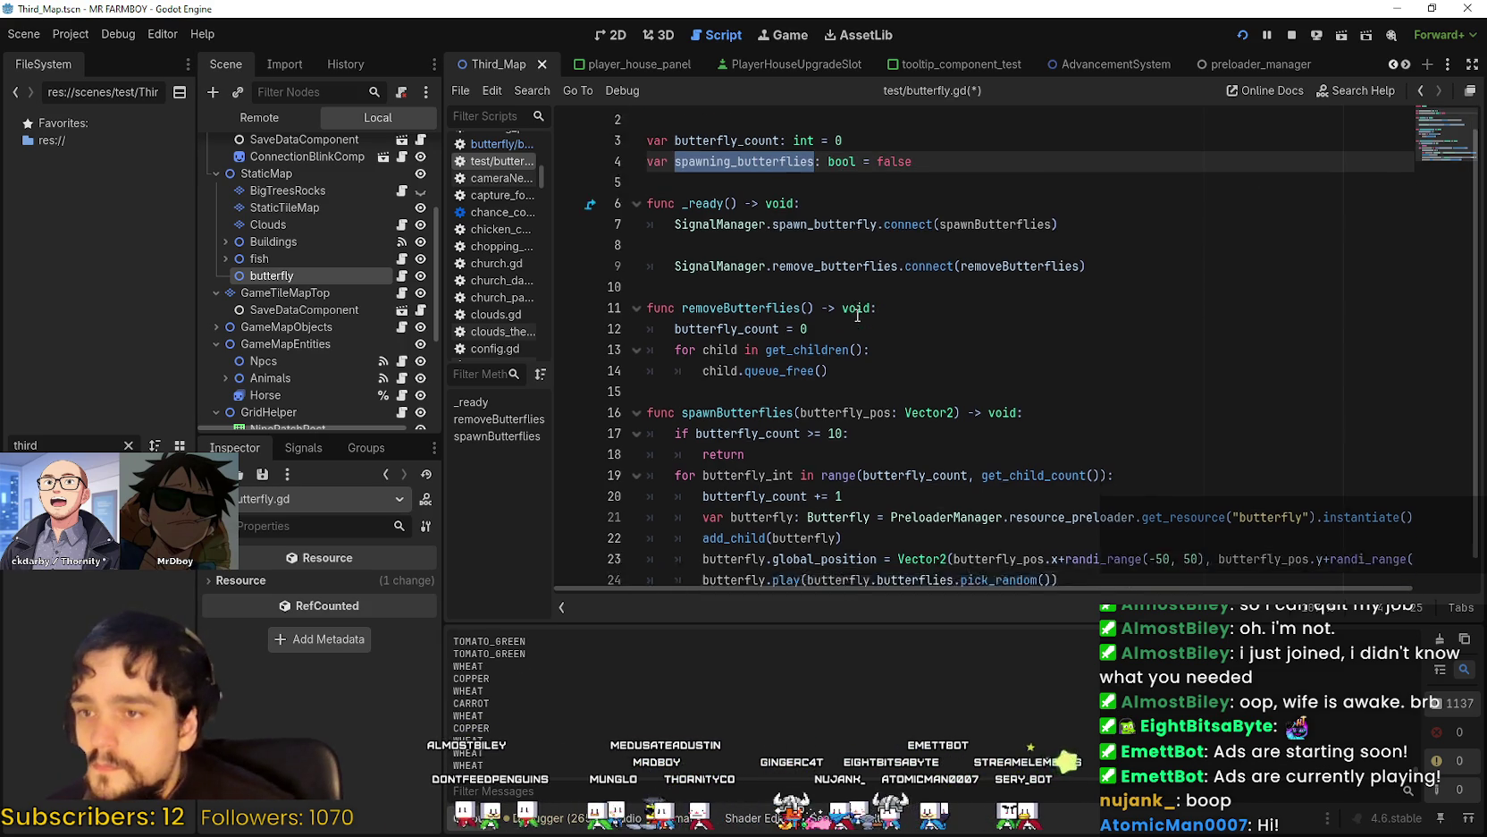
click(1118, 388)
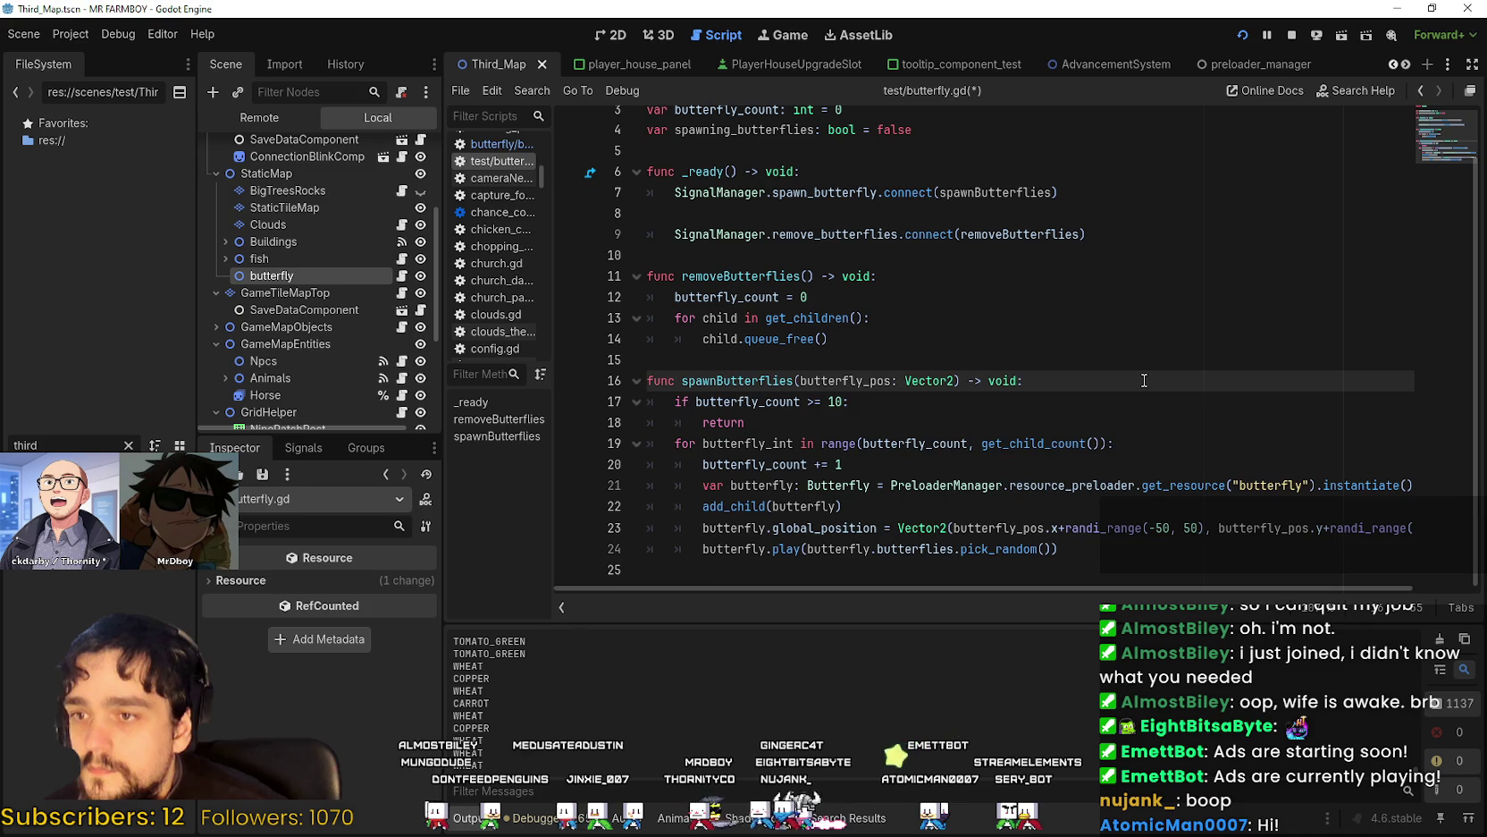
key(Return)
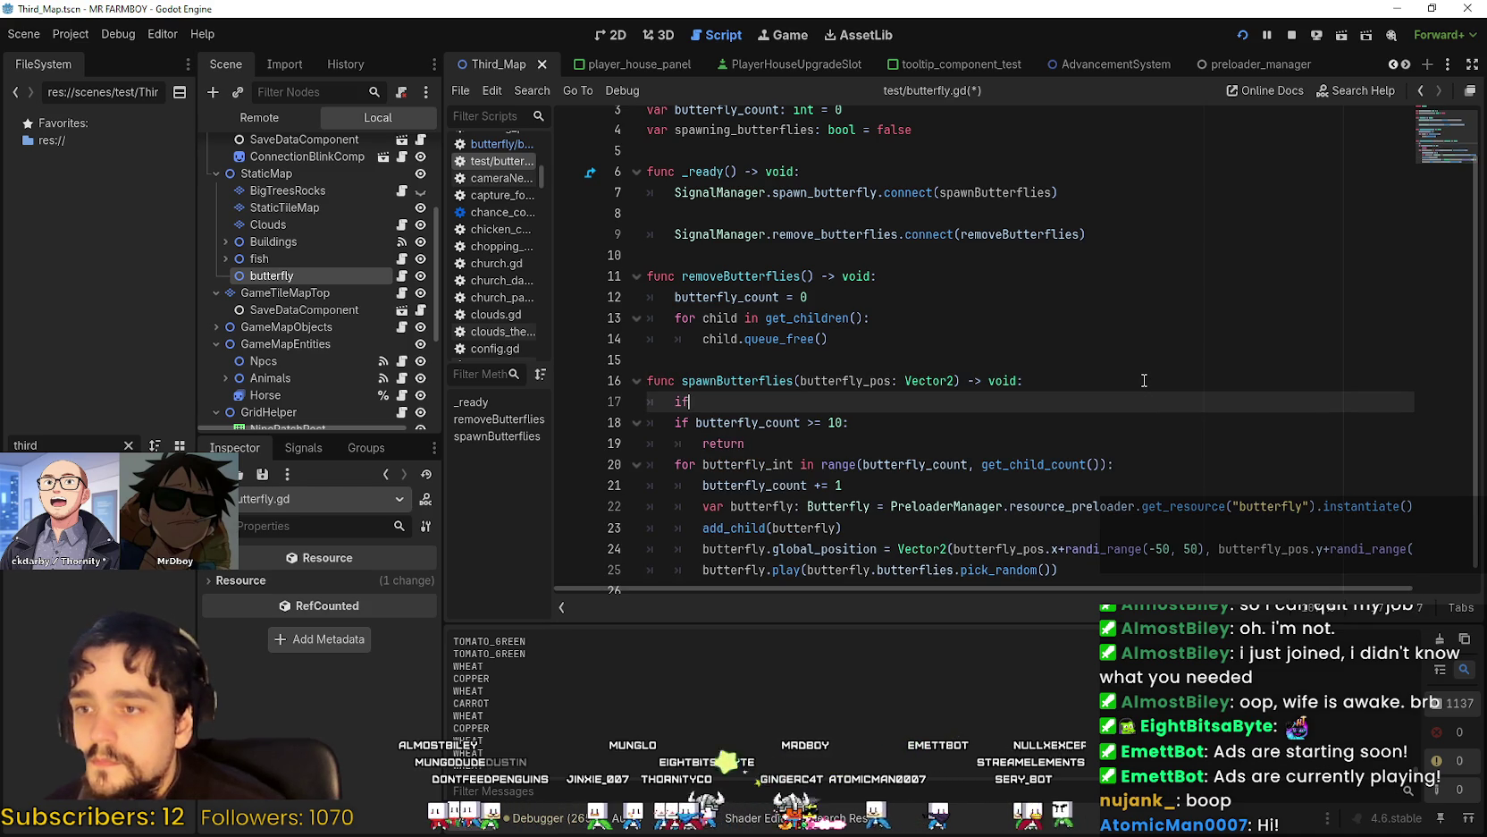
text( spawning_butterflies:)
key(Return)
text(re)
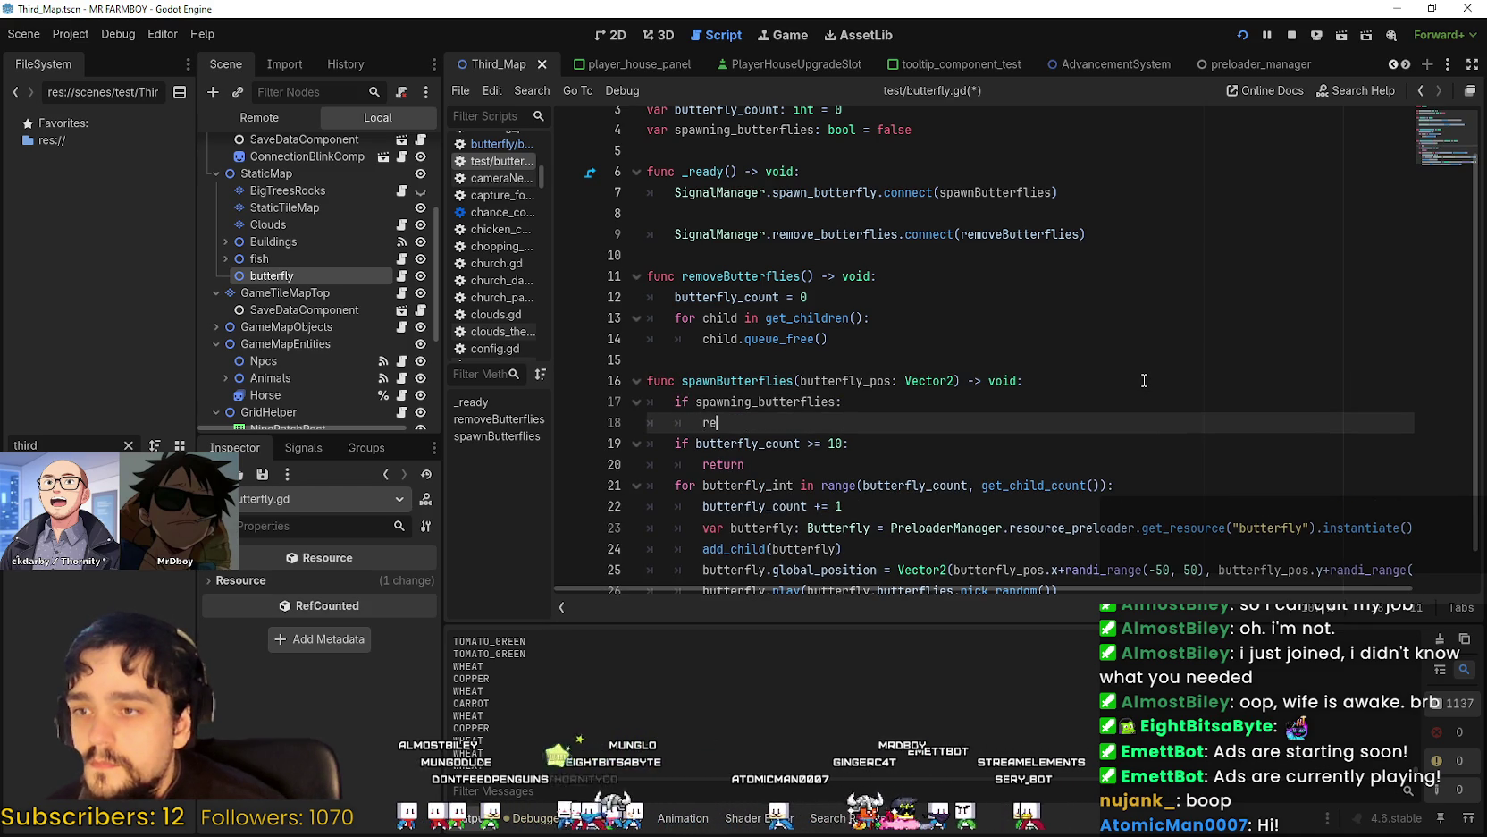
scroll(1149, 345, down, 1)
key(Down)
key(Down)
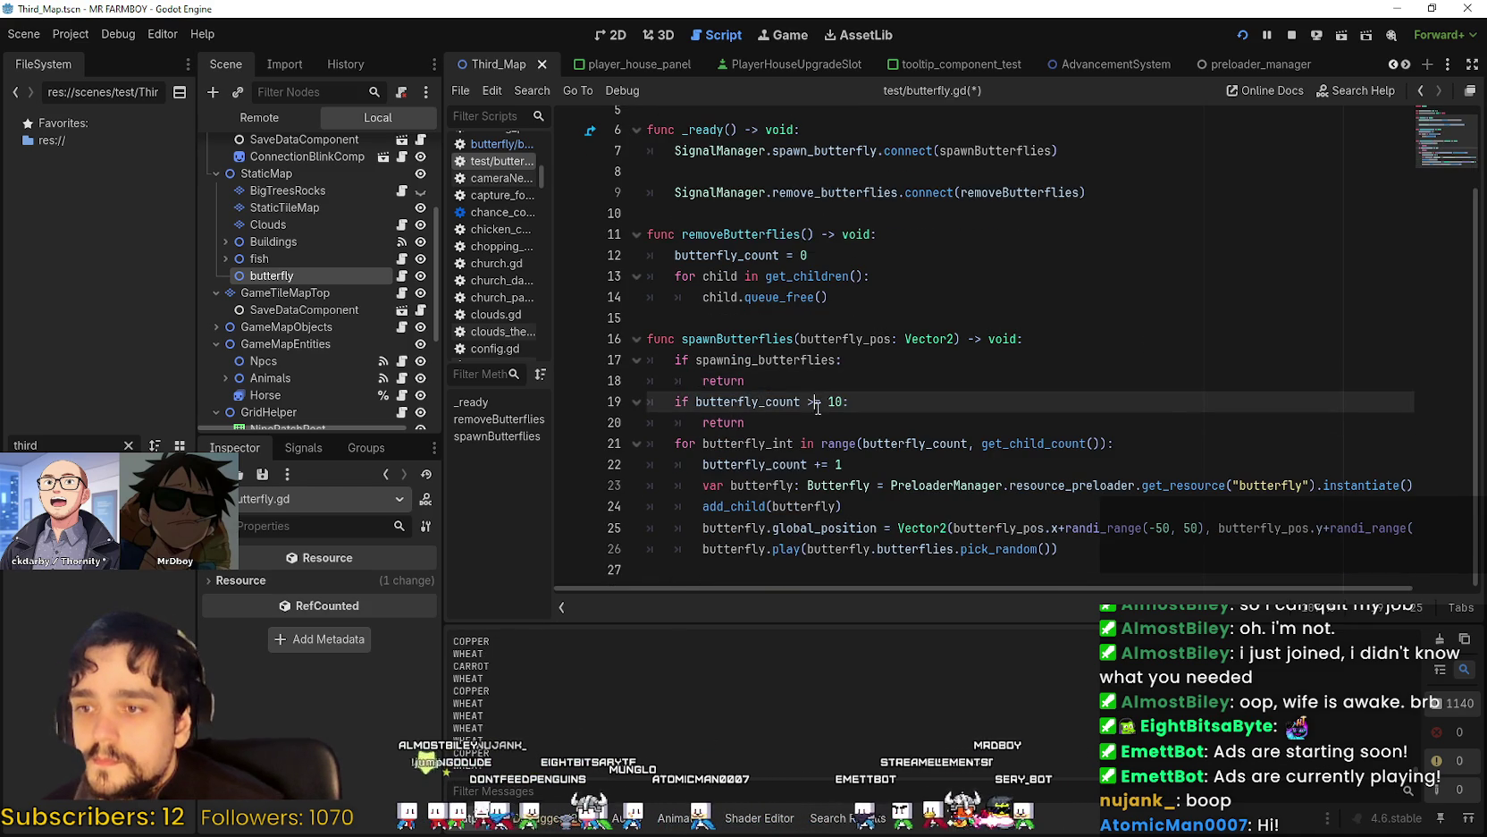
click(843, 383)
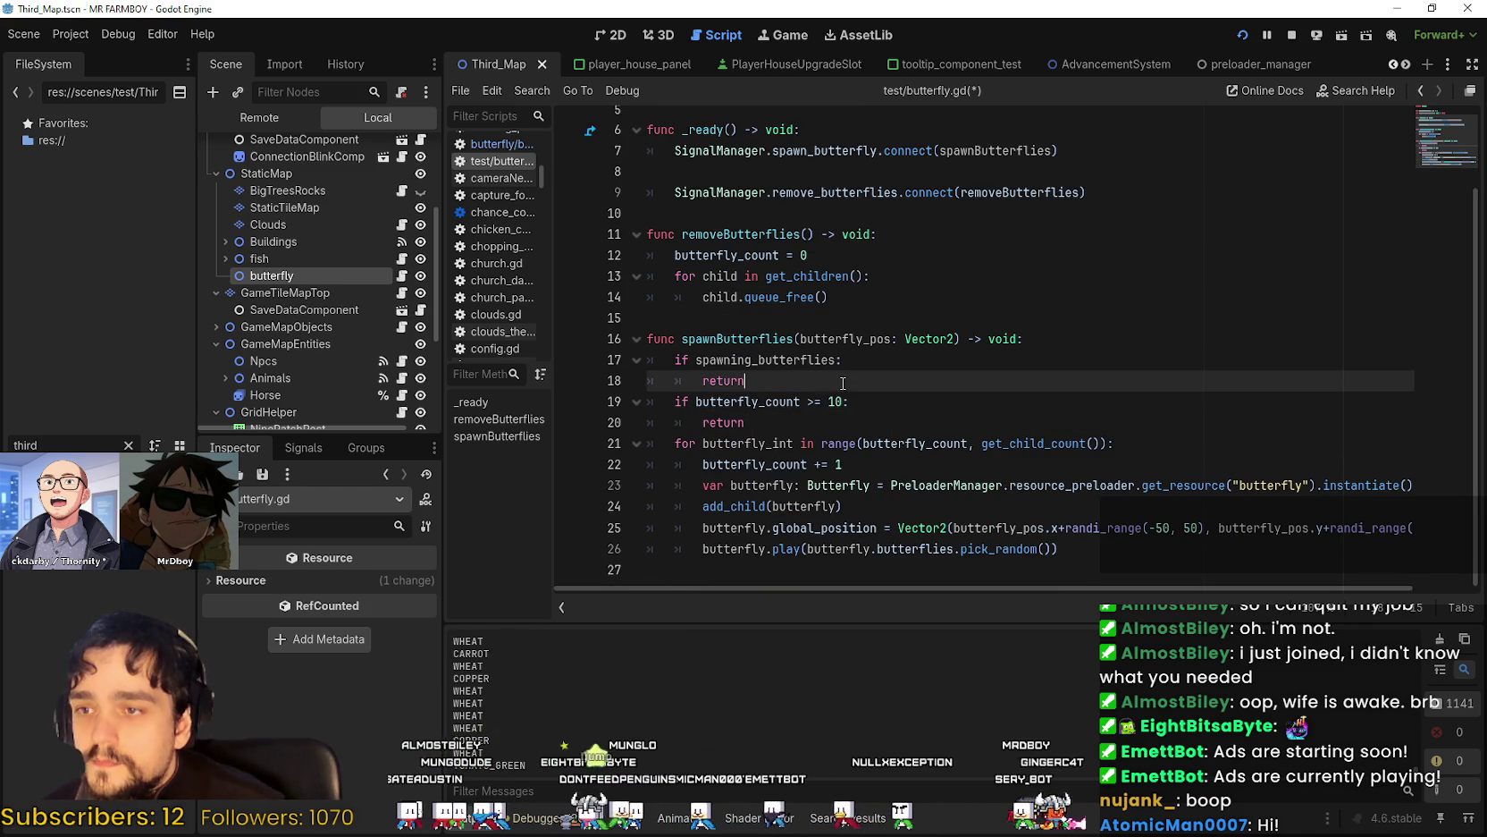
Set spawning_butterflies to true before the spawn loop and back to false after it.
click(806, 425)
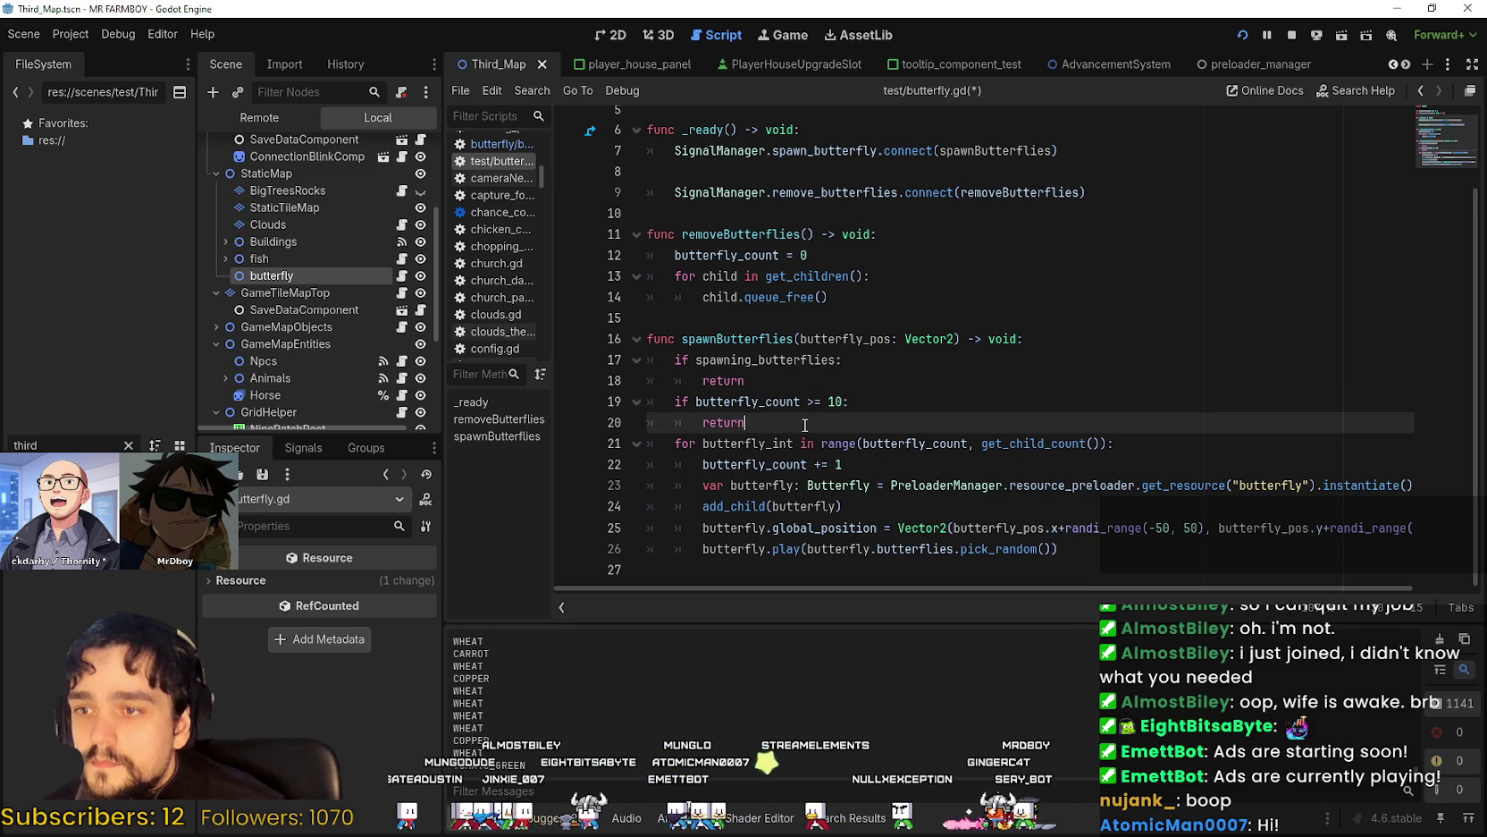
key(Return)
text(spawning_butterflies = true)
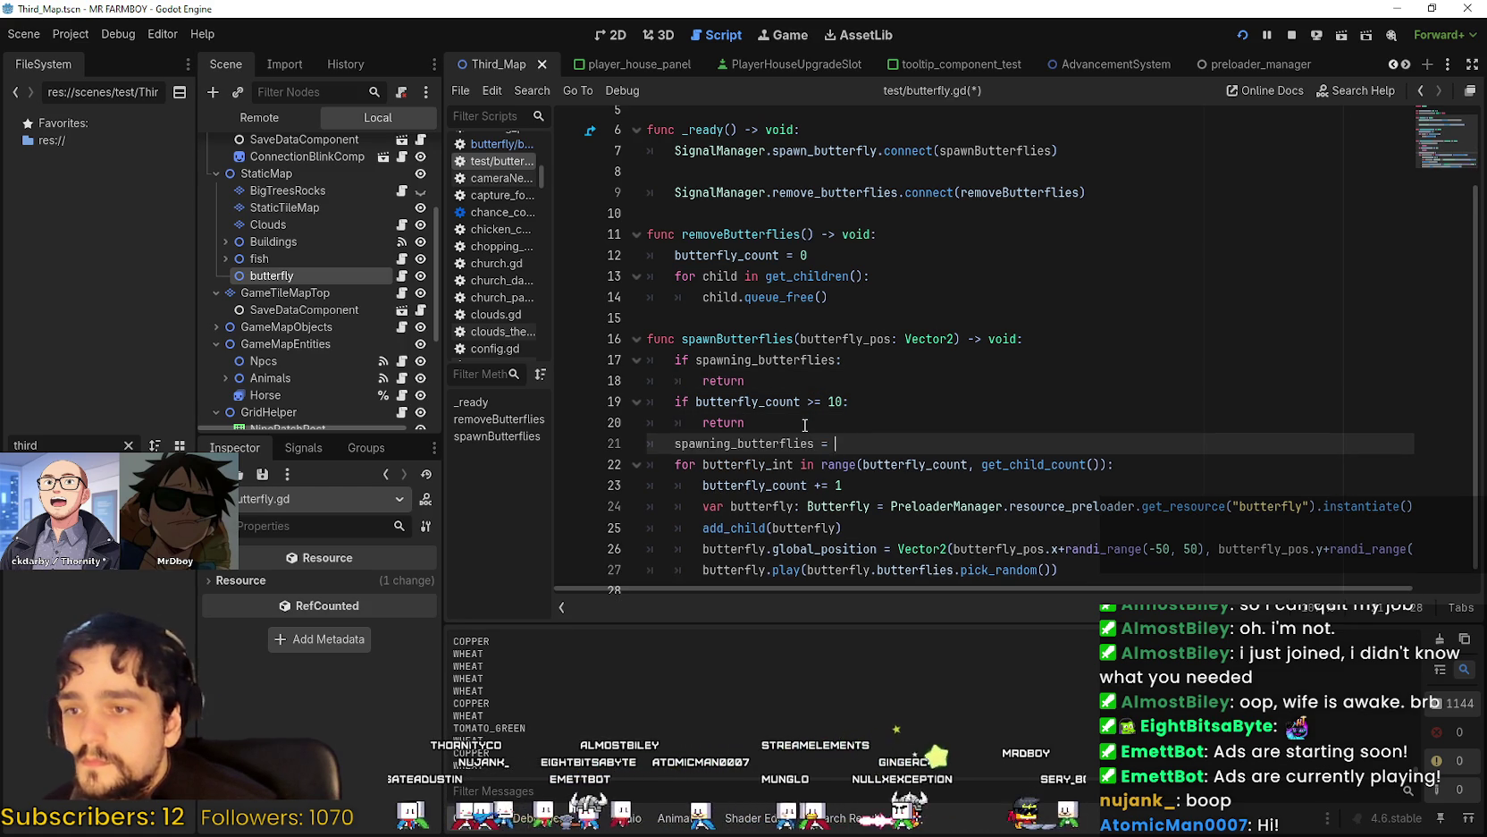
scroll(983, 500, down, 1)
click(1094, 549)
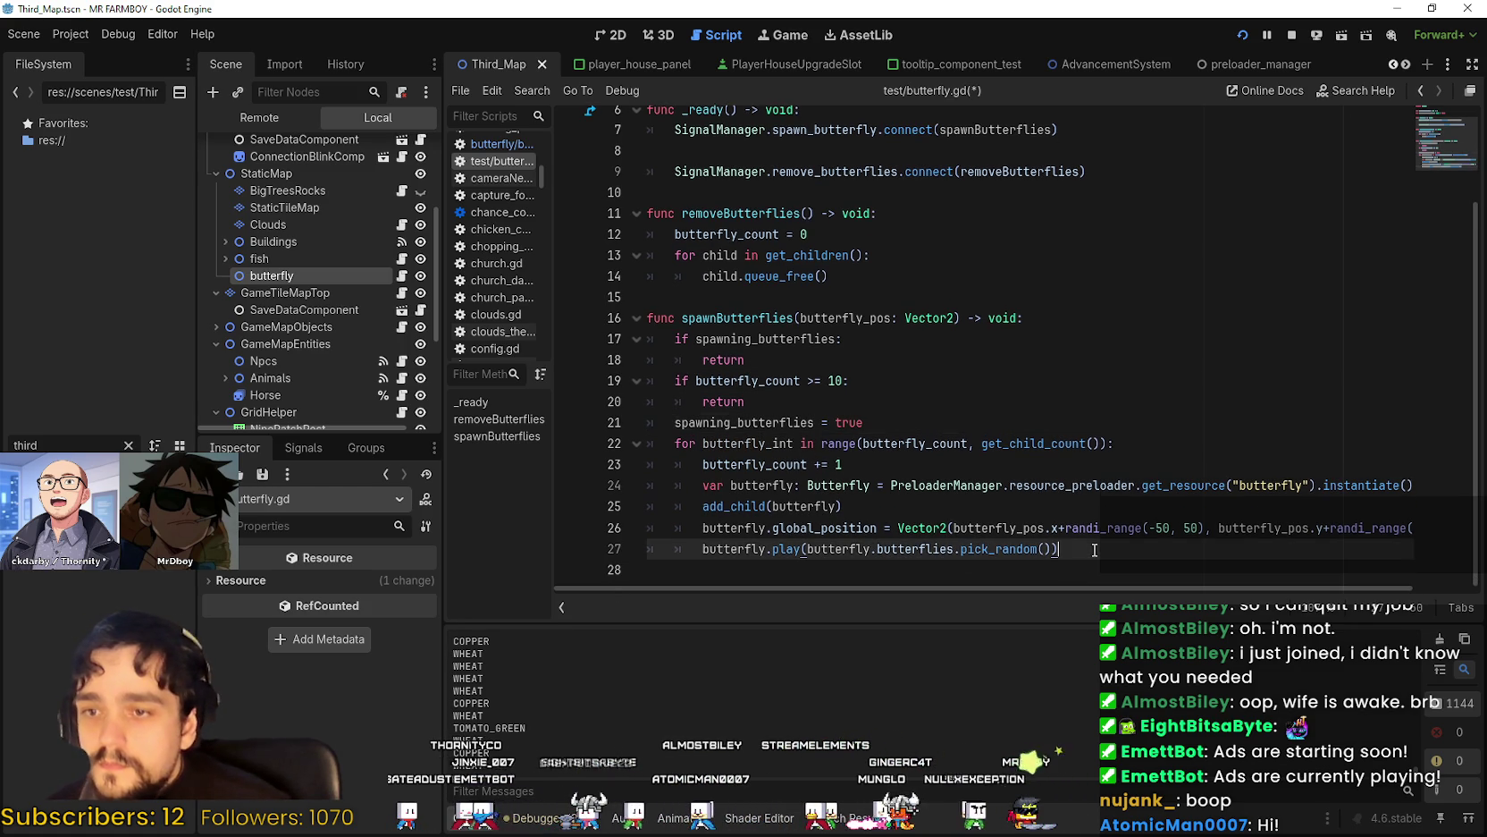
key(Return)
text(spawning_butterflies = false)
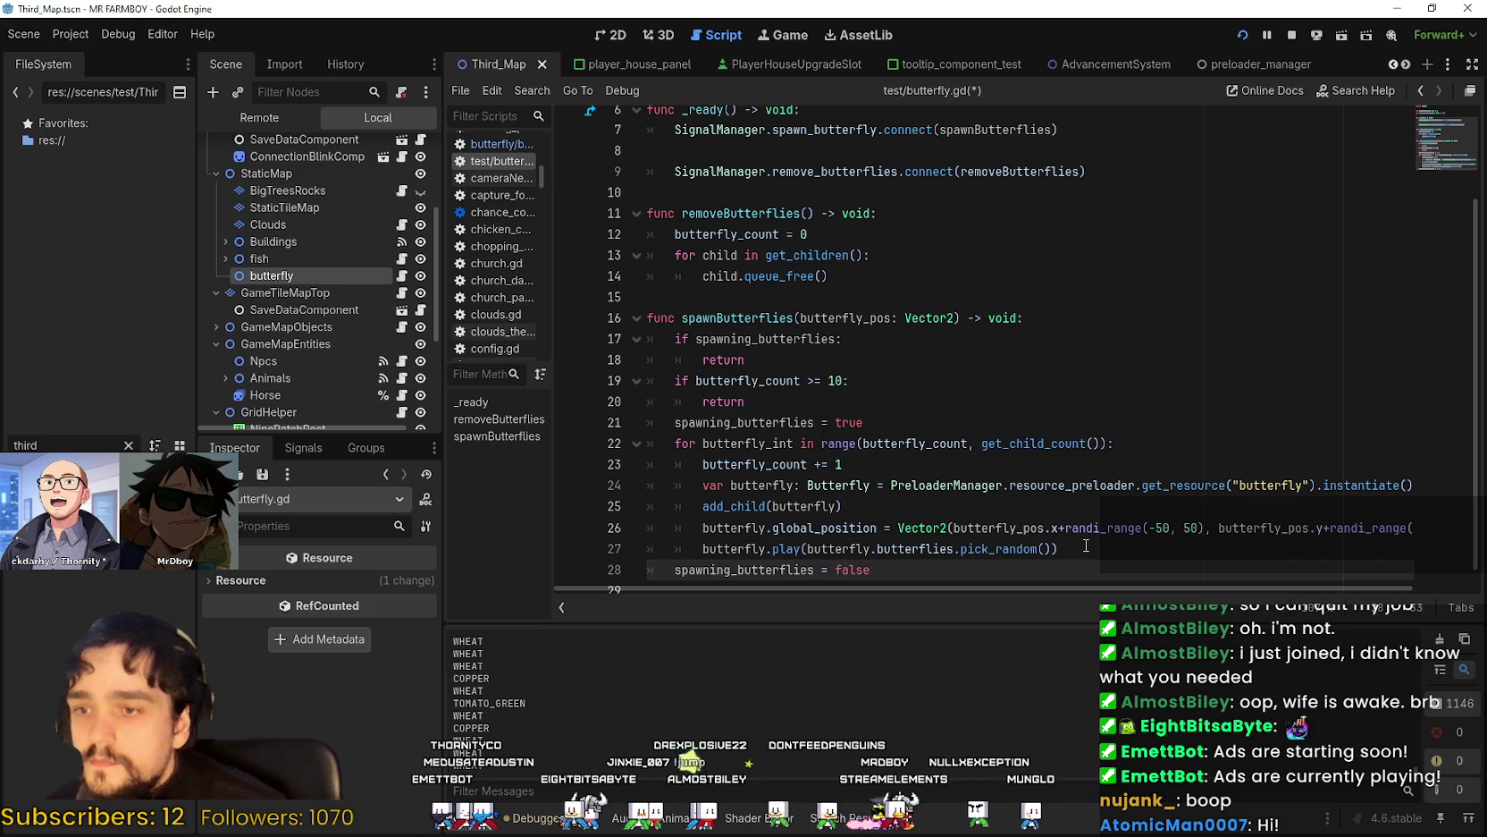
click(900, 208)
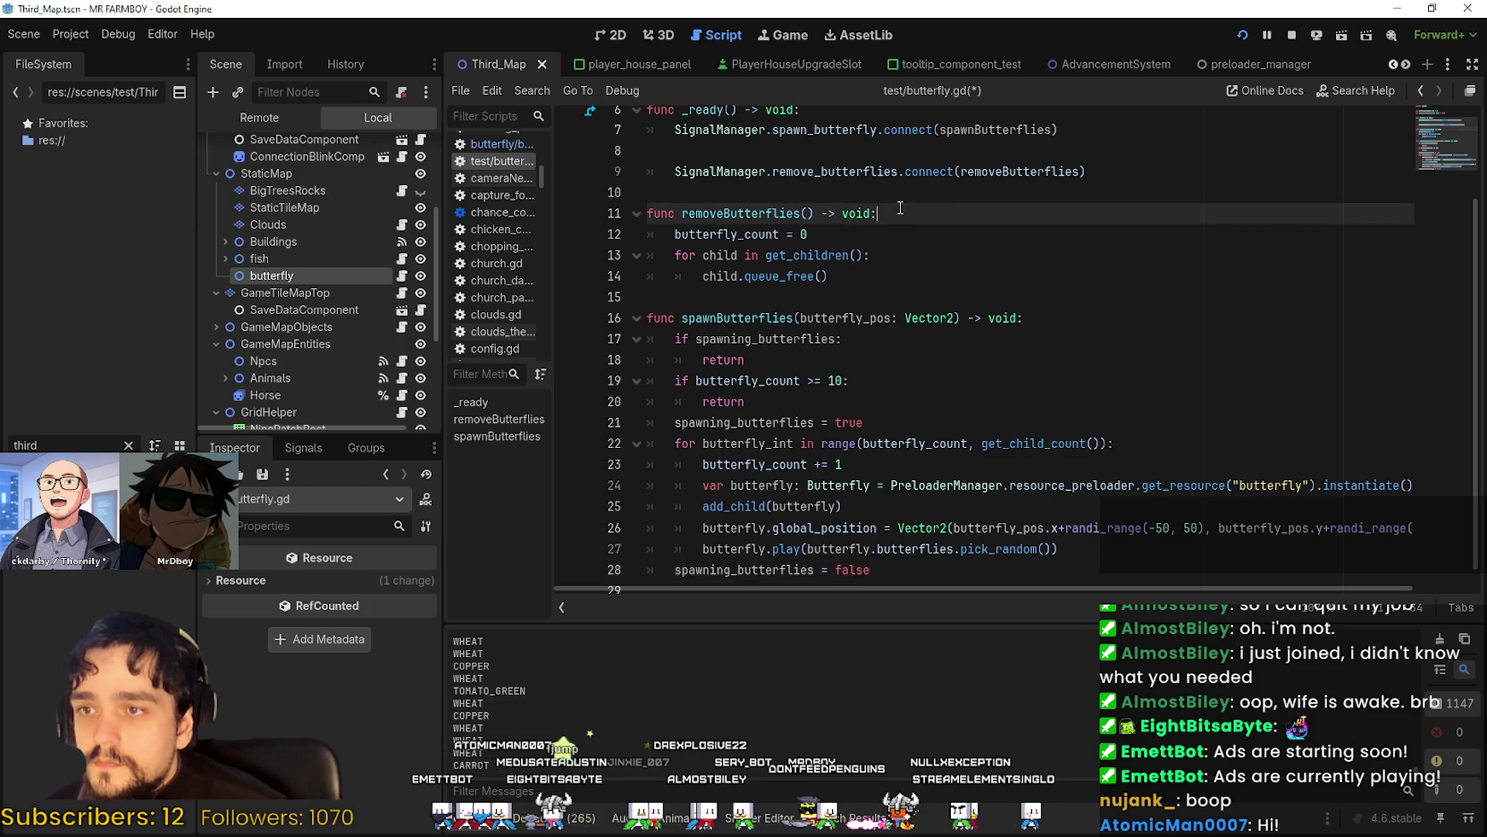
double_click(747, 214)
click(948, 277)
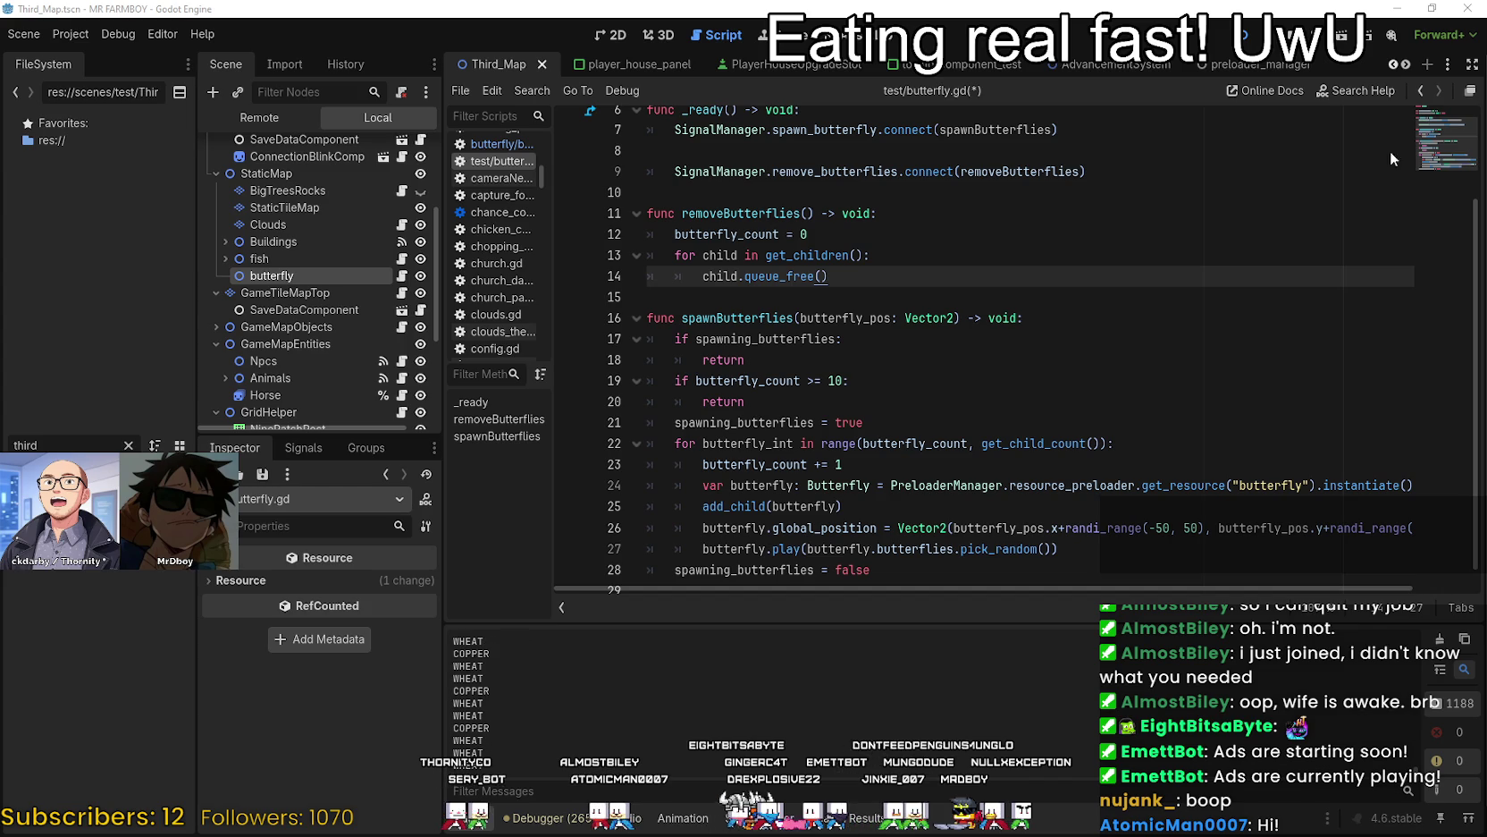
Leave the butterfly.gd script and switch to the Steam library window.
click(848, 291)
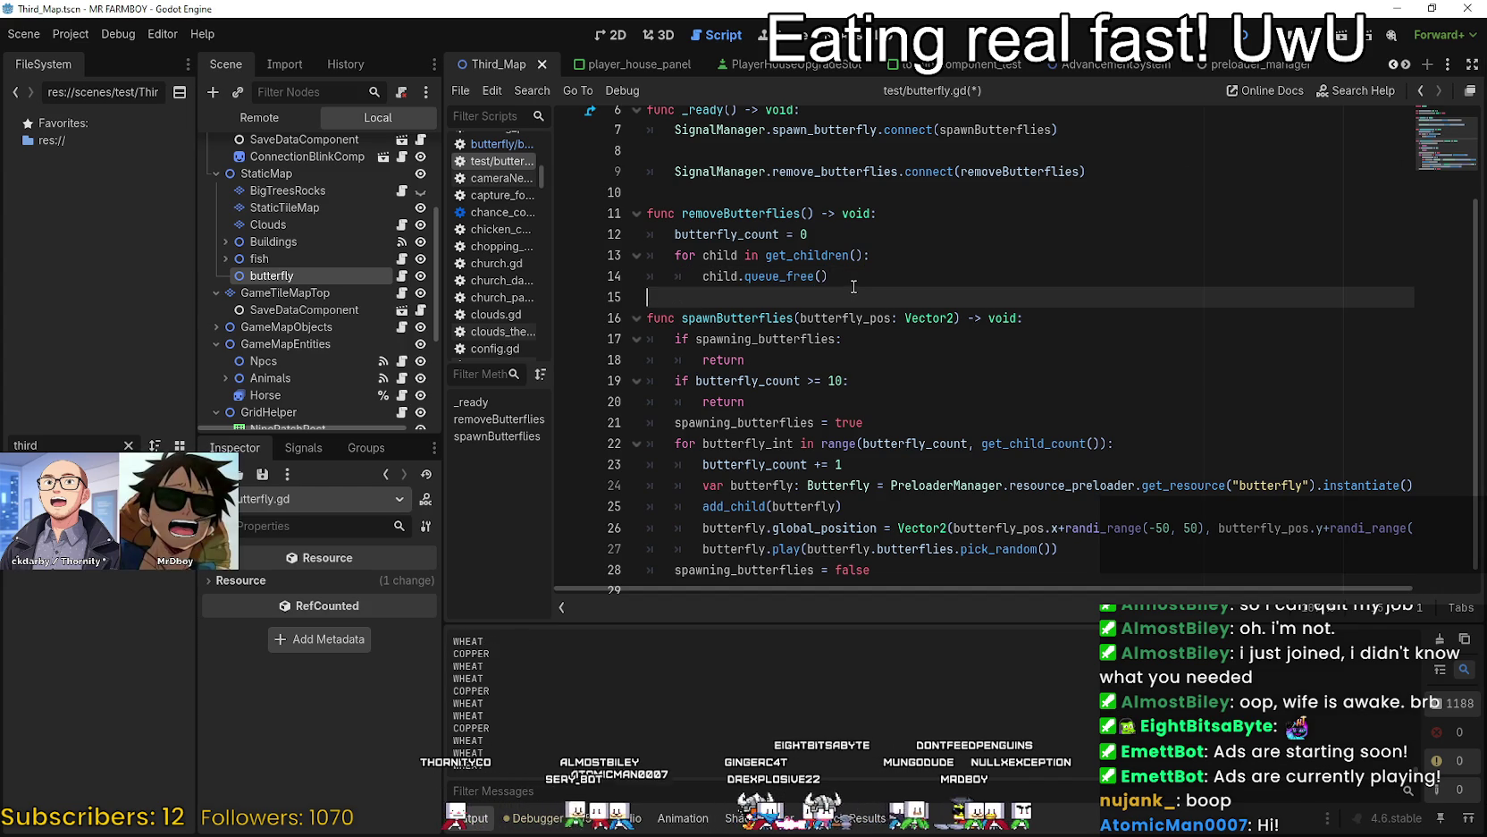
mouse_move(835, 253)
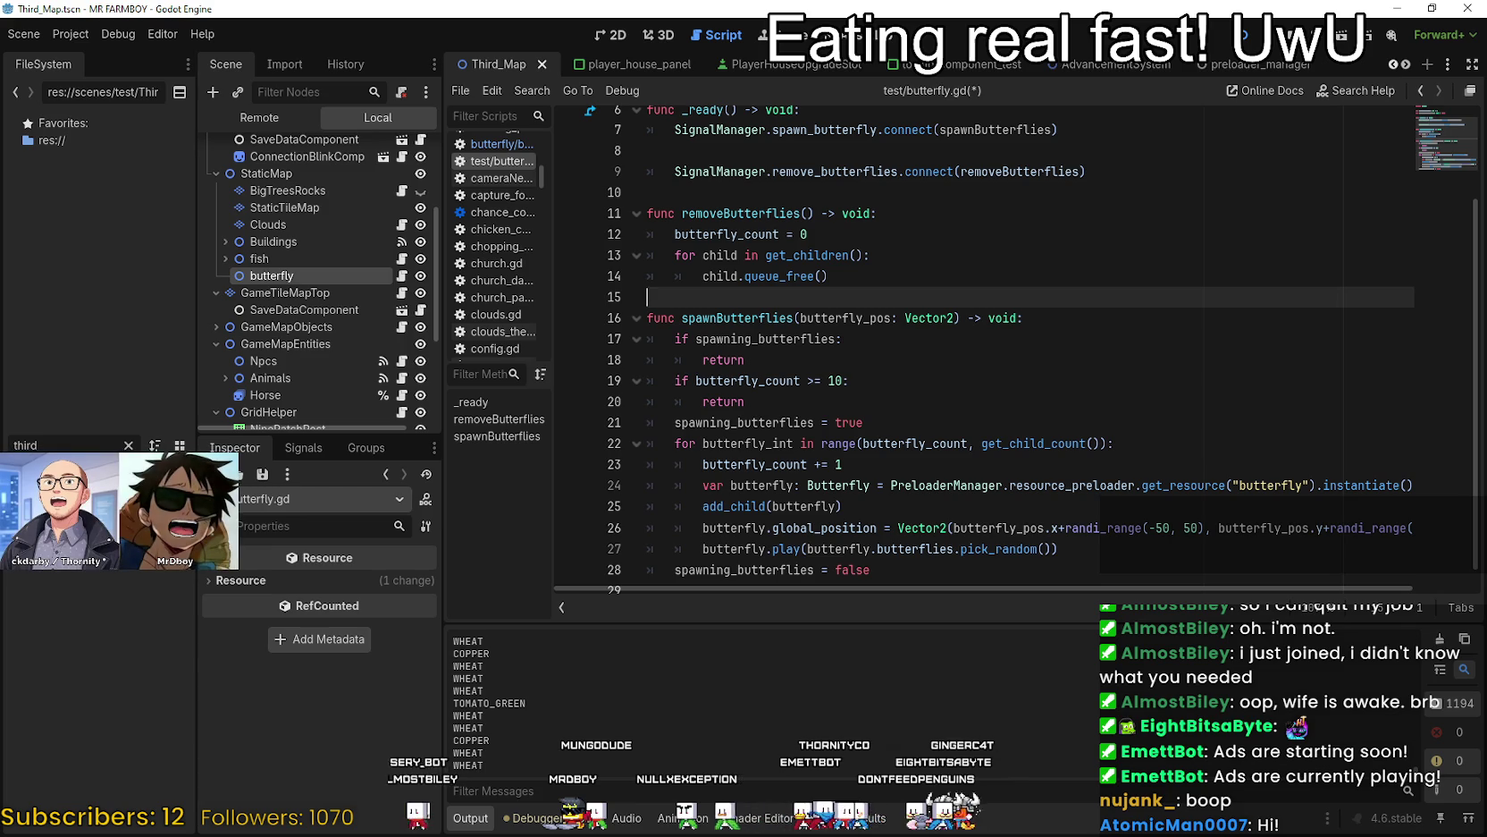
key(alt+Tab)
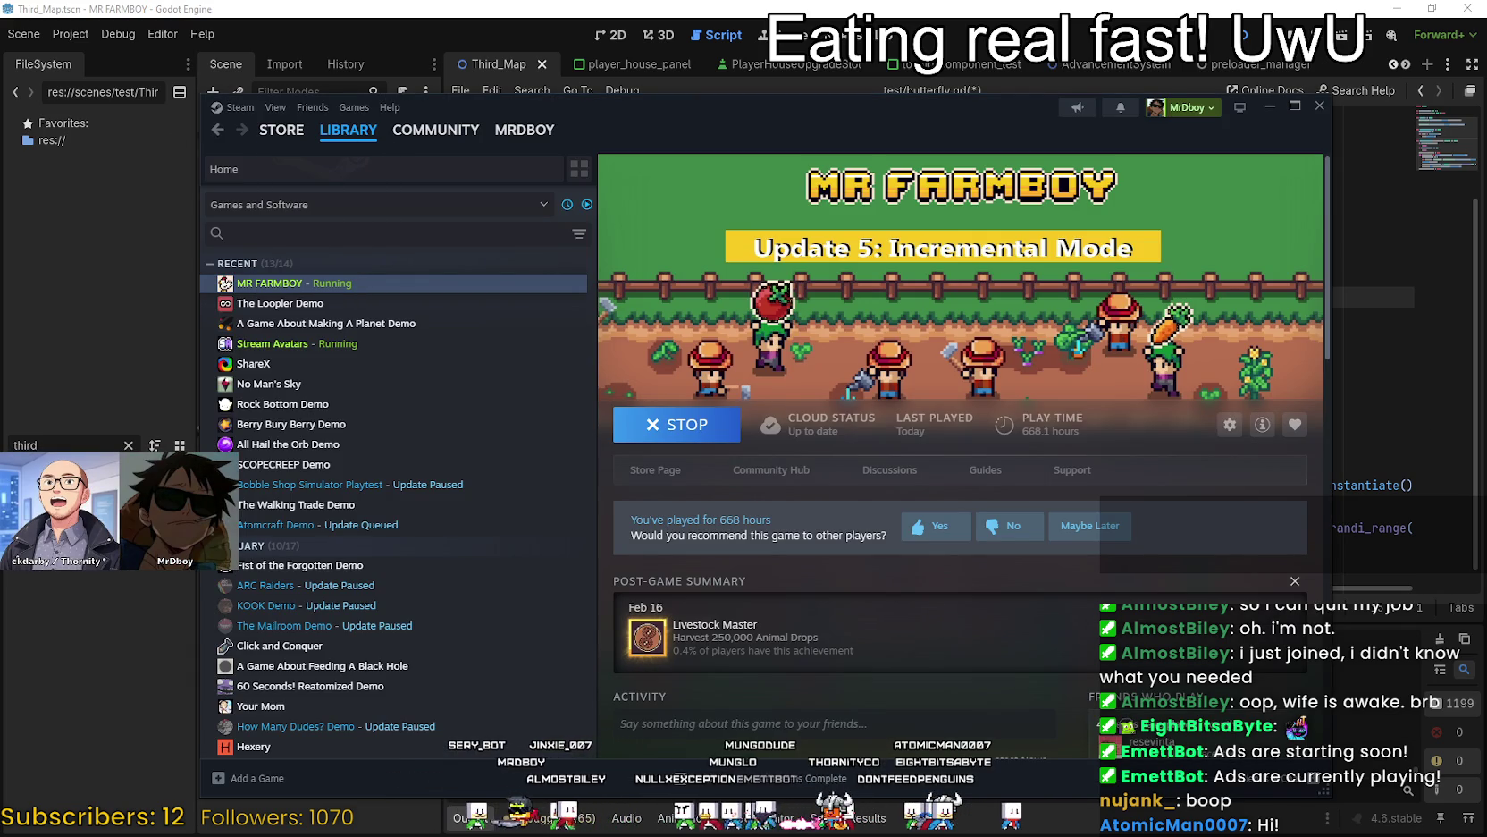
Search Google for 'benchy' in a new Brave tab and show the image results.
key(alt+Tab)
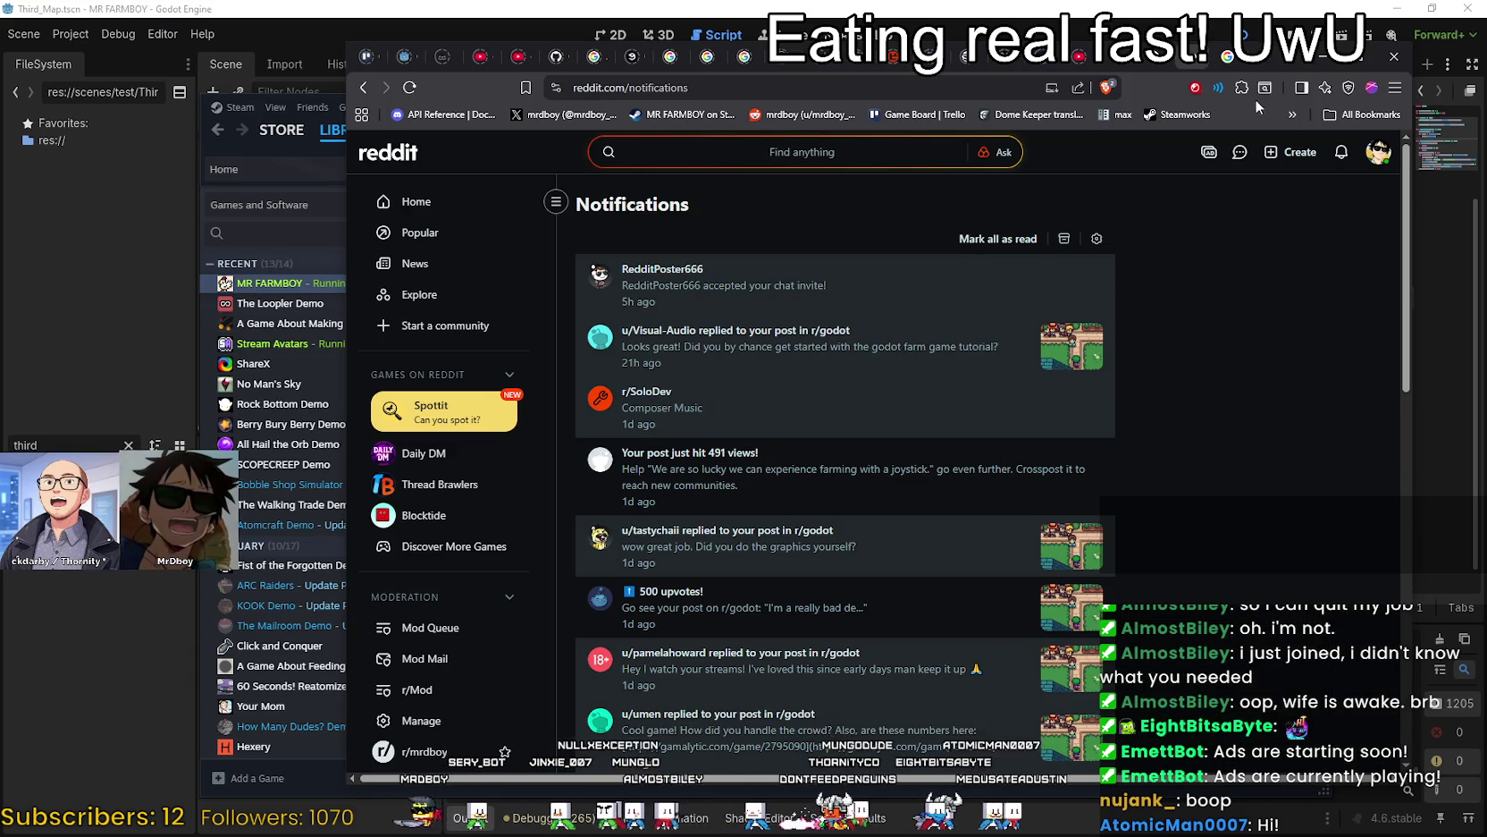
click(1263, 63)
text(benchy)
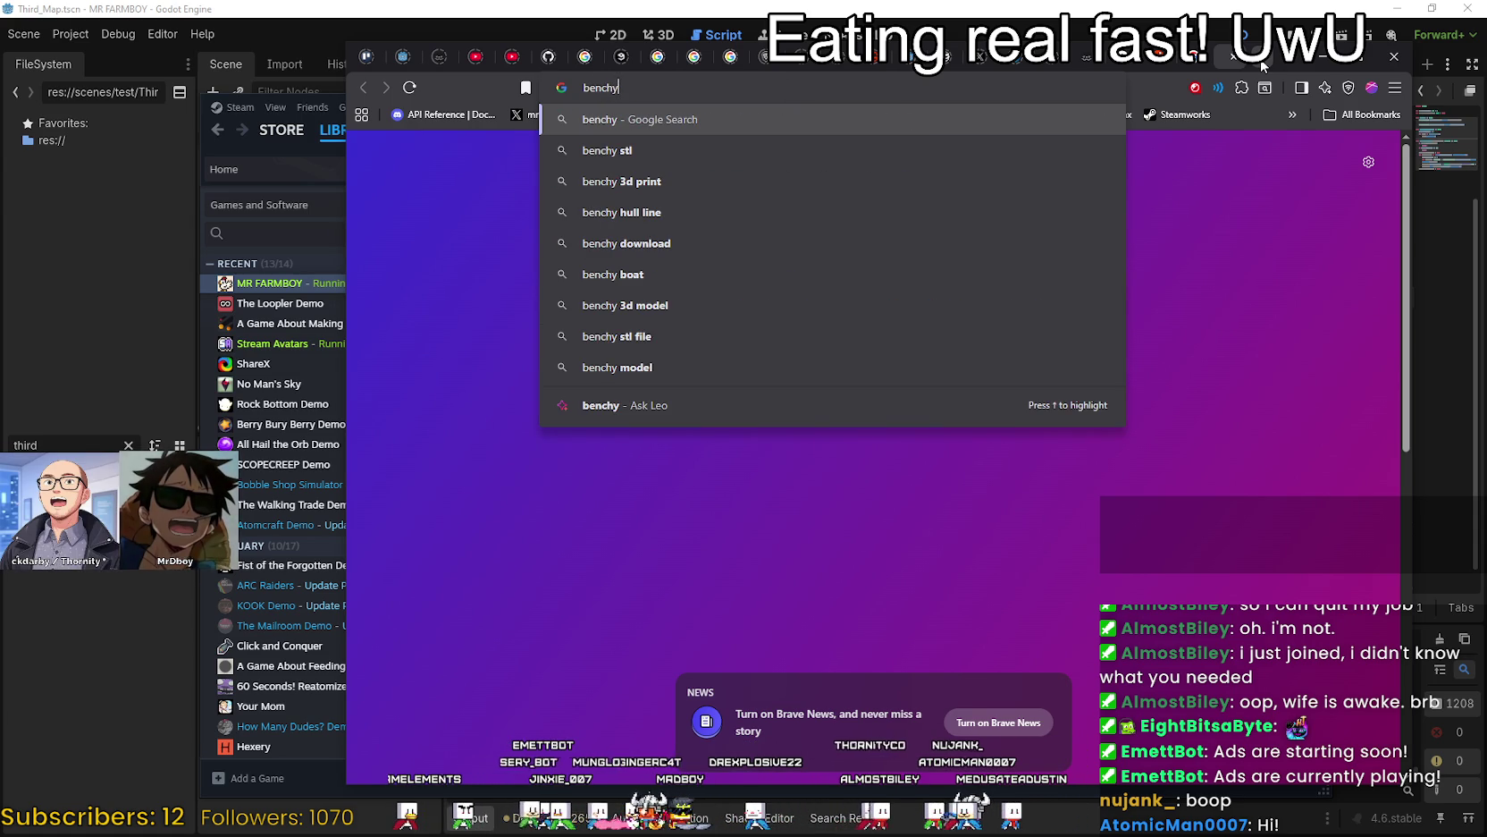
key(Return)
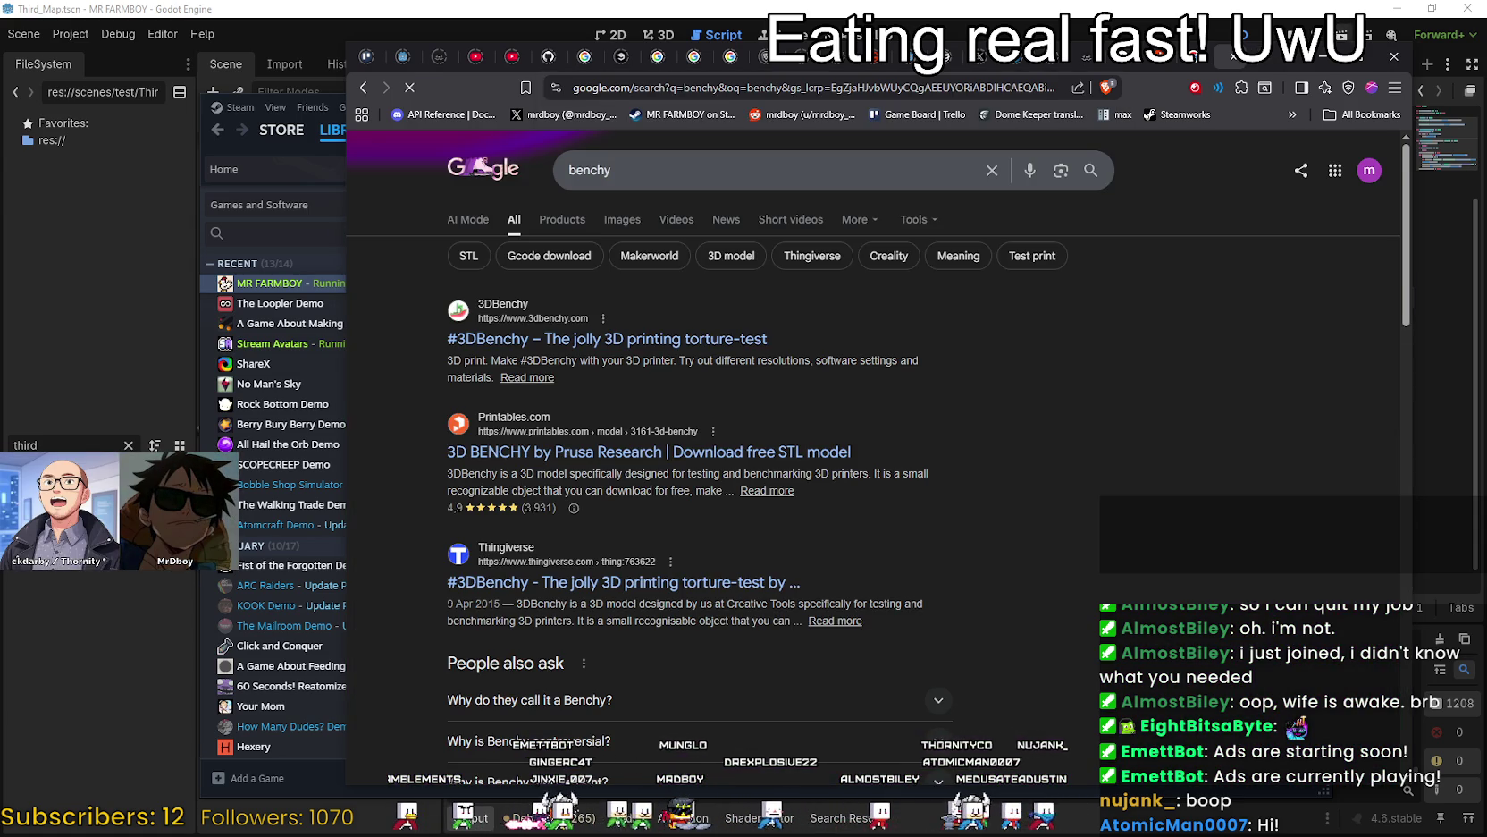
click(605, 224)
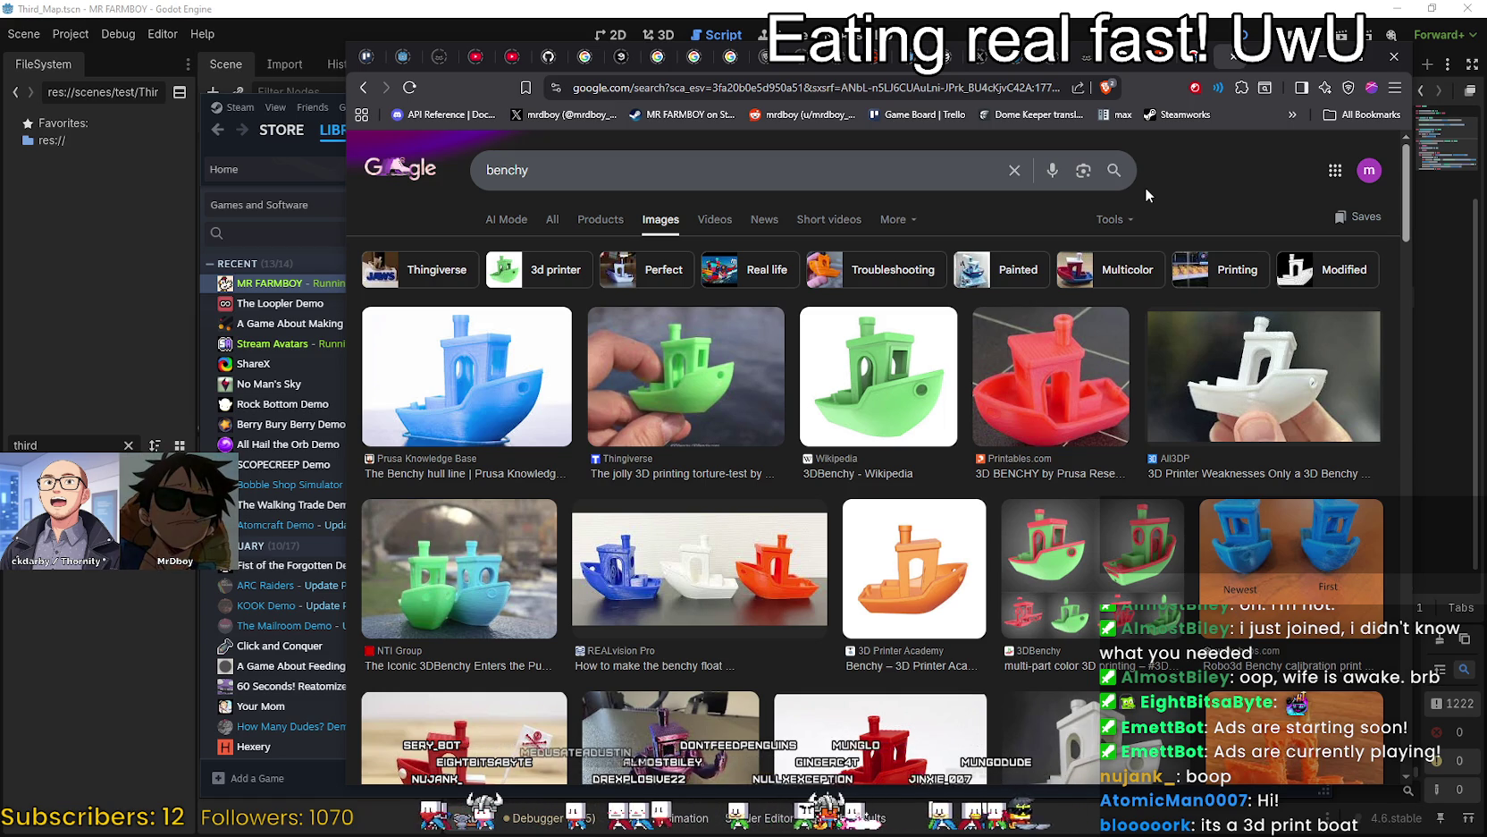
click(1263, 59)
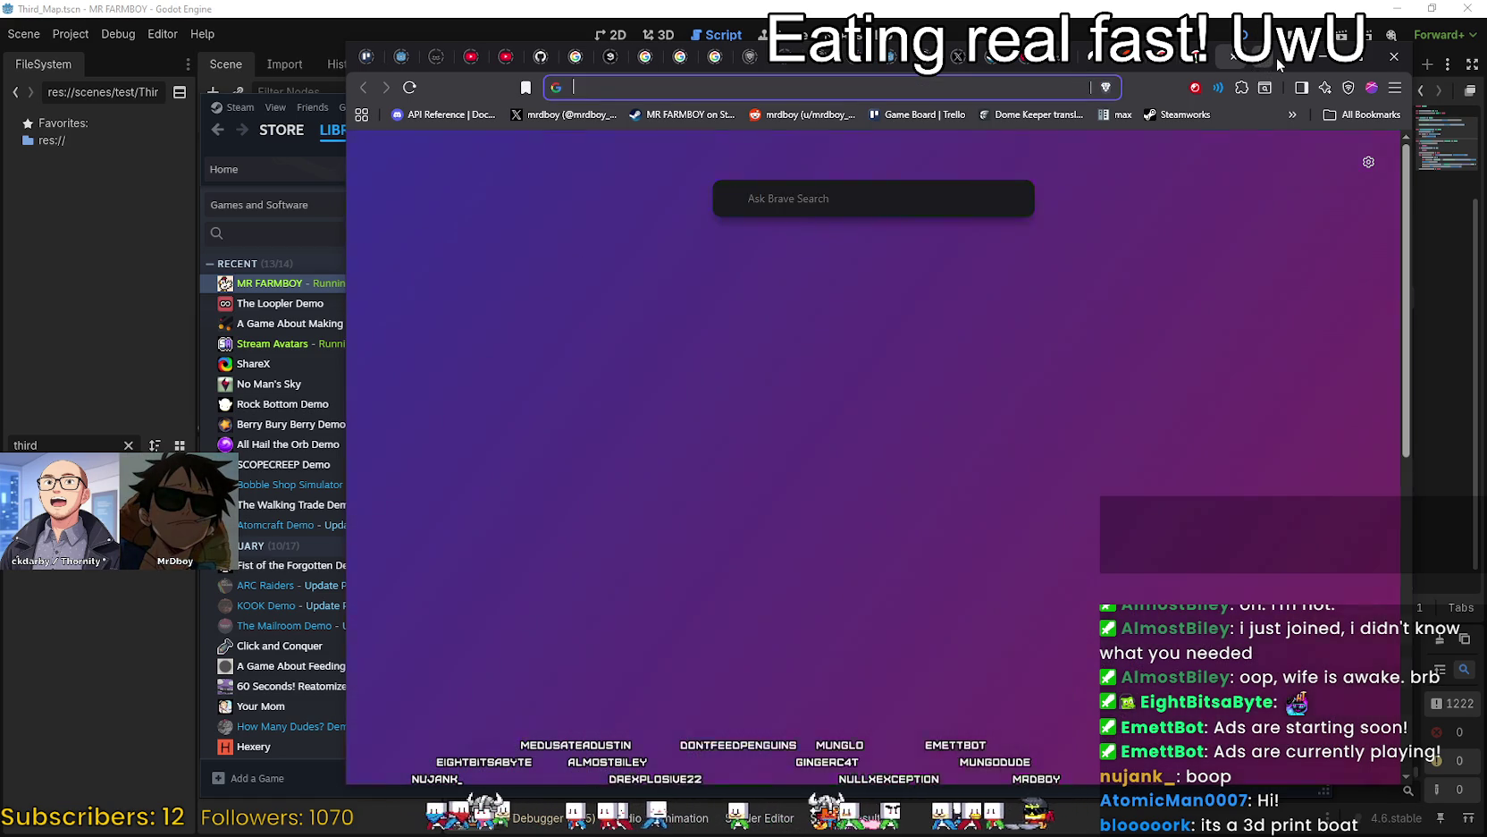
Search Google Images for 'dredge' and browse the results.
text(dredge)
key(Return)
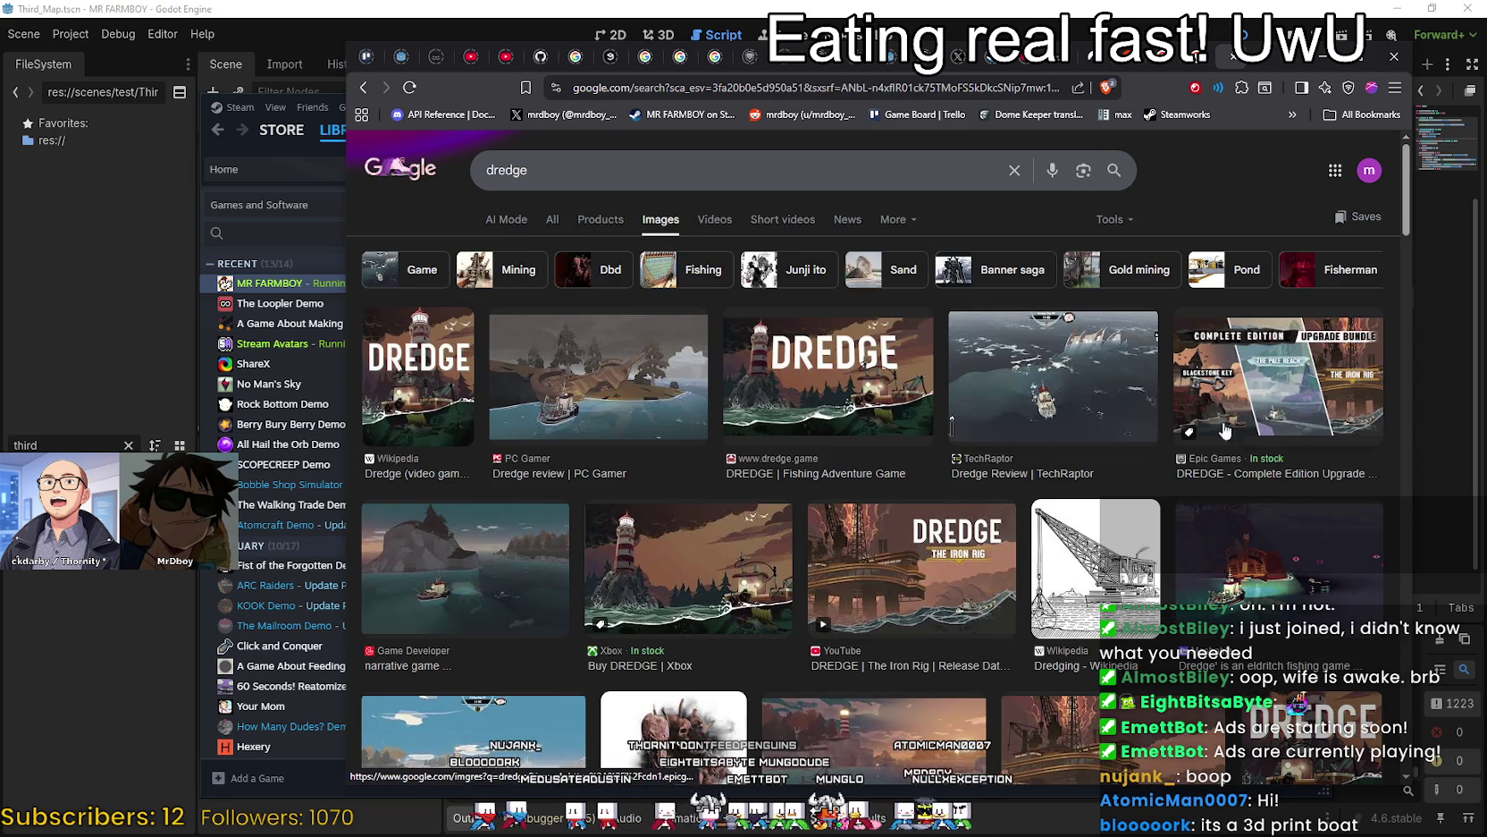
click(1102, 399)
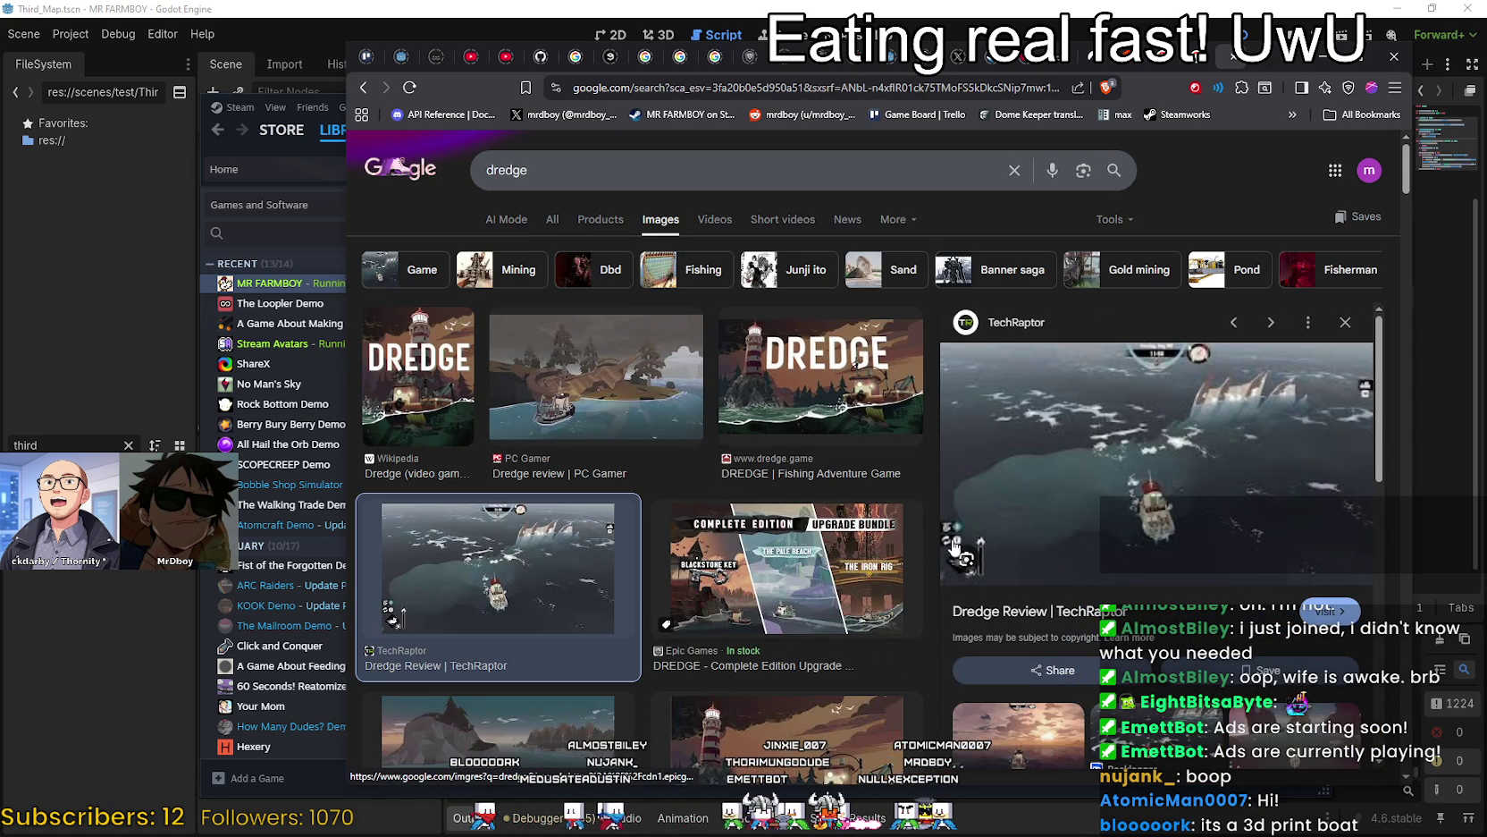
scroll(955, 545, down, 3)
scroll(750, 549, down, 5)
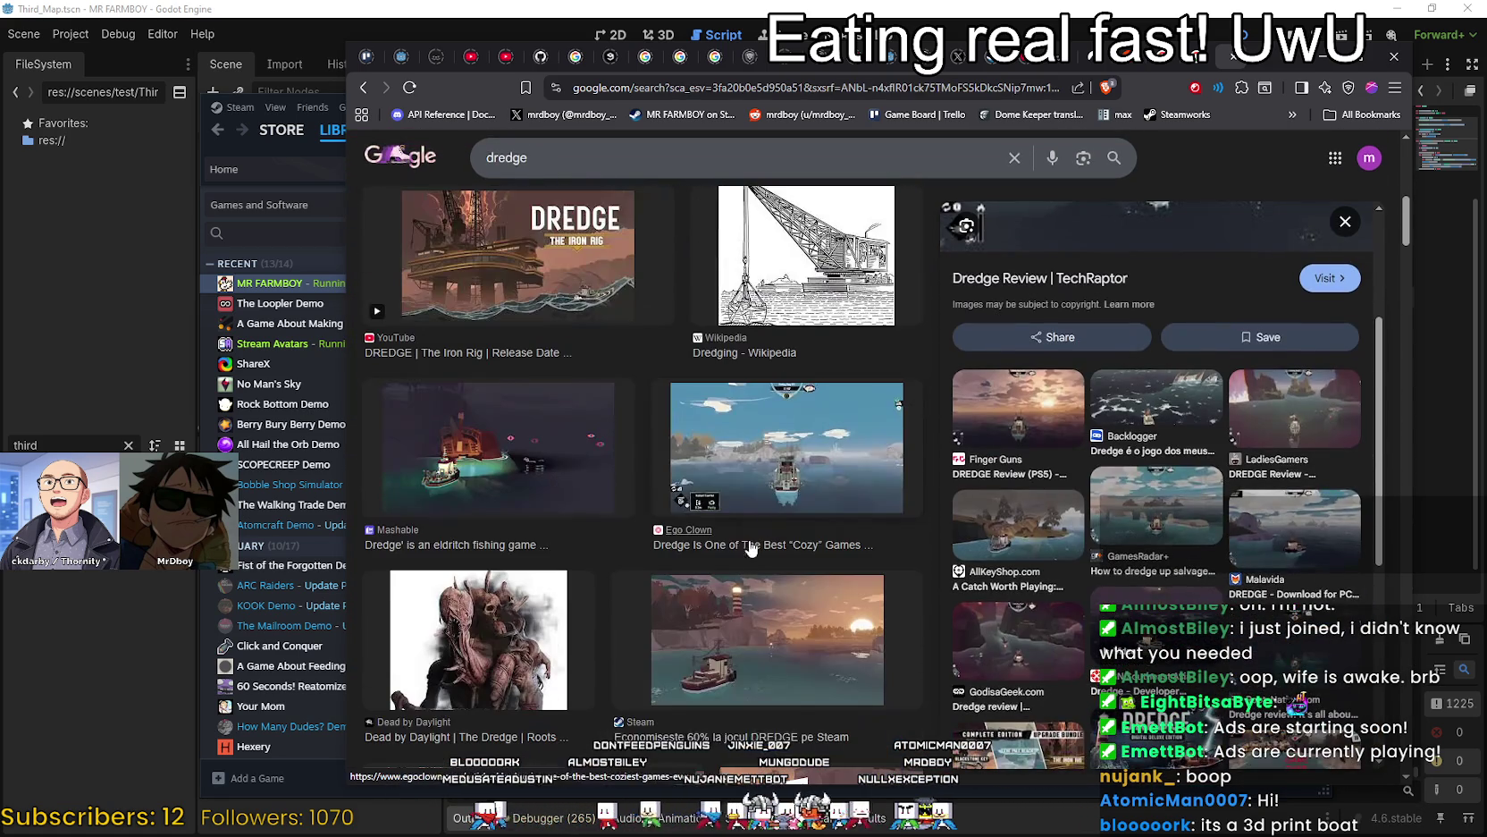
scroll(812, 483, down, 1)
Open the Steam DREDGE screenshot in a new tab and switch to it.
click(756, 537)
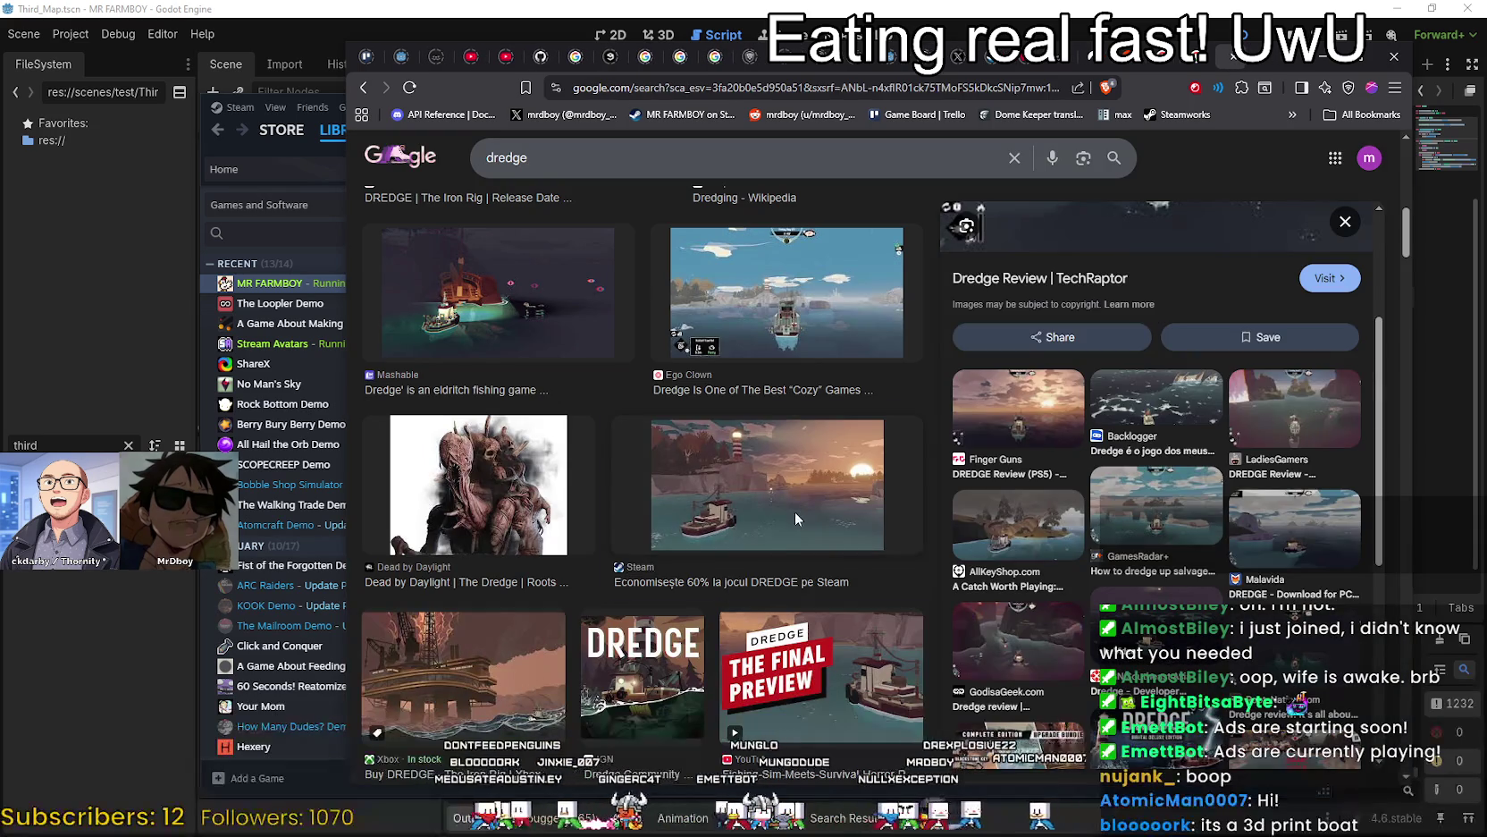
click(795, 511)
right_click(1038, 380)
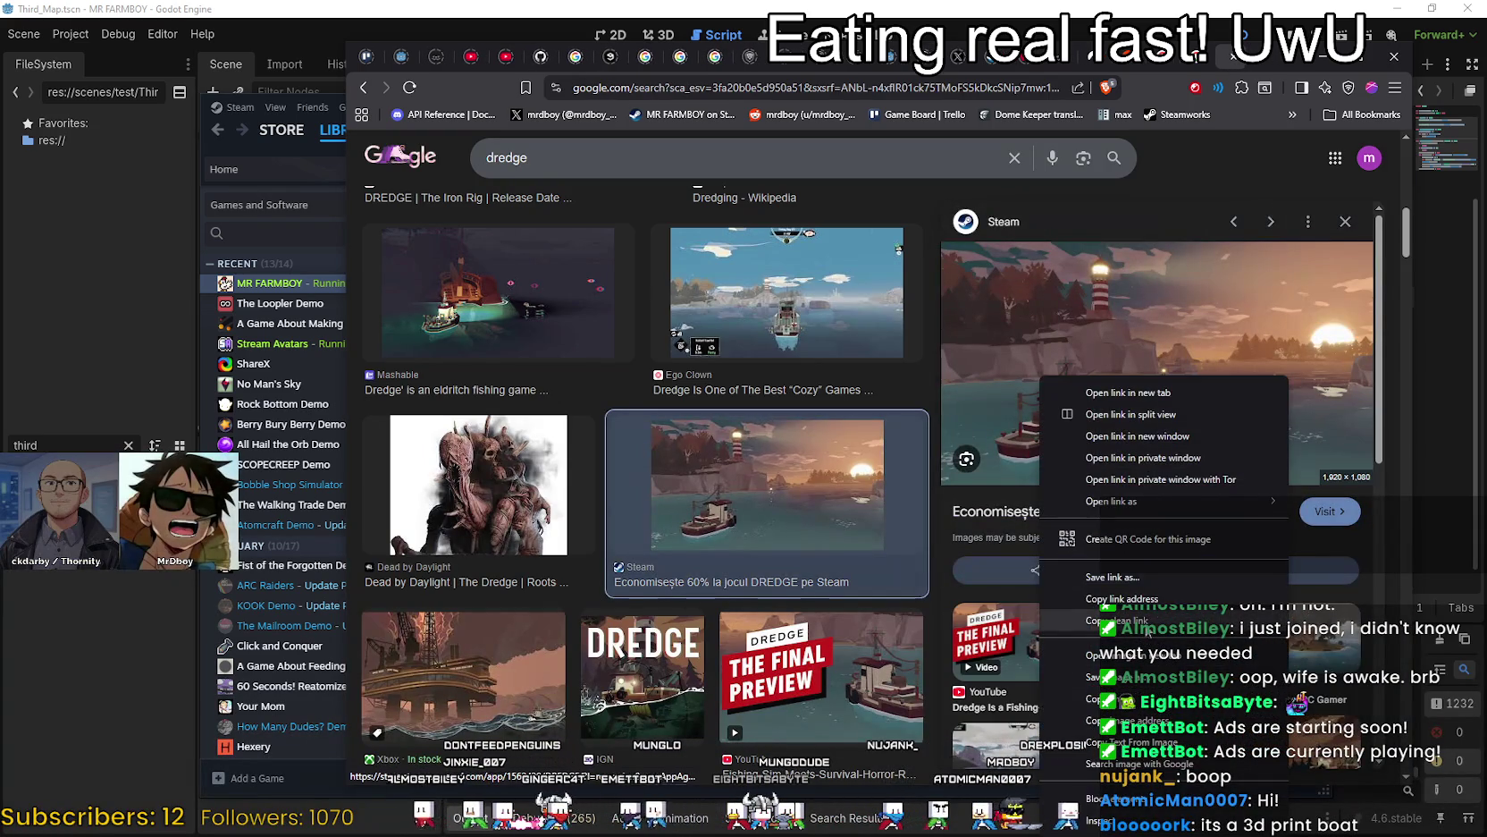
click(1147, 655)
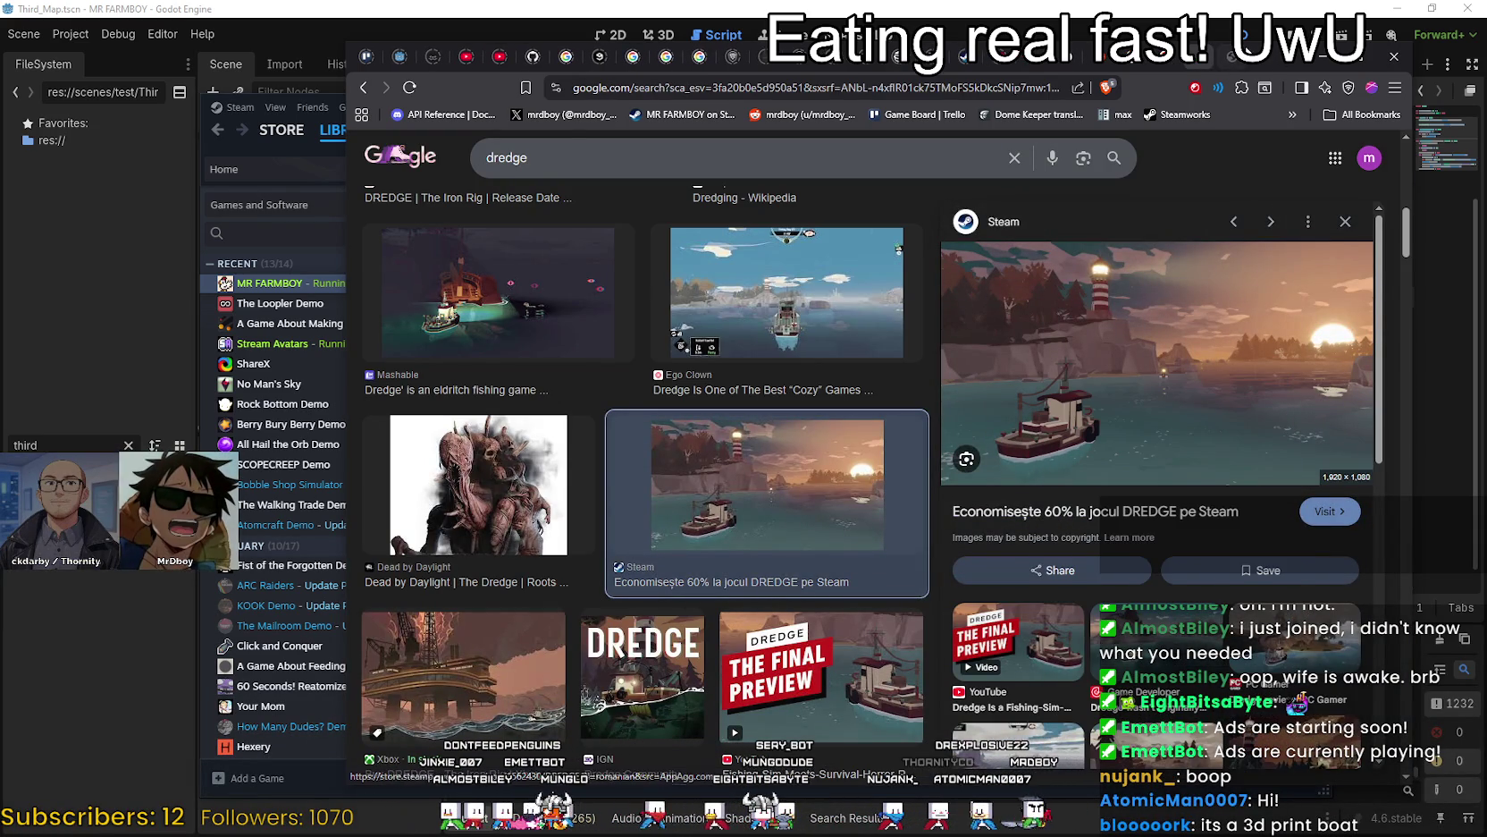
click(1236, 58)
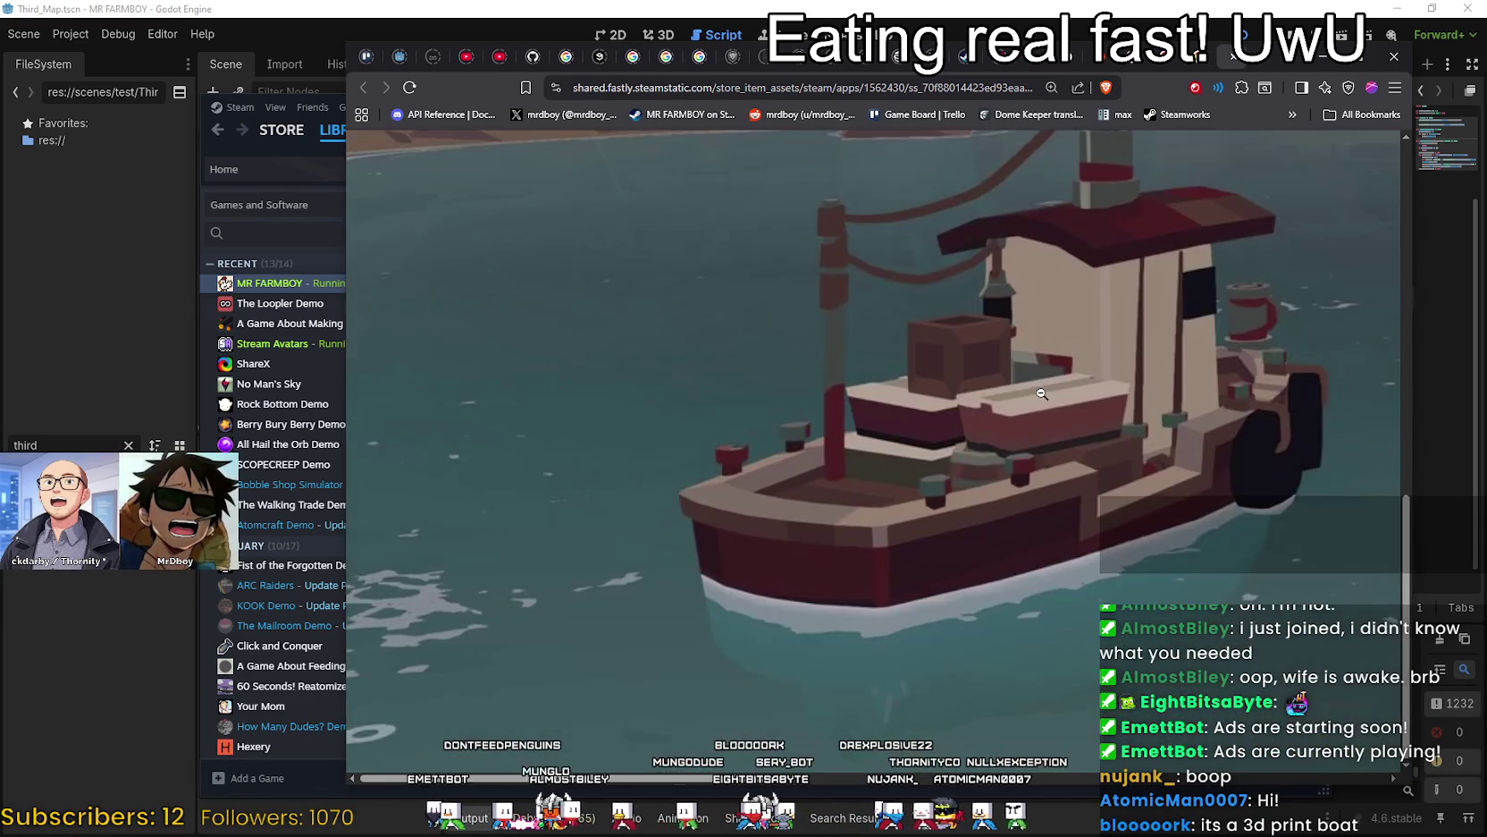
Enlarge the DREDGE lighthouse-and-boat screenshot, scroll through it, then switch to Steam.
click(1033, 507)
scroll(1072, 491, down, 10)
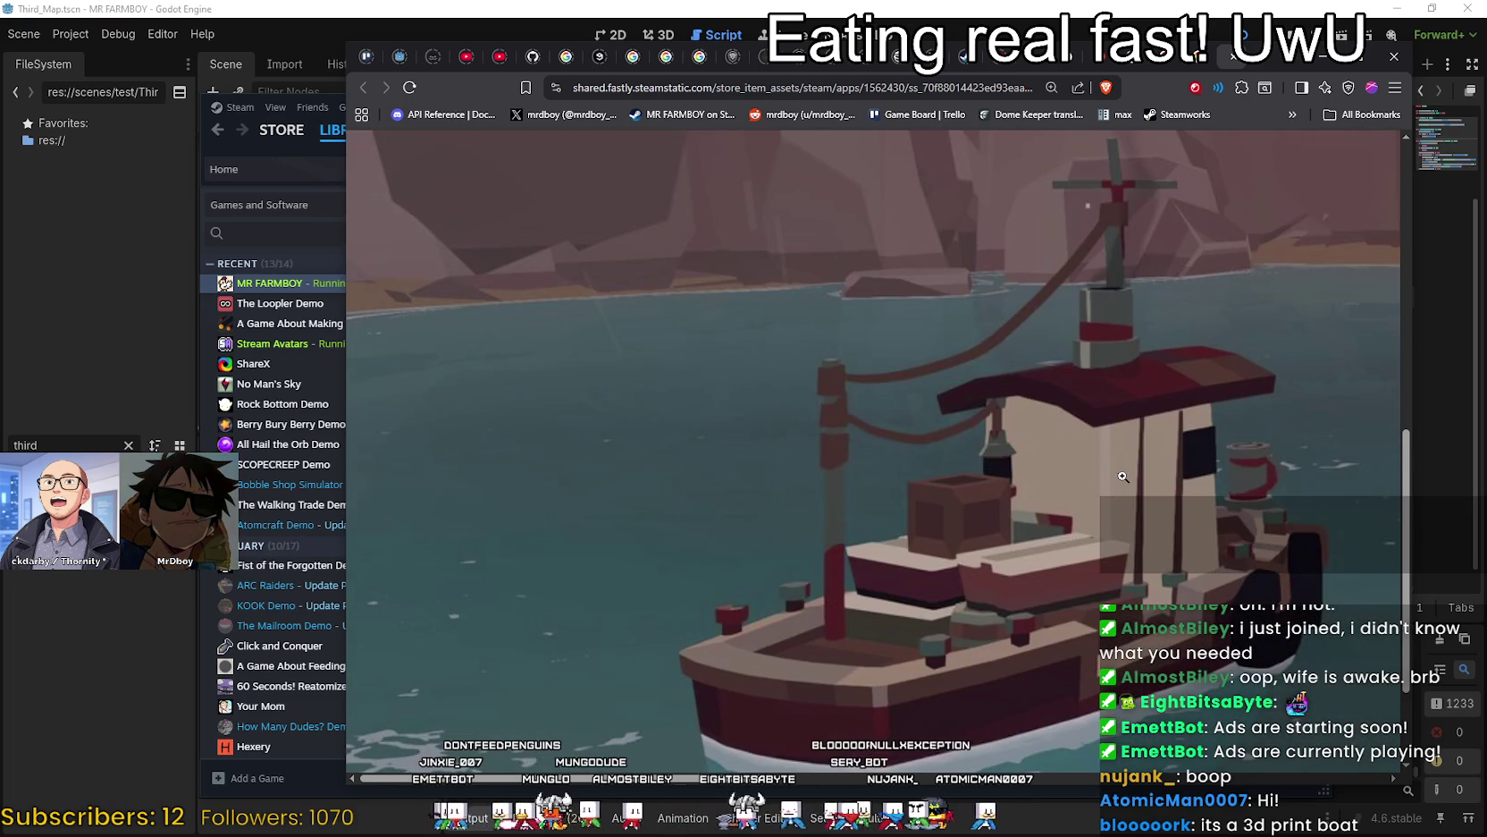
ctrl+scroll(1073, 465, down, 4)
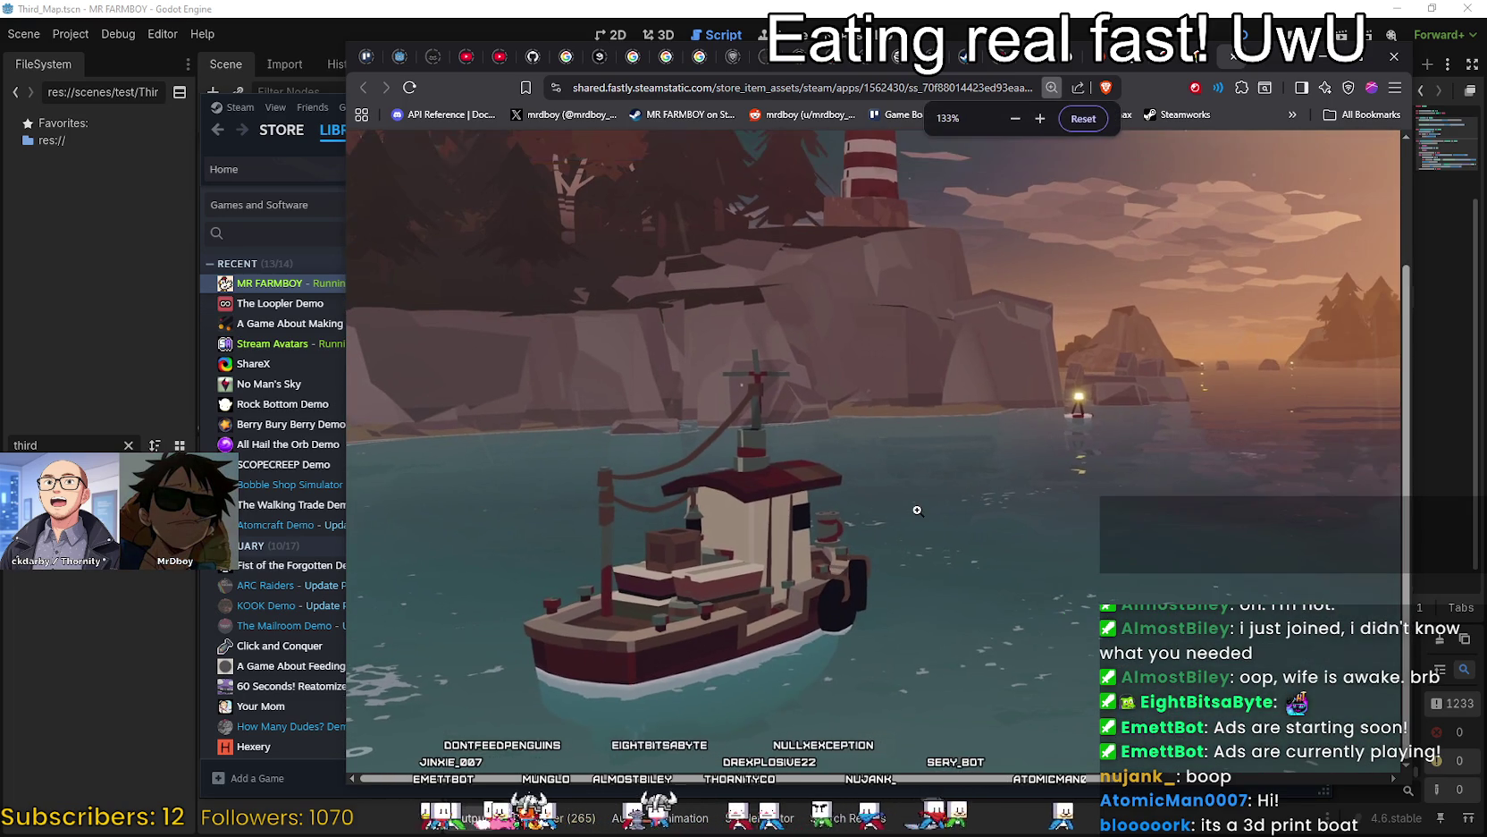
ctrl+scroll(880, 536, down, 2)
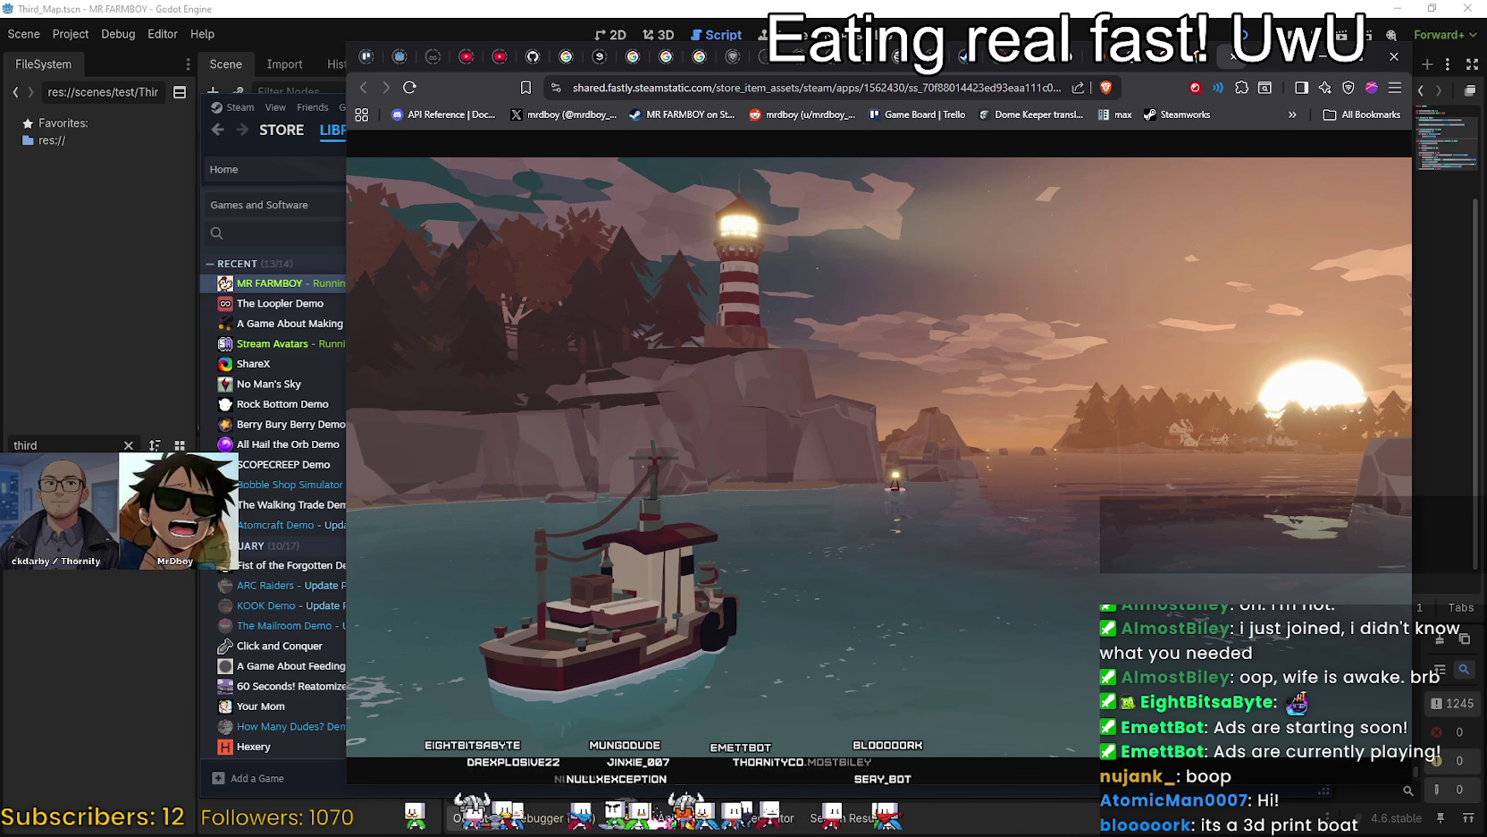
key(alt+Tab)
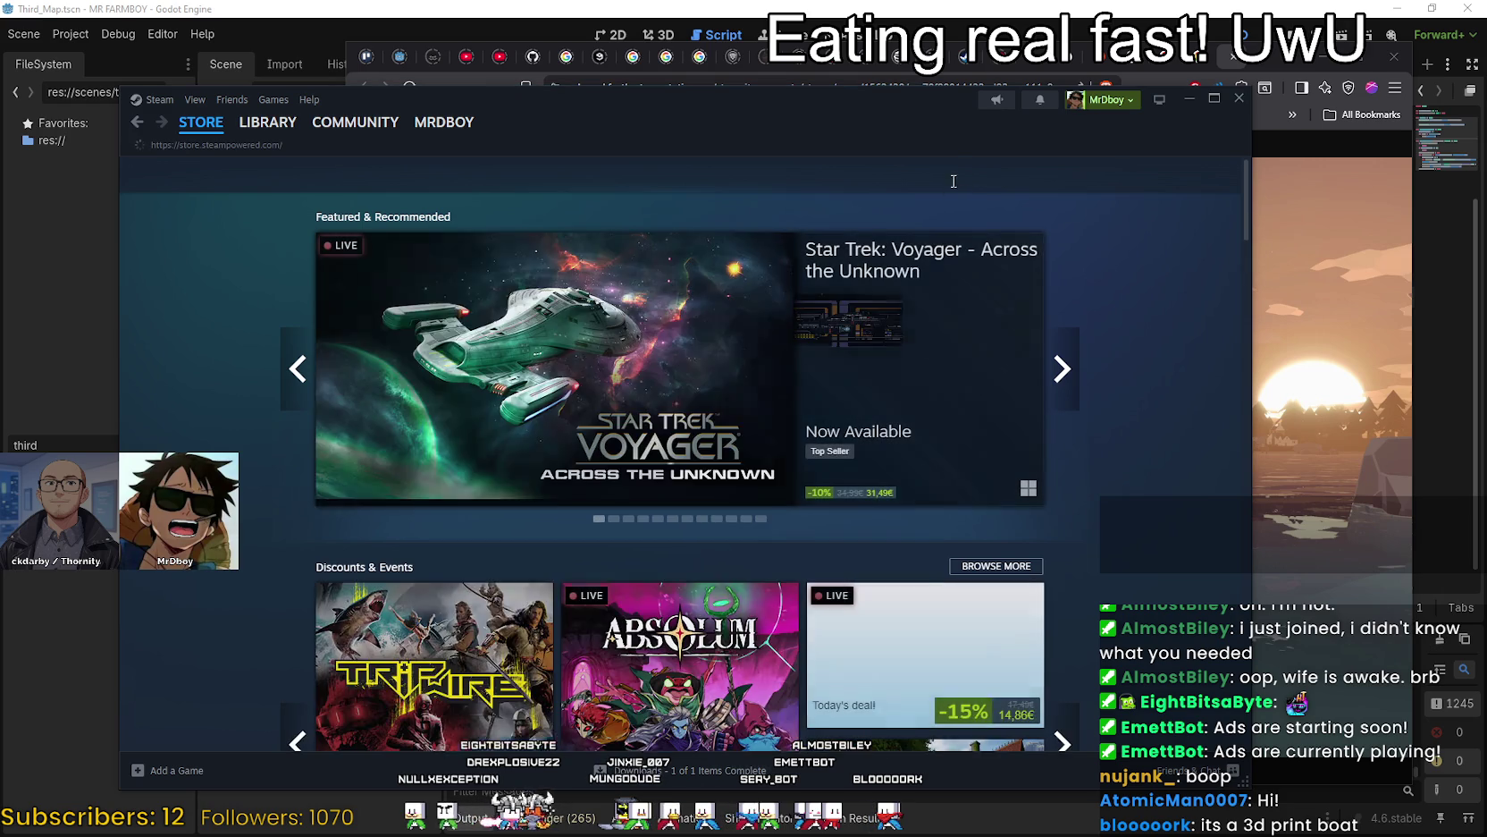
Search the store for 'ducks', open the Ducks page and view its Heavenly Honker and Goggler screenshots.
click(923, 171)
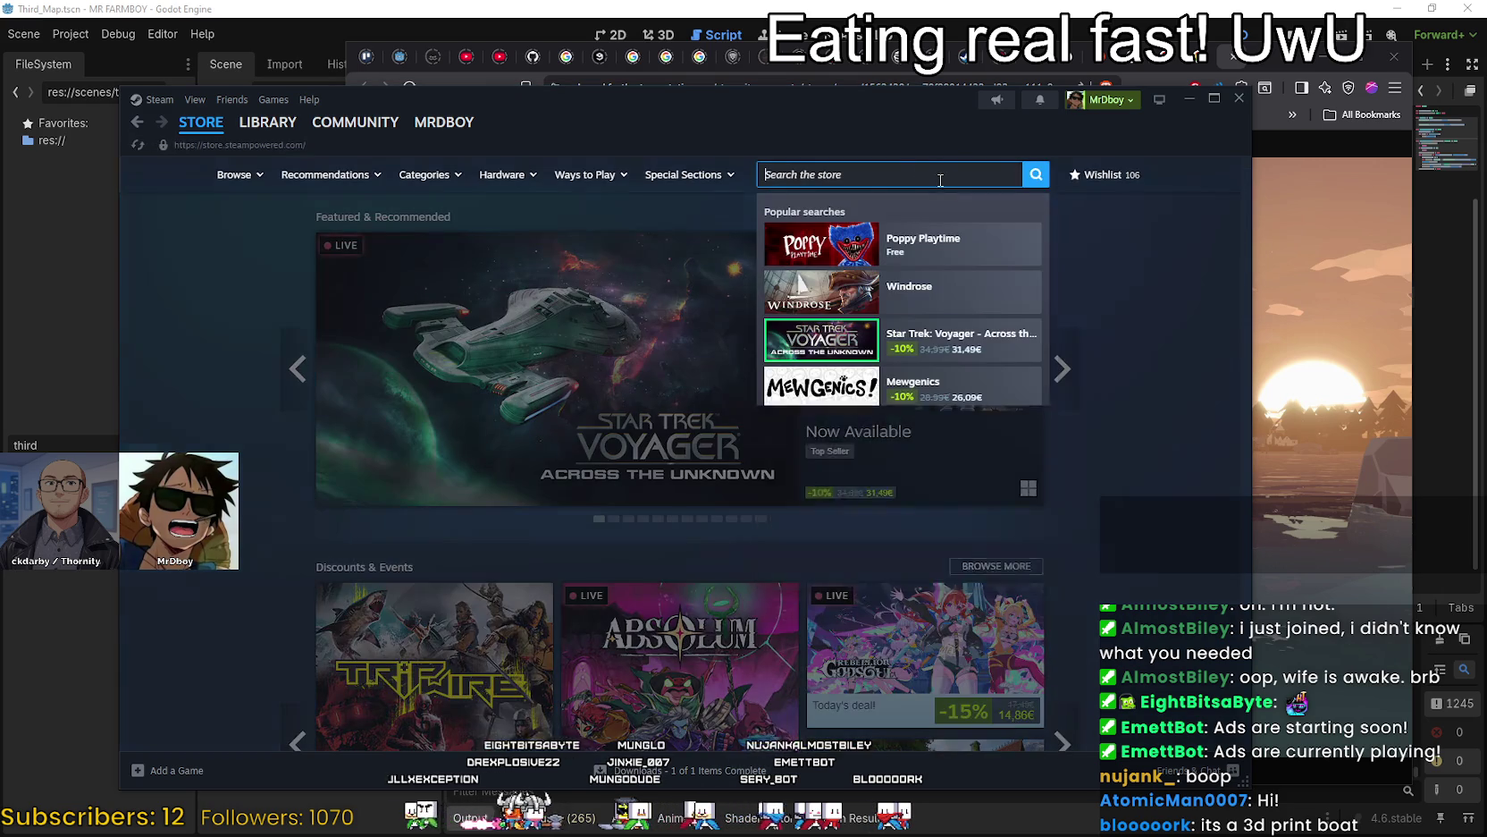
text(ducks)
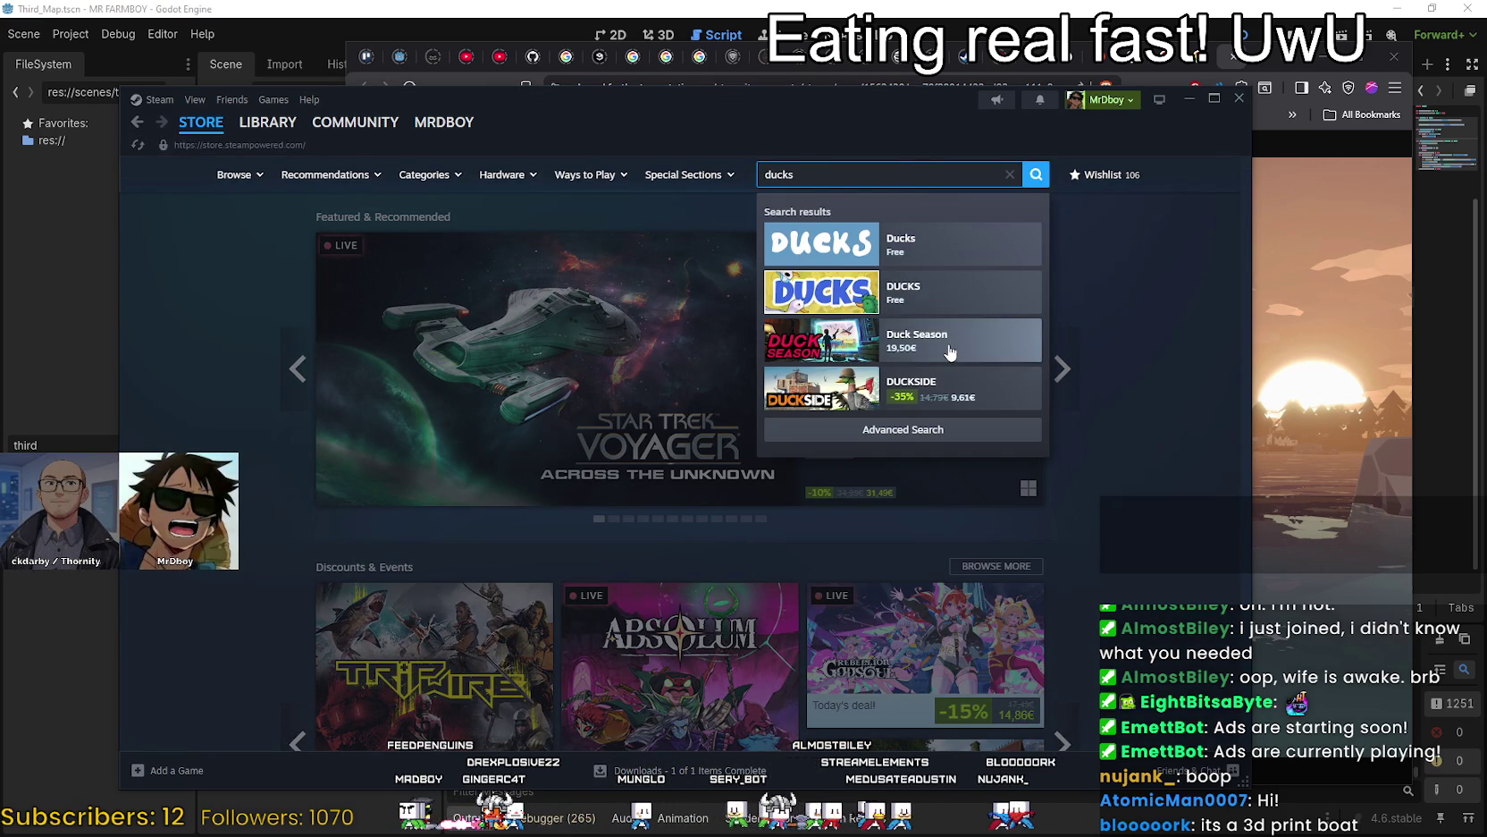
click(936, 259)
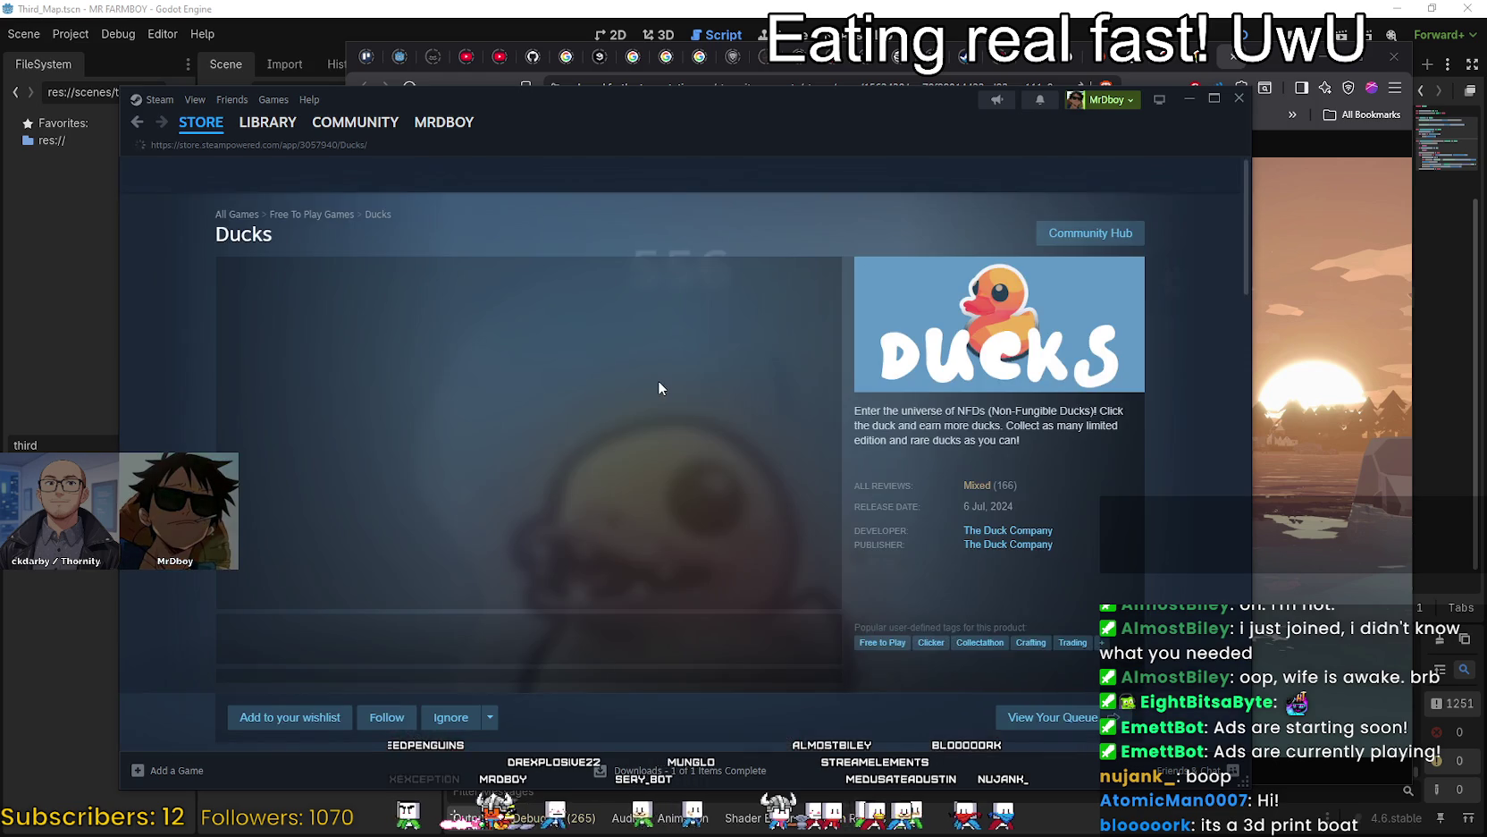
scroll(522, 413, down, 2)
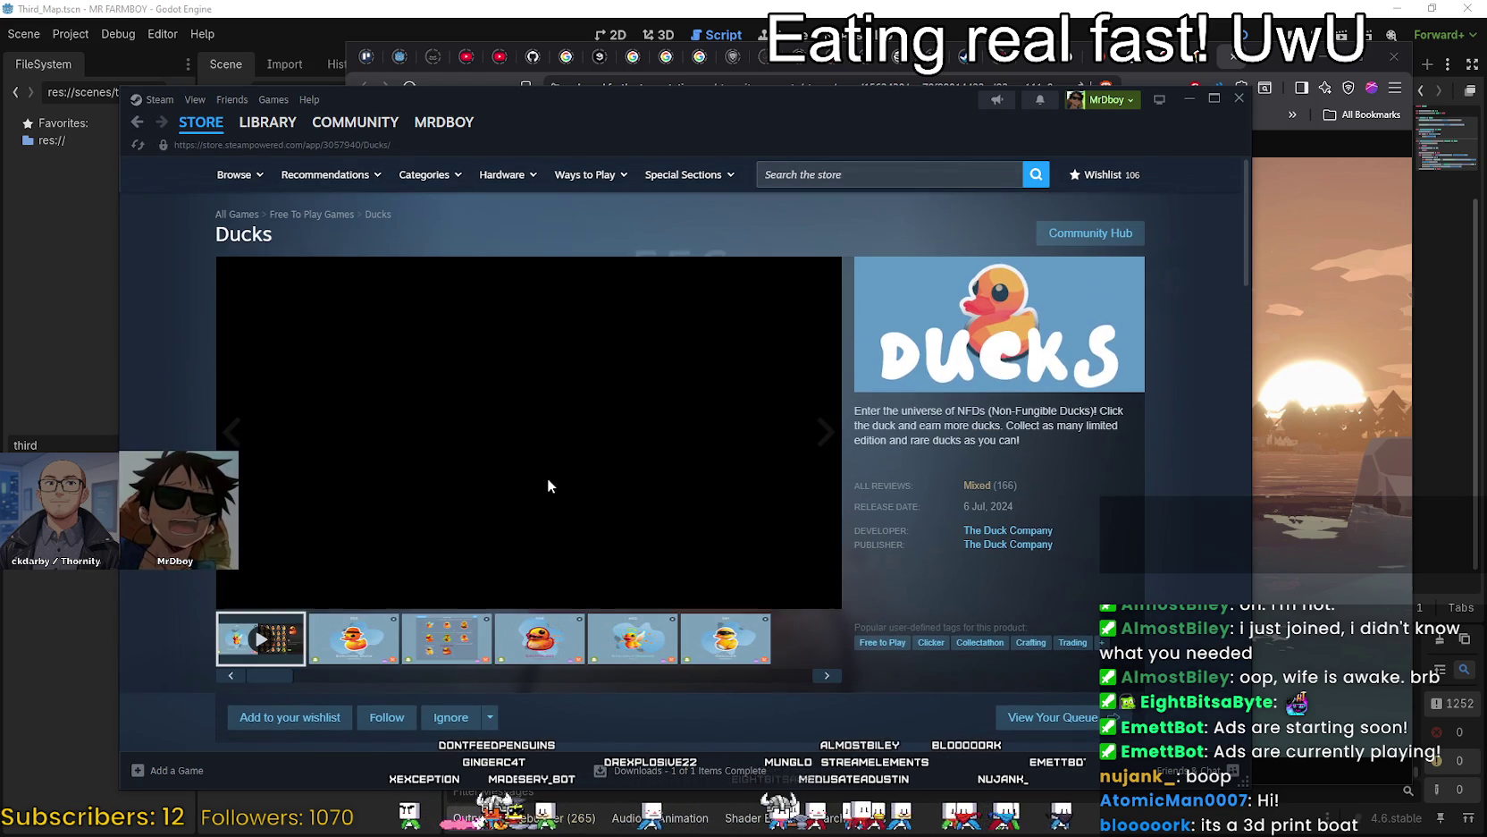
click(436, 634)
click(633, 637)
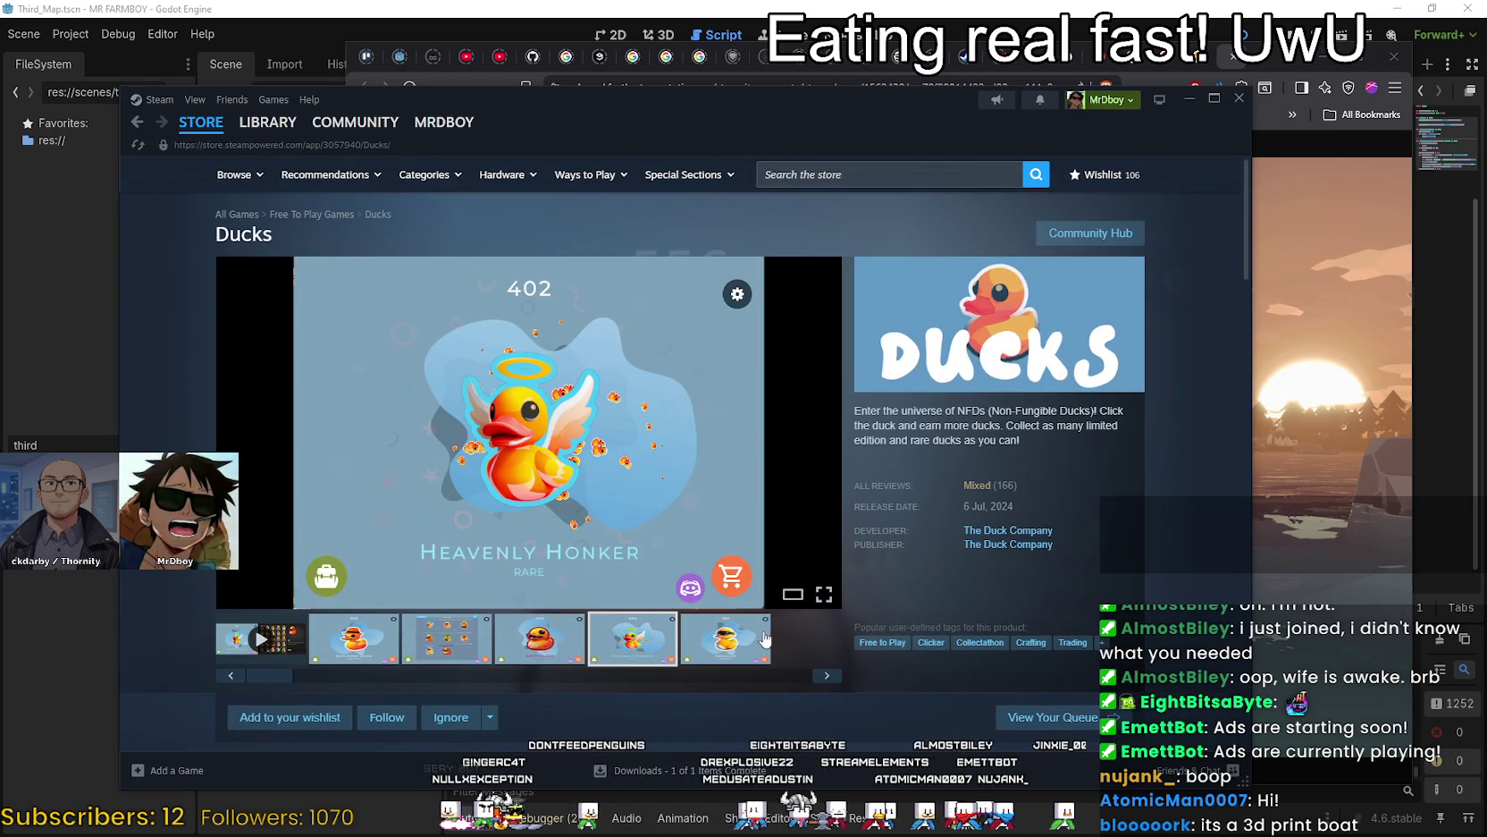
click(765, 647)
scroll(765, 647, down, 5)
scroll(746, 570, up, 5)
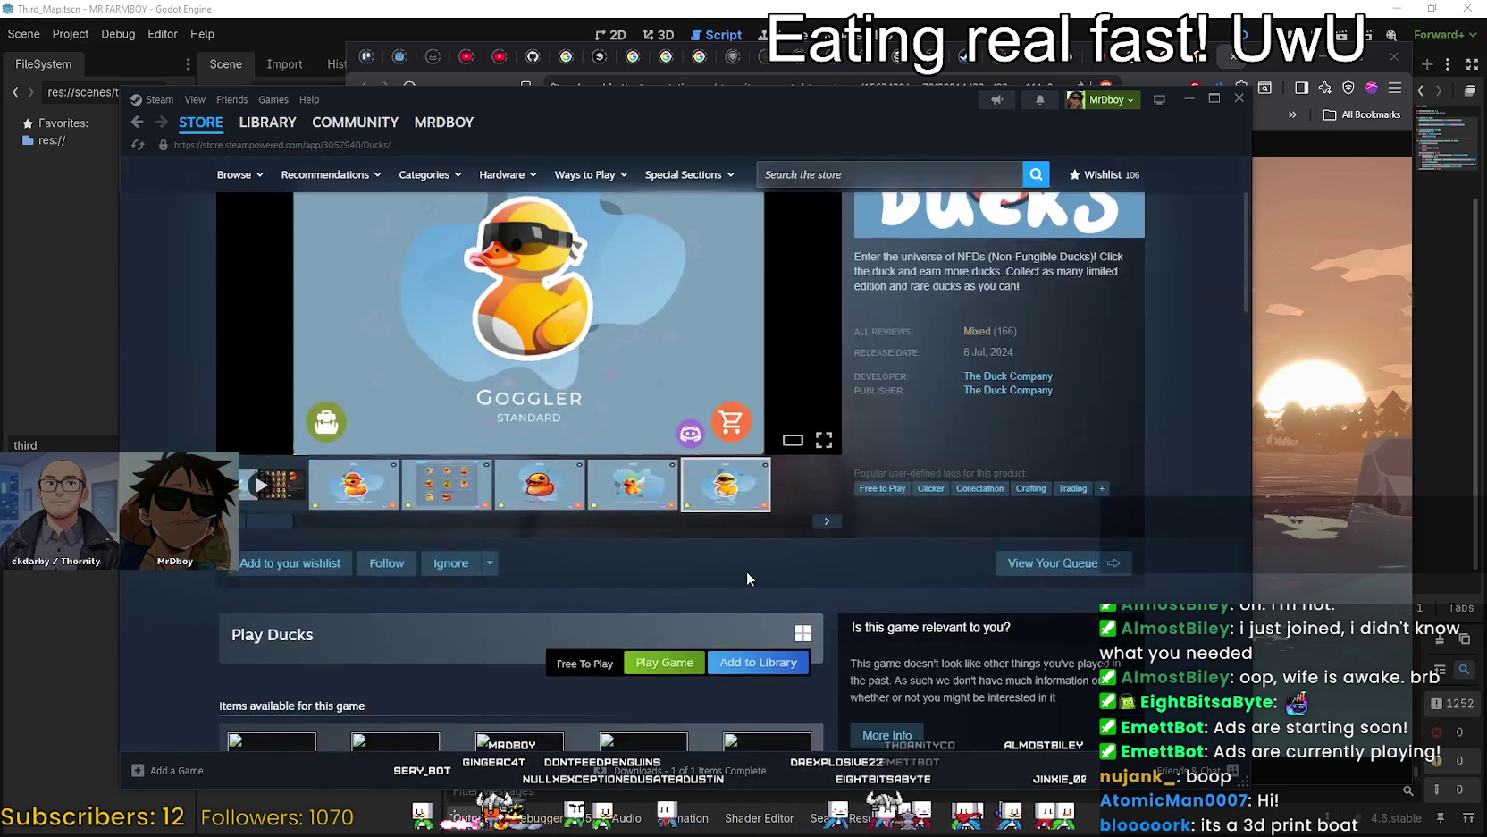
Search 'ducks' again and open the Placid Plastic Duck Simulator store page.
click(914, 175)
text(ducks)
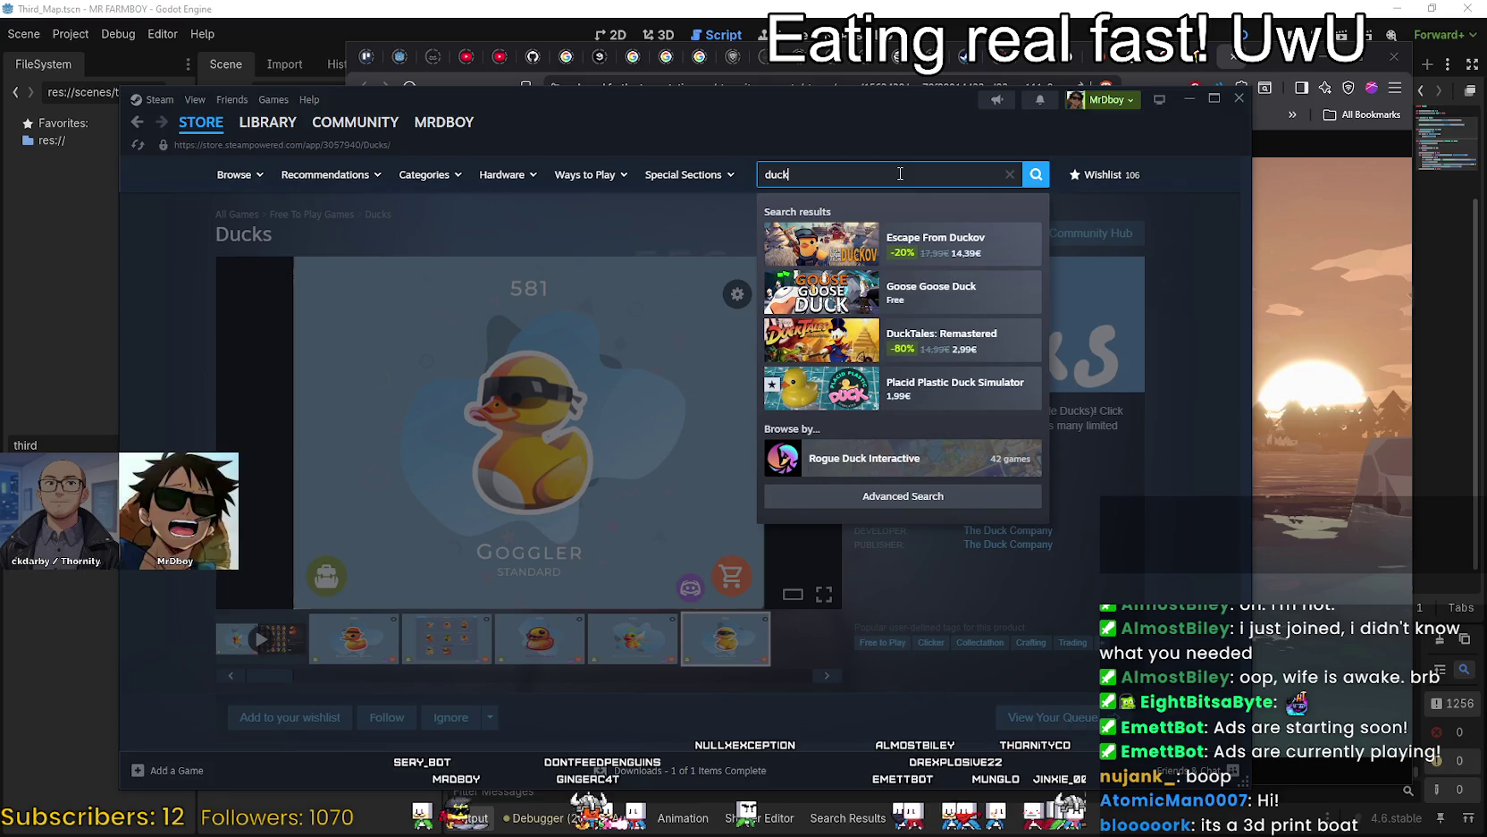
key(BackSpace)
click(966, 398)
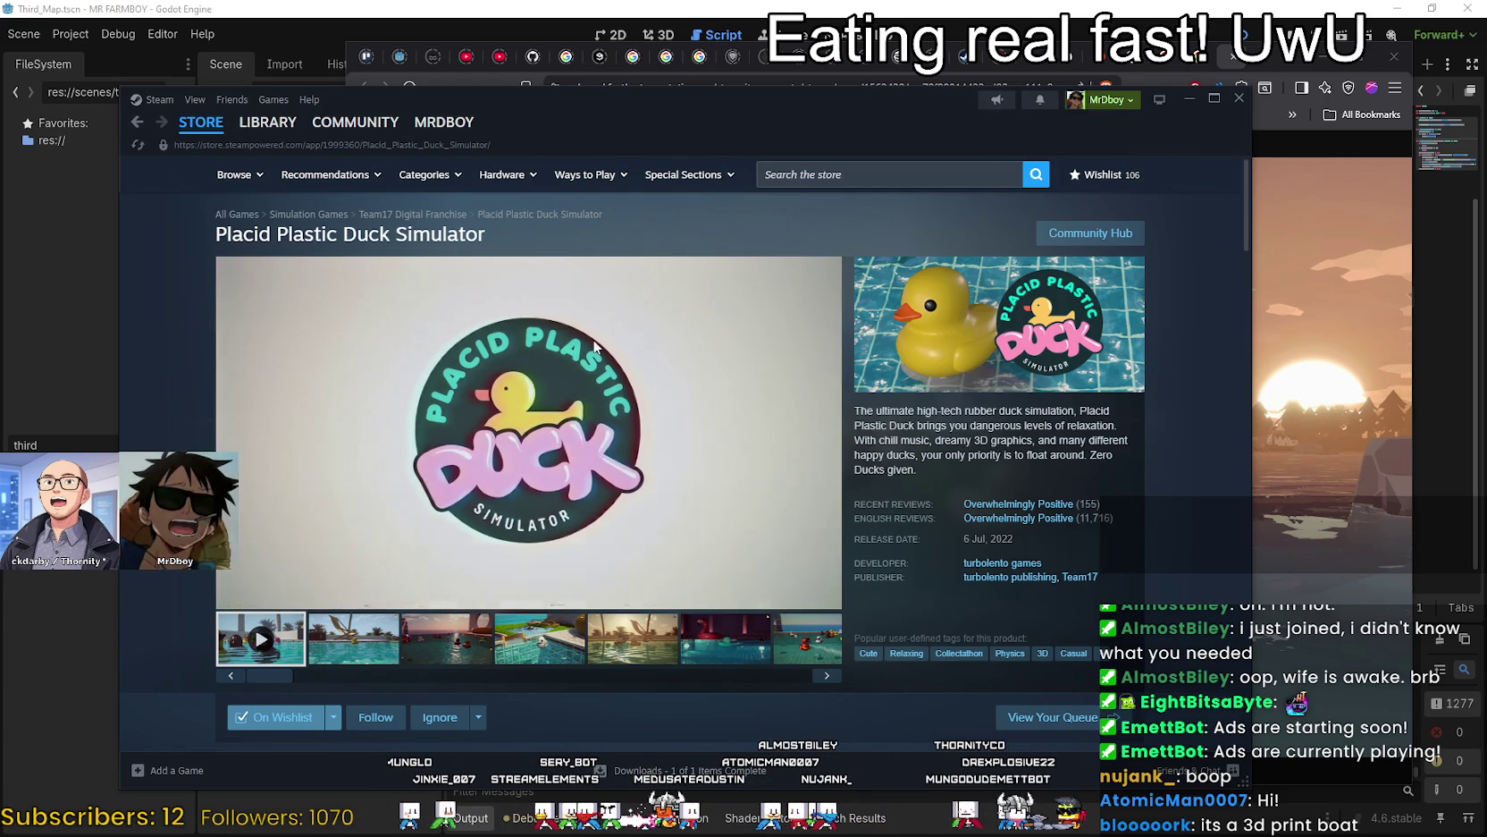
View the sunset pool, beach-chair and sun lounger screenshots of Placid Plastic Duck Simulator.
mouse_move(801, 379)
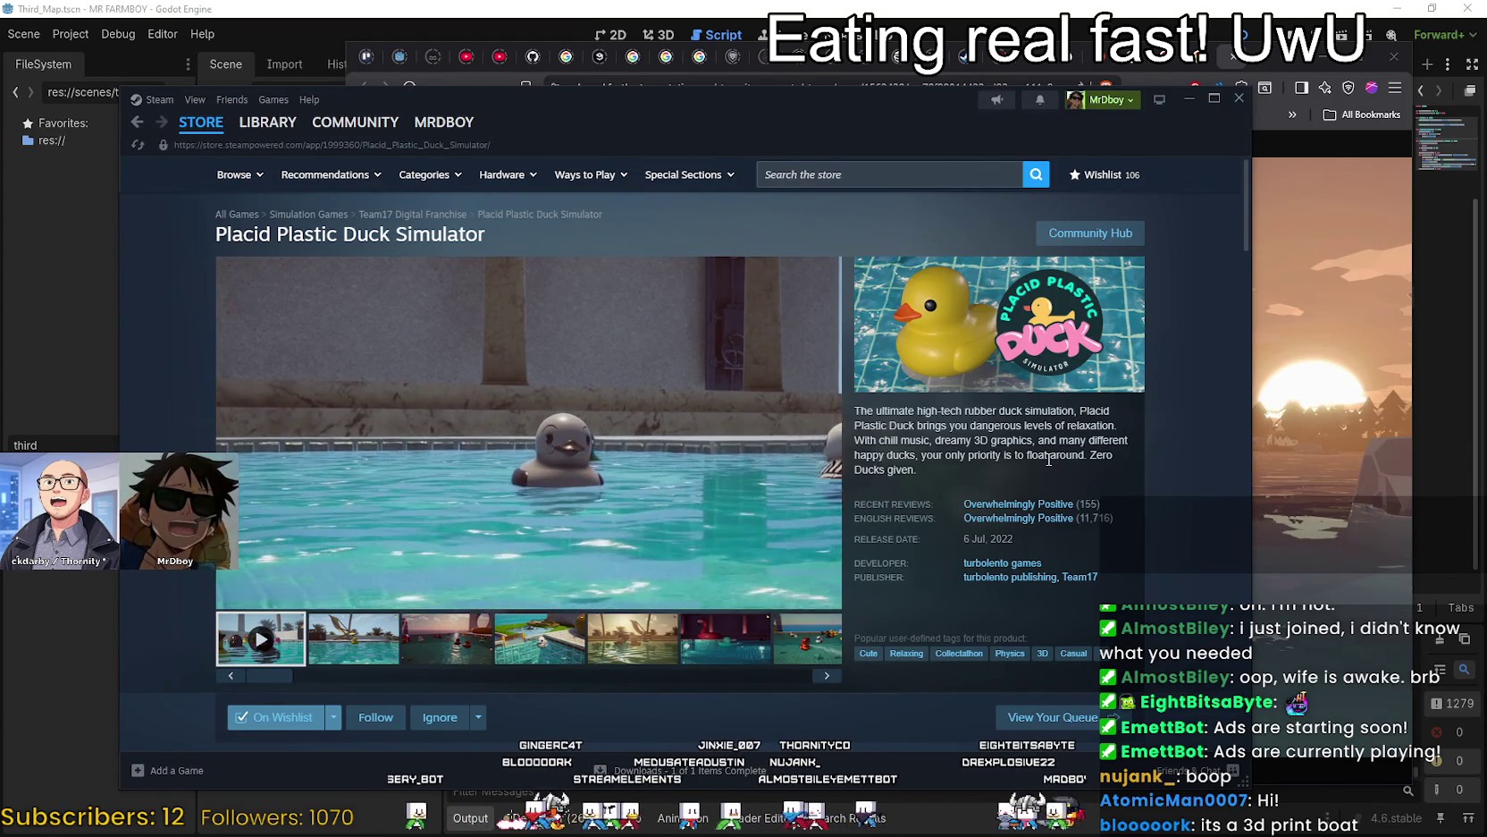
click(420, 640)
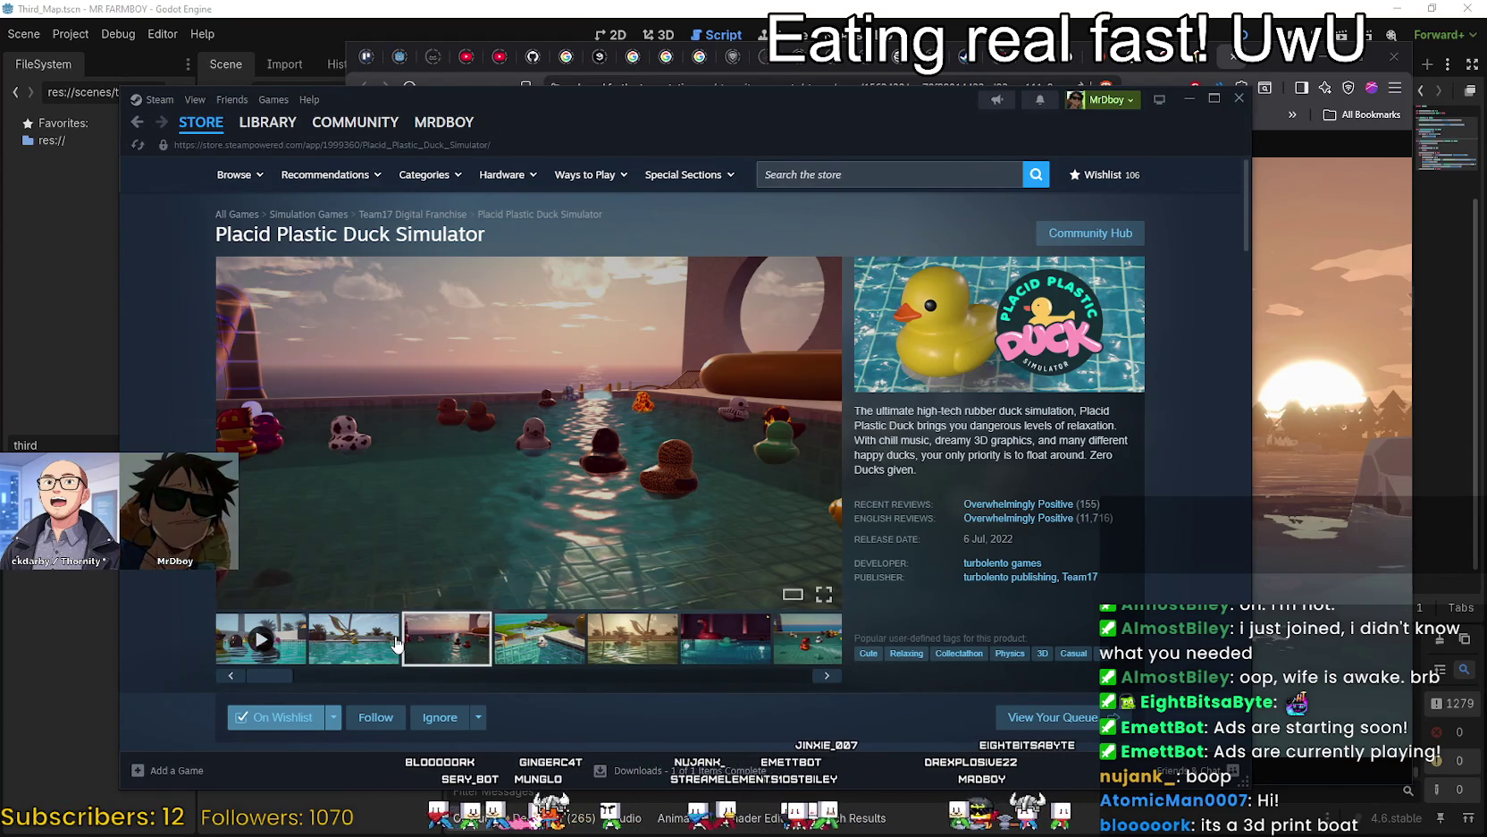
click(397, 642)
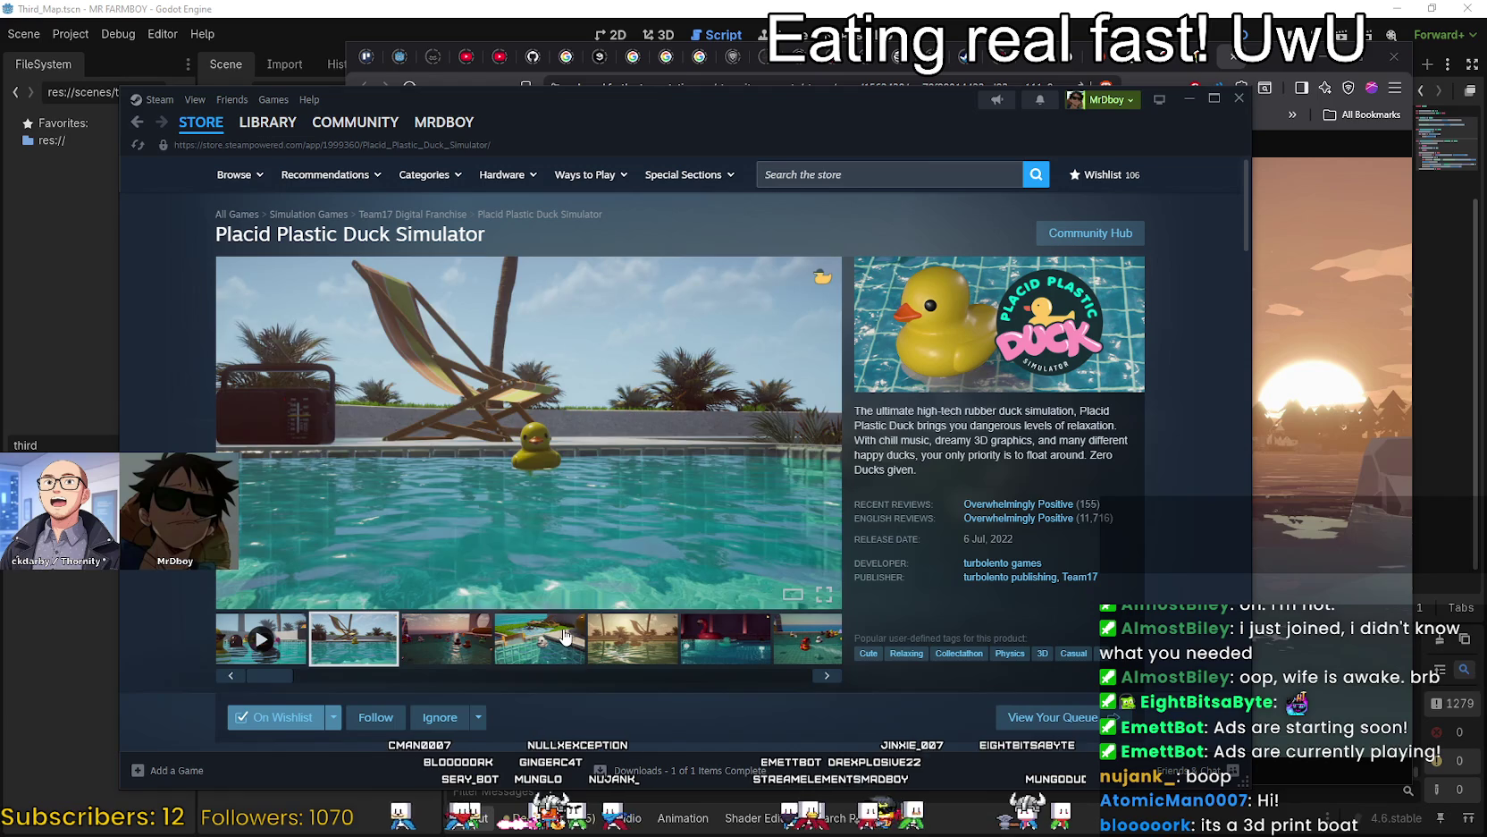
click(725, 638)
click(354, 639)
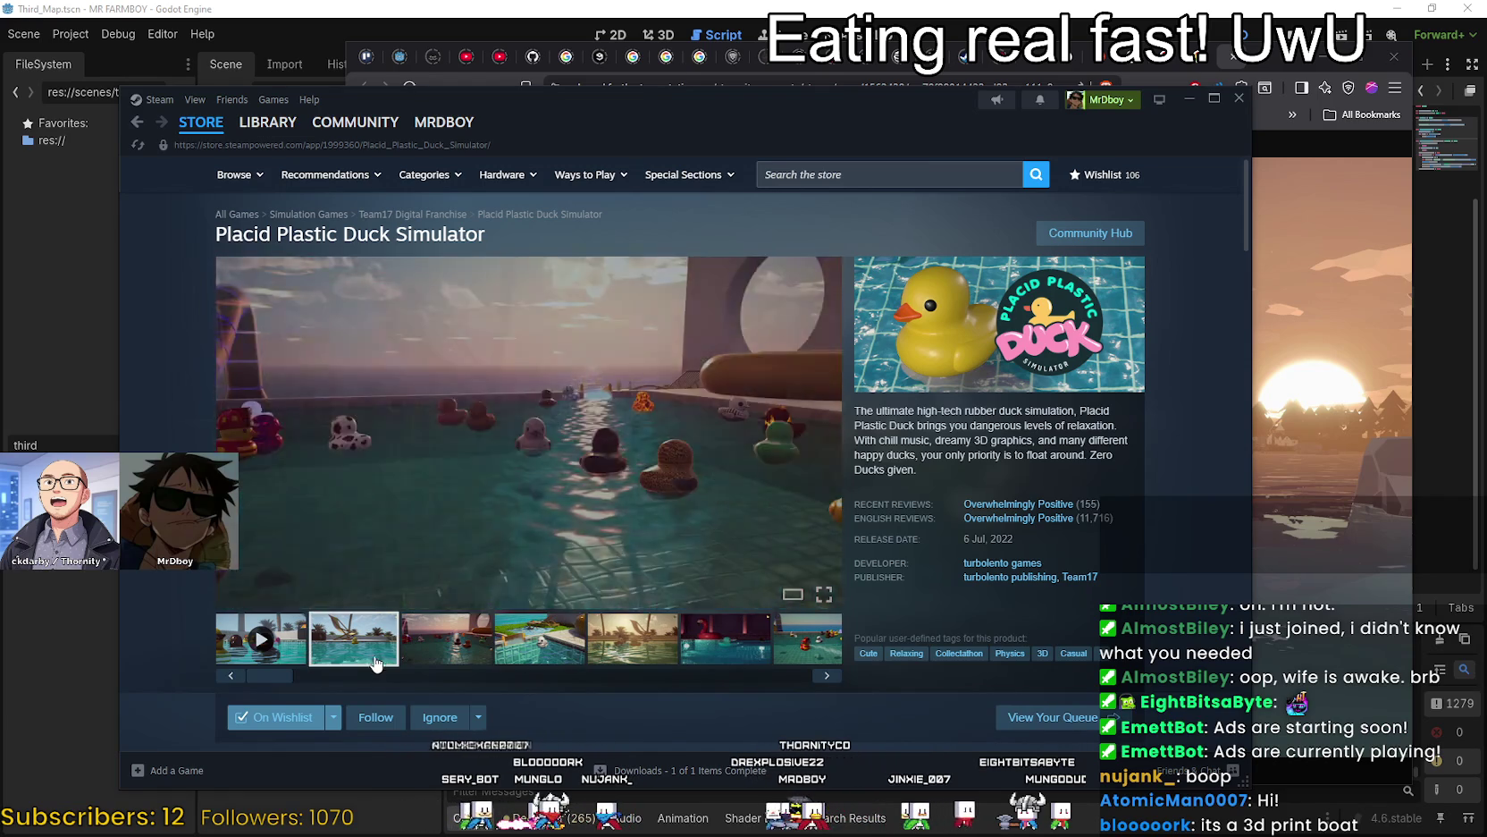
Play the trailer, view the deck chair and skeleton duck screenshots, and scrub the trailer.
click(296, 662)
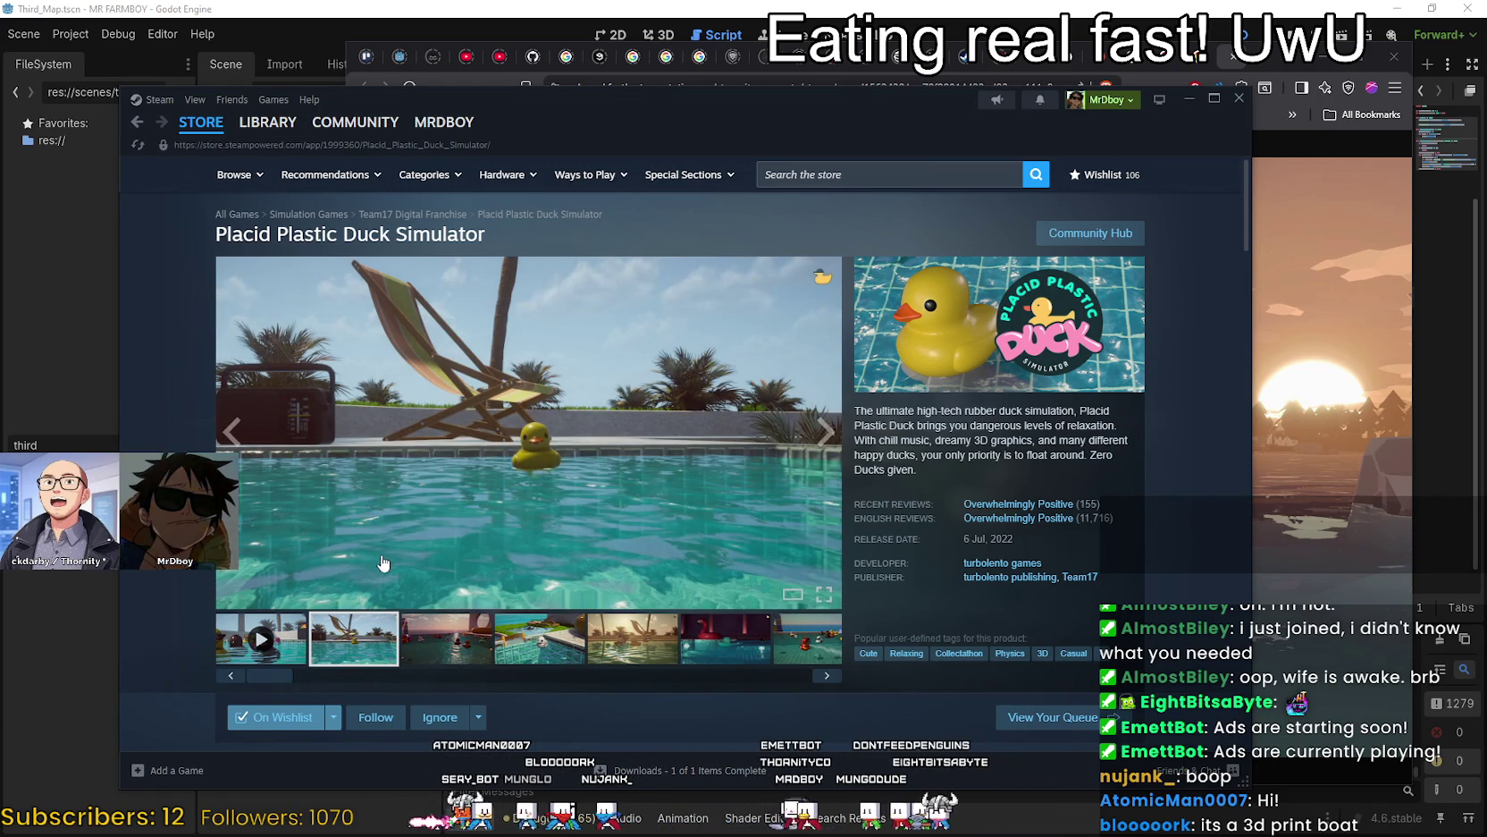
click(431, 638)
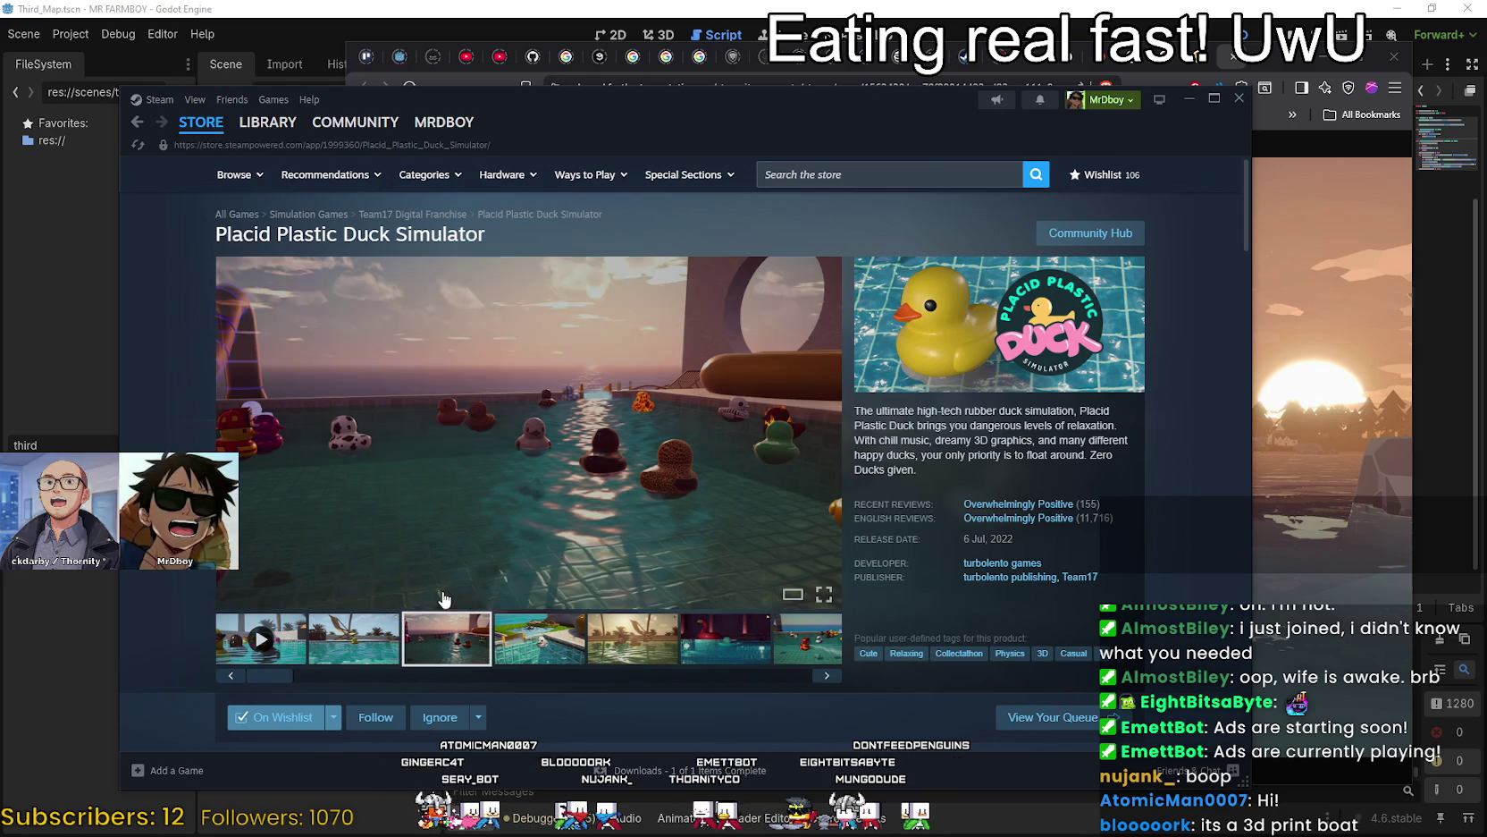
click(384, 631)
click(517, 633)
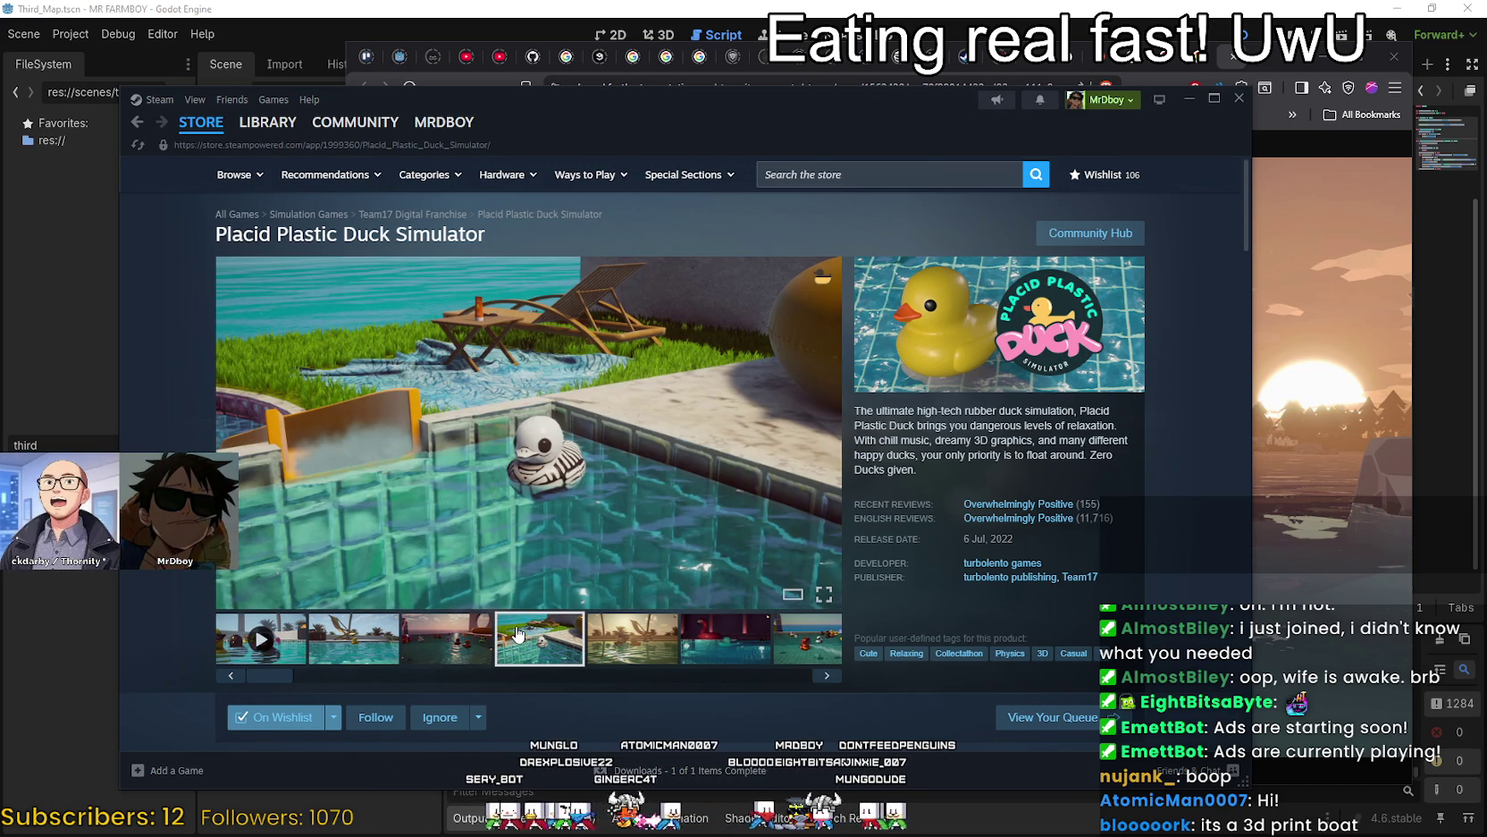
click(355, 642)
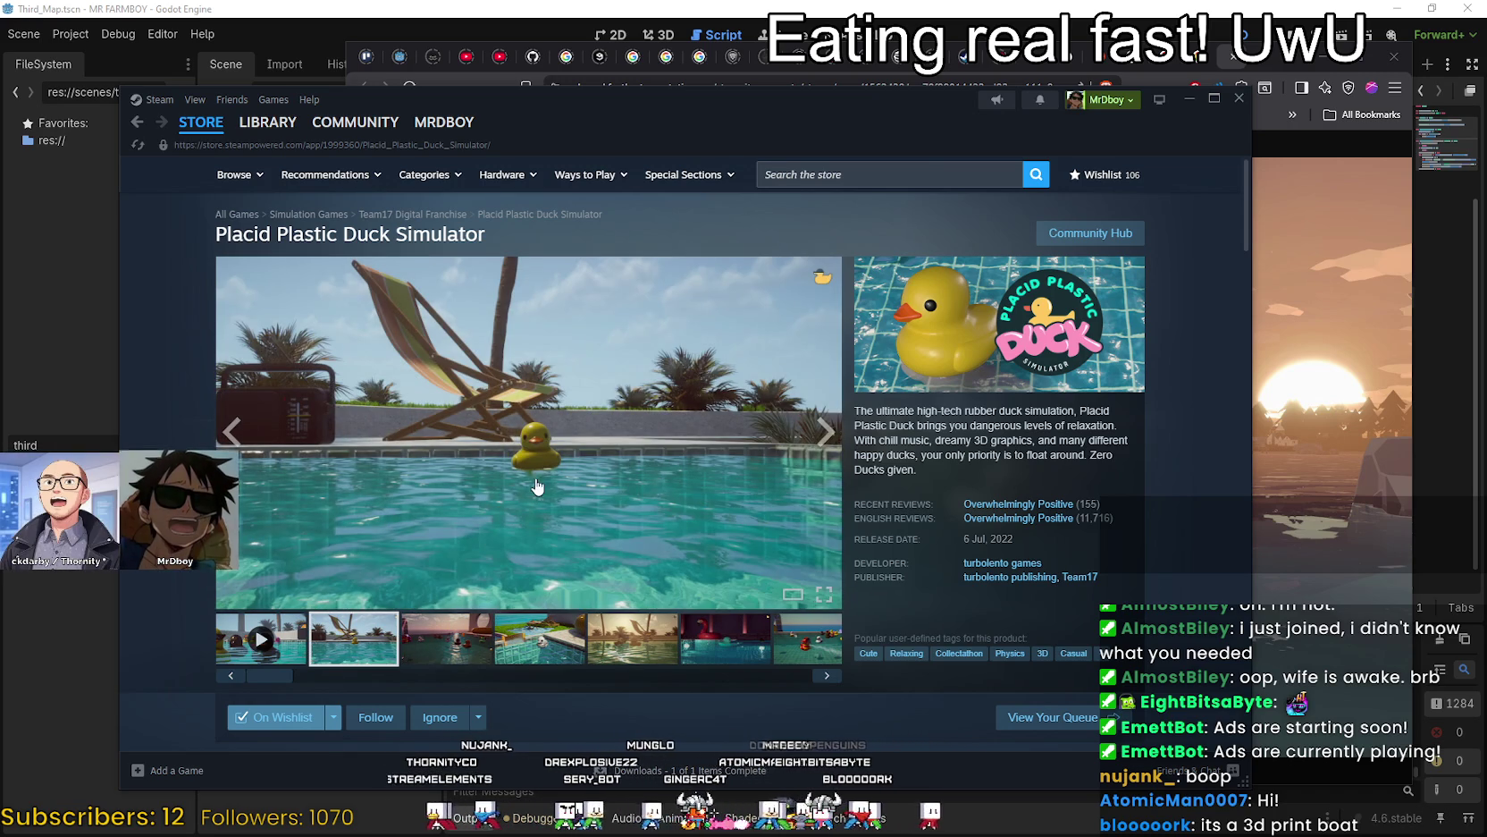
click(260, 639)
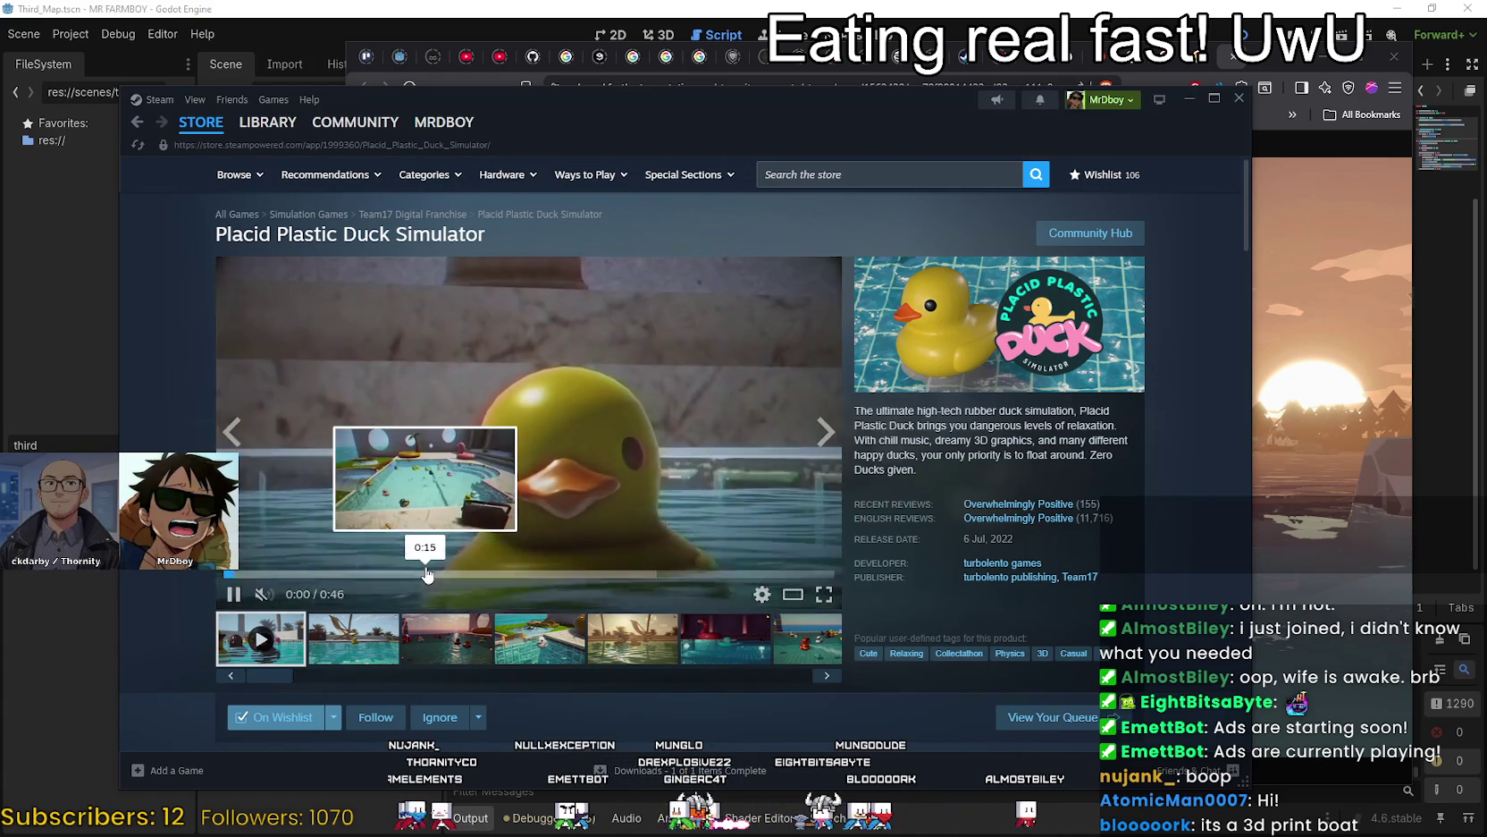
click(422, 573)
click(298, 573)
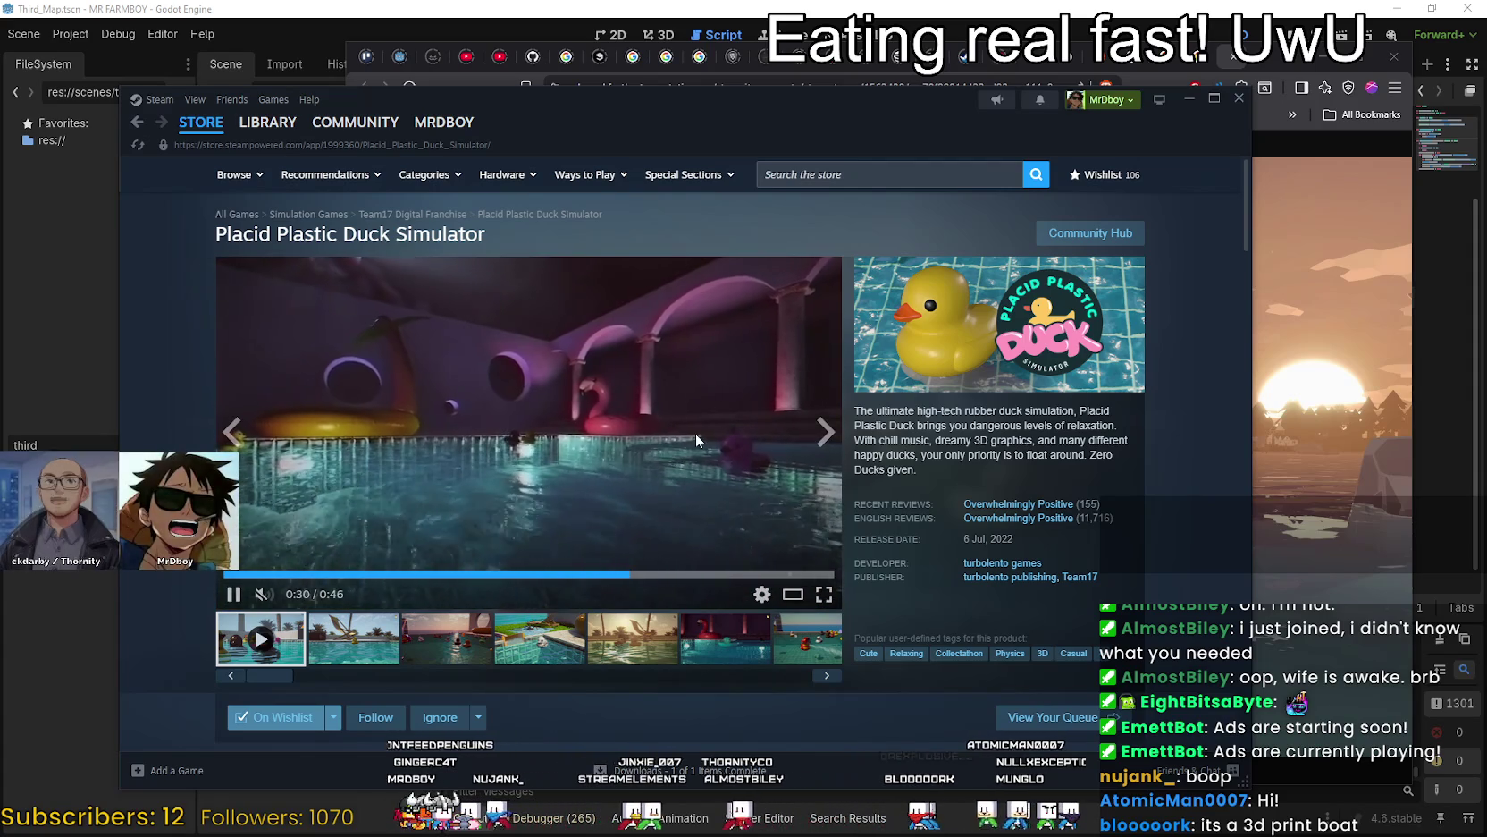
Scroll the store page and open the turbolento games developer page.
scroll(618, 507, down, 4)
scroll(596, 531, down, 13)
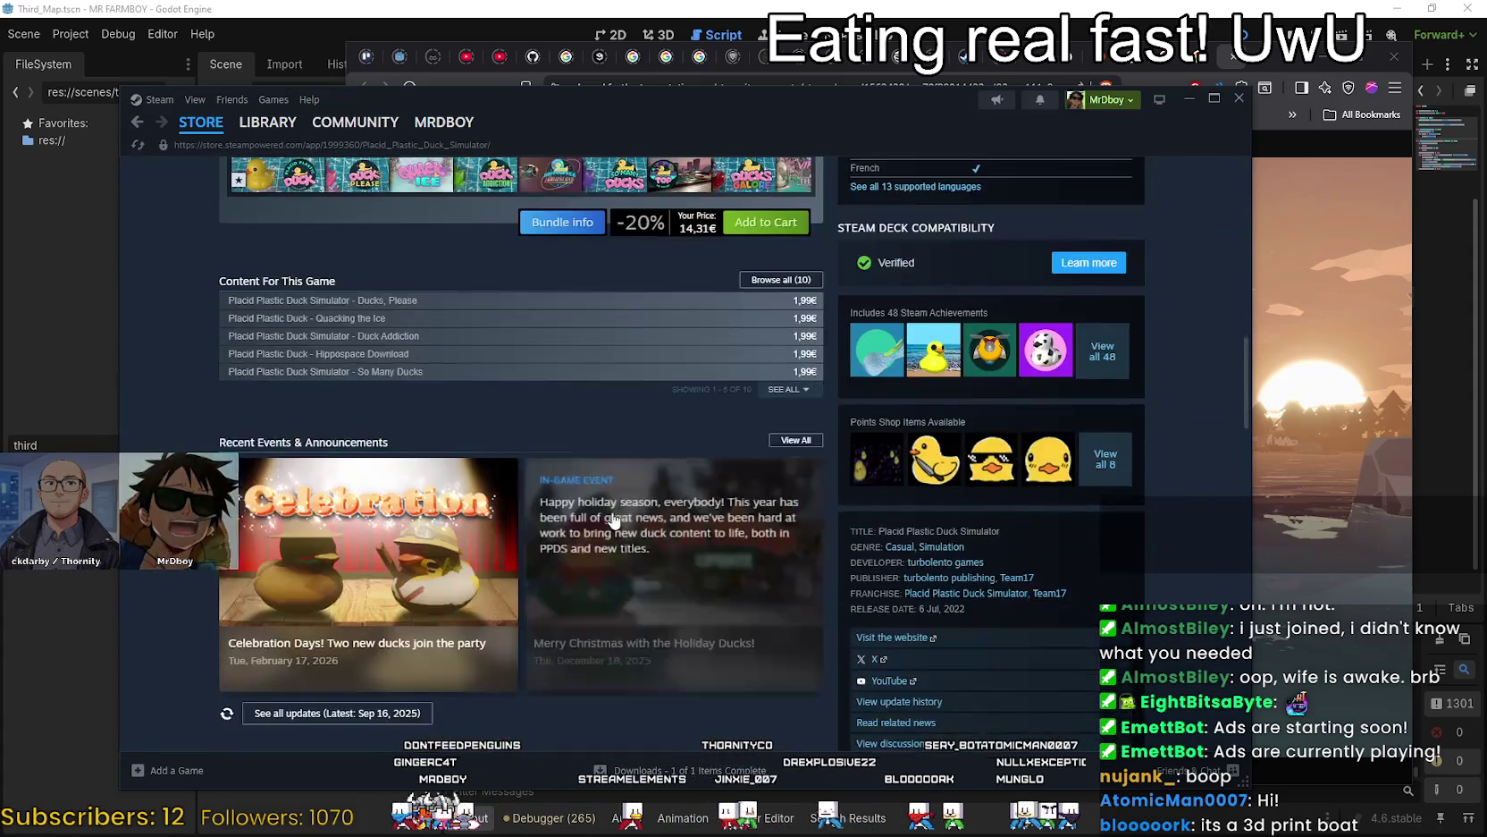
scroll(782, 518, down, 3)
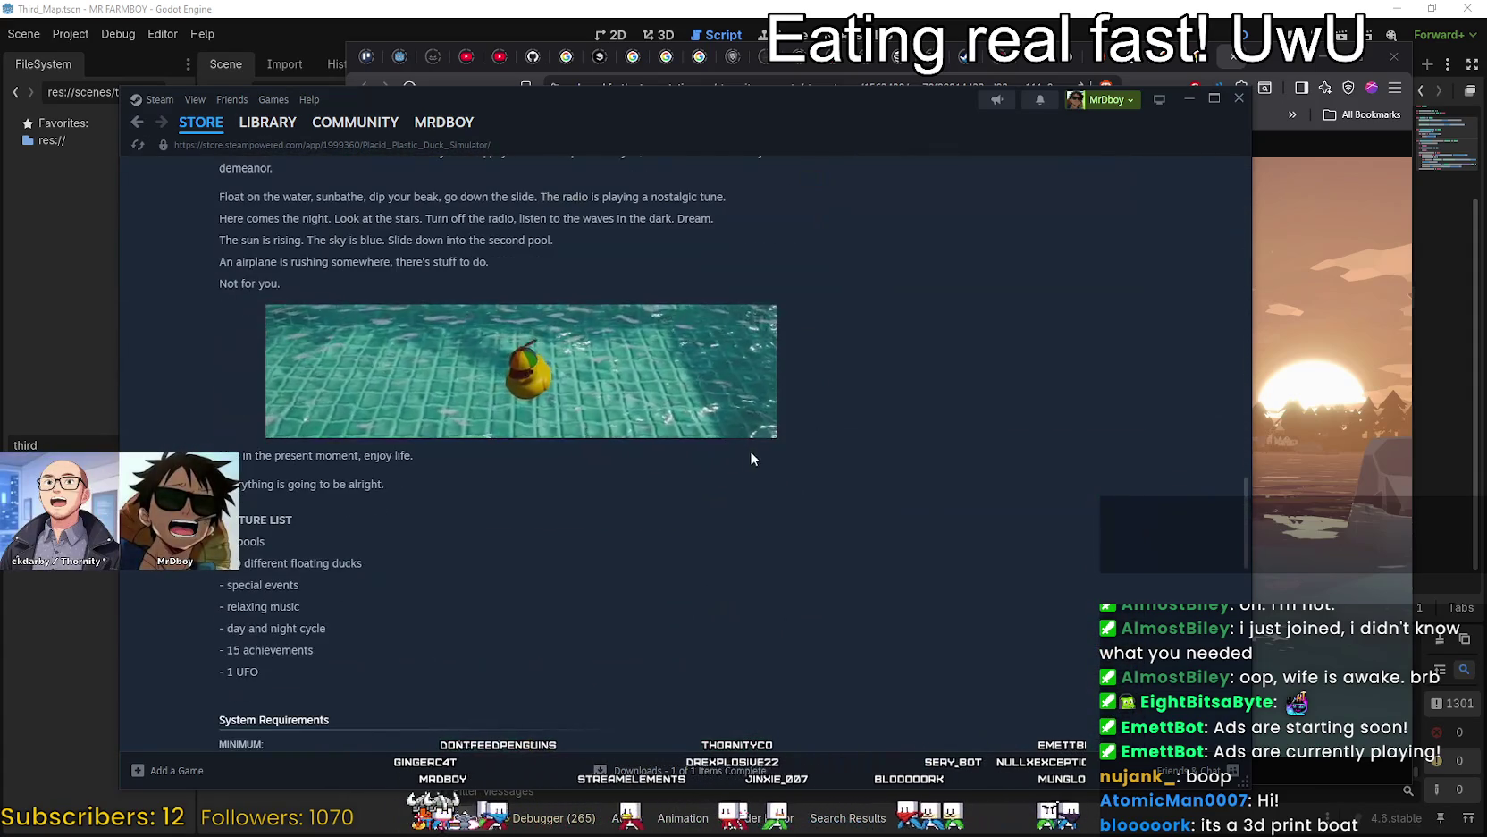
scroll(749, 450, down, 5)
scroll(731, 478, up, 15)
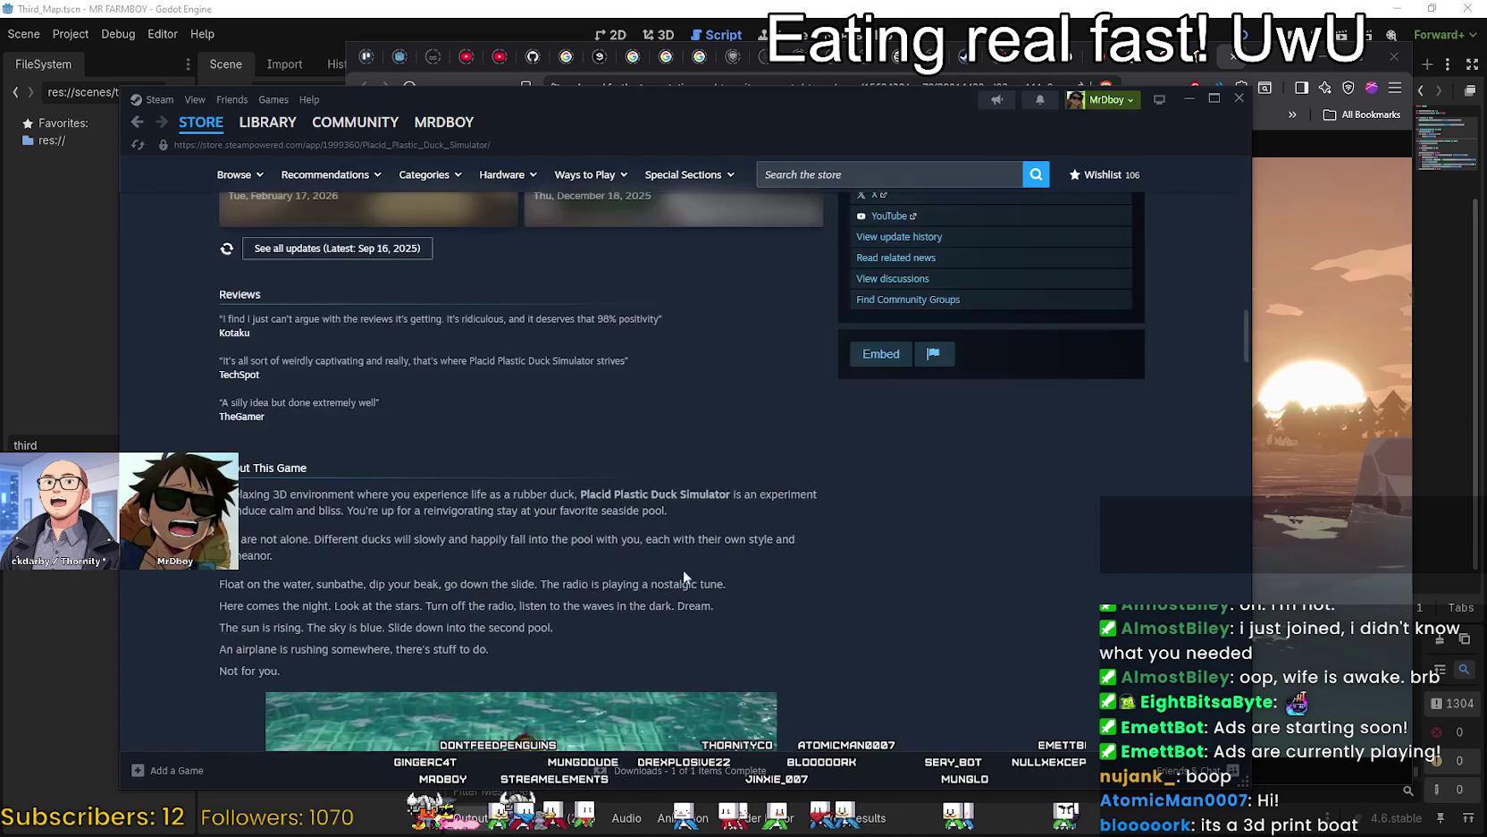
scroll(651, 561, down, 7)
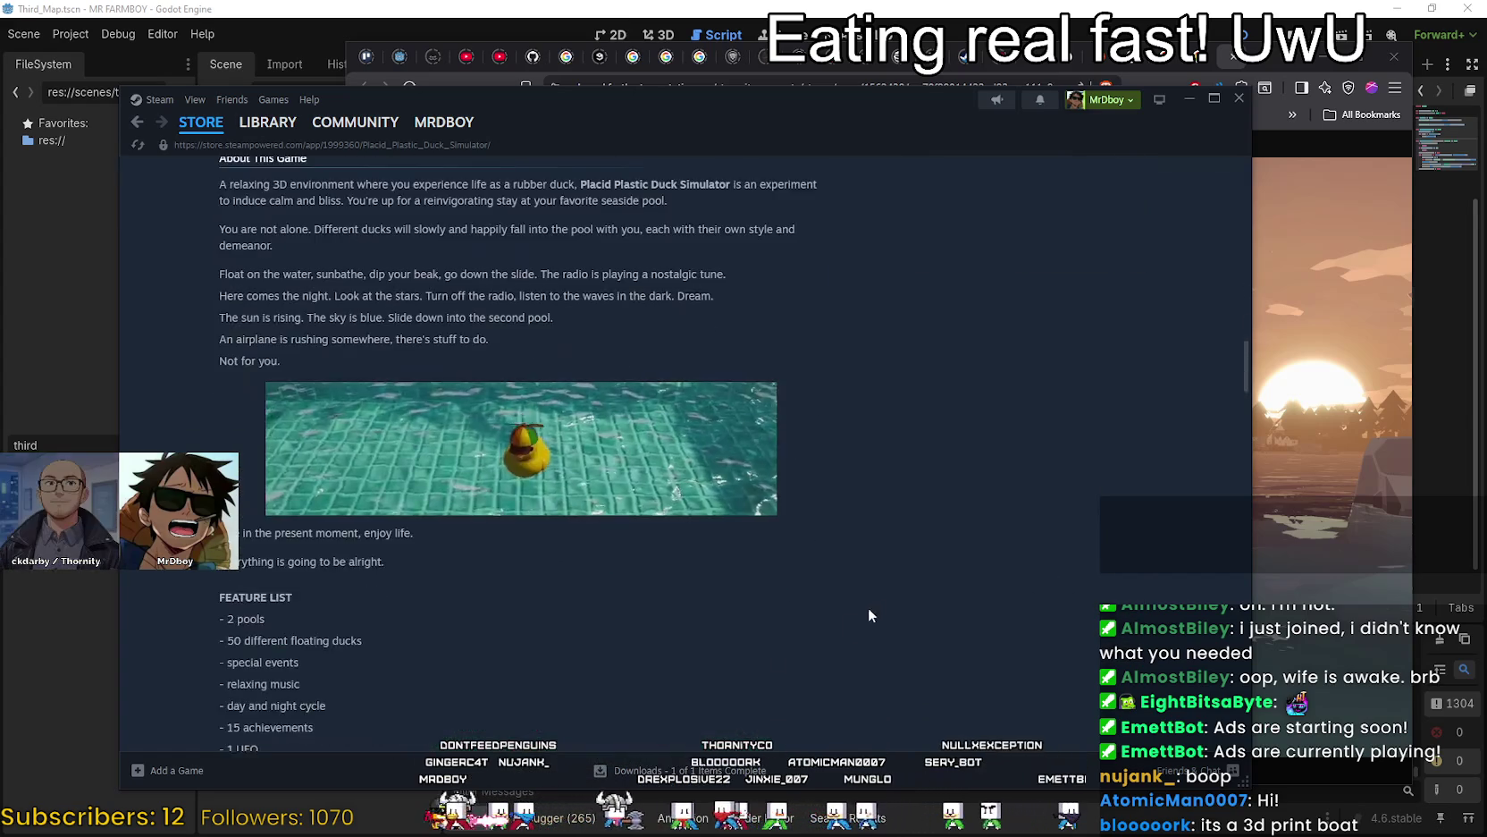
scroll(868, 607, up, 12)
scroll(867, 632, up, 10)
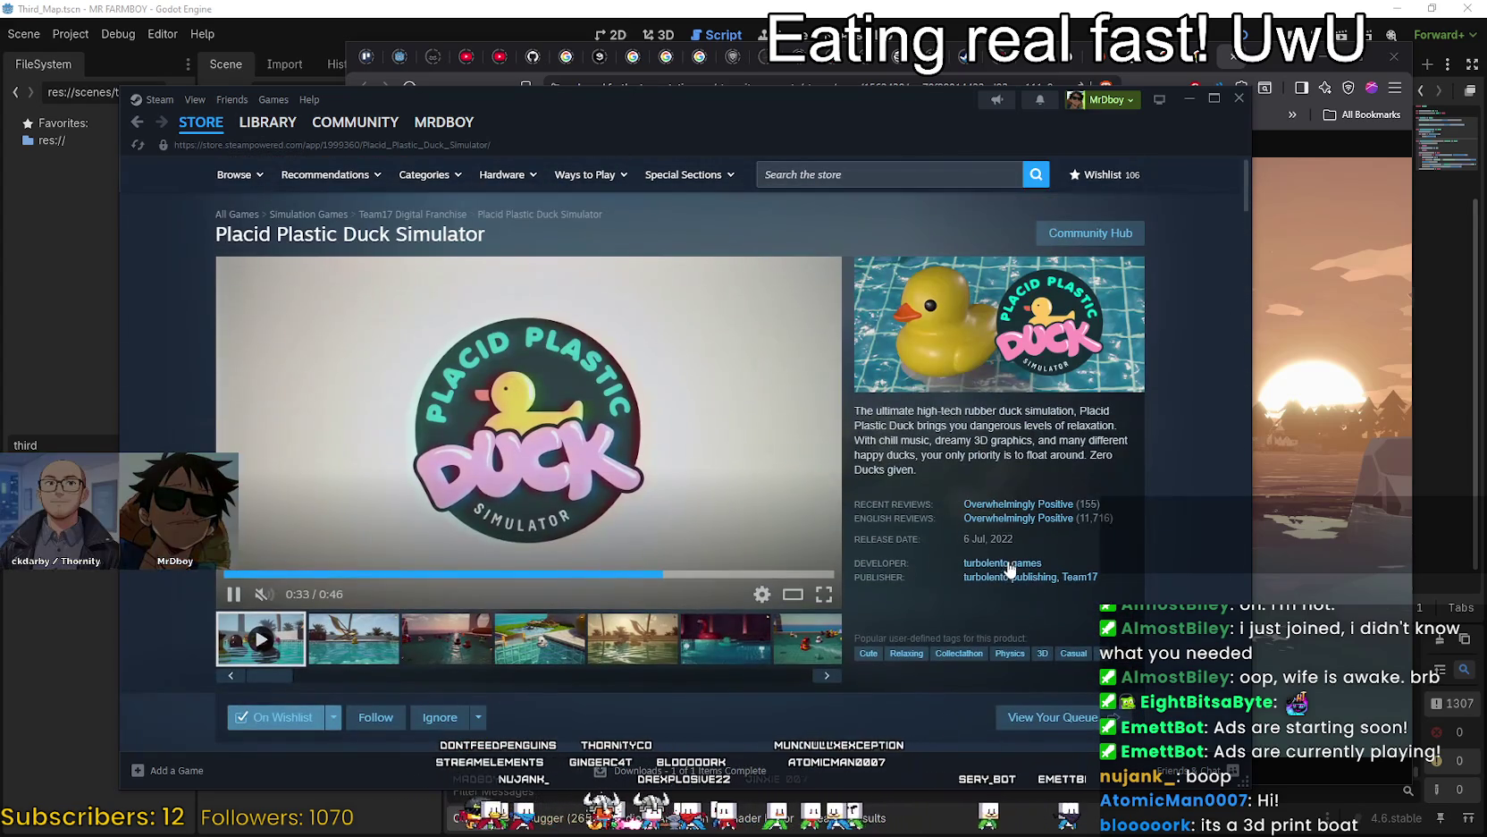
click(1008, 565)
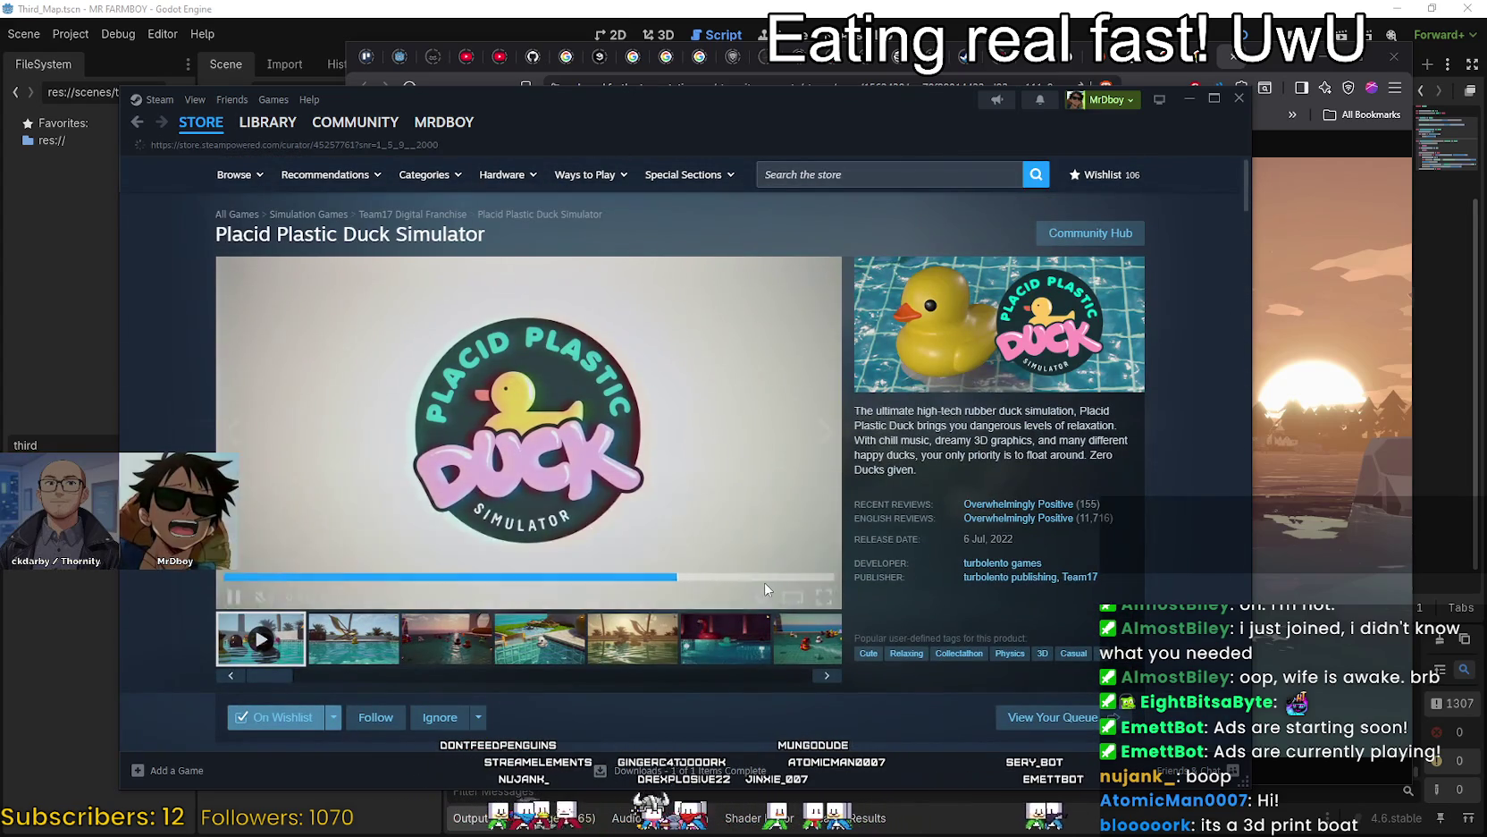
Scroll through turbolento games' Featured and New Releases lists, then minimize Steam.
scroll(604, 496, down, 3)
scroll(605, 503, down, 1)
scroll(786, 482, up, 1)
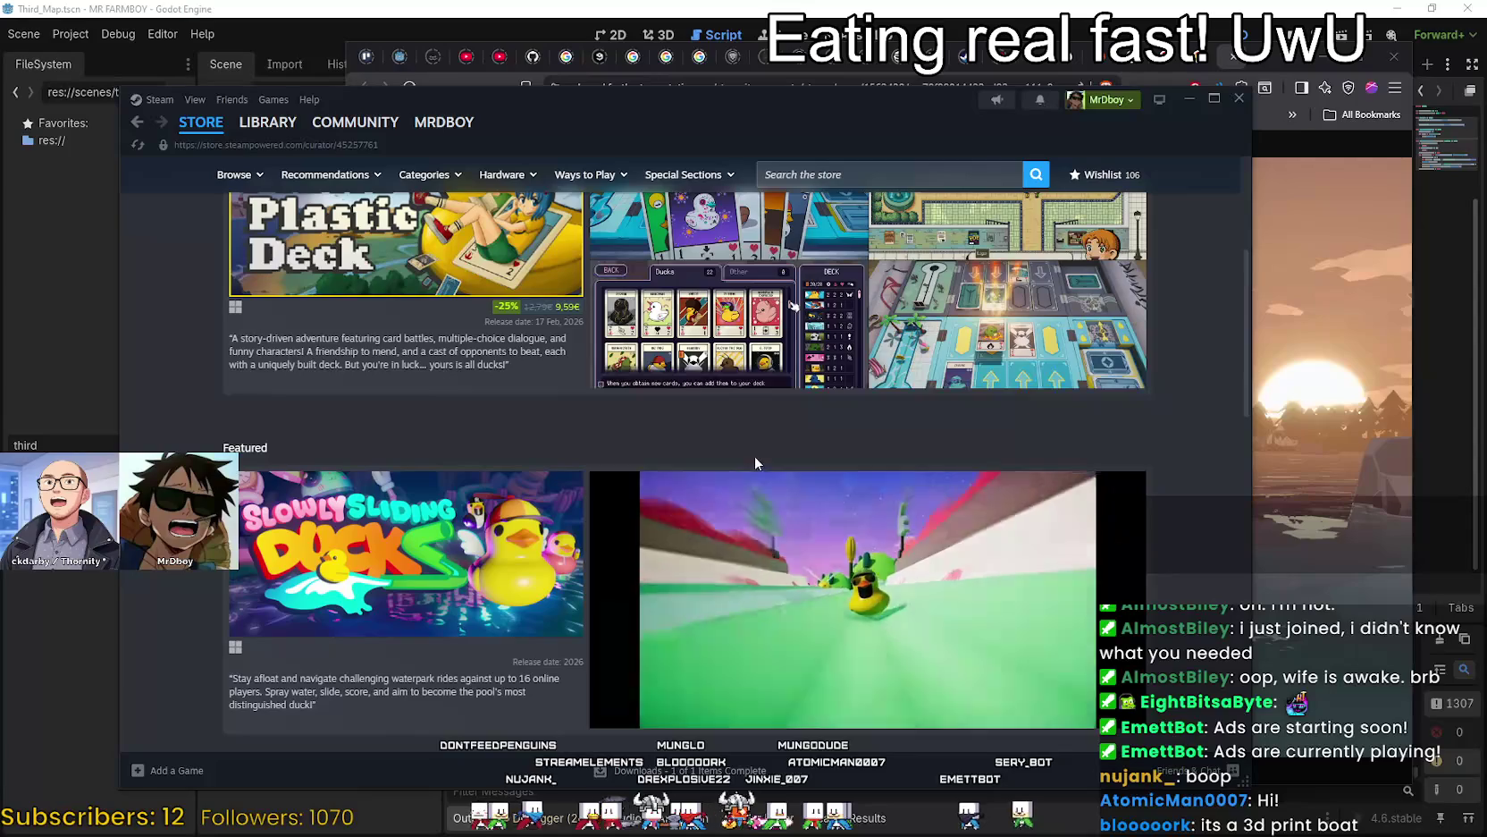
mouse_move(450, 585)
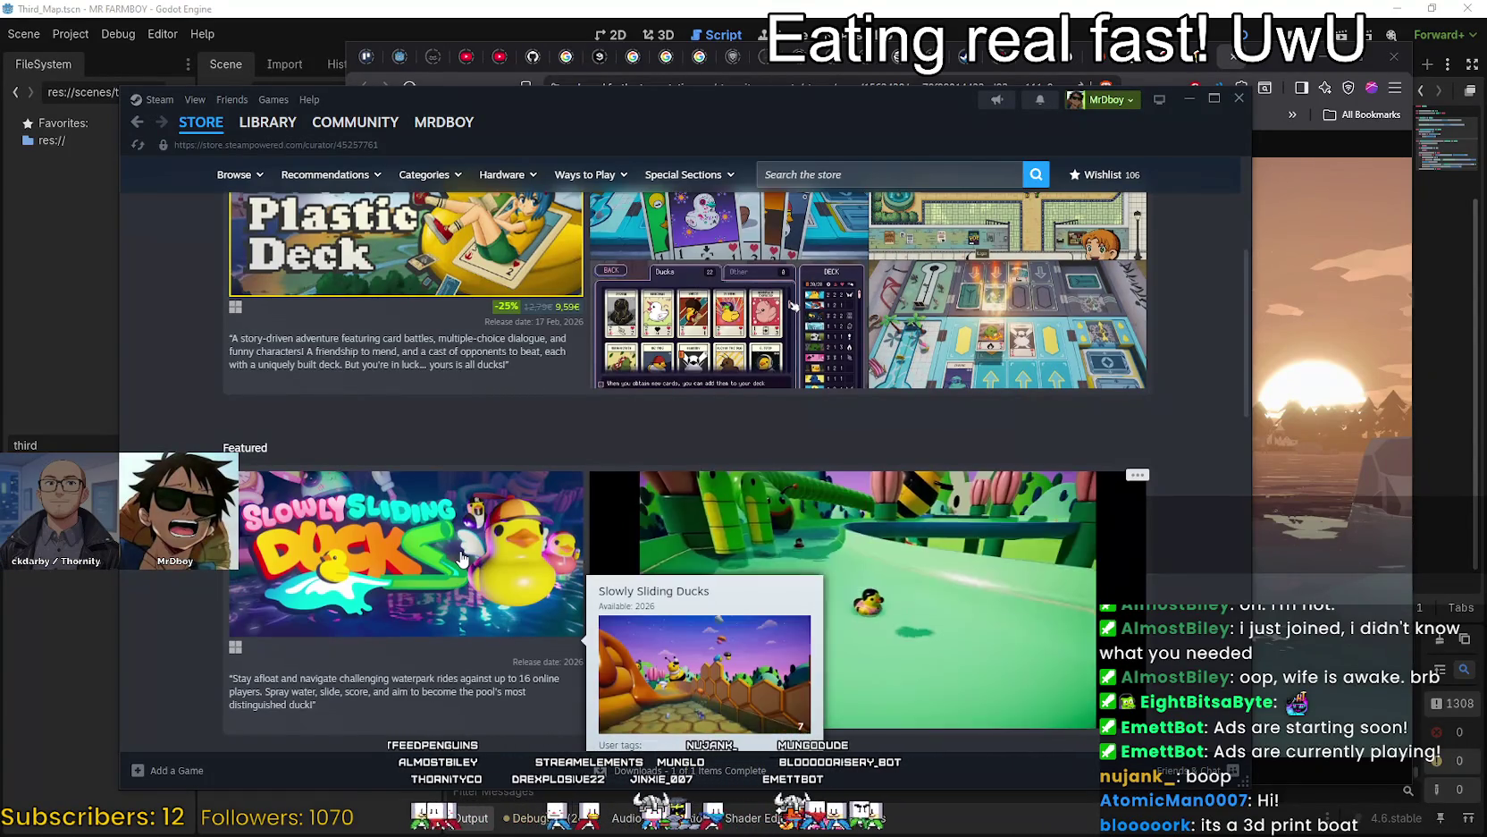
scroll(453, 545, up, 3)
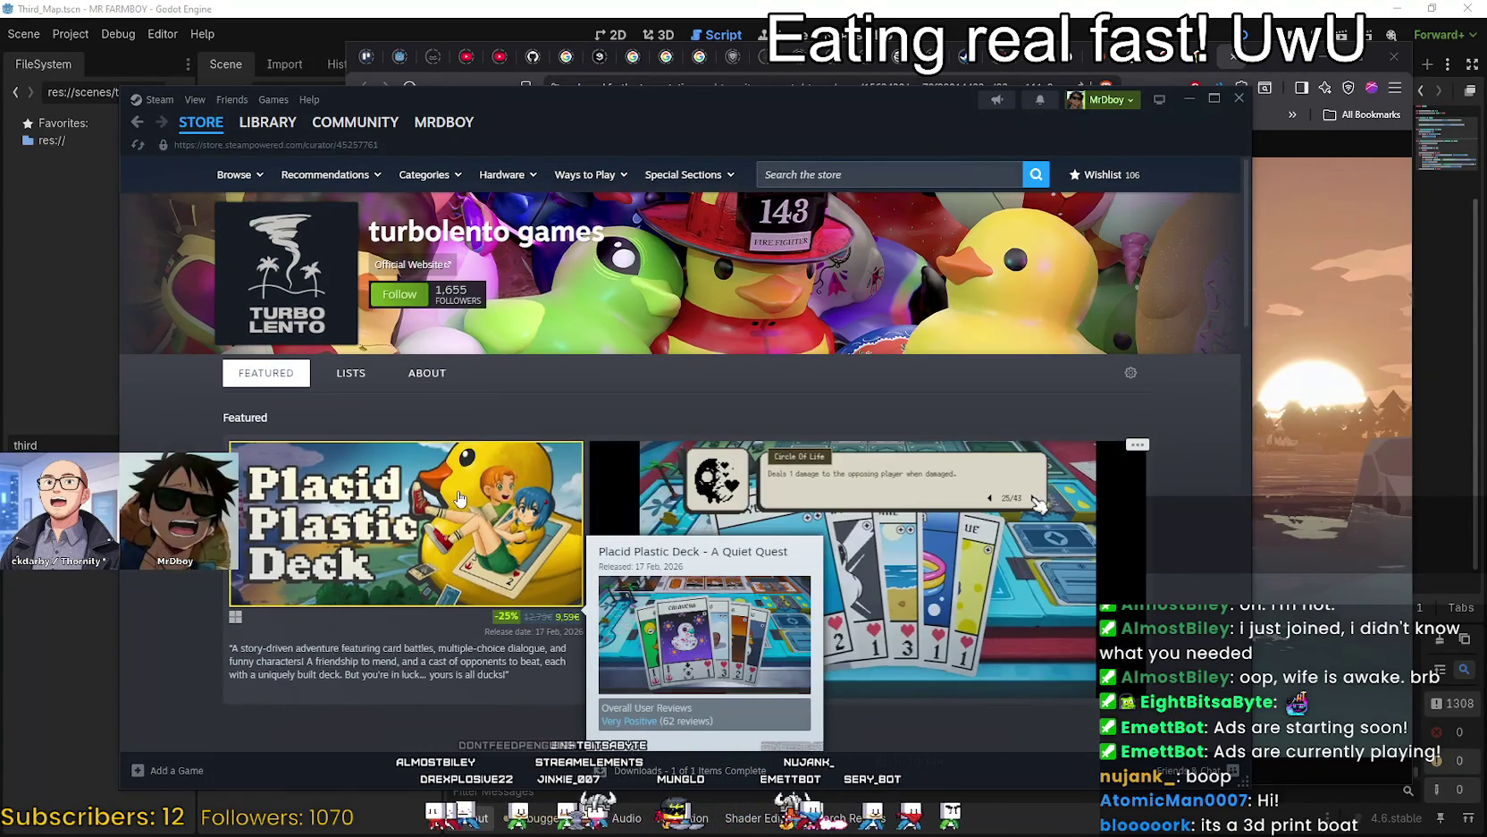
scroll(456, 501, down, 9)
scroll(456, 492, down, 6)
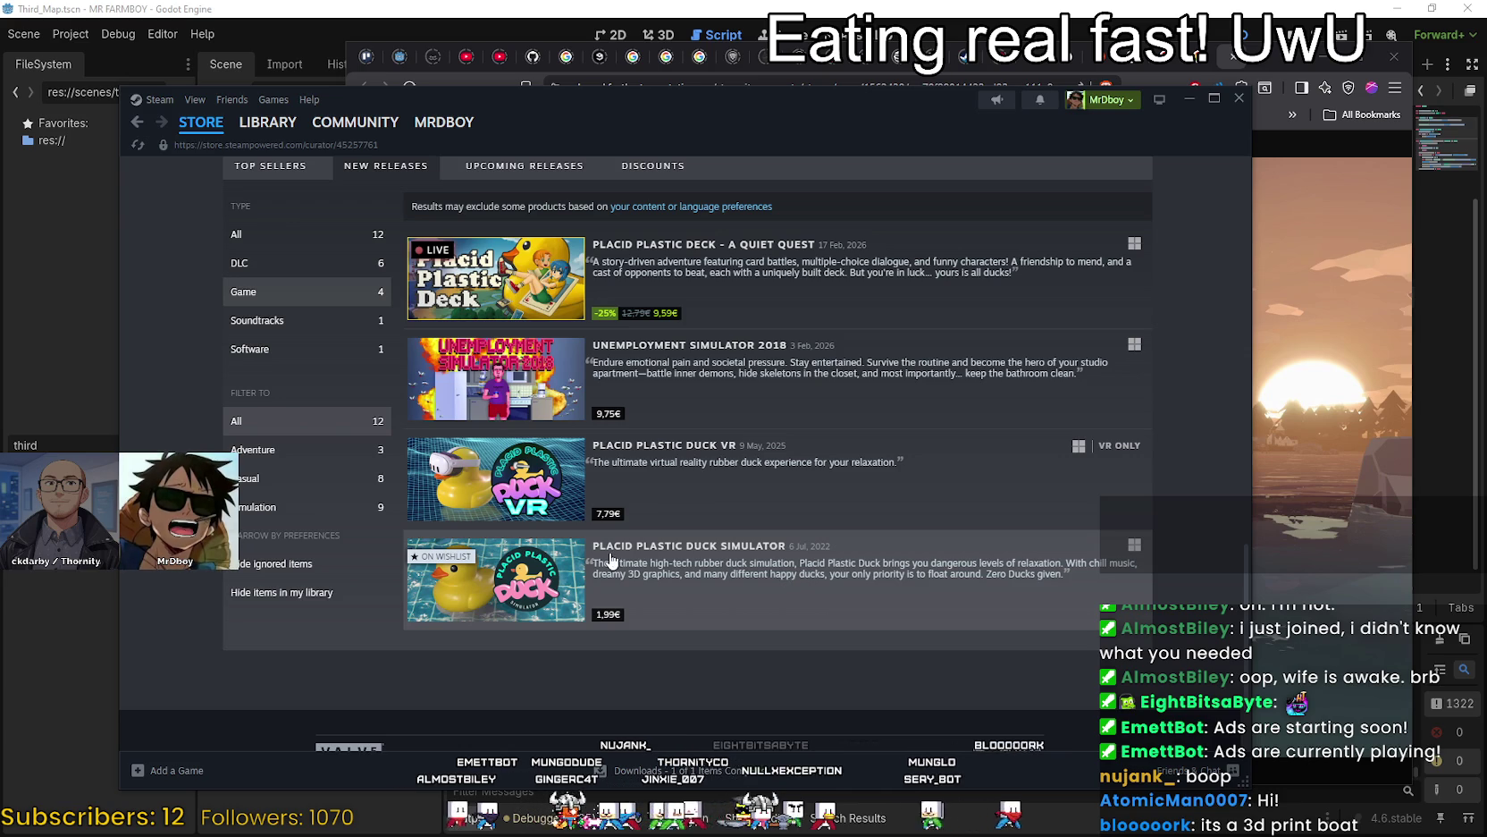
mouse_move(550, 589)
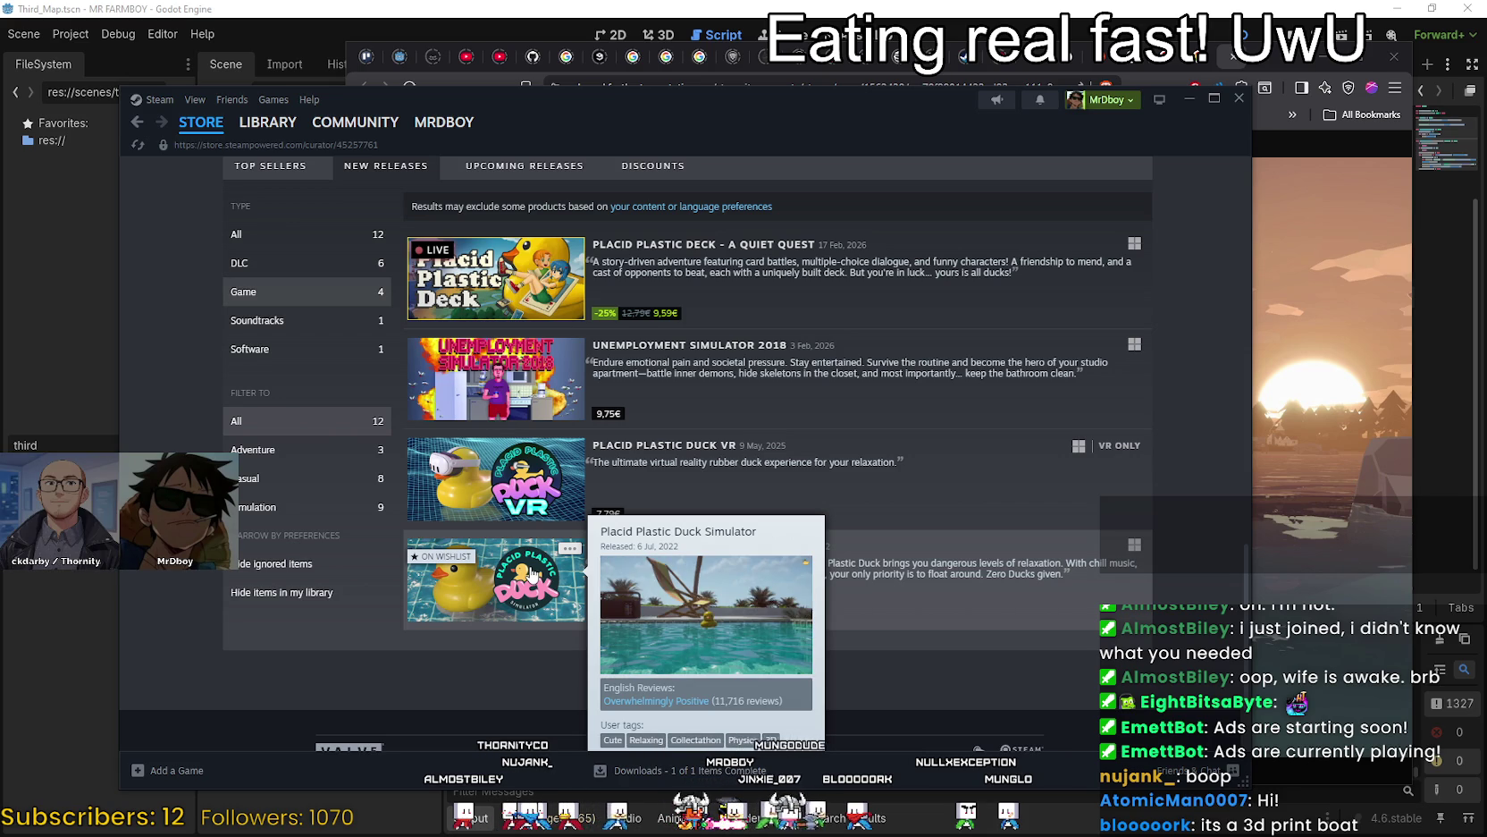
scroll(625, 402, up, 5)
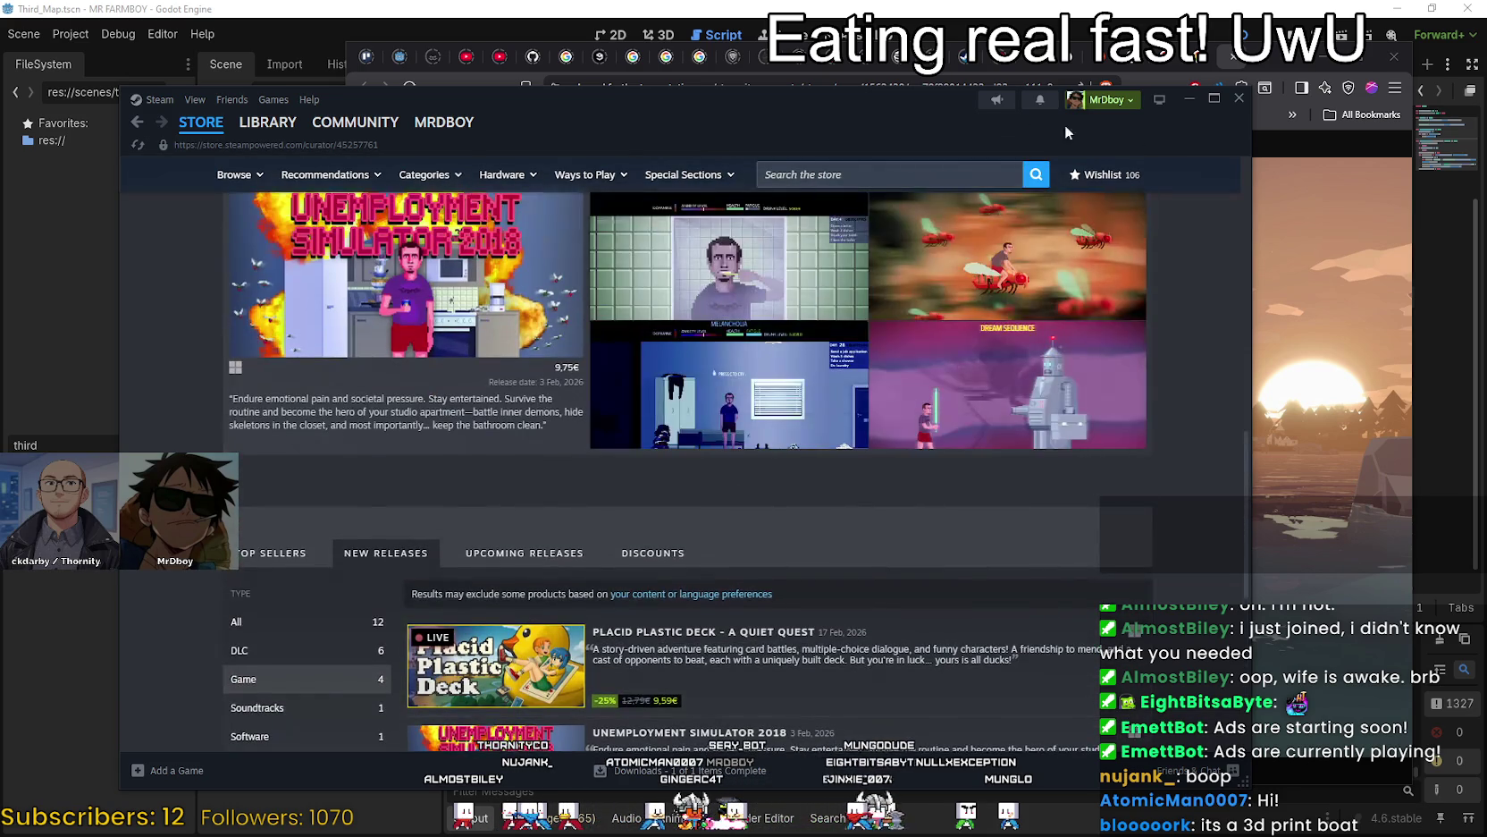
click(1189, 99)
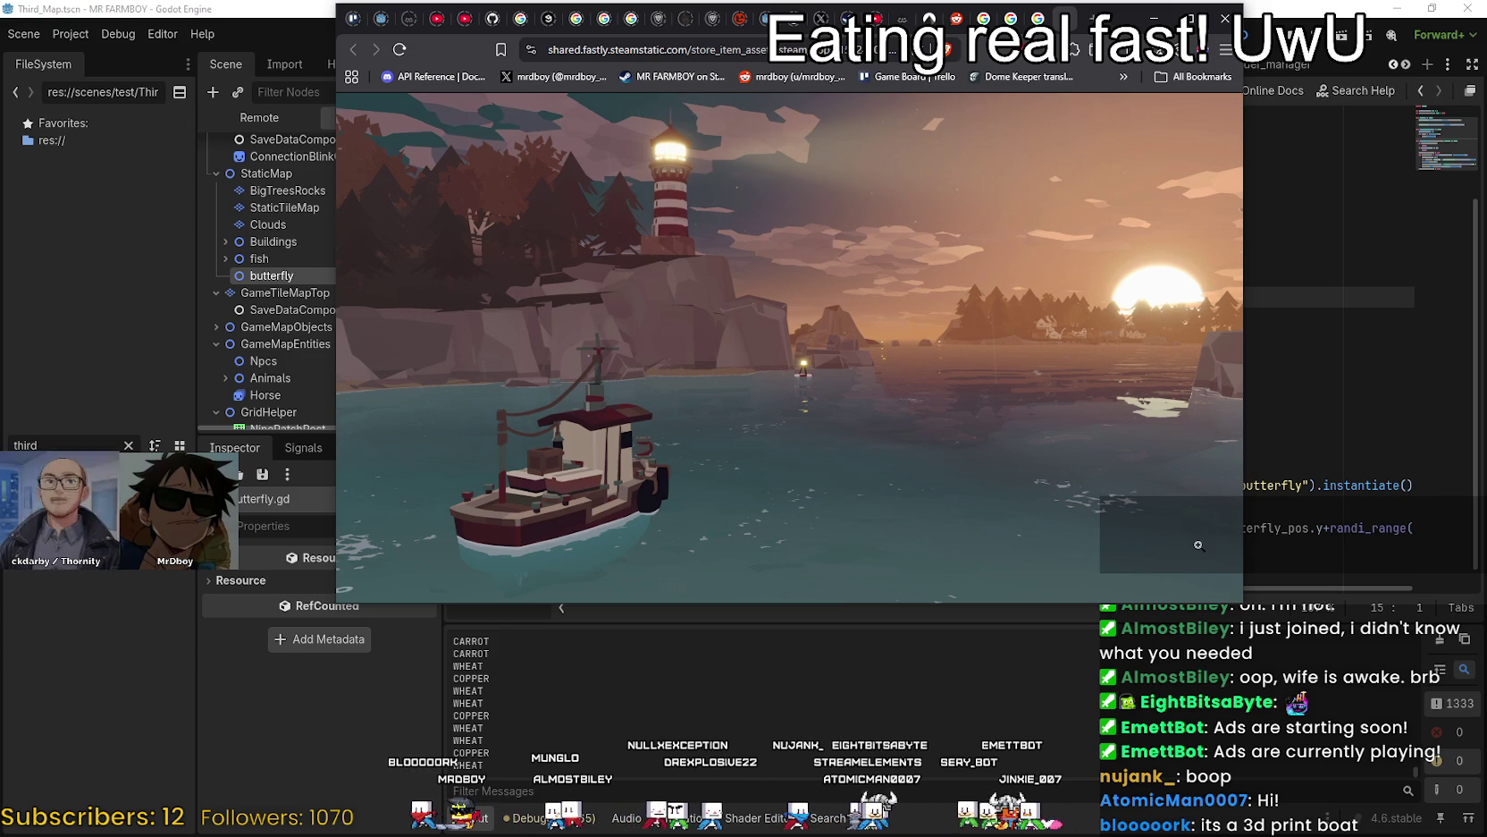
Return to butterfly.gd and place the caret on lines 18 through 21.
key(alt+Tab)
click(919, 365)
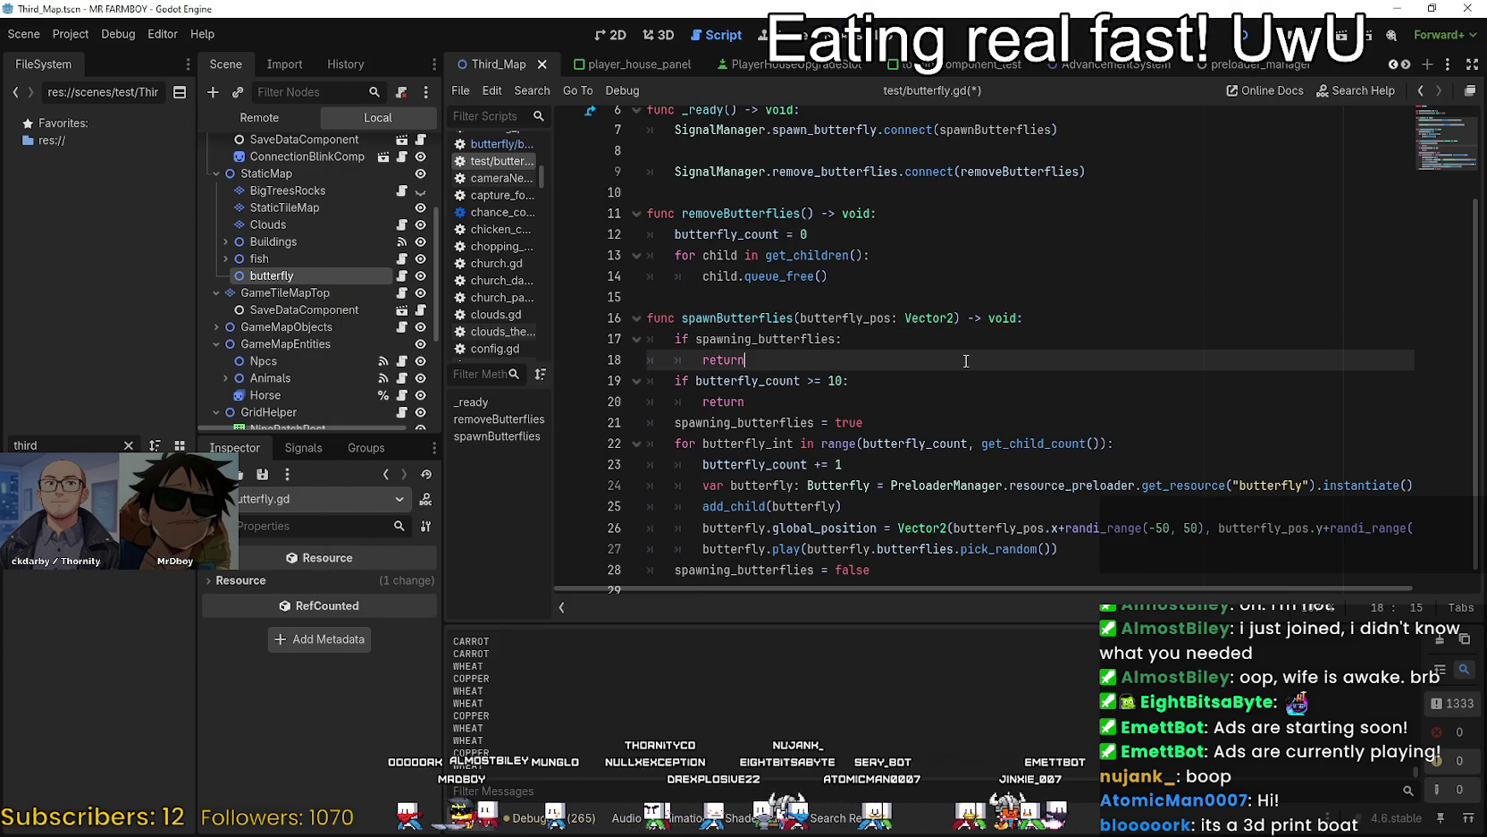
scroll(919, 368, down, 1)
click(821, 364)
click(992, 406)
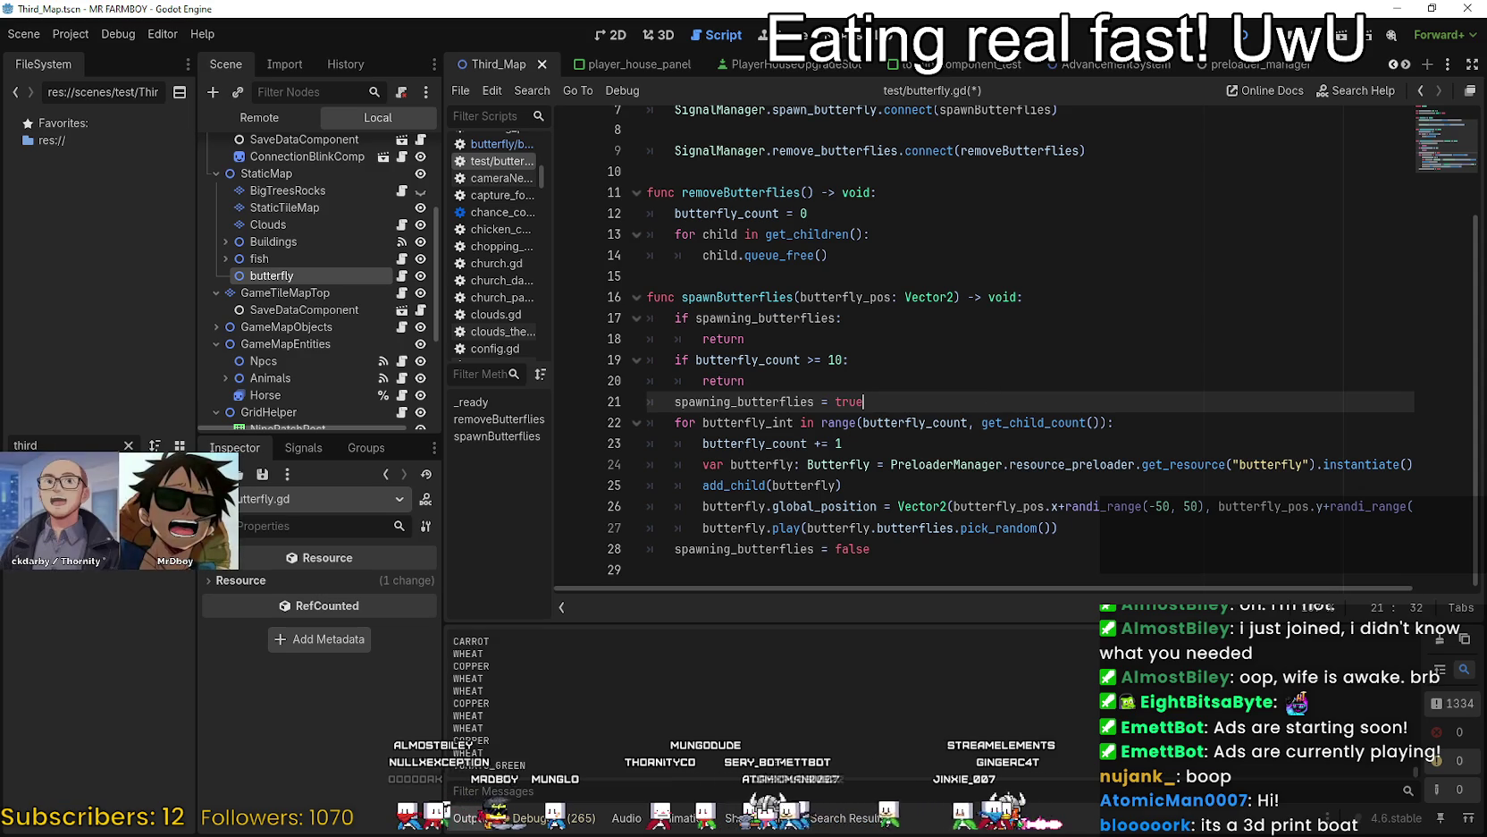
Glance at the Aseprite butterfly sprite sheet, then bring up the Games.txt notes.
key(alt+Tab)
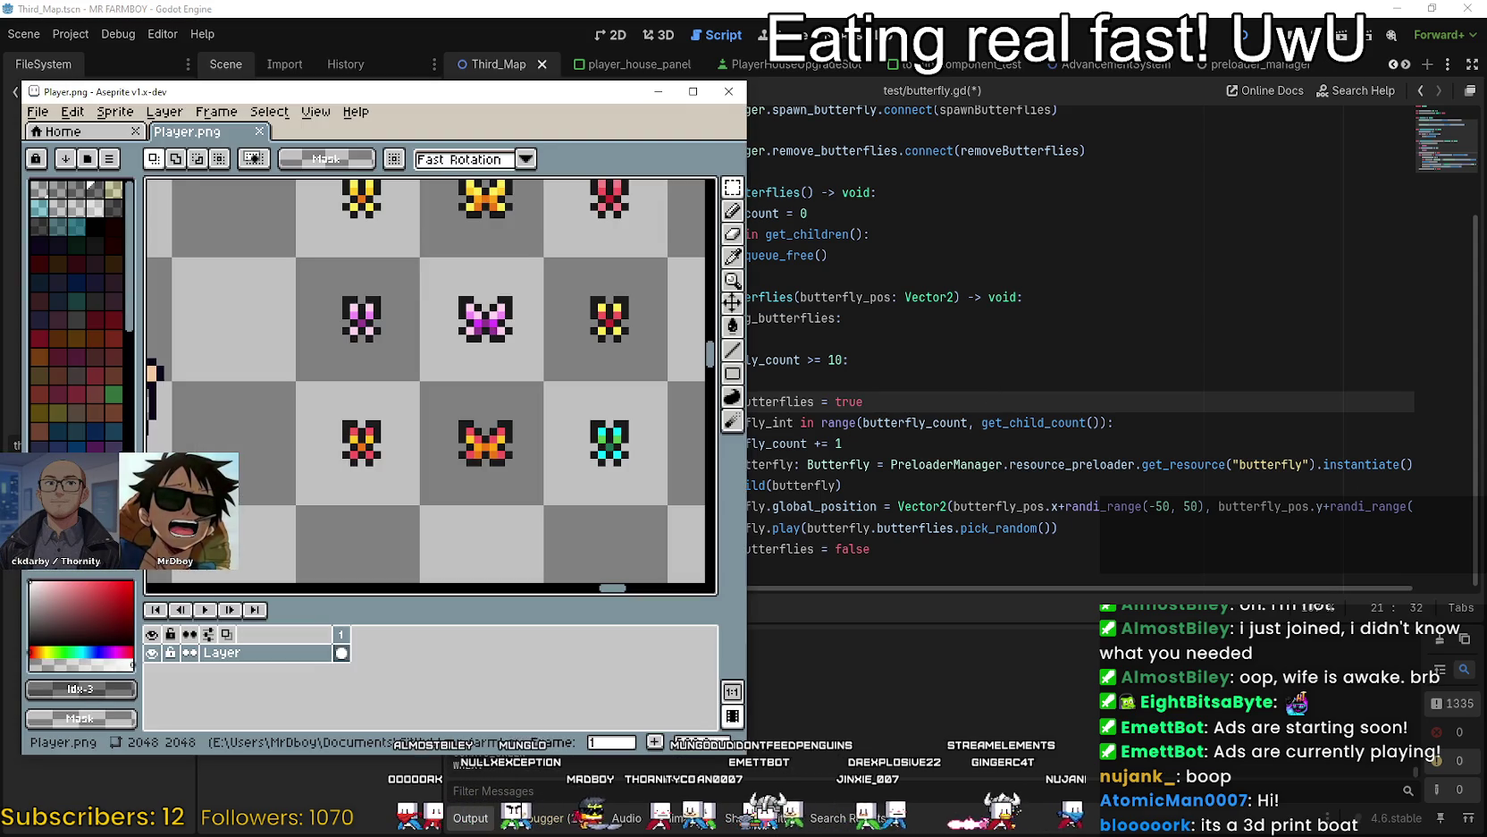
key(alt+Tab)
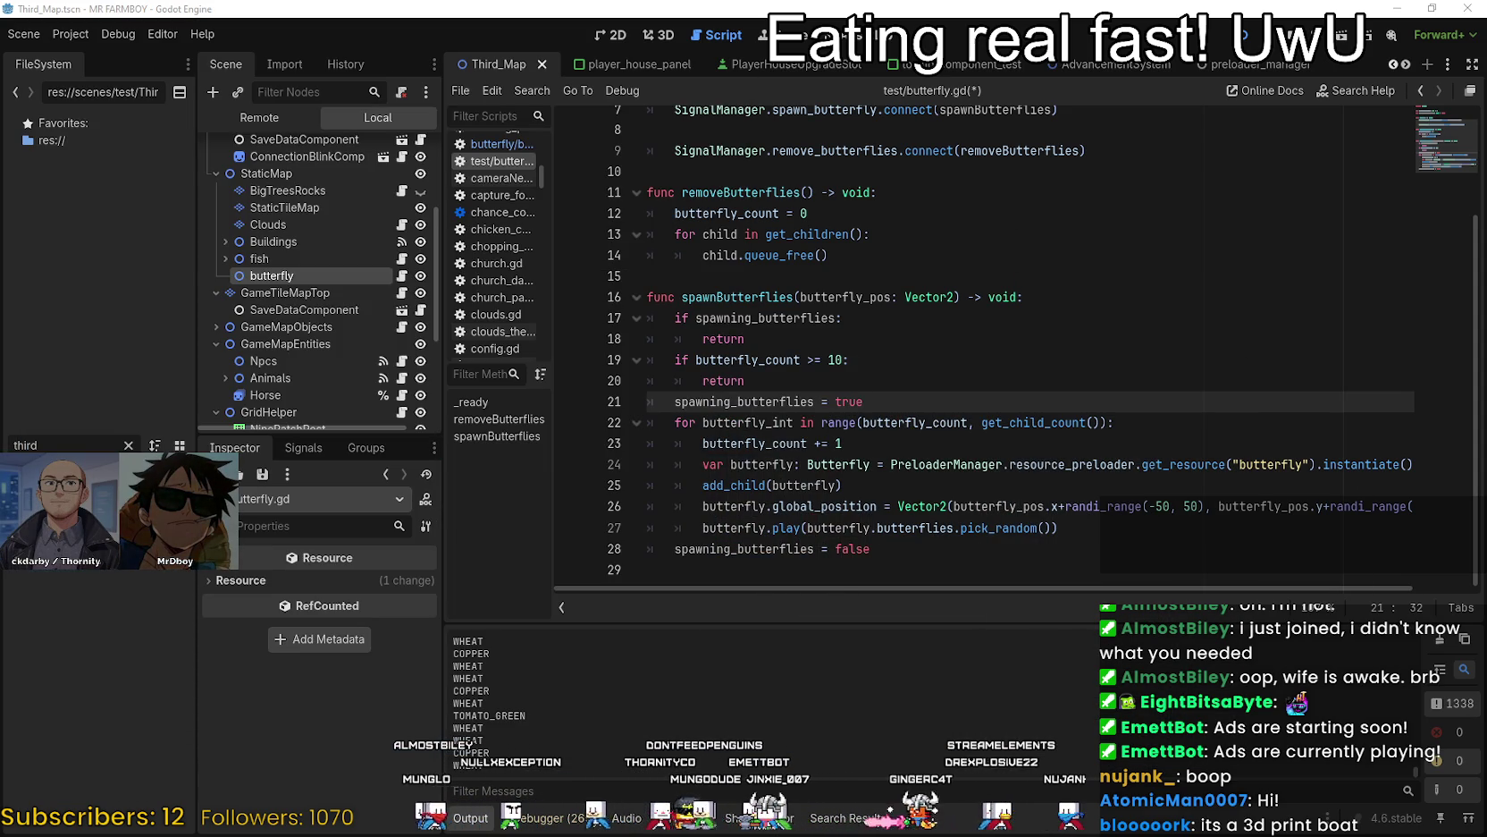
key(alt+Tab)
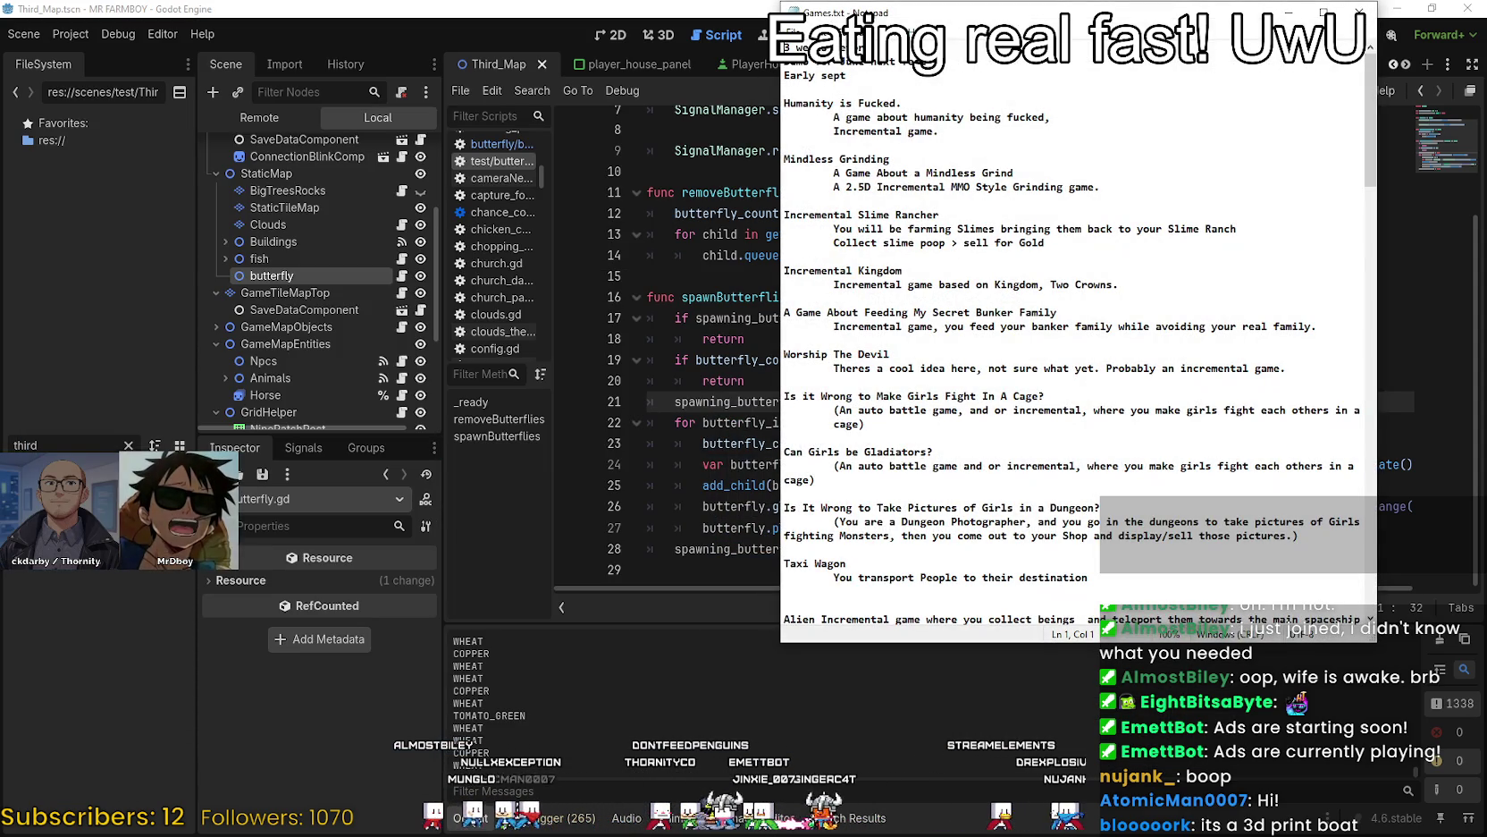
Clear the text selection in Games.txt and read through the list of game ideas.
click(1089, 176)
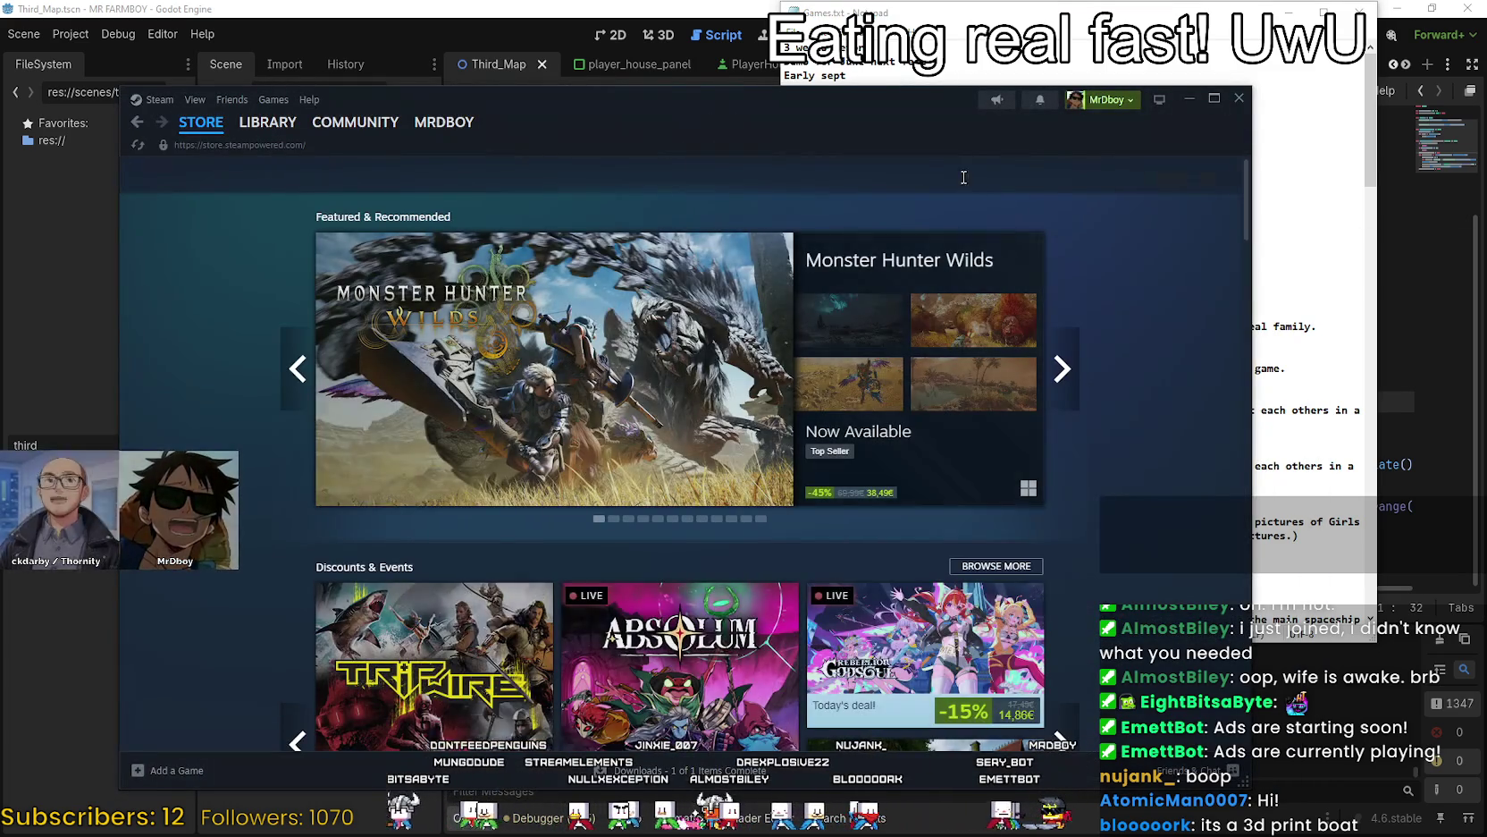
Search the Steam store for 'Shelldiver', correcting the mistyped entry, and open its page.
click(964, 176)
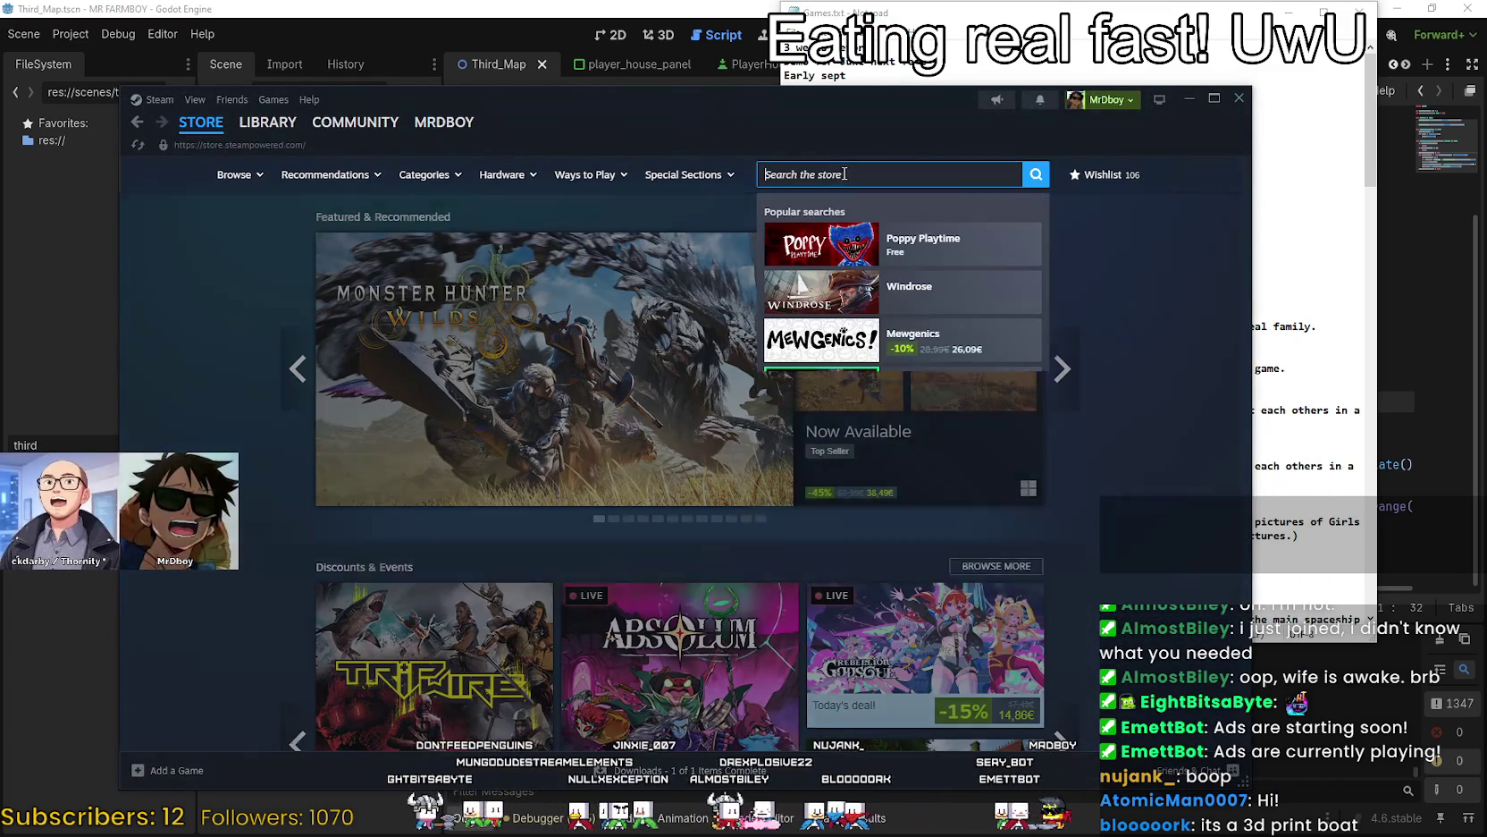
text(SD)
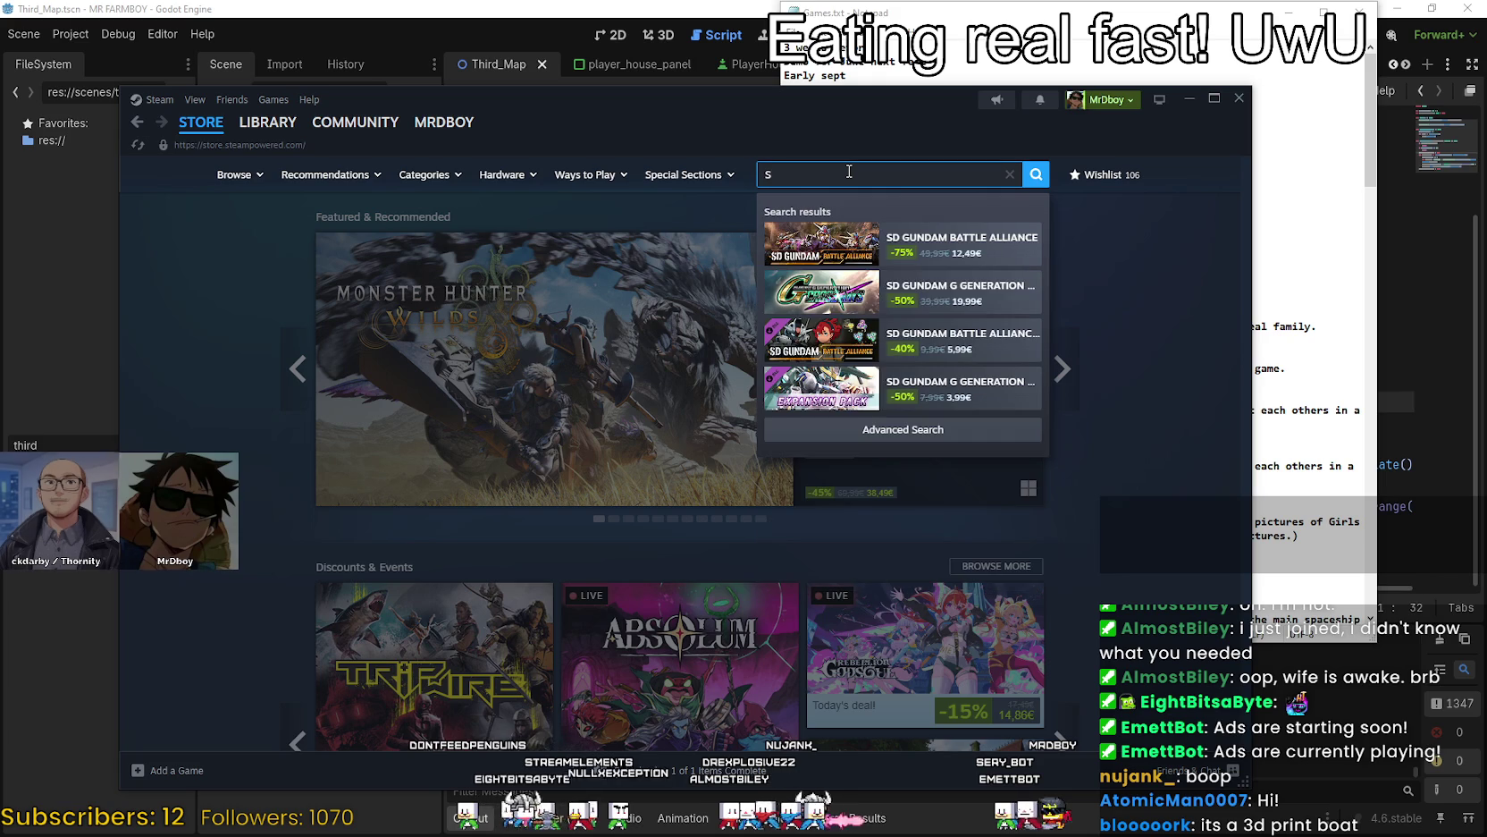
key(BackSpace)
text(hell)
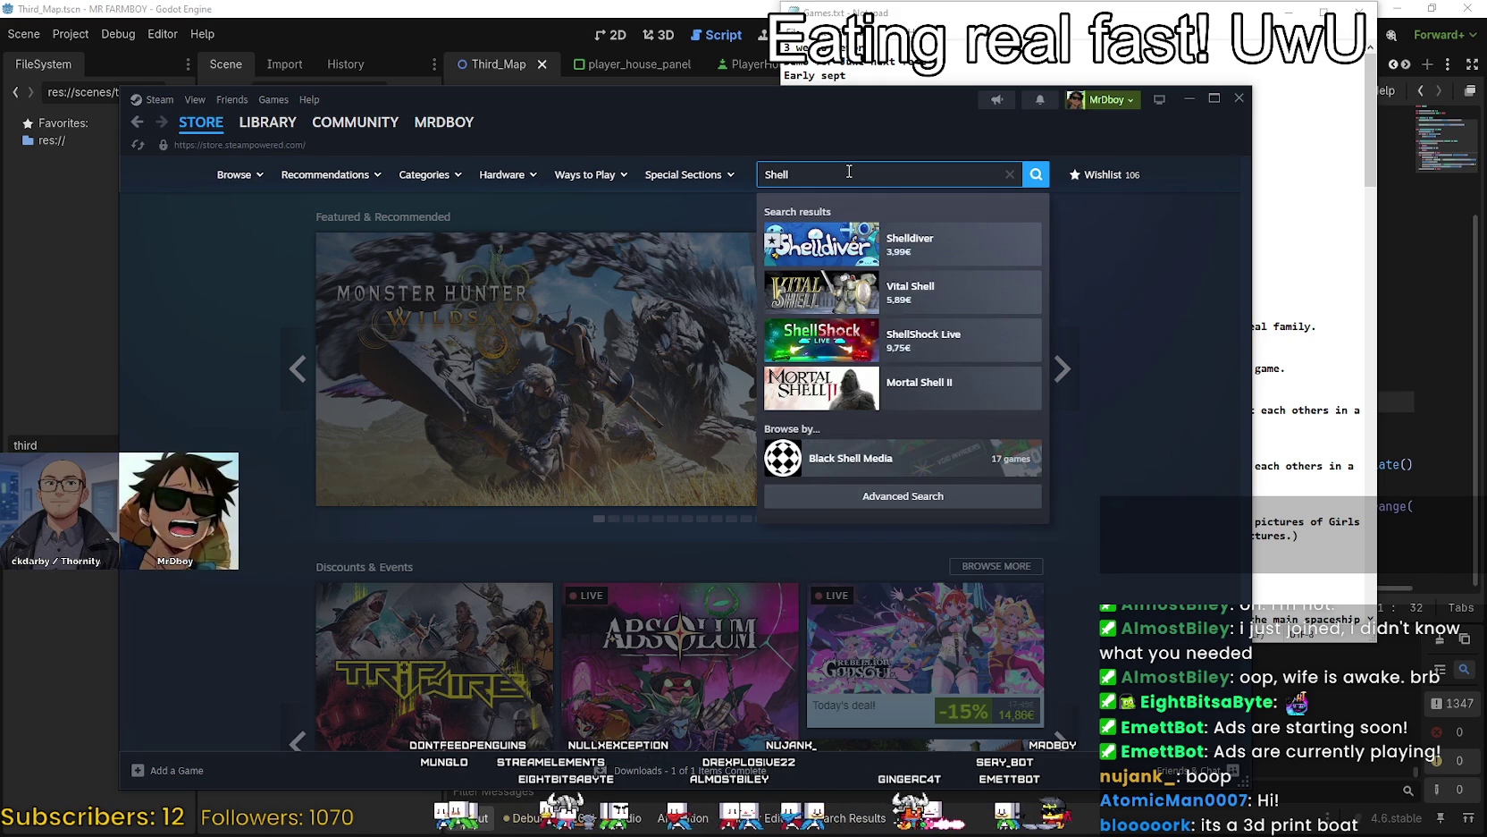
text(diver)
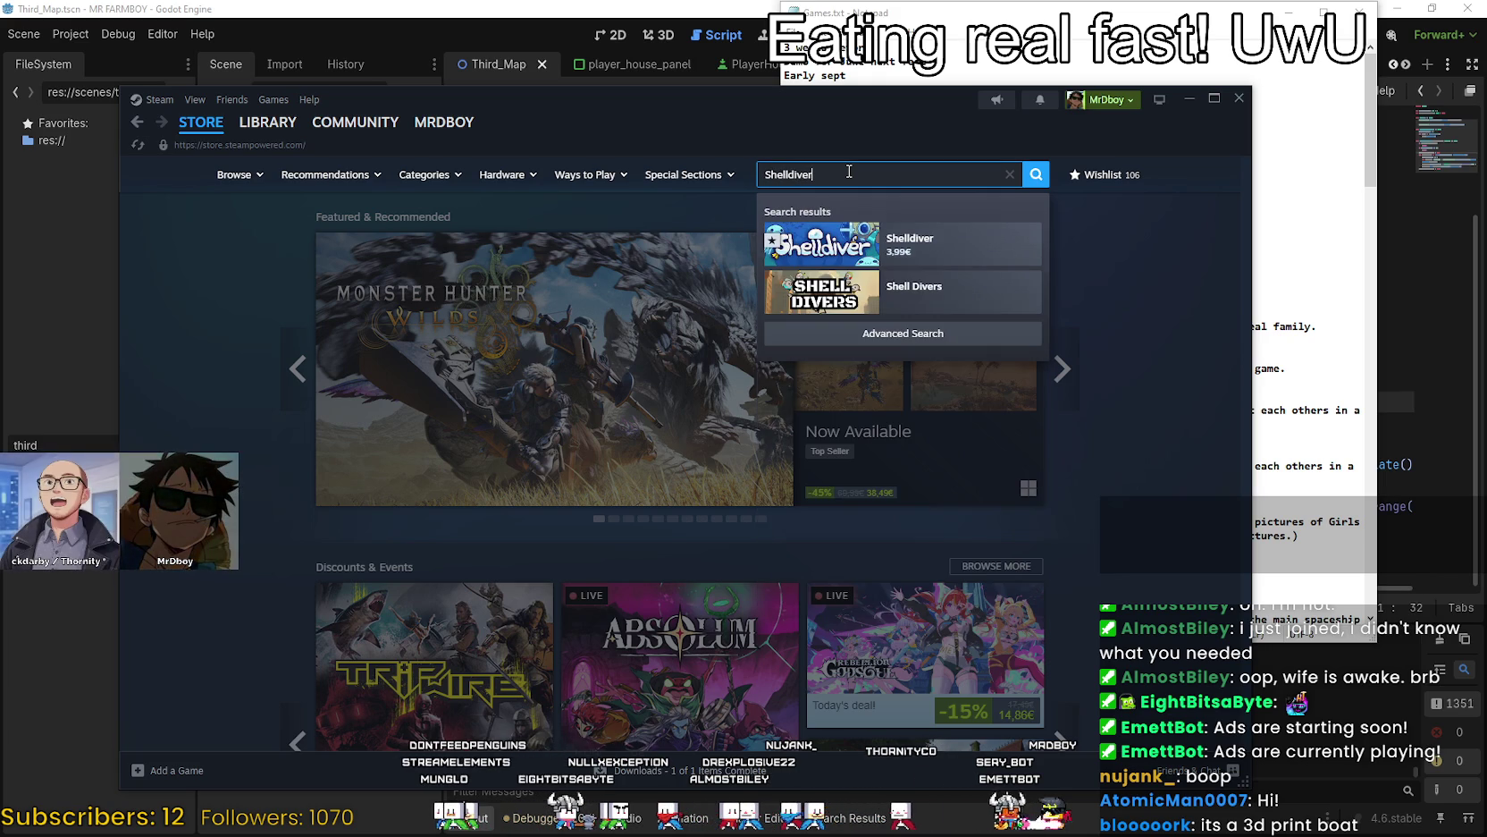
click(930, 236)
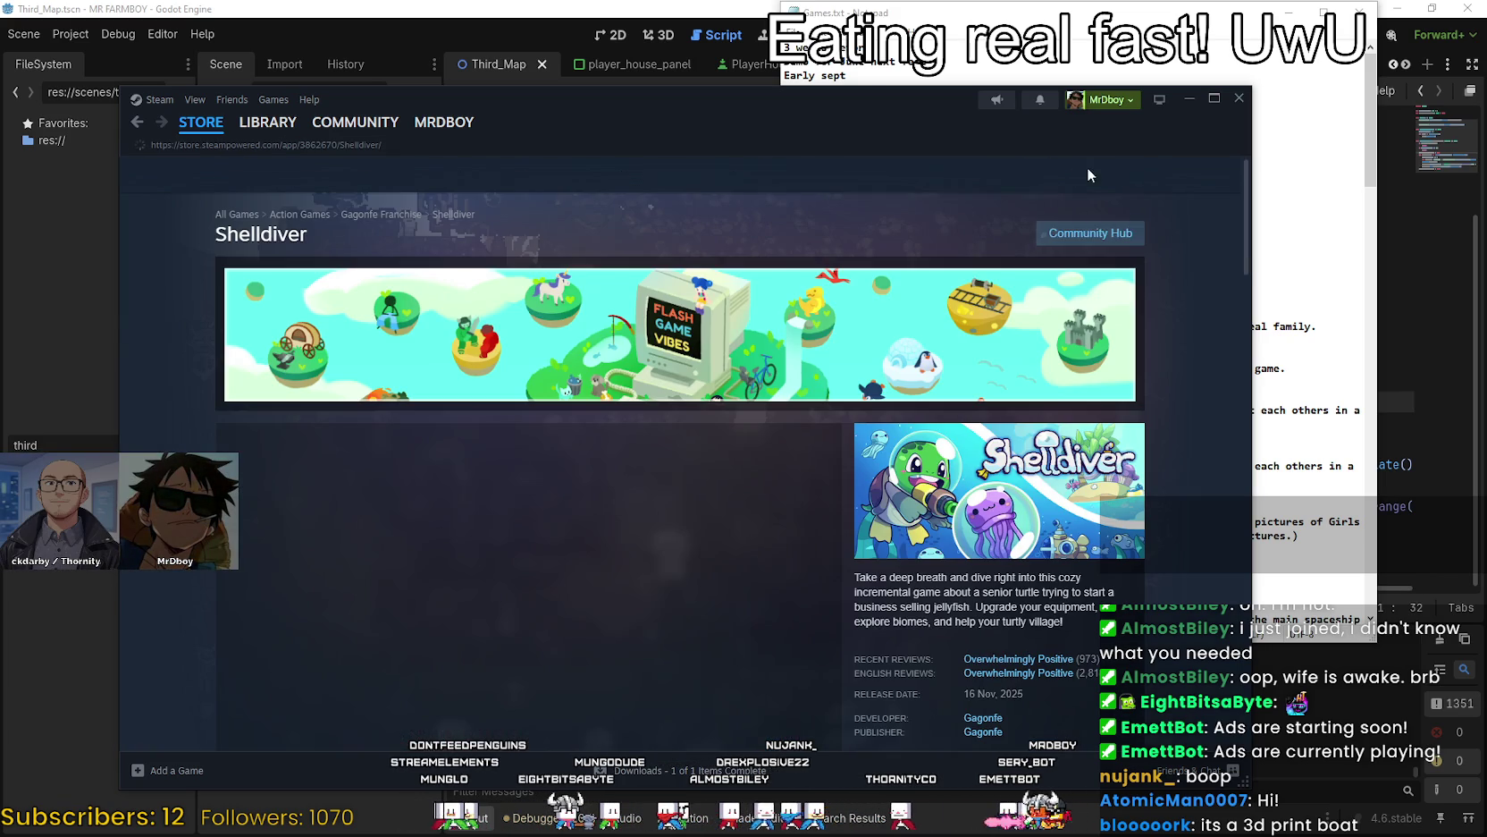
Scroll down the Shelldiver page and enlarge the skill-tree screenshot (3 of 7).
drag(832, 134, 984, 79)
scroll(996, 492, down, 1)
scroll(1010, 490, down, 1)
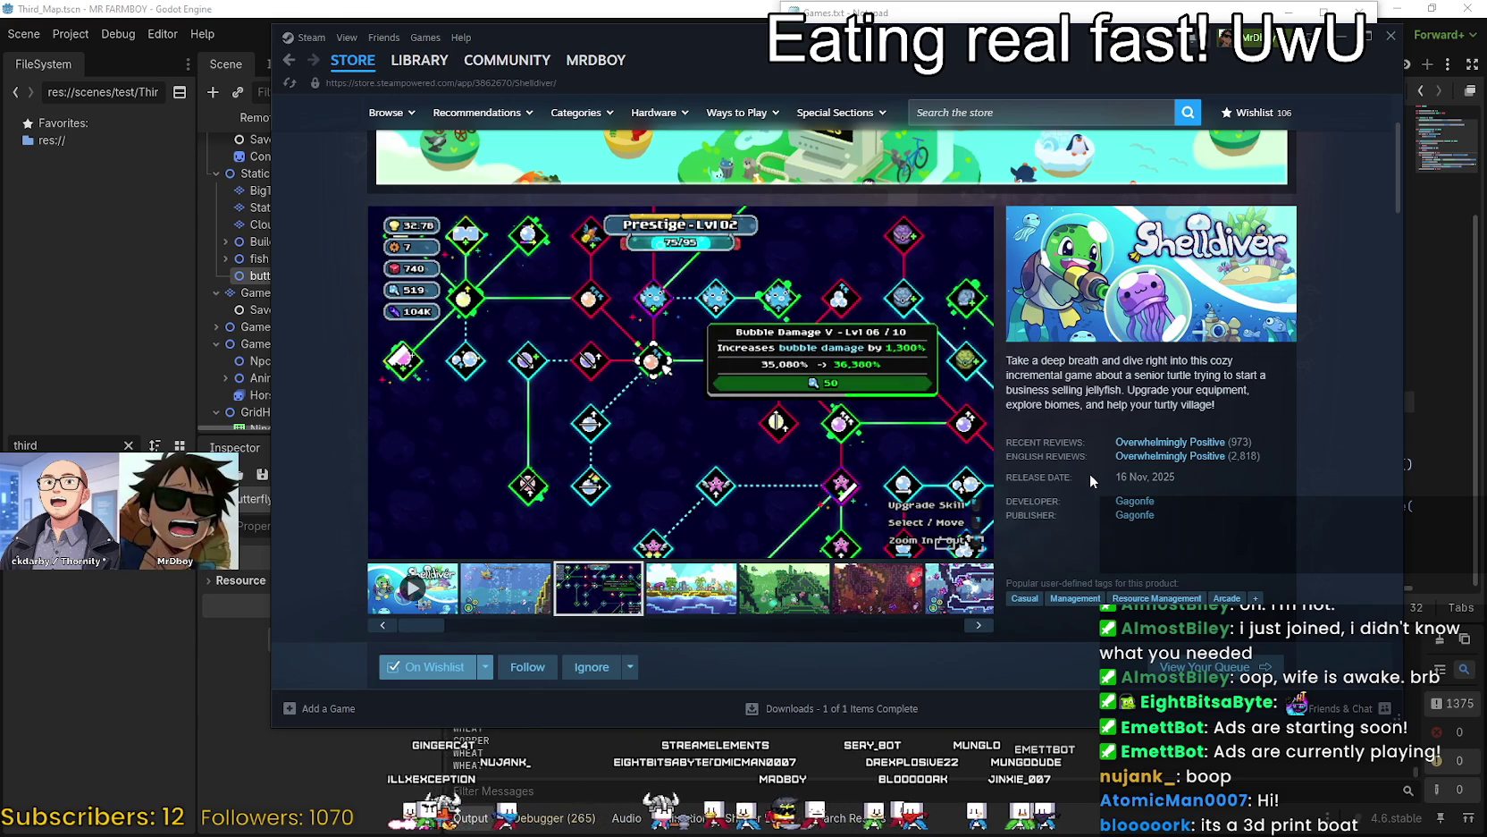
click(756, 362)
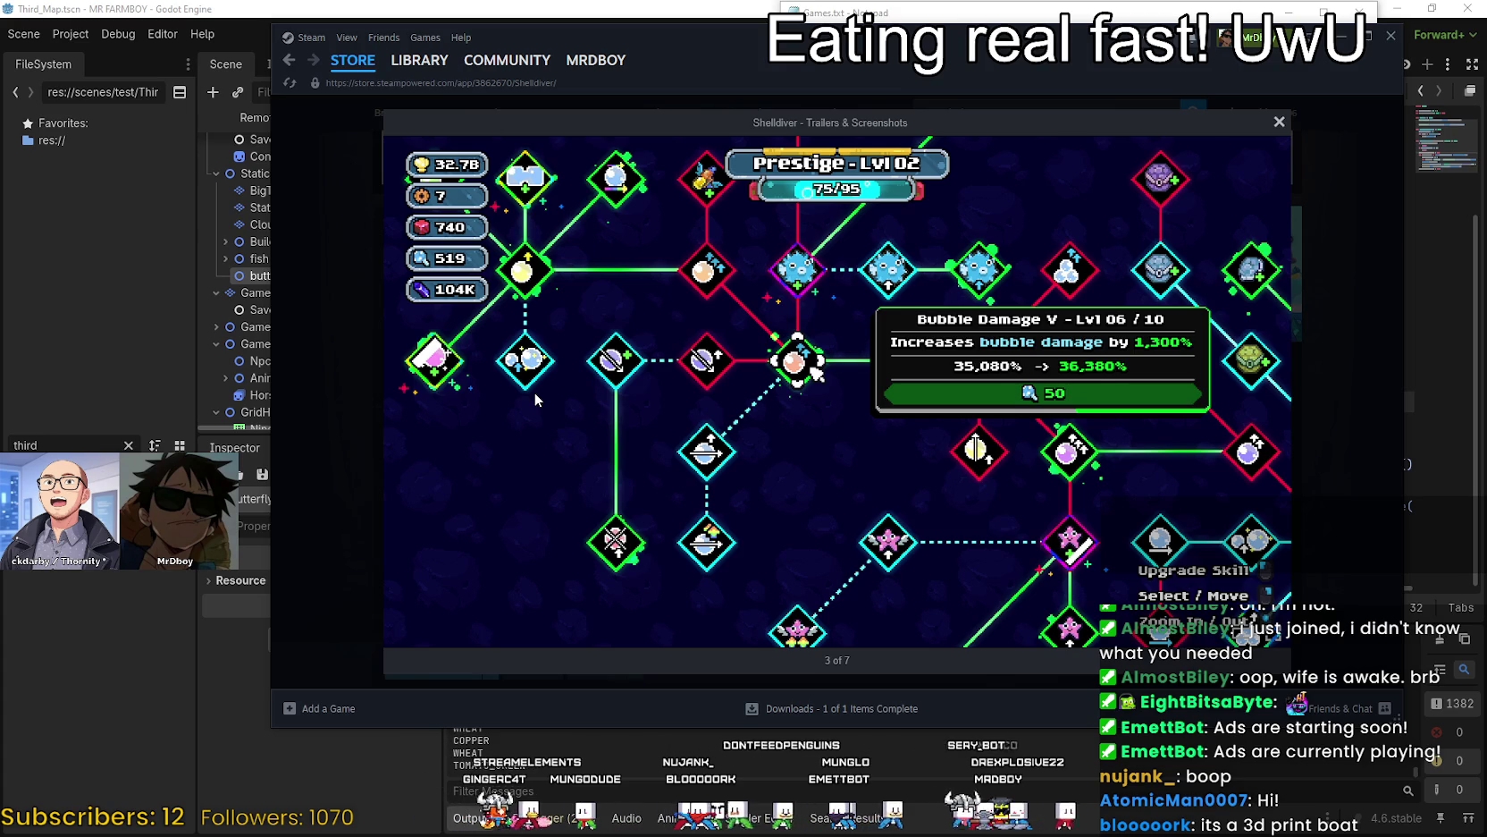
Step through screenshots 4 to 7 and the trailer, then close the viewer.
click(1268, 391)
click(1269, 392)
click(1270, 391)
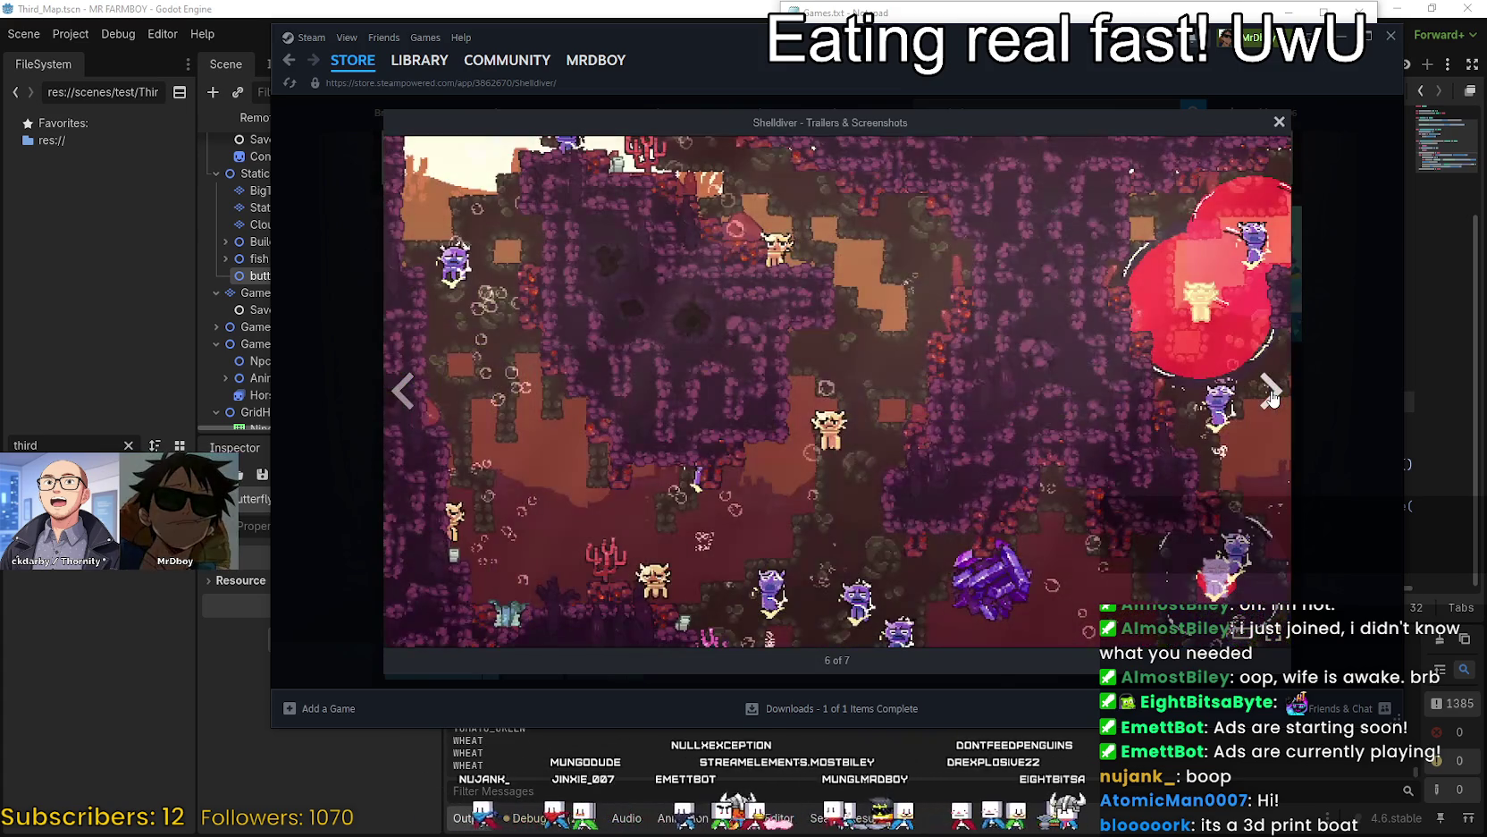
click(1270, 394)
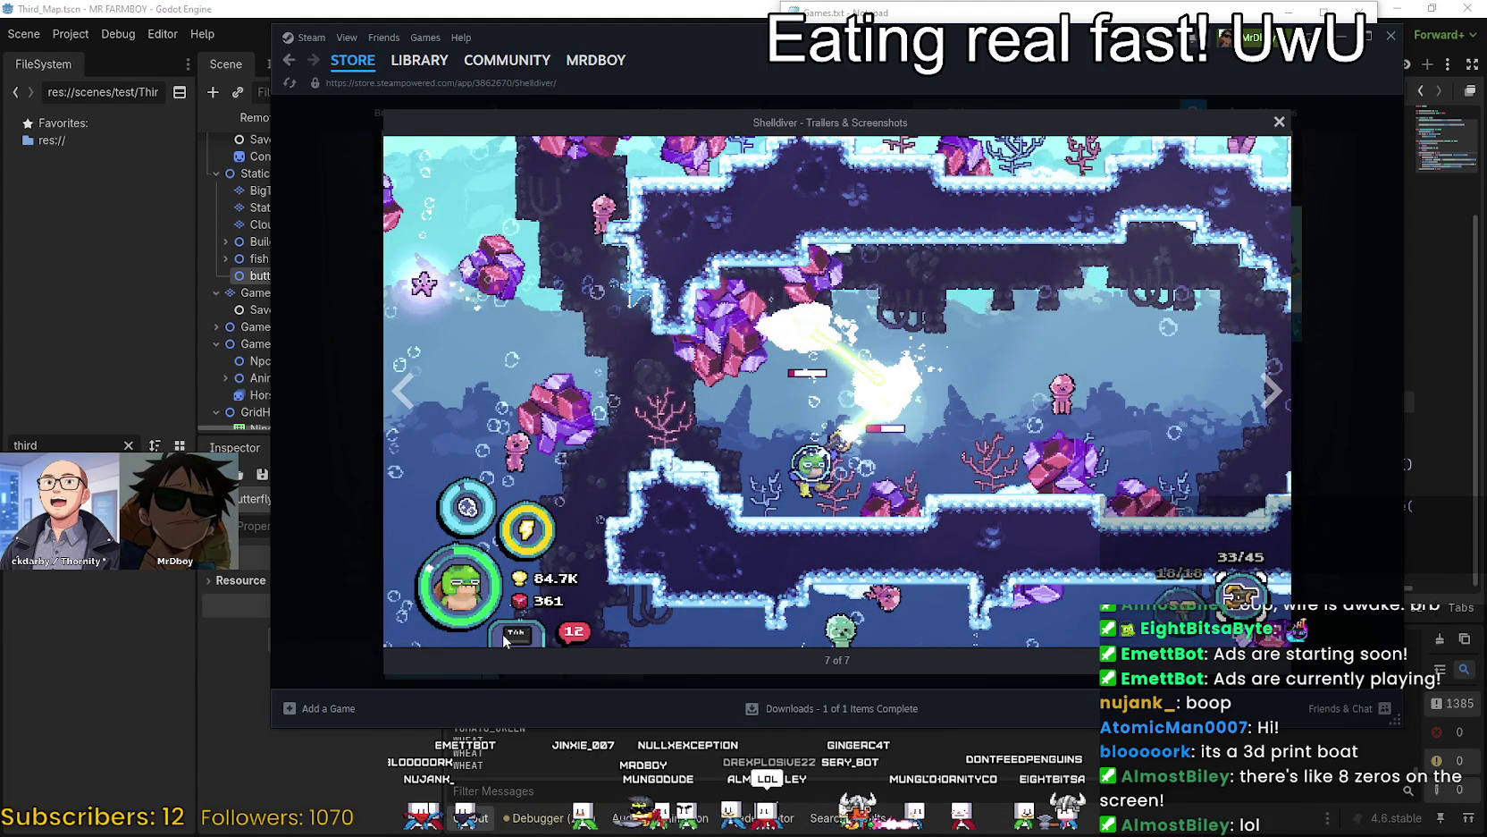
click(1271, 388)
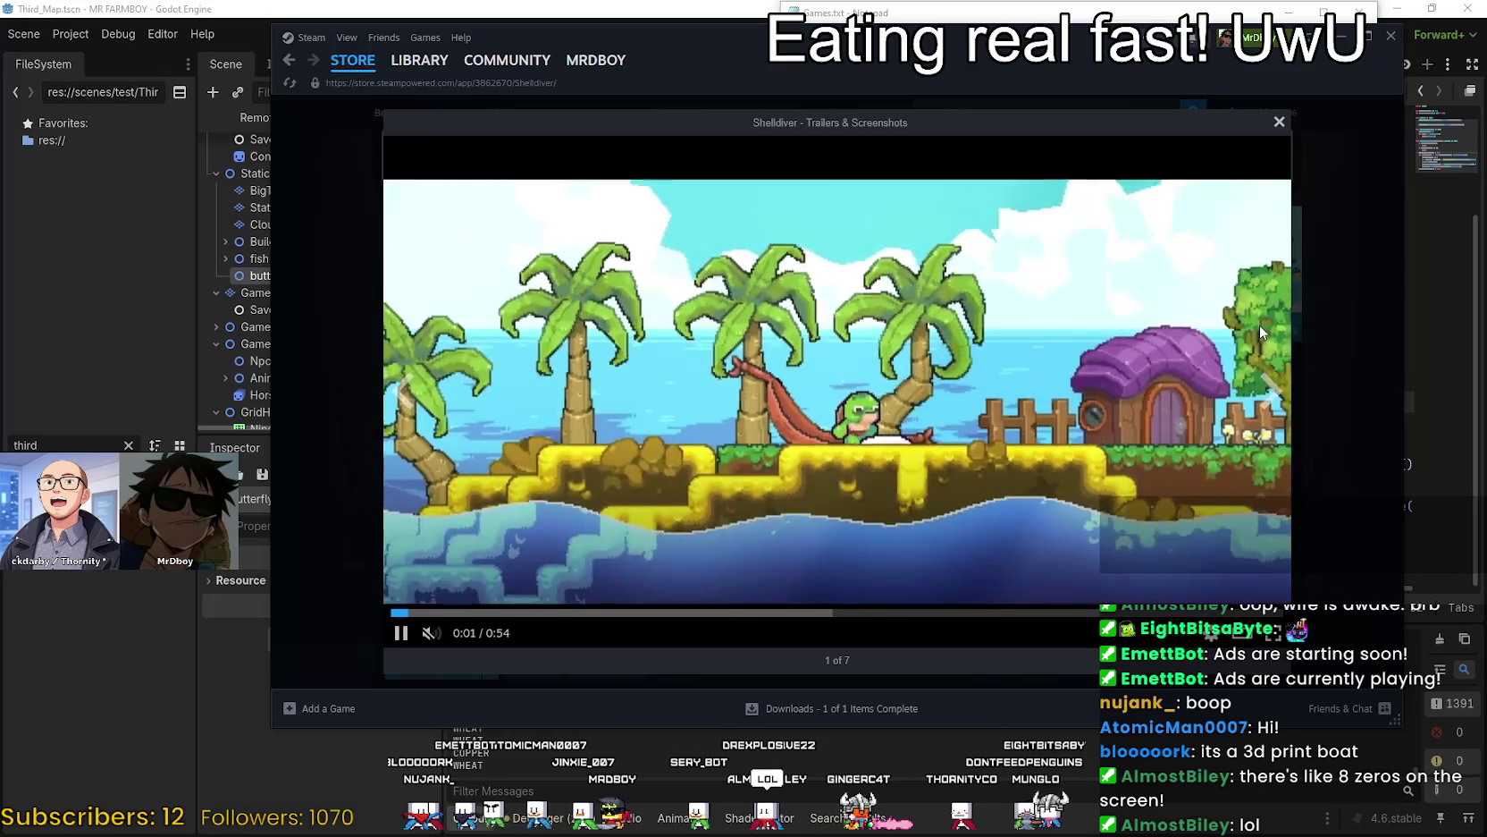
click(1328, 291)
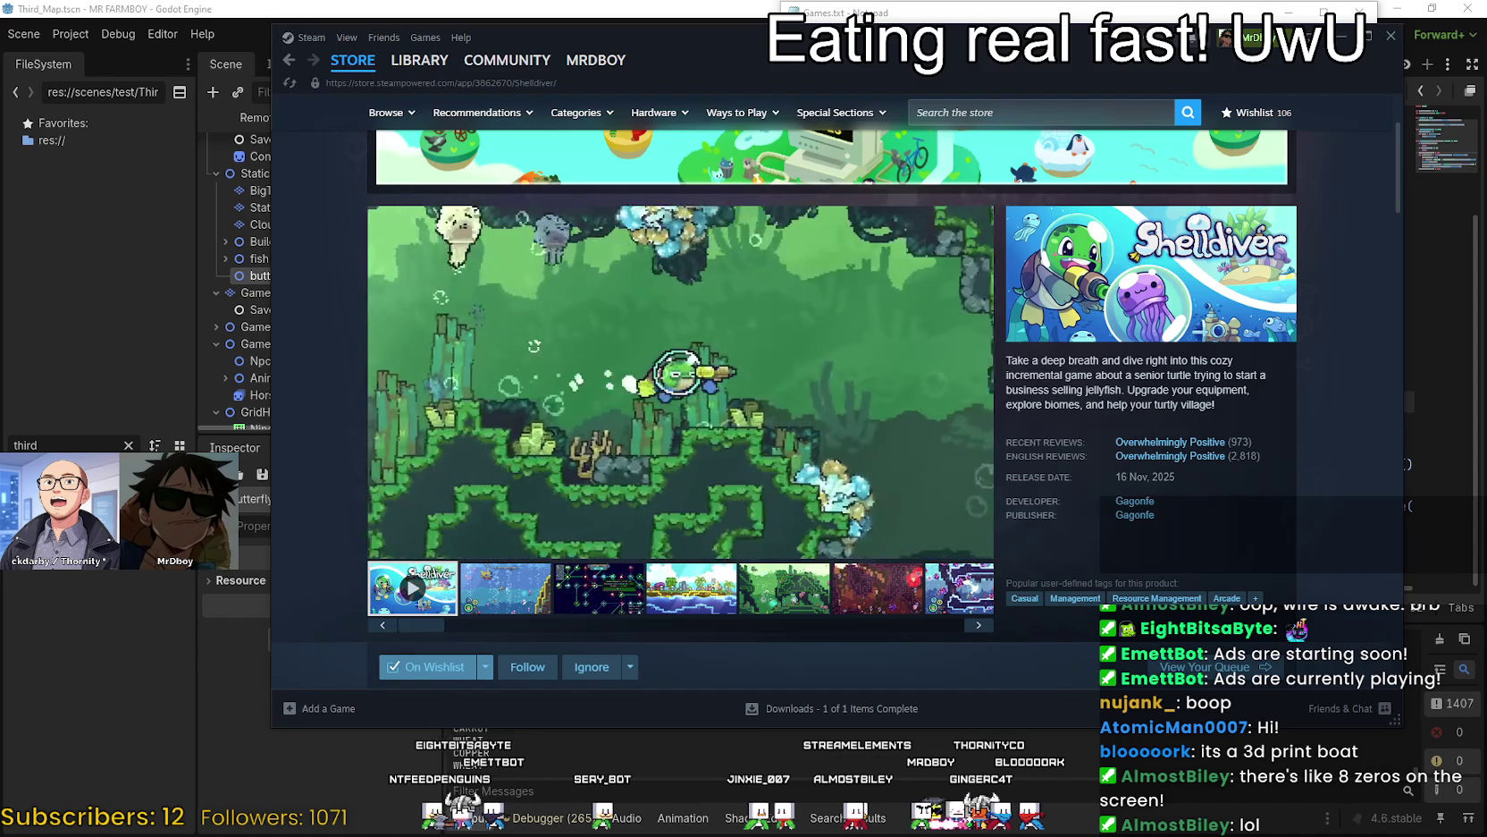
scroll(734, 205, down, 5)
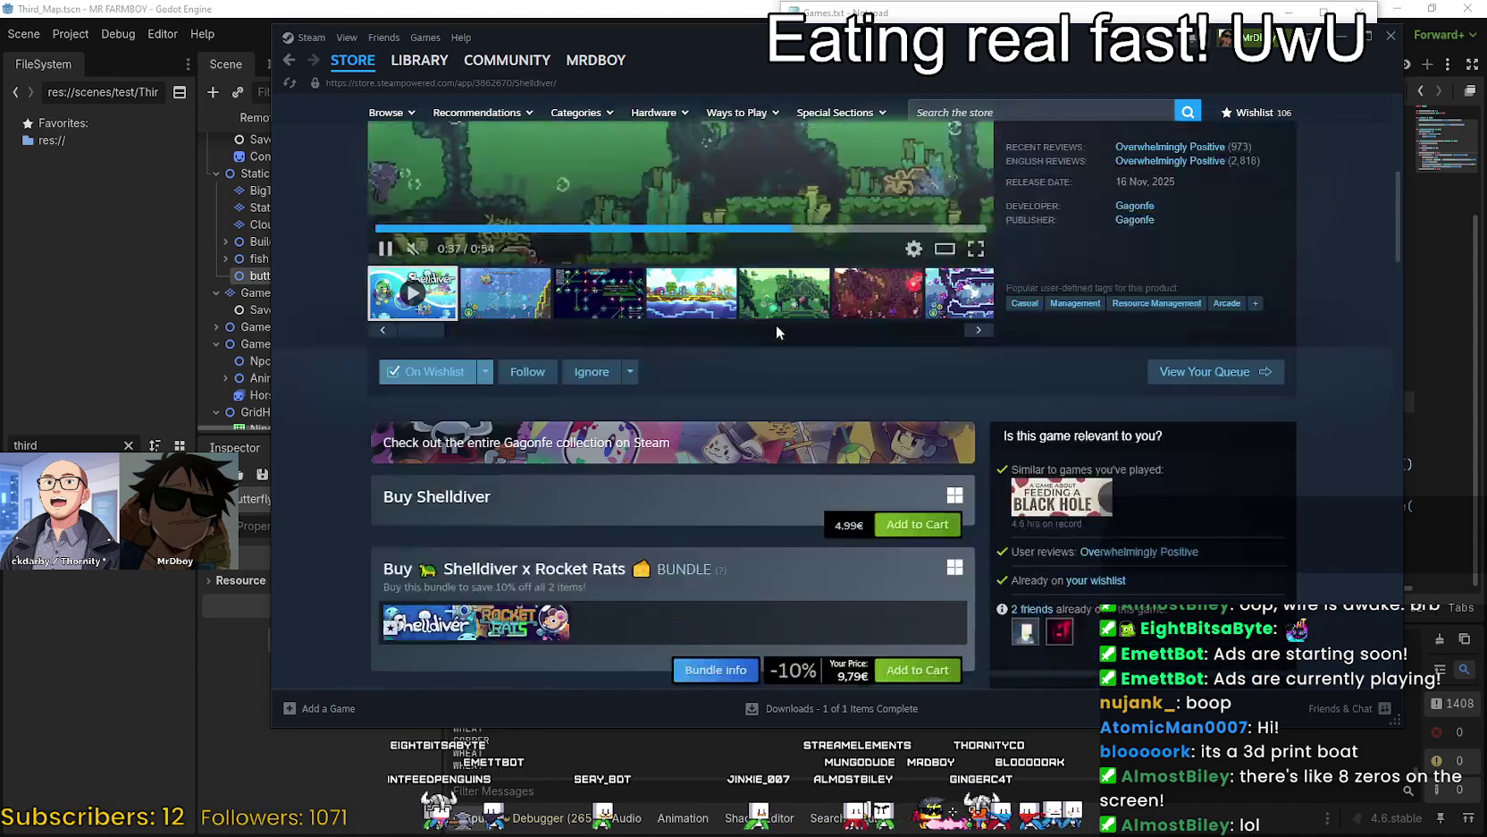
scroll(715, 576, down, 2)
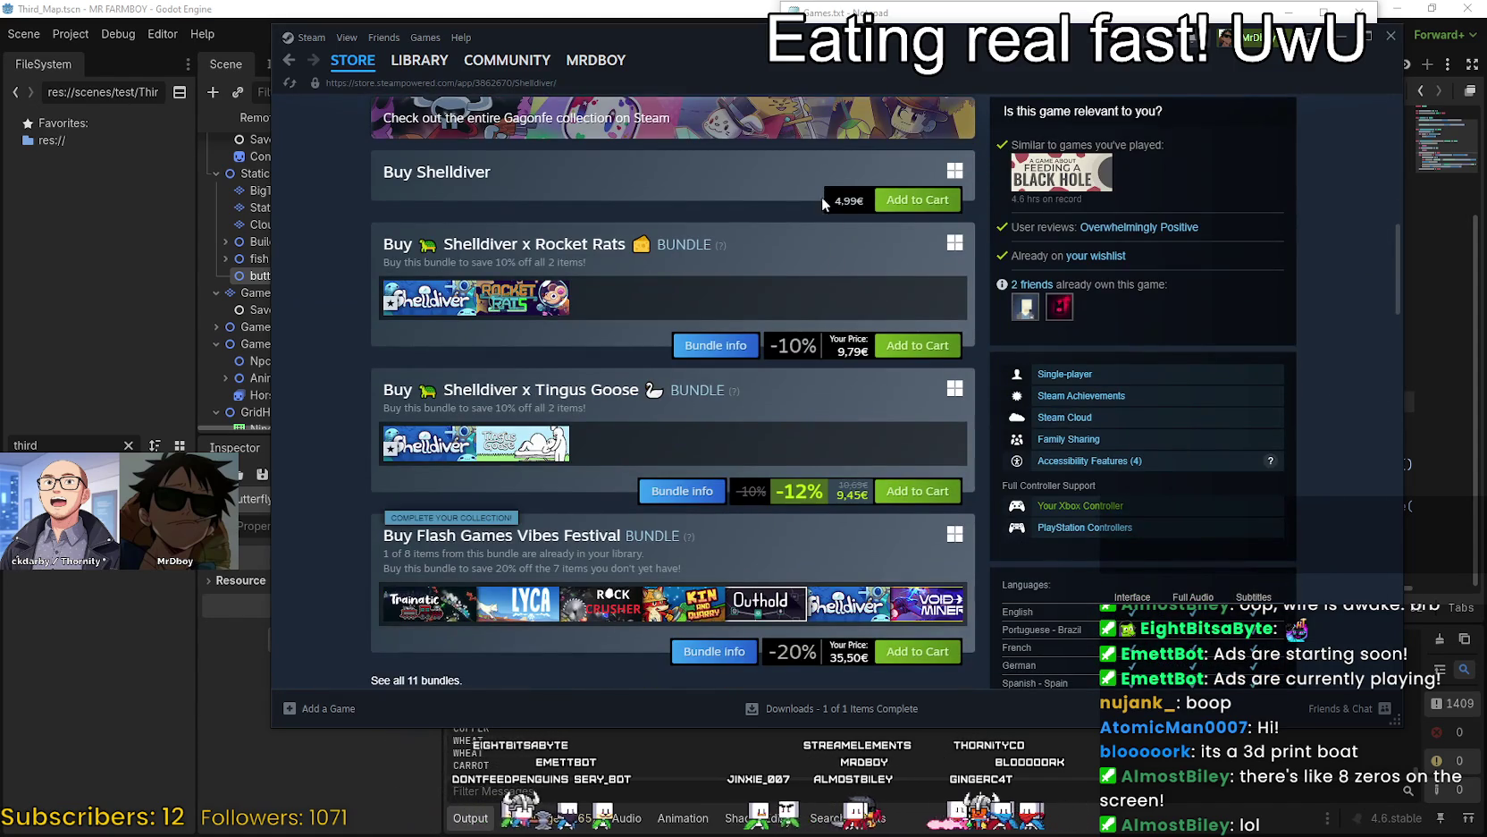
mouse_move(394, 172)
mouse_down()
mouse_move(749, 183)
mouse_move(871, 204)
mouse_up()
scroll(797, 318, up, 1)
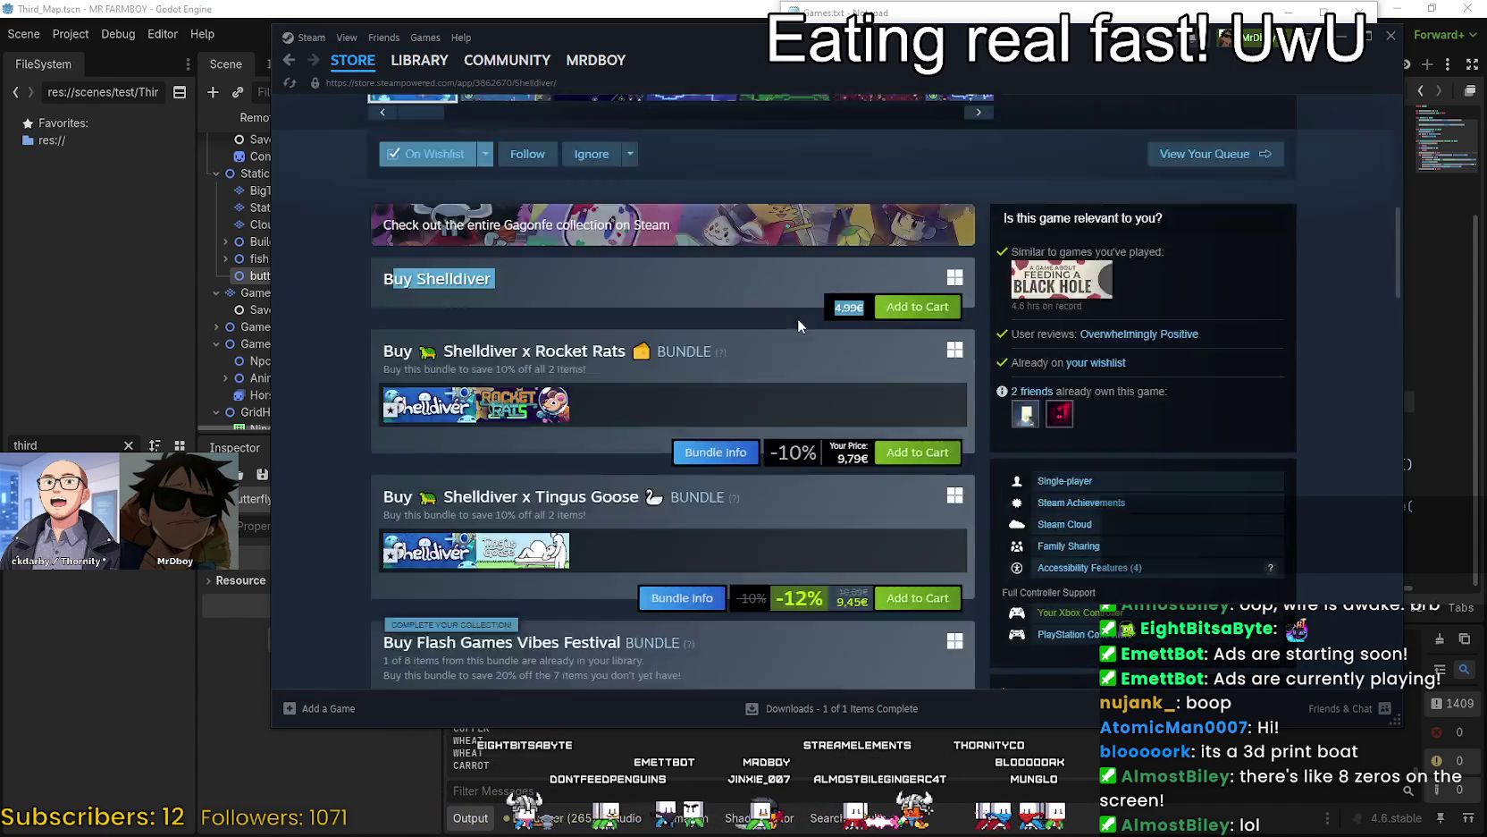
scroll(798, 318, up, 6)
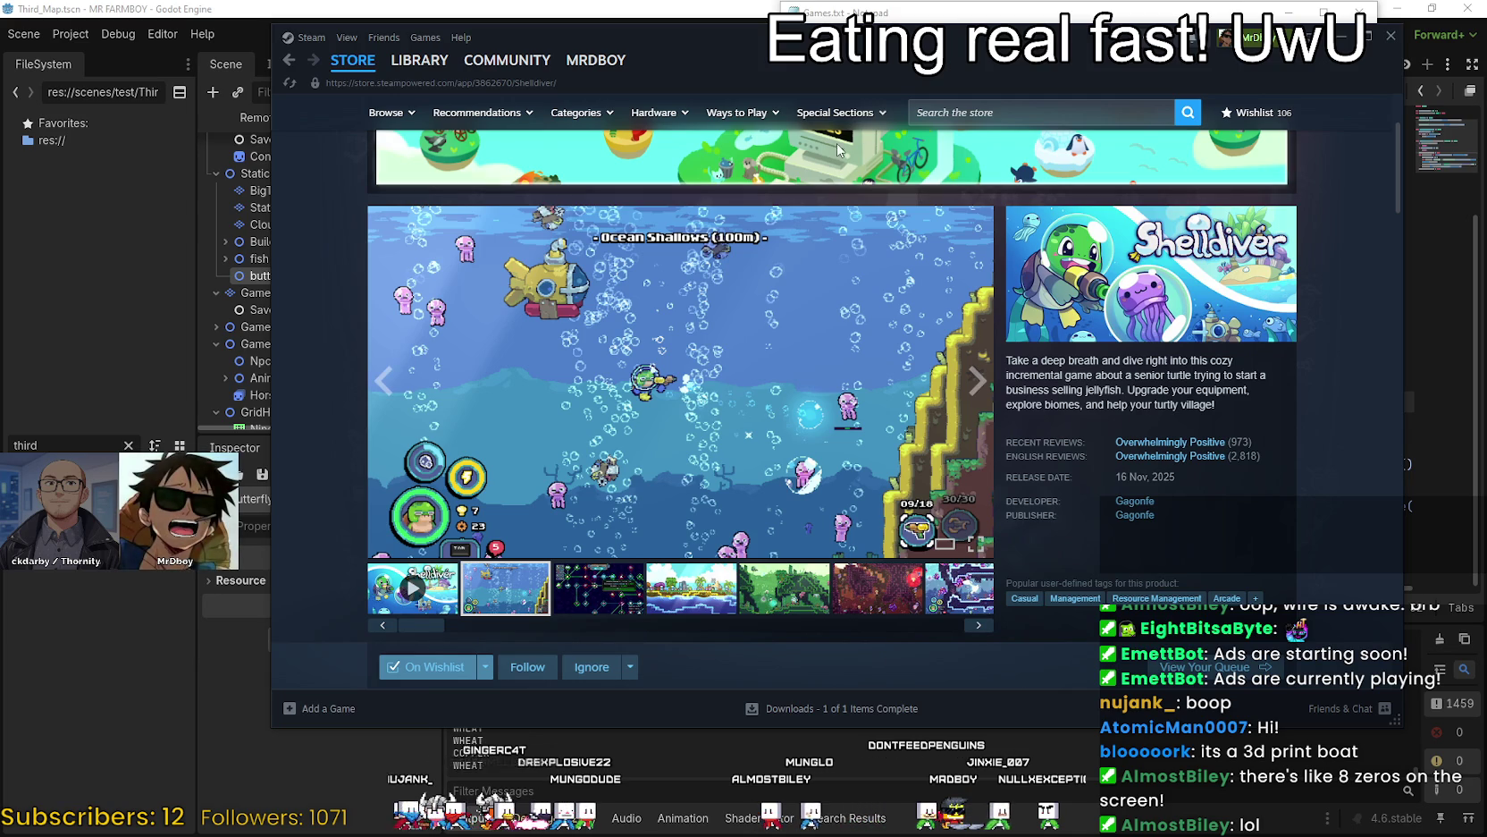
Show the beach-scene screenshot in the Shelldiver page's main viewer.
click(677, 610)
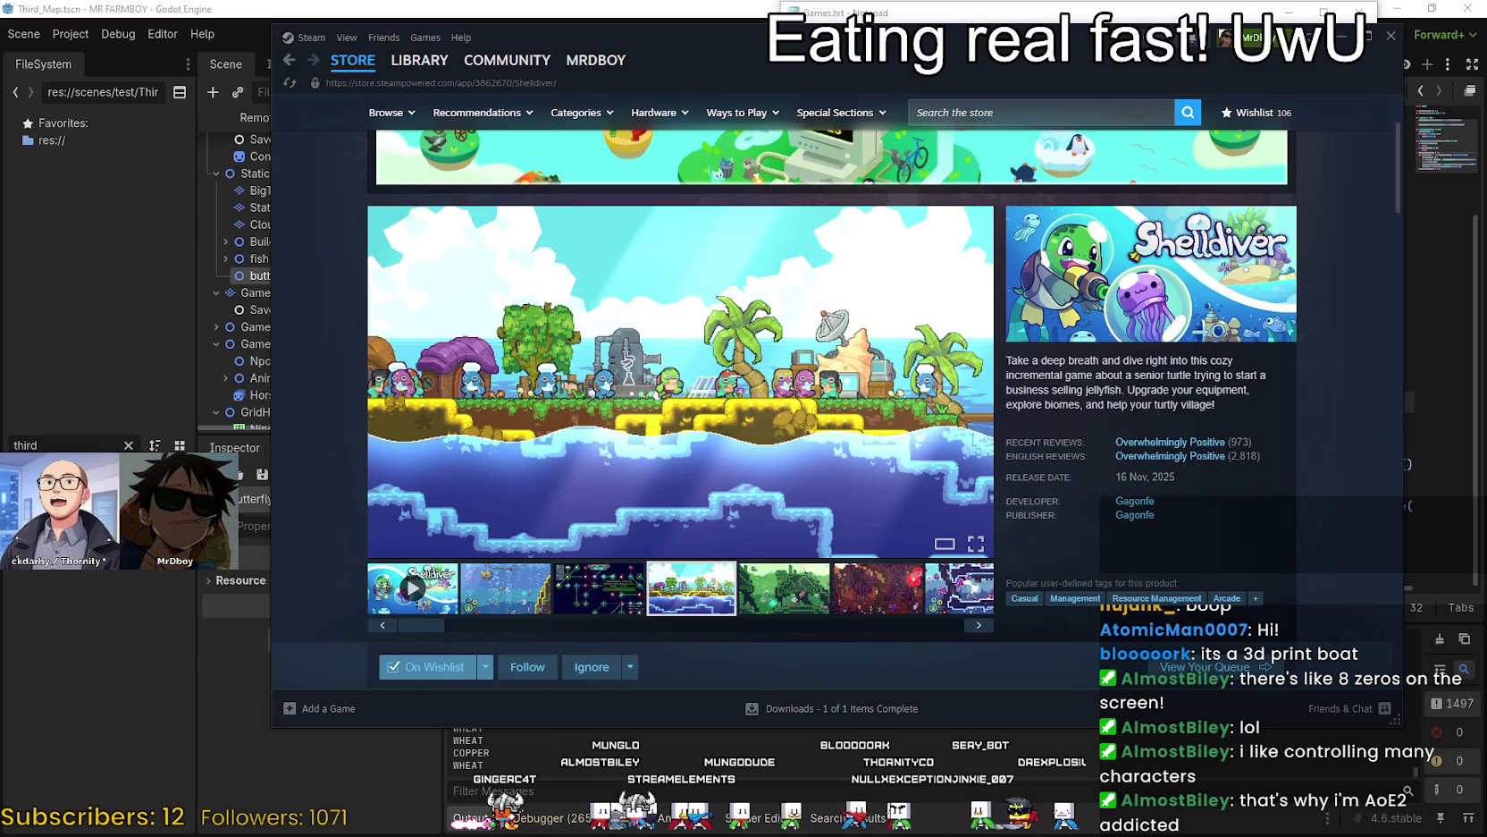
Bring Paint to the front, make its window taller and move it left.
key(alt+Tab)
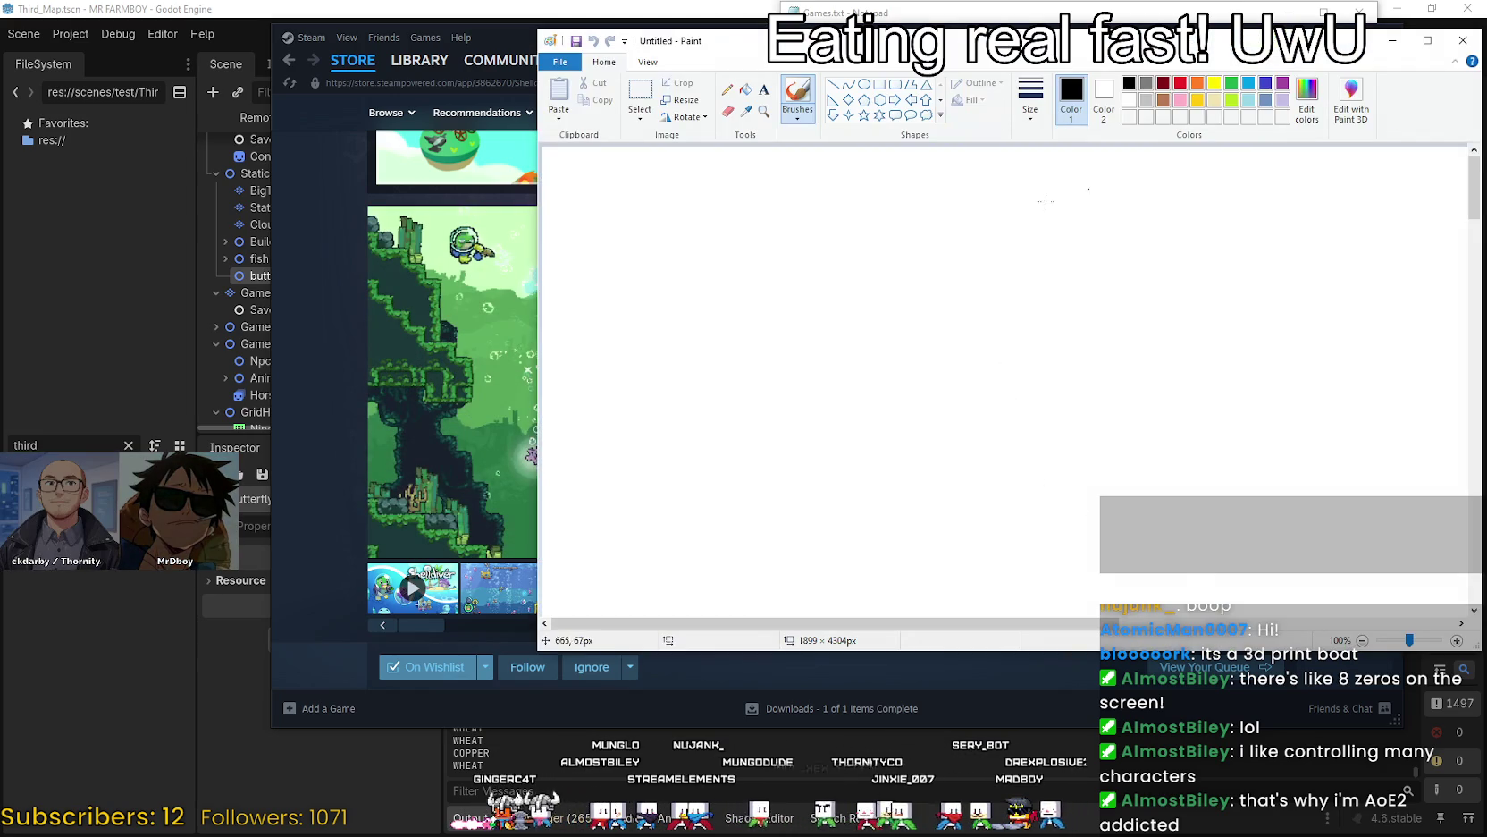
drag(635, 30, 635, 20)
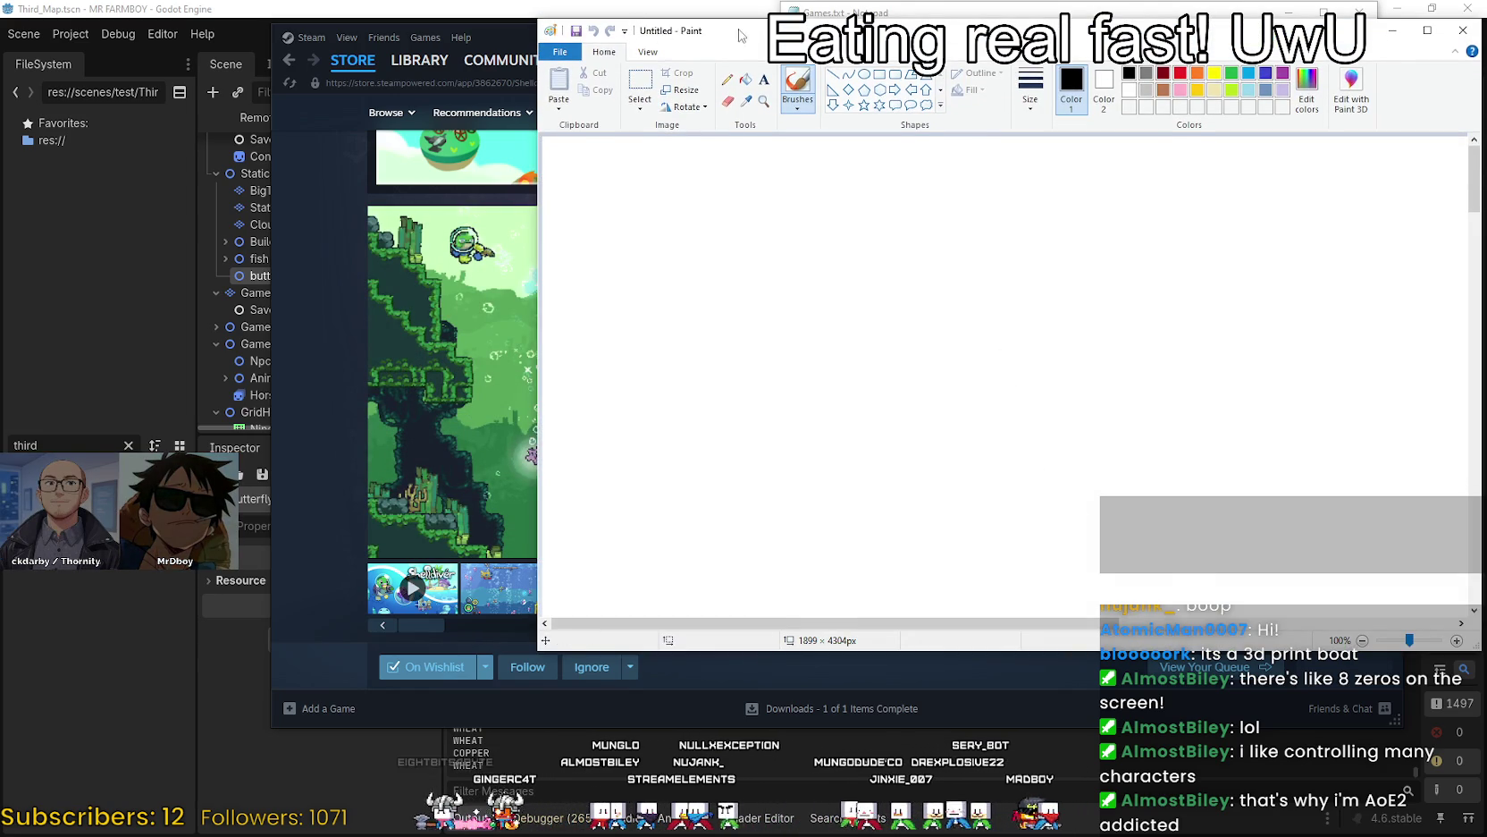
drag(739, 34, 429, 38)
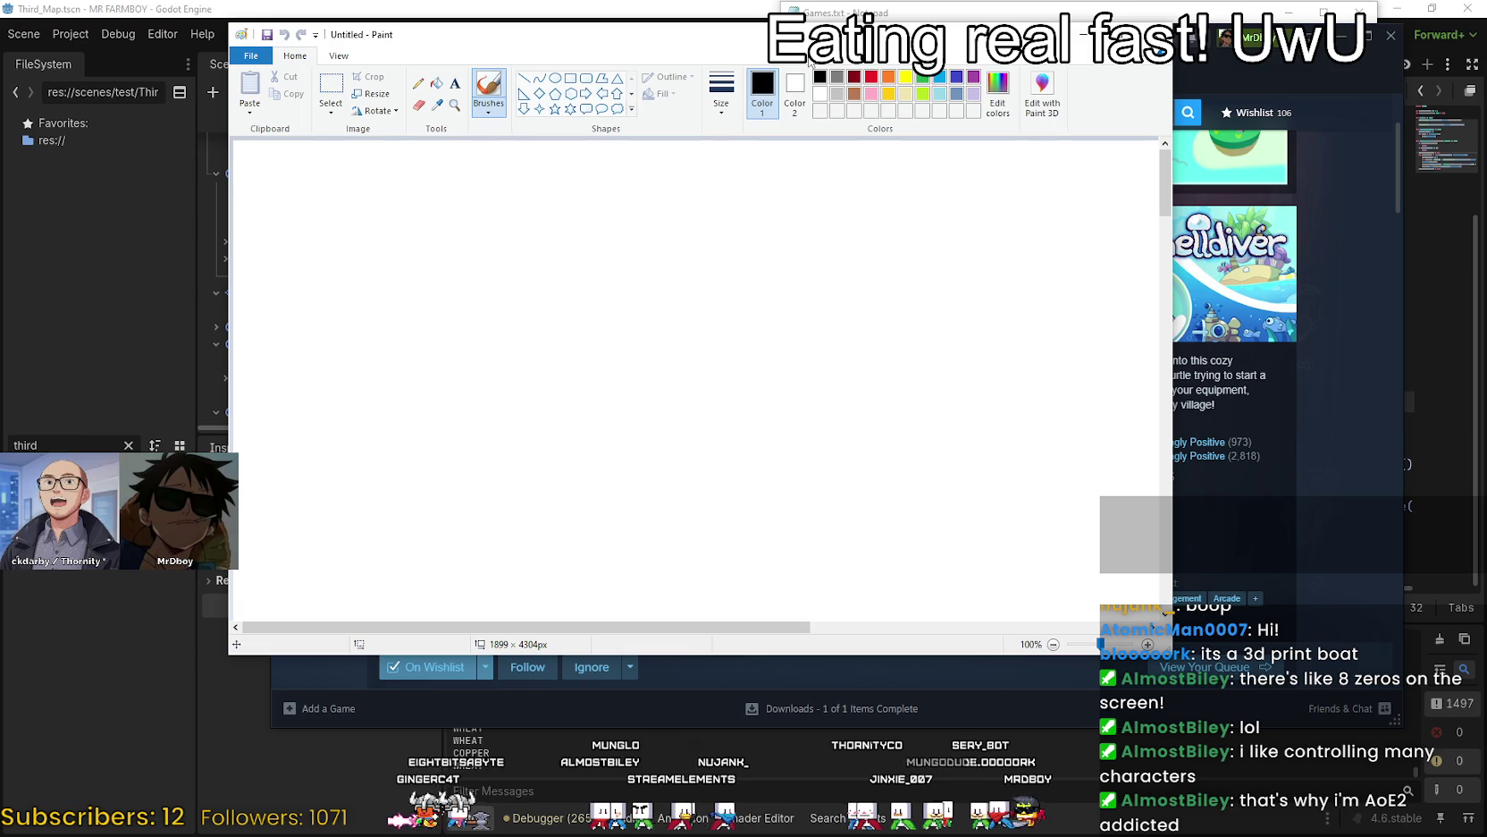
Draw a trial rectangle, test turquoise and other outline colours, then delete it.
click(572, 83)
mouse_move(426, 229)
mouse_down()
mouse_move(936, 614)
mouse_move(989, 614)
mouse_move(950, 607)
mouse_up()
click(938, 78)
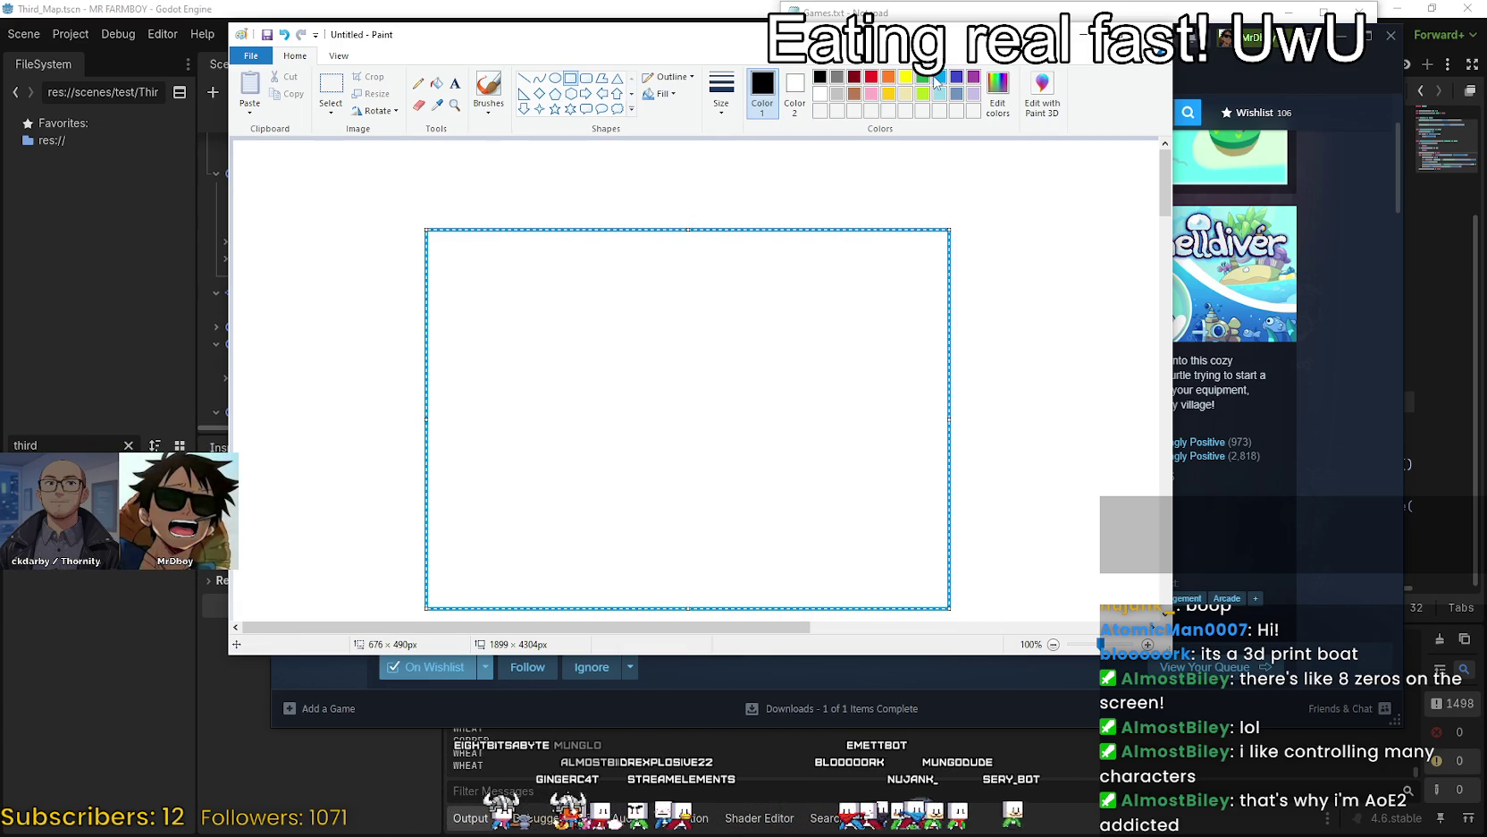
click(871, 77)
click(837, 77)
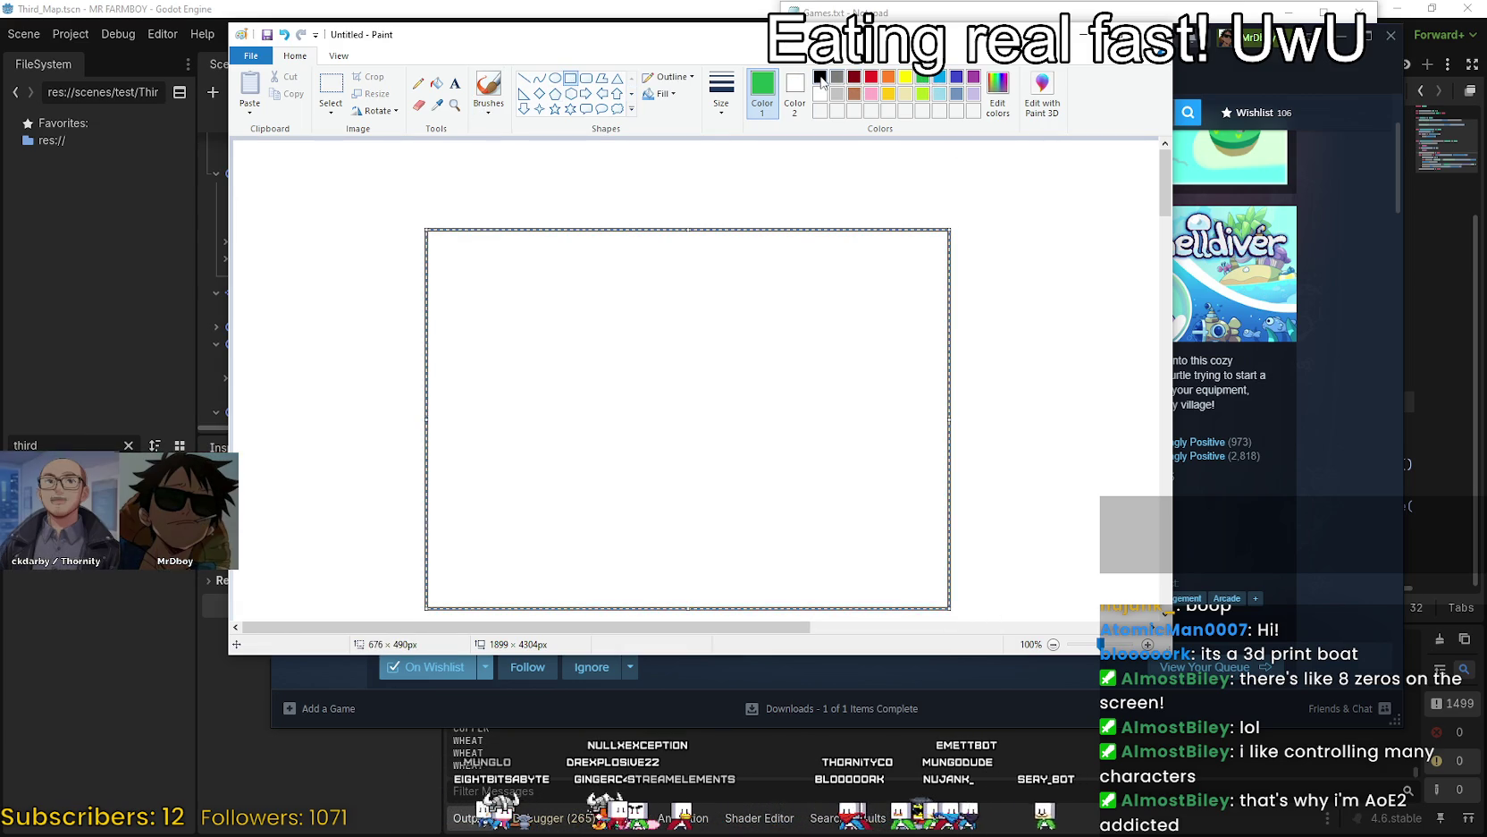
click(819, 78)
key(Delete)
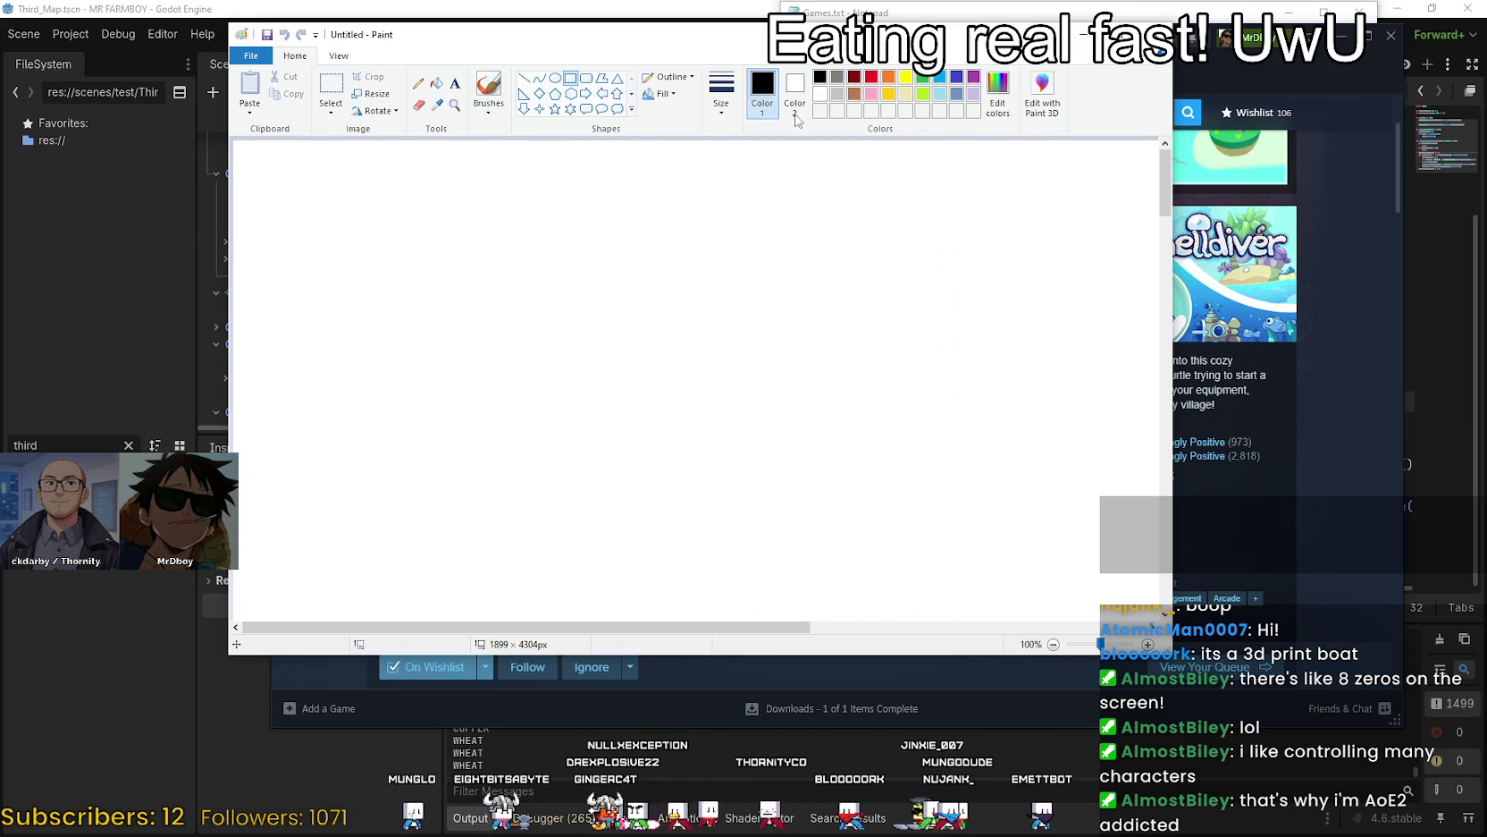
Draw a large black box across the canvas, redrawing it bigger after one undo.
click(873, 79)
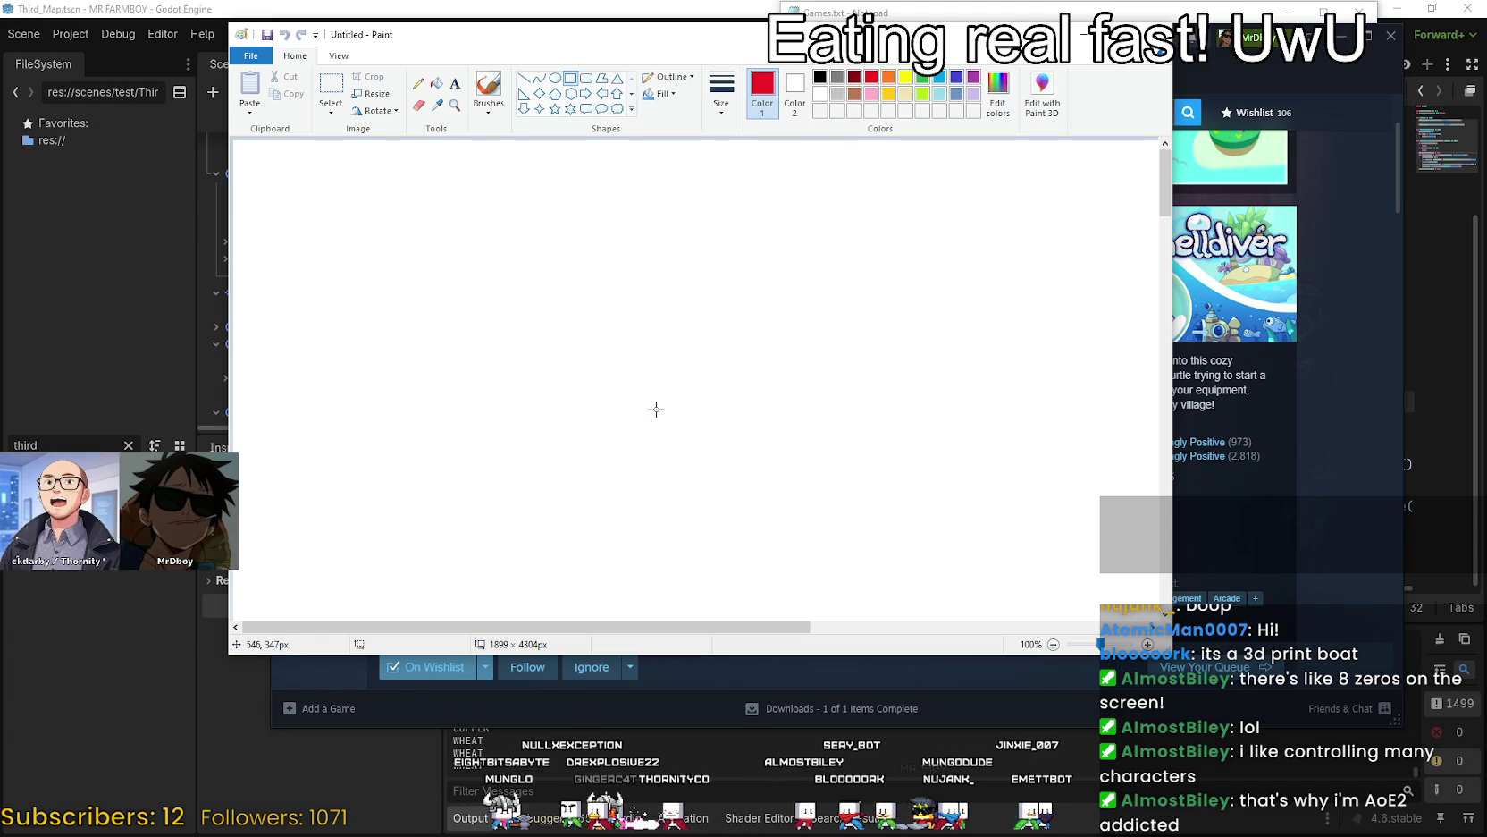
click(820, 76)
drag(456, 183, 907, 528)
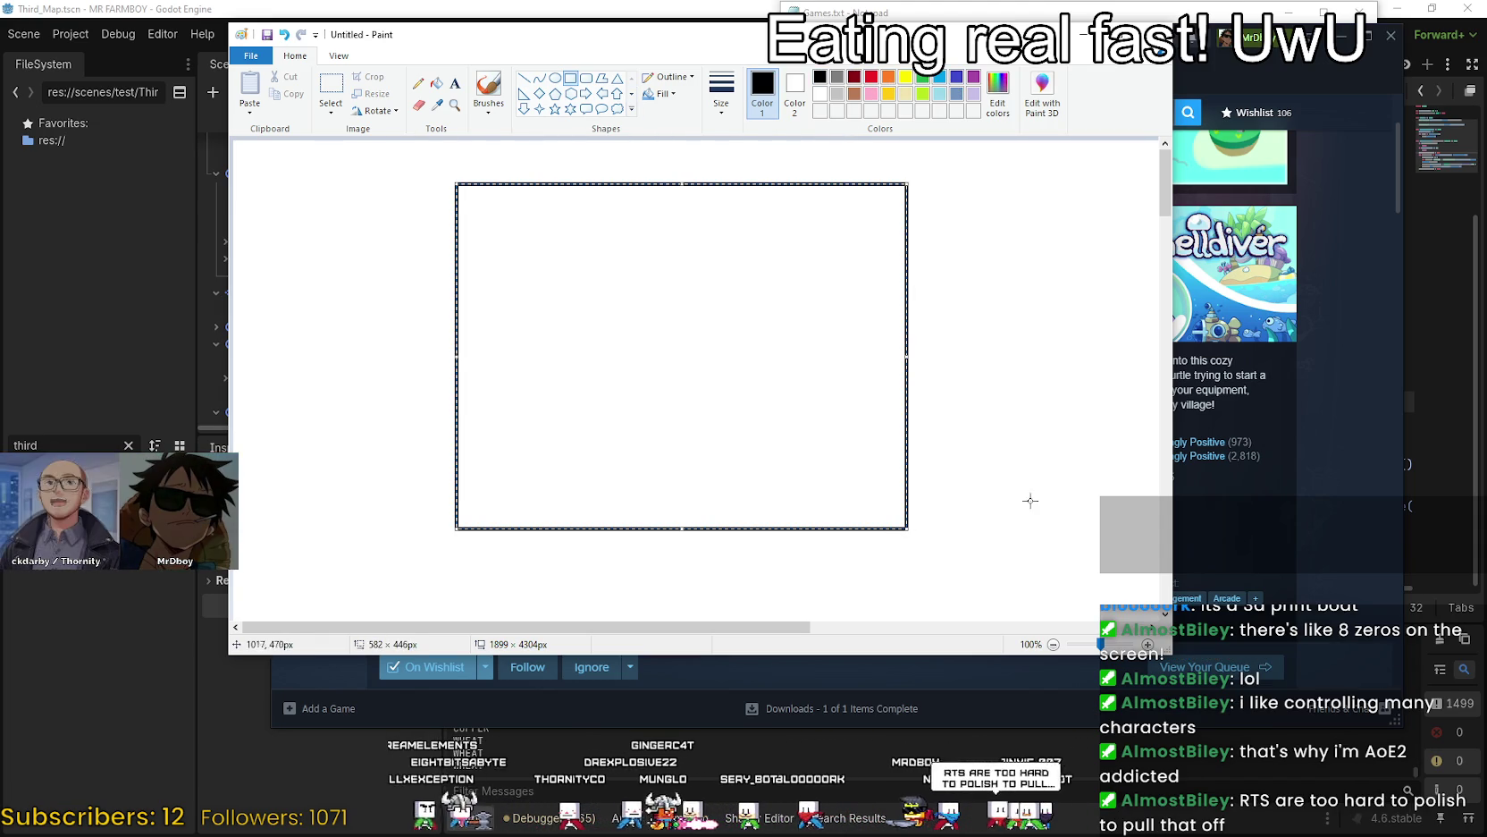
key(ctrl+z)
mouse_move(434, 191)
mouse_down()
mouse_move(978, 453)
mouse_move(975, 541)
mouse_up()
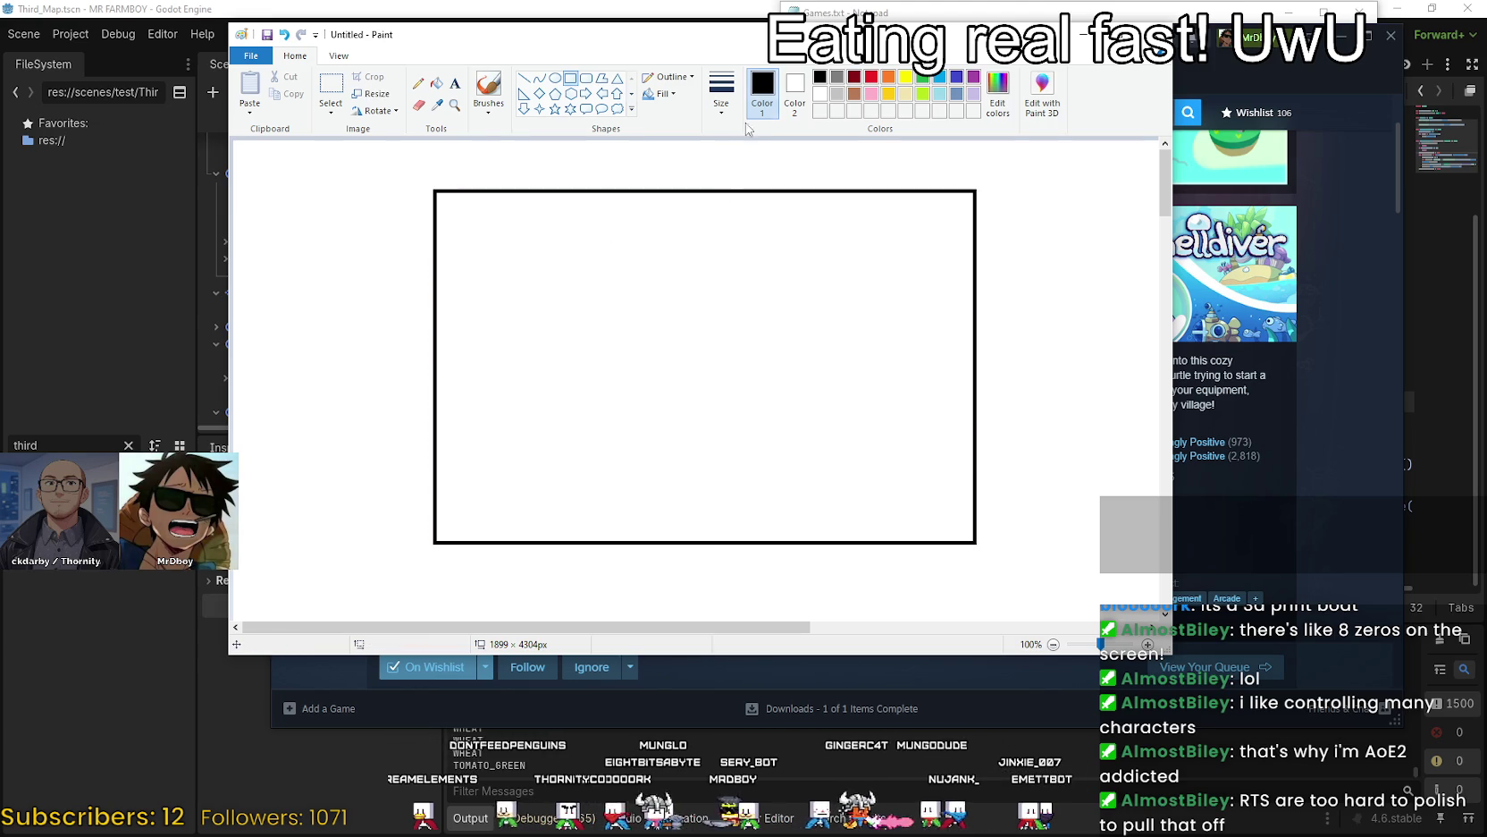
click(873, 78)
Draw a small red rectangle just right of the box centre, replacing a misplaced first try.
mouse_move(669, 340)
mouse_down()
mouse_move(718, 379)
mouse_move(680, 352)
mouse_up()
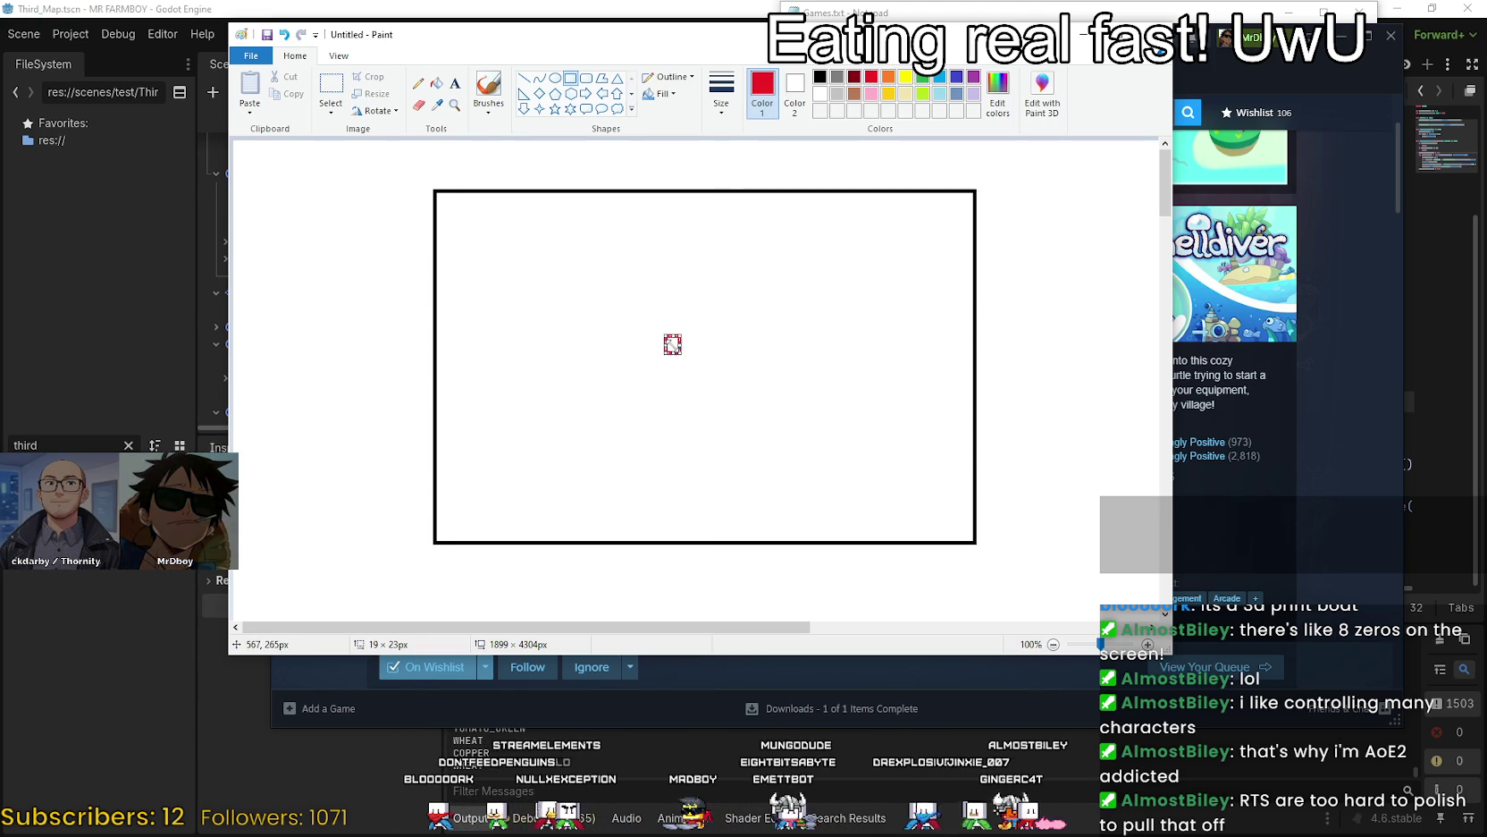
key(Right)
key(Right)
key(Right)
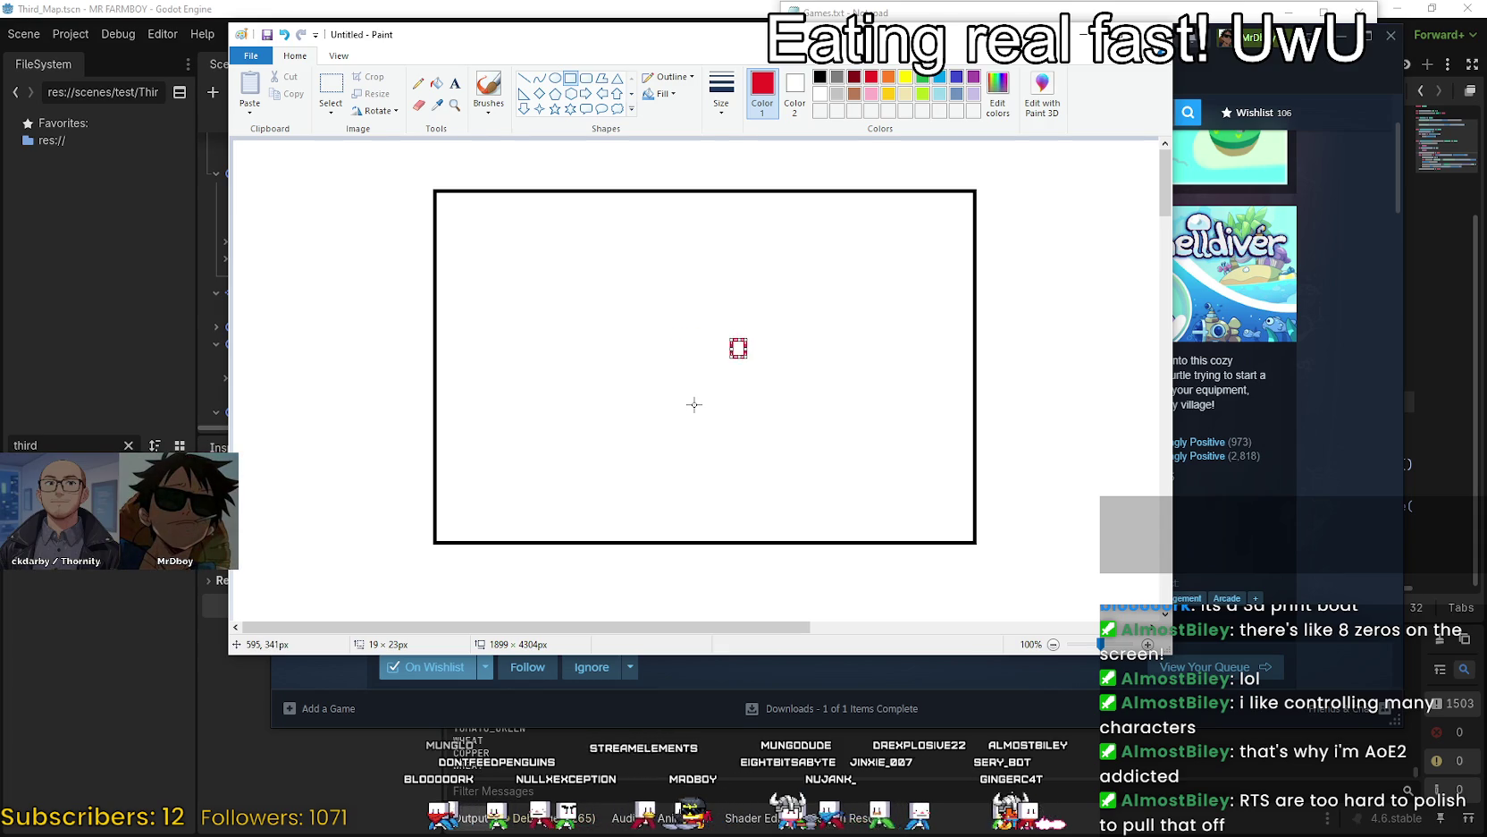
key(Delete)
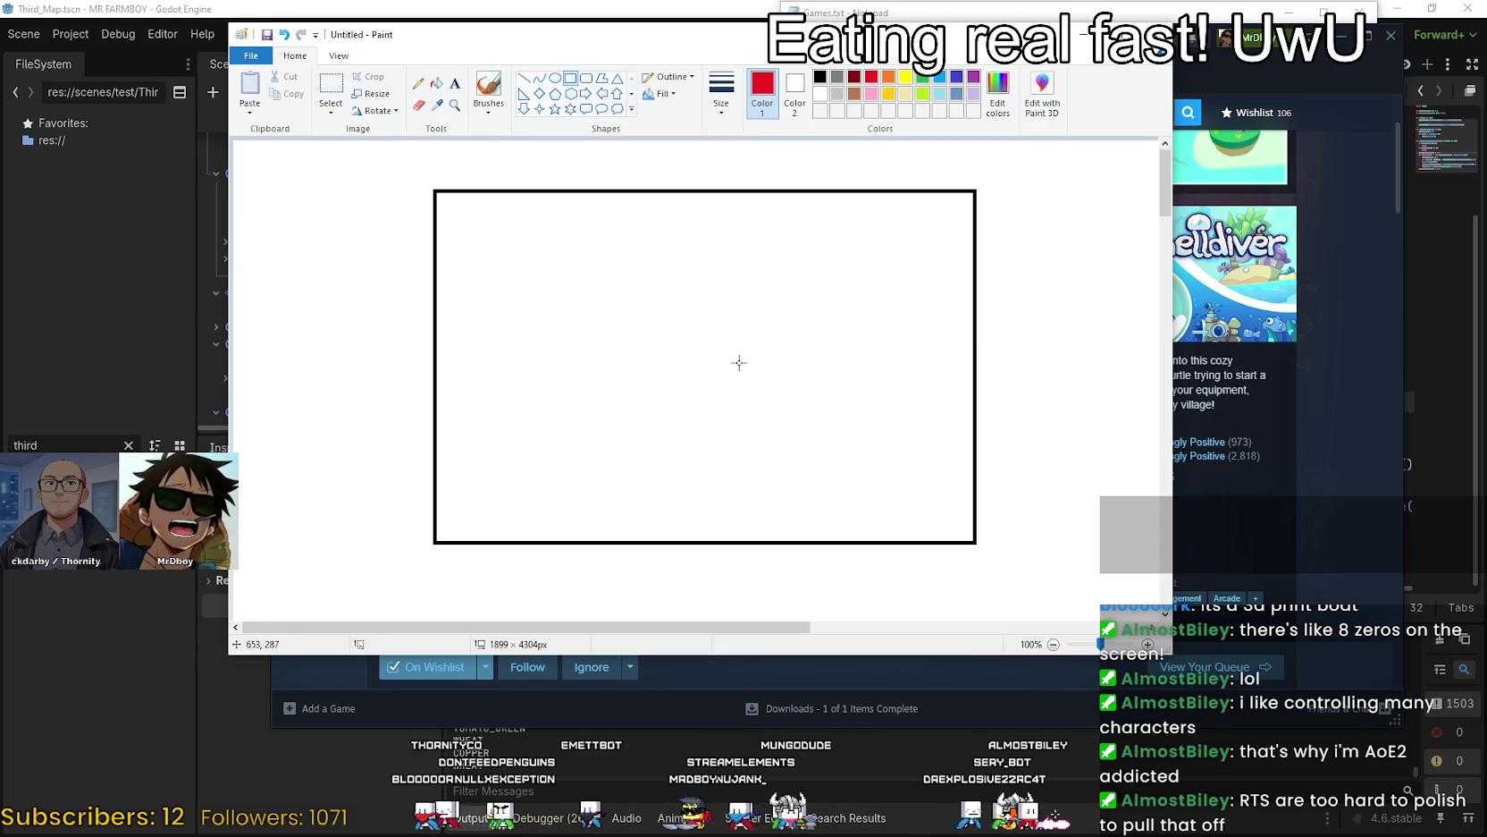
drag(711, 351, 724, 365)
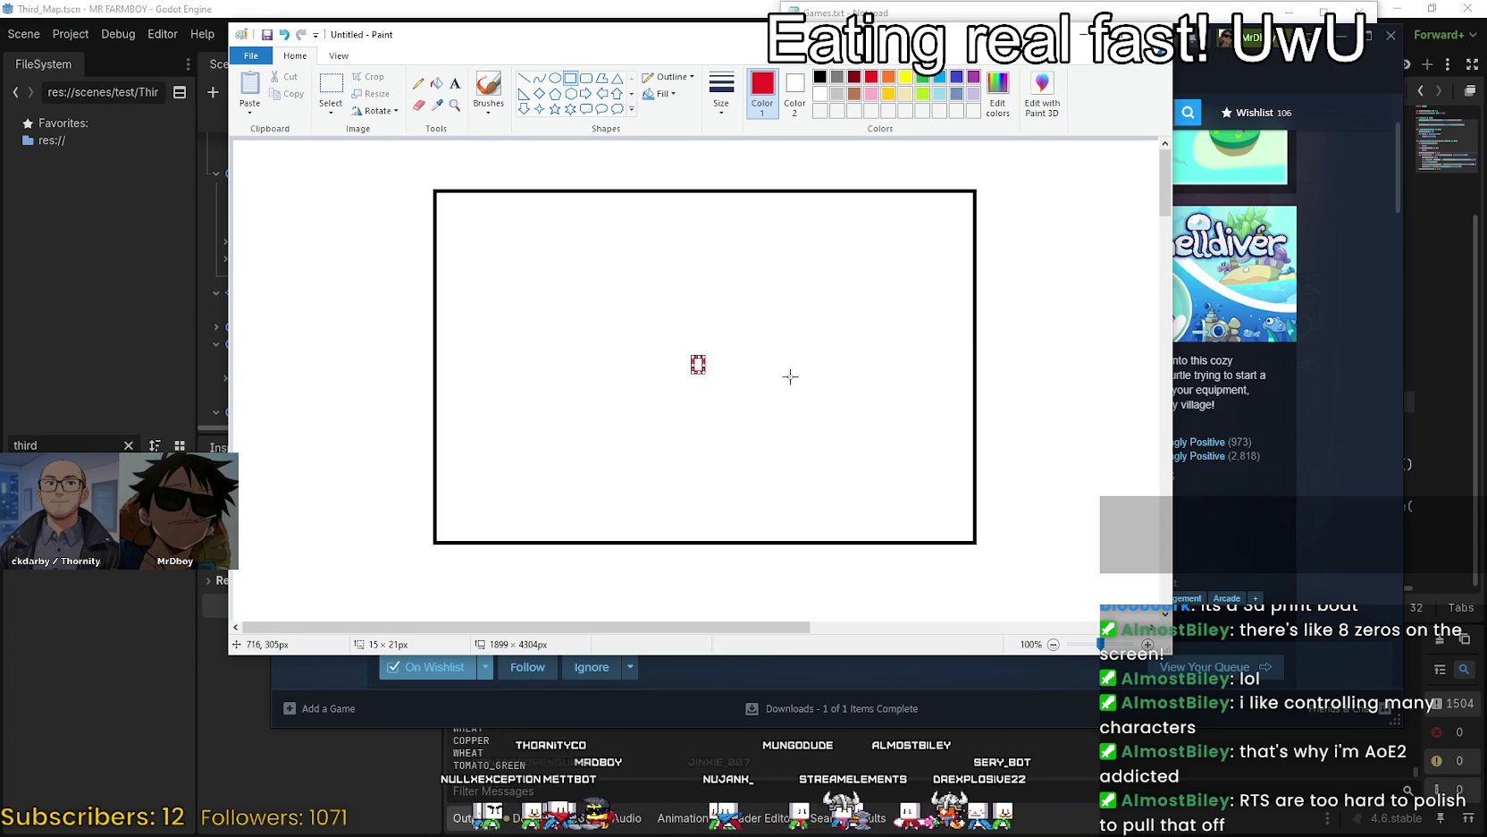
click(790, 376)
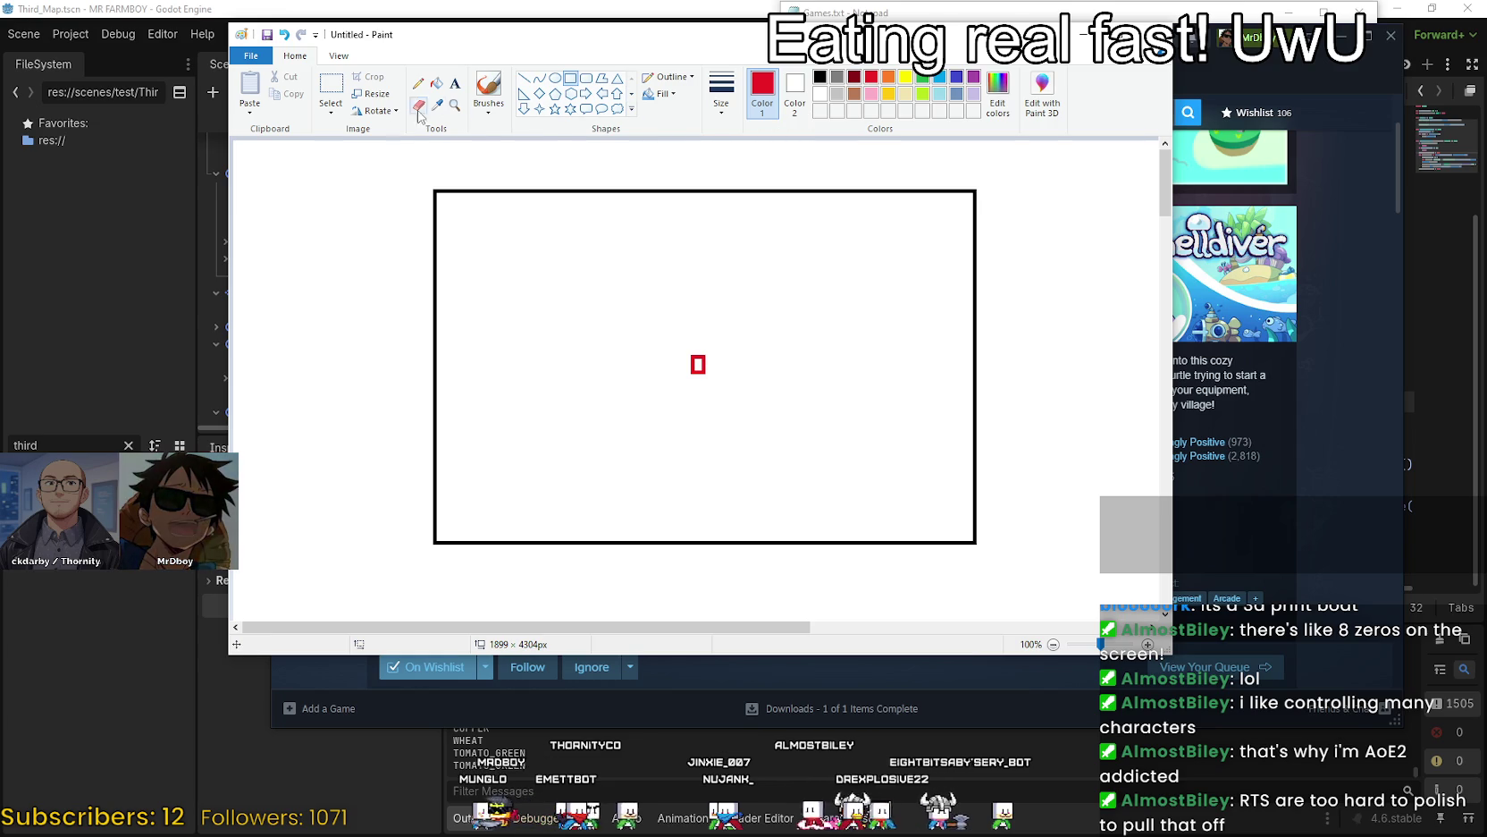
Select and duplicate the red rectangle, undo the squashed copy, and clear the selection.
click(328, 84)
drag(684, 349, 712, 383)
key(ctrl+c)
key(ctrl+v)
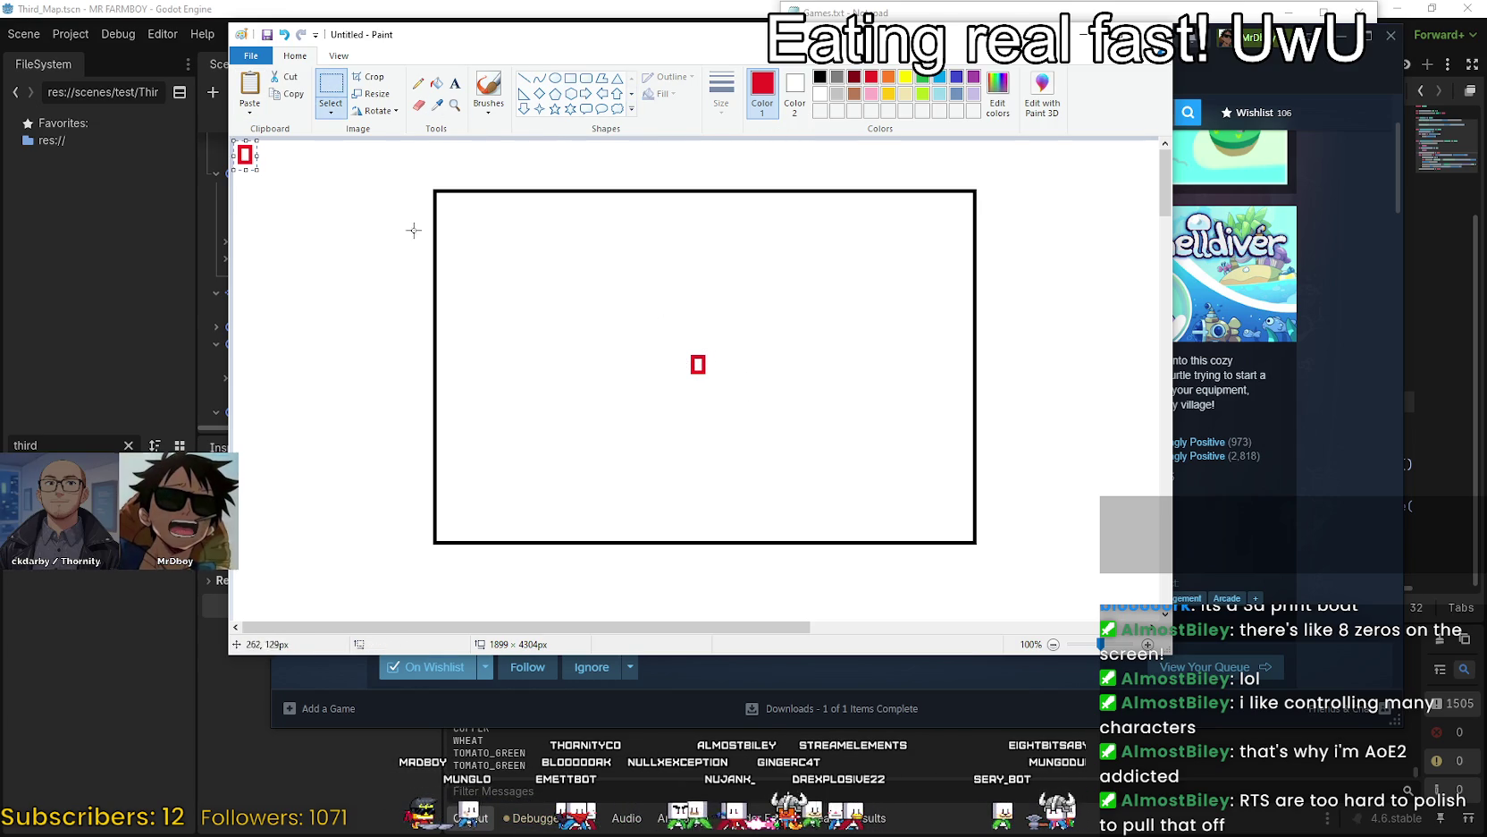
drag(234, 156, 257, 156)
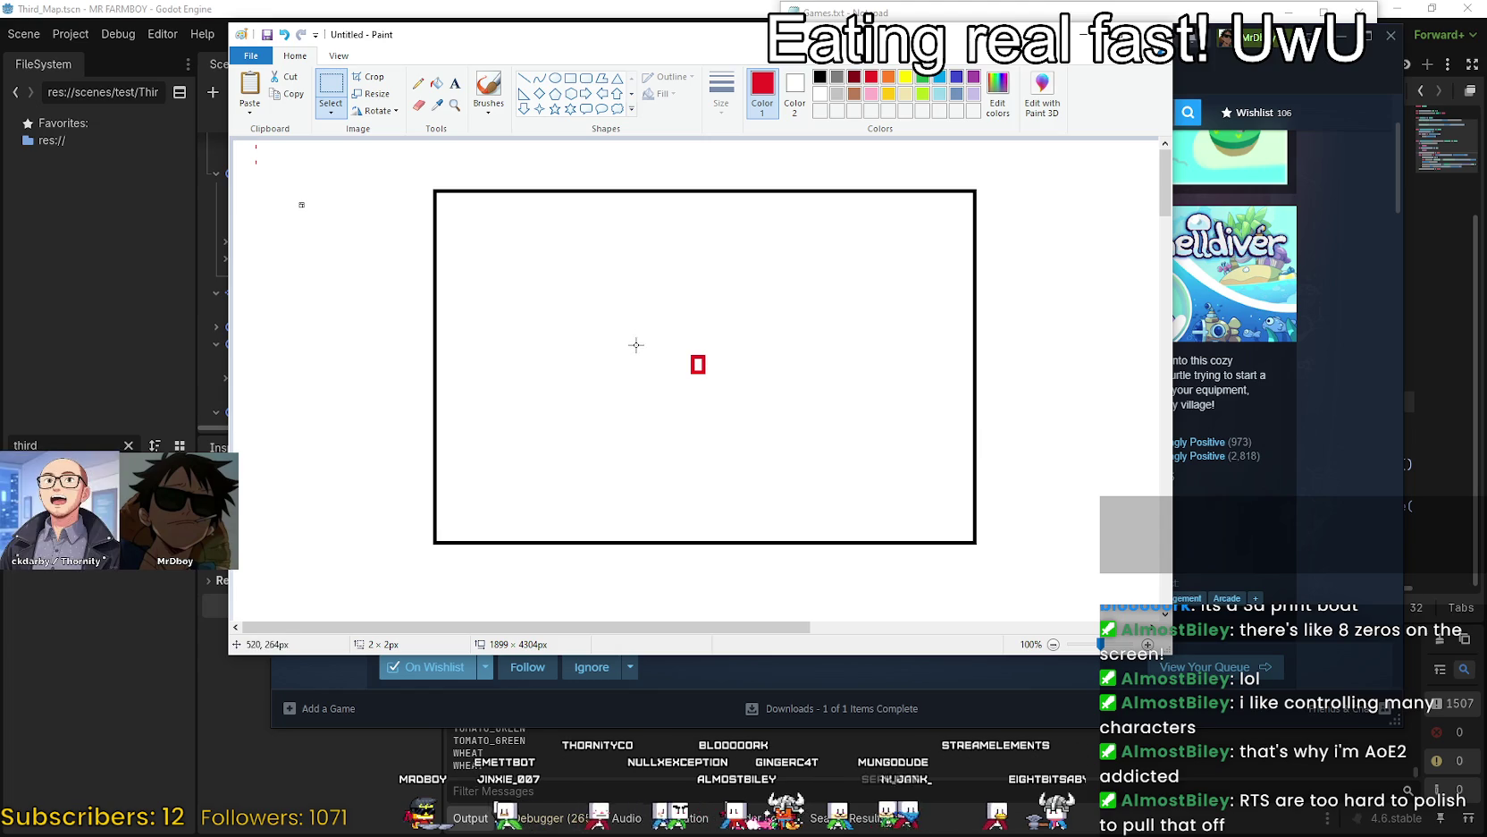
key(ctrl+z)
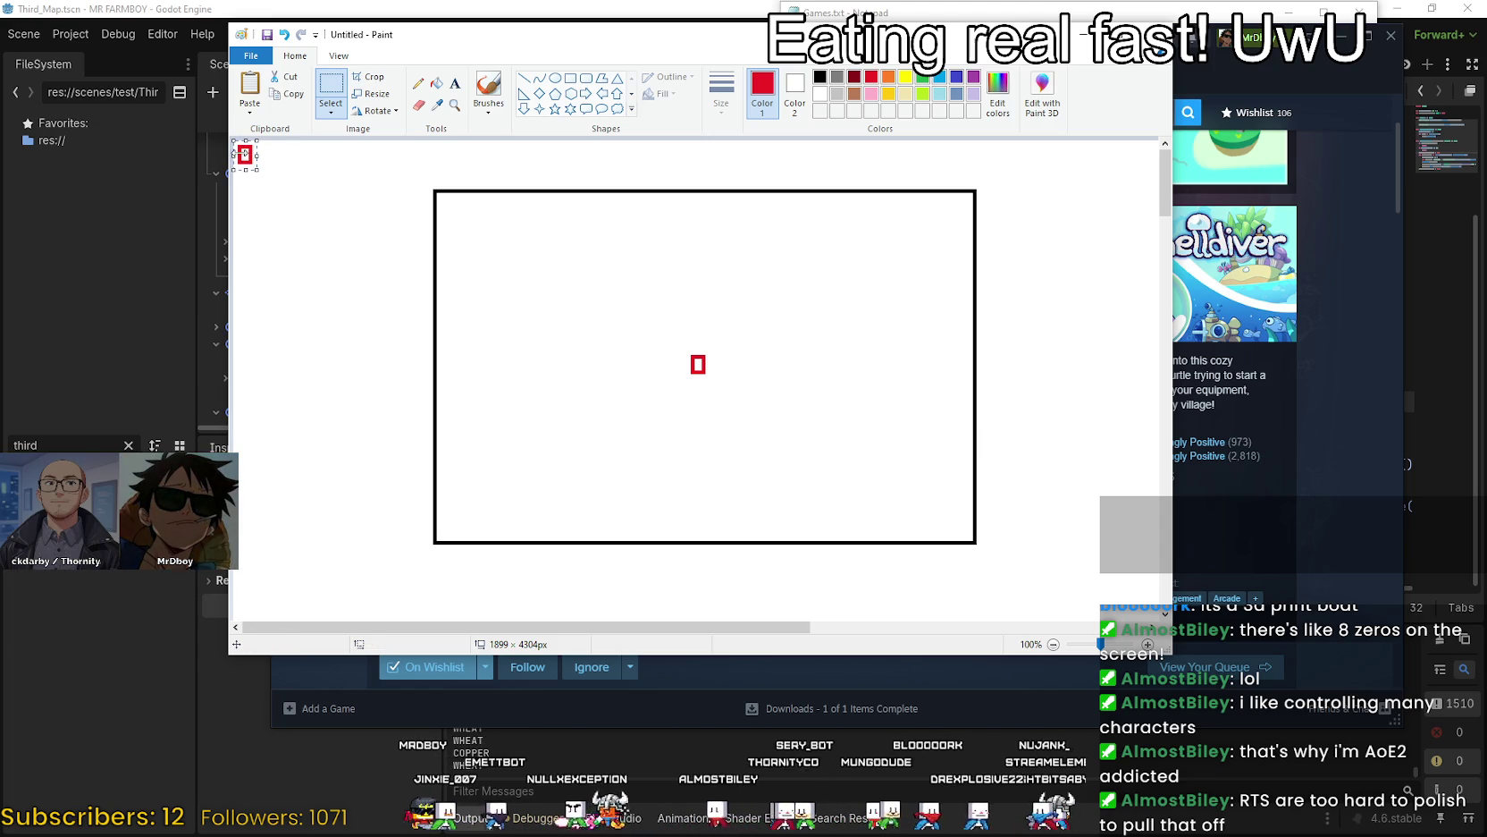
key(alt)
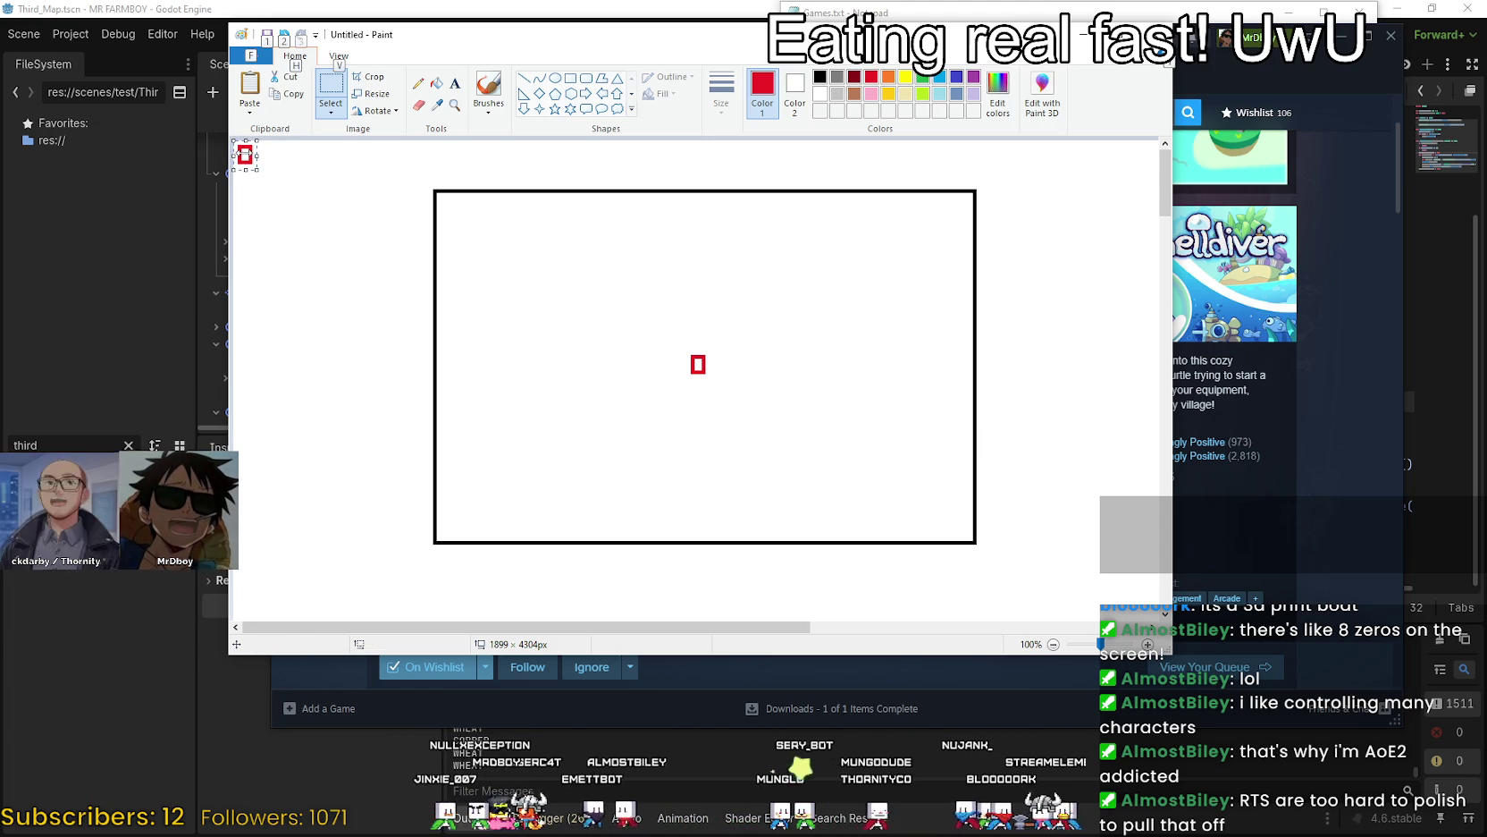
click(515, 282)
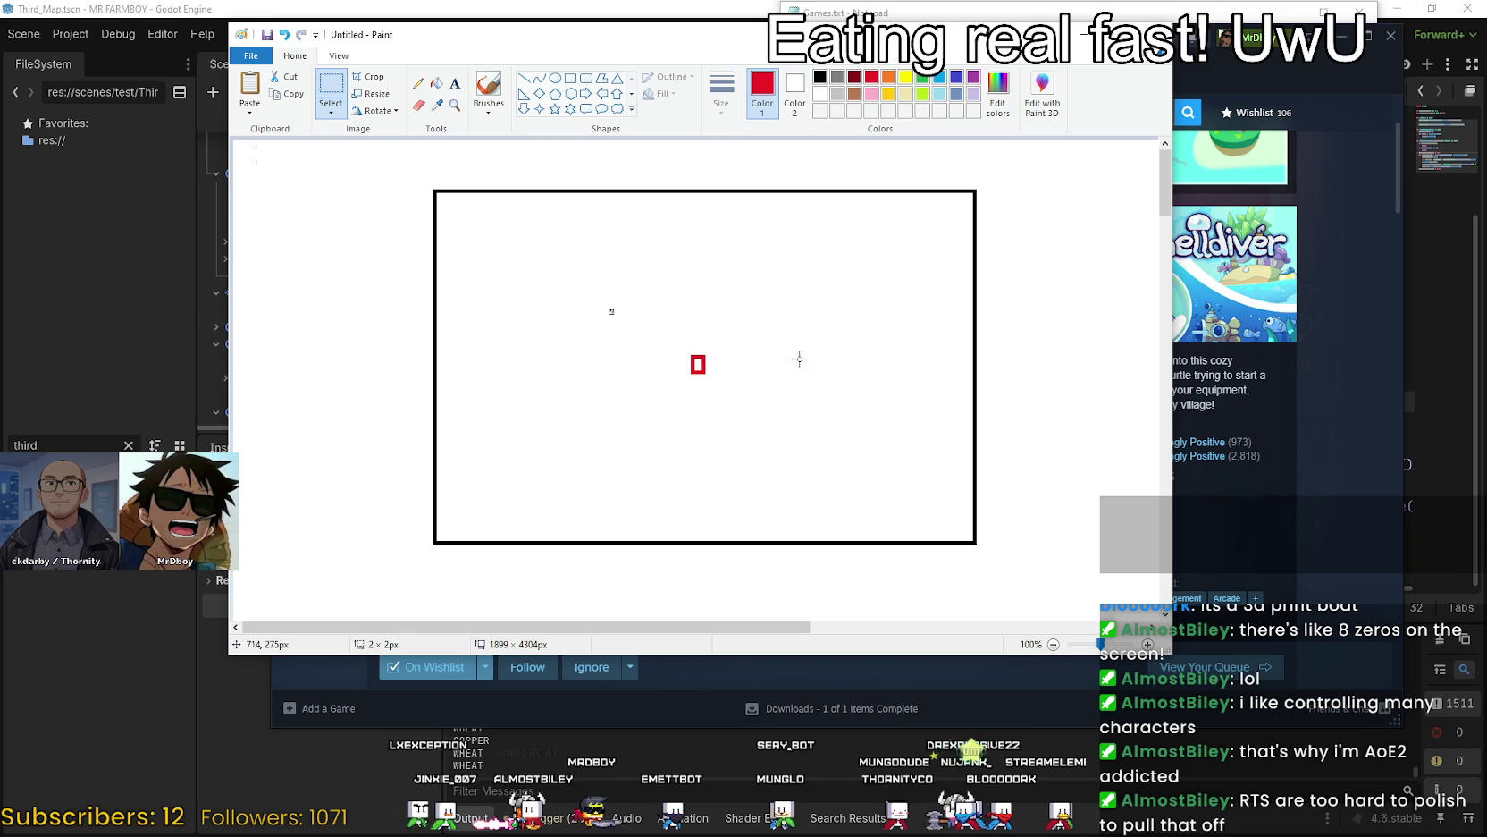
Copy and paste the red rectangle again, then delete the pasted duplicate.
drag(690, 345, 704, 383)
key(ctrl+c)
key(ctrl+v)
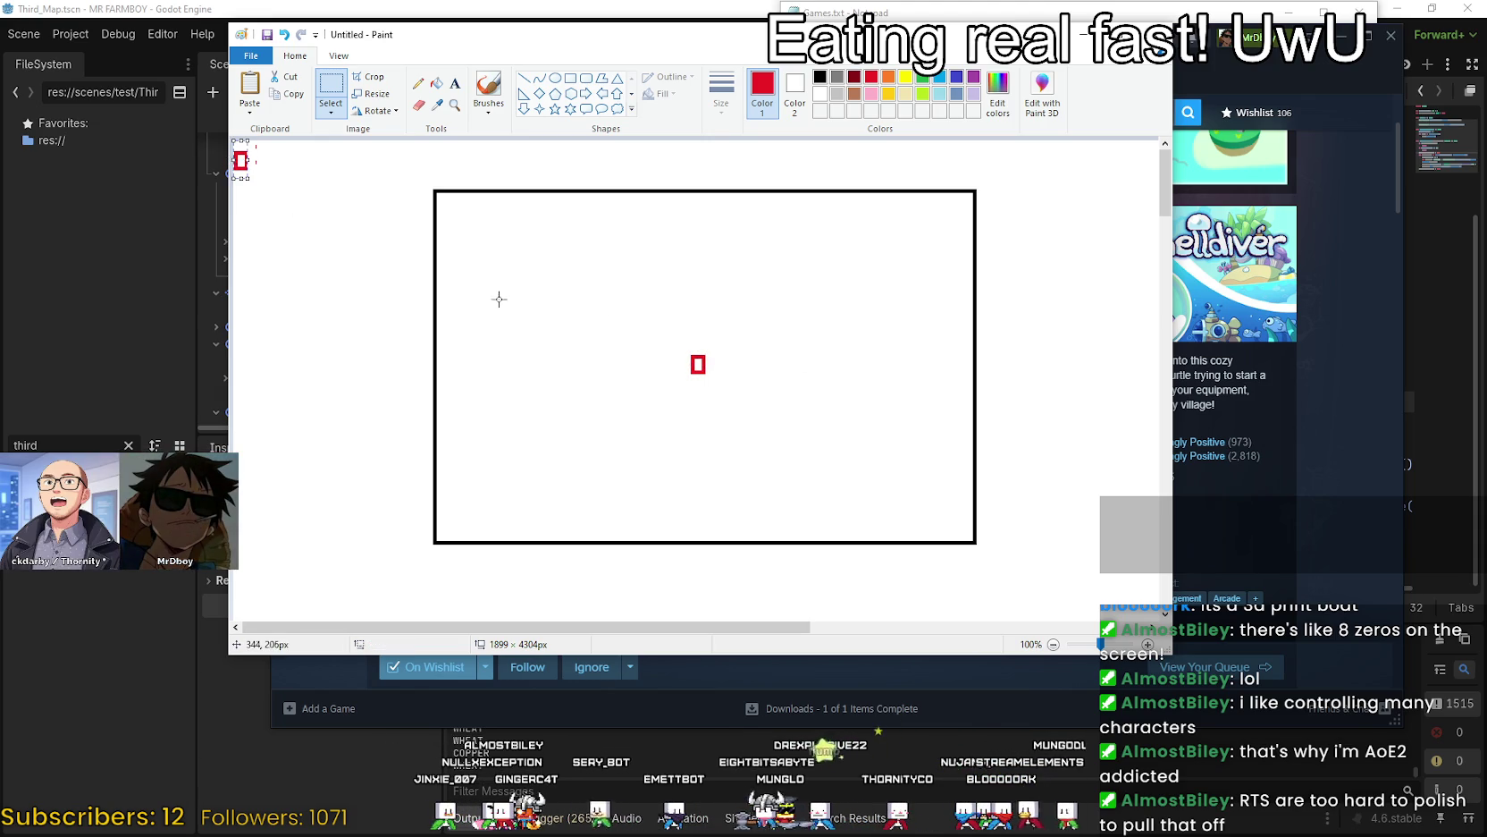
key(Delete)
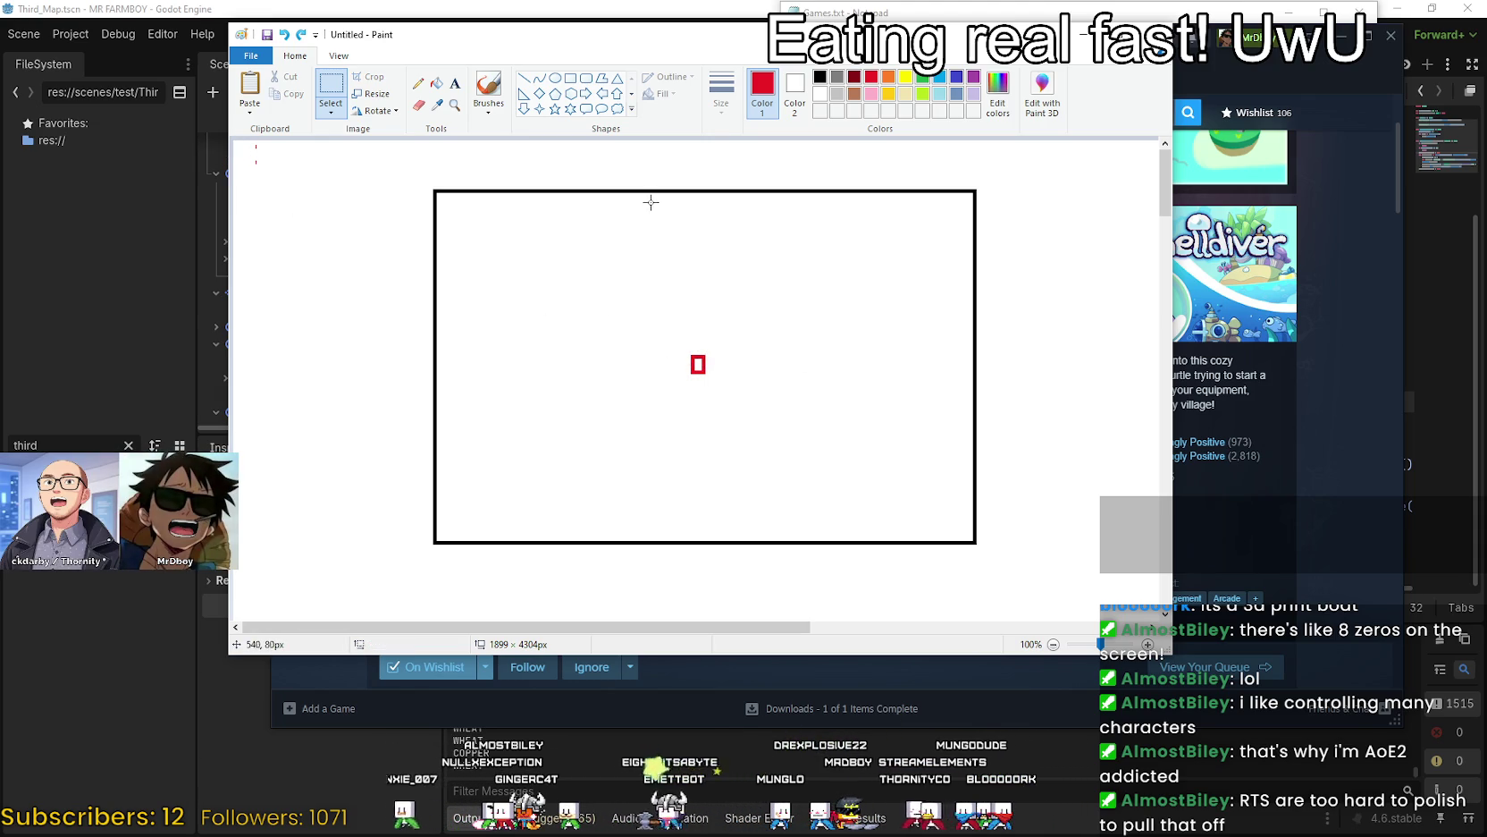
click(570, 81)
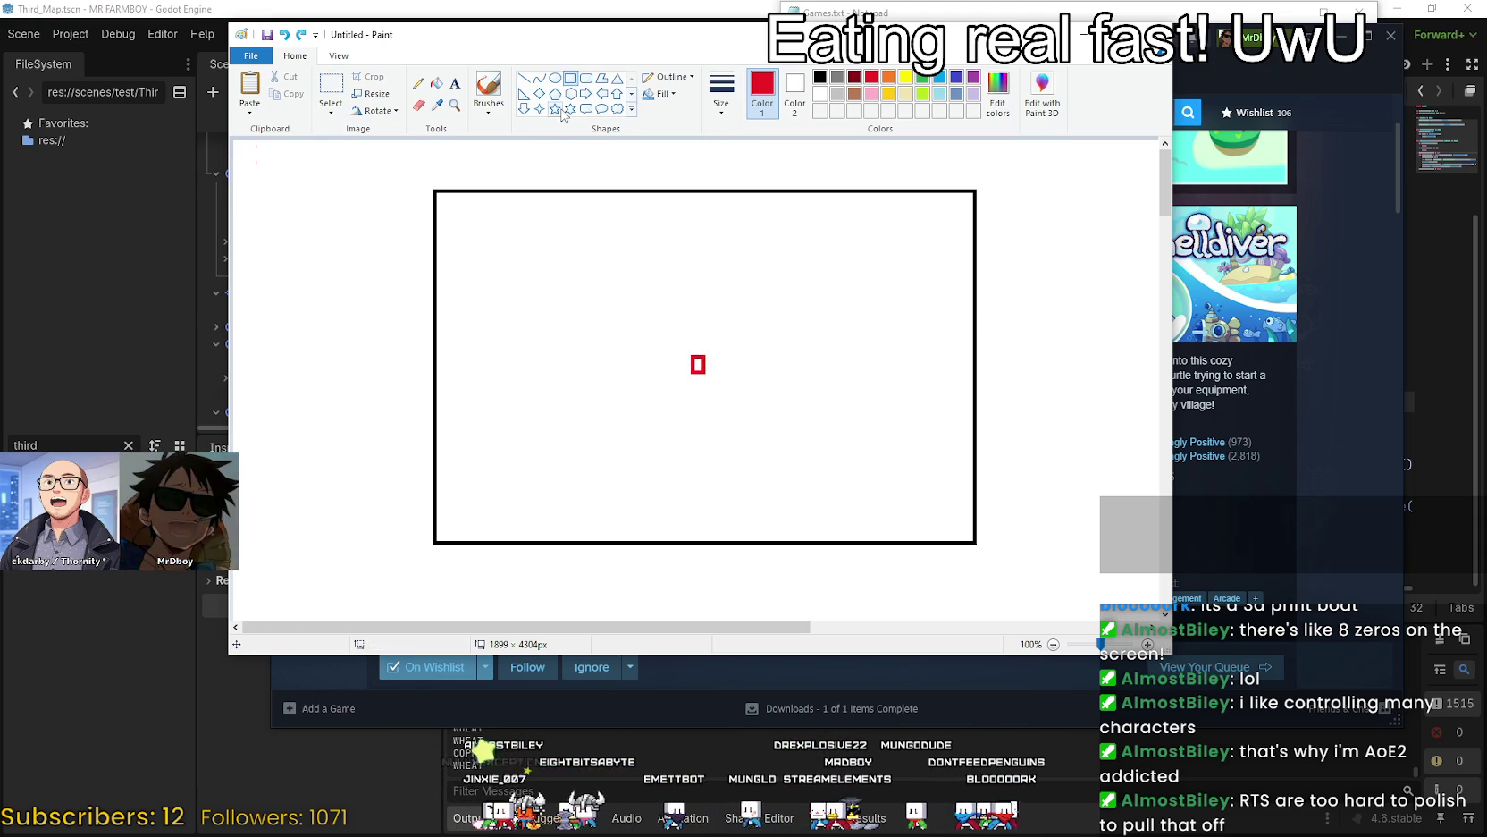
Draw small red rectangles beside, up-right of, and above the first one.
drag(677, 379, 734, 378)
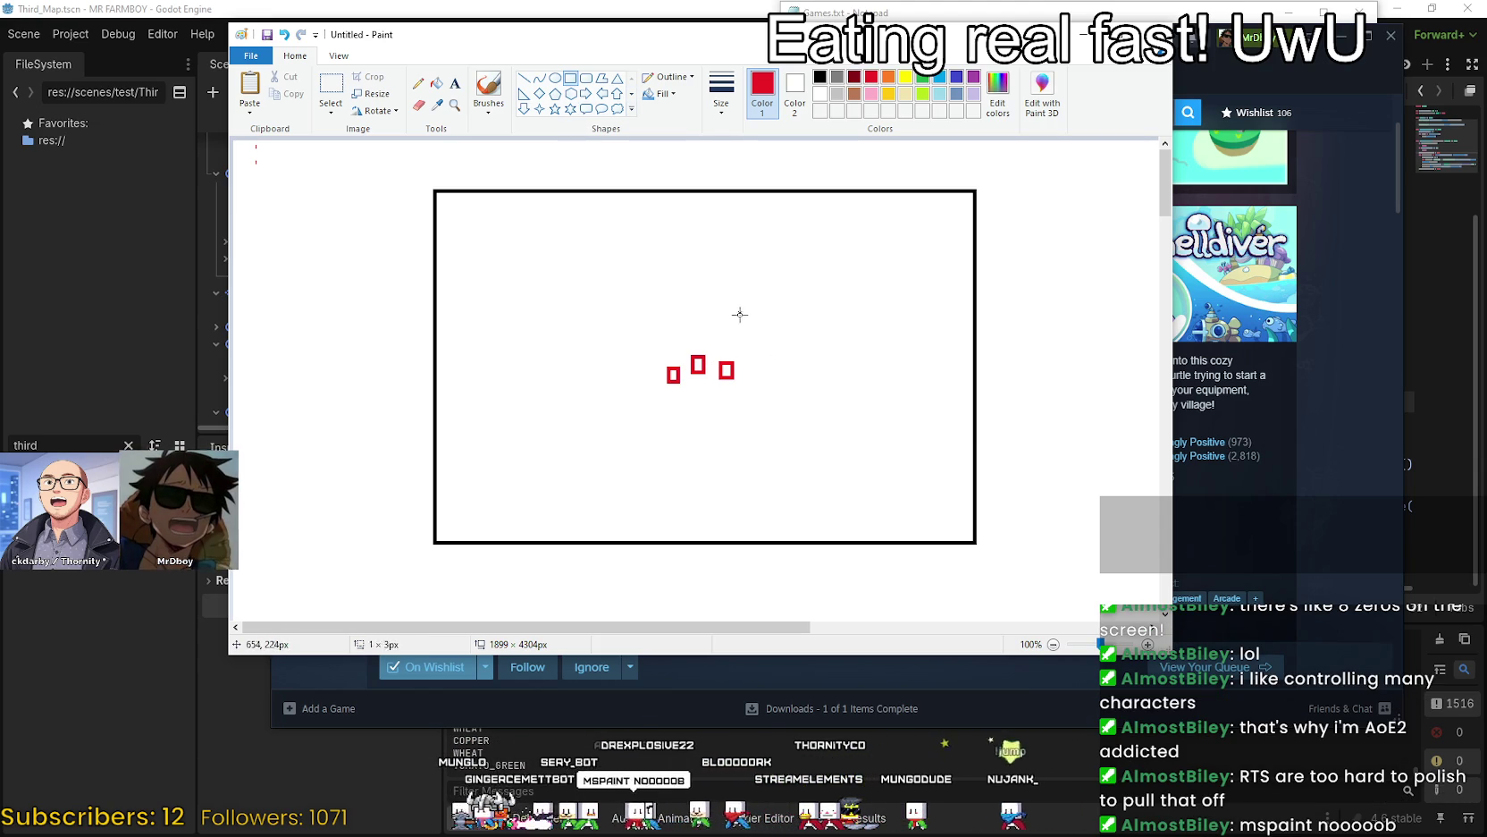
drag(738, 312, 761, 328)
click(784, 382)
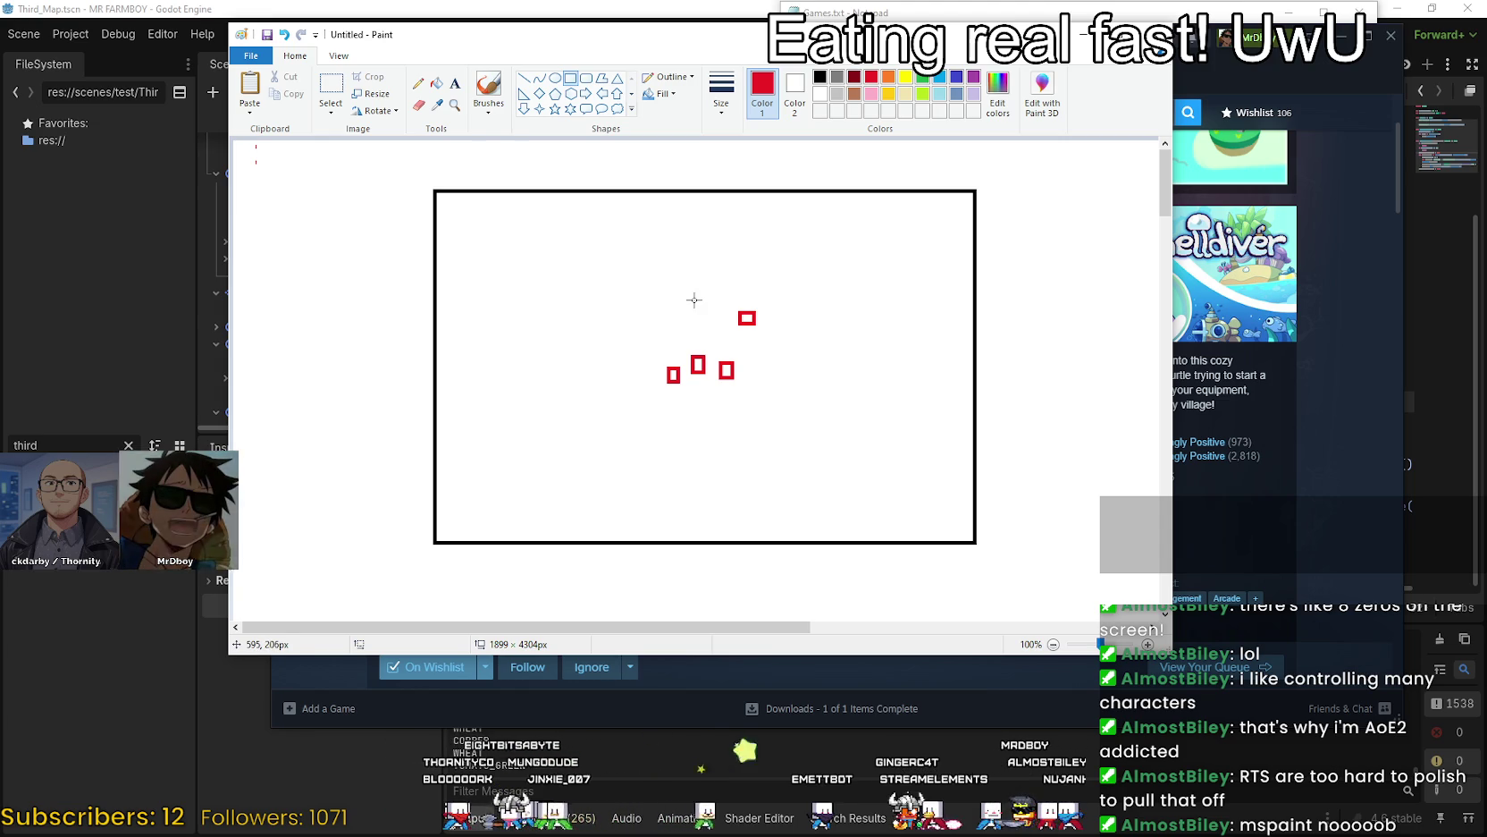
drag(695, 318, 704, 320)
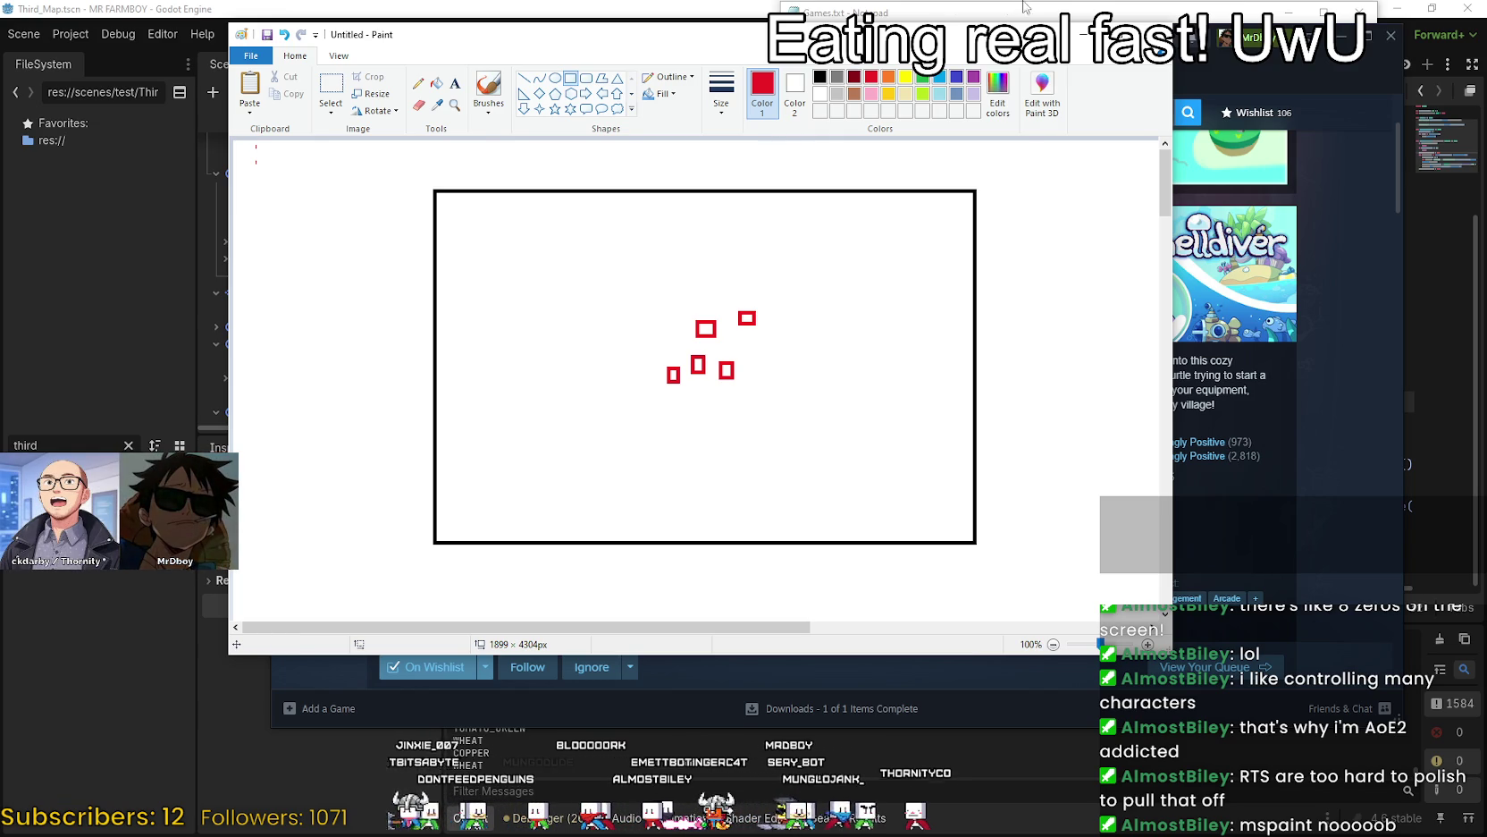
scroll(729, 330, down, 3)
Narrow the Paint window from its right edge and scroll to recentre the drawing.
scroll(730, 331, up, 3)
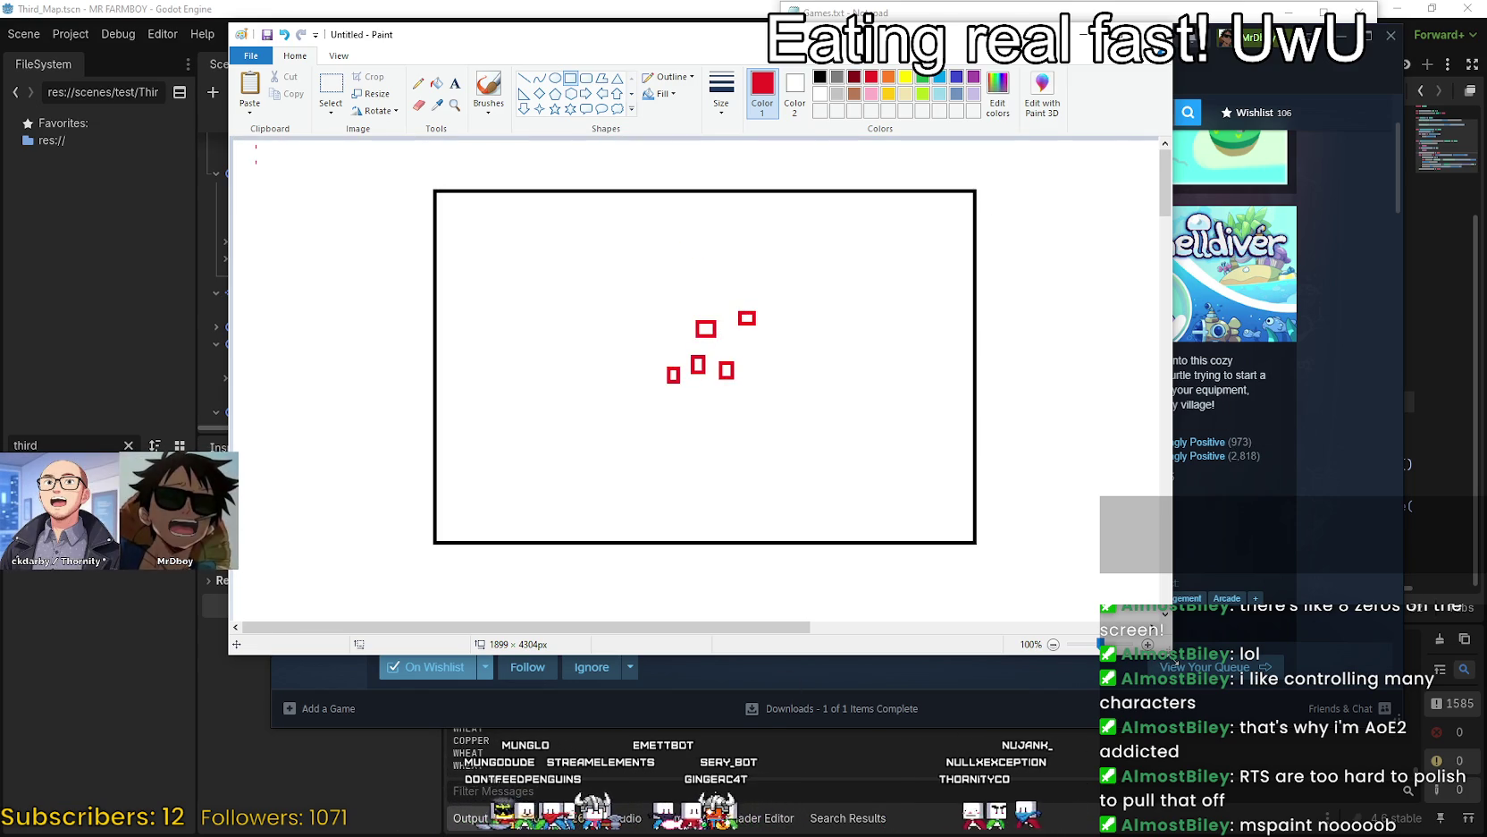
drag(1173, 655, 1003, 665)
mouse_move(544, 637)
mouse_down()
mouse_move(605, 636)
mouse_move(588, 624)
mouse_up()
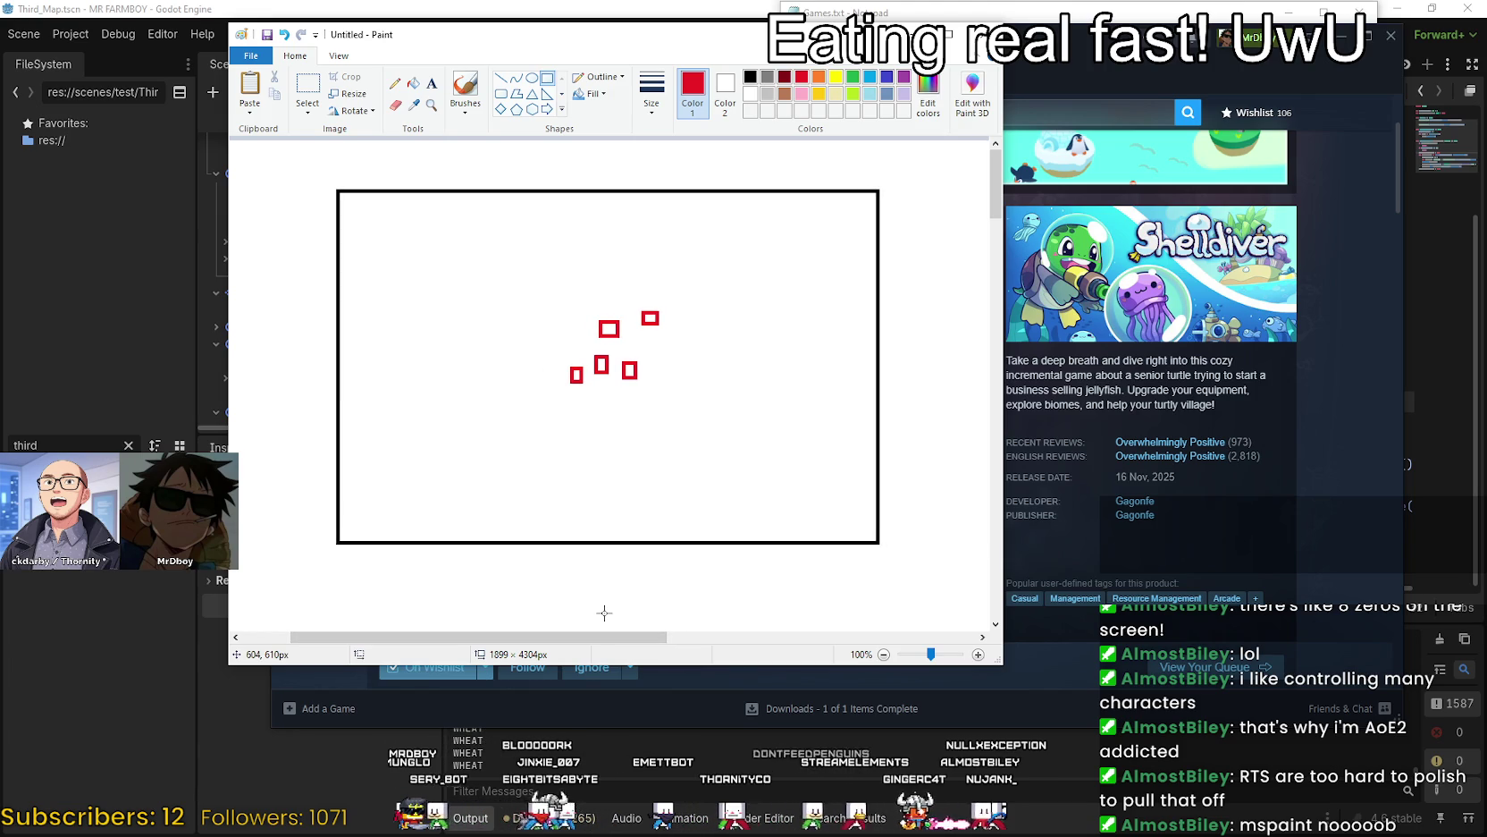
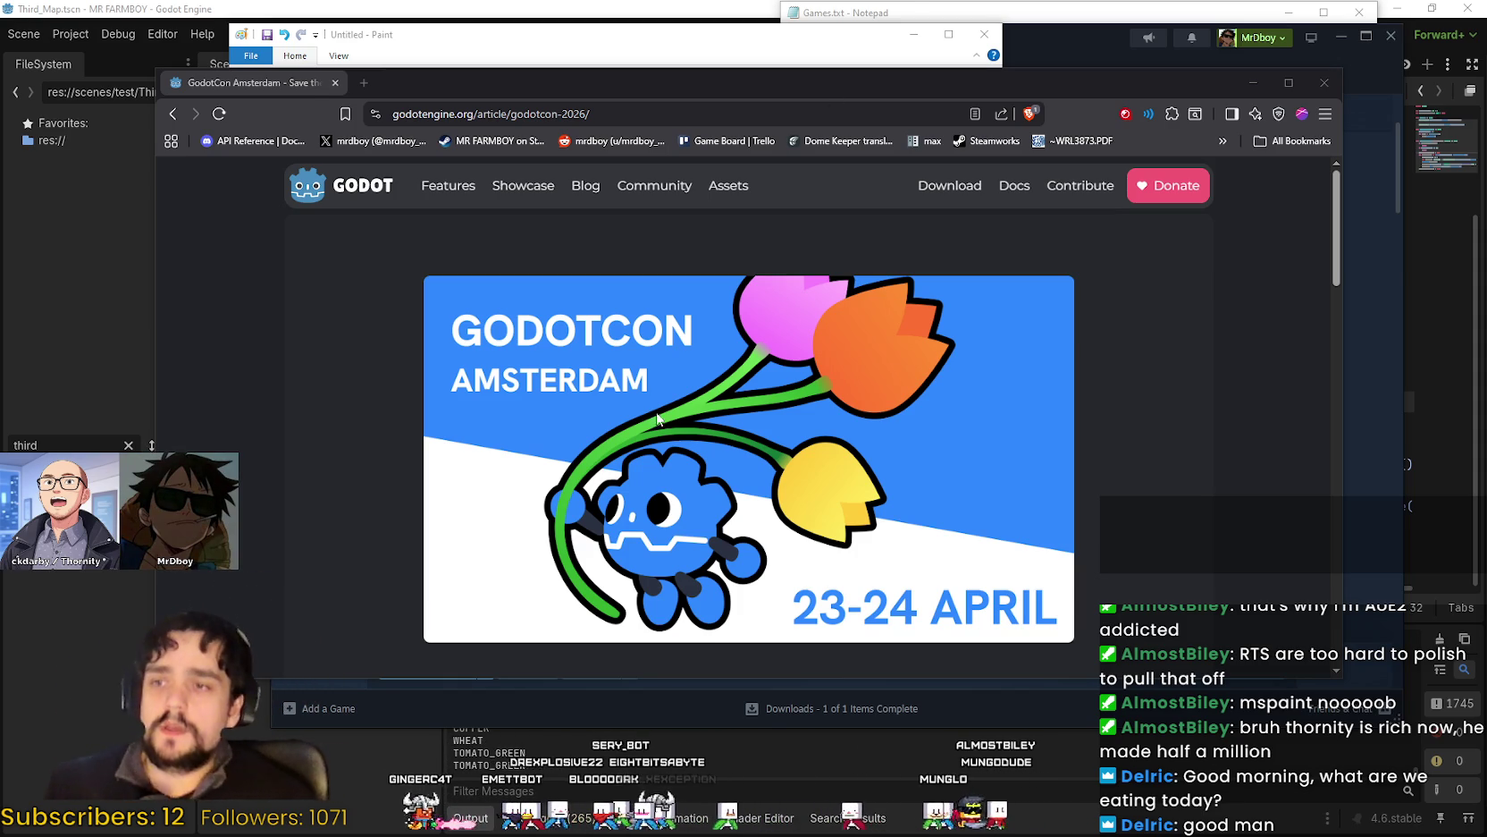
Scroll down the GodotCon article to its Information section.
scroll(658, 540, down, 2)
scroll(786, 429, down, 2)
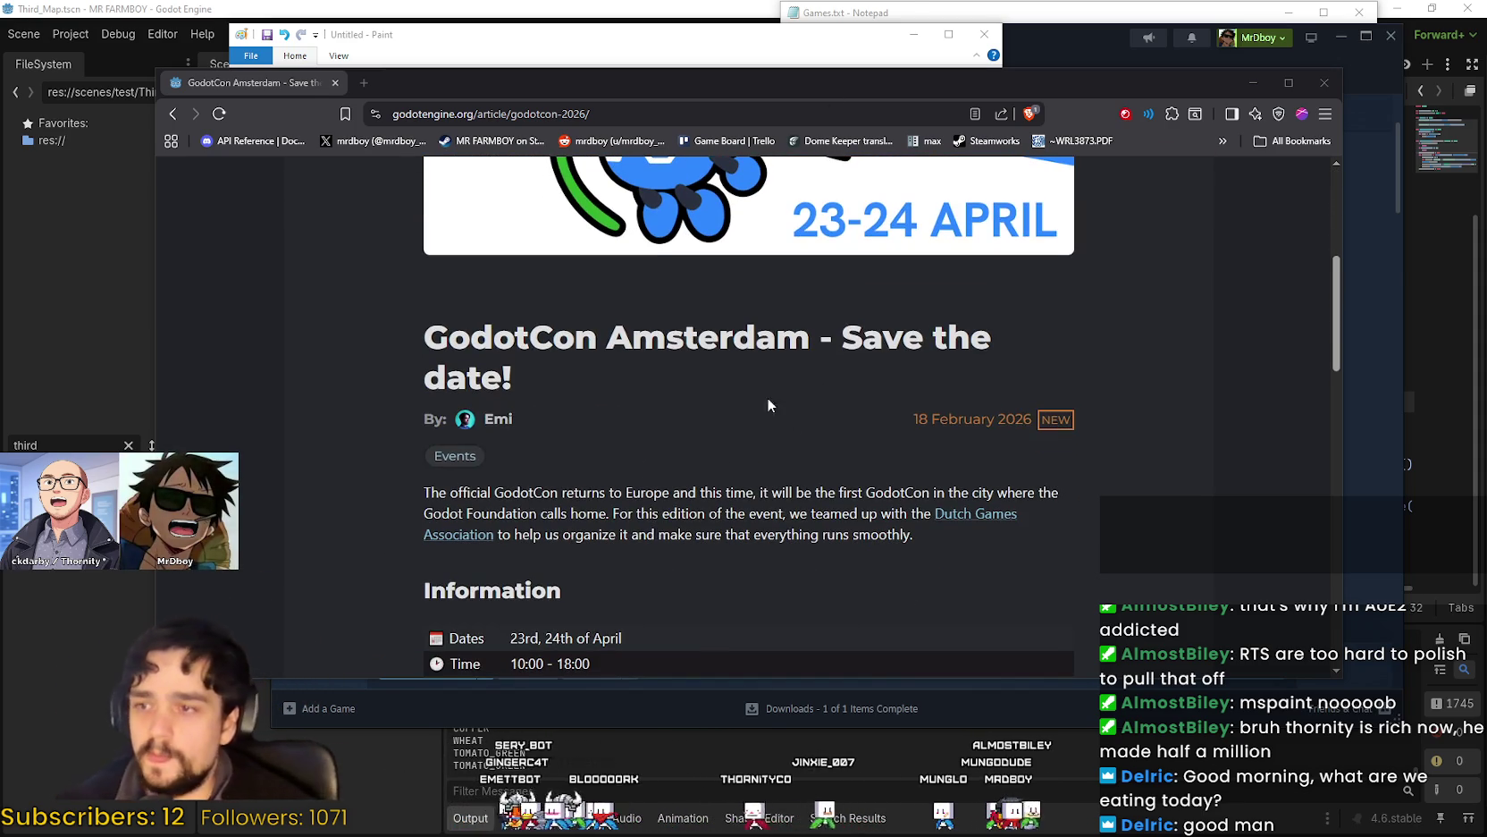
scroll(724, 365, up, 2)
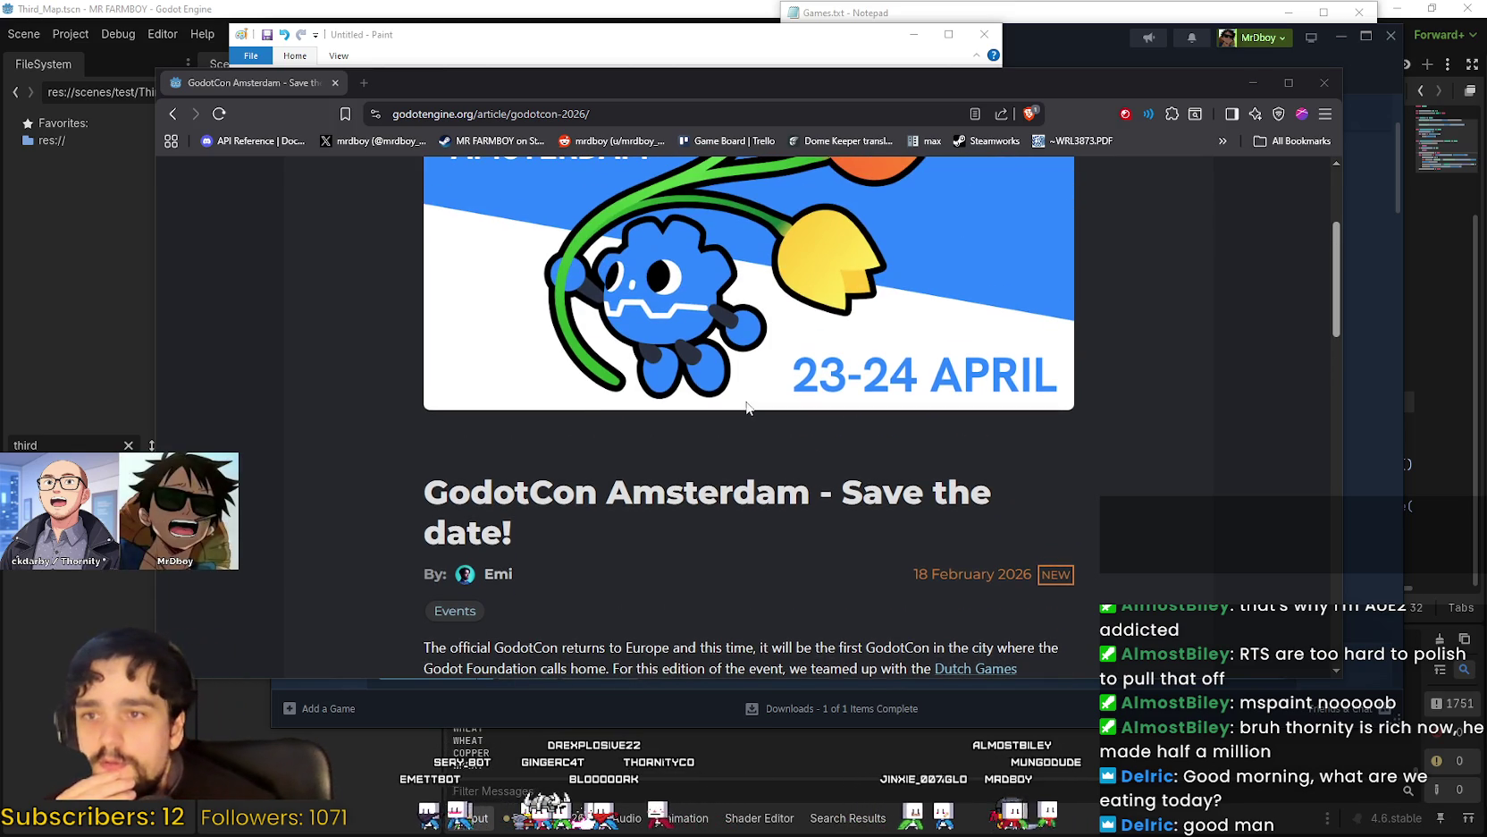
scroll(831, 411, down, 2)
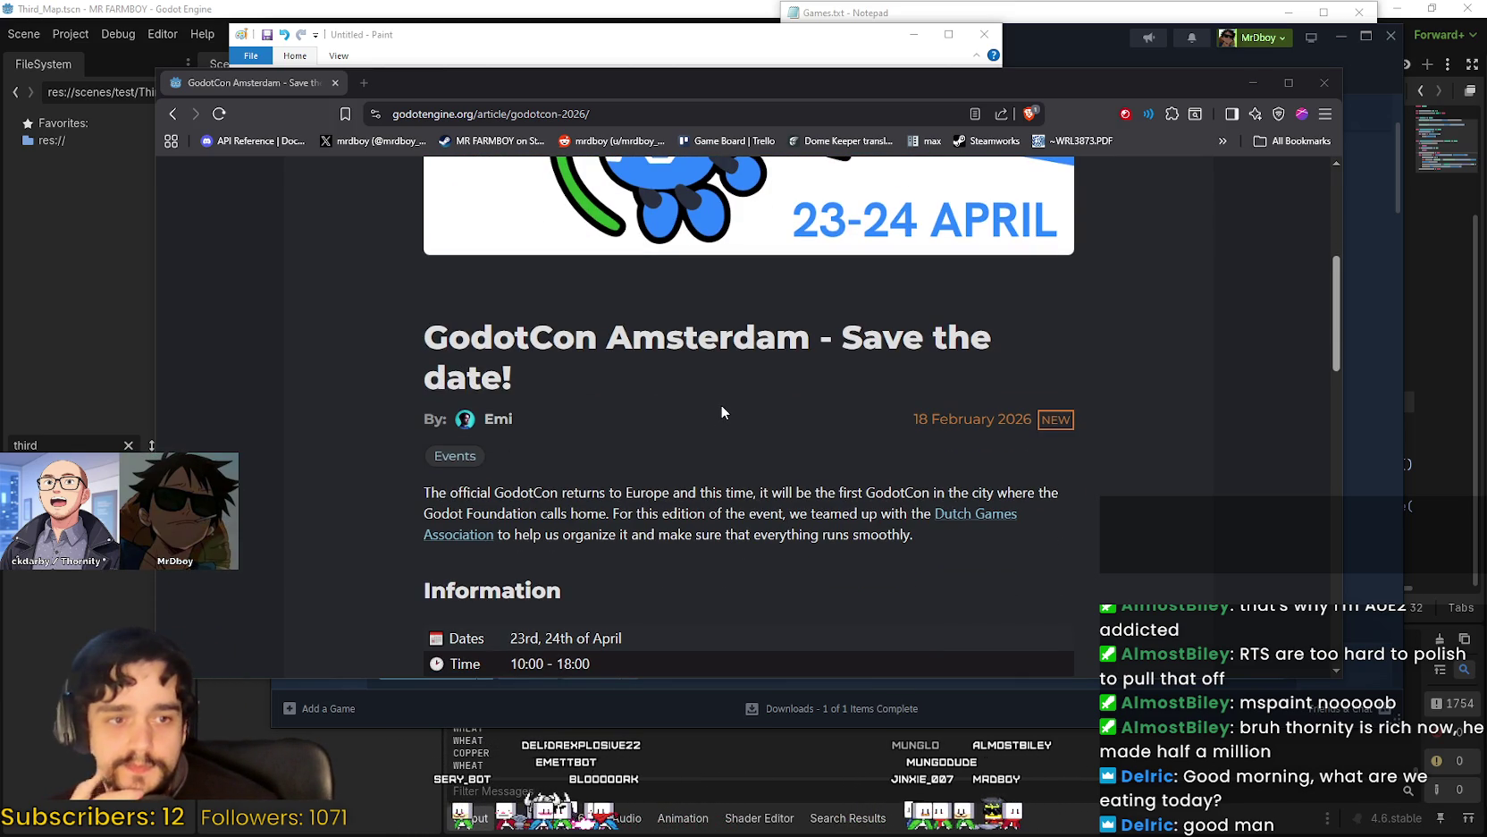
scroll(722, 406, down, 4)
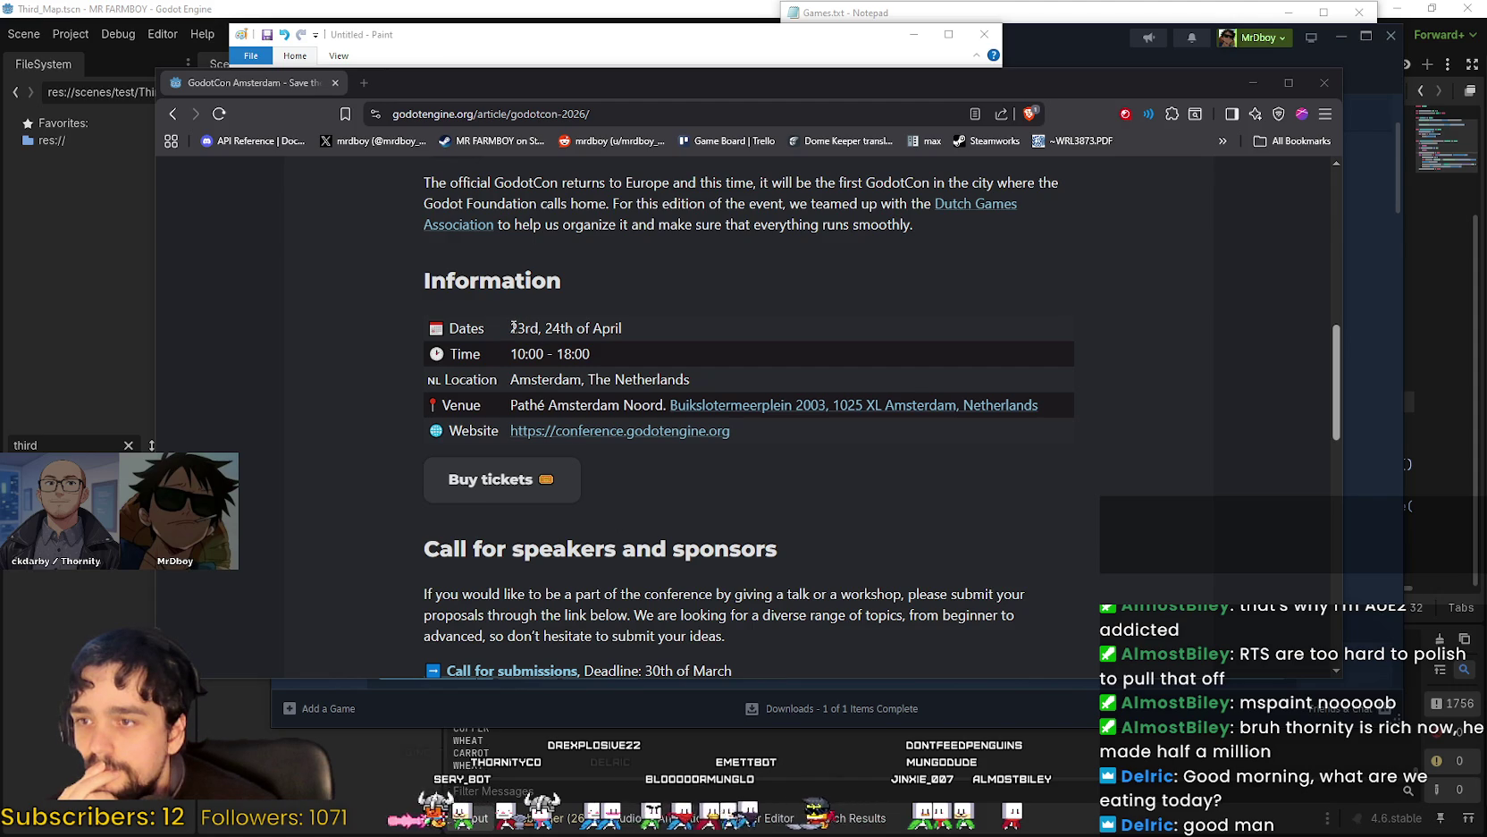
Select the Time row's opening hours and the 'Amsterdam, The Netherlands' location, then deselect.
drag(516, 353, 635, 370)
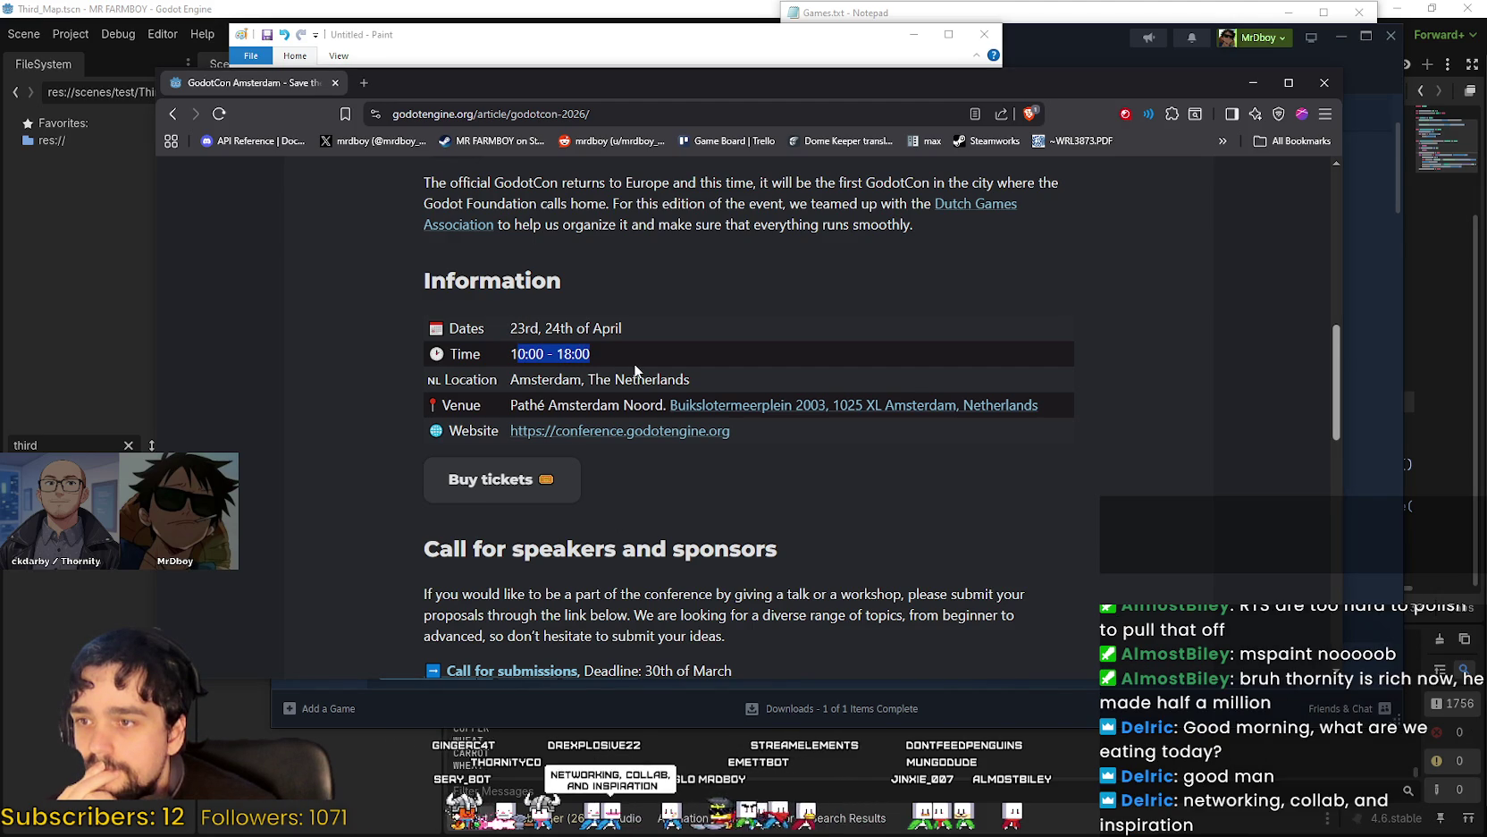
triple_click(674, 382)
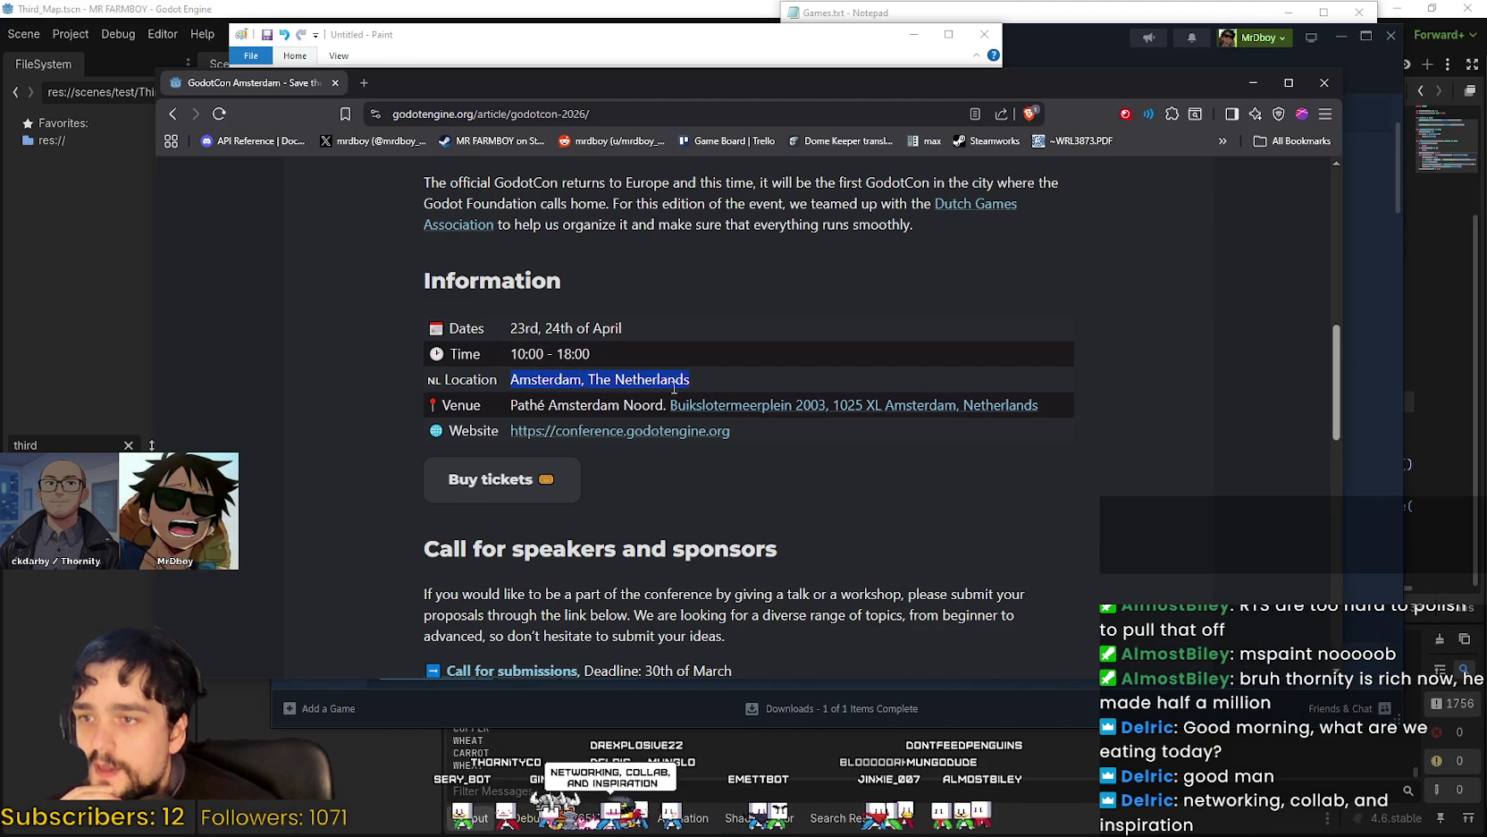
click(574, 400)
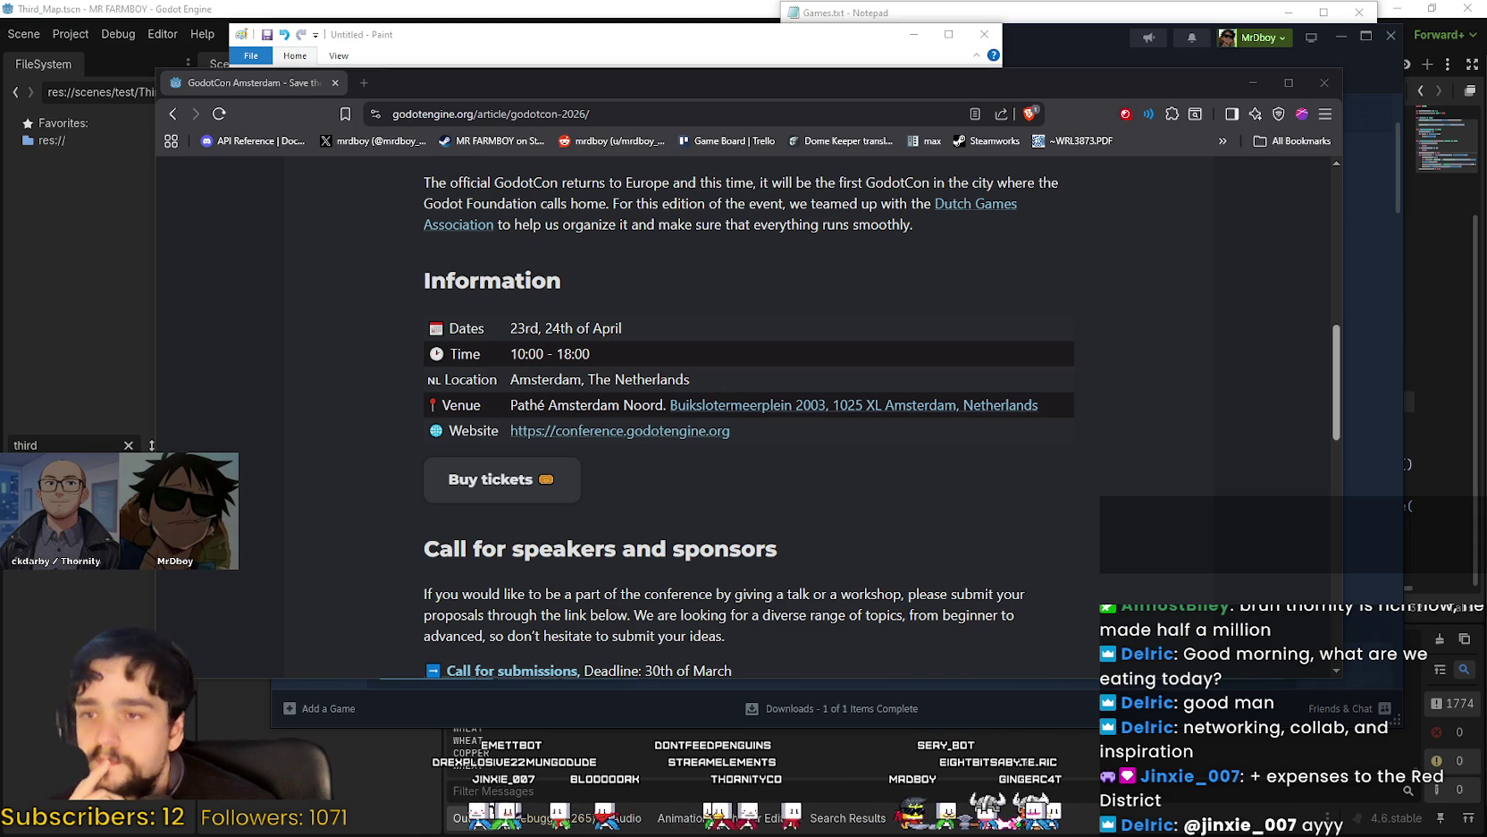
Scroll past Call for speakers to Tickets and more and follow the GodotCon Amsterdam 2026 ticket link.
scroll(977, 455, up, 5)
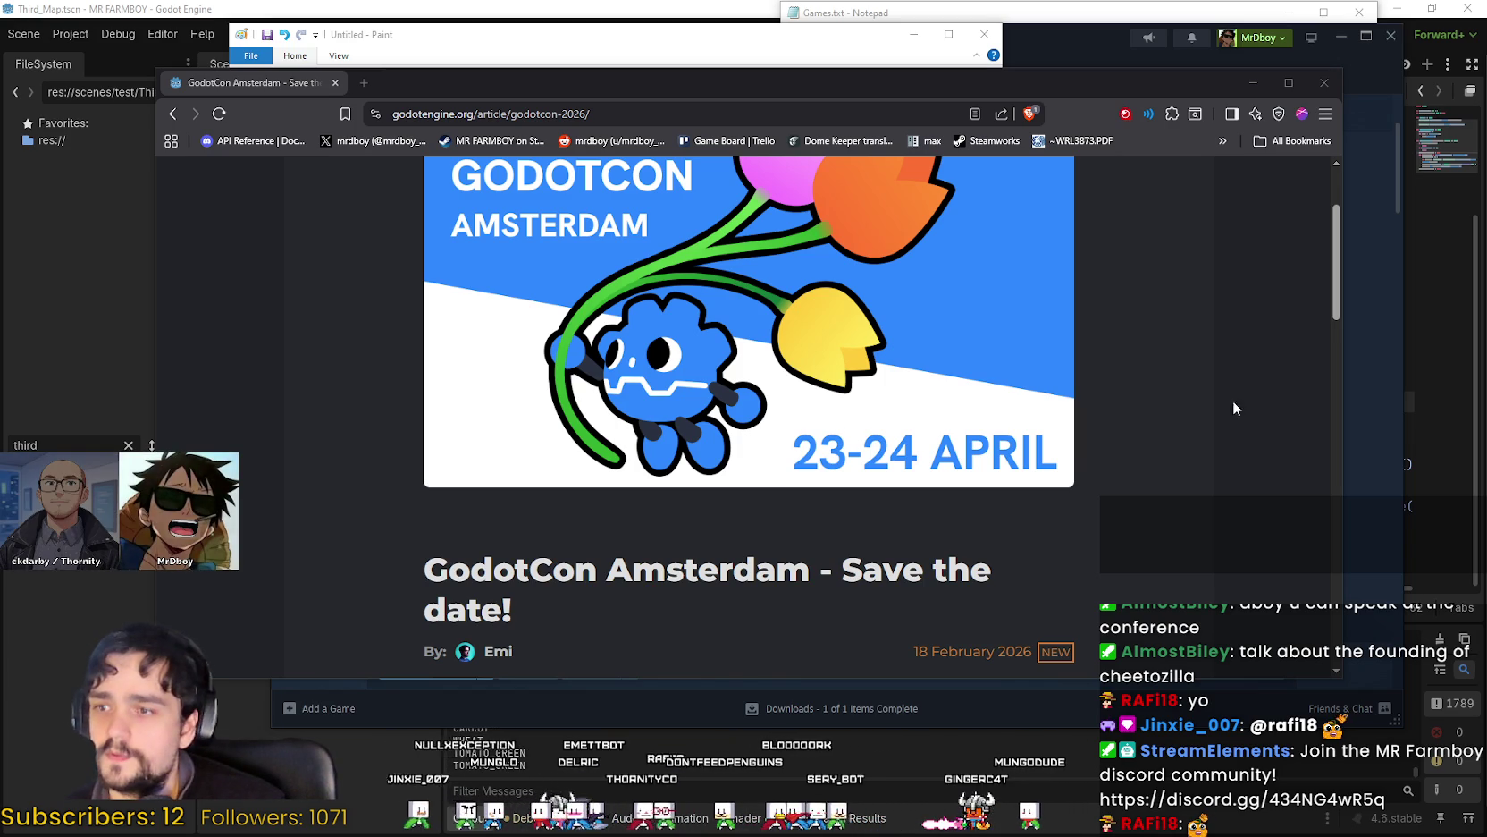
scroll(840, 464, down, 3)
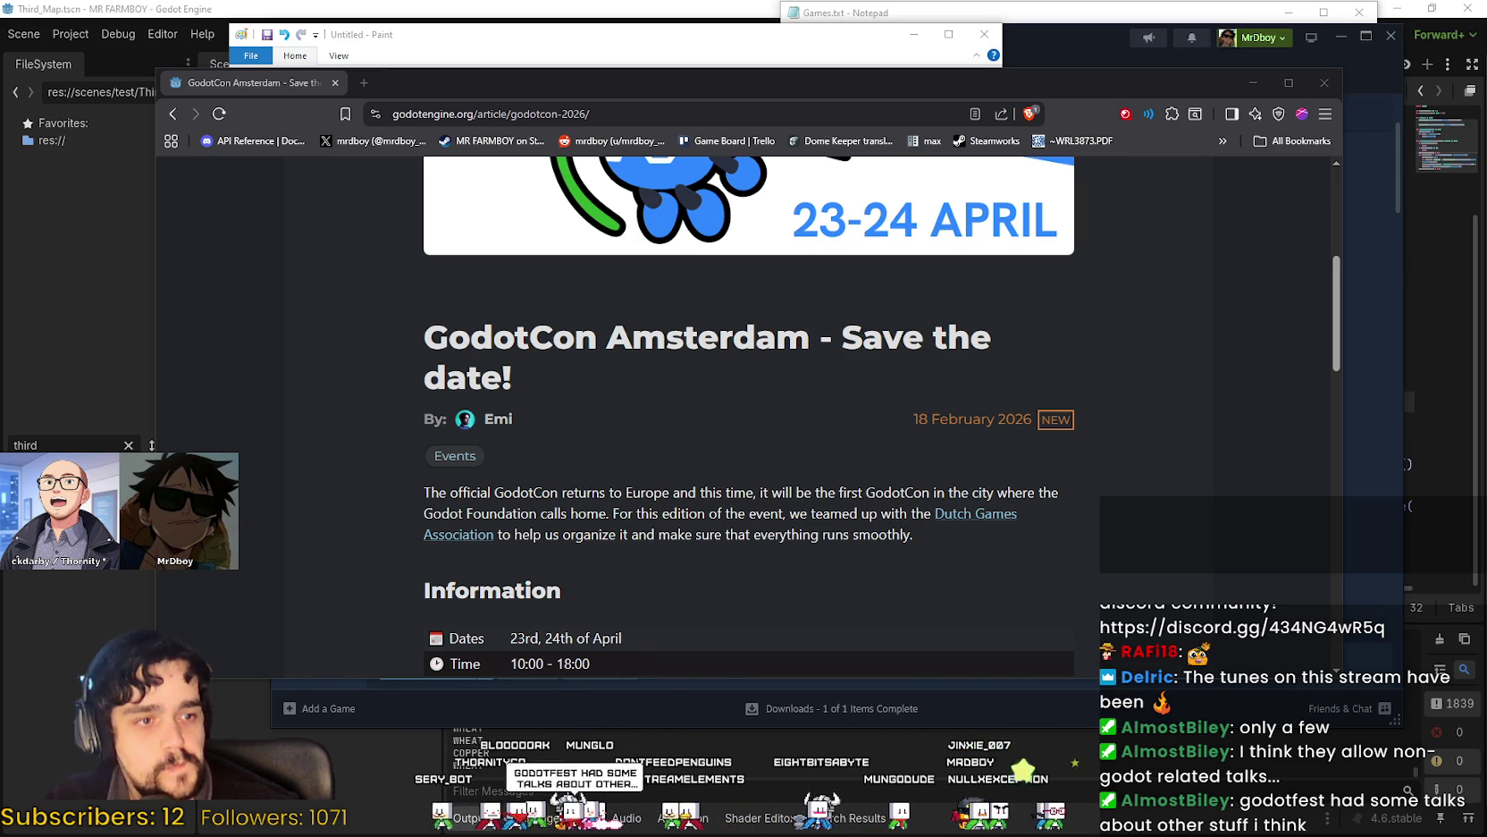
scroll(787, 633, down, 7)
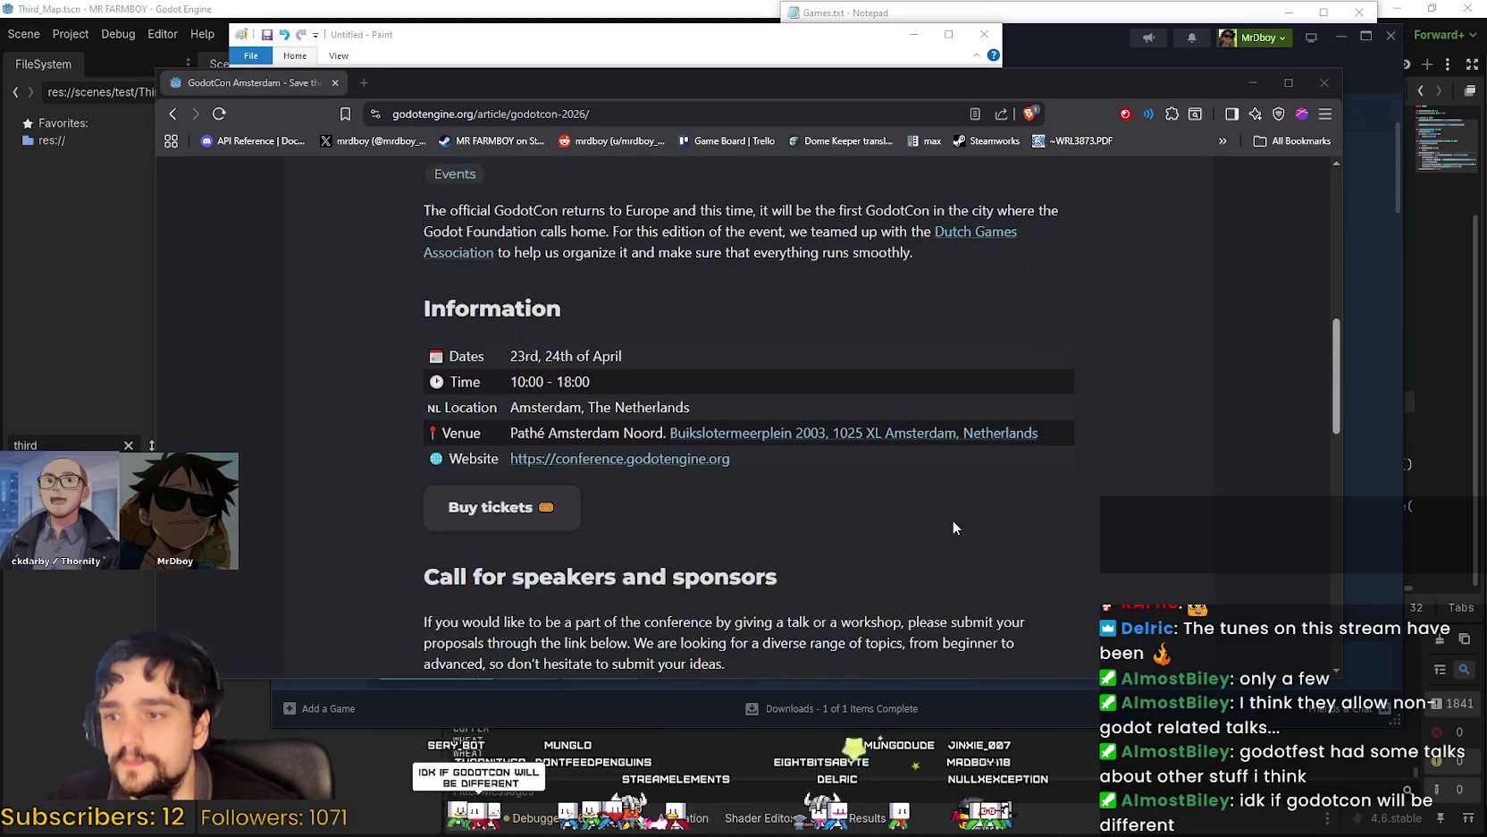
scroll(786, 633, up, 1)
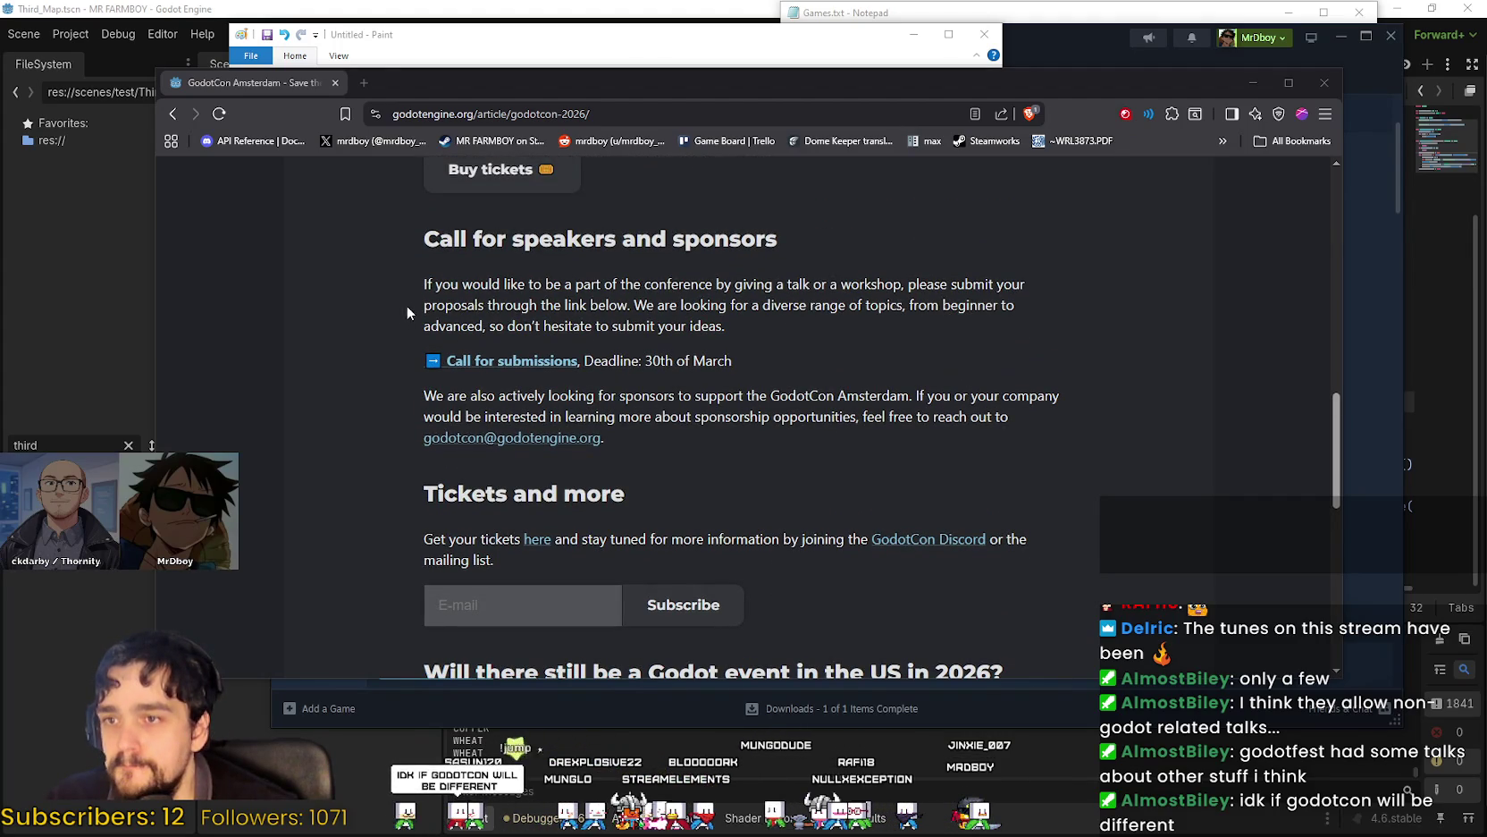
scroll(996, 420, down, 3)
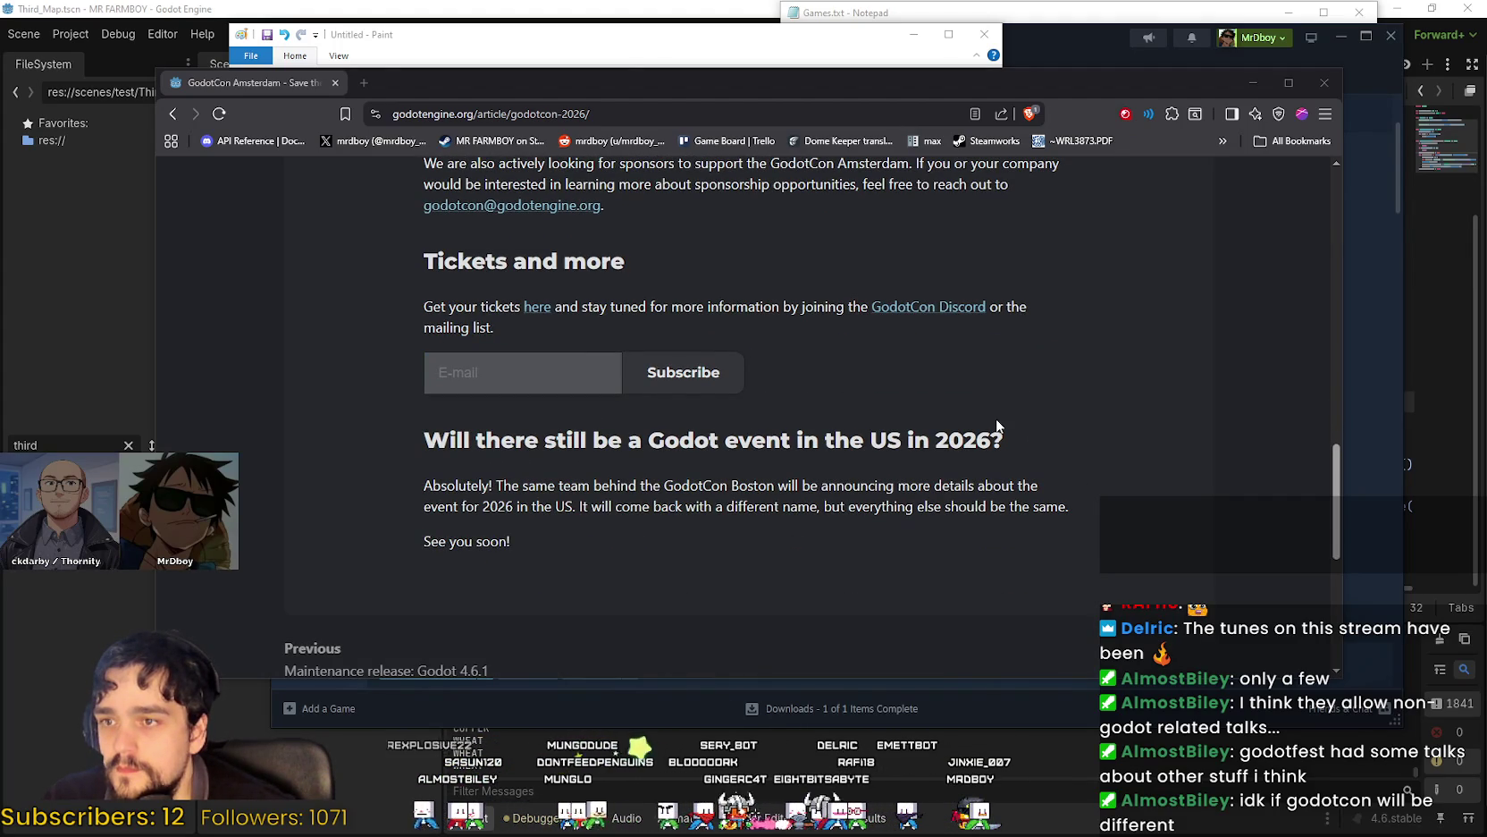
click(536, 307)
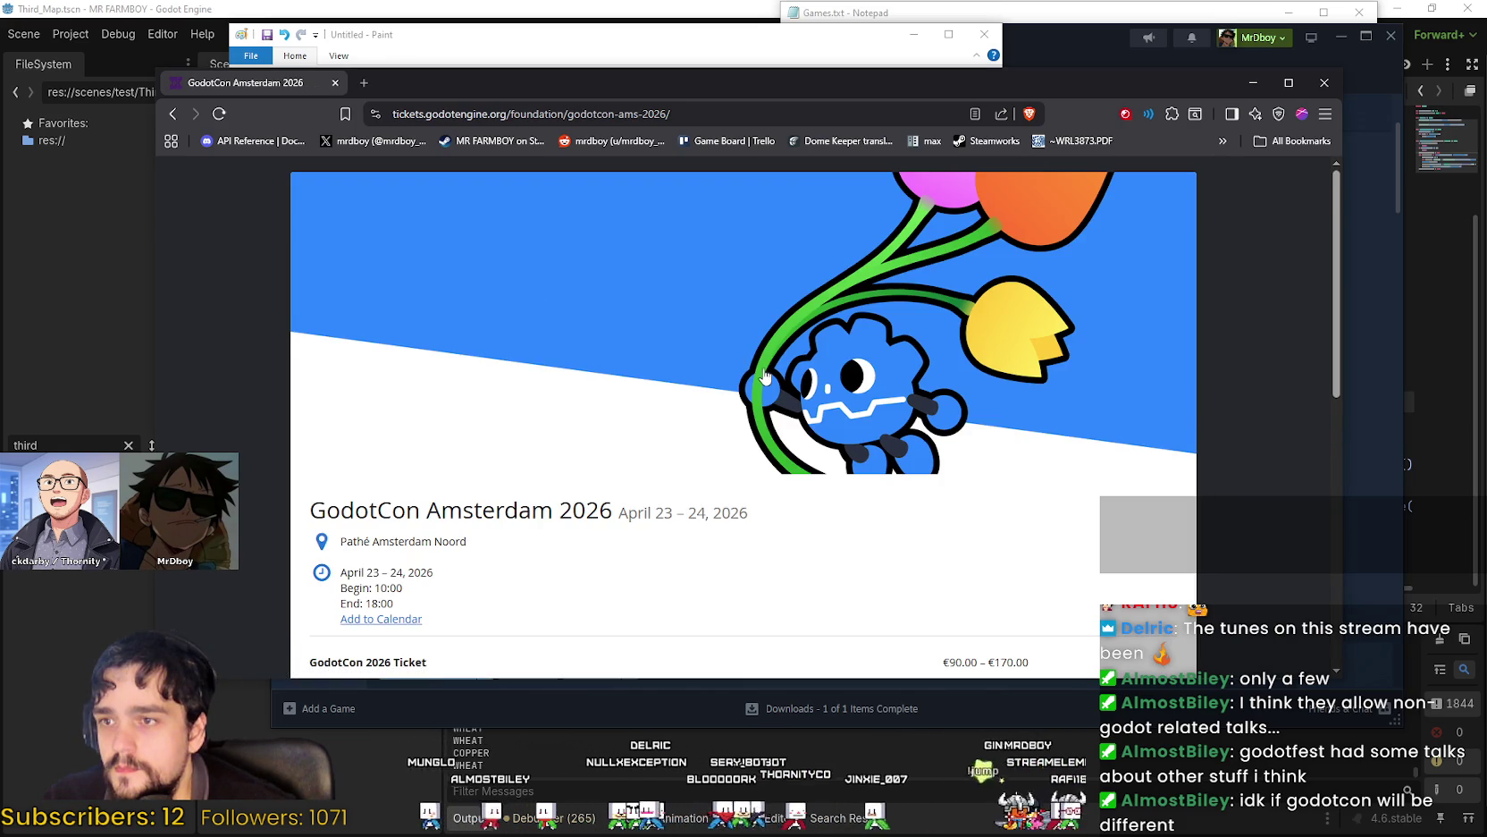
Browse the Reduced, Standard and Supporter ticket prices and voucher section, then minimize the browser.
scroll(763, 377, down, 3)
scroll(762, 376, down, 2)
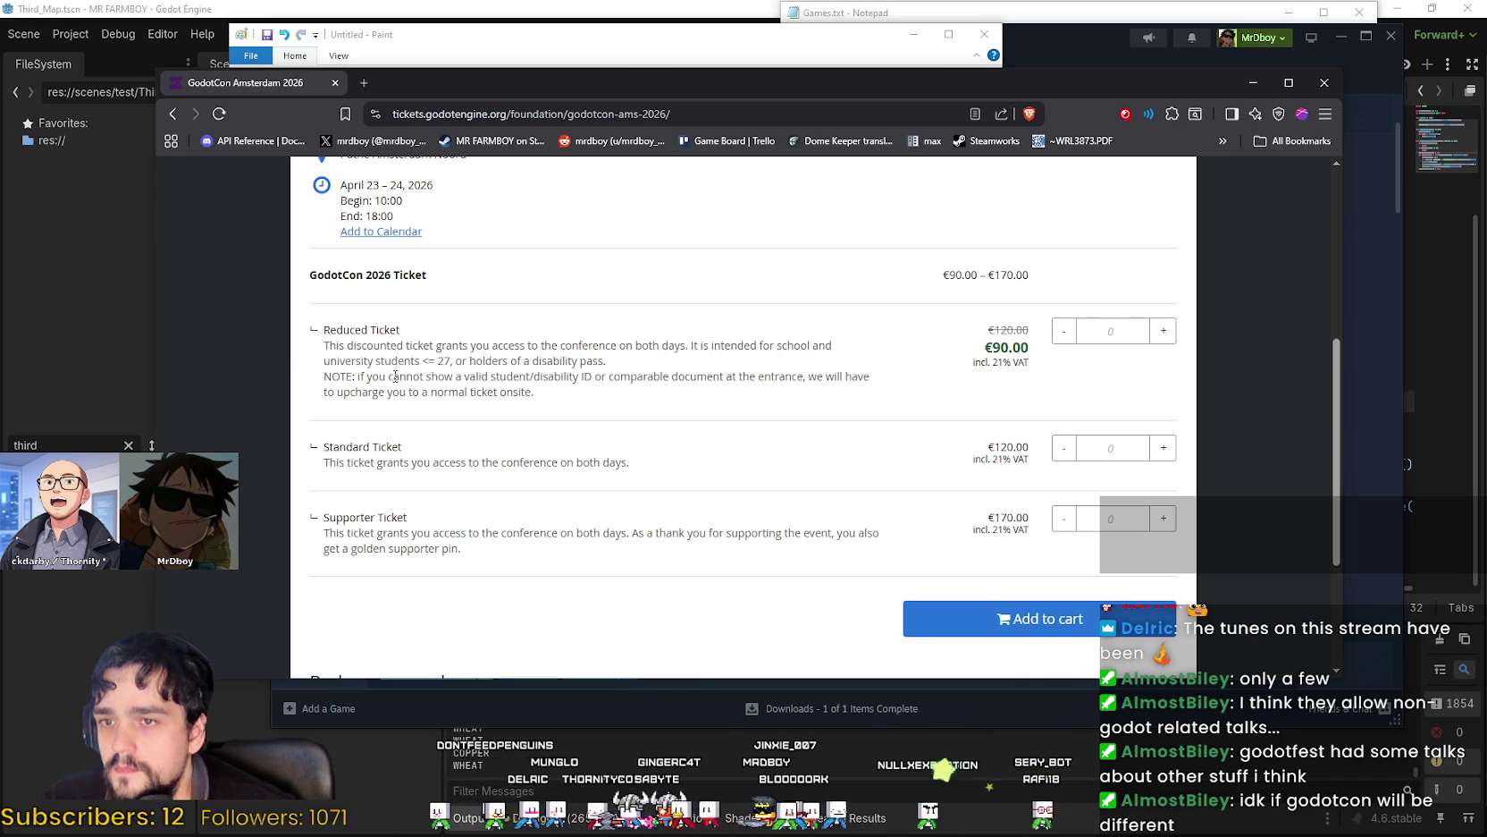
scroll(745, 406, down, 2)
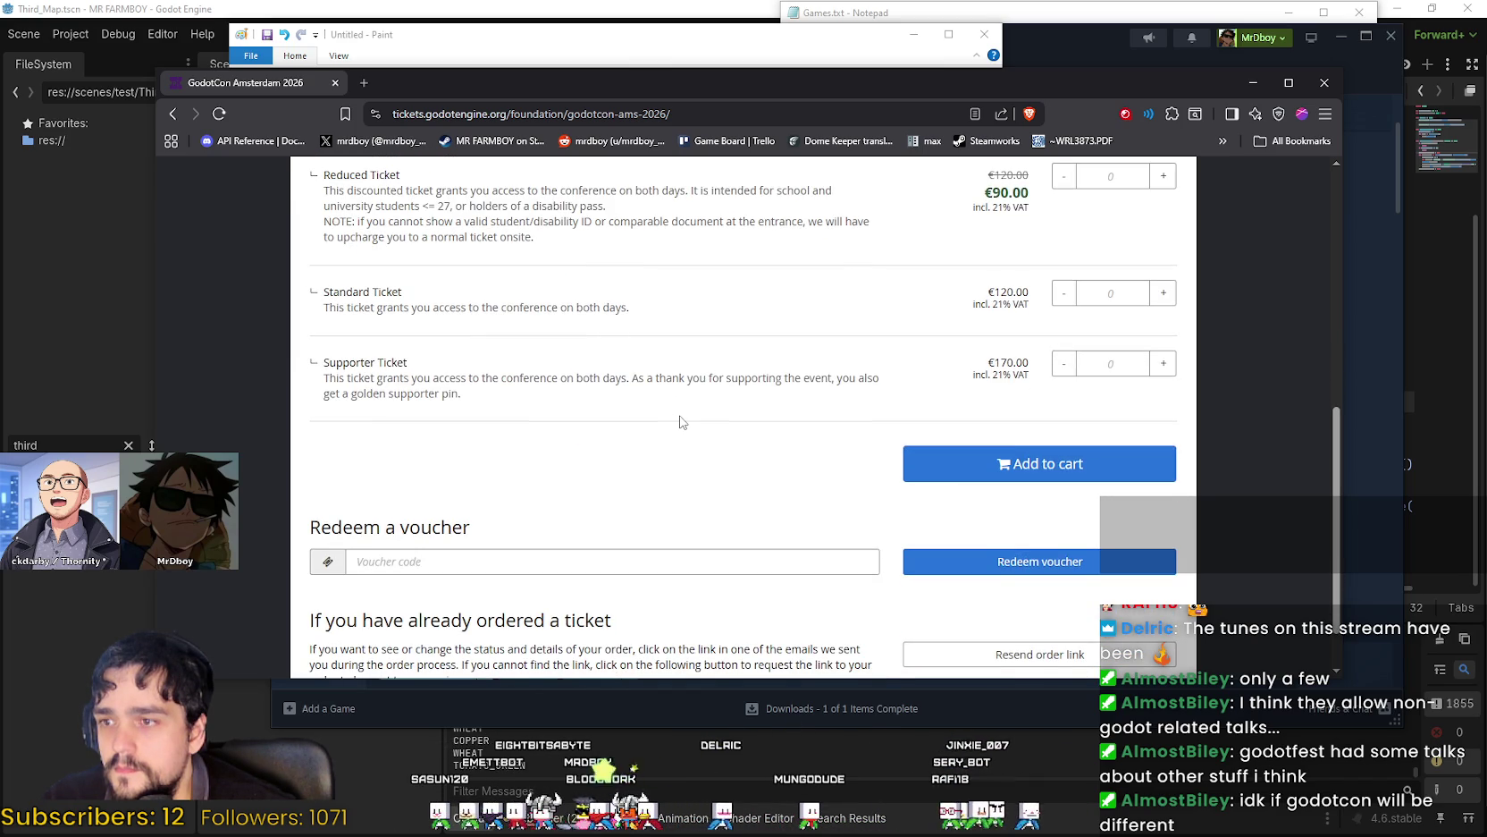
scroll(681, 421, down, 1)
scroll(691, 422, up, 4)
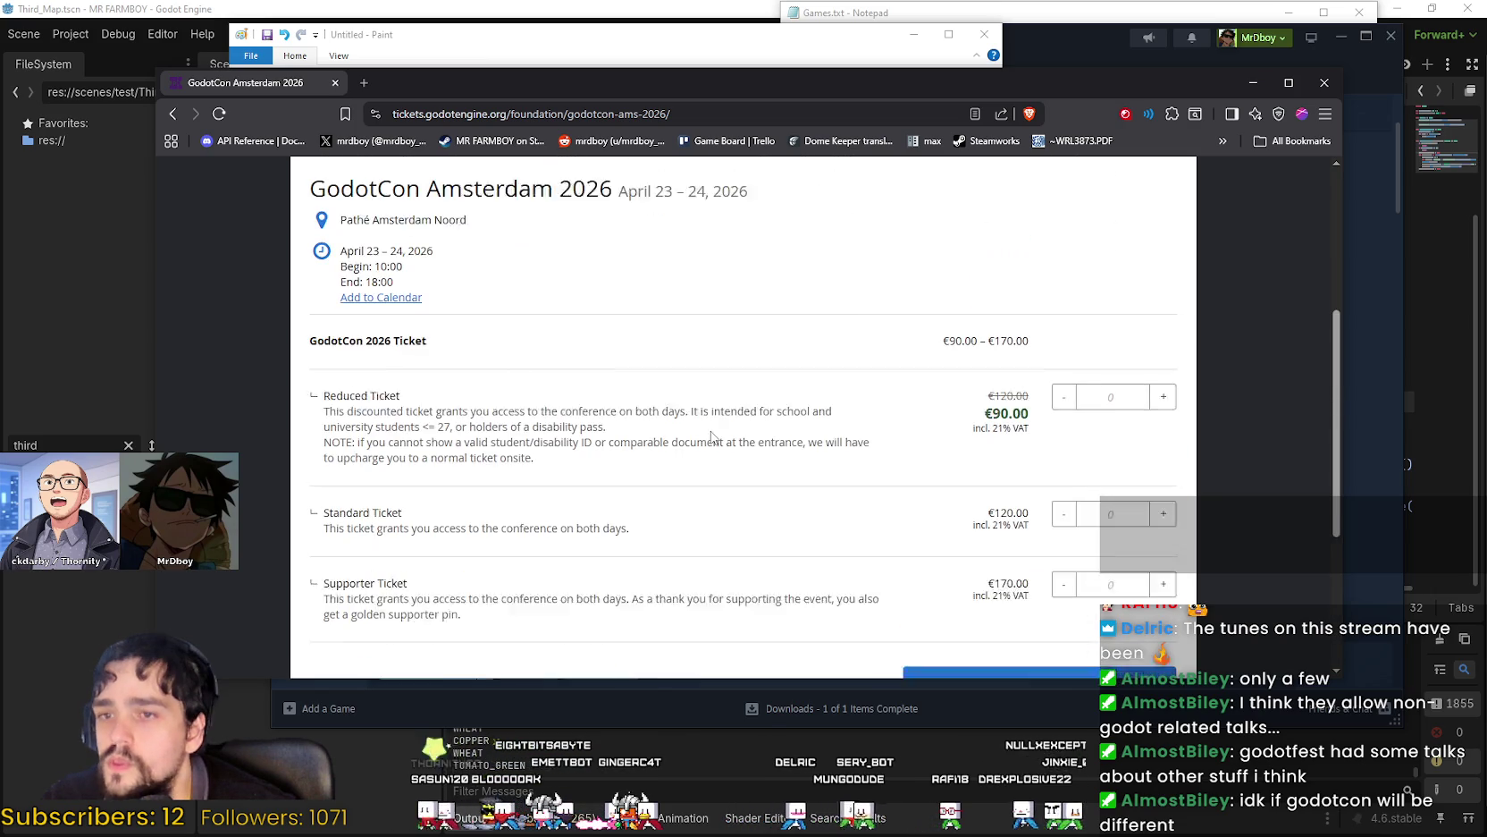
scroll(701, 433, down, 2)
scroll(698, 434, up, 3)
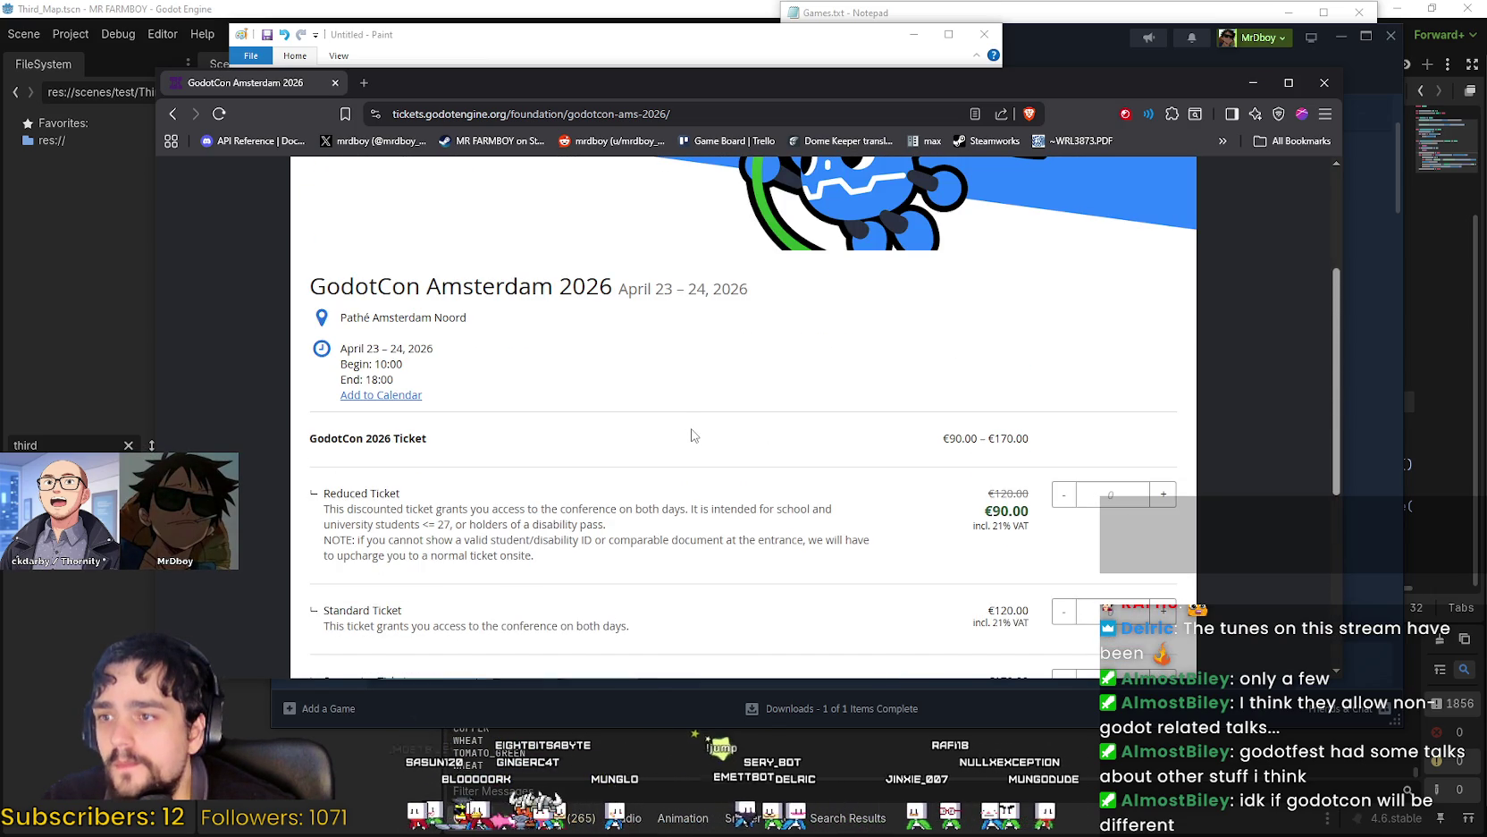
scroll(694, 435, down, 4)
scroll(693, 435, down, 1)
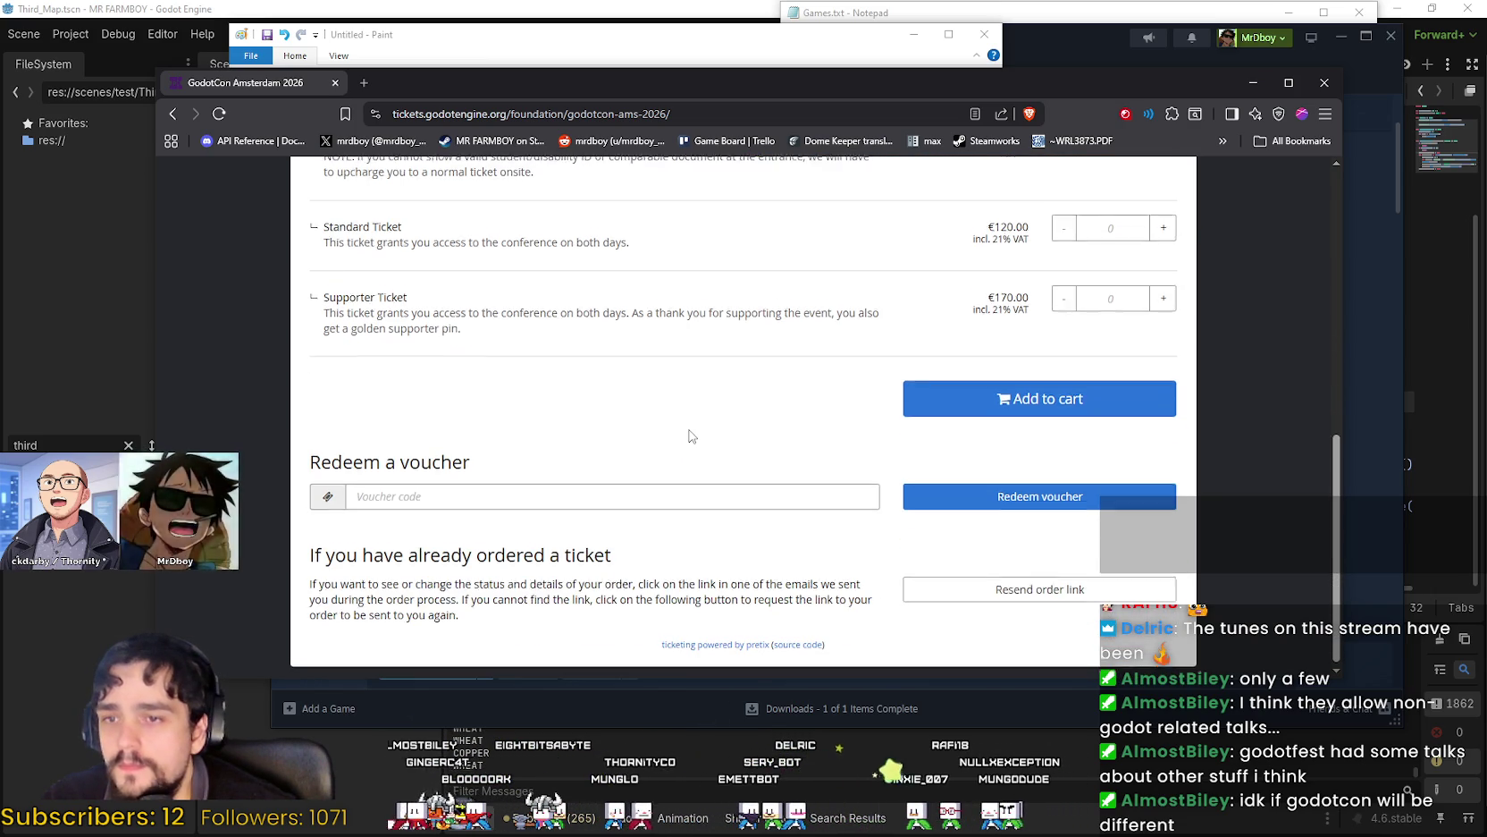
scroll(689, 435, up, 9)
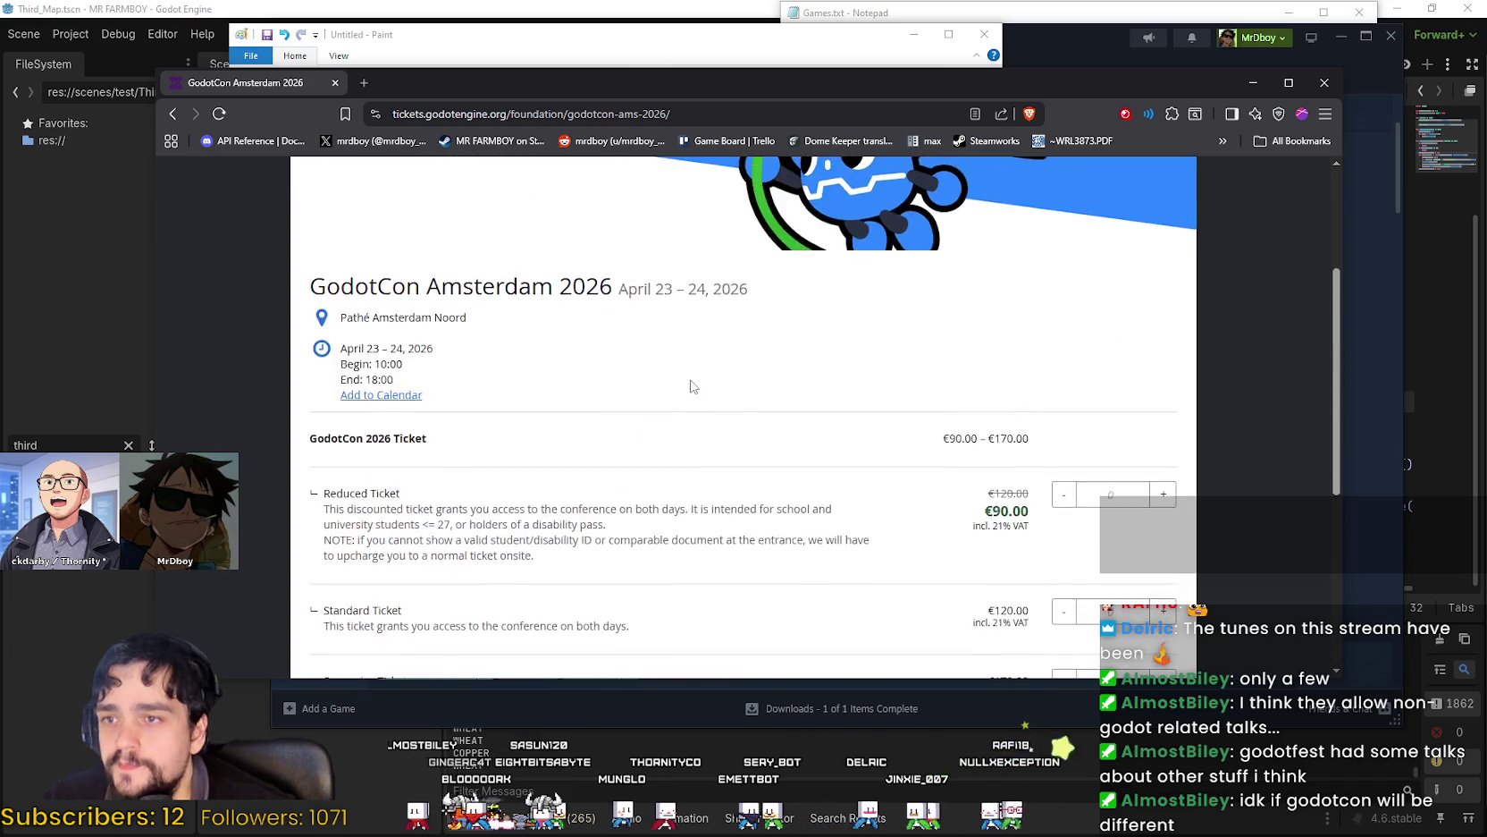
scroll(631, 220, down, 5)
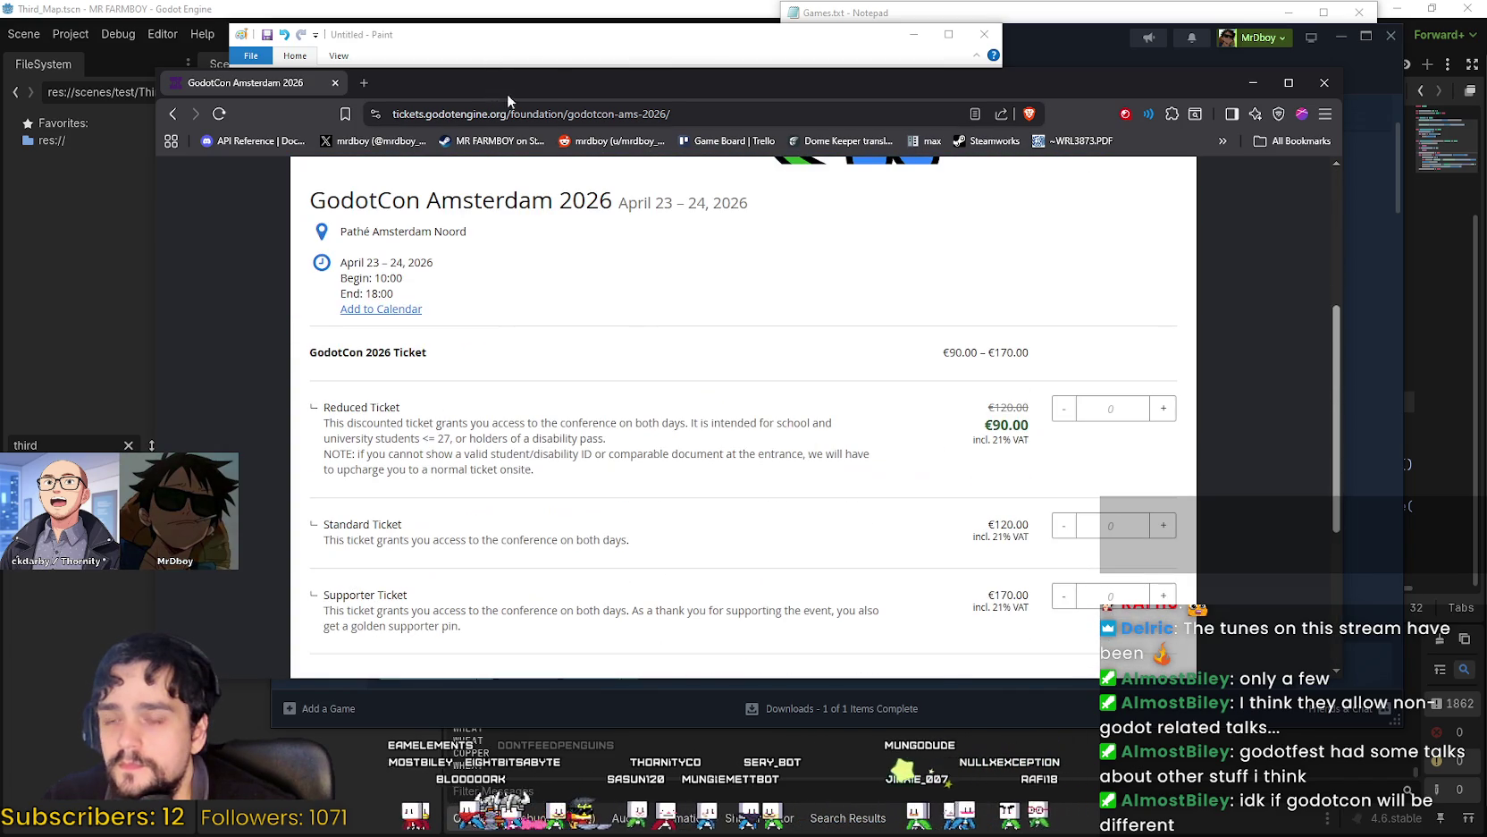
scroll(718, 454, down, 2)
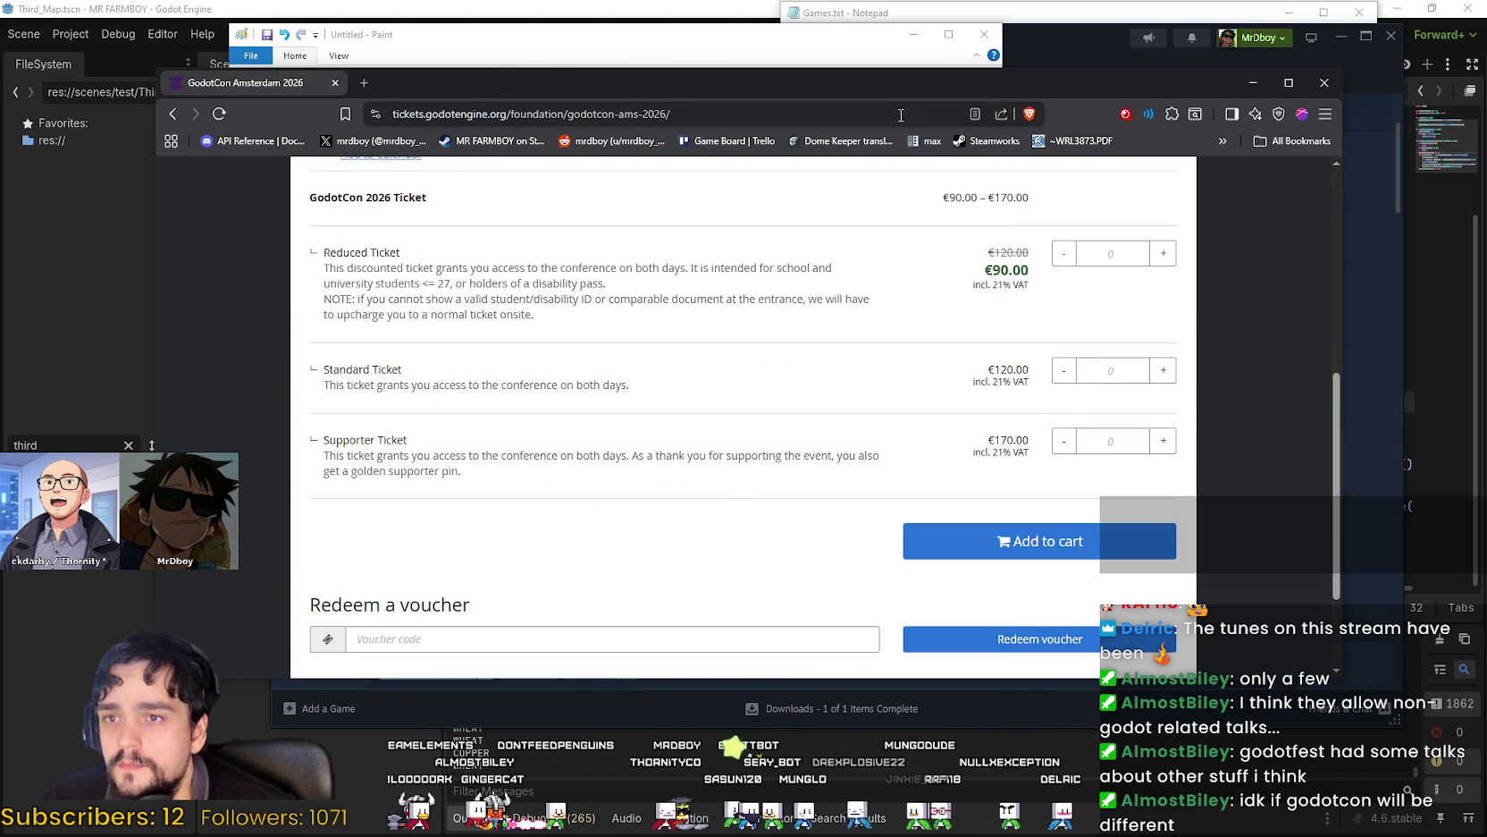
key(super+Down)
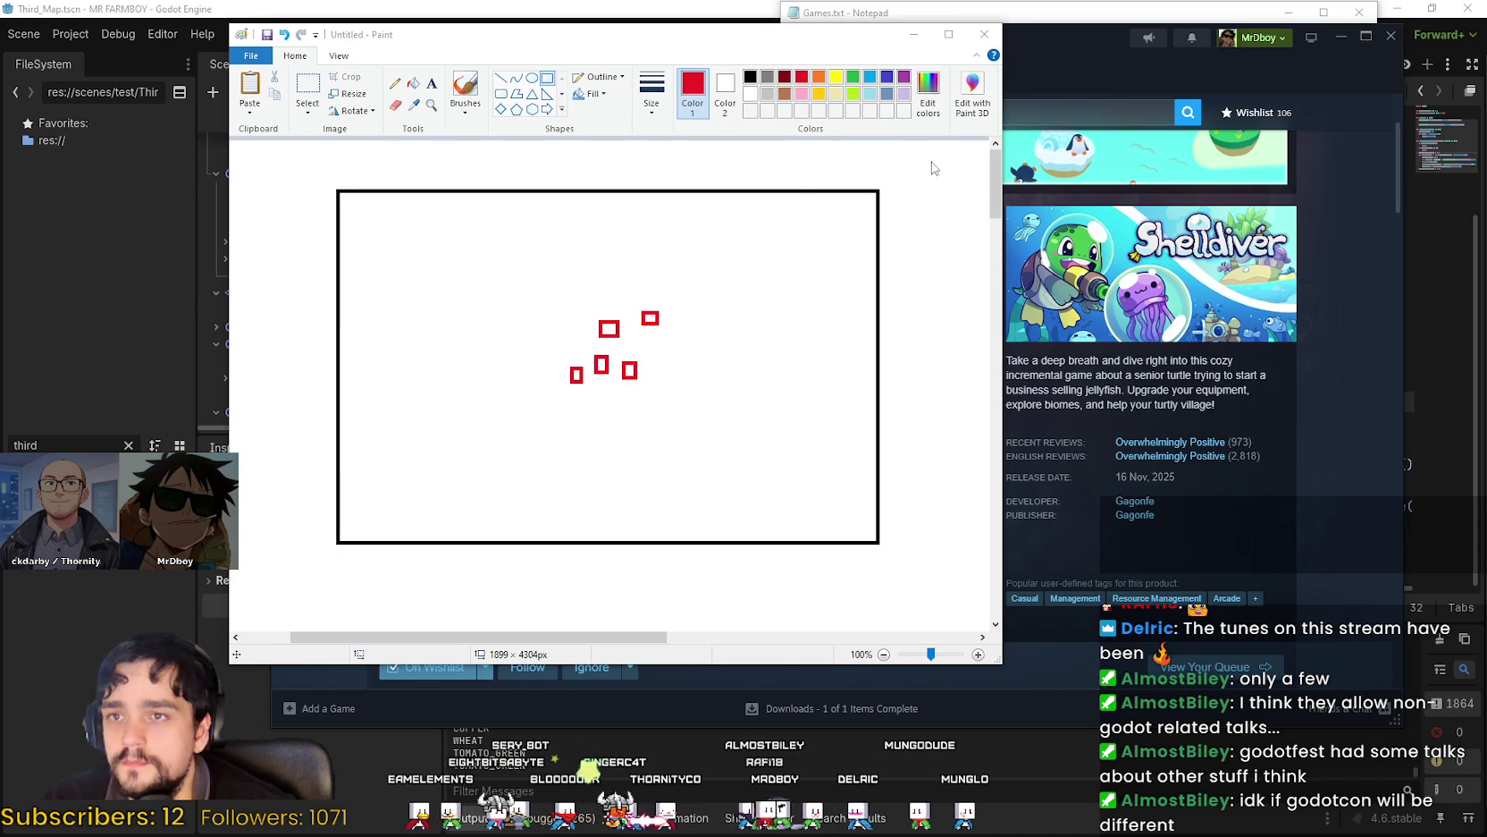
Discard the unsaved Paint sketch and browse the MR FARMBOY community discussions in Steam.
click(984, 34)
click(642, 351)
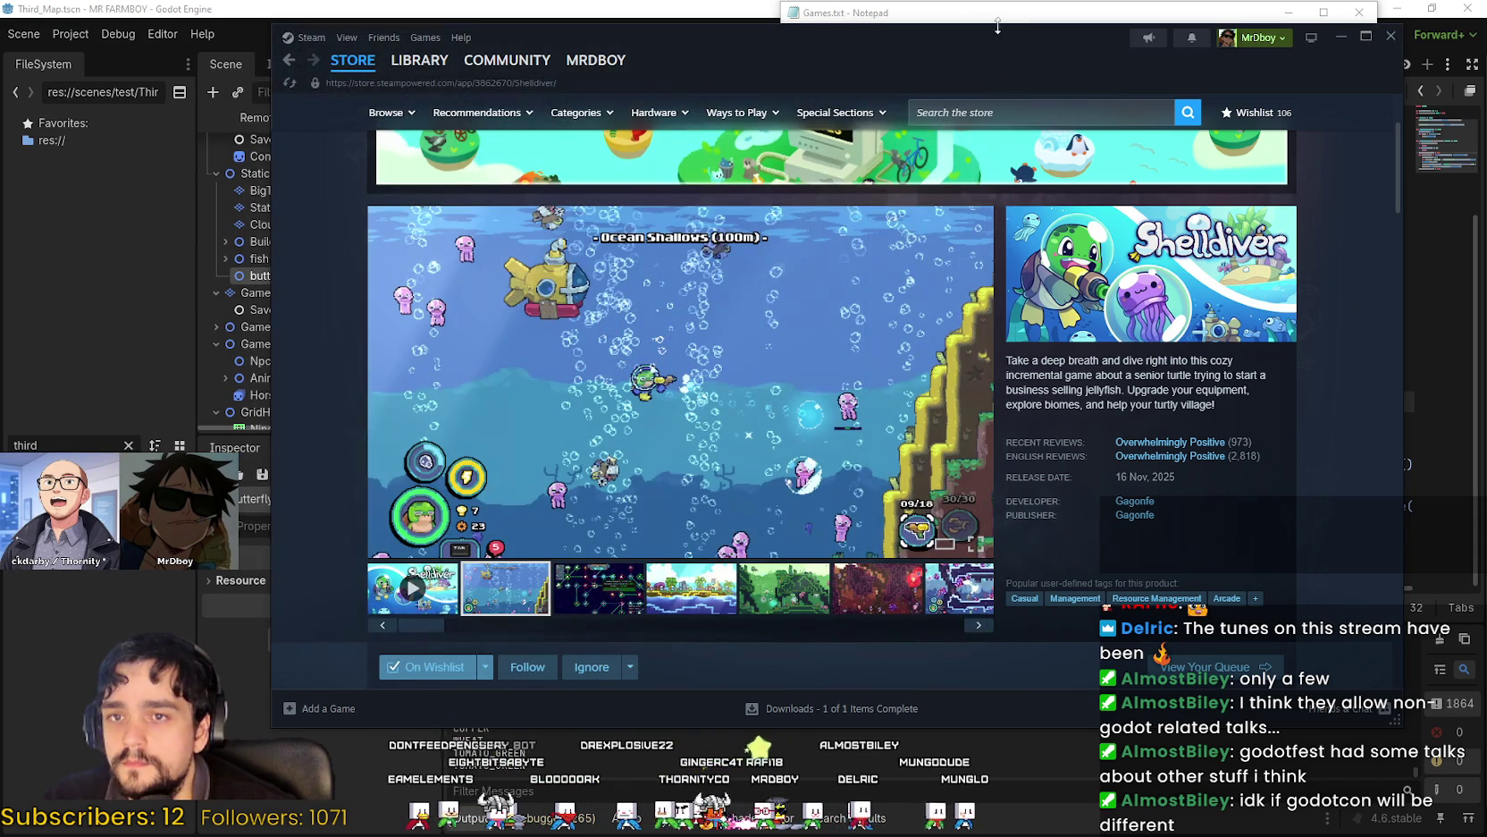
click(414, 73)
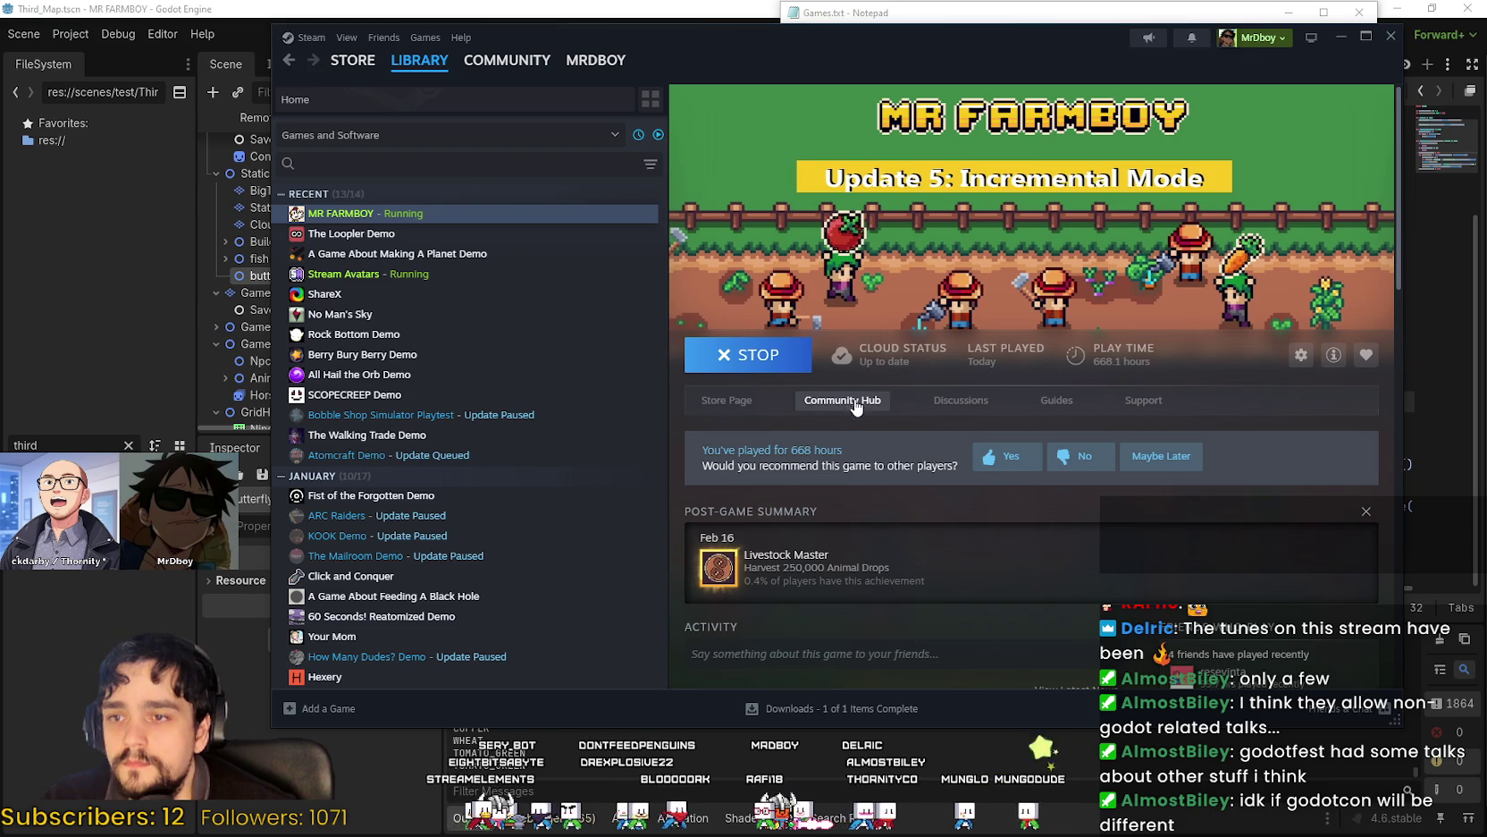
click(849, 400)
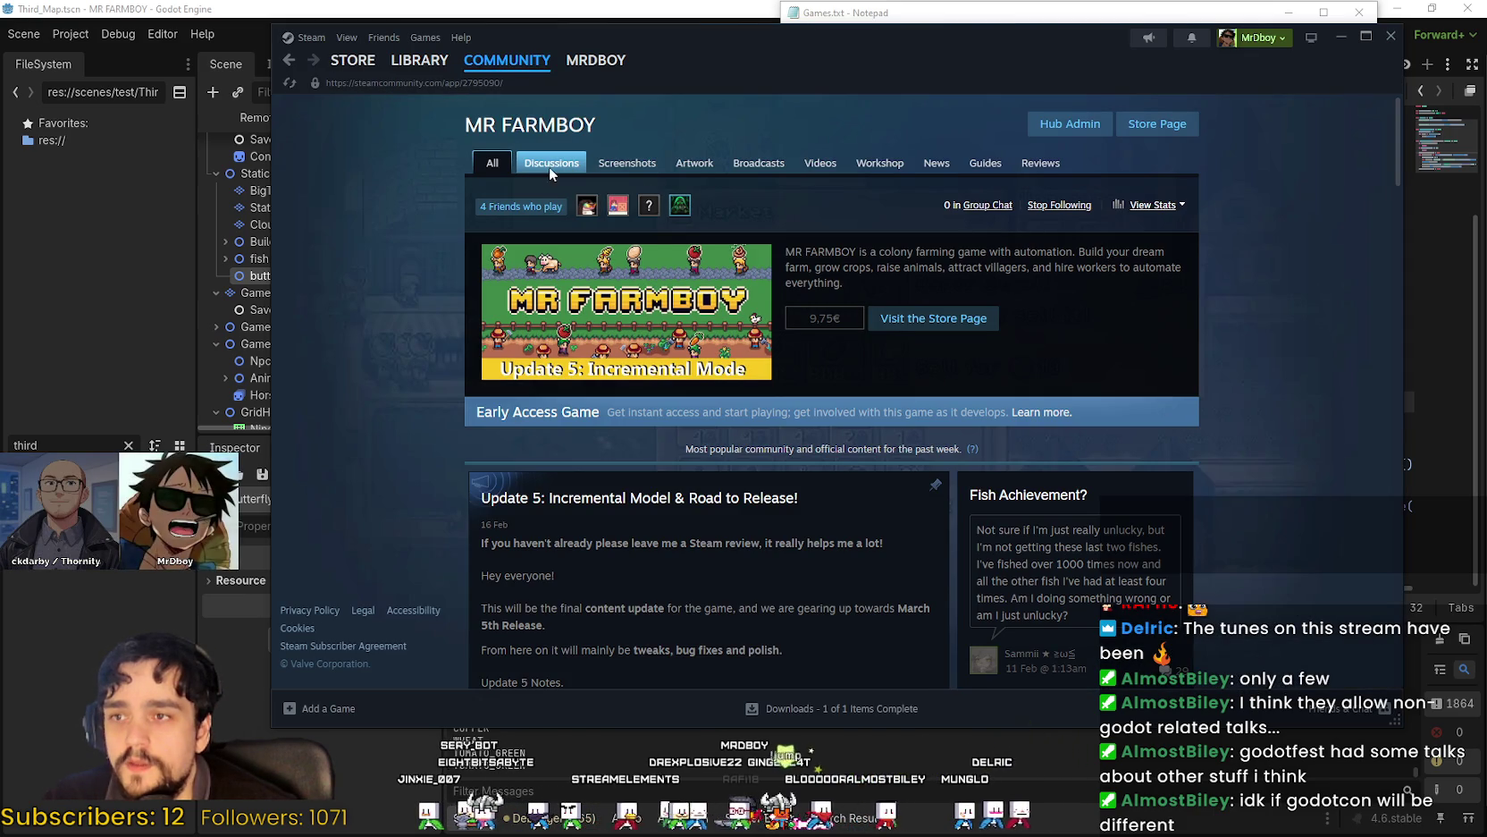
click(550, 166)
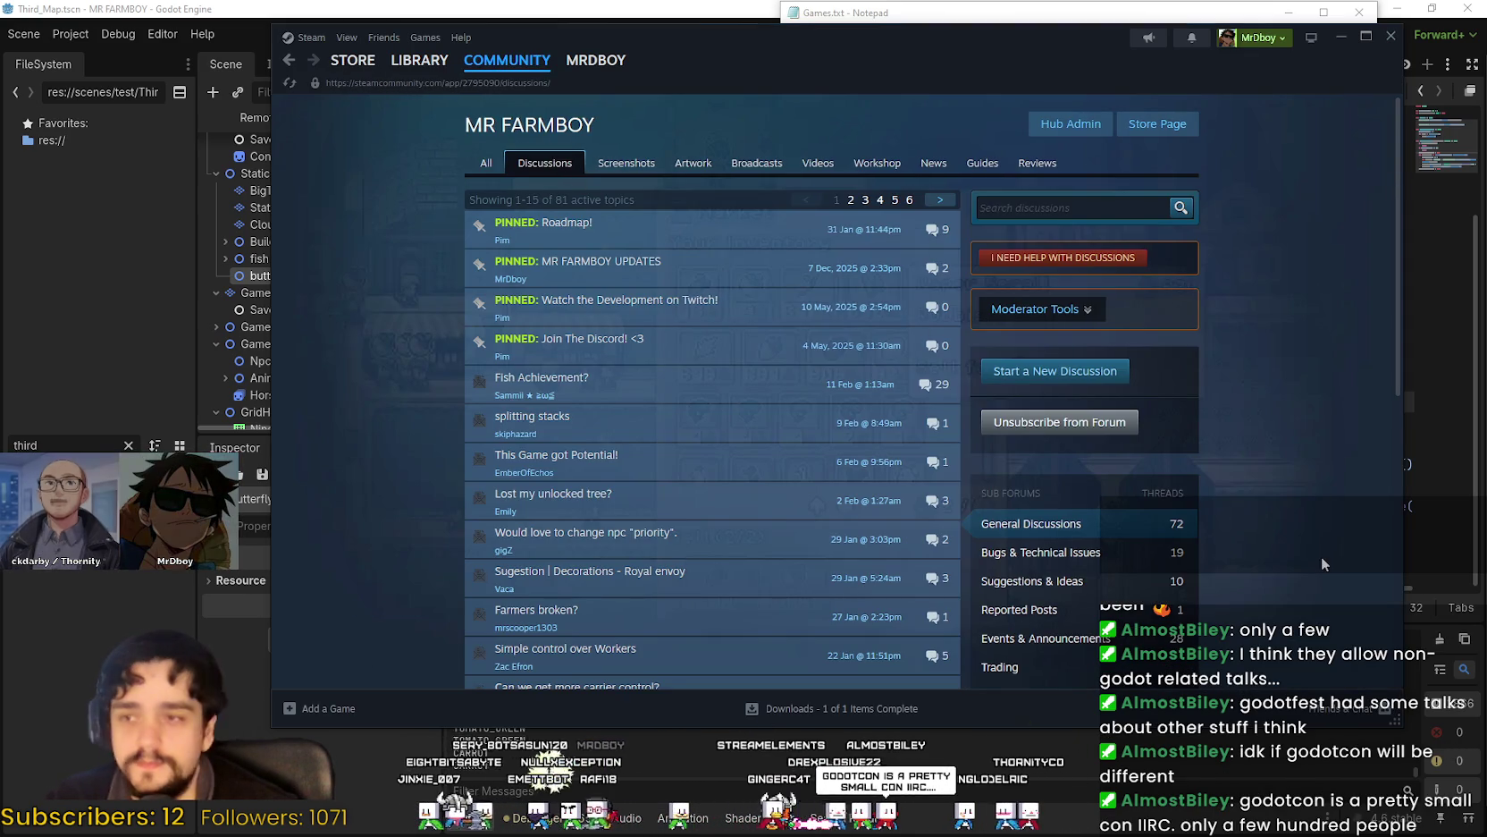
scroll(1251, 519, down, 3)
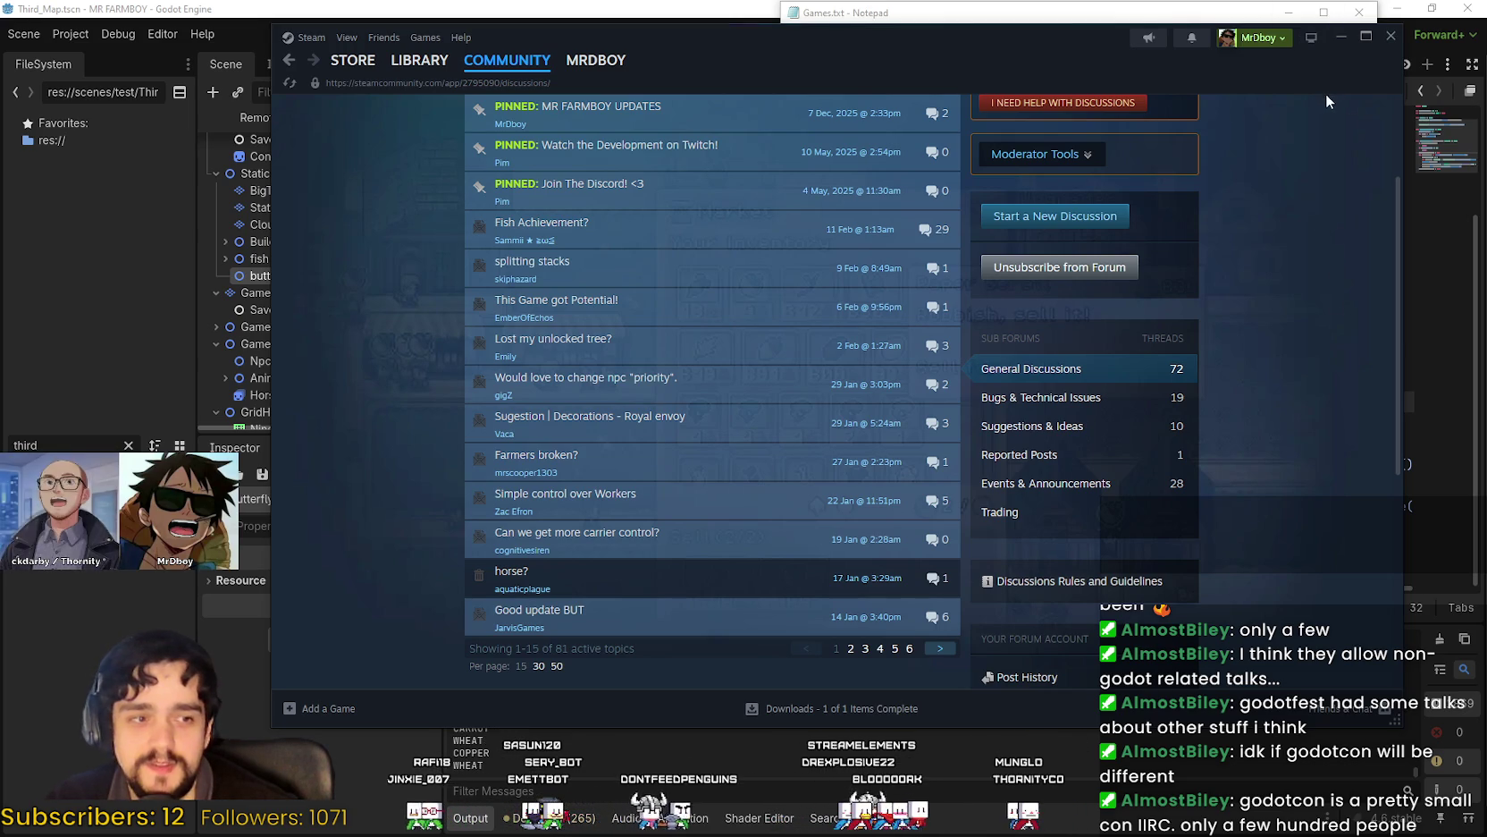
Move Steam aside, return to the MR FARMBOY library page, and close the Steam window.
drag(1090, 77, 941, 205)
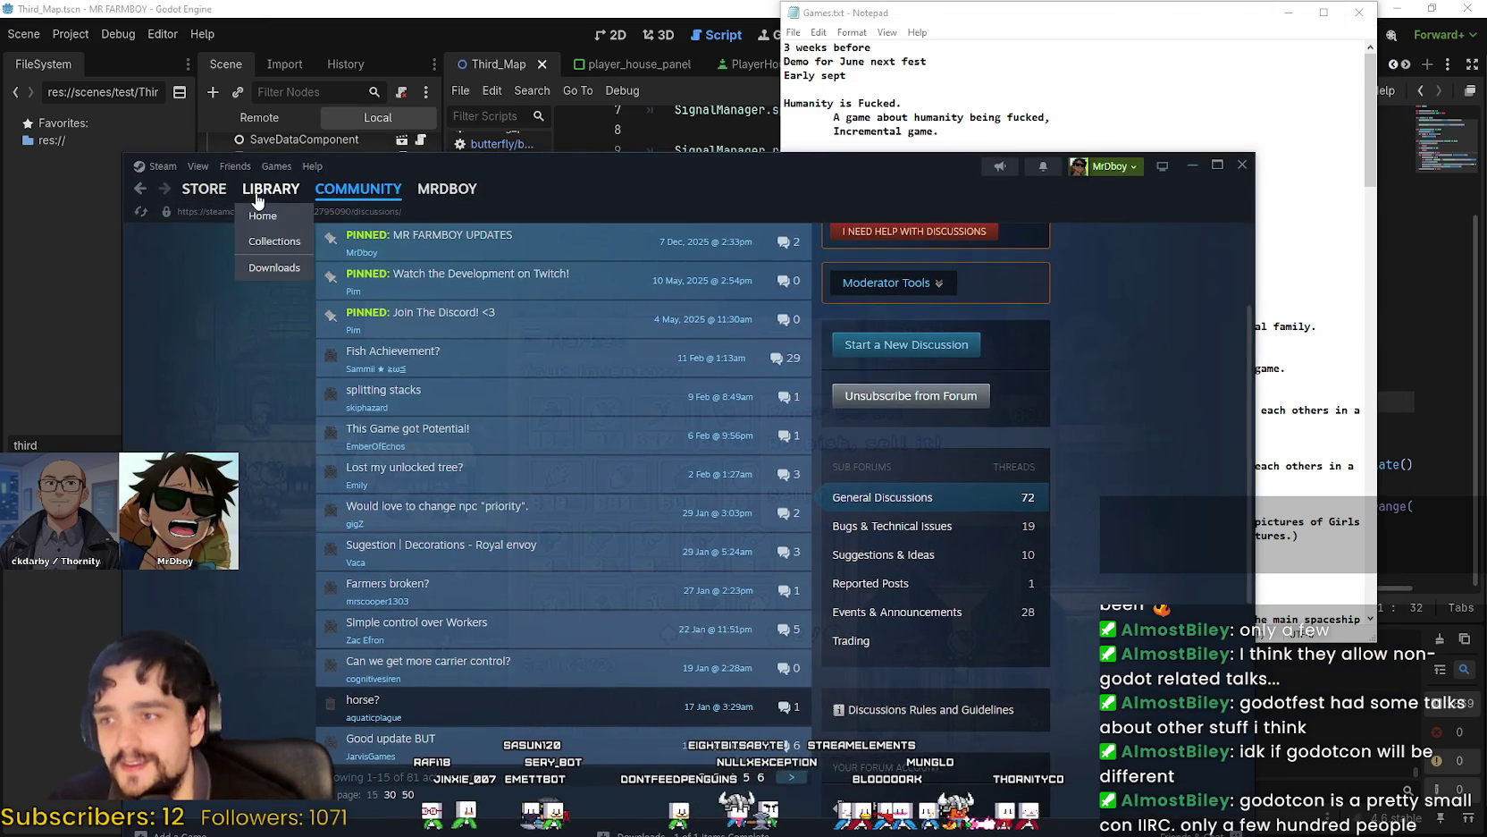
click(271, 189)
scroll(939, 617, down, 5)
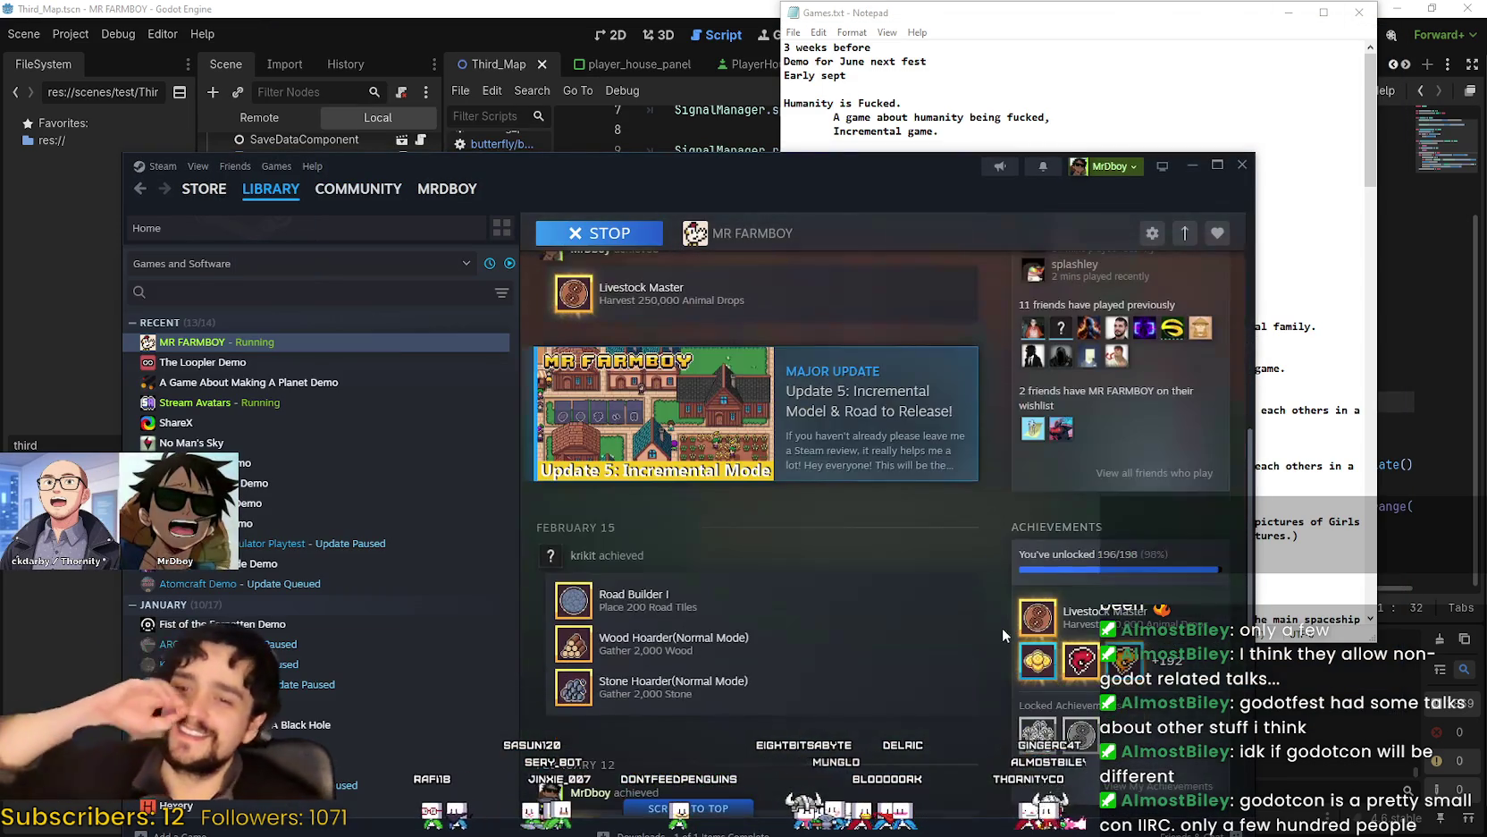
scroll(1026, 617, down, 5)
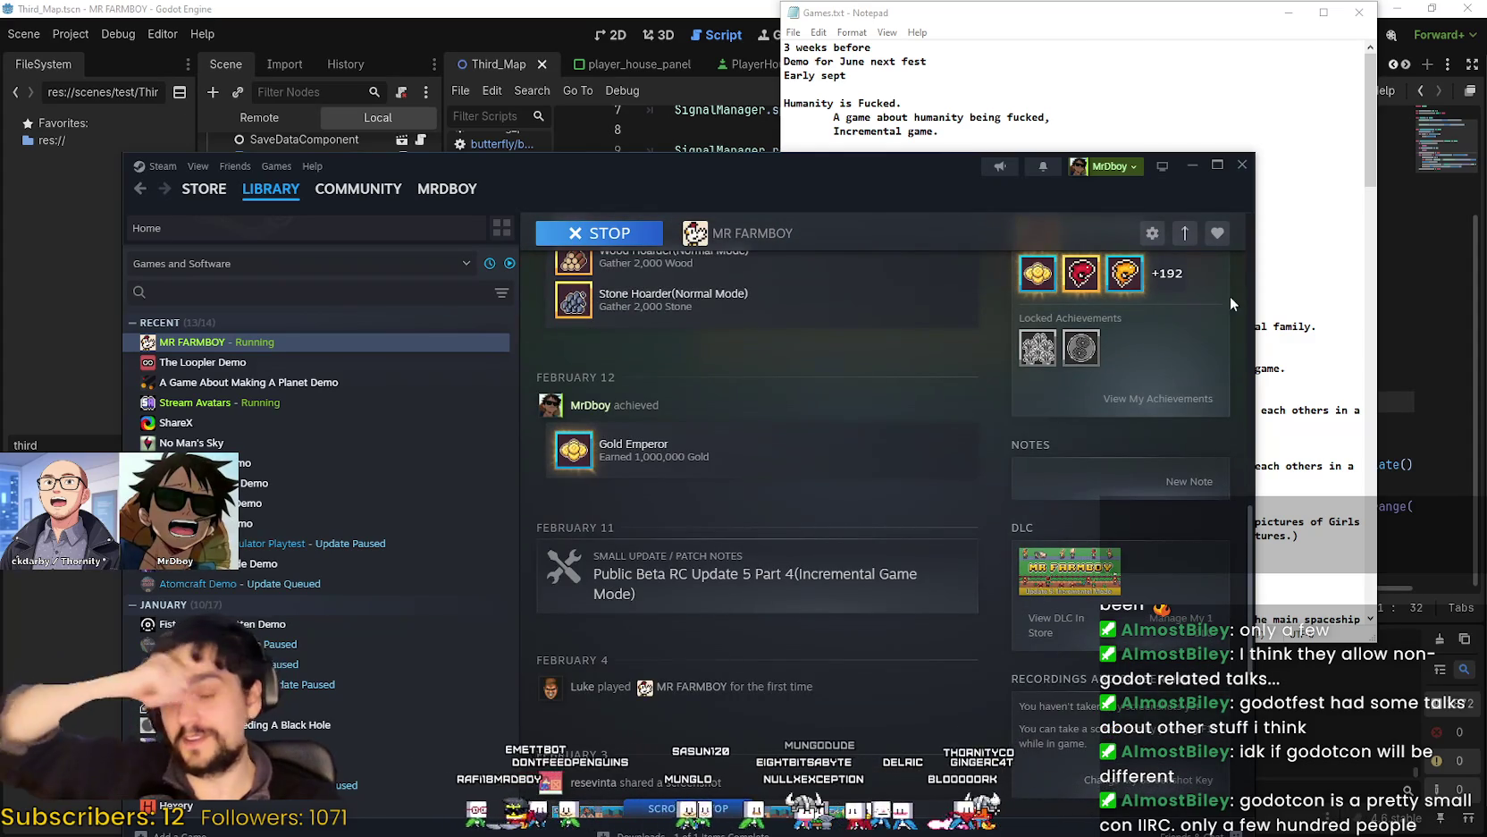
click(1240, 172)
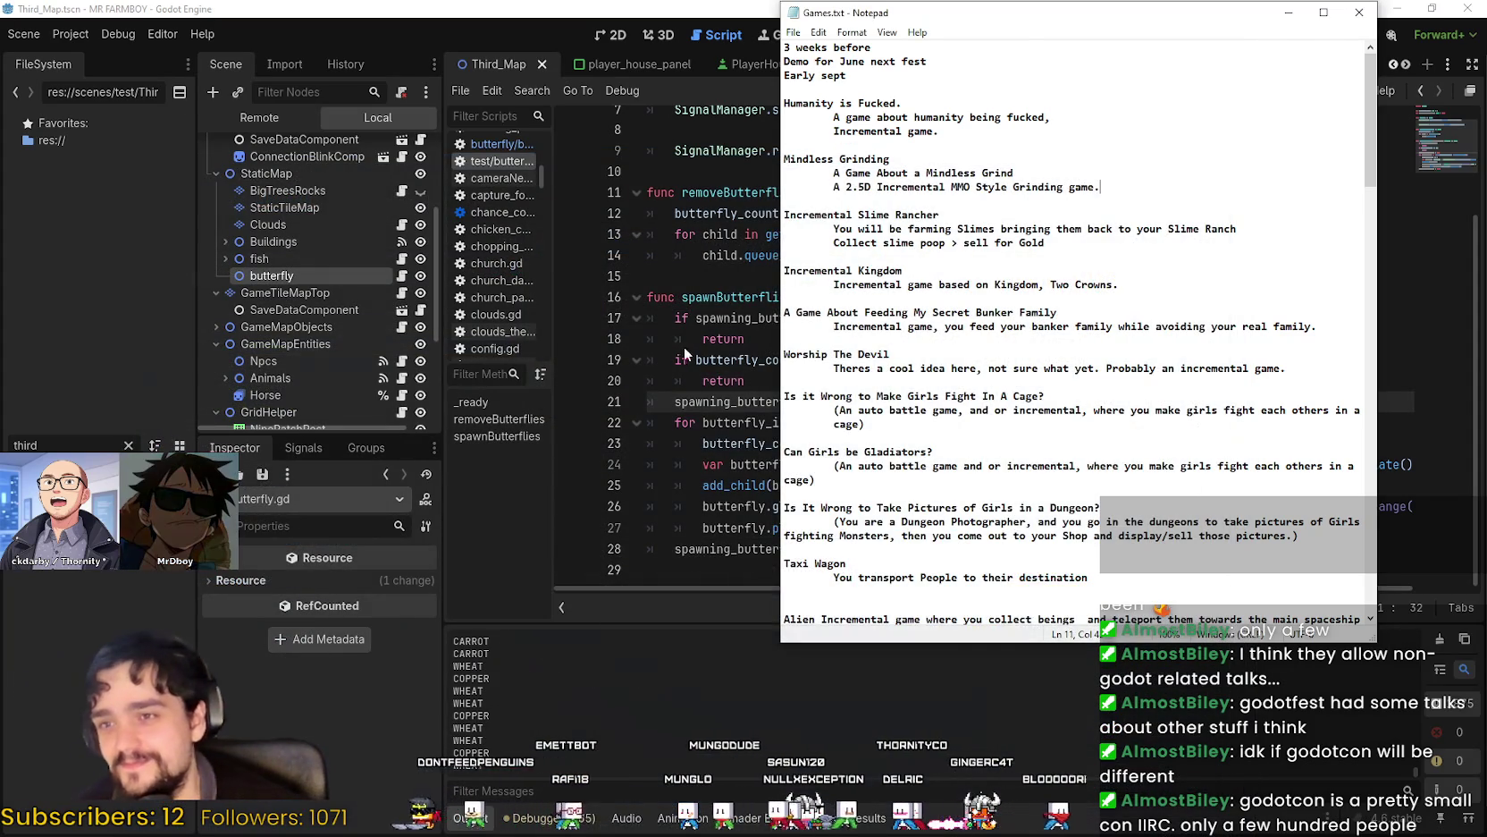
Review spawnButterflies' spawning_butterflies and butterfly_count checks, then save butterfly.gd.
click(686, 347)
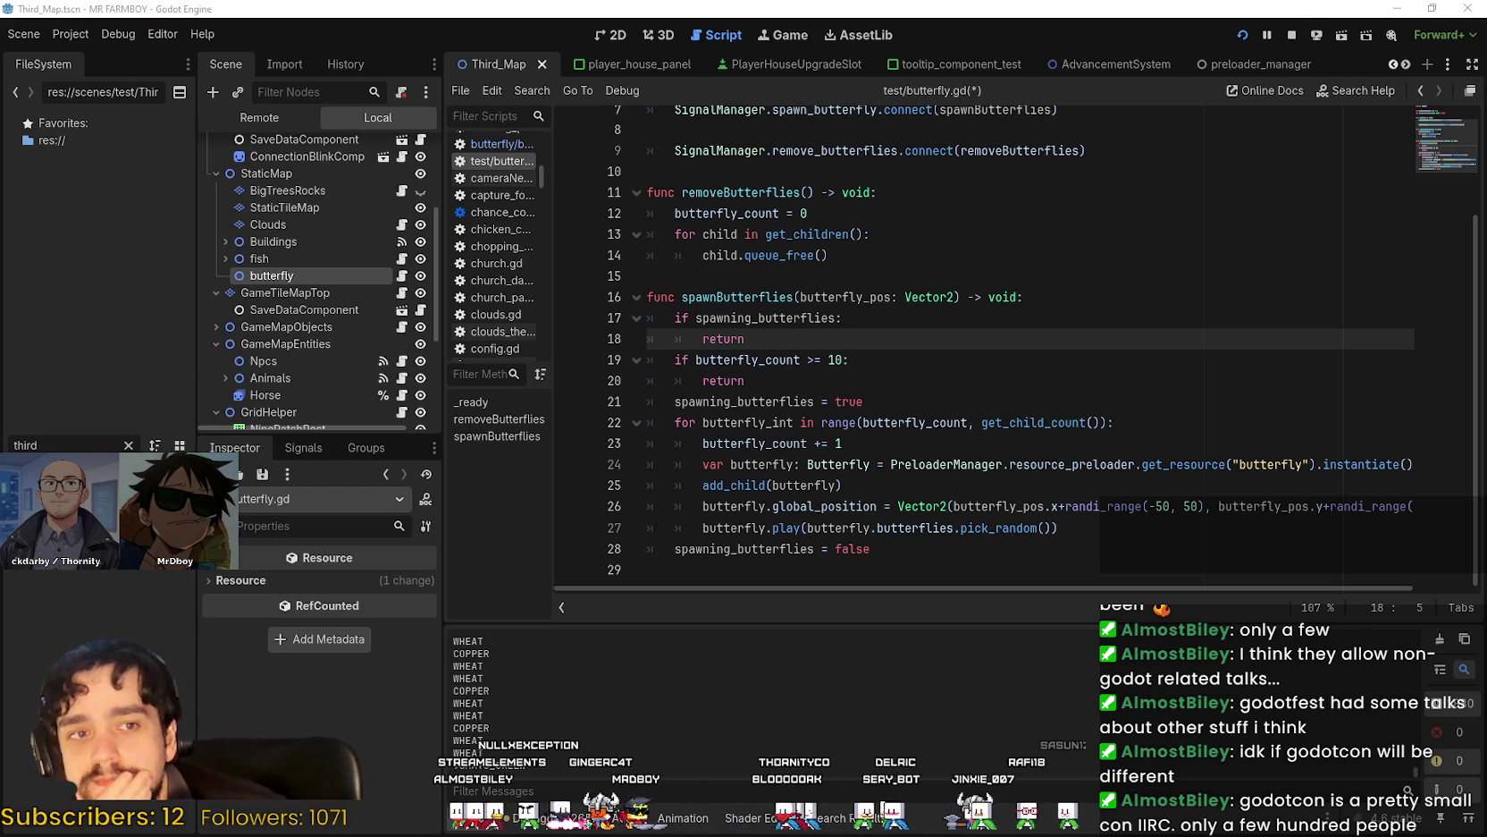
click(819, 362)
click(829, 394)
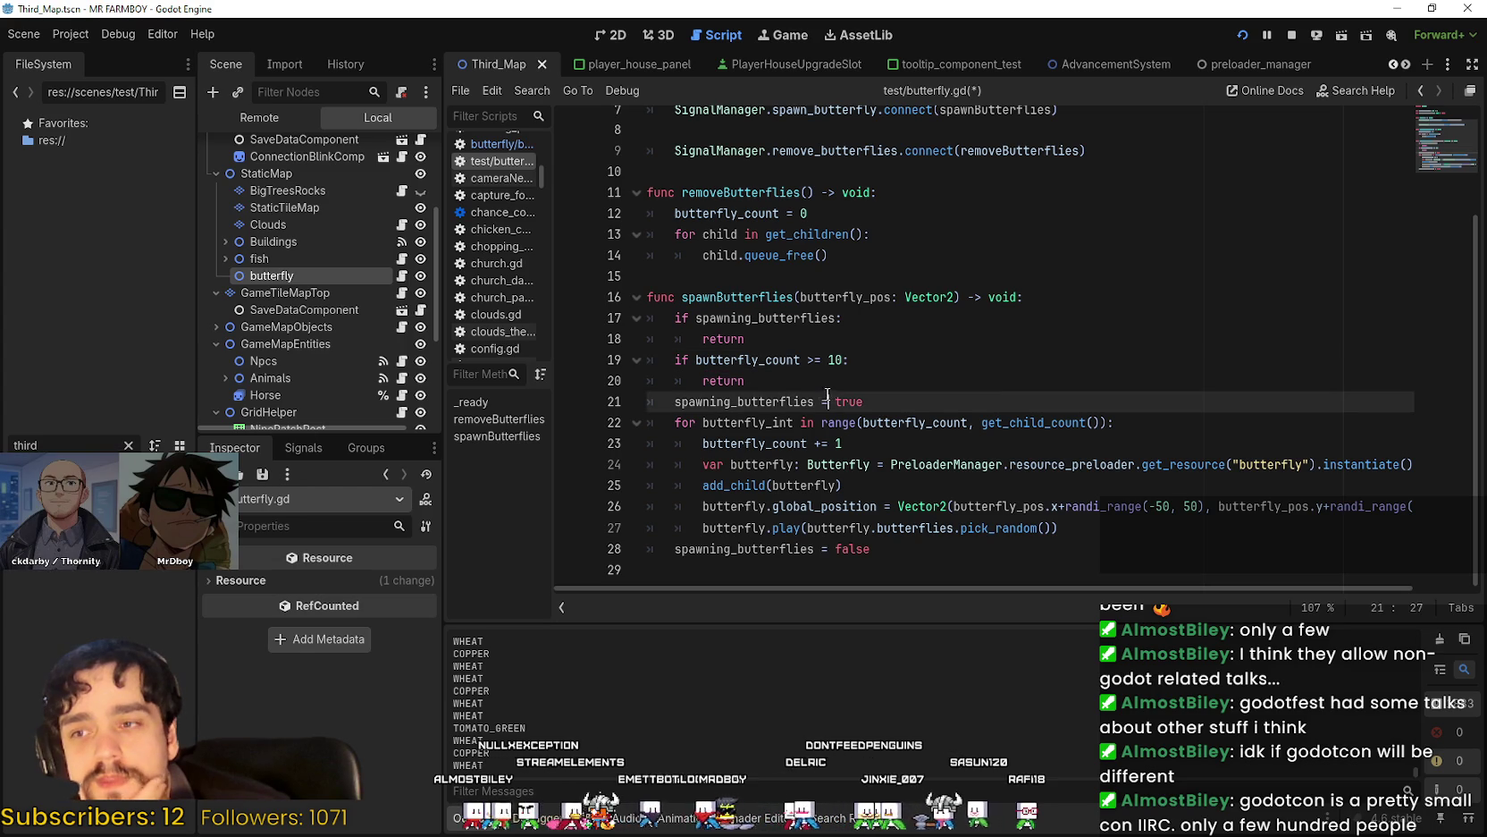
click(810, 381)
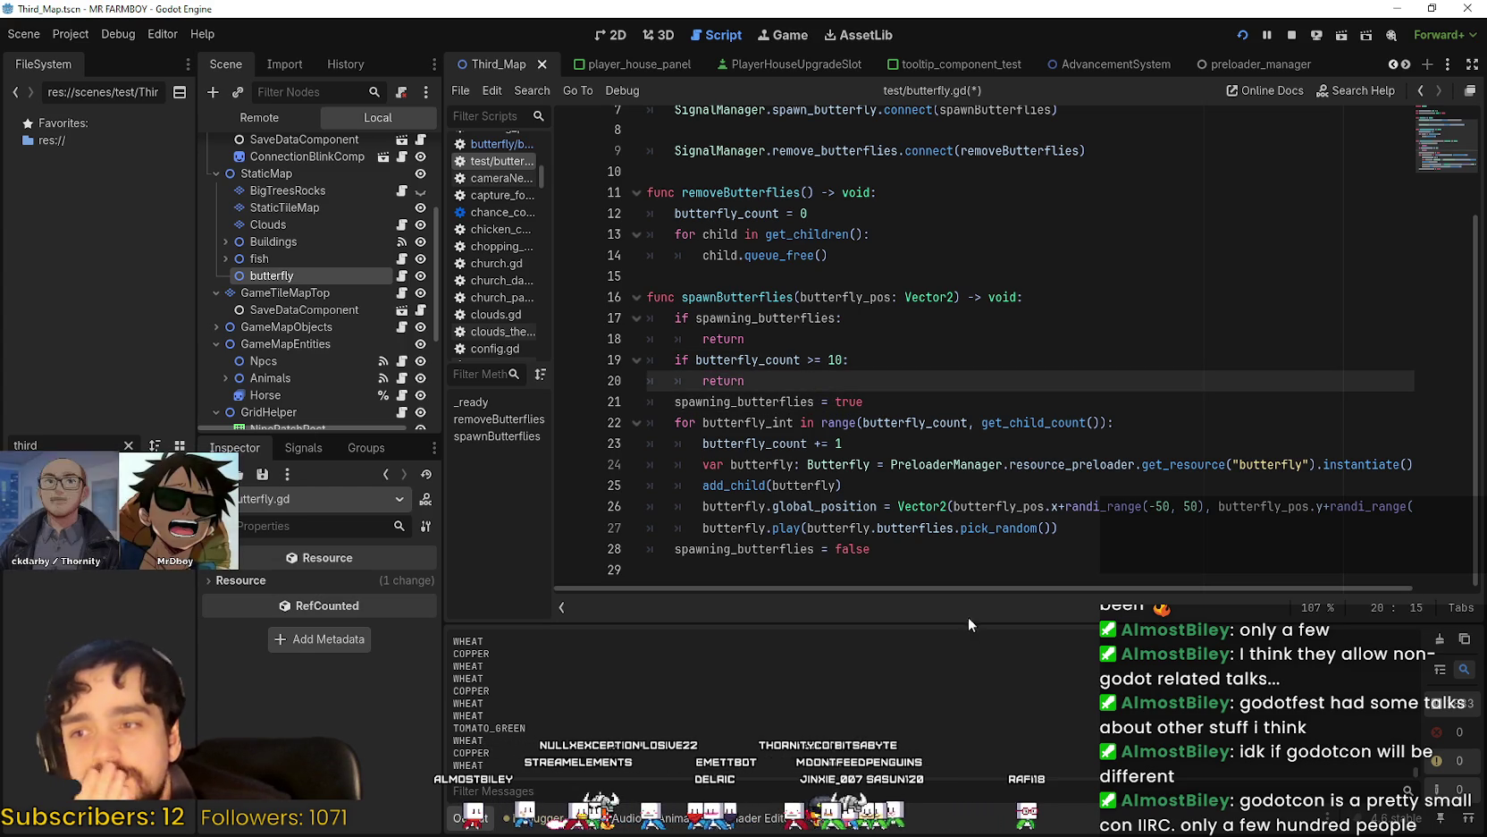
click(919, 566)
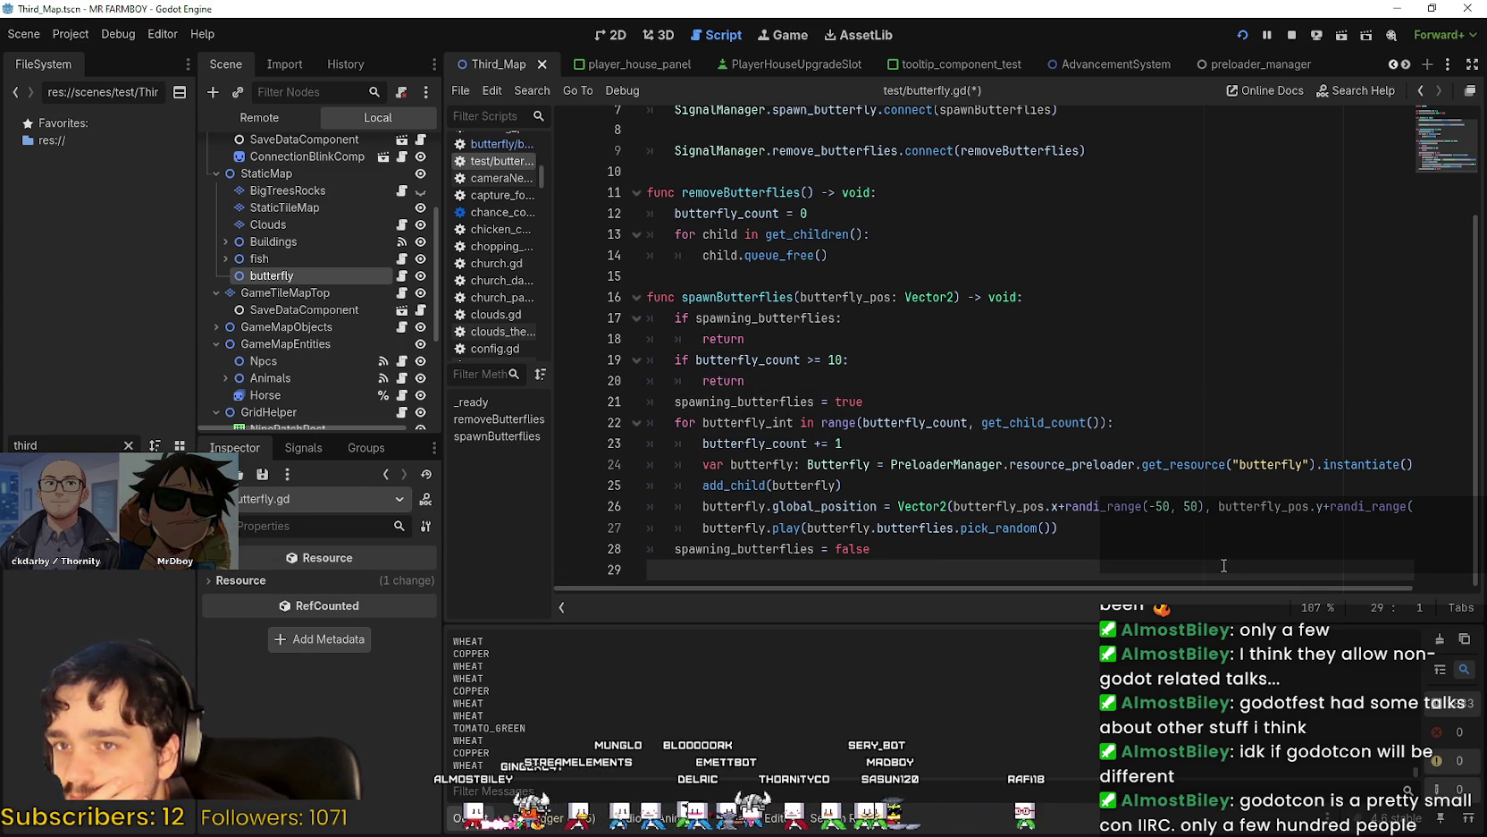
double_click(792, 546)
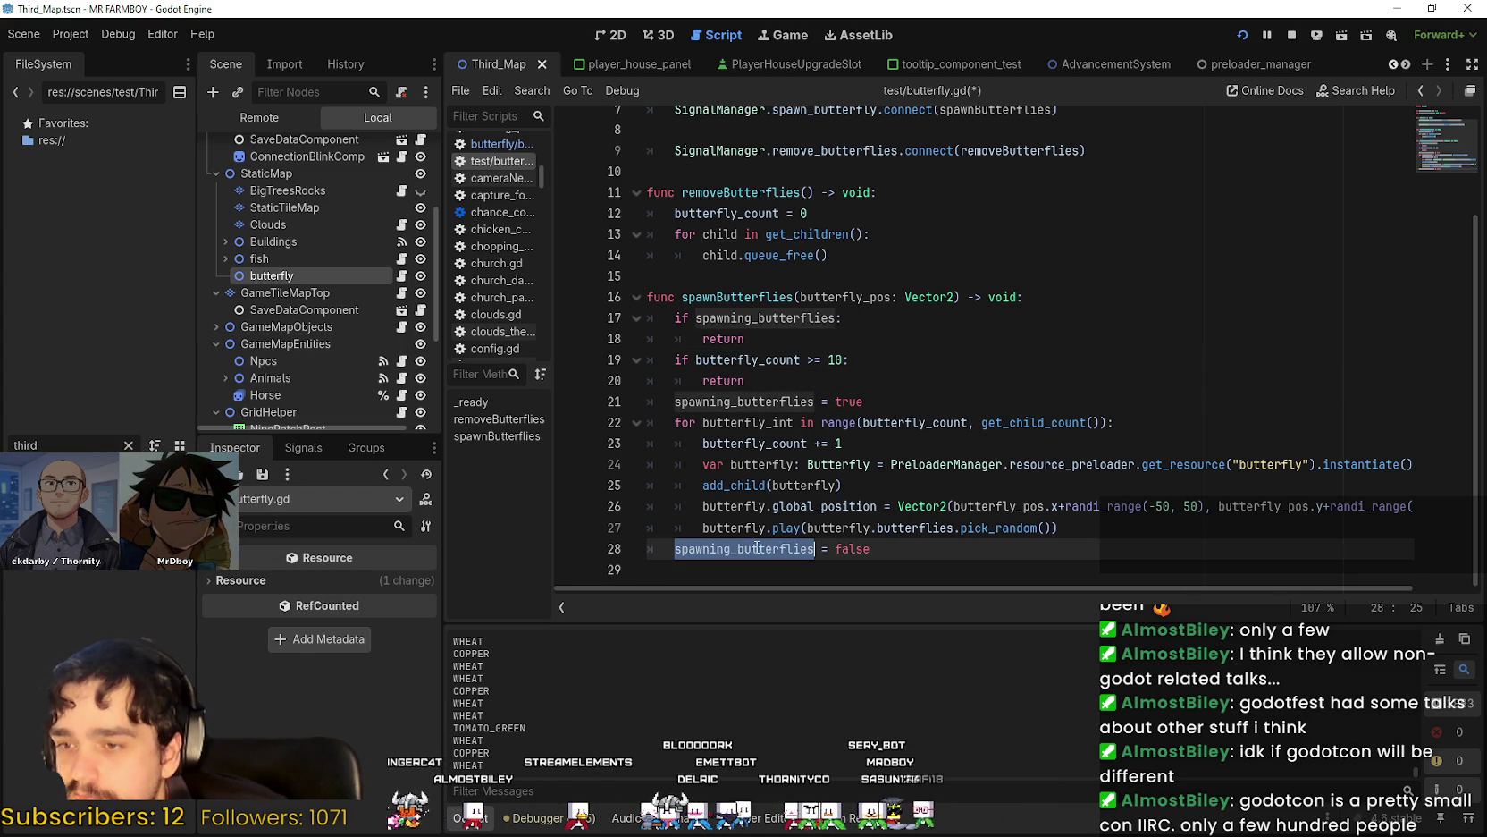
click(953, 563)
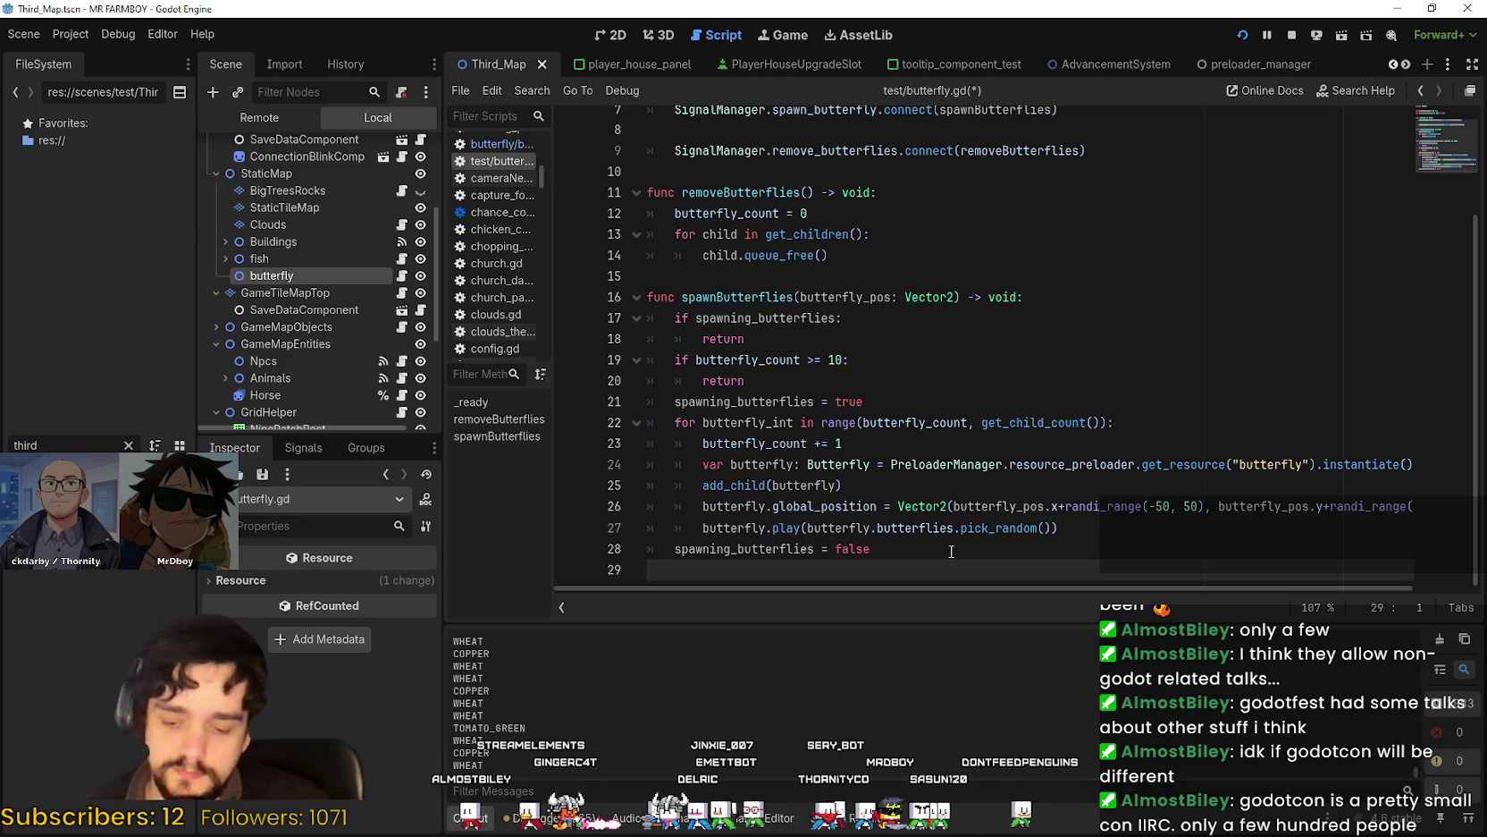
key(ctrl+s)
Select the removeButterflies function name and save the script again.
double_click(742, 192)
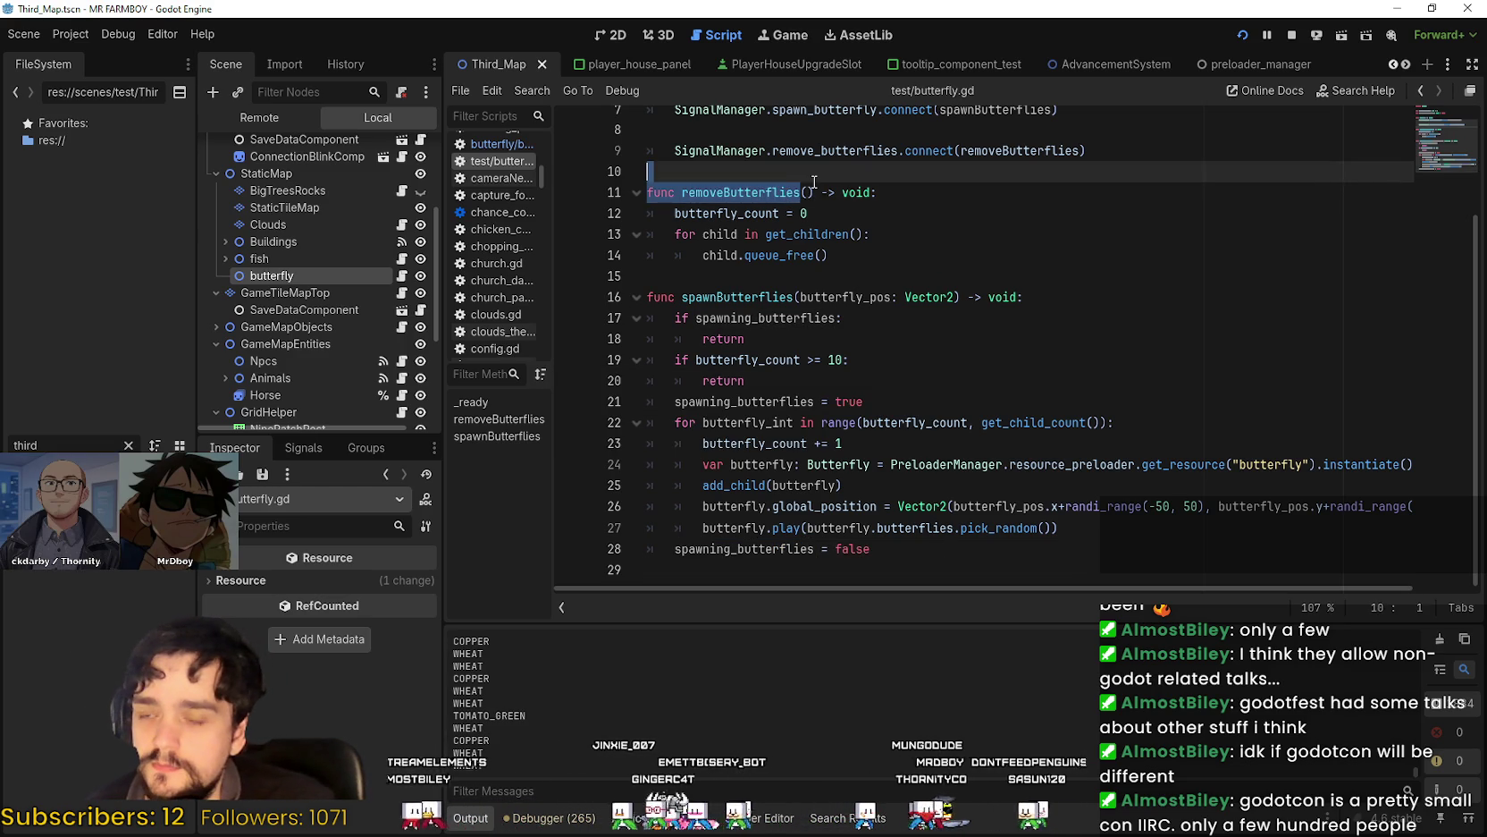
click(809, 192)
double_click(816, 193)
shift+click(820, 192)
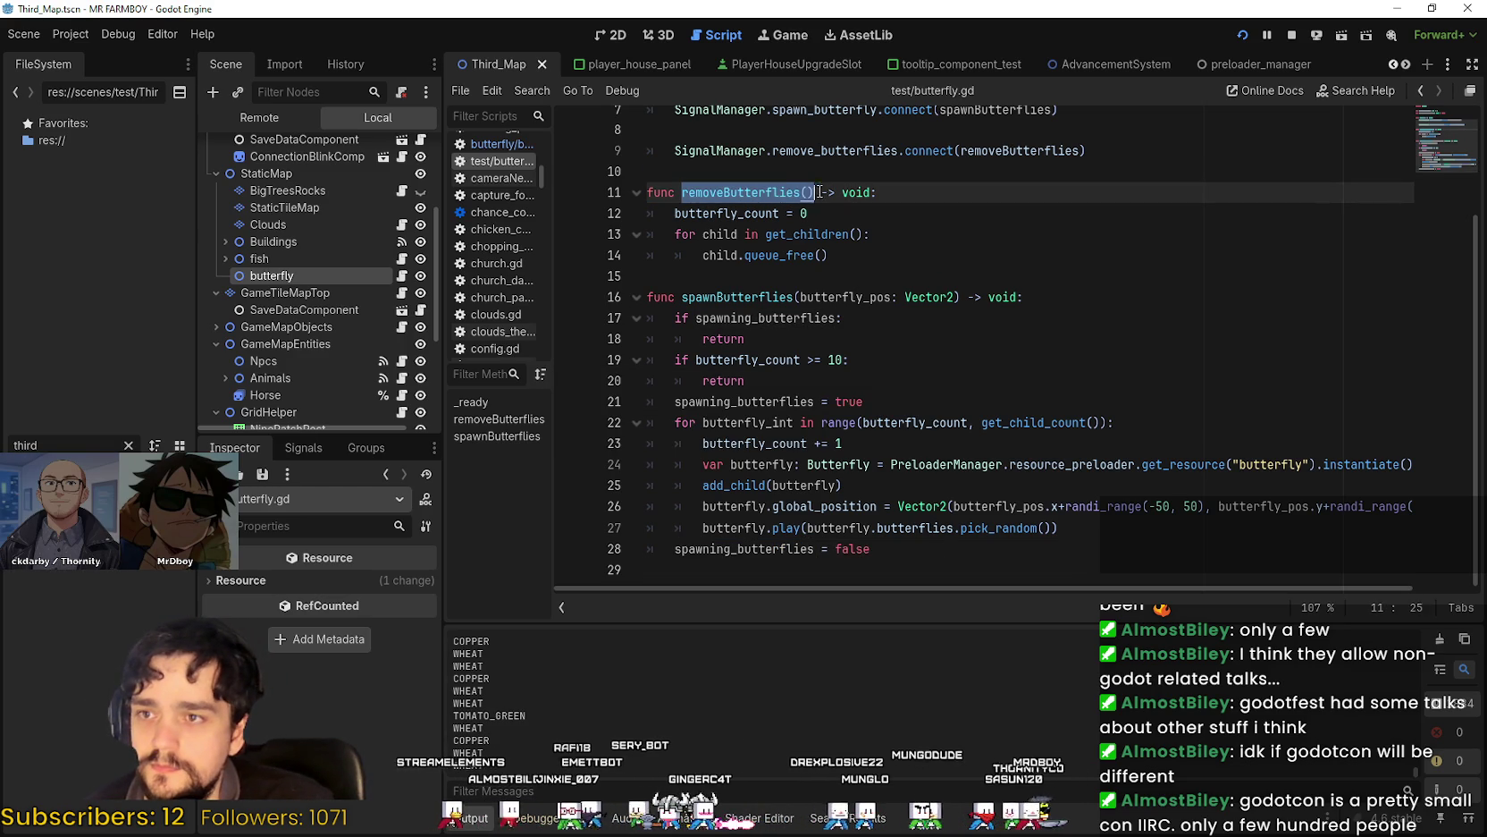
click(954, 275)
key(ctrl+s)
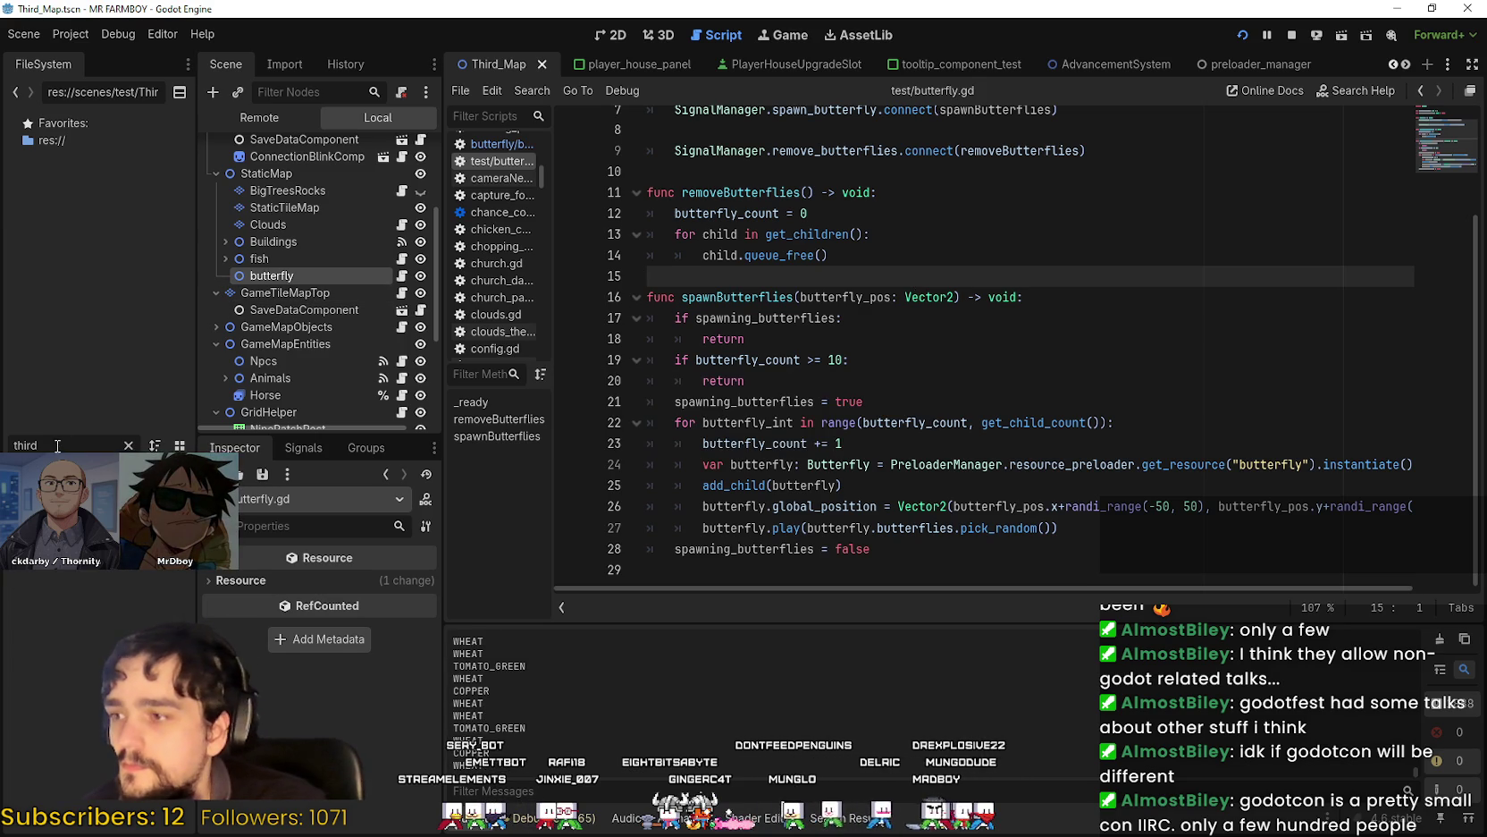
Inspect the _ready connections linking the signals to spawnButterflies and removeButterflies on lines 7 and 9.
scroll(855, 342, up, 2)
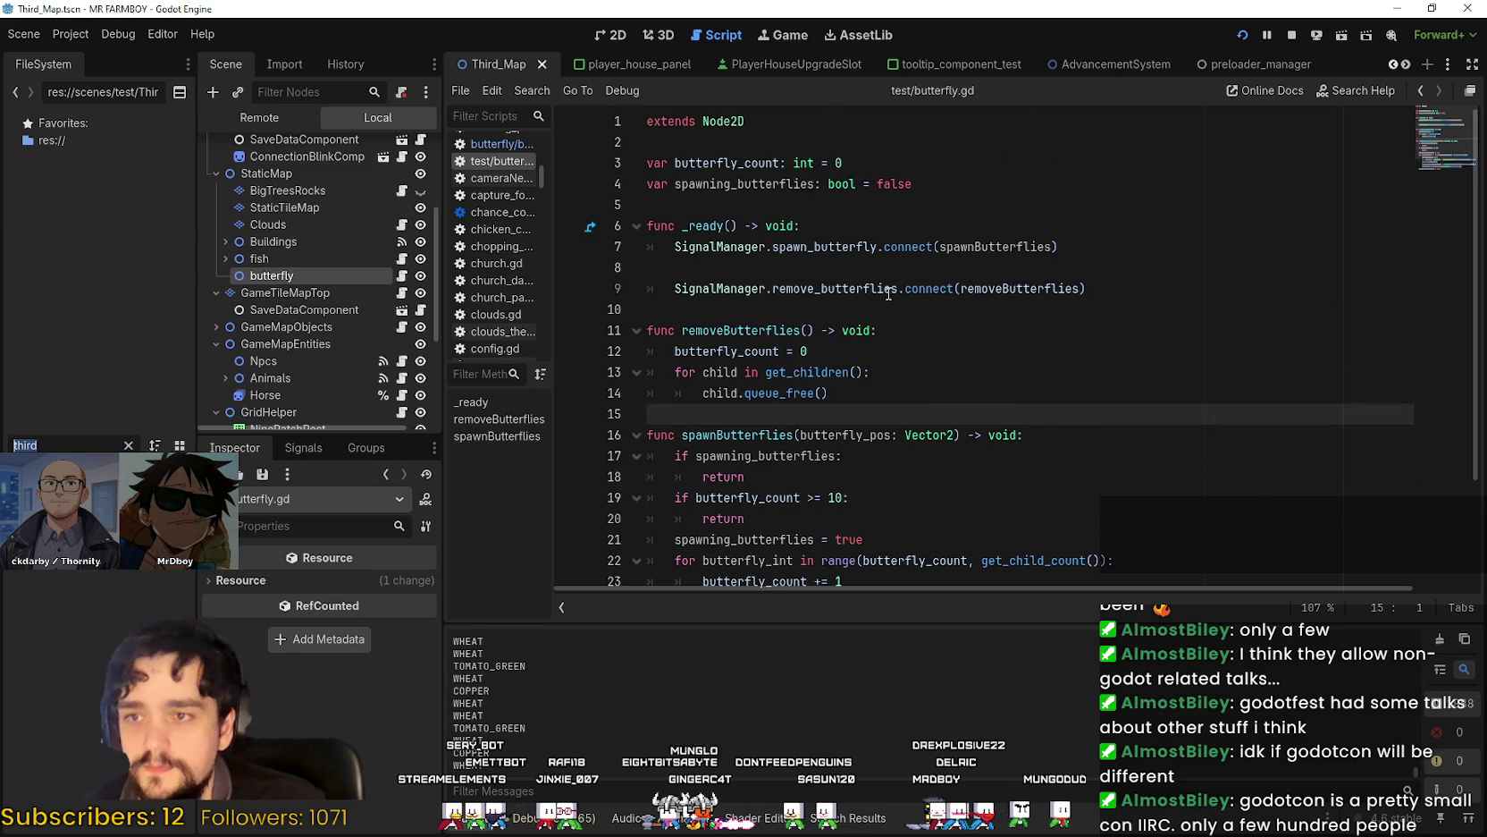
click(841, 288)
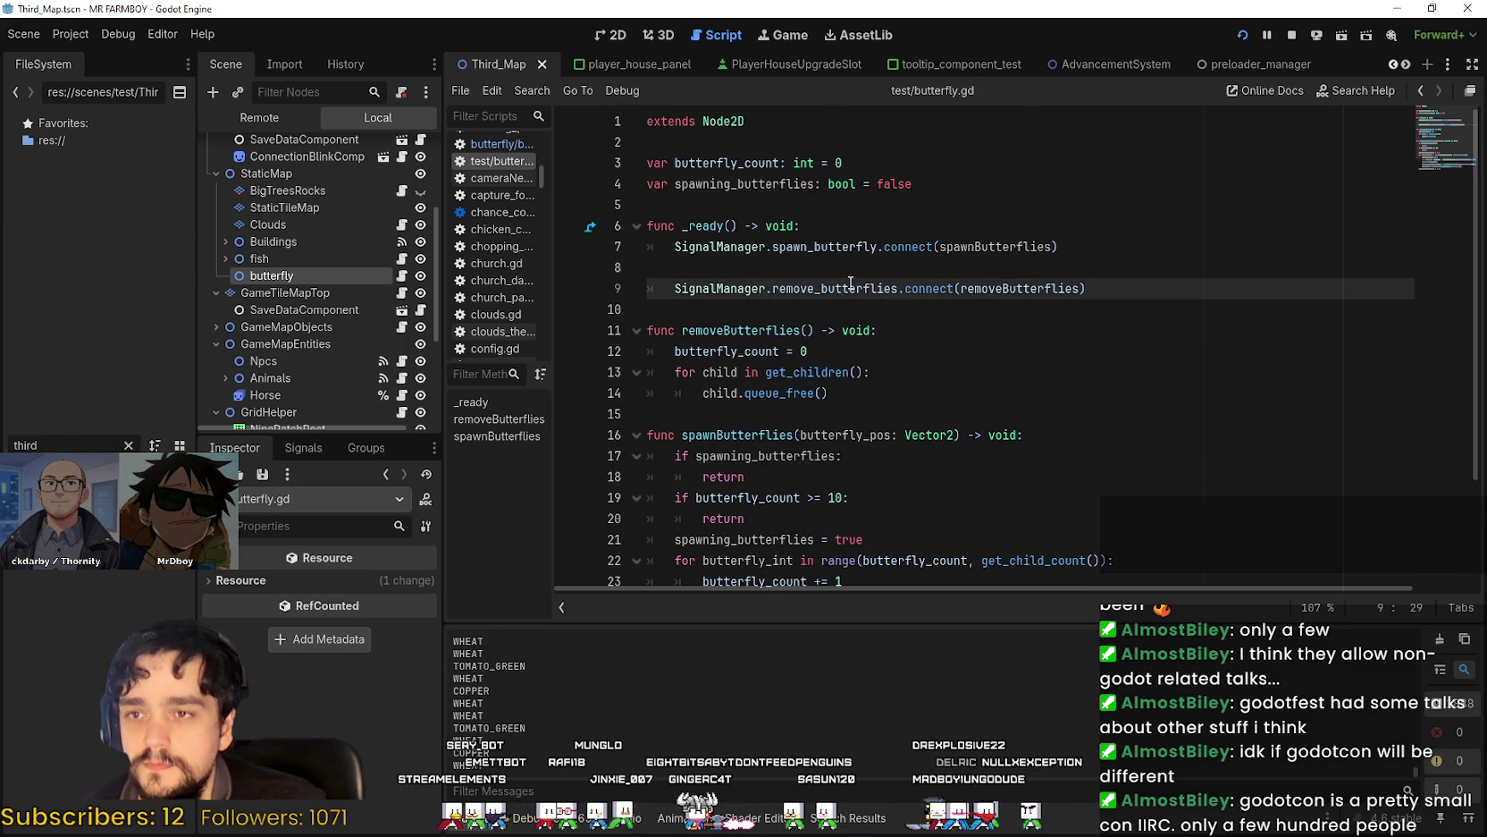
double_click(1026, 248)
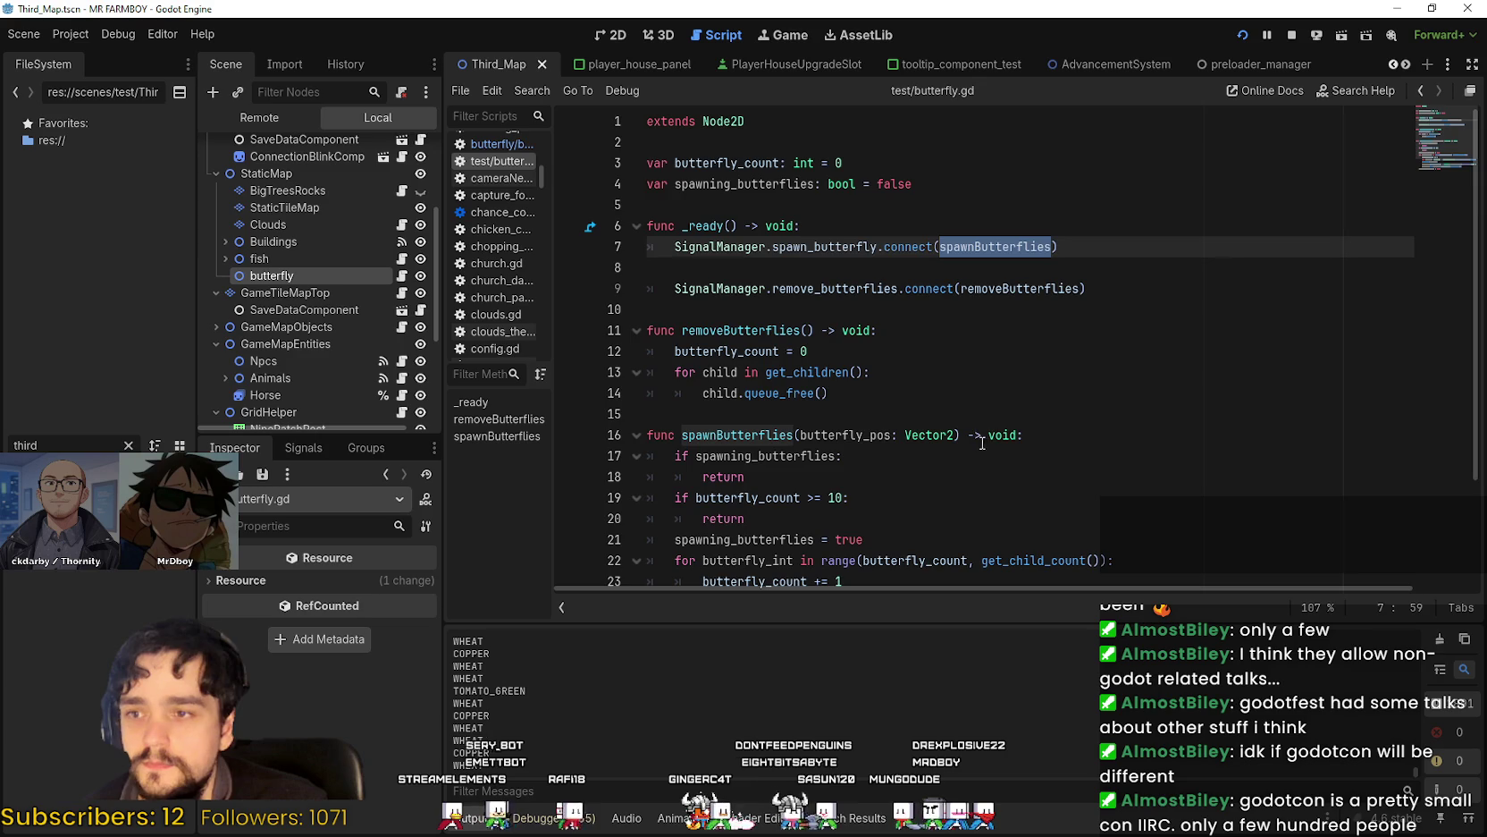
scroll(866, 435, down, 2)
scroll(866, 435, up, 2)
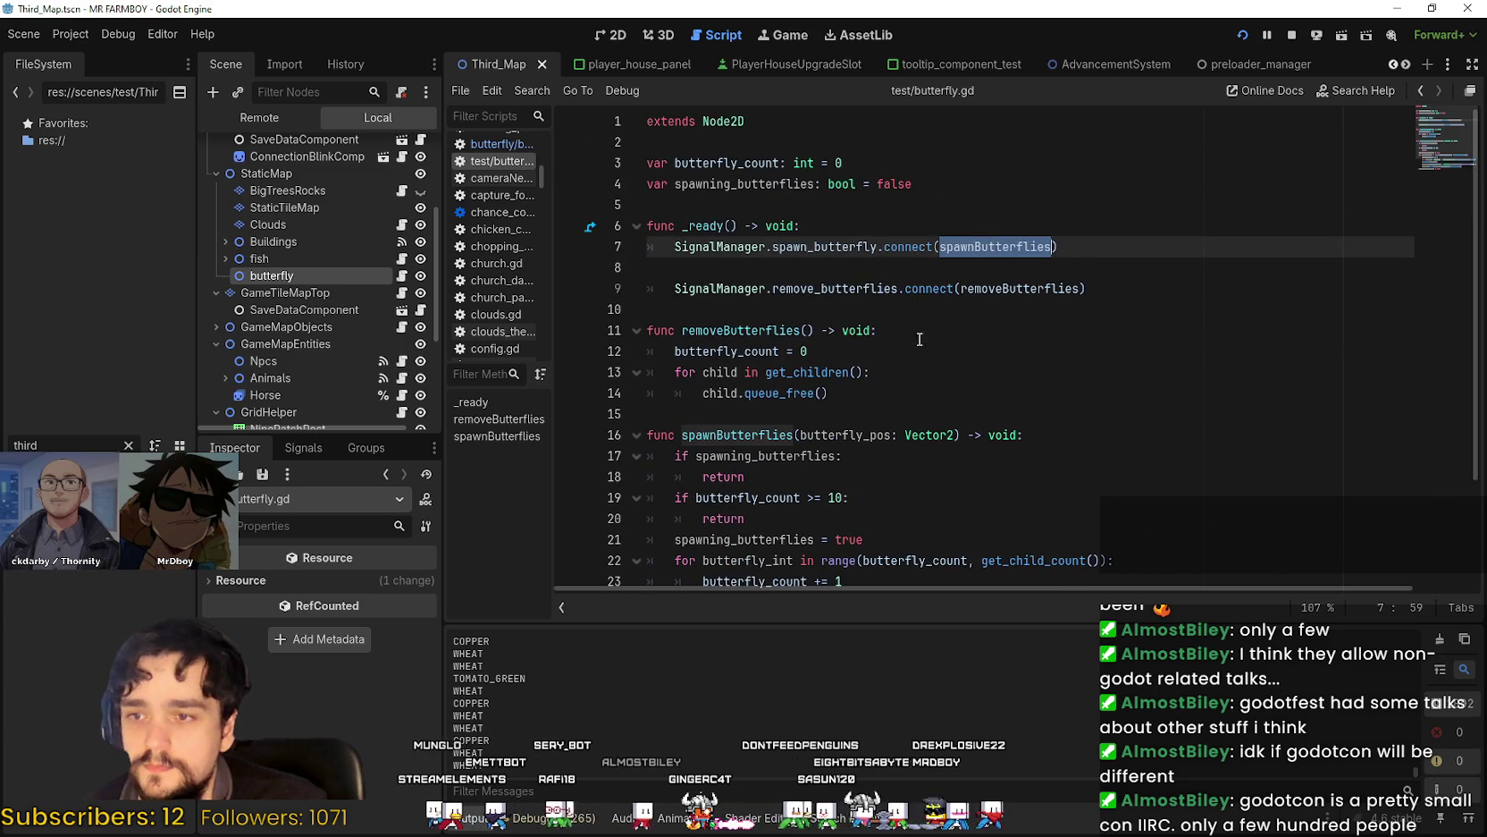
double_click(980, 287)
click(807, 295)
right_click(809, 250)
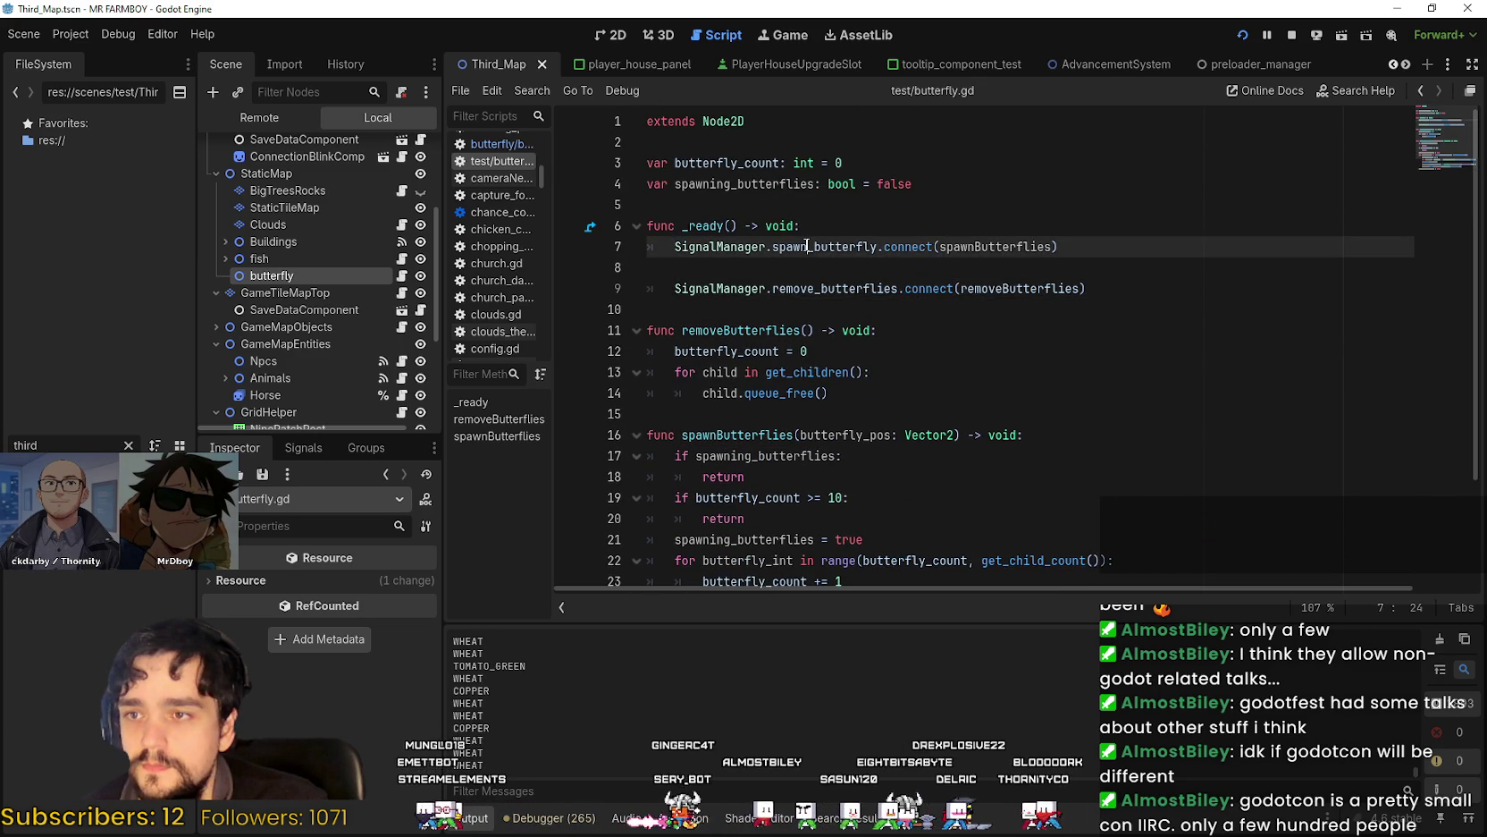
Look up the spawn_butterfly declaration in signal_manager.gd via Lookup Symbol.
click(921, 487)
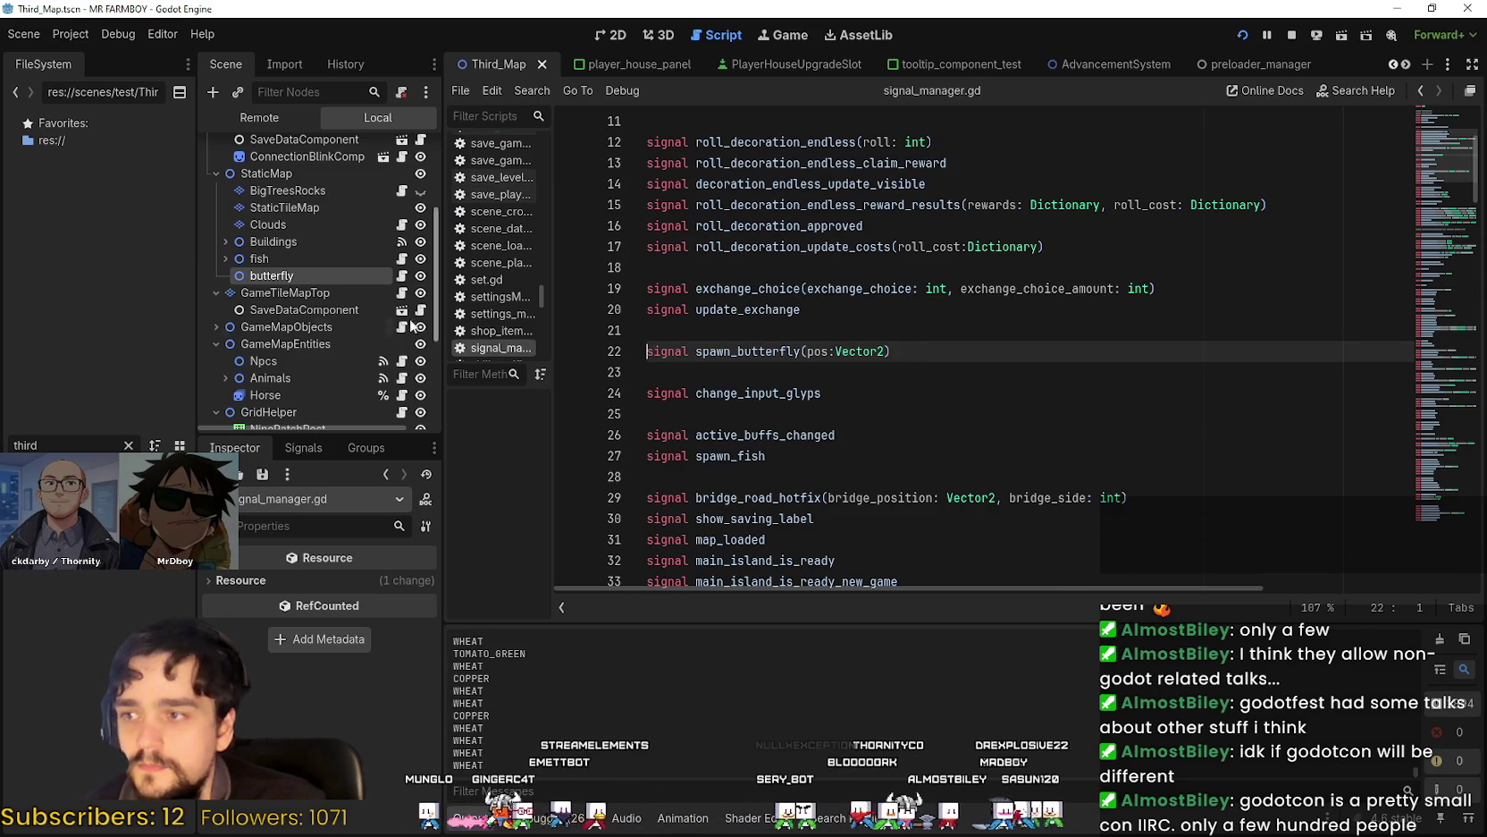
key(alt+Left)
double_click(837, 288)
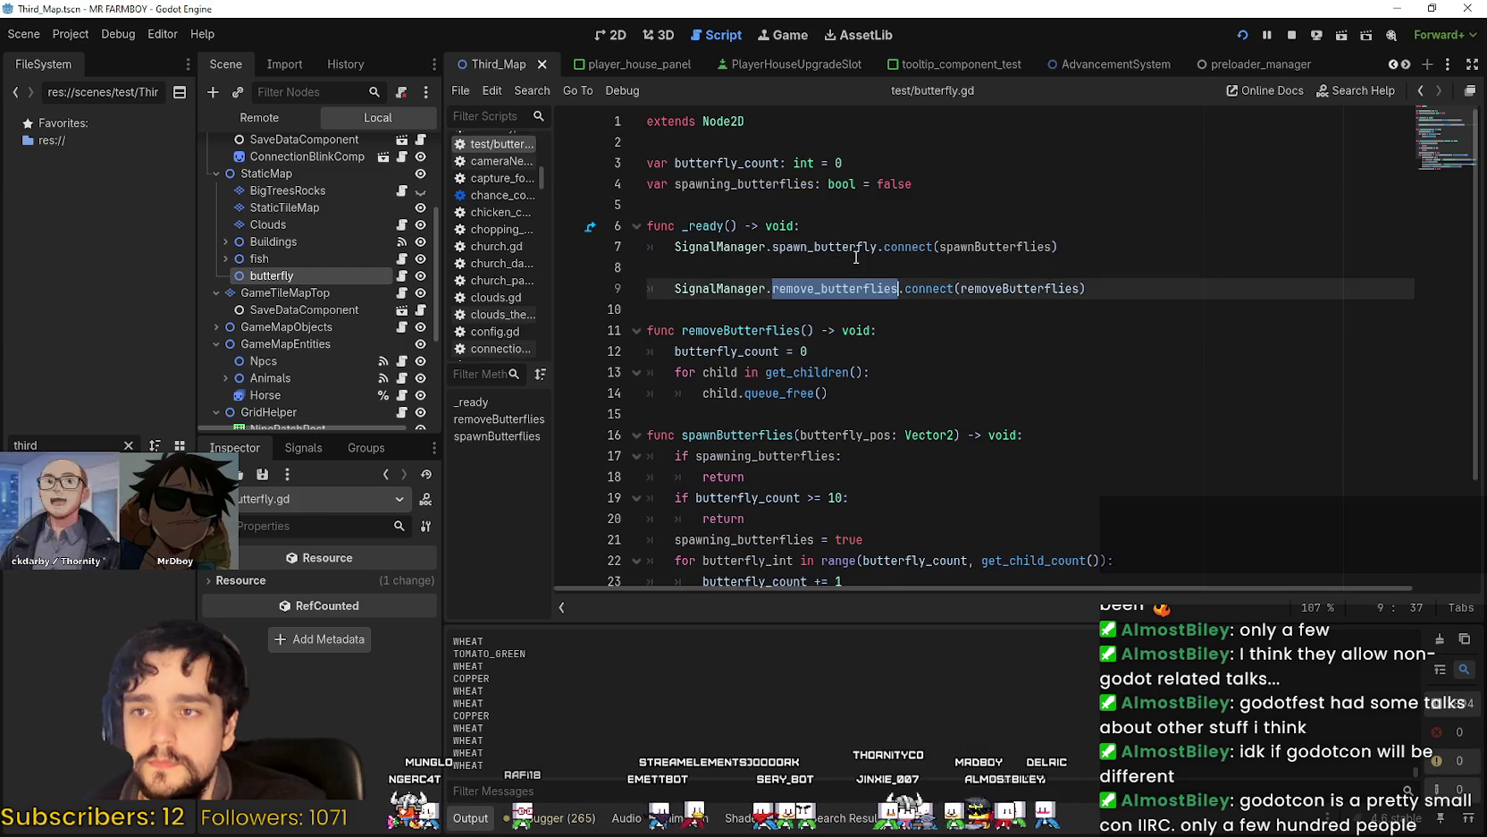
right_click(852, 250)
click(931, 496)
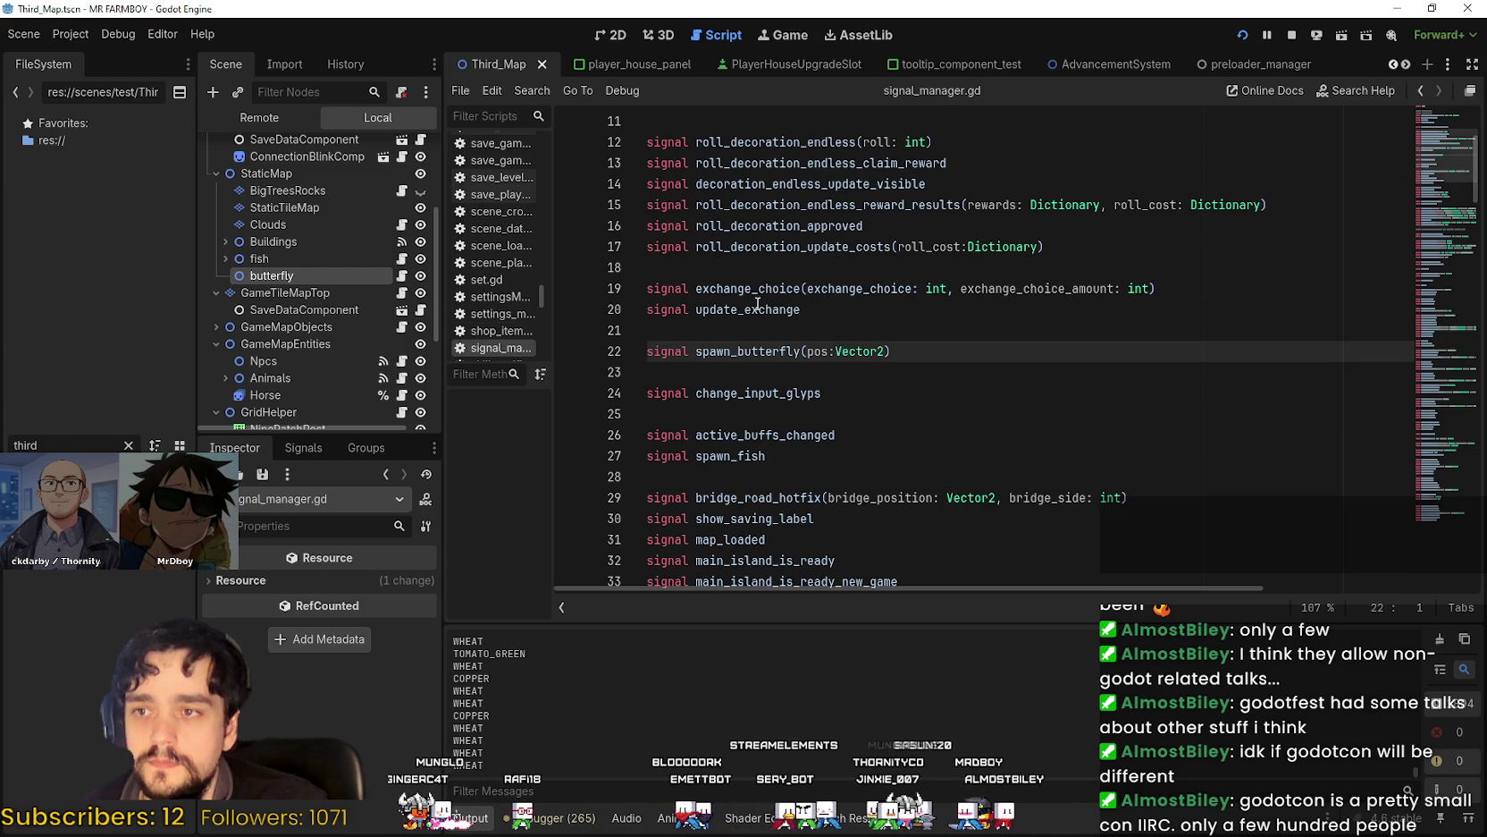
Add 'signal remove_butterflies' below spawn_butterfly, save, and select the new signal name.
click(919, 369)
text(ignal remove_butterflies)
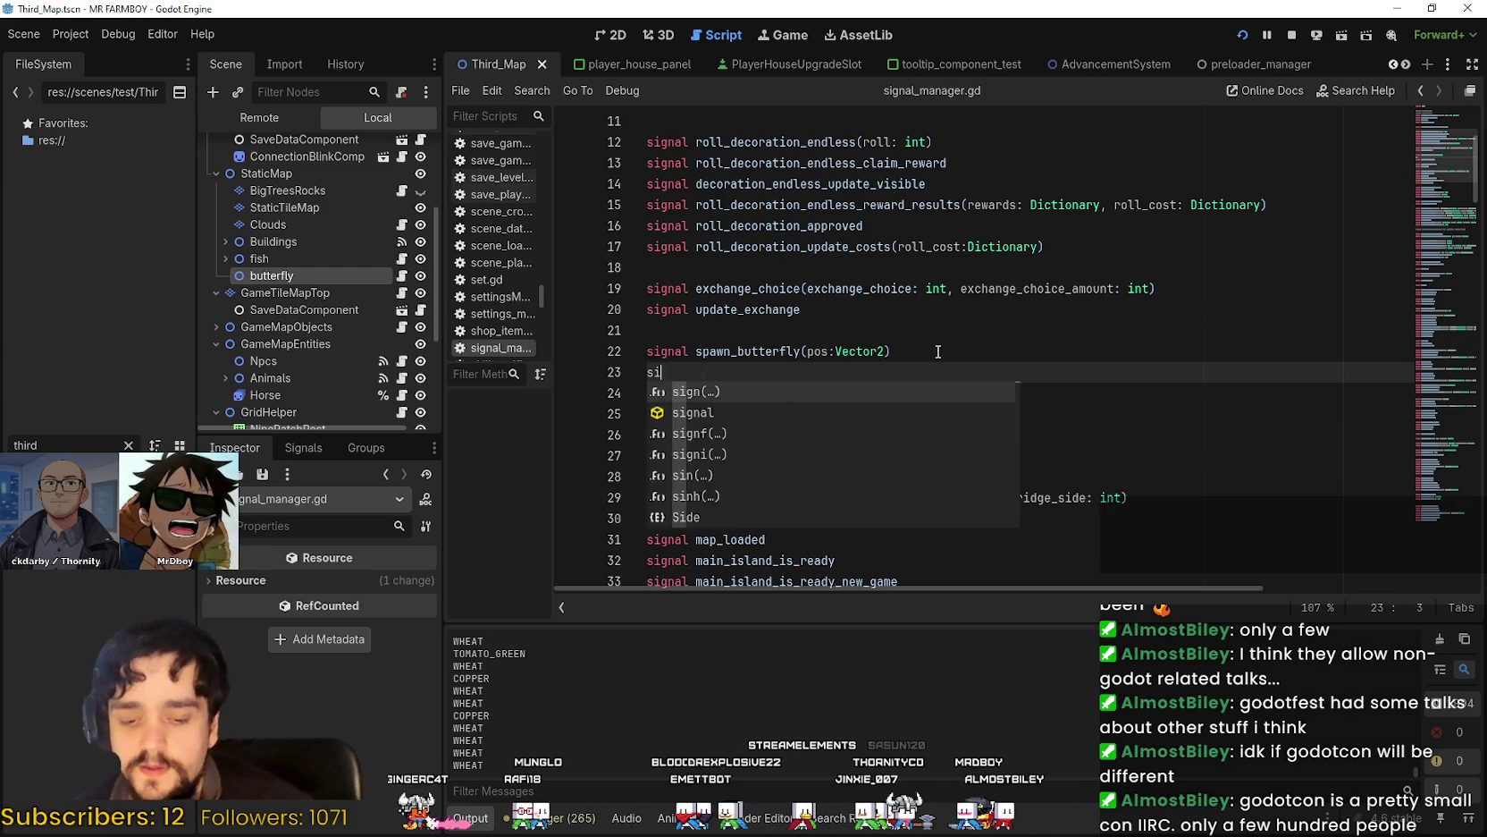
key(Return)
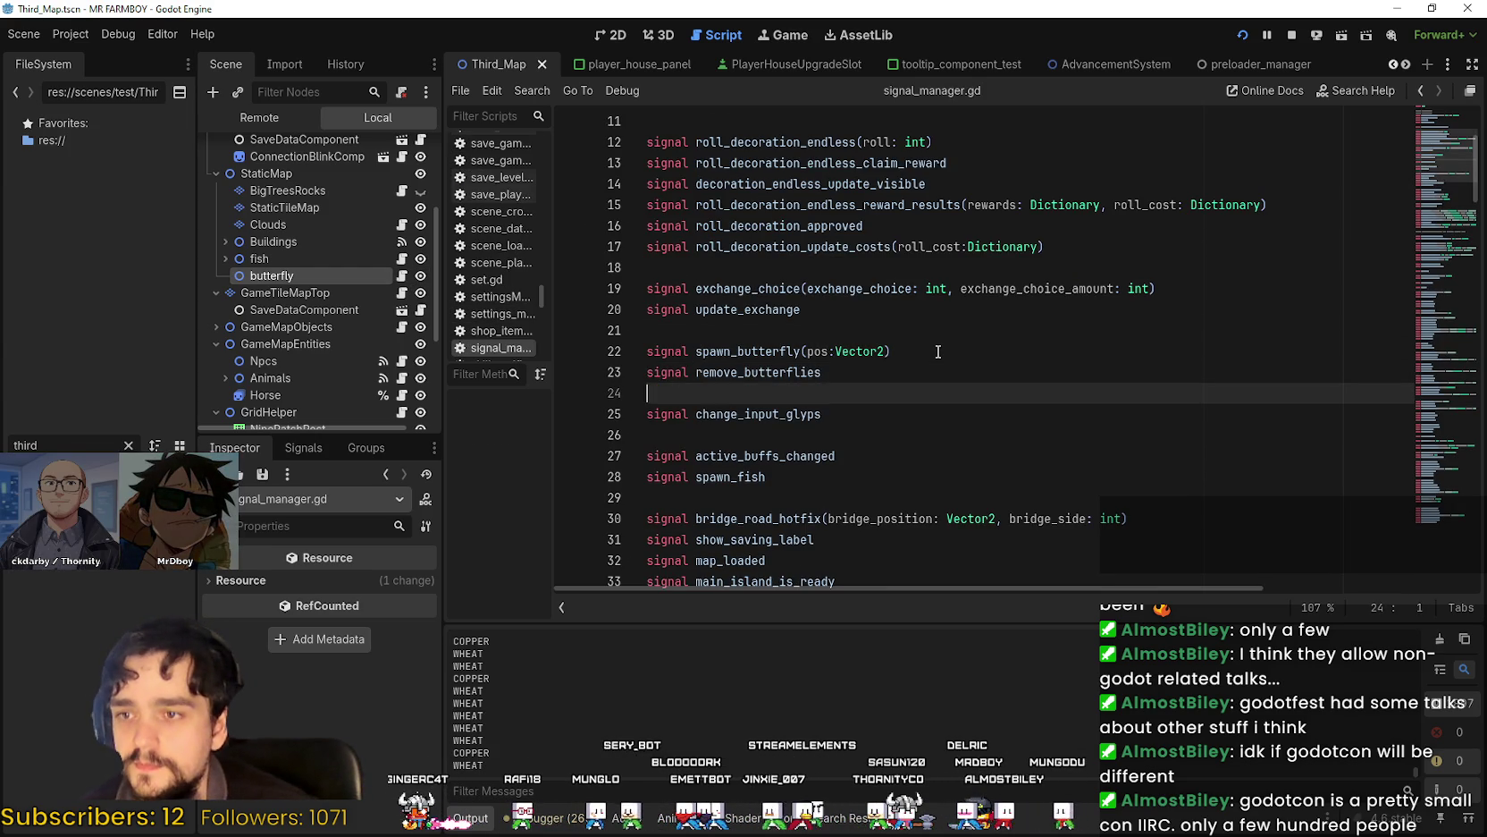
key(ctrl+s)
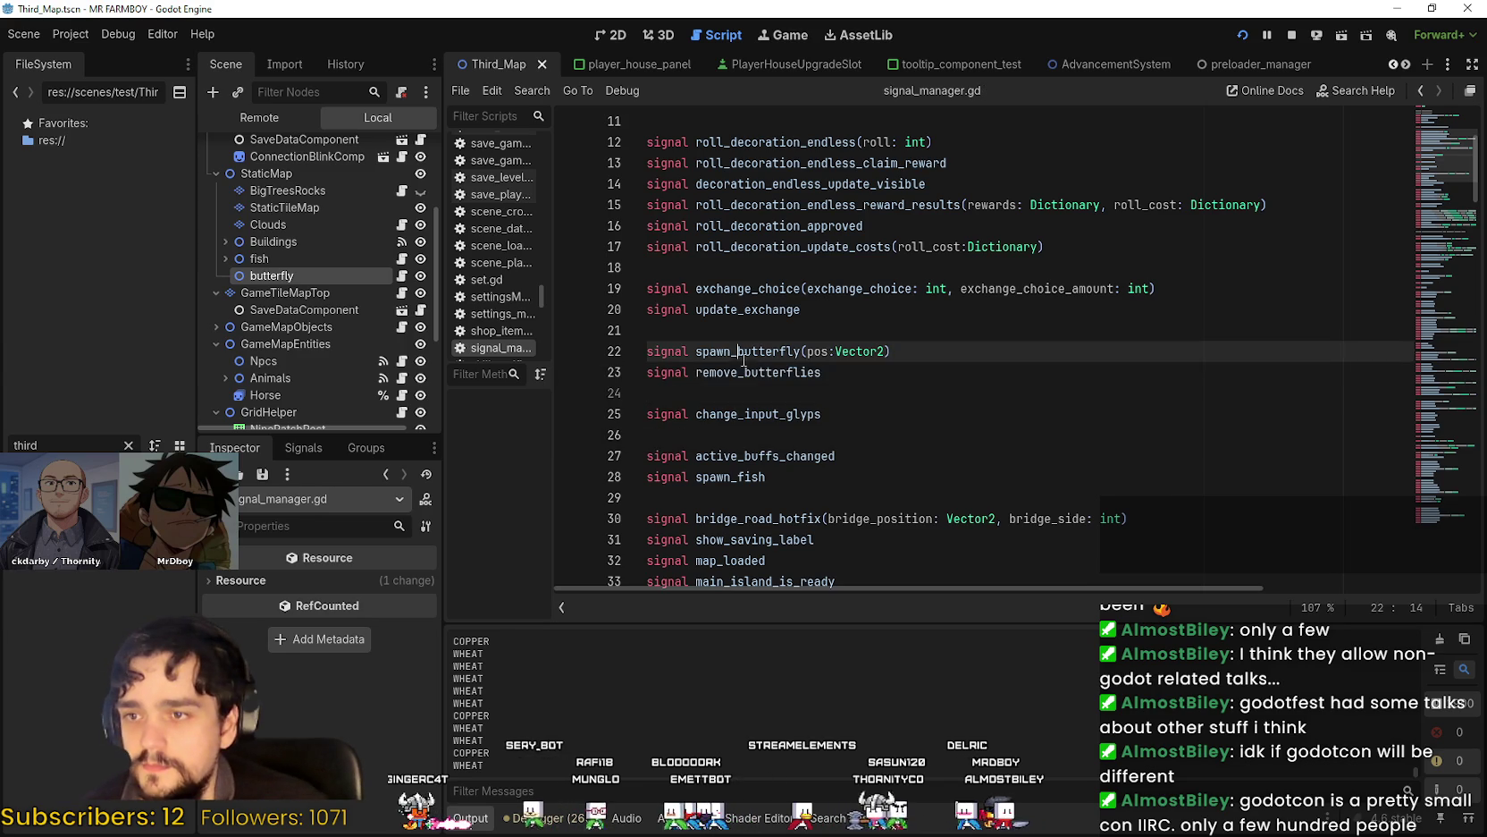
drag(745, 372, 697, 371)
double_click(807, 372)
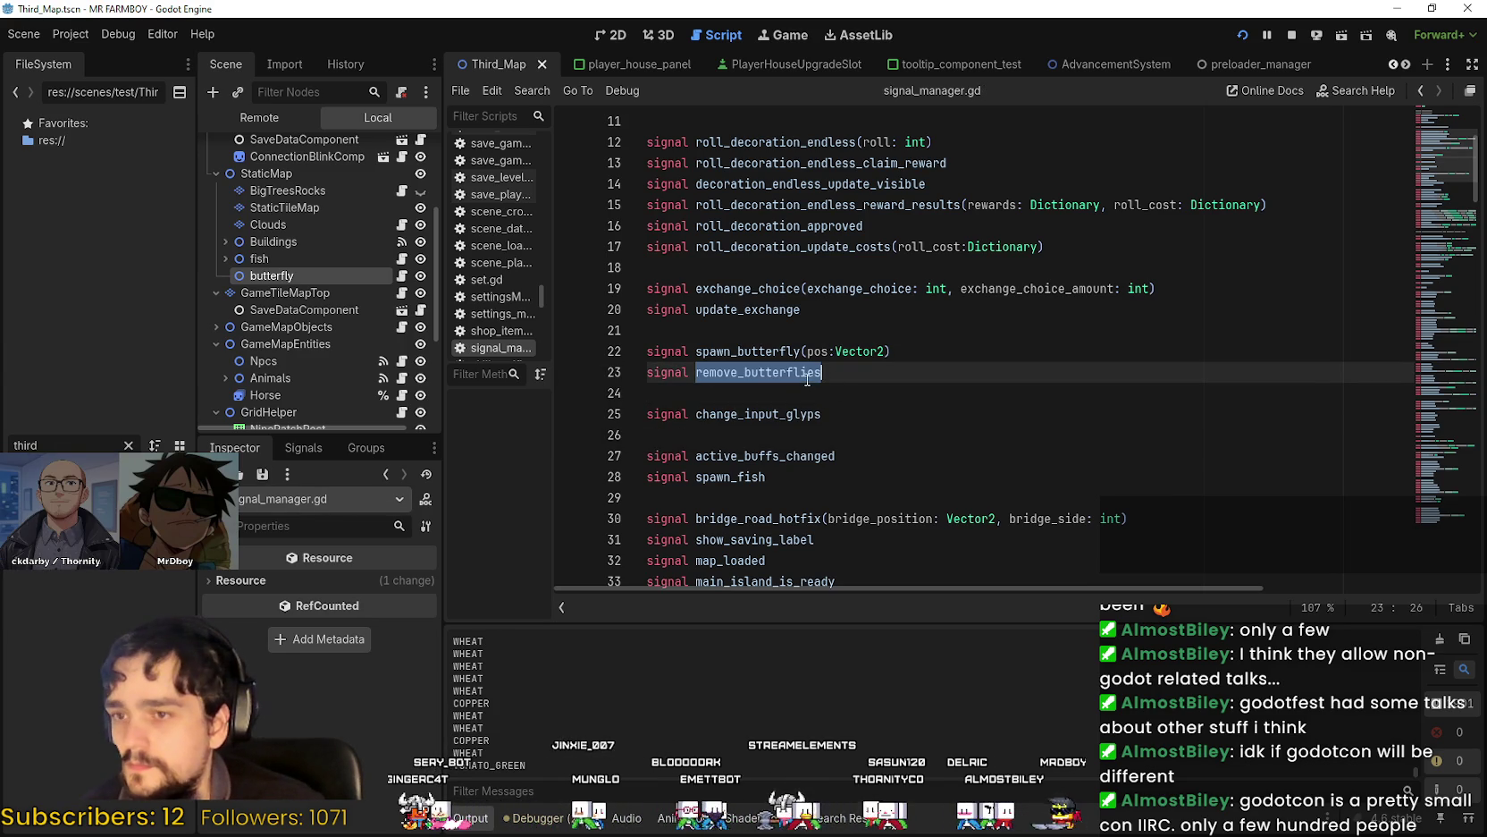
scroll(300, 308, up, 5)
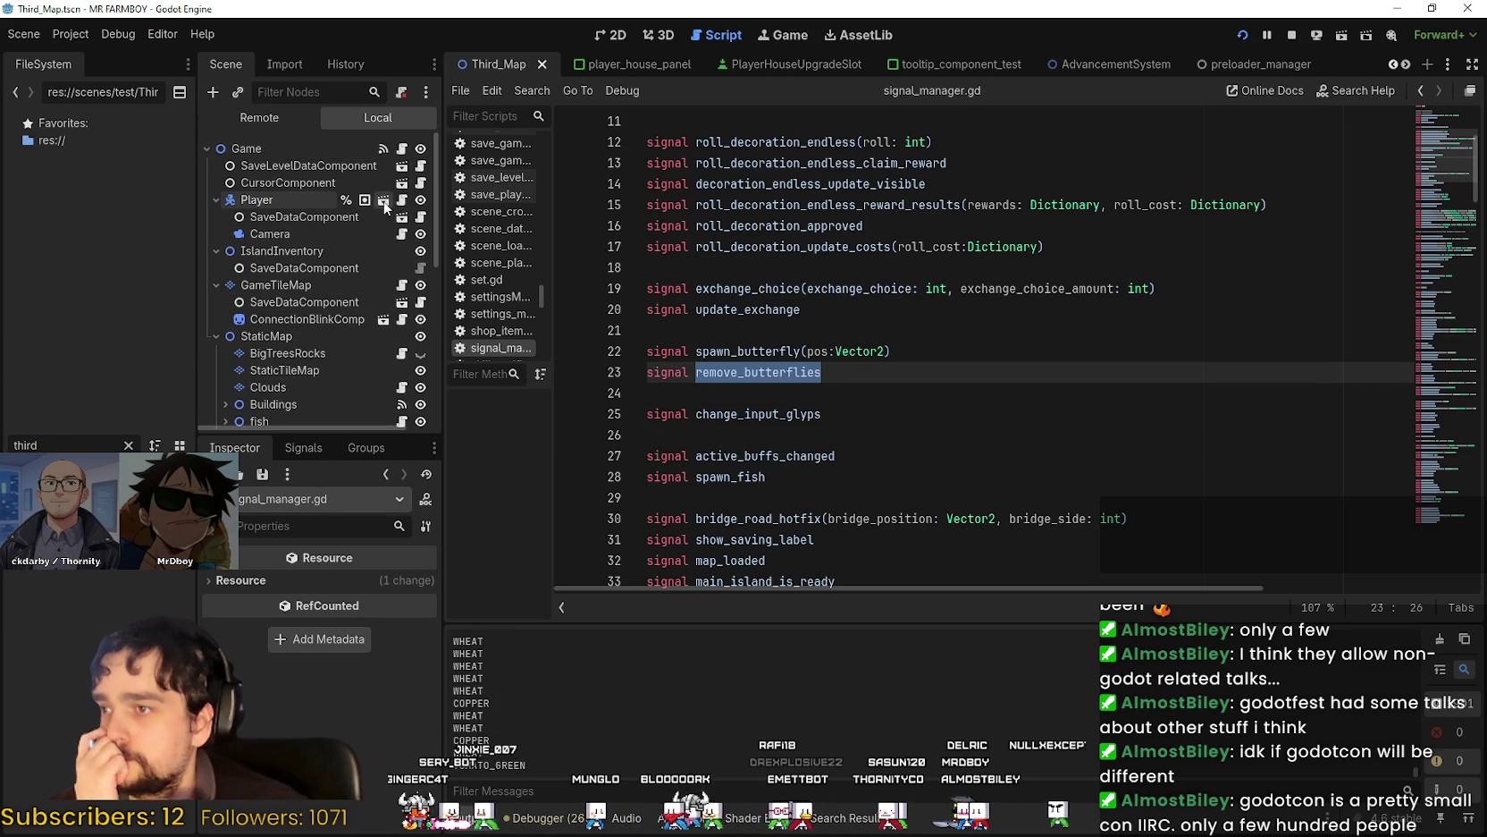
Open the player's idle_state.gd and add SignalManager.remove_butterflies.emit() to _on_exit, then save.
click(384, 200)
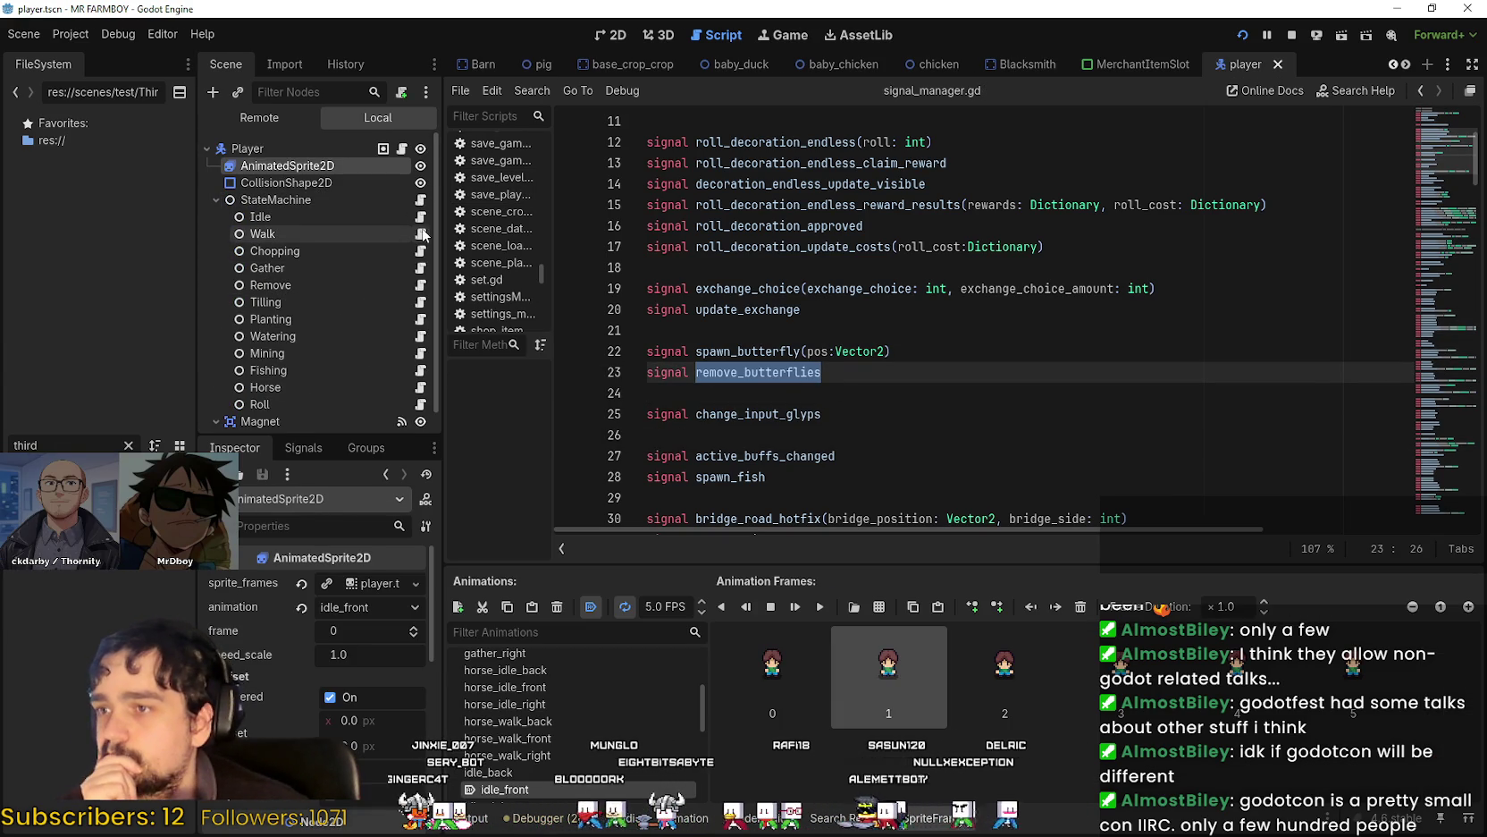
click(420, 216)
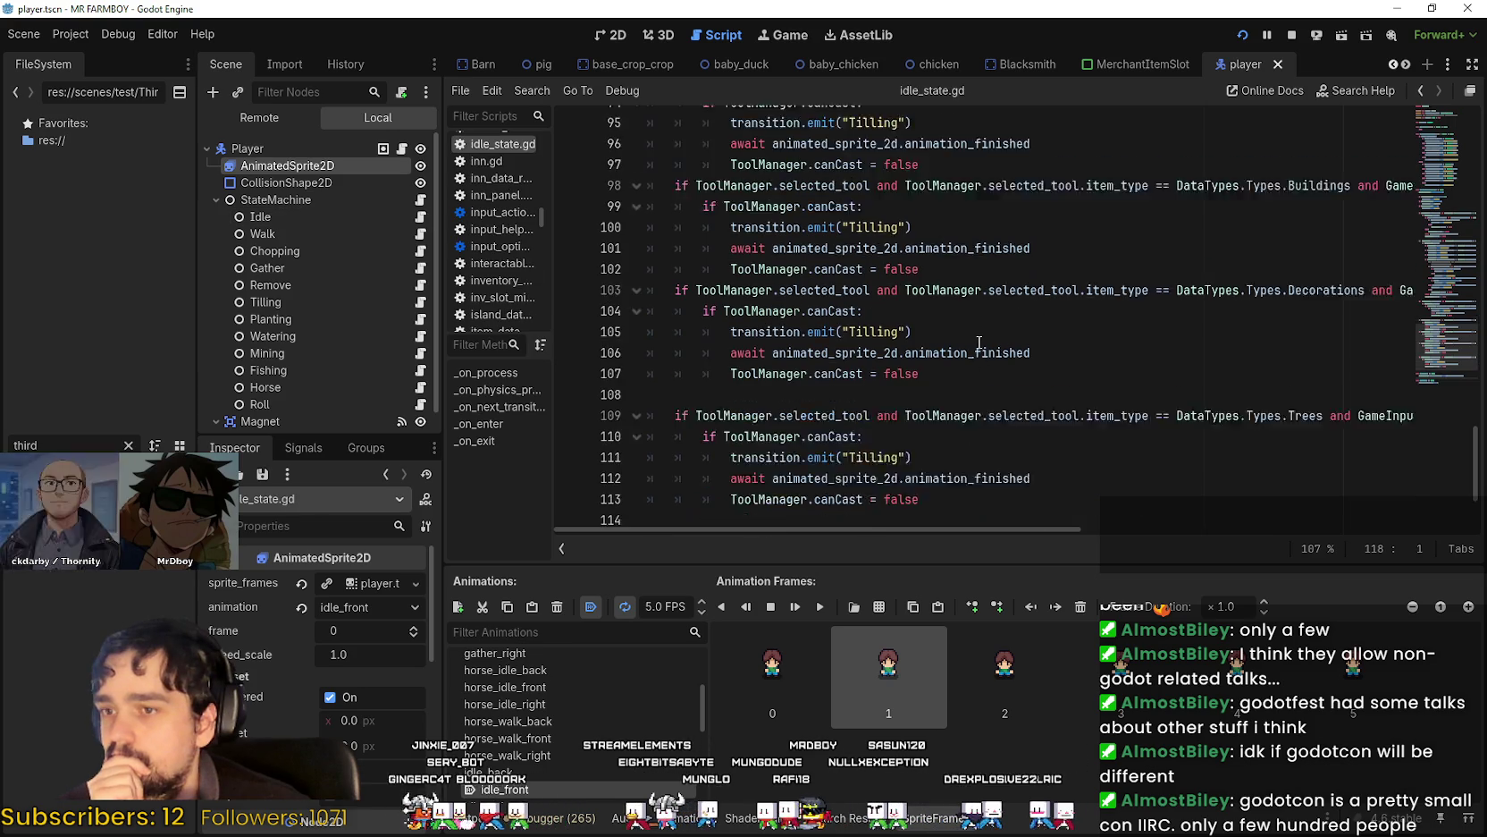
scroll(979, 342, down, 2)
click(939, 498)
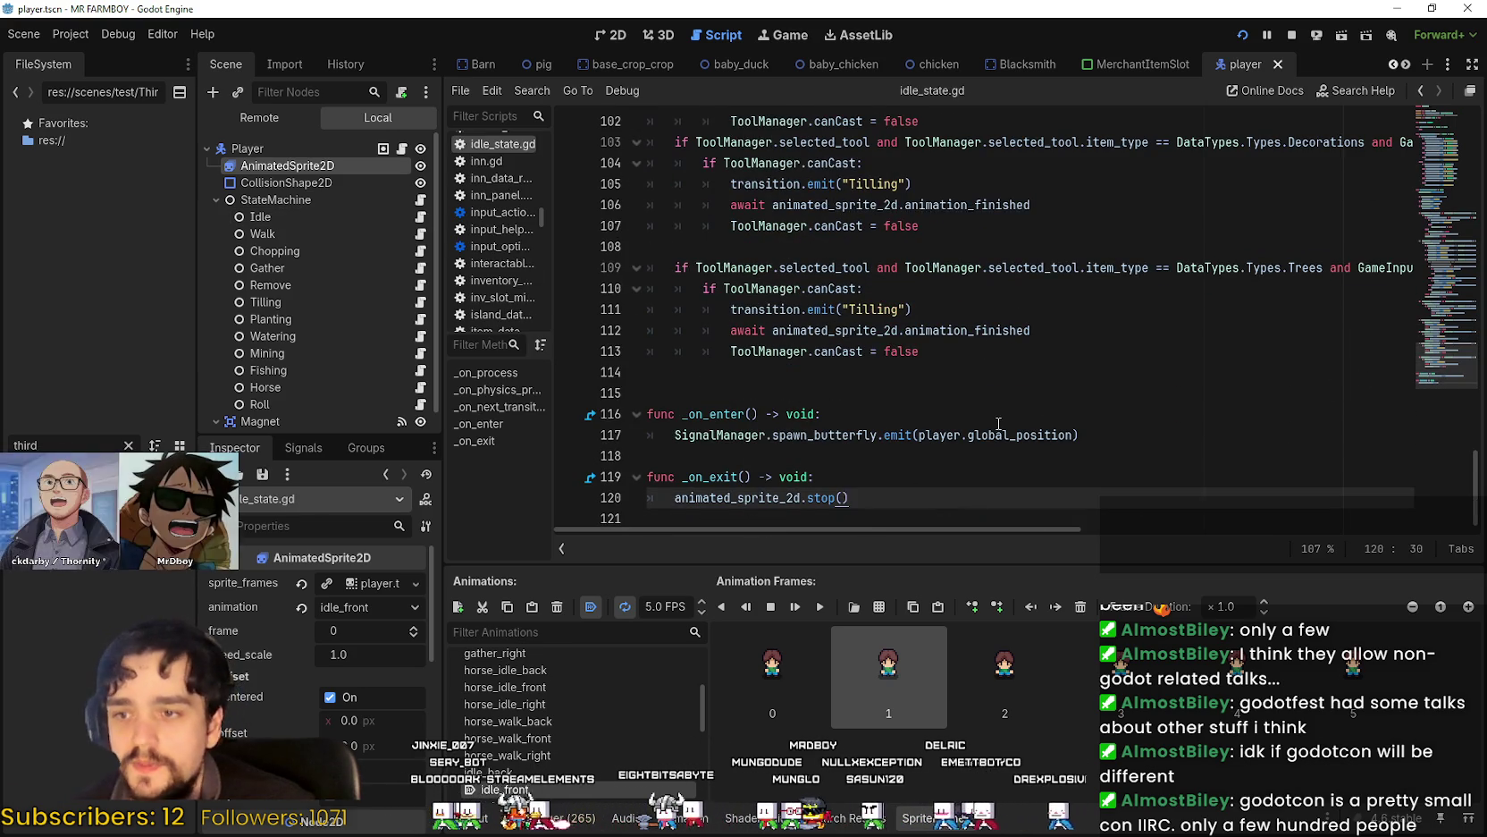
key(Return)
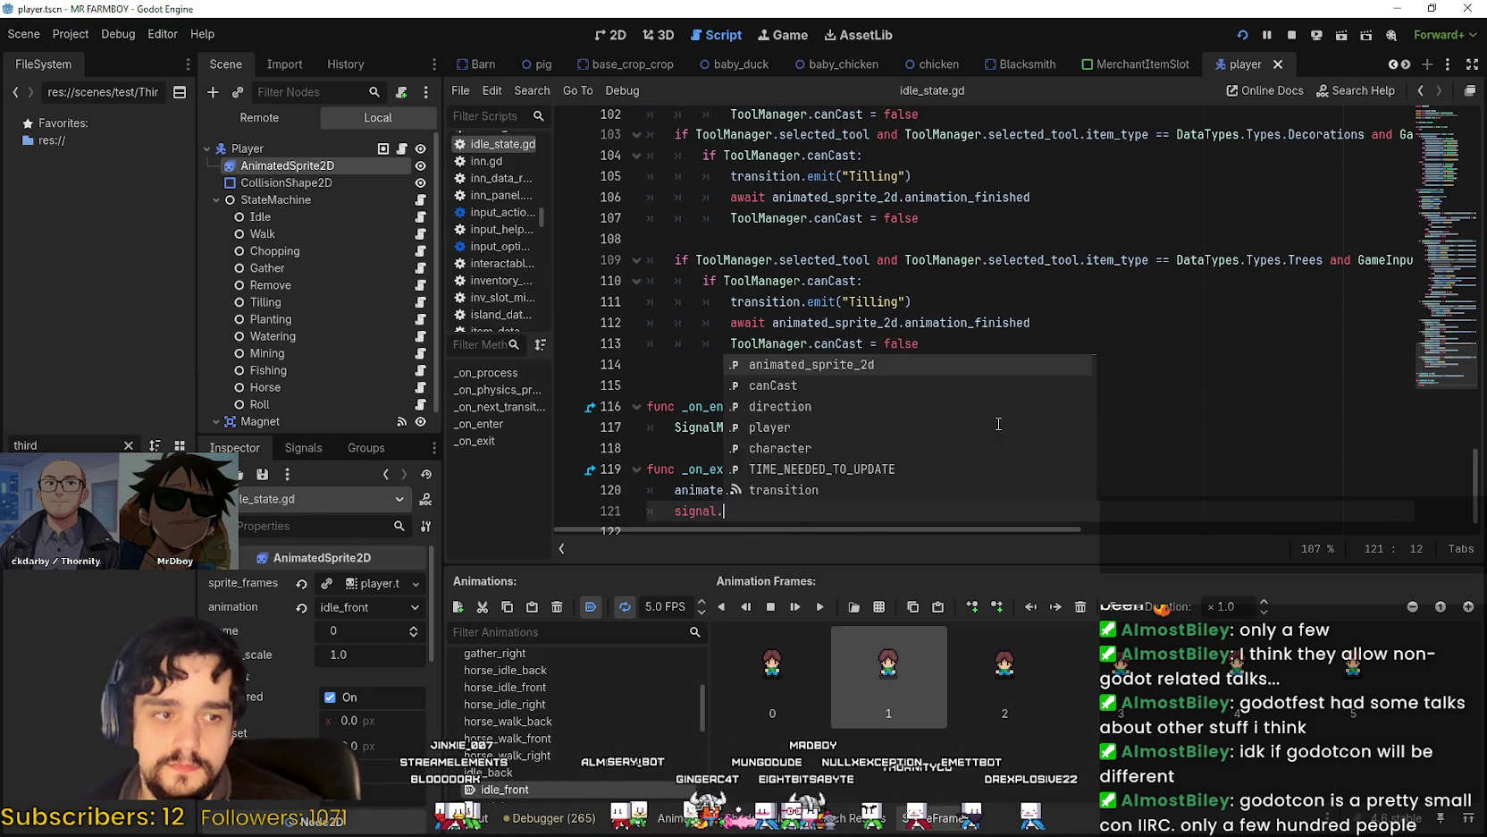
key(BackSpace)
key(BackSpace)
key(BackSpace)
key(BackSpace)
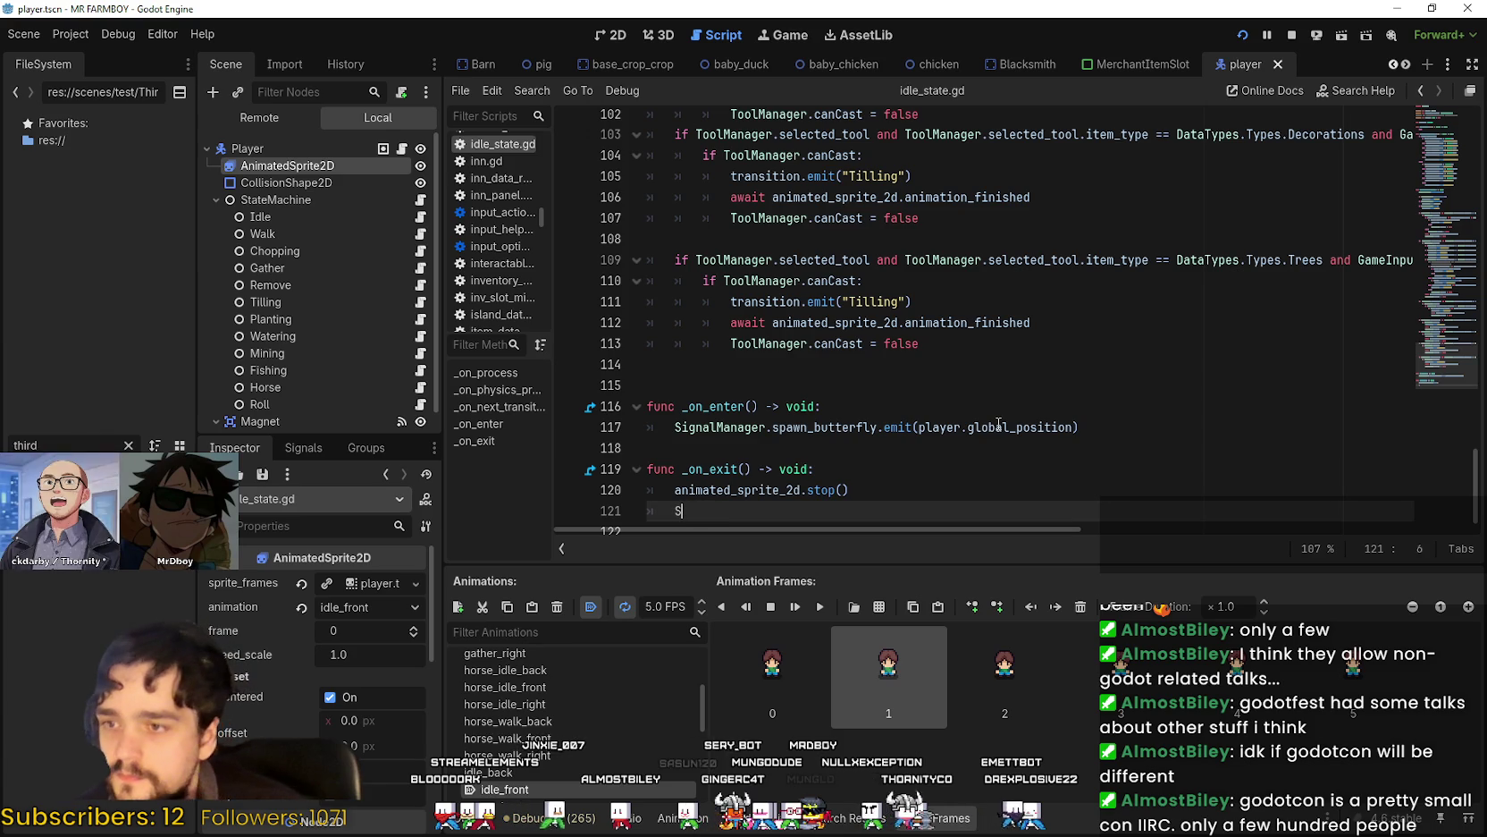
text(Signal)
key(Return)
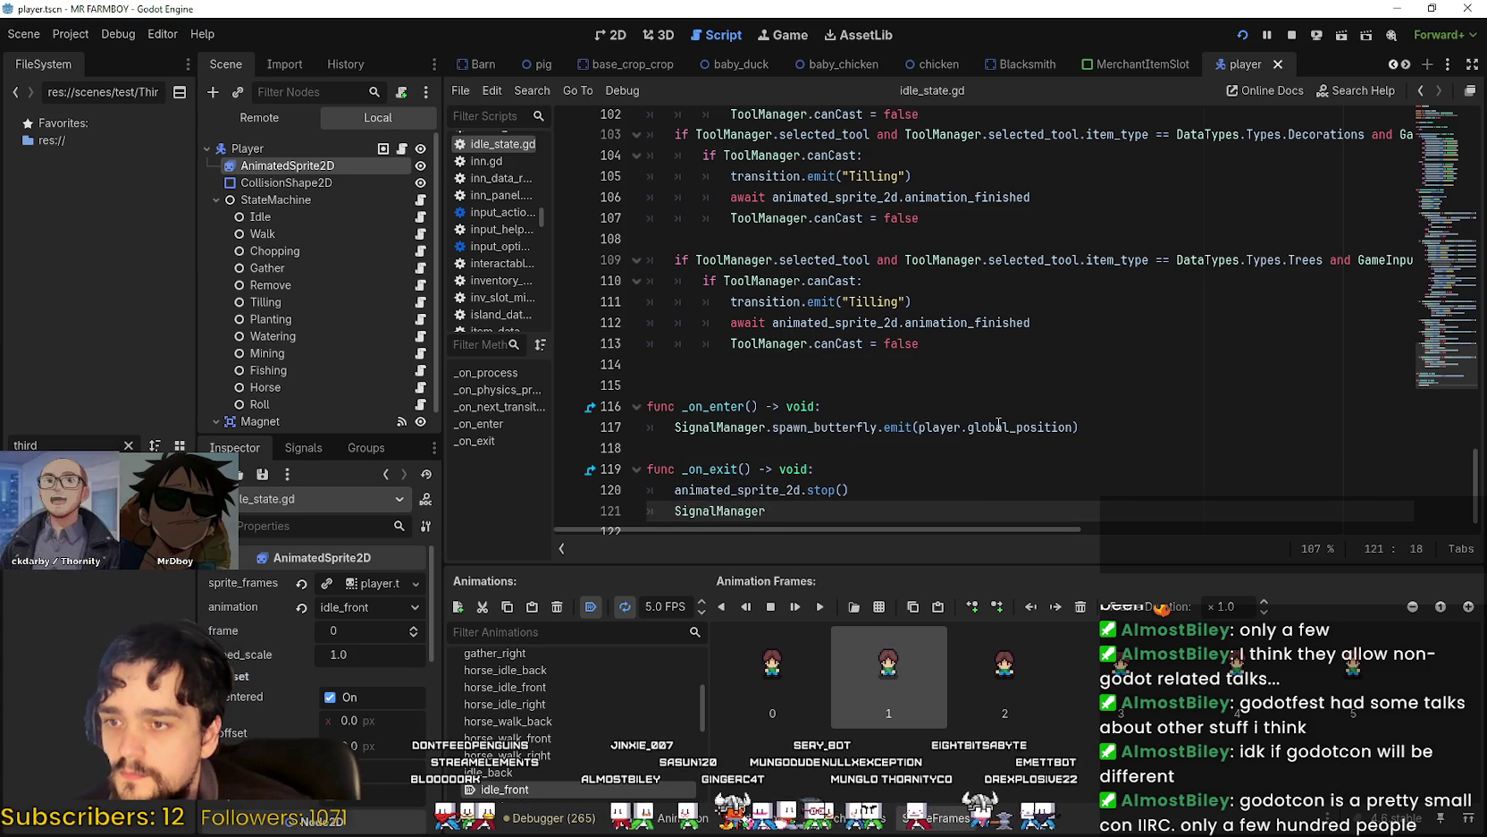
text(.remove_butterflies.emit()
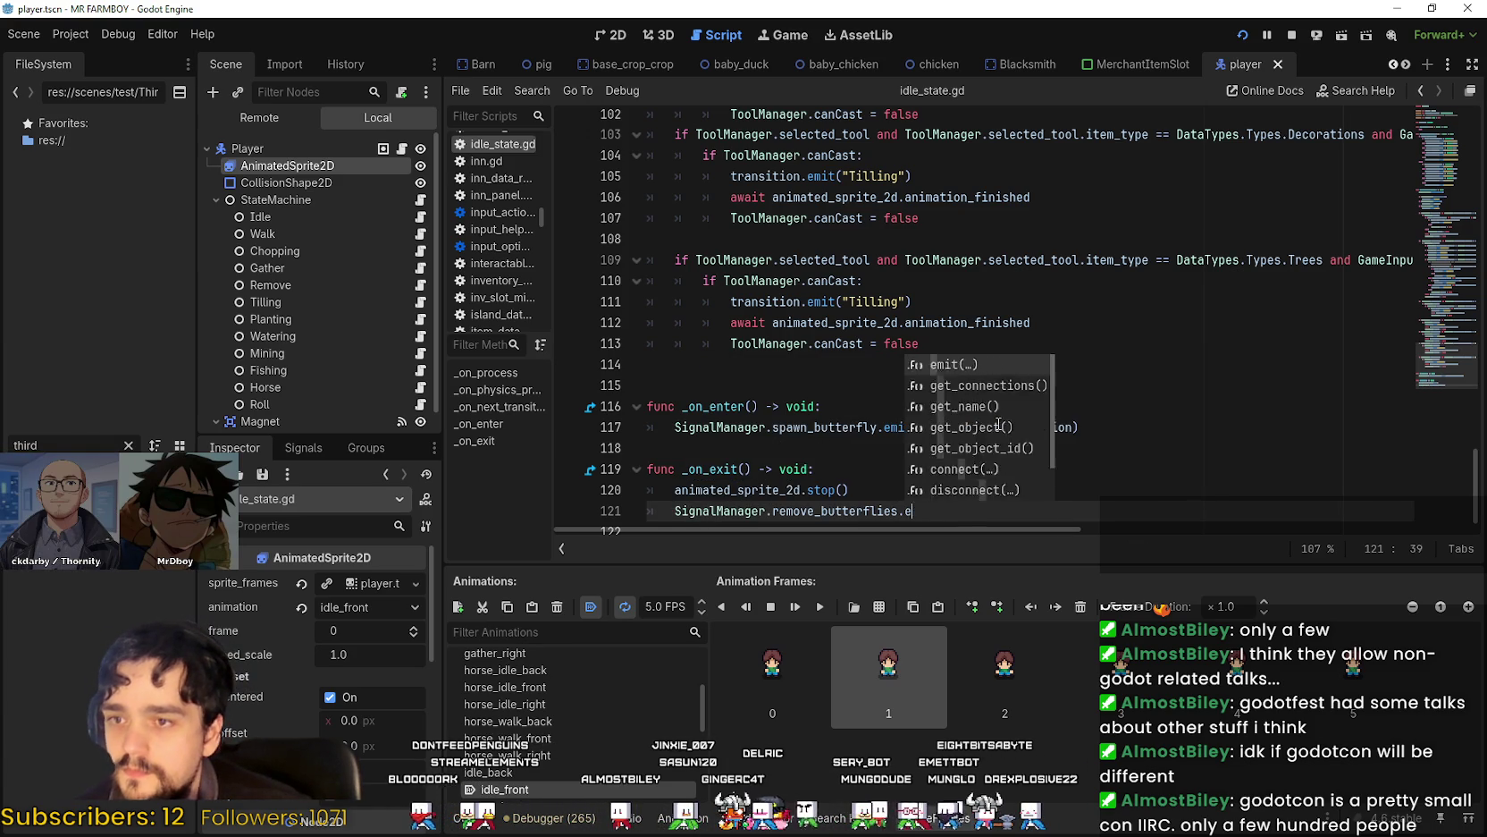
key(ctrl+s)
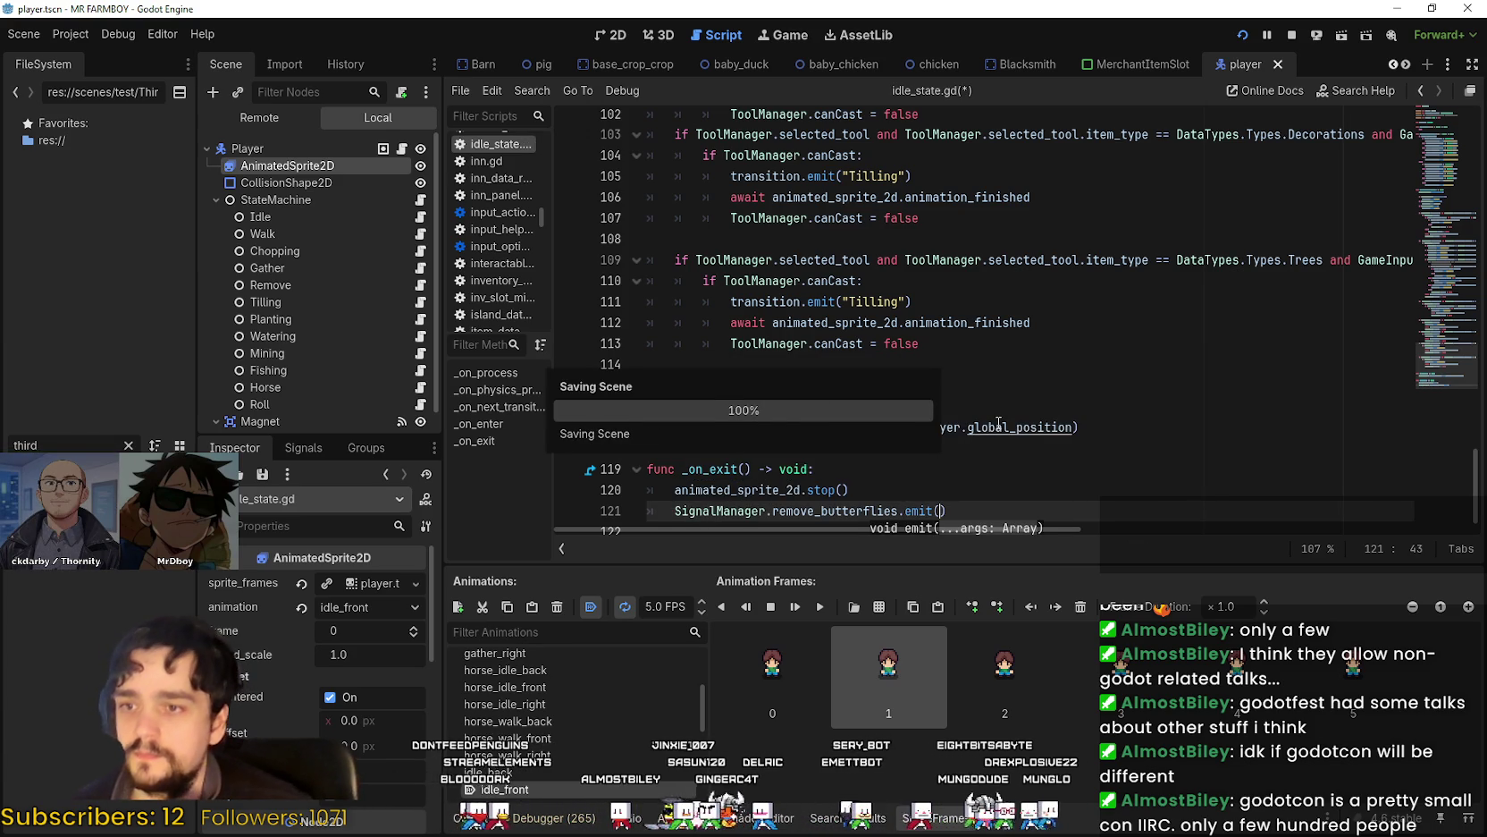
Delete the extra blank line 114 above _on_enter and save the script.
click(967, 451)
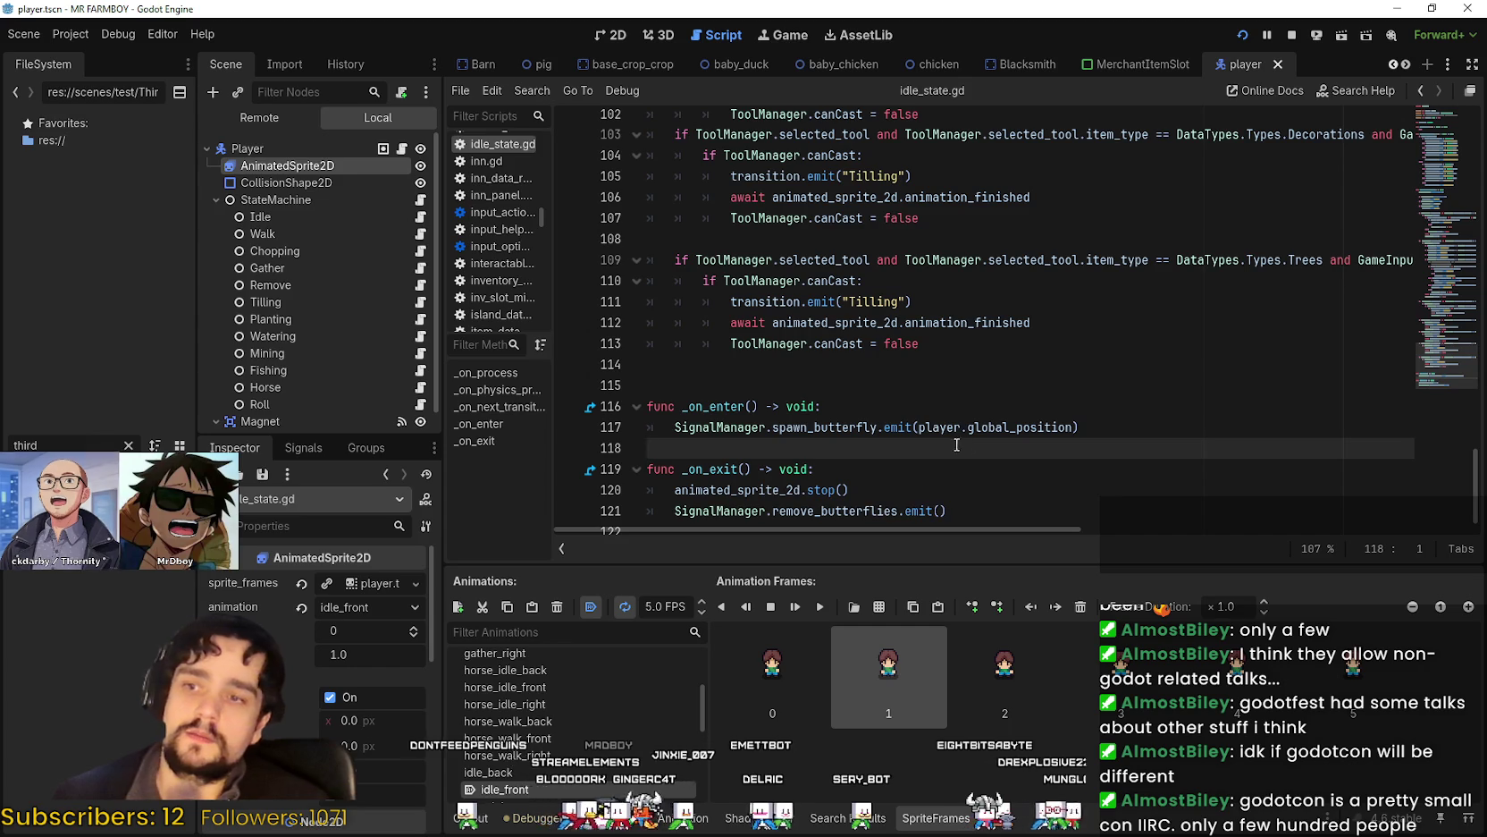
key(ctrl+s)
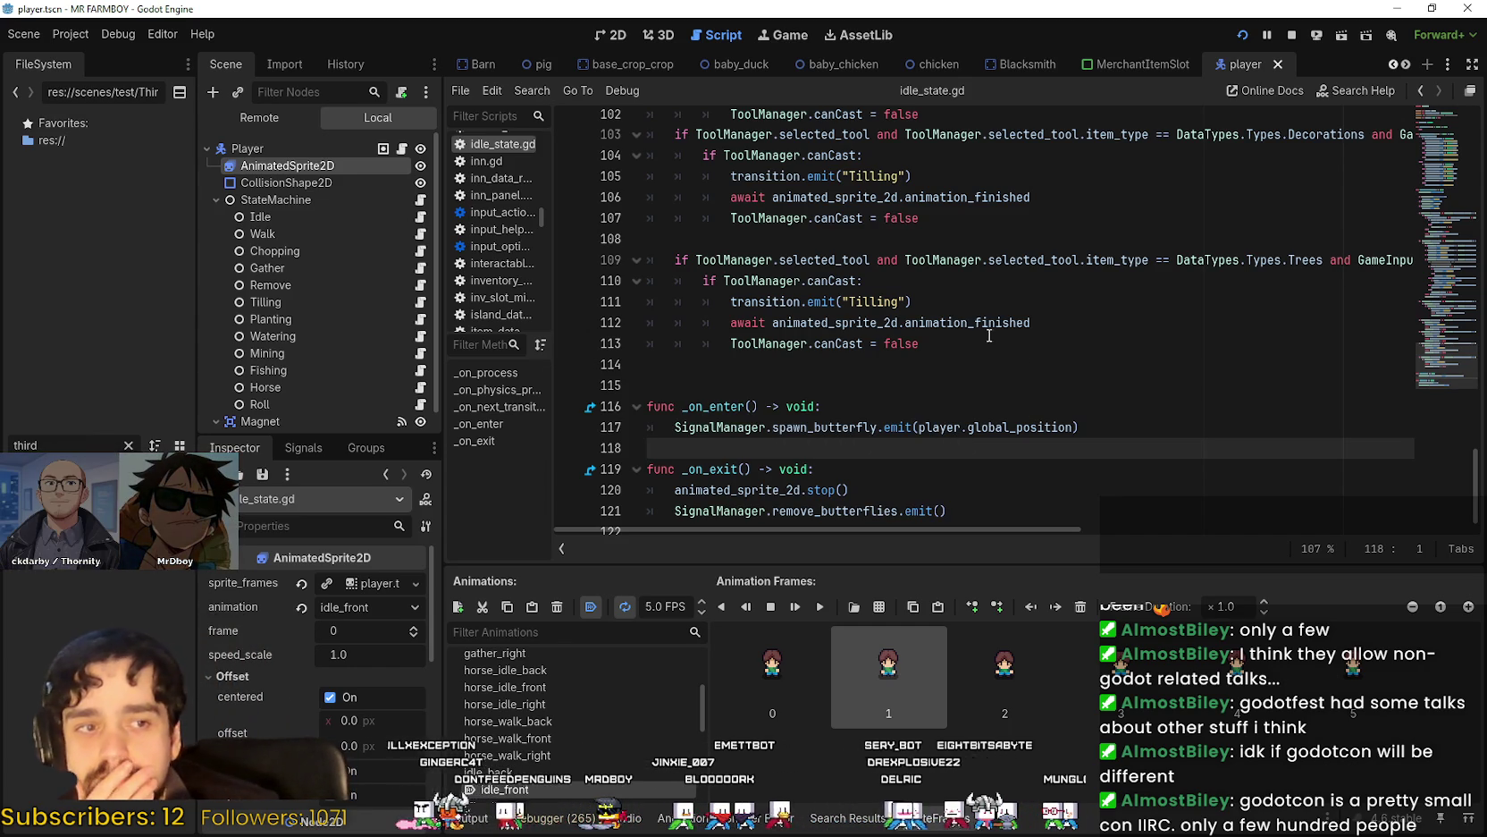
click(988, 364)
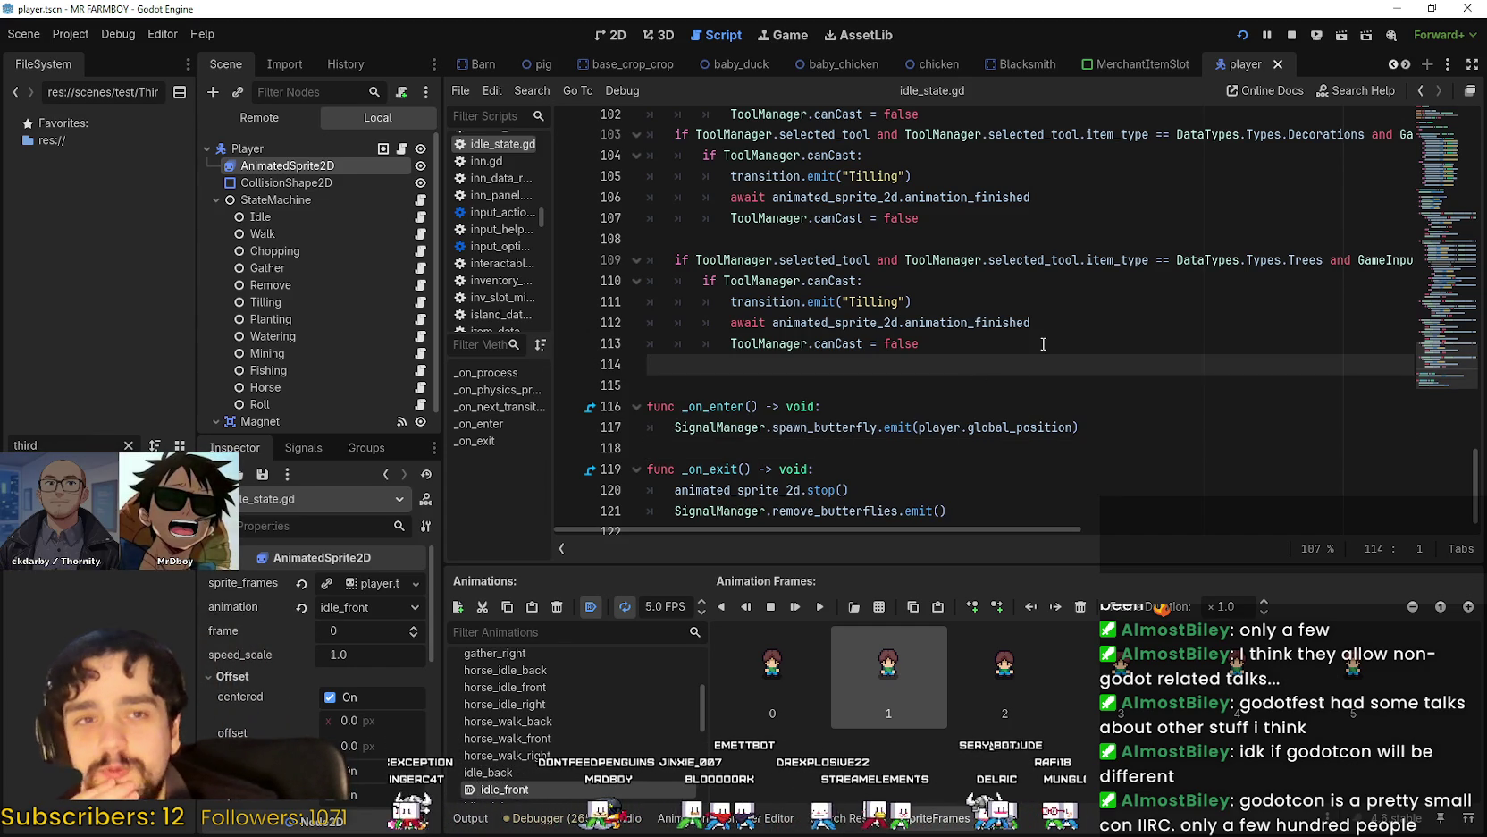
key(BackSpace)
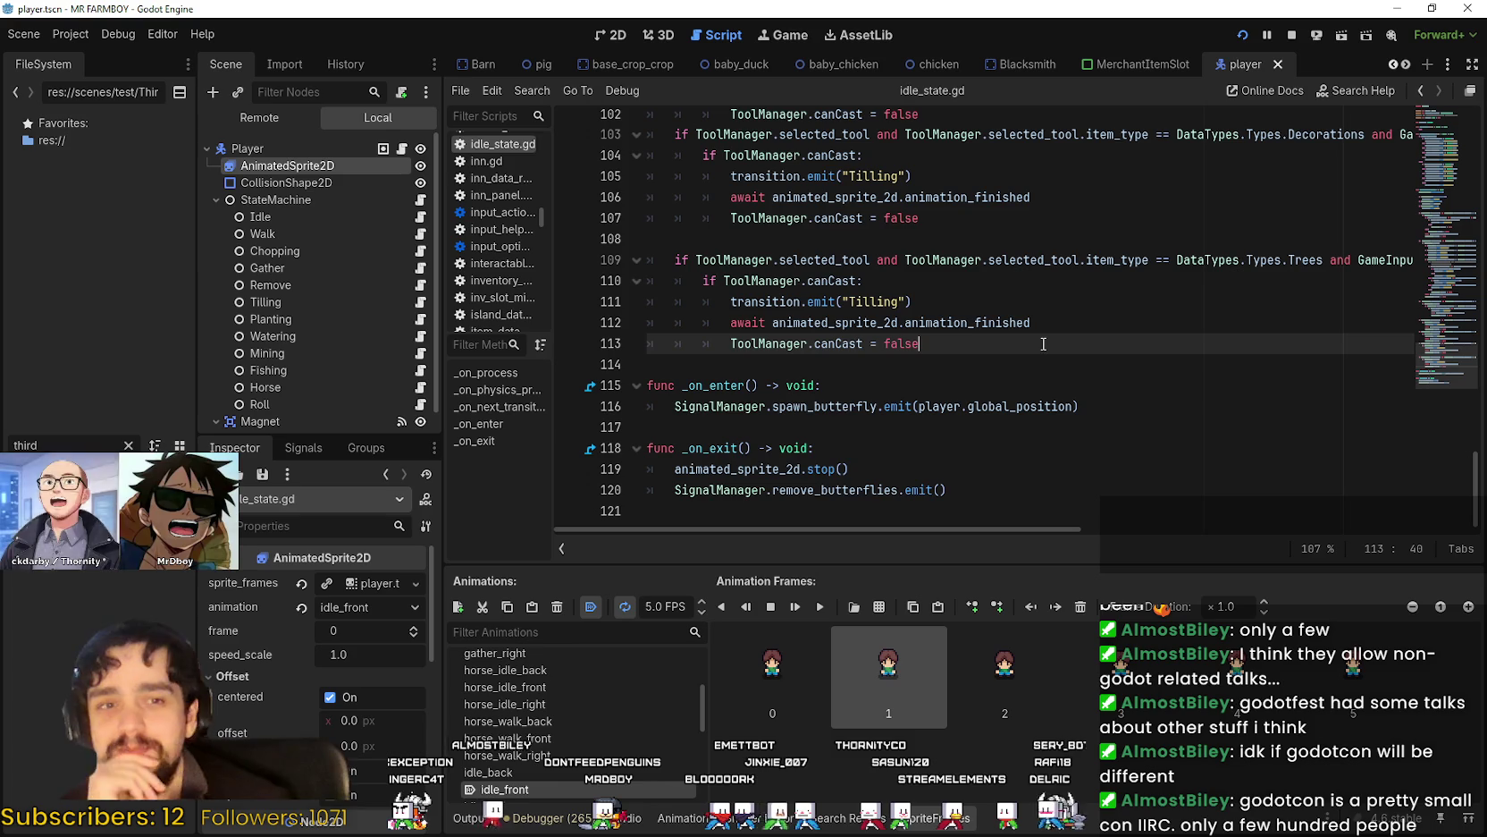
click(800, 365)
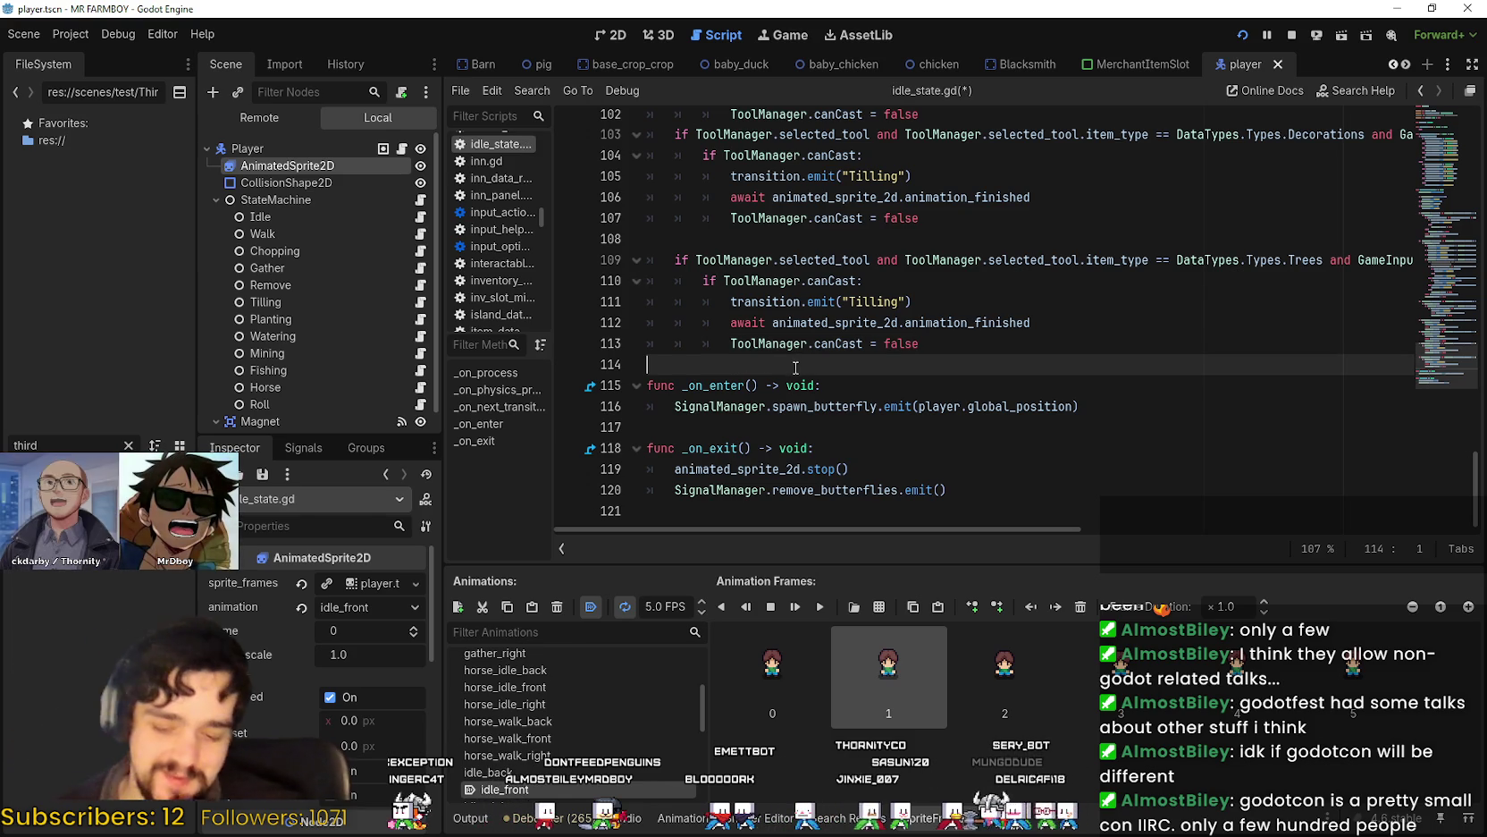
key(ctrl+s)
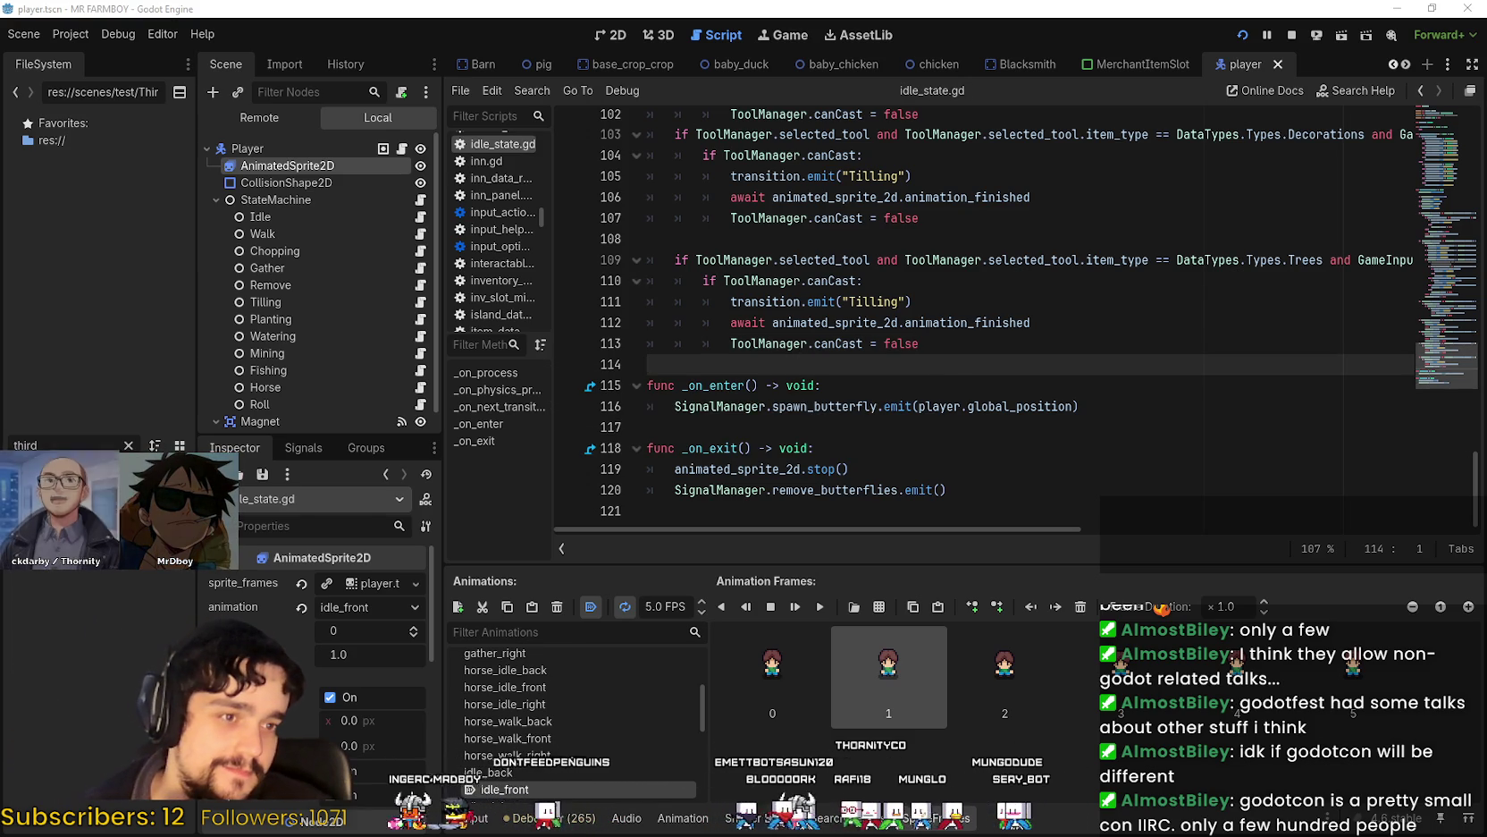
Quit the running MR FARMBOY session from its pause menu, relaunch it, and open the save games list.
key(alt+Tab)
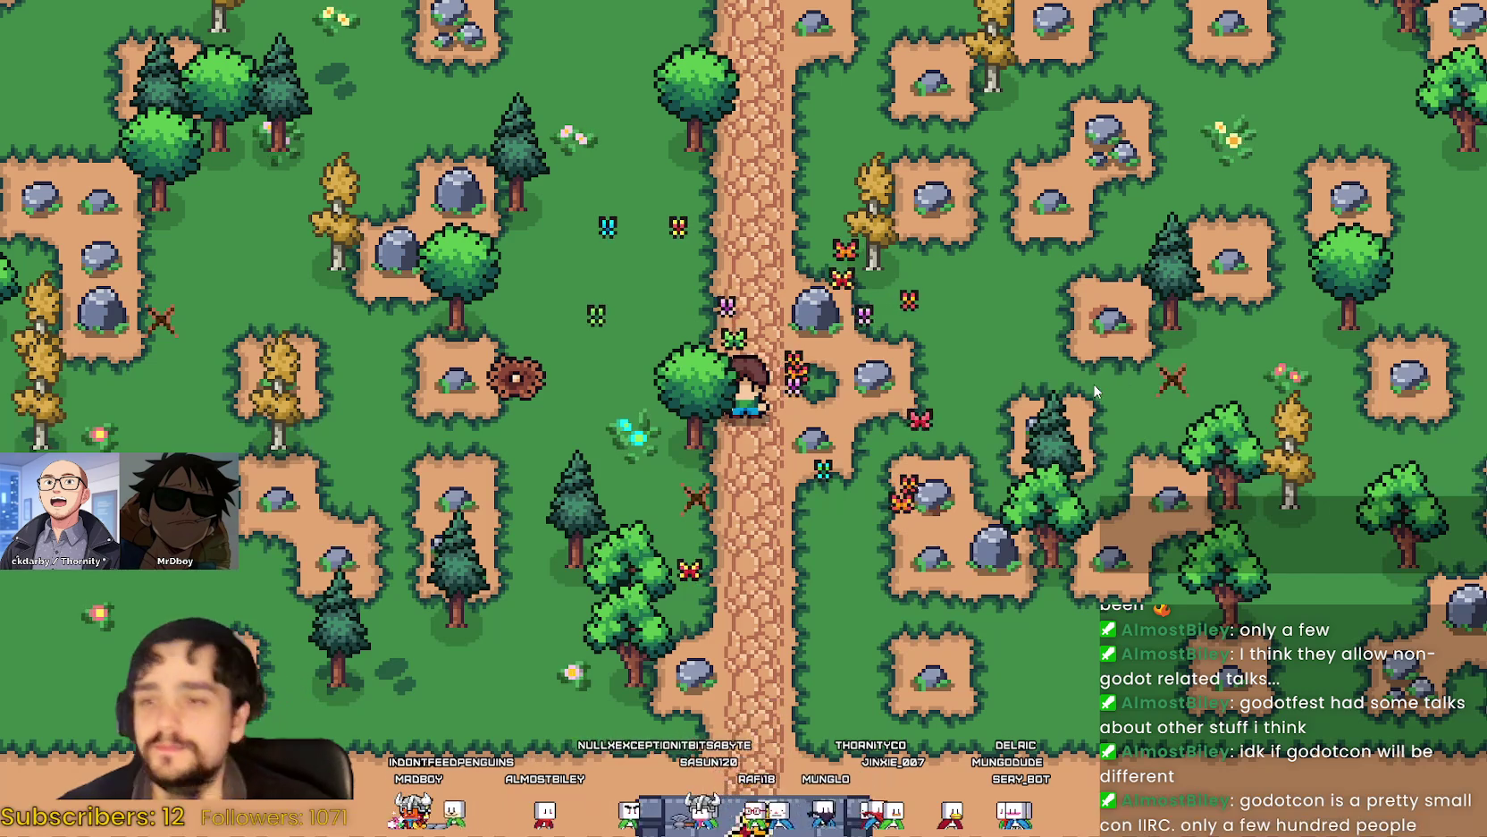
key(Escape)
click(736, 581)
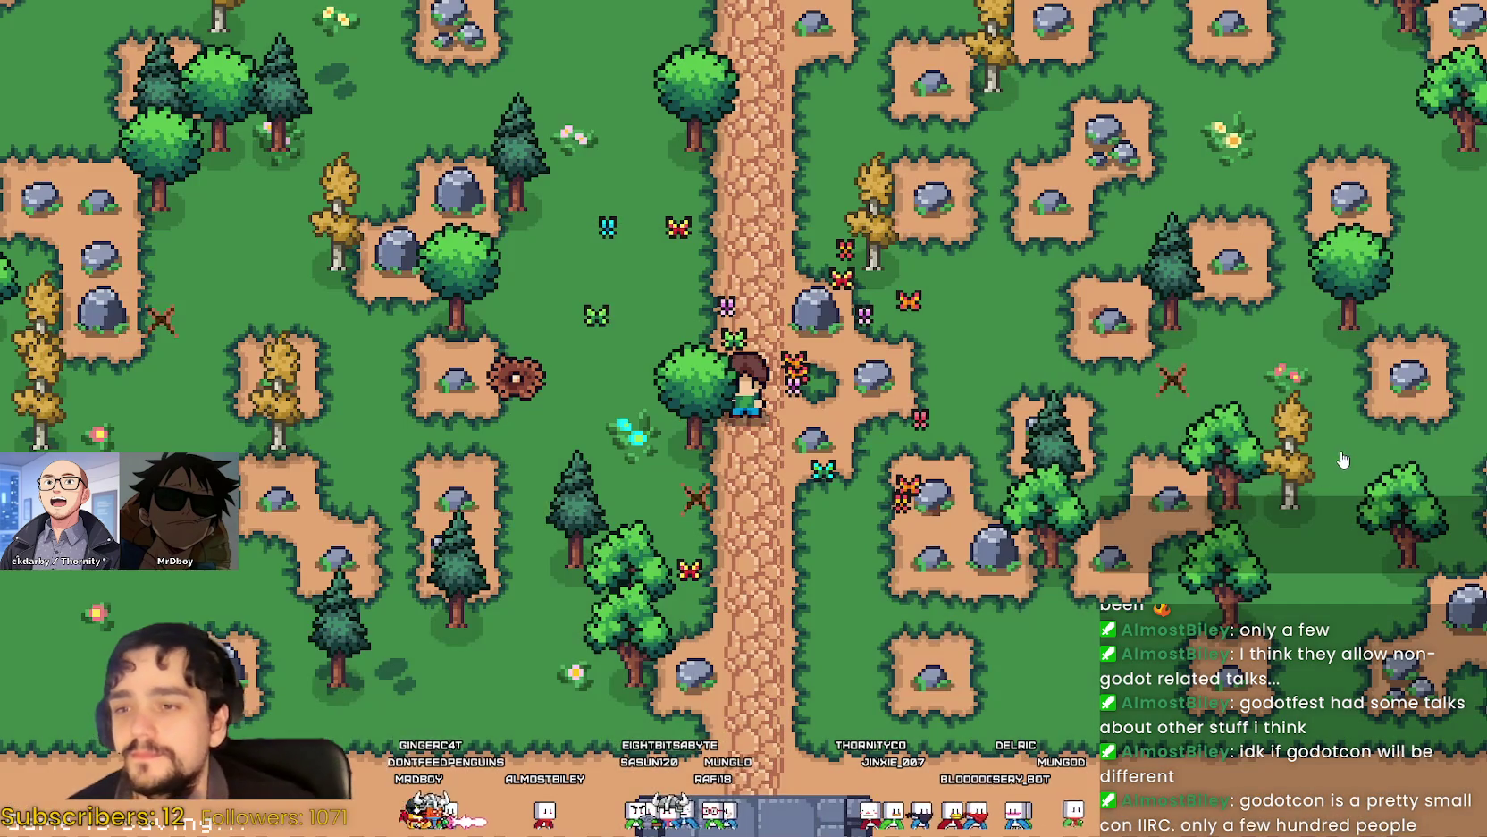
click(1030, 336)
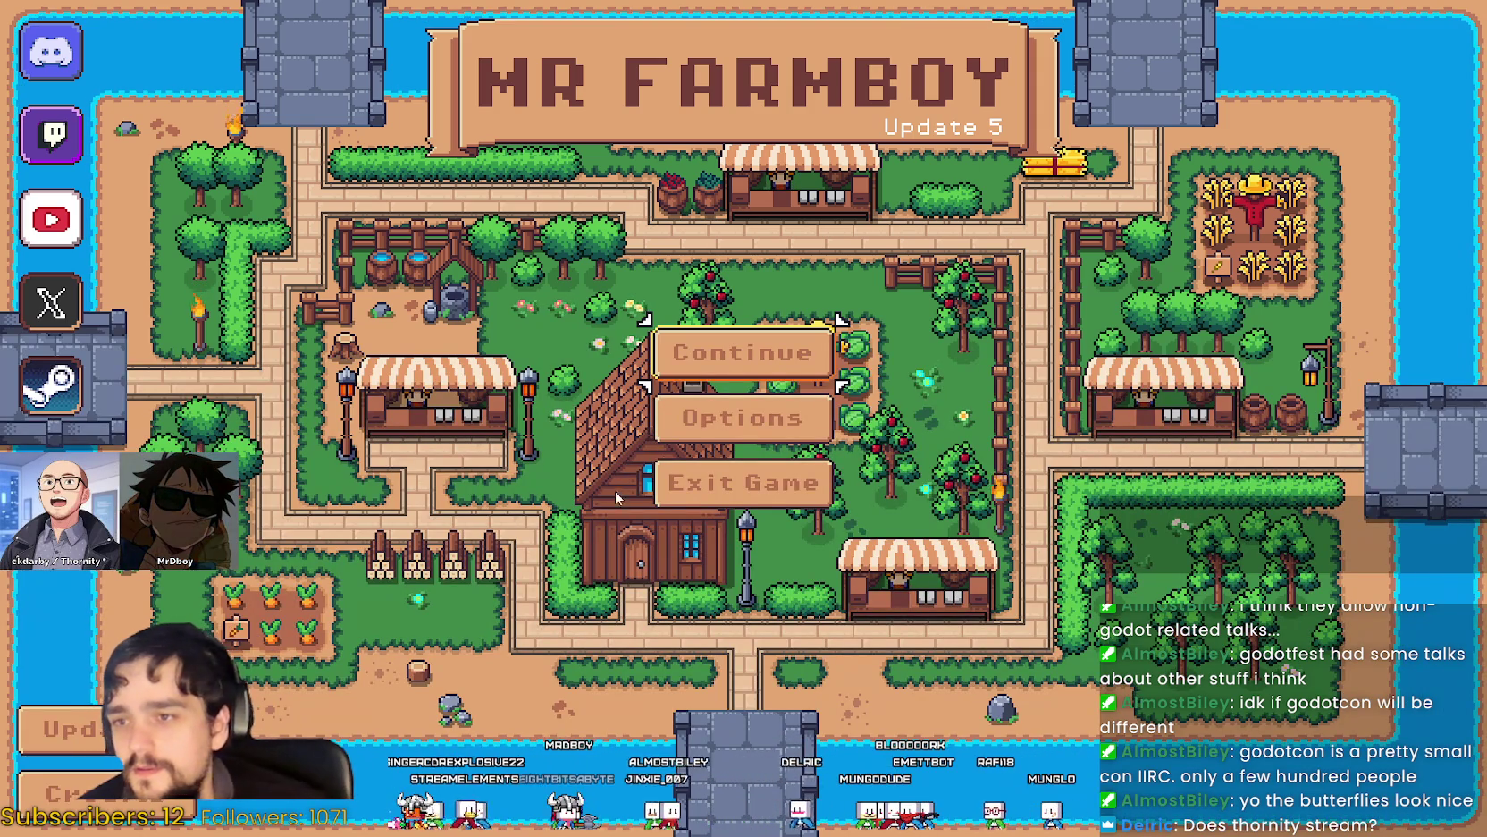
click(738, 367)
scroll(807, 436, down, 5)
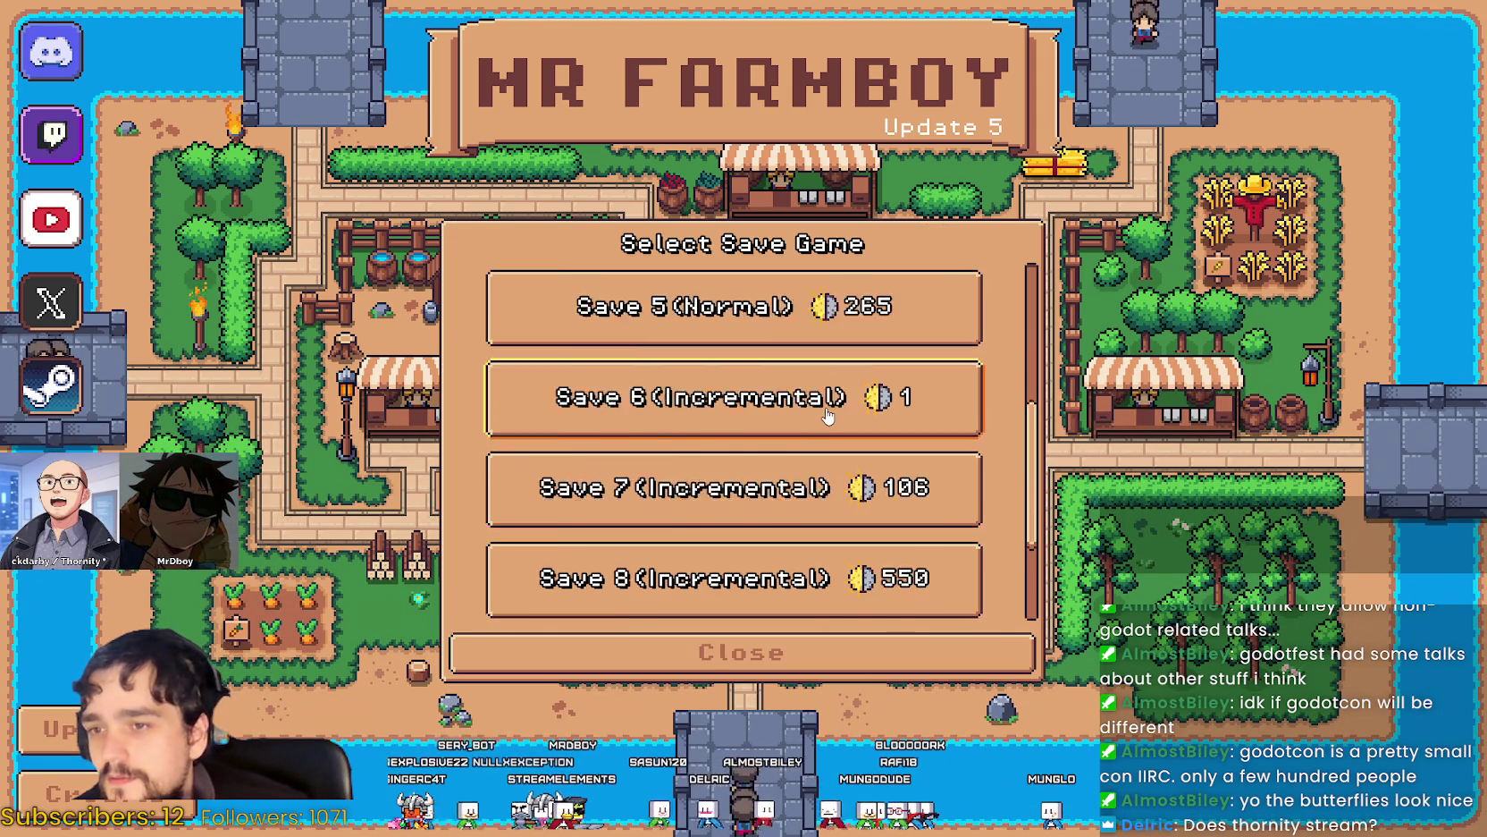
Load Save 7 and start walking the farmer north along the path.
click(807, 436)
click(692, 465)
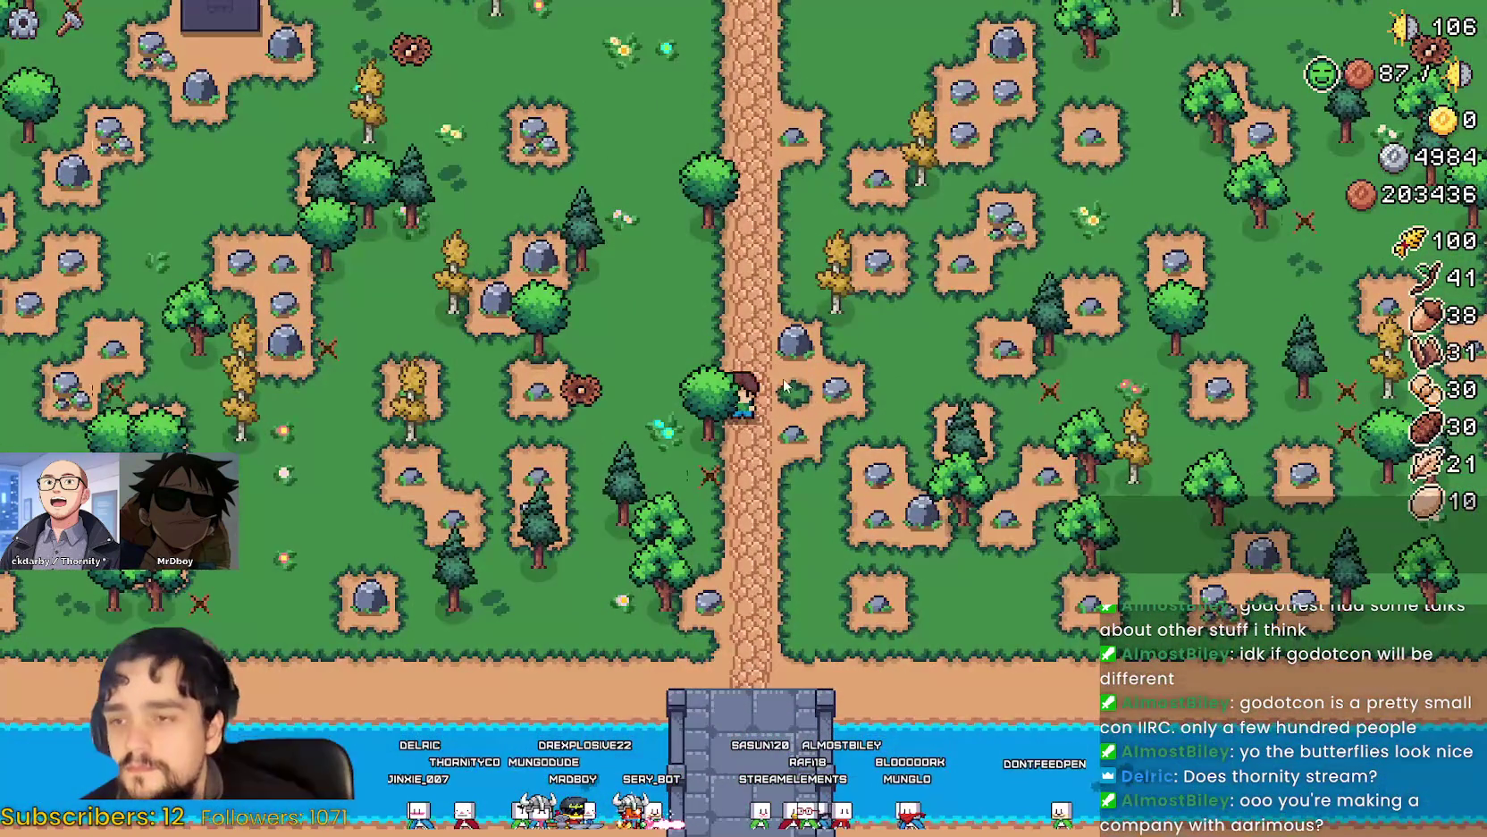
key(w)
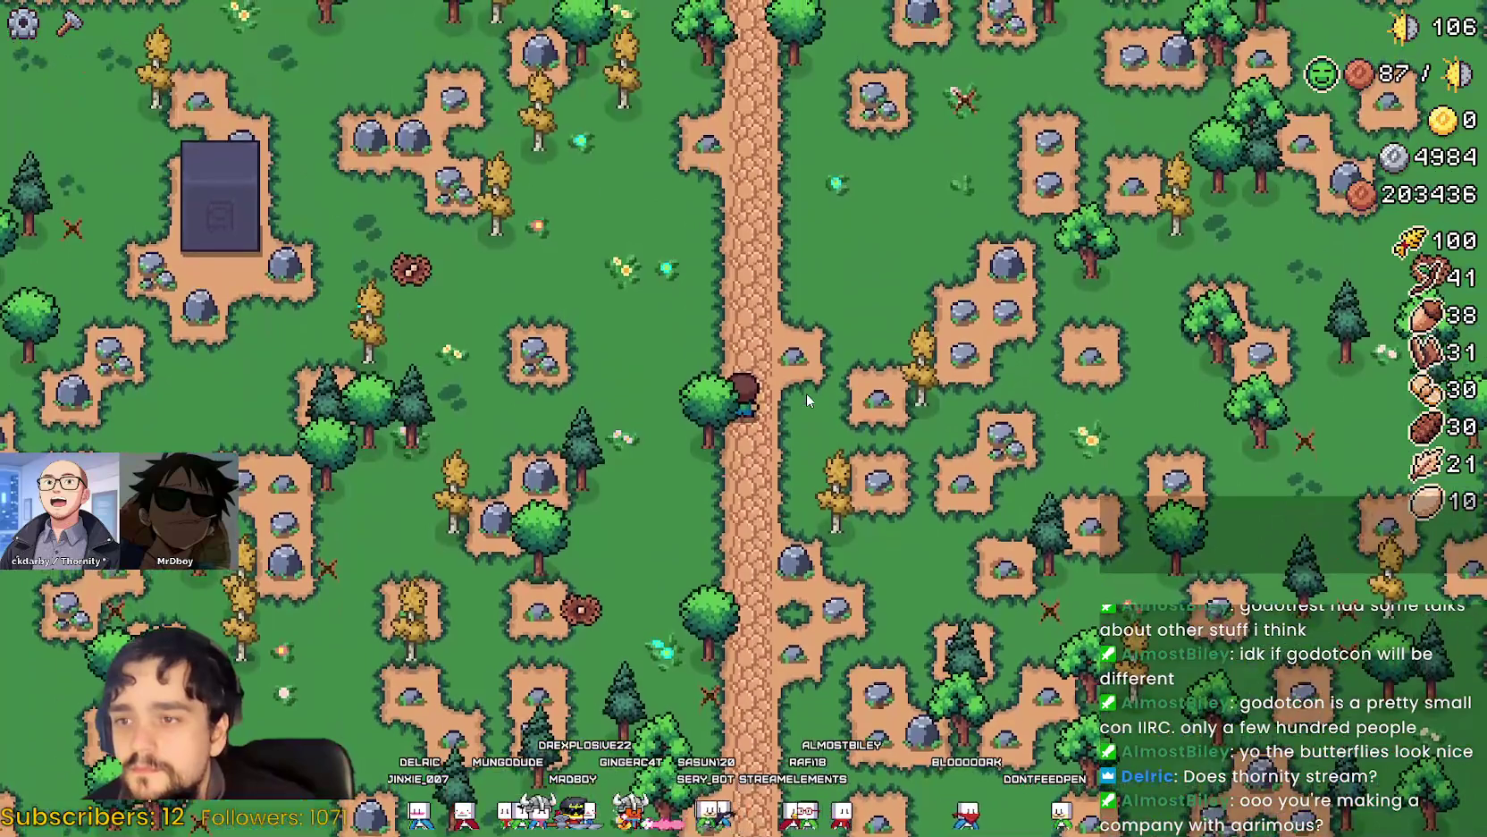
scroll(806, 393, down, 3)
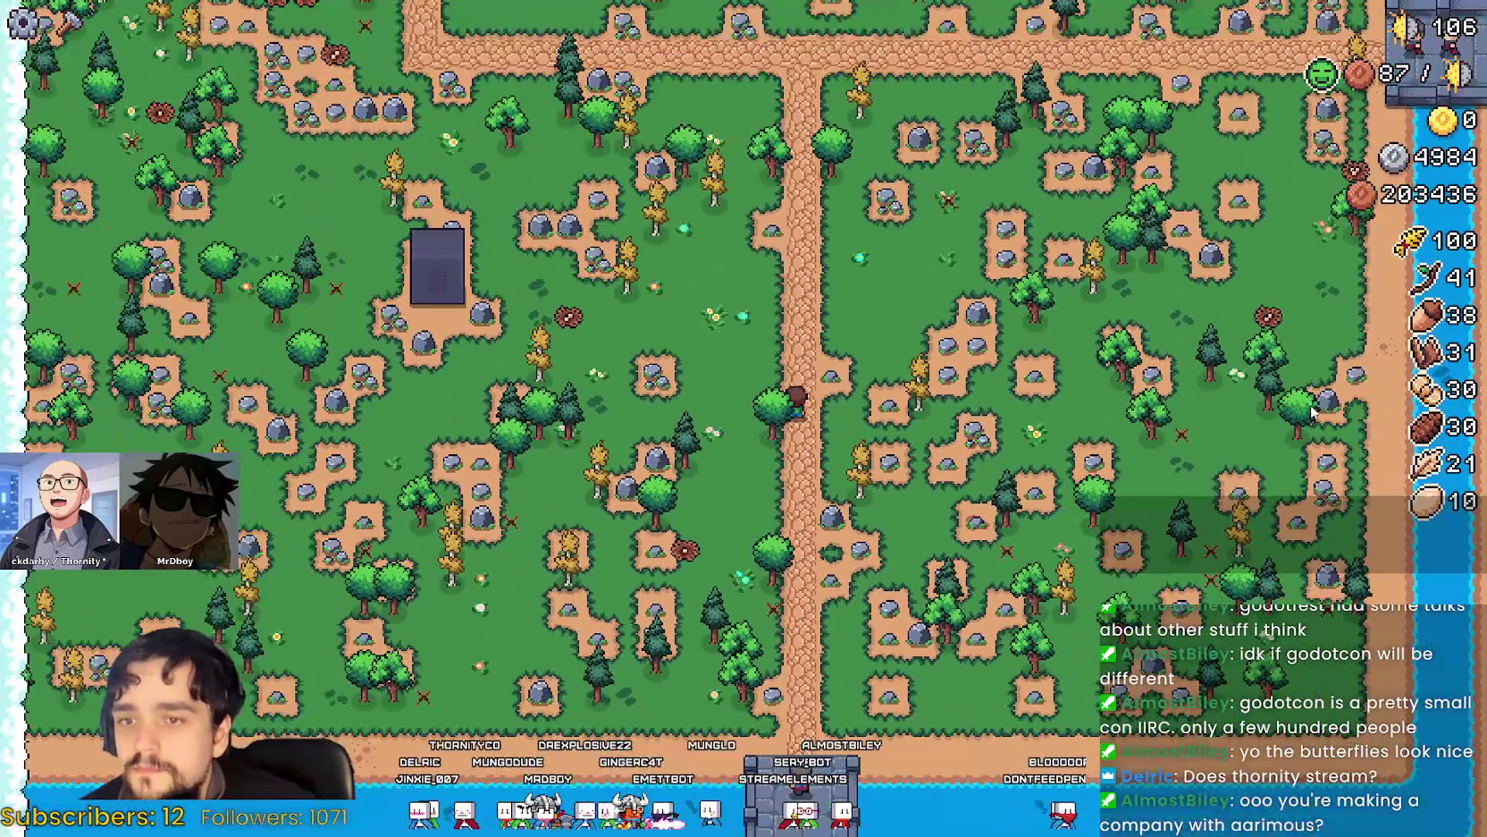
key(alt+Tab)
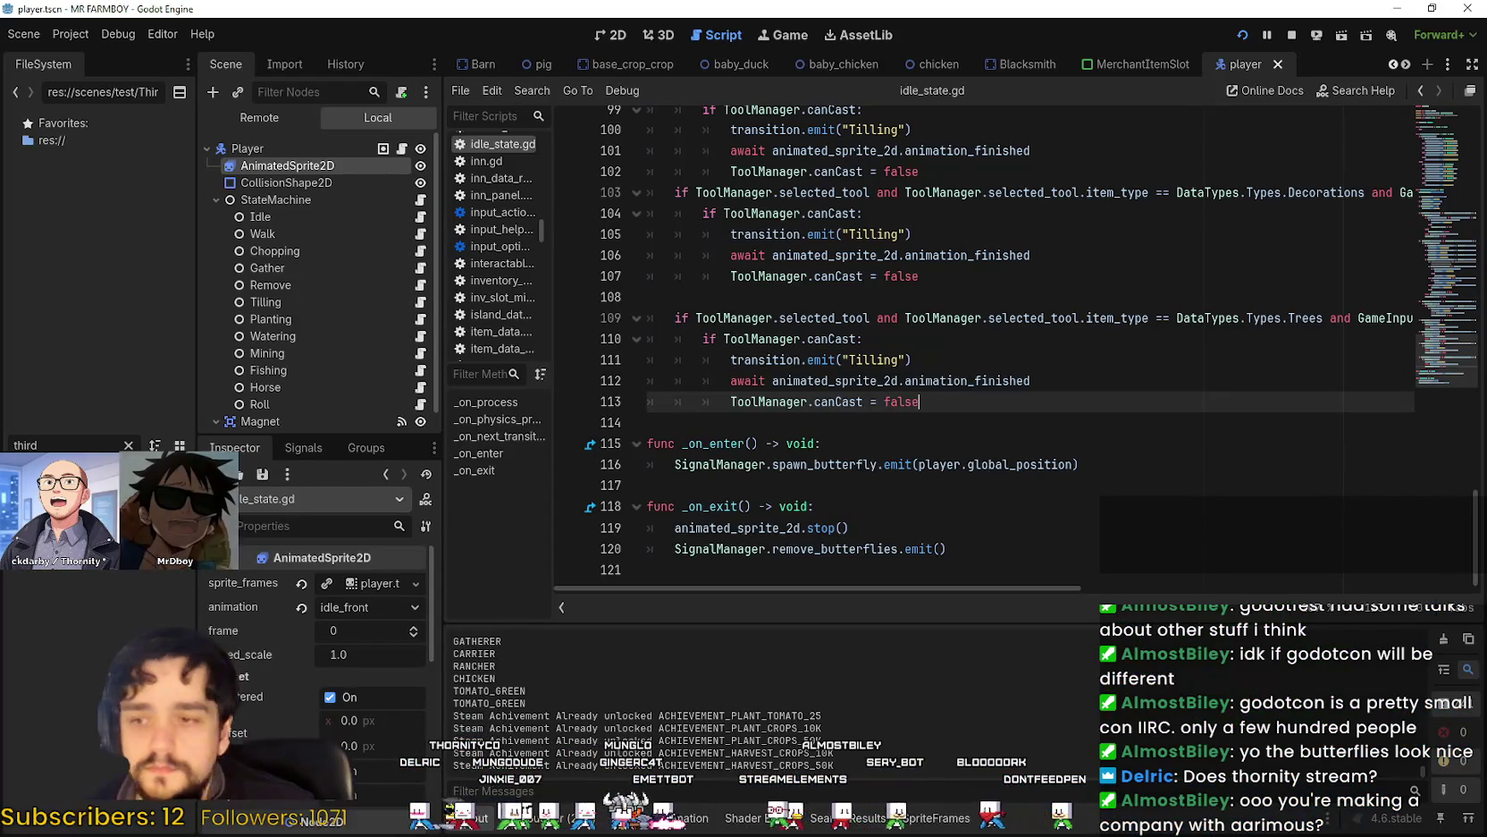
key(alt+Tab)
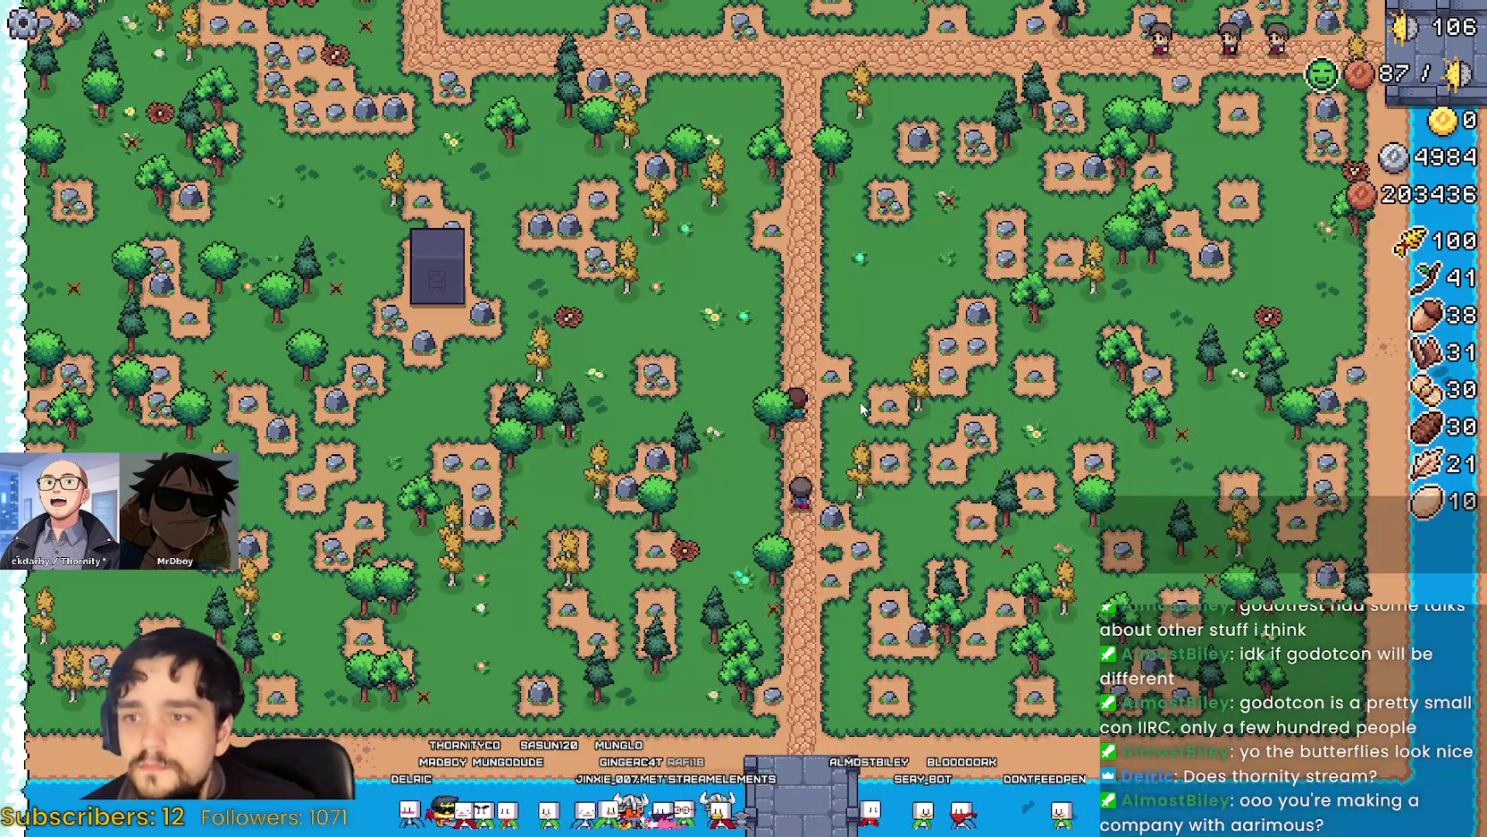
Walk the farmer north through the village past the market stall, then return to idle_state.gd.
key(w)
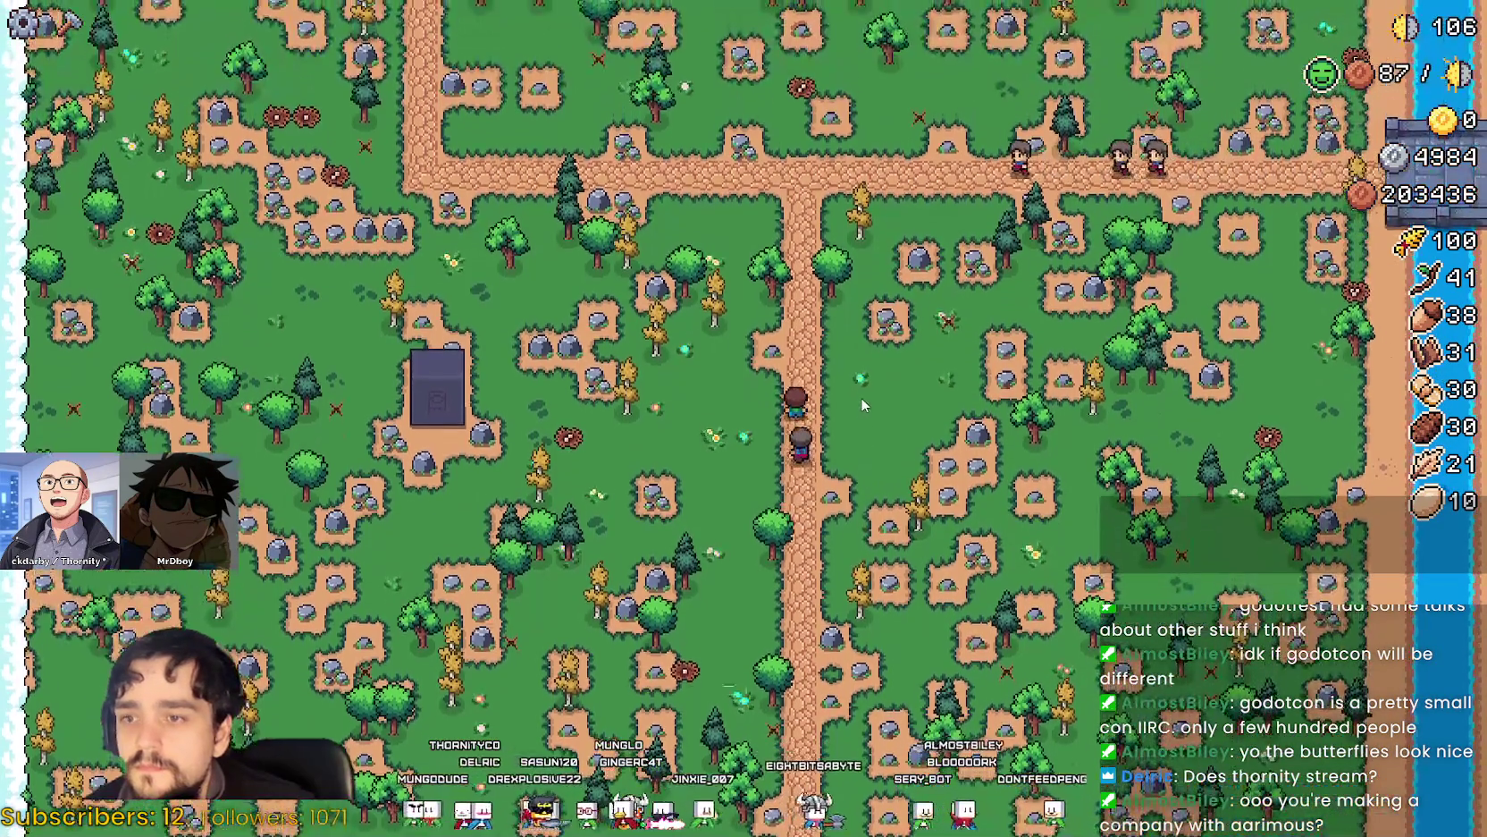
key(w)
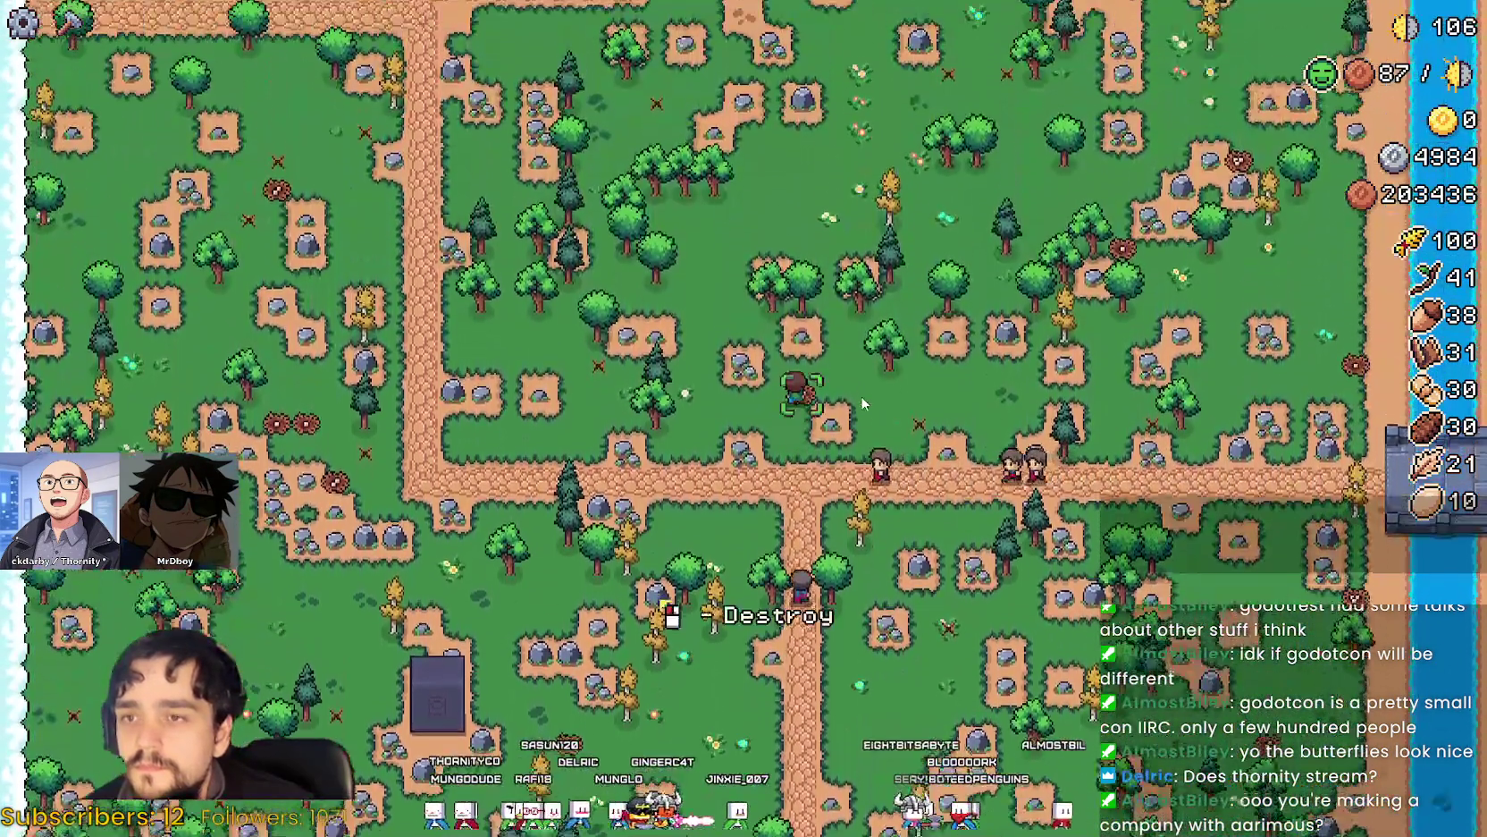
key(w)
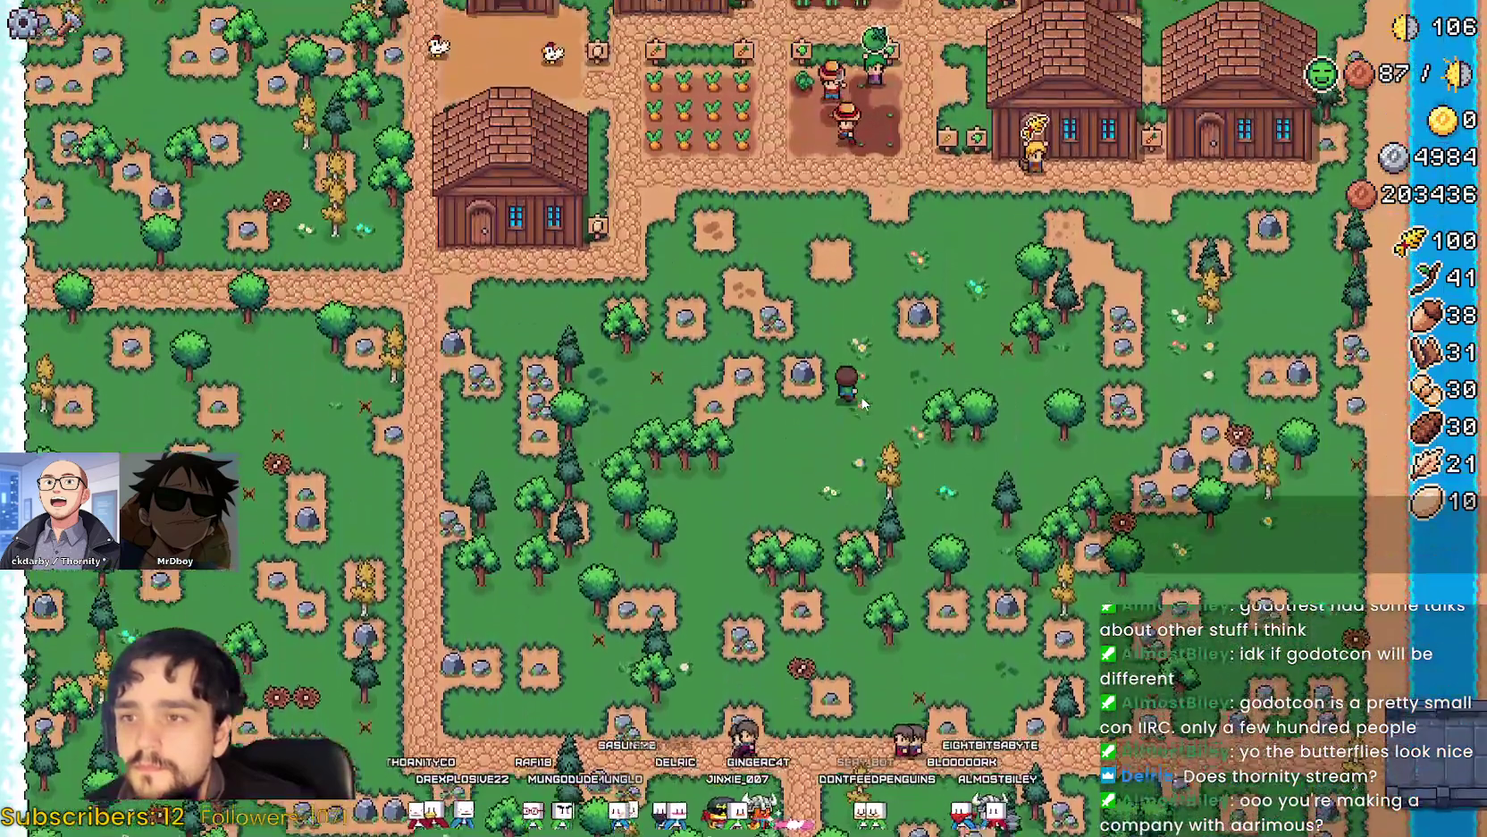
key(w)
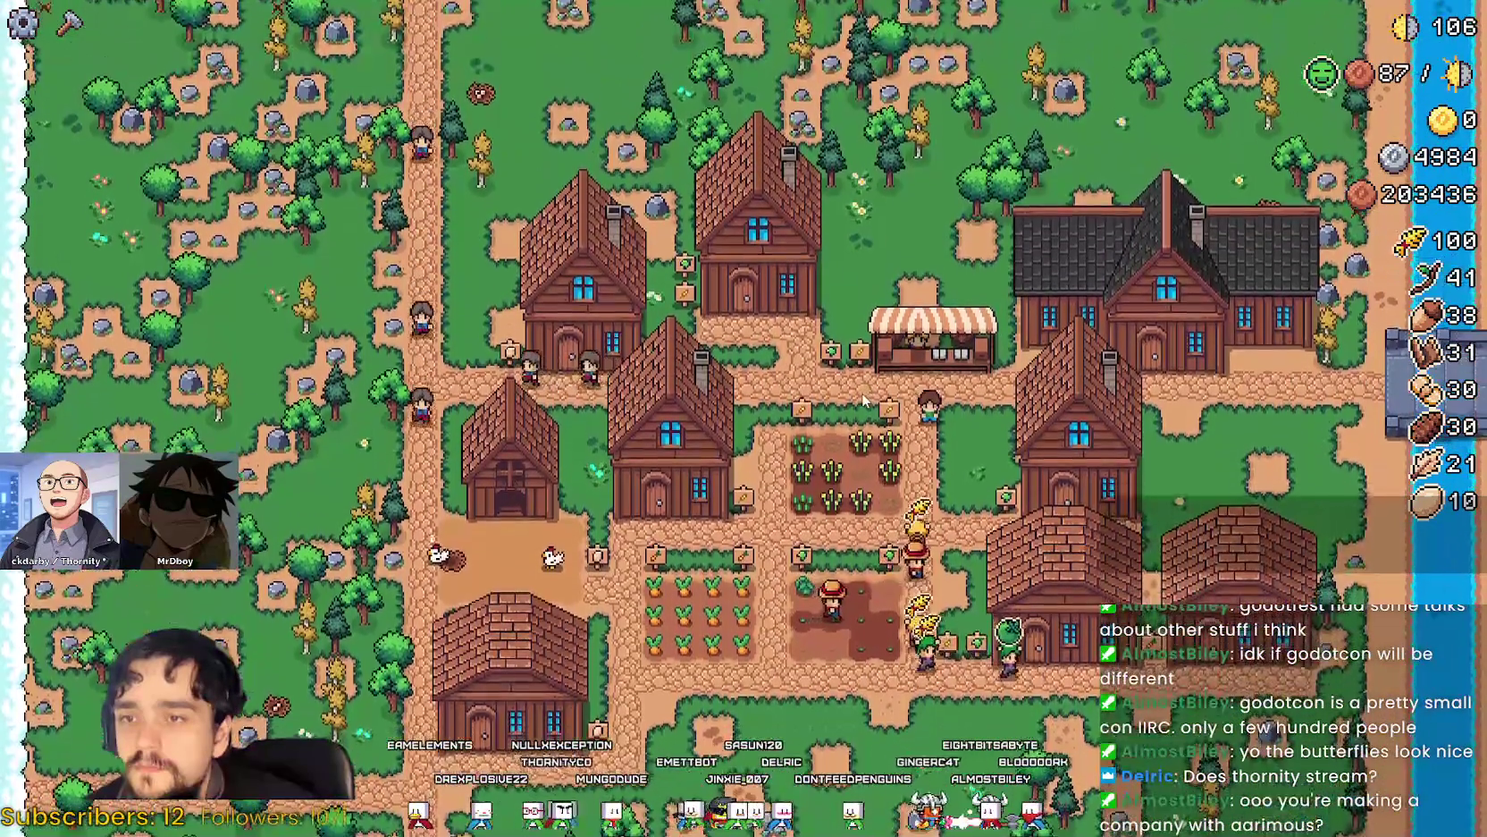
scroll(861, 399, up, 3)
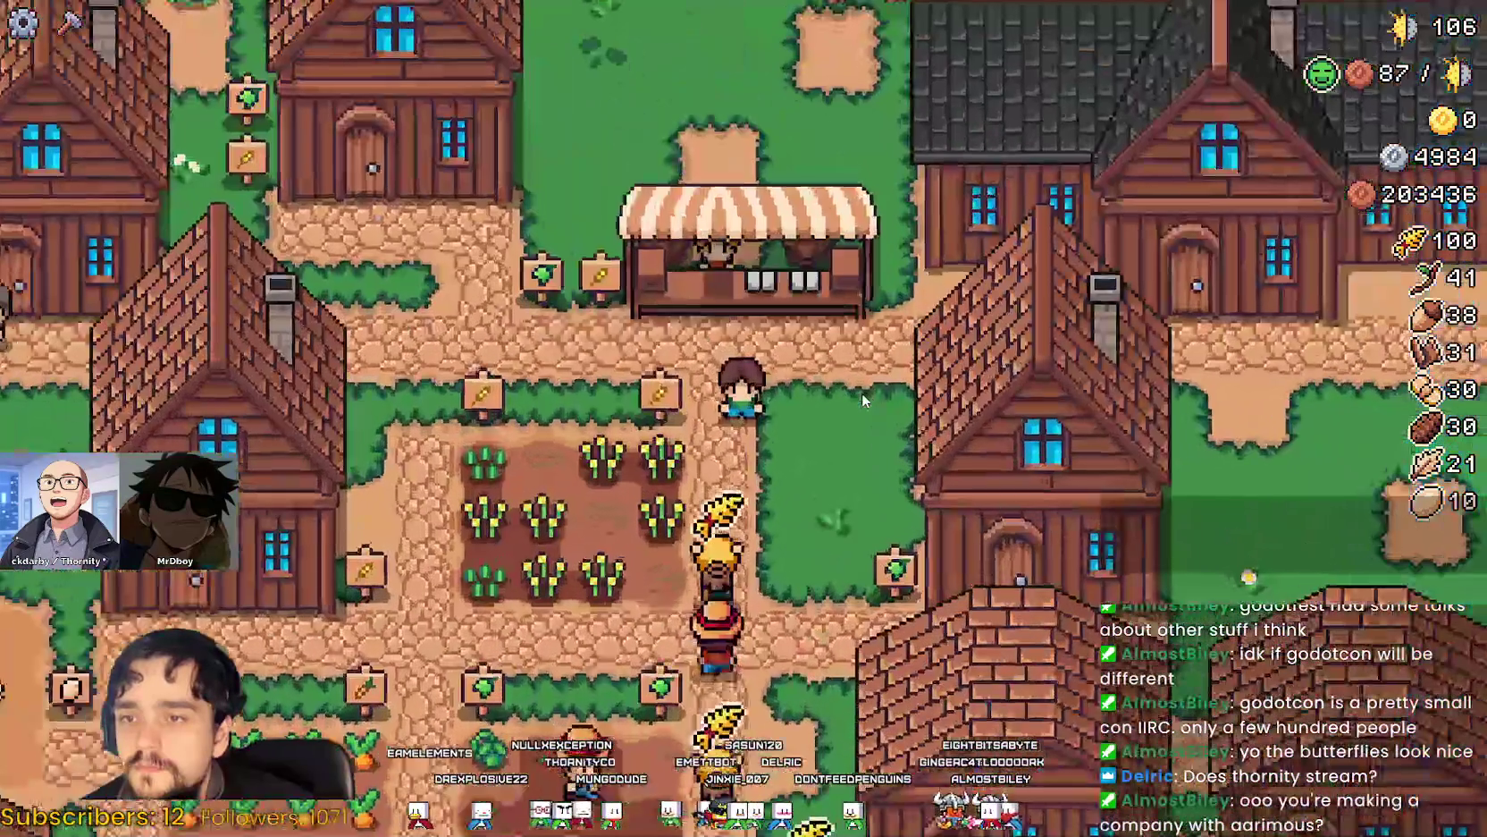
key(w)
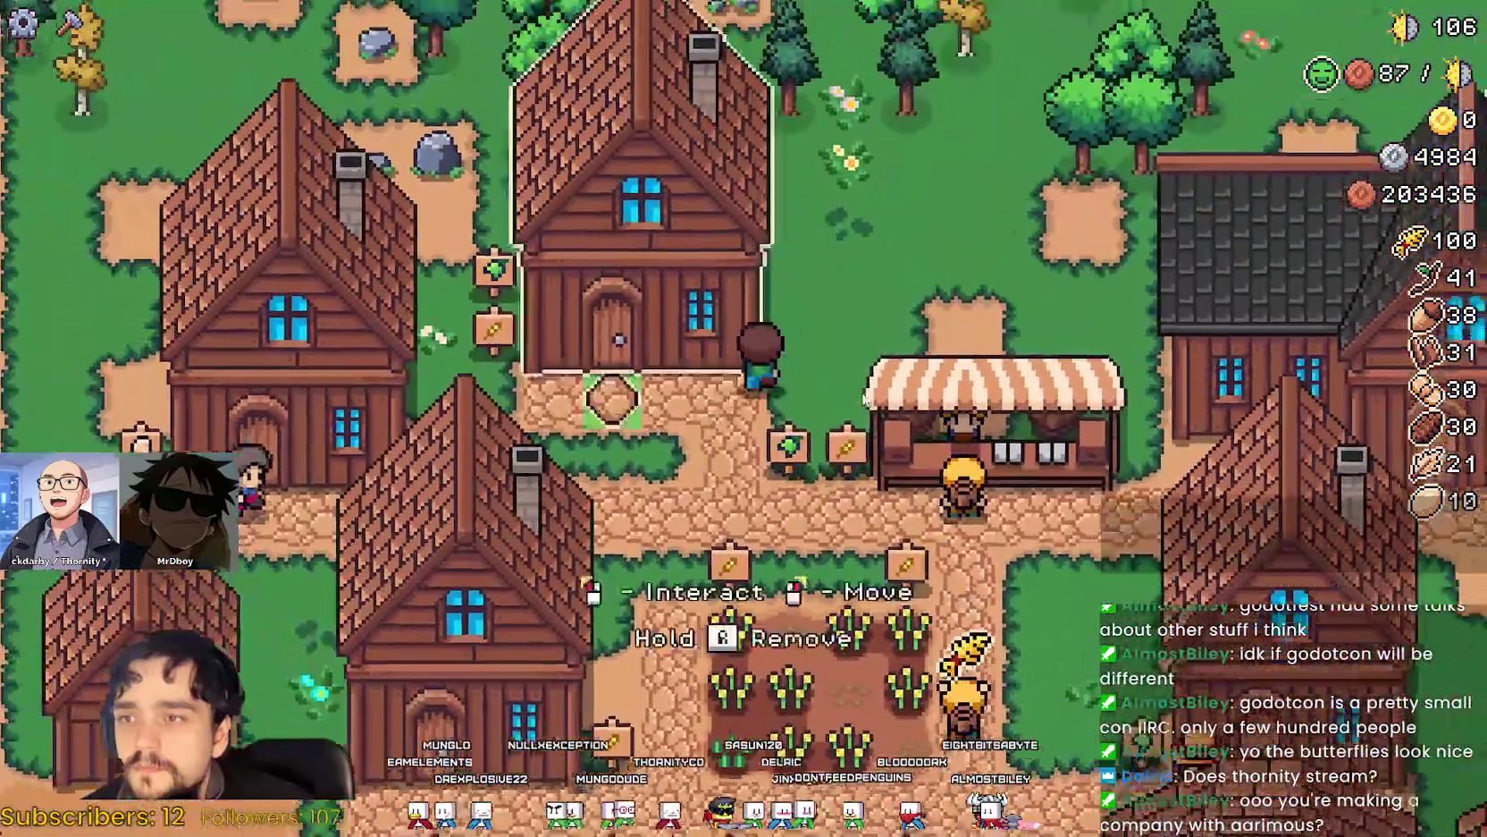
scroll(863, 392, down, 3)
key(w)
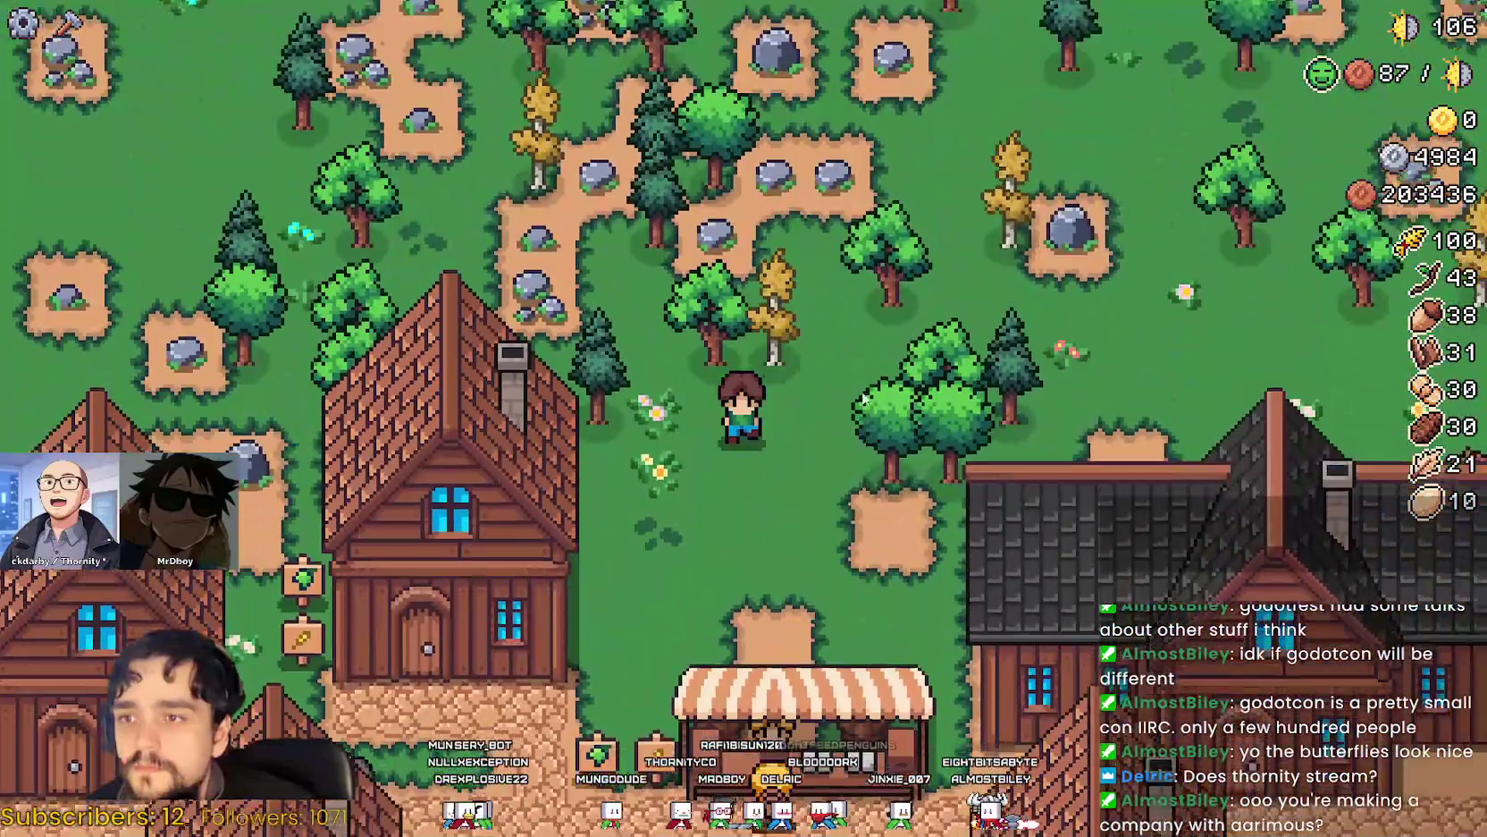
scroll(862, 391, up, 3)
key(alt+Tab)
click(918, 506)
click(911, 402)
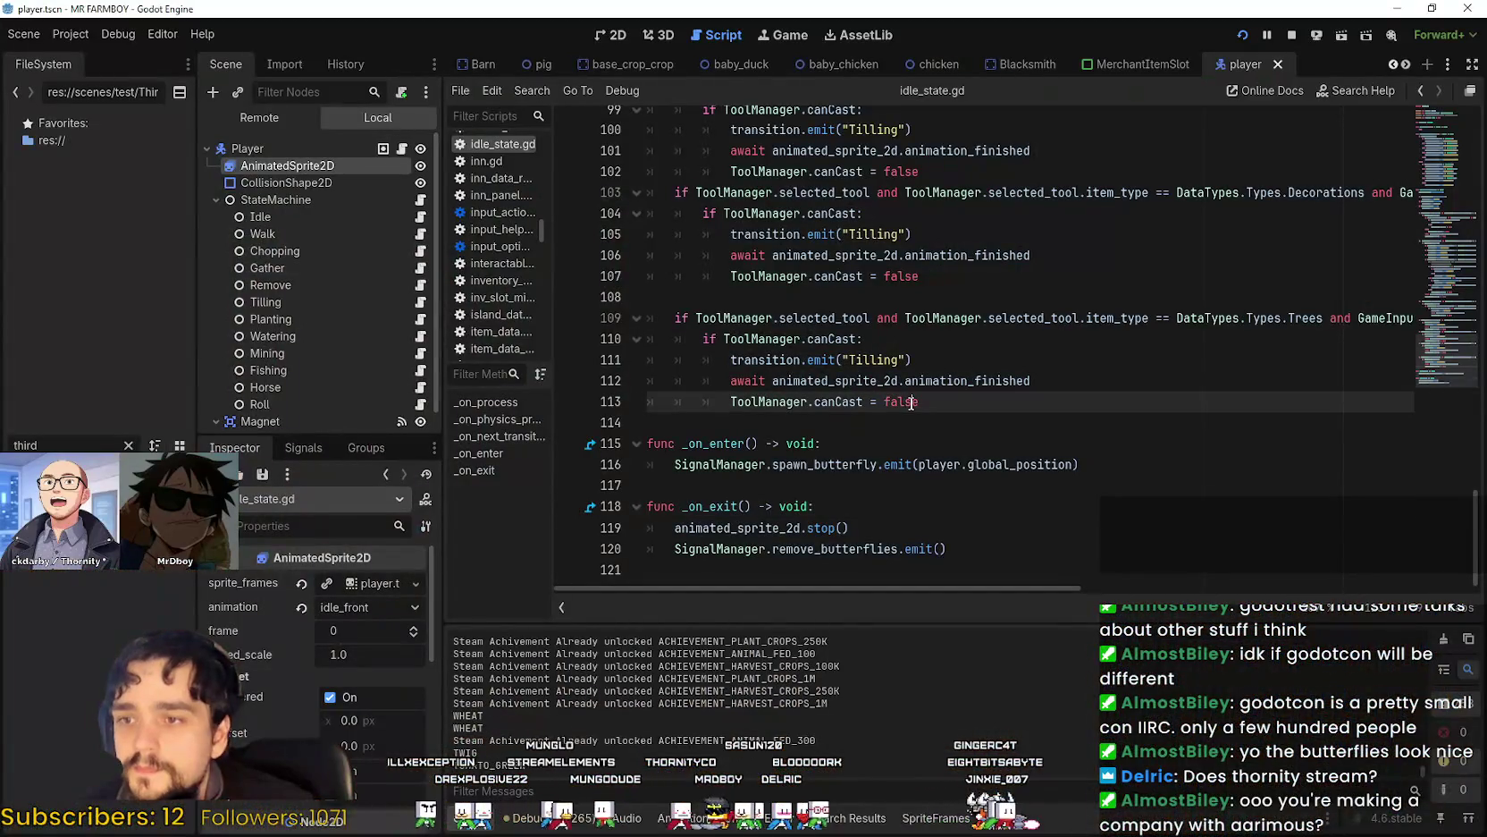
Switch to the Third_Map scene and open the butterfly node's script.
click(892, 488)
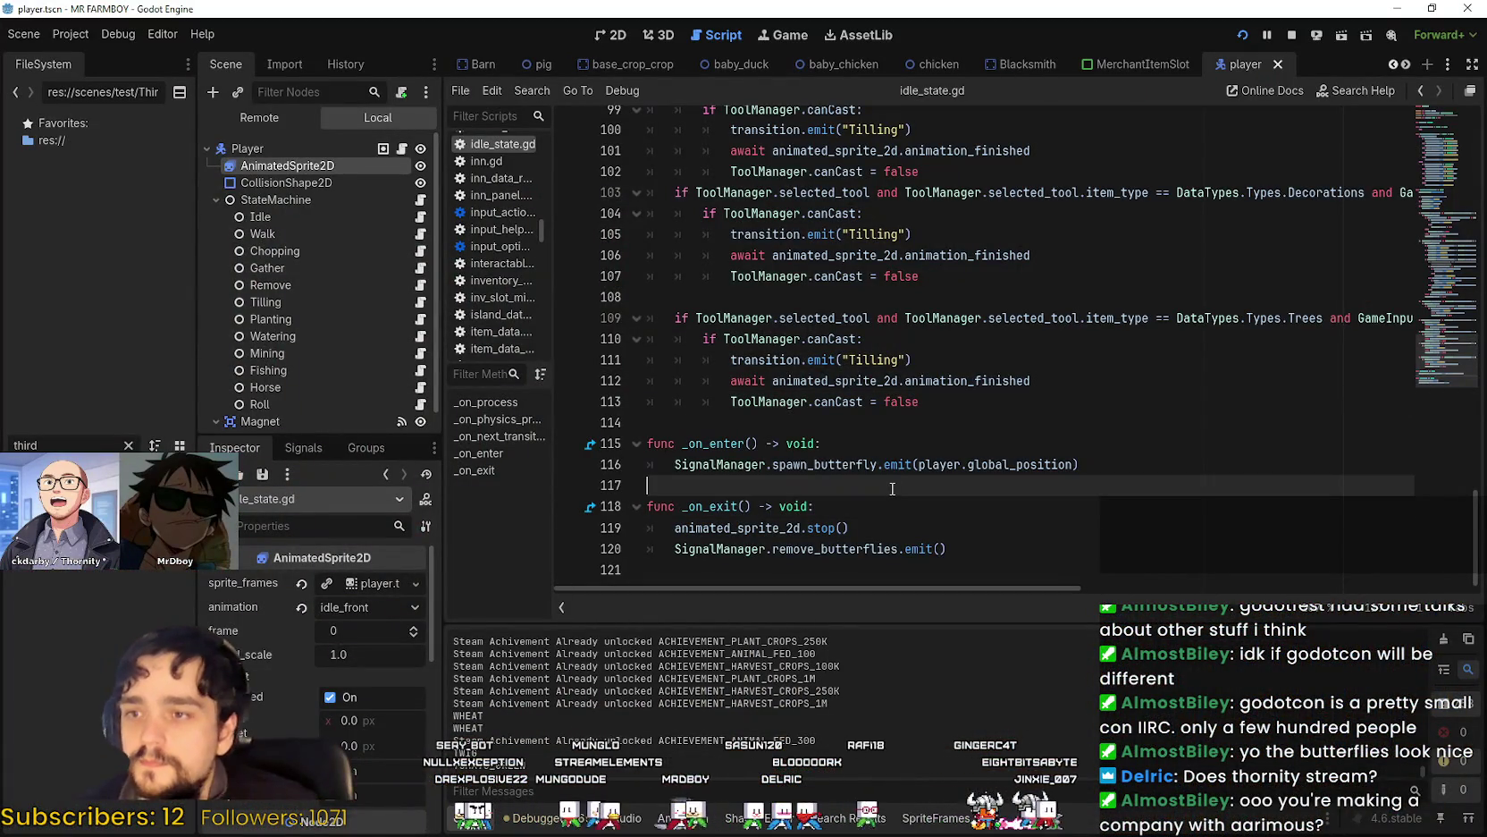
click(813, 449)
click(1058, 462)
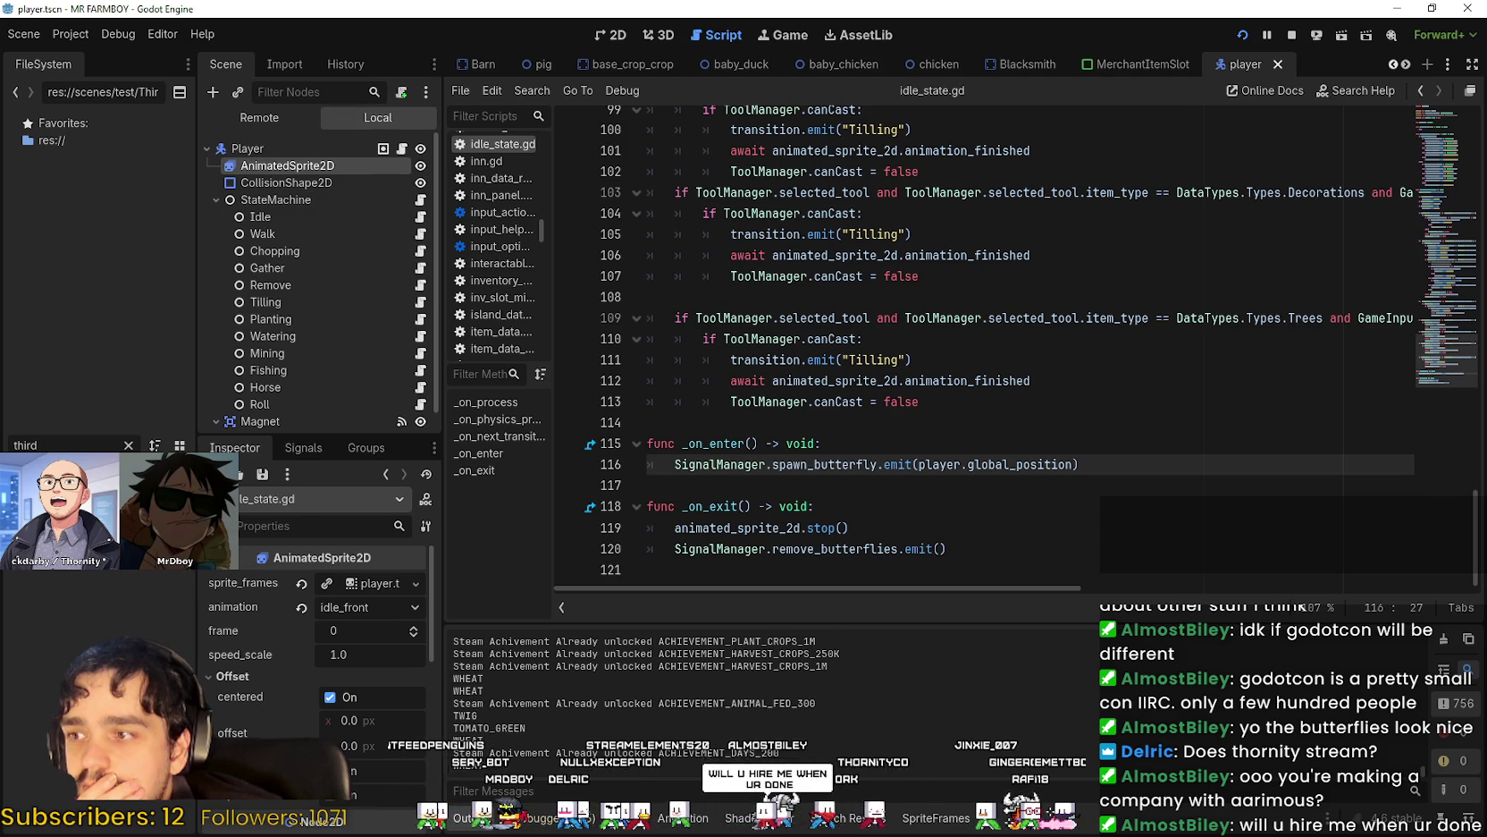
key(ctrl+Tab)
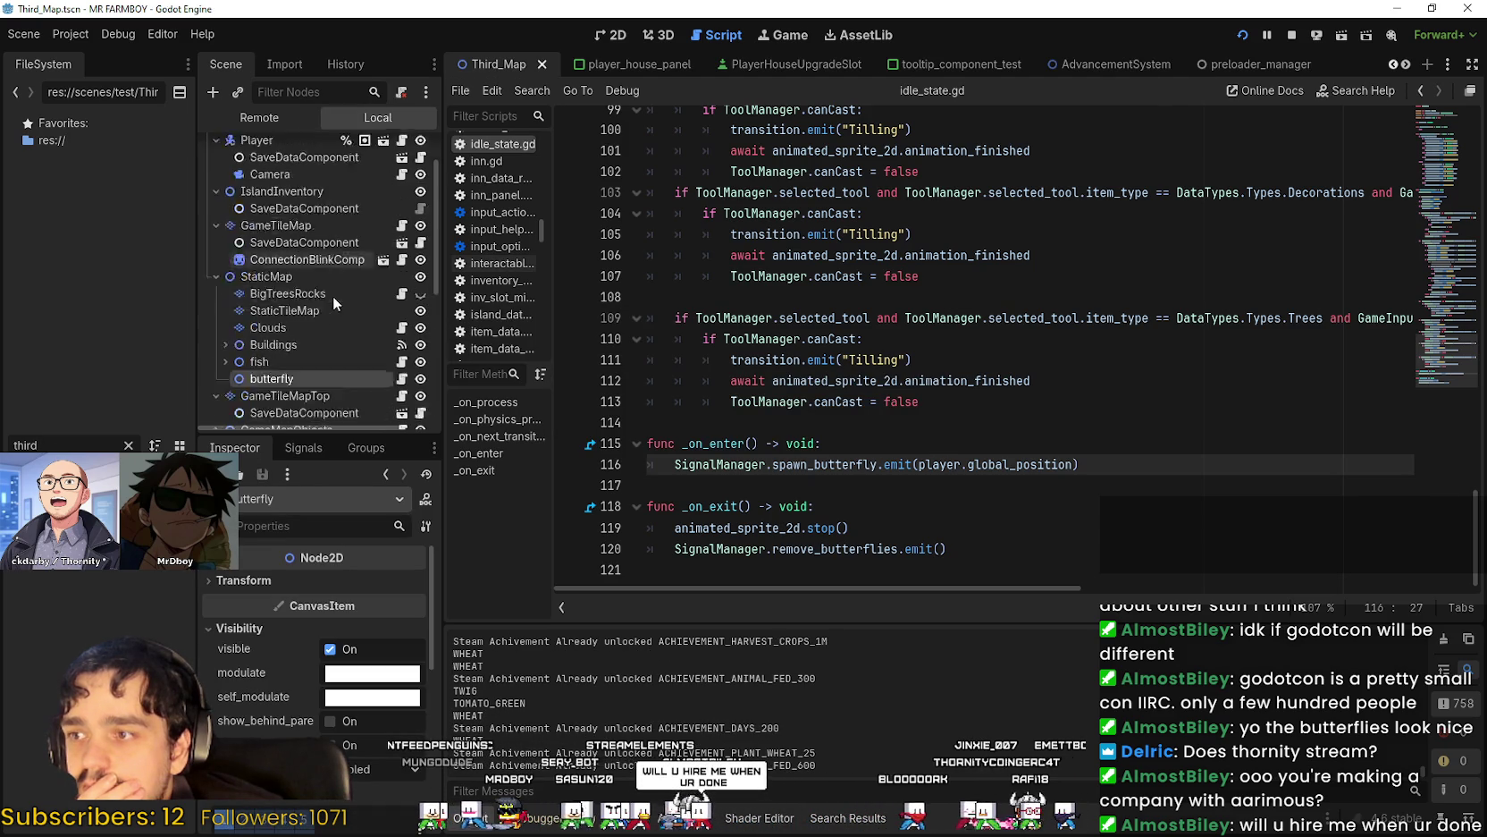
scroll(333, 297, down, 2)
click(403, 311)
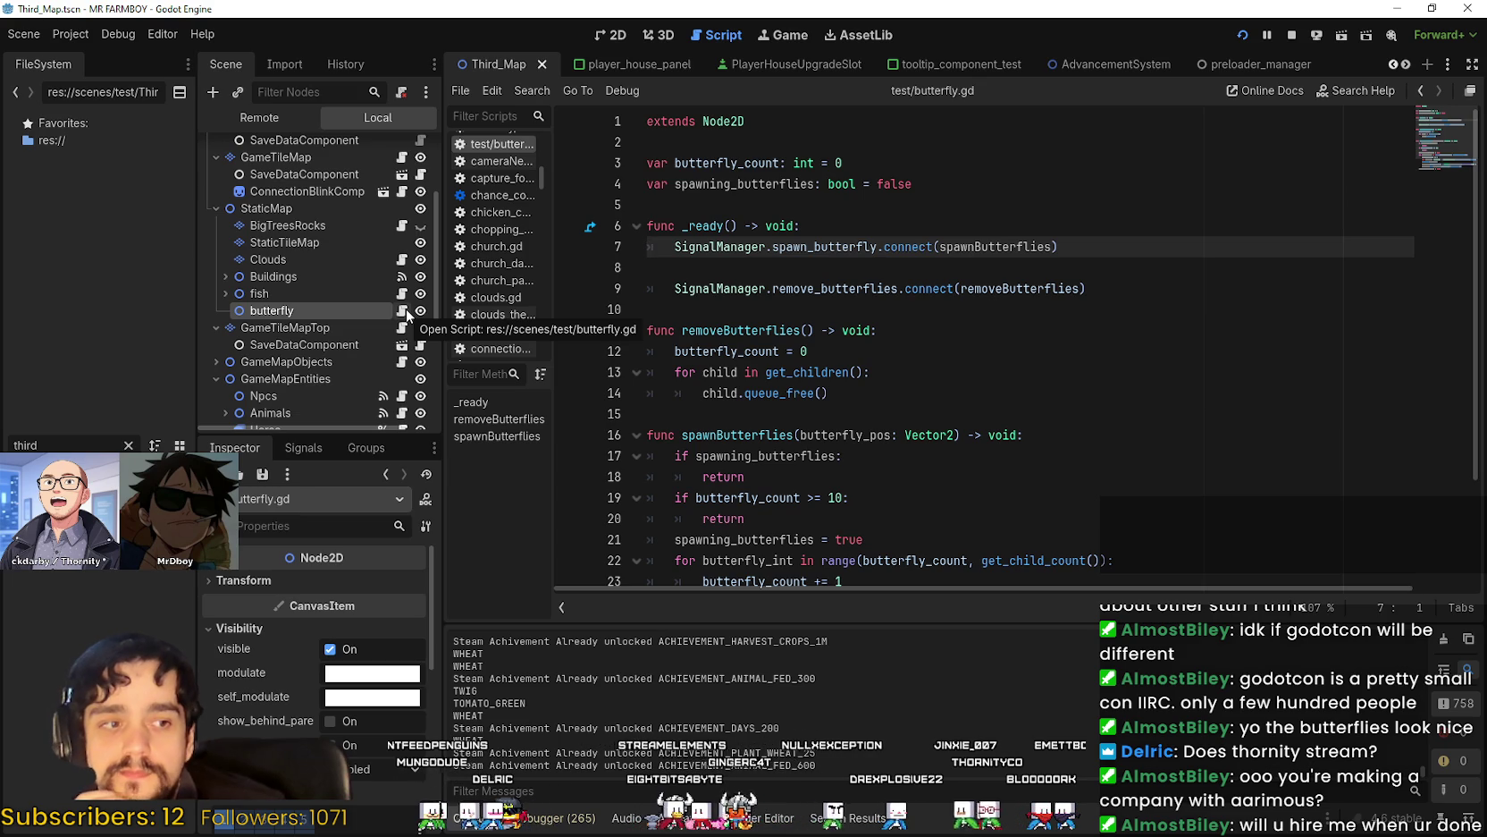
Find the spawning_butterflies guard and set breakpoints on lines 18 and 20.
click(795, 296)
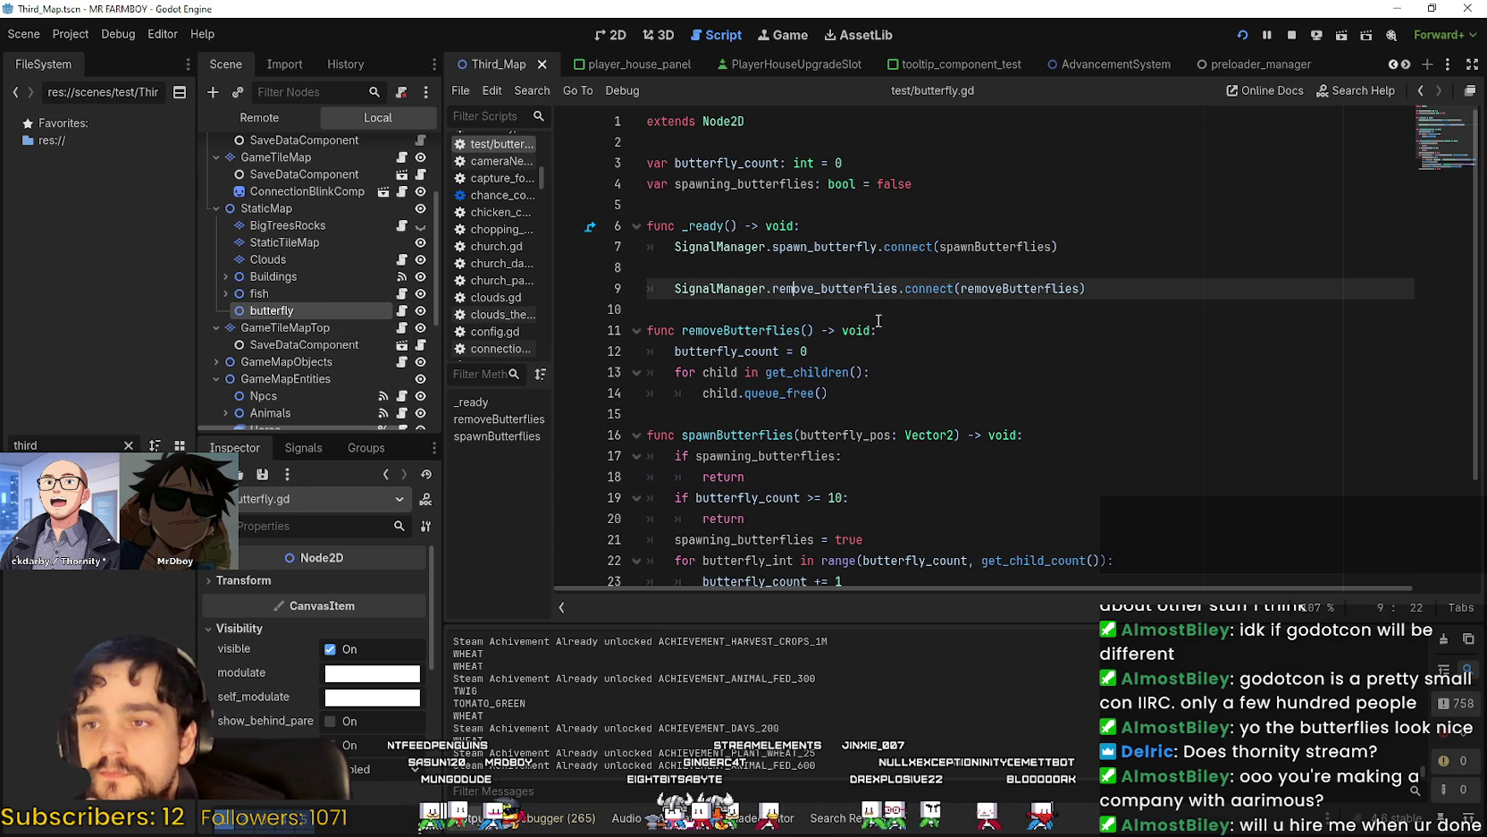
scroll(887, 246, down, 3)
click(805, 343)
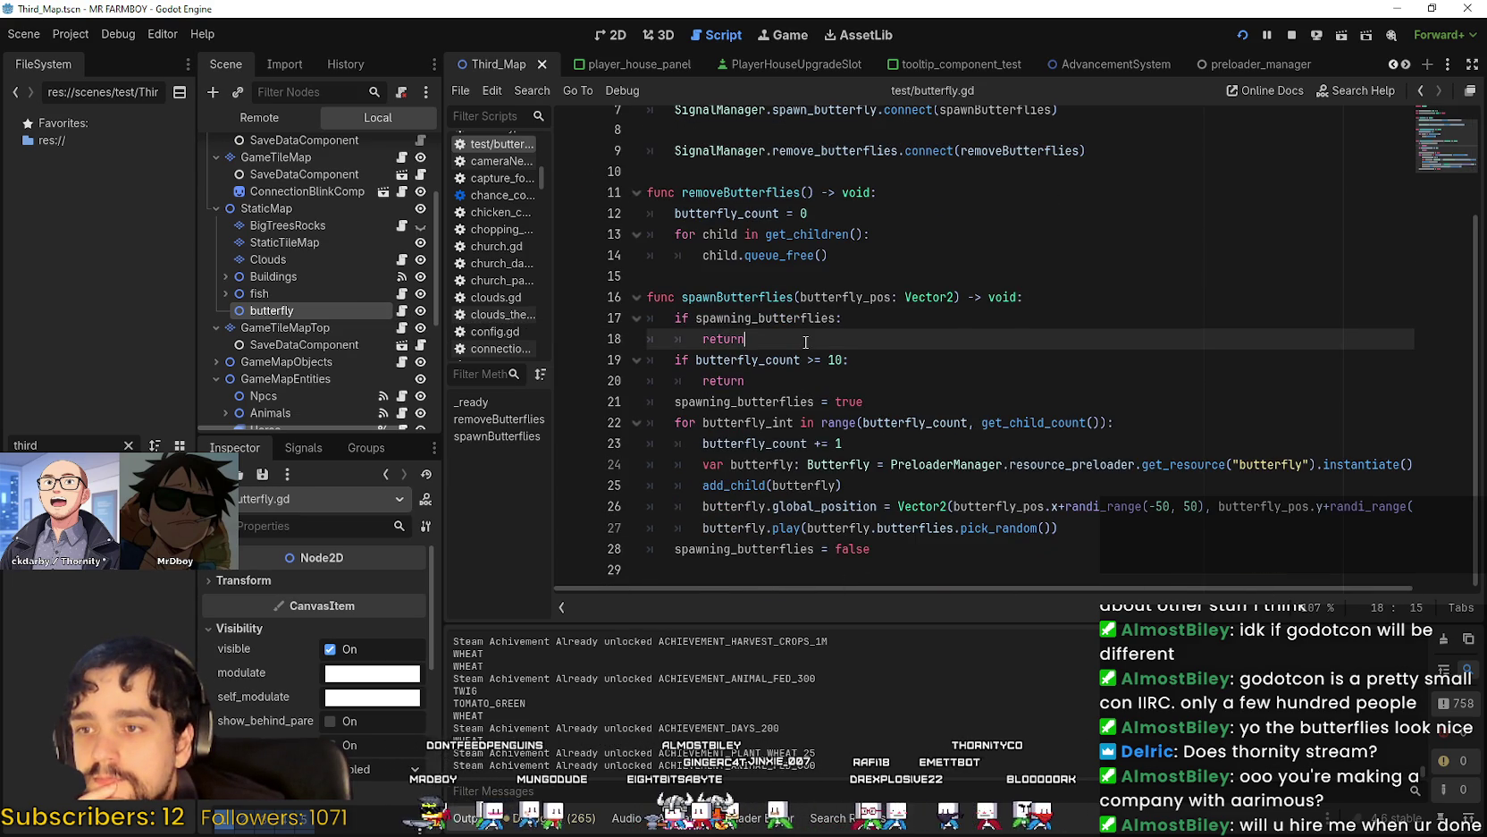
click(783, 319)
double_click(781, 317)
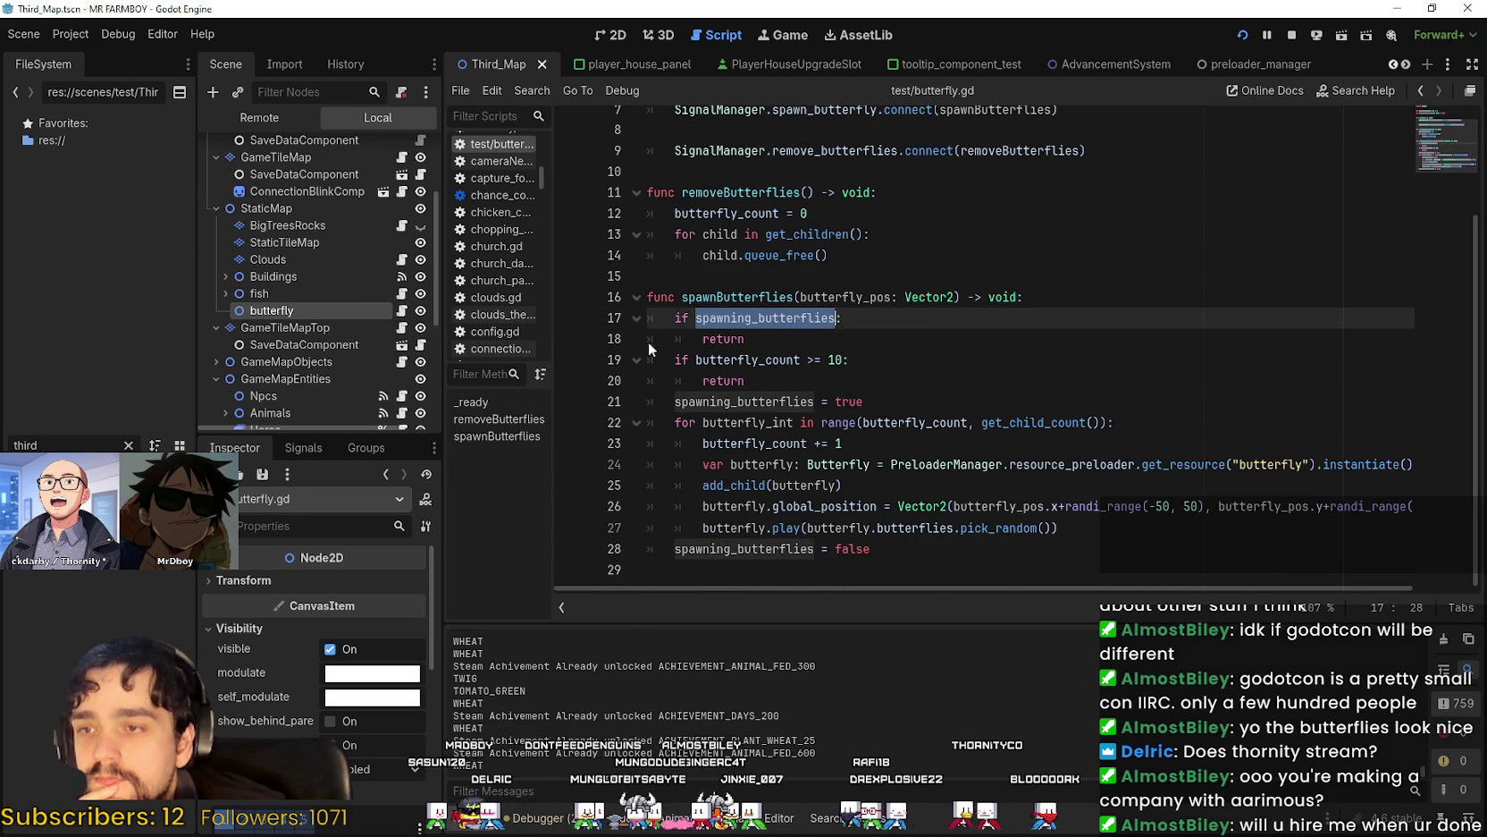
key(Down)
key(Home)
click(572, 379)
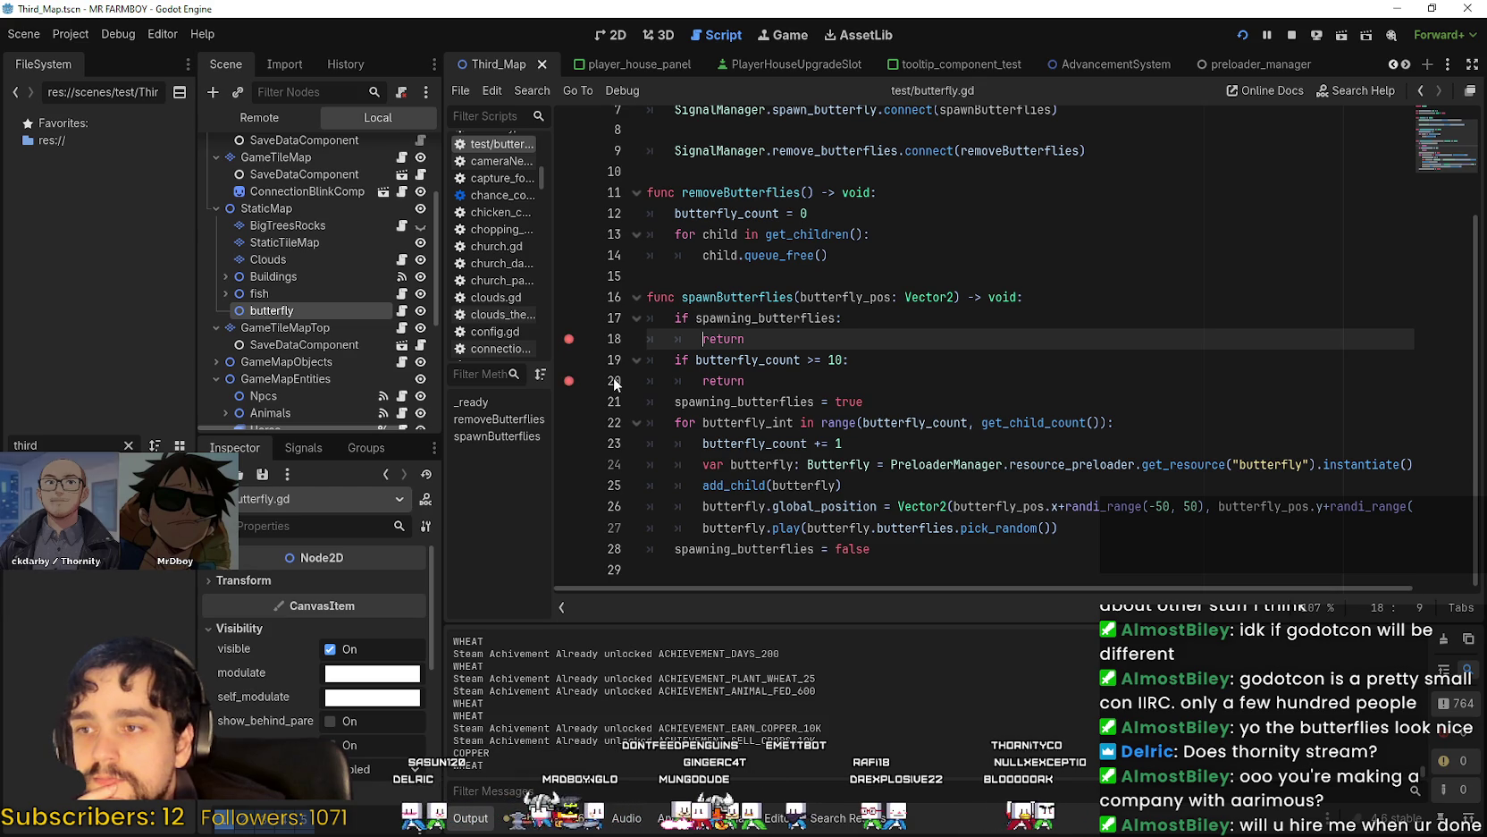
click(744, 384)
Add breakpoints on lines 22, 27 and 28, then switch back to the running game.
click(569, 422)
click(926, 556)
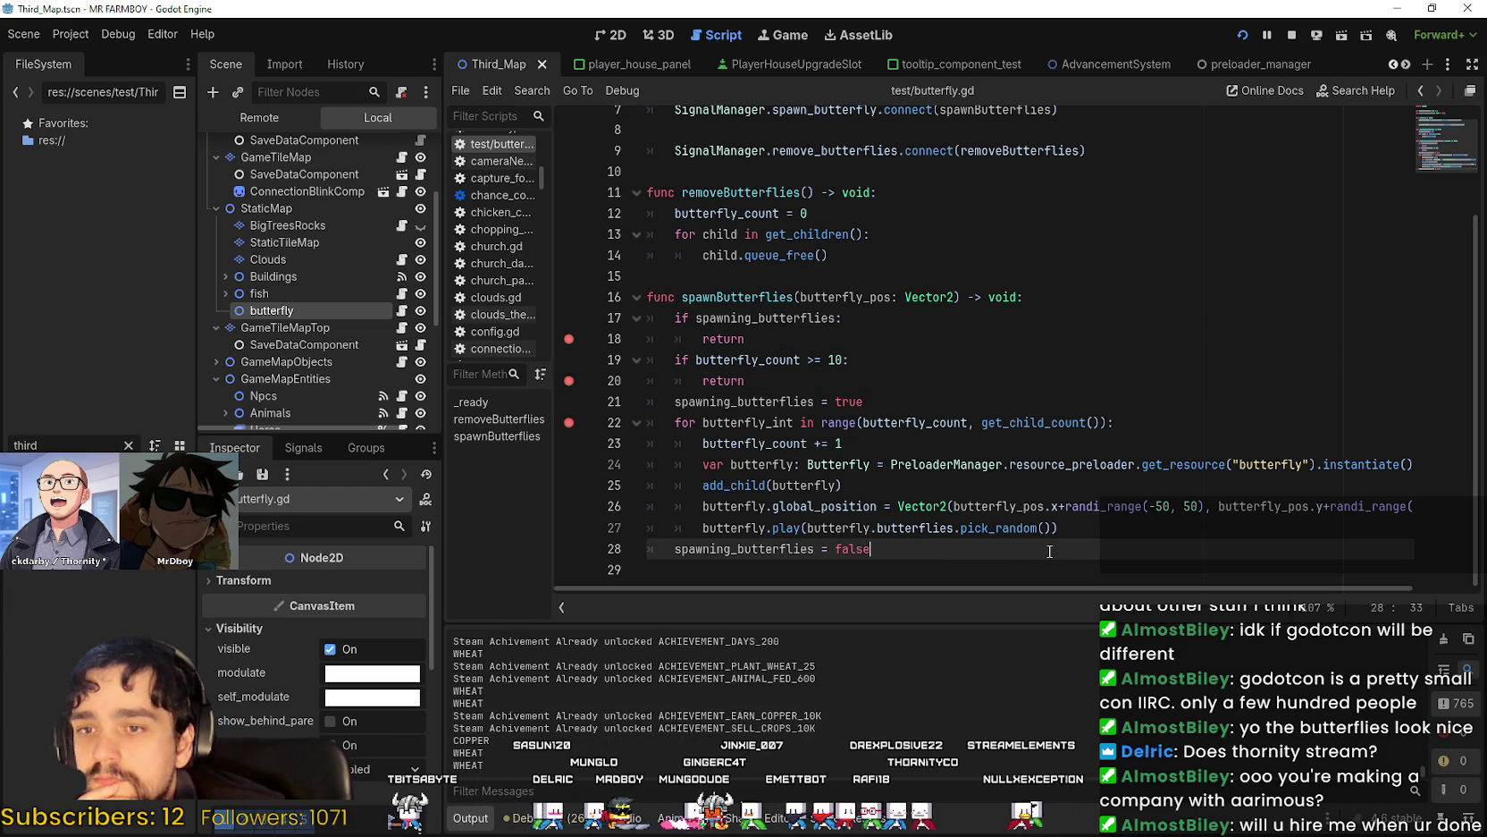
double_click(1024, 507)
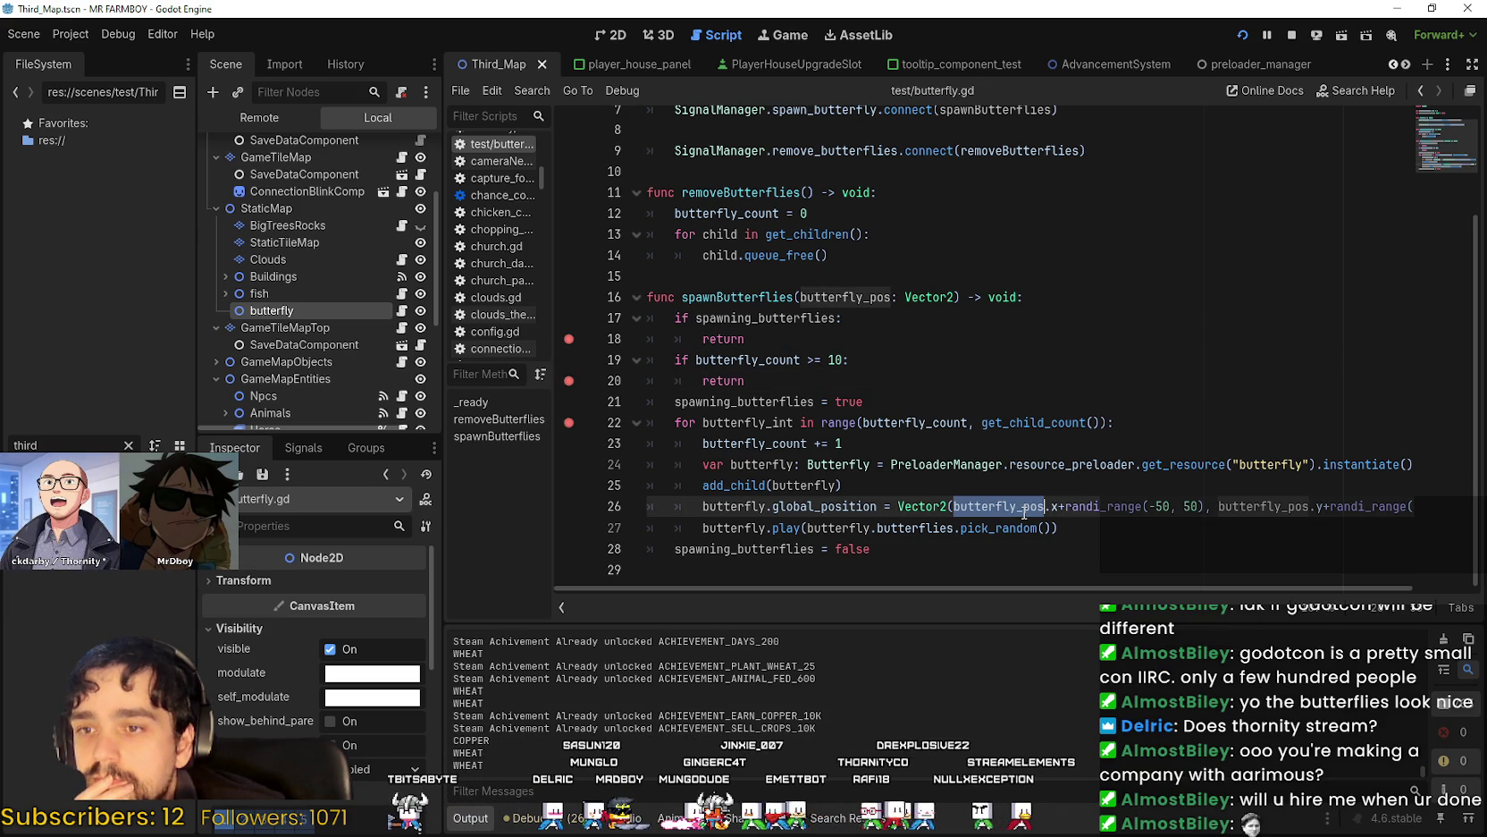
key(Down)
key(Down)
click(569, 527)
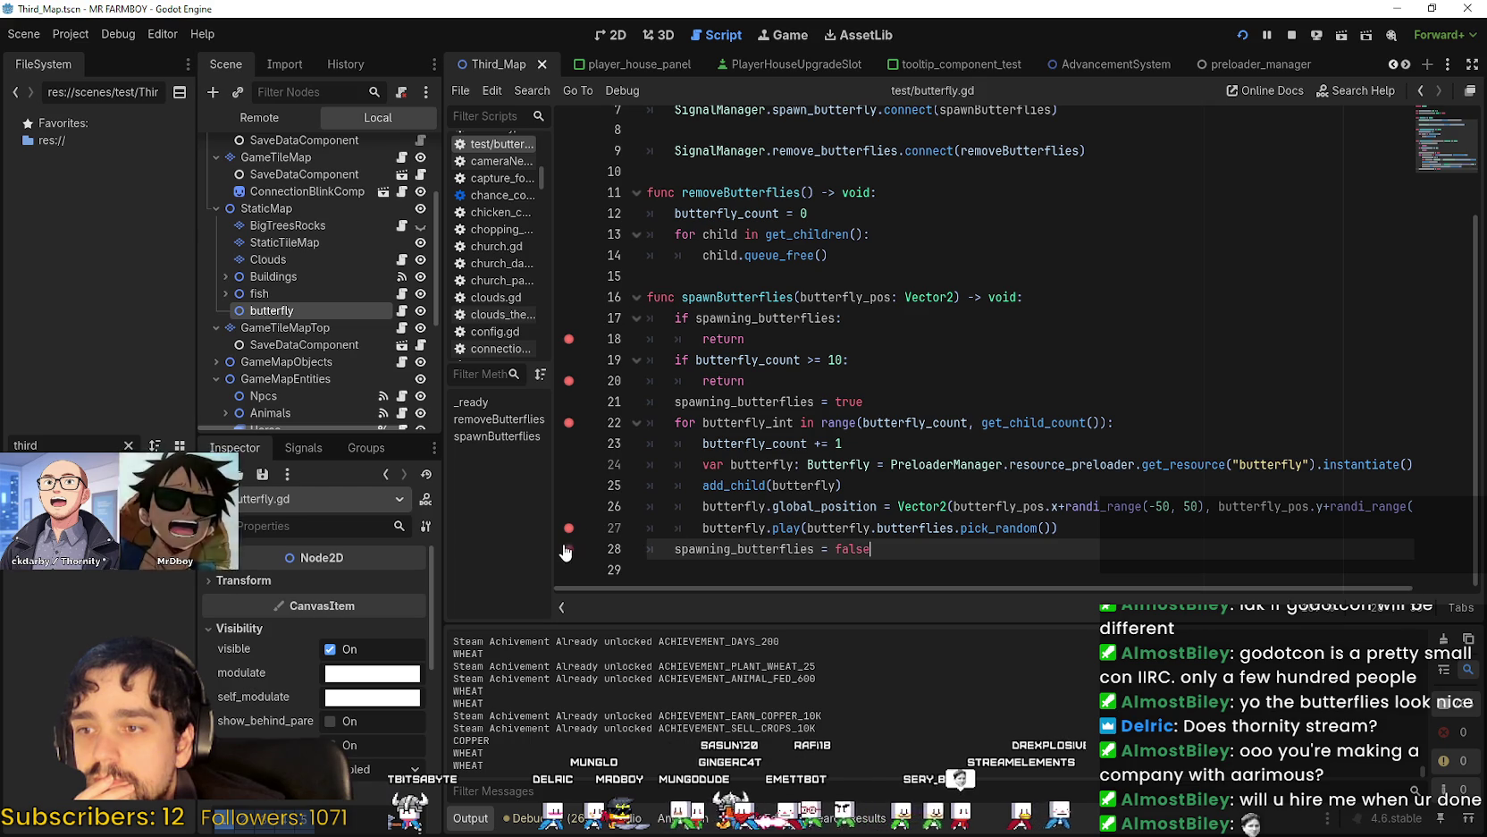
click(569, 548)
key(alt+Tab)
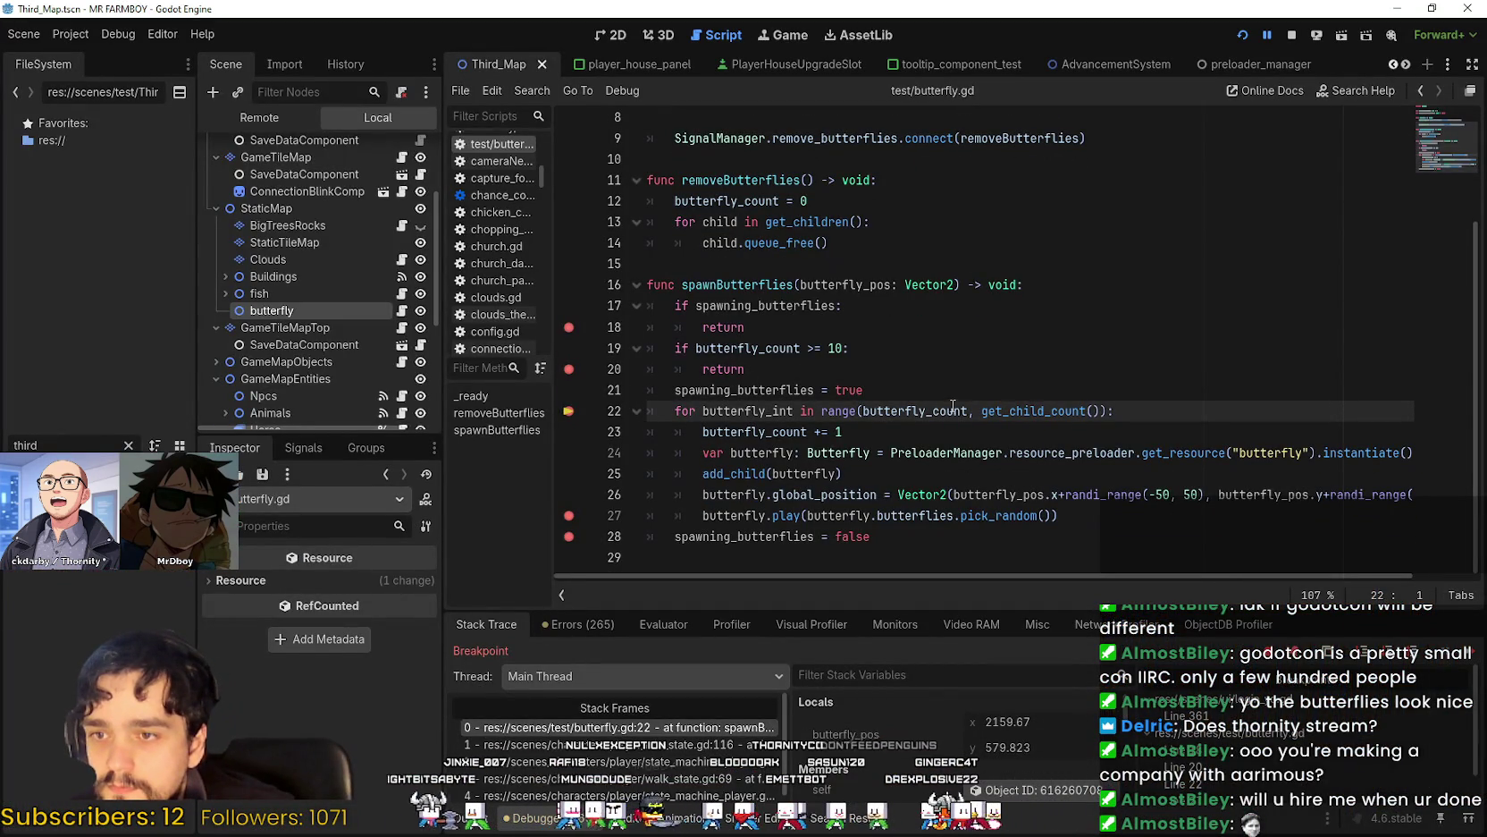
Check butterfly_count's value, then start a Find in Files search for 'range' on line 22.
mouse_move(953, 408)
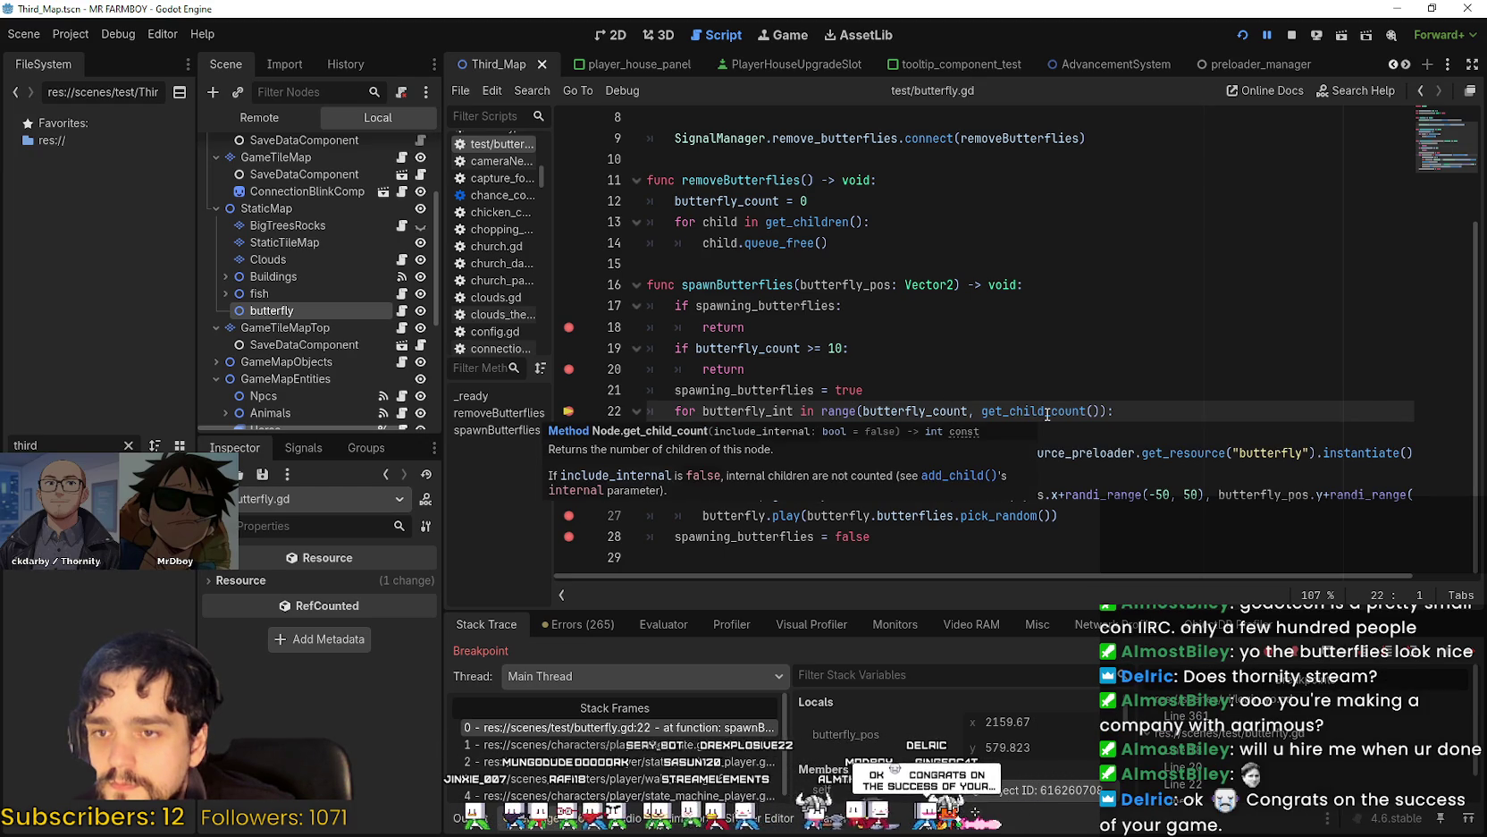
double_click(881, 411)
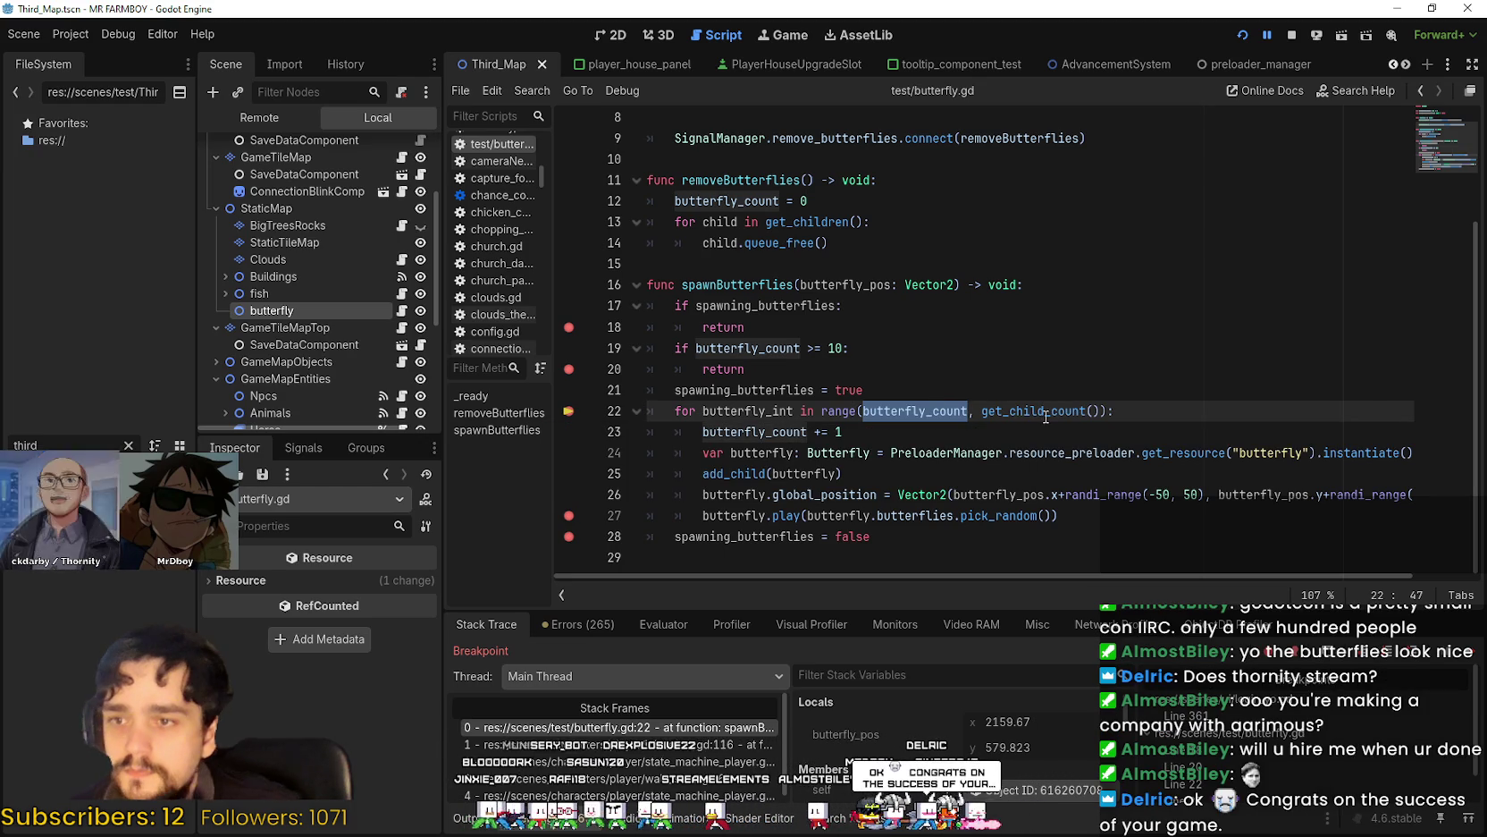
double_click(839, 411)
key(ctrl+shift+f)
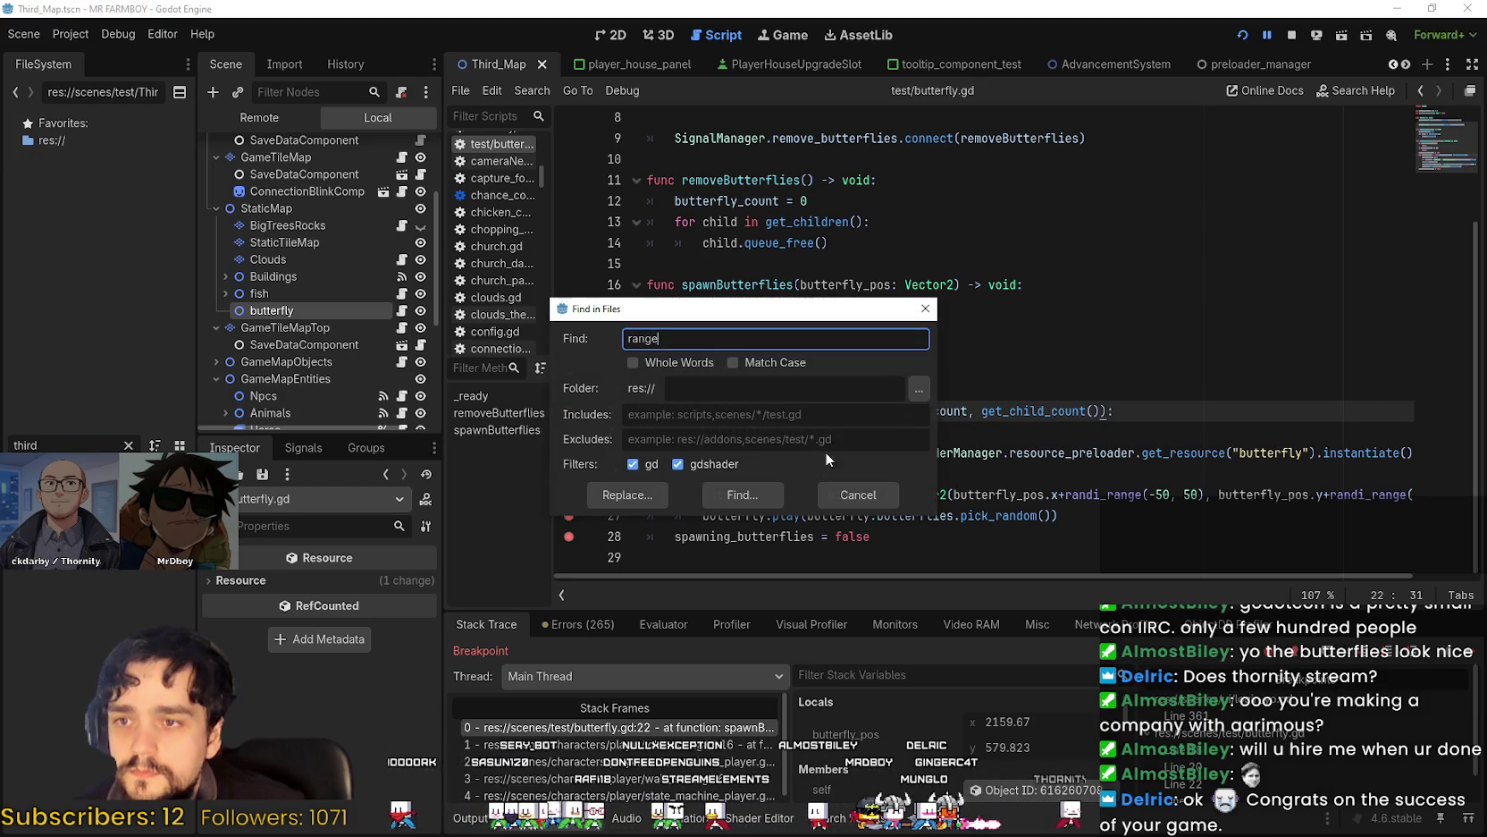
Run the project-wide 'range' search and browse its 493 matches in 109 files.
click(723, 496)
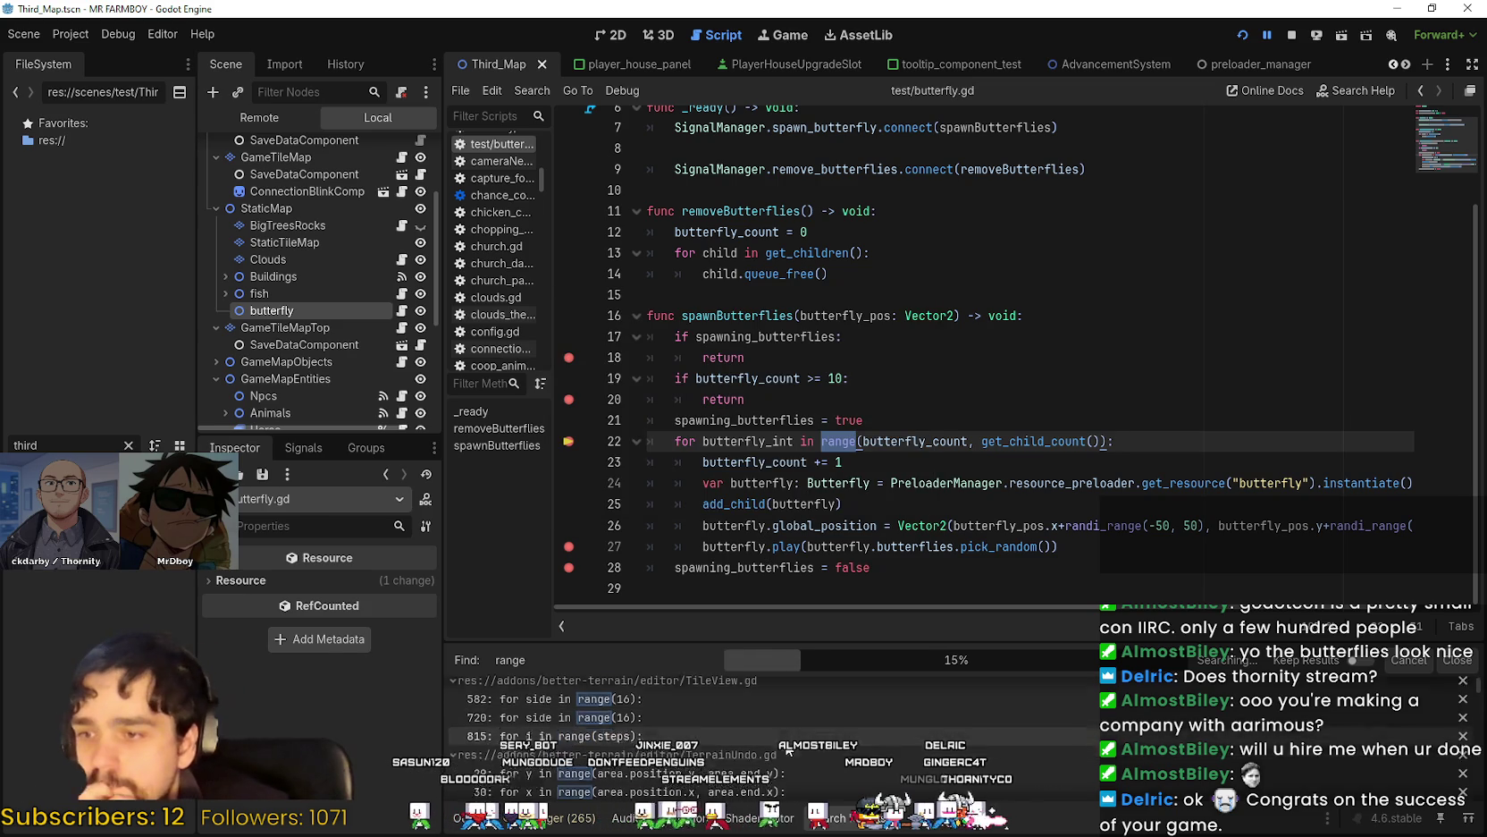
scroll(824, 755, down, 2)
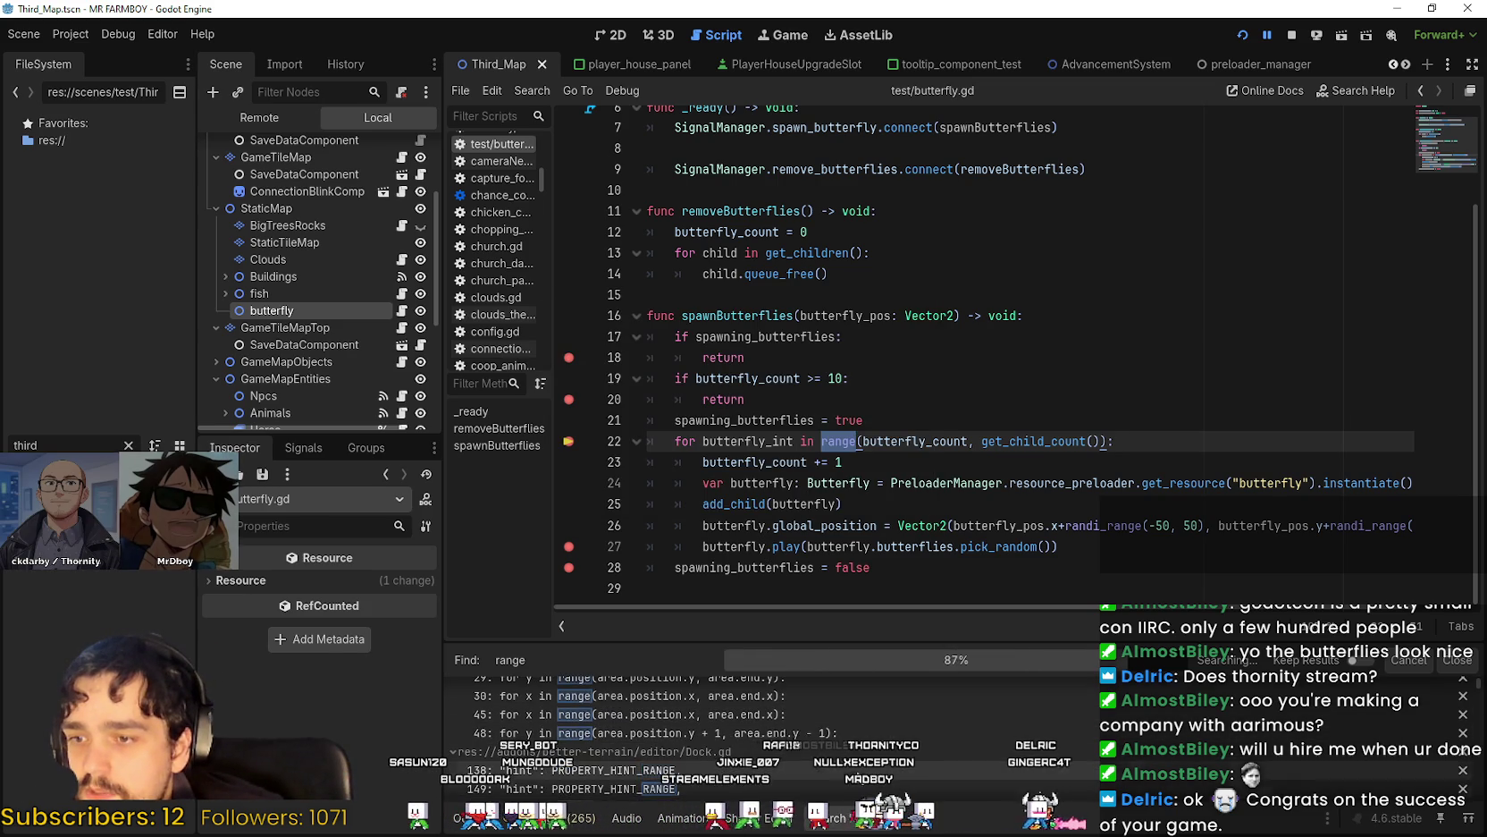
scroll(824, 754, down, 1)
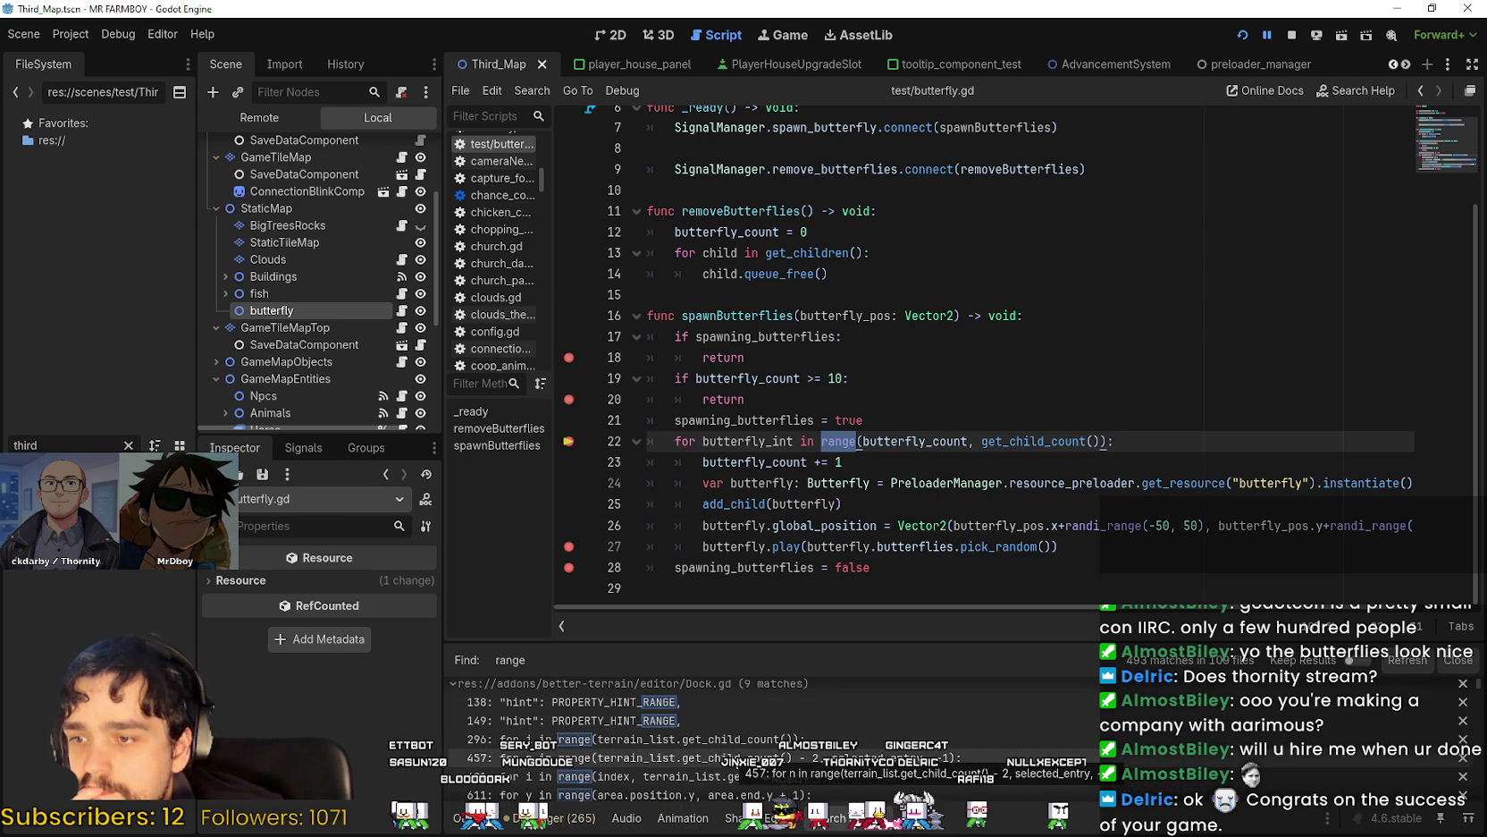
Inspect the loop's range arguments, get_child_count and butterfly_count, and check butterfly_count's current value.
double_click(1039, 442)
click(1047, 440)
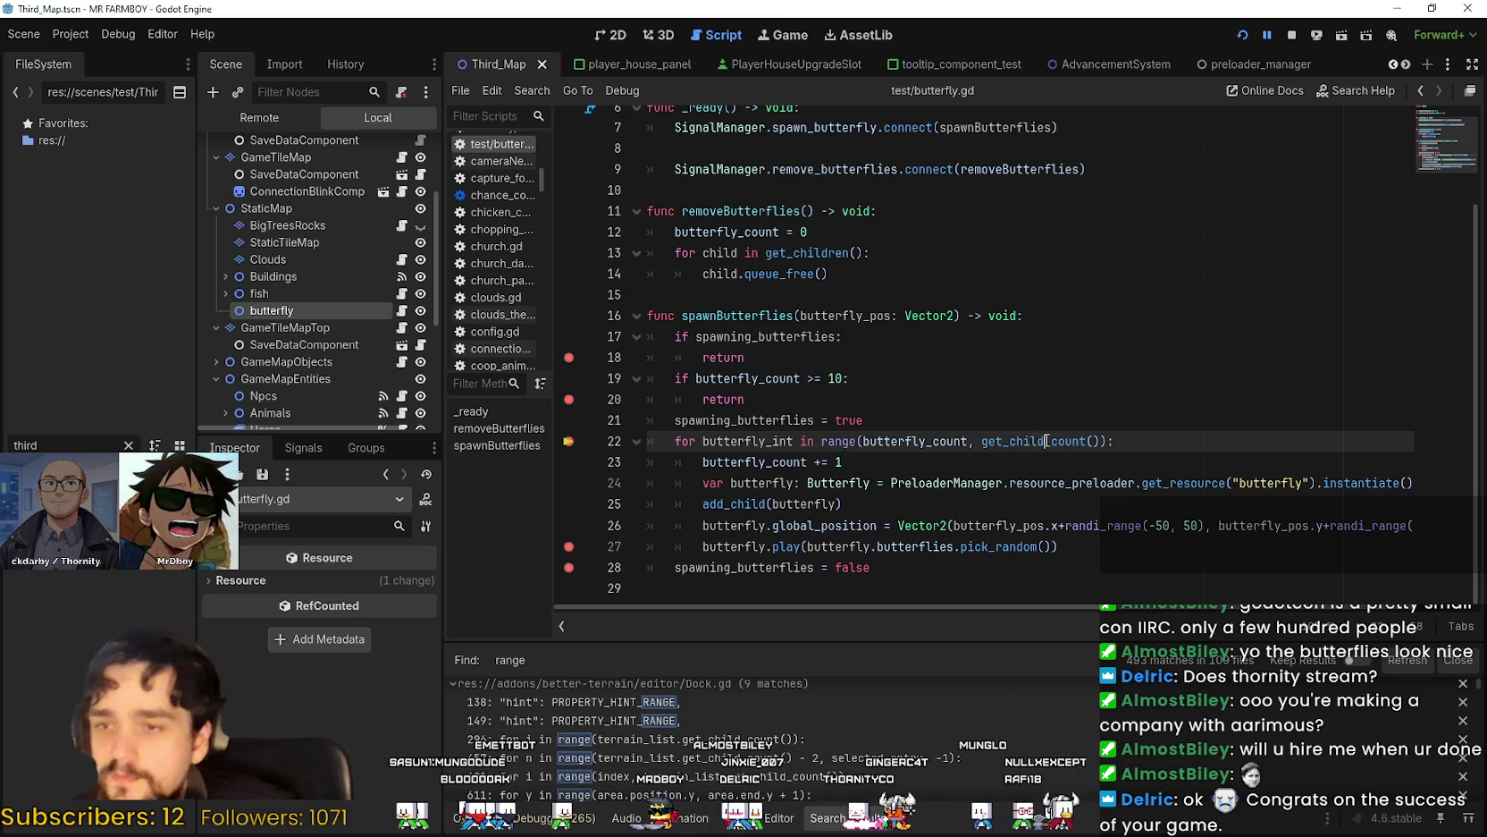
double_click(912, 441)
drag(981, 440, 1099, 441)
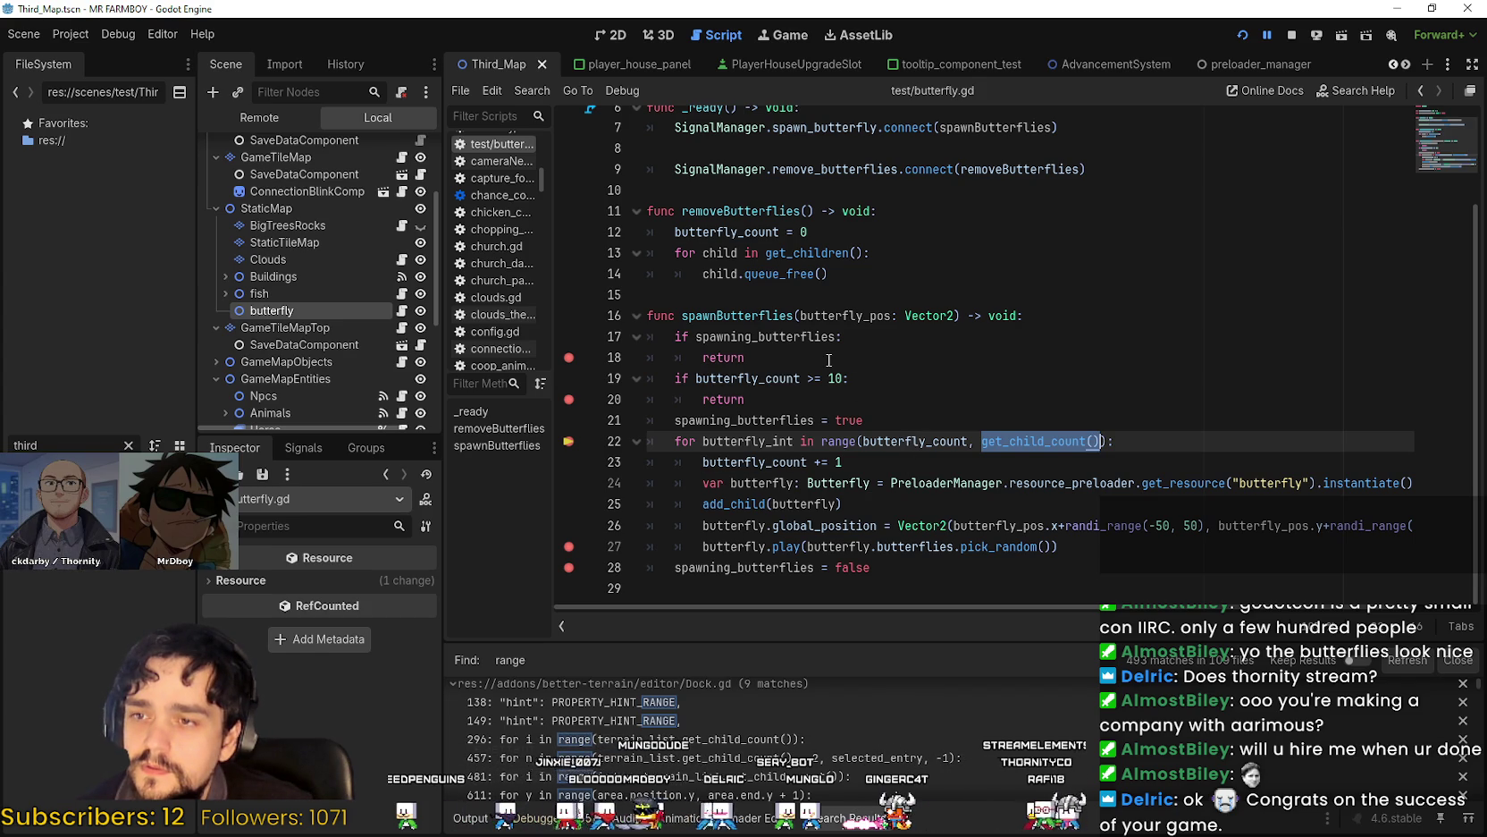
double_click(739, 378)
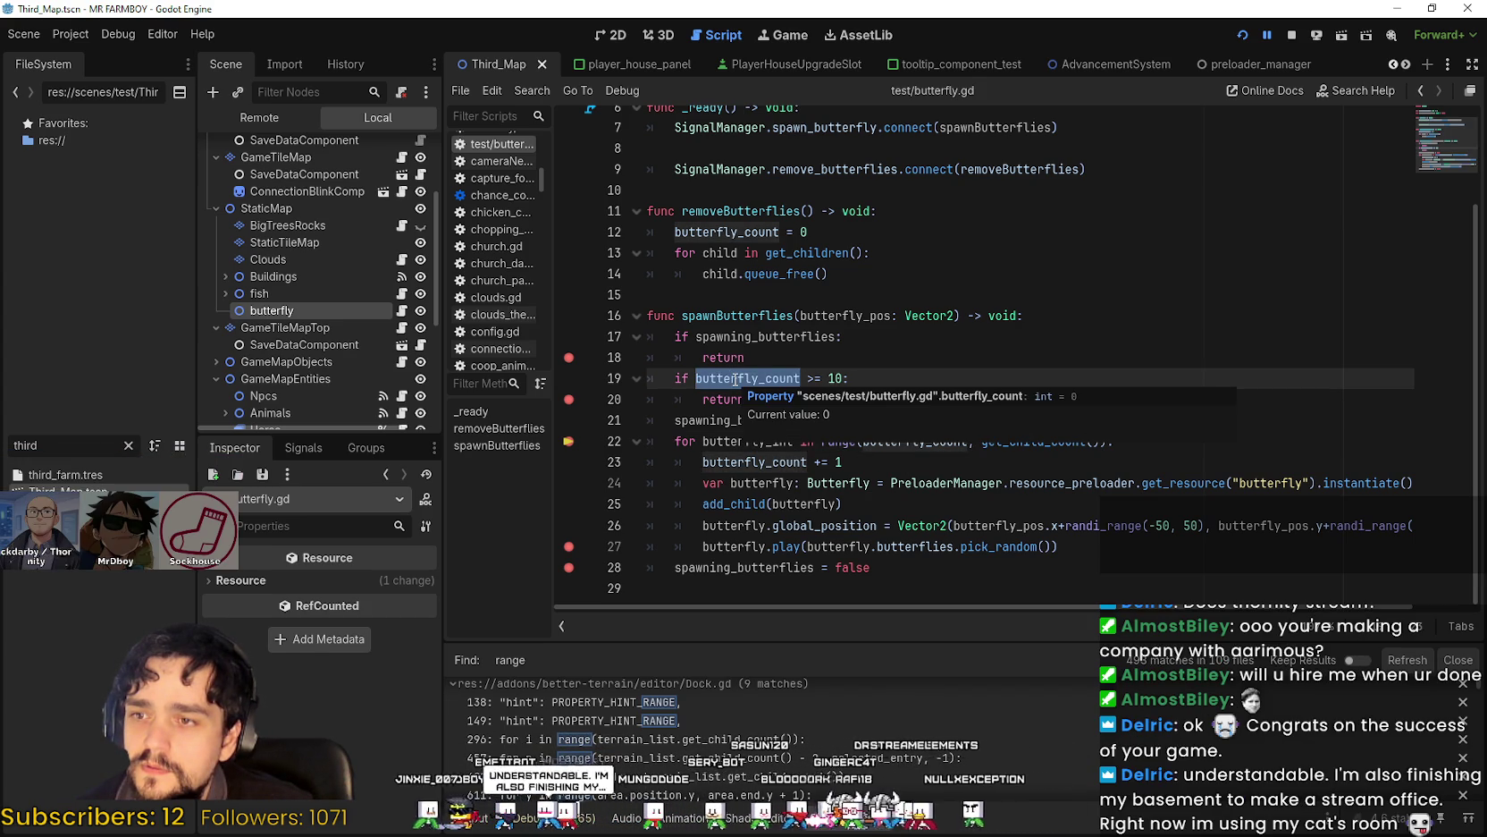
drag(746, 399, 611, 374)
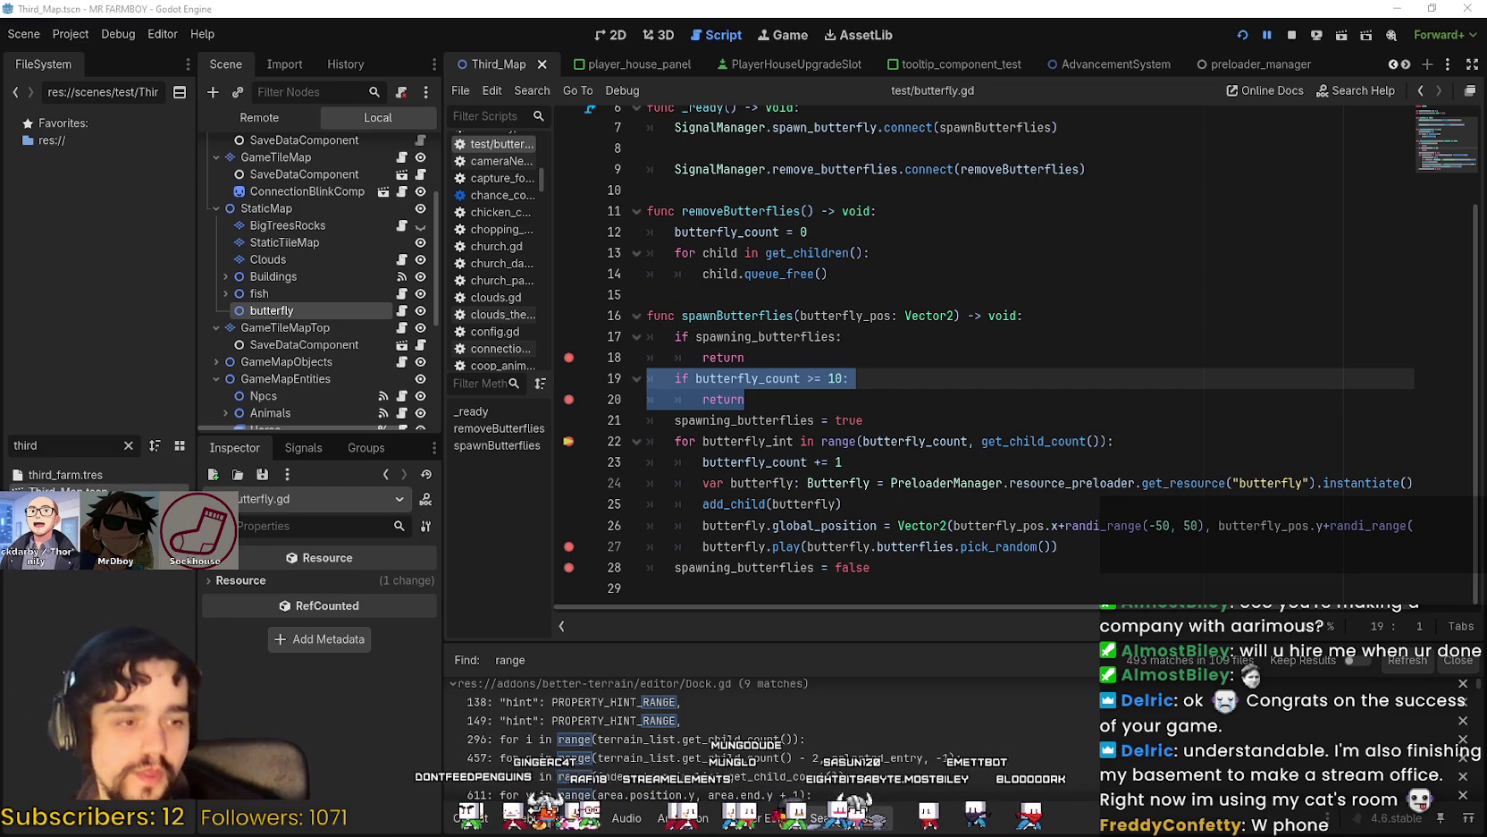
click(933, 340)
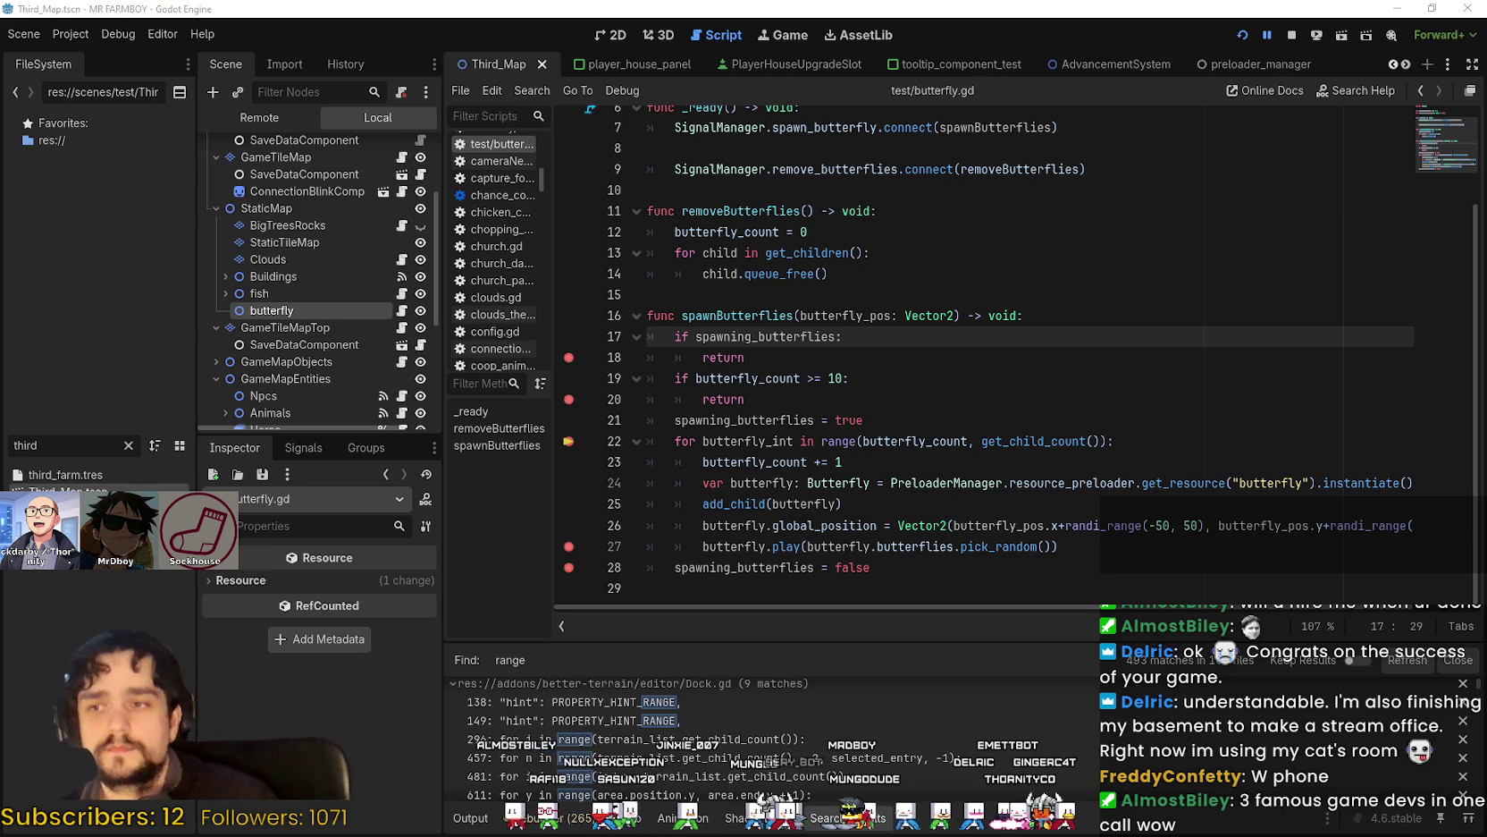
click(1077, 369)
click(1077, 399)
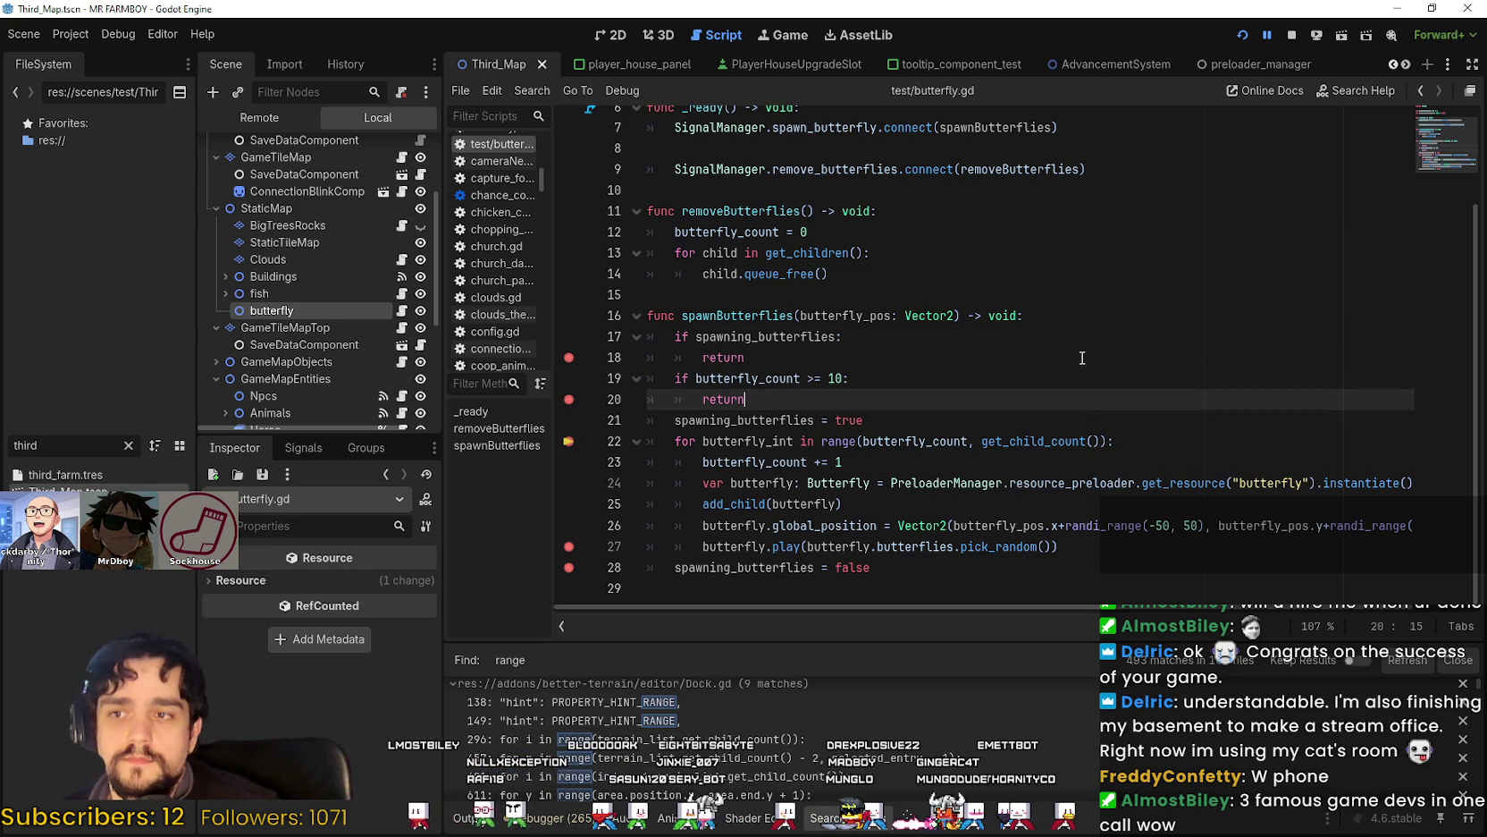
click(1083, 357)
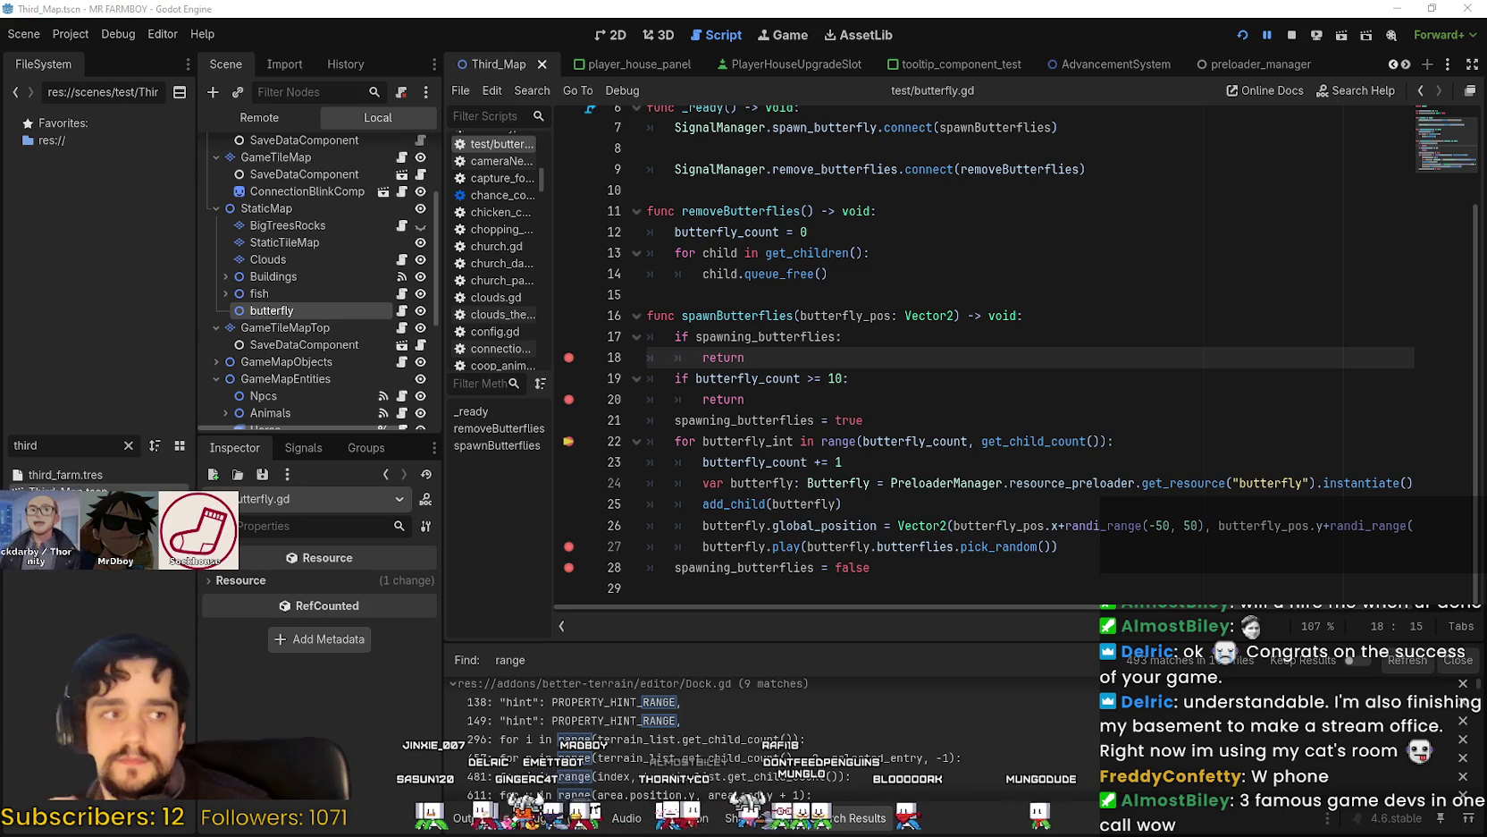
click(924, 375)
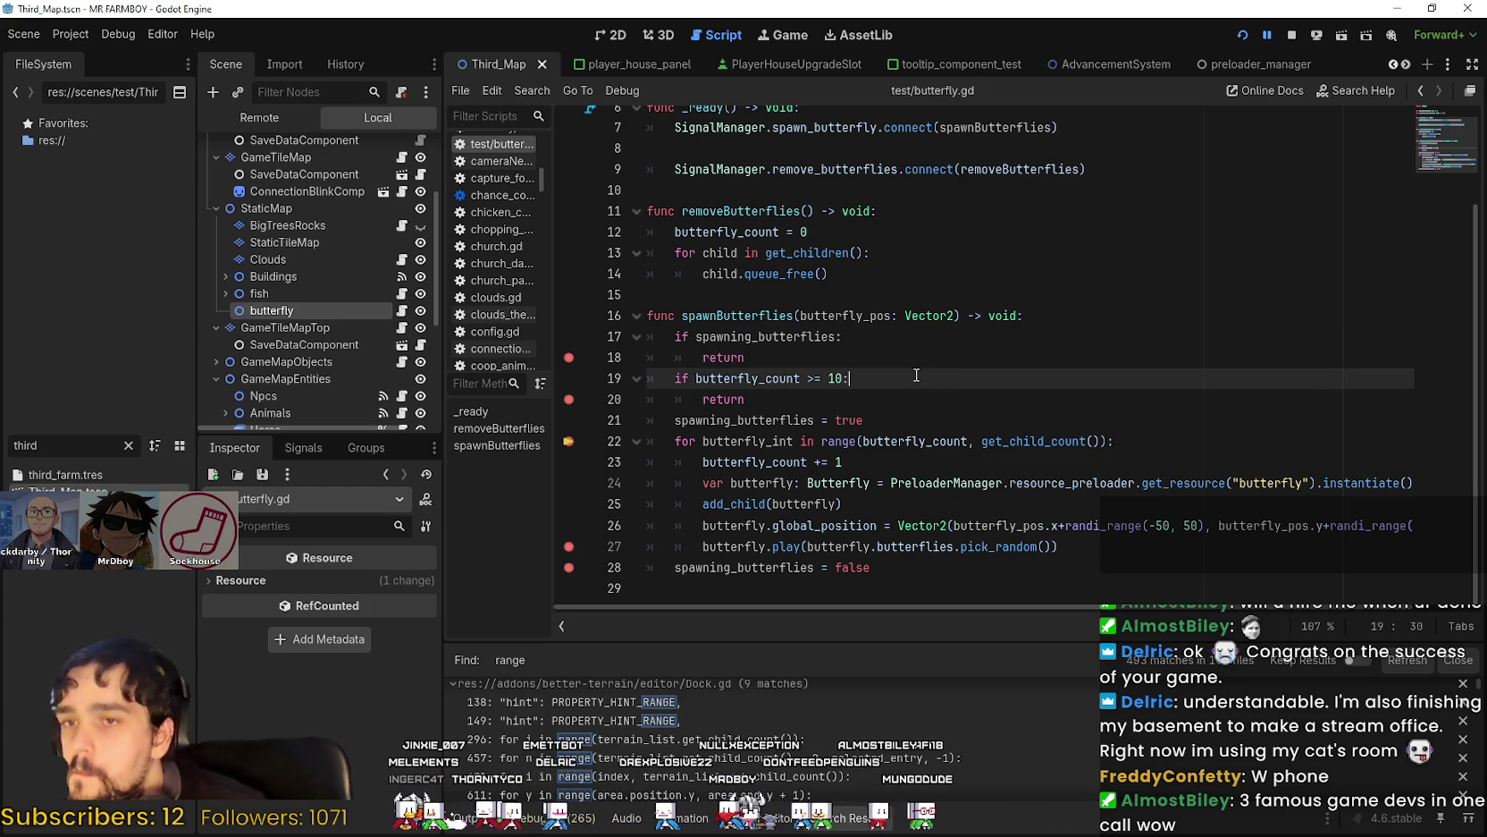
mouse_move(863, 441)
mouse_down()
mouse_move(983, 443)
mouse_move(863, 441)
mouse_up()
Delete the start argument from the spawn loop's range call.
double_click(946, 442)
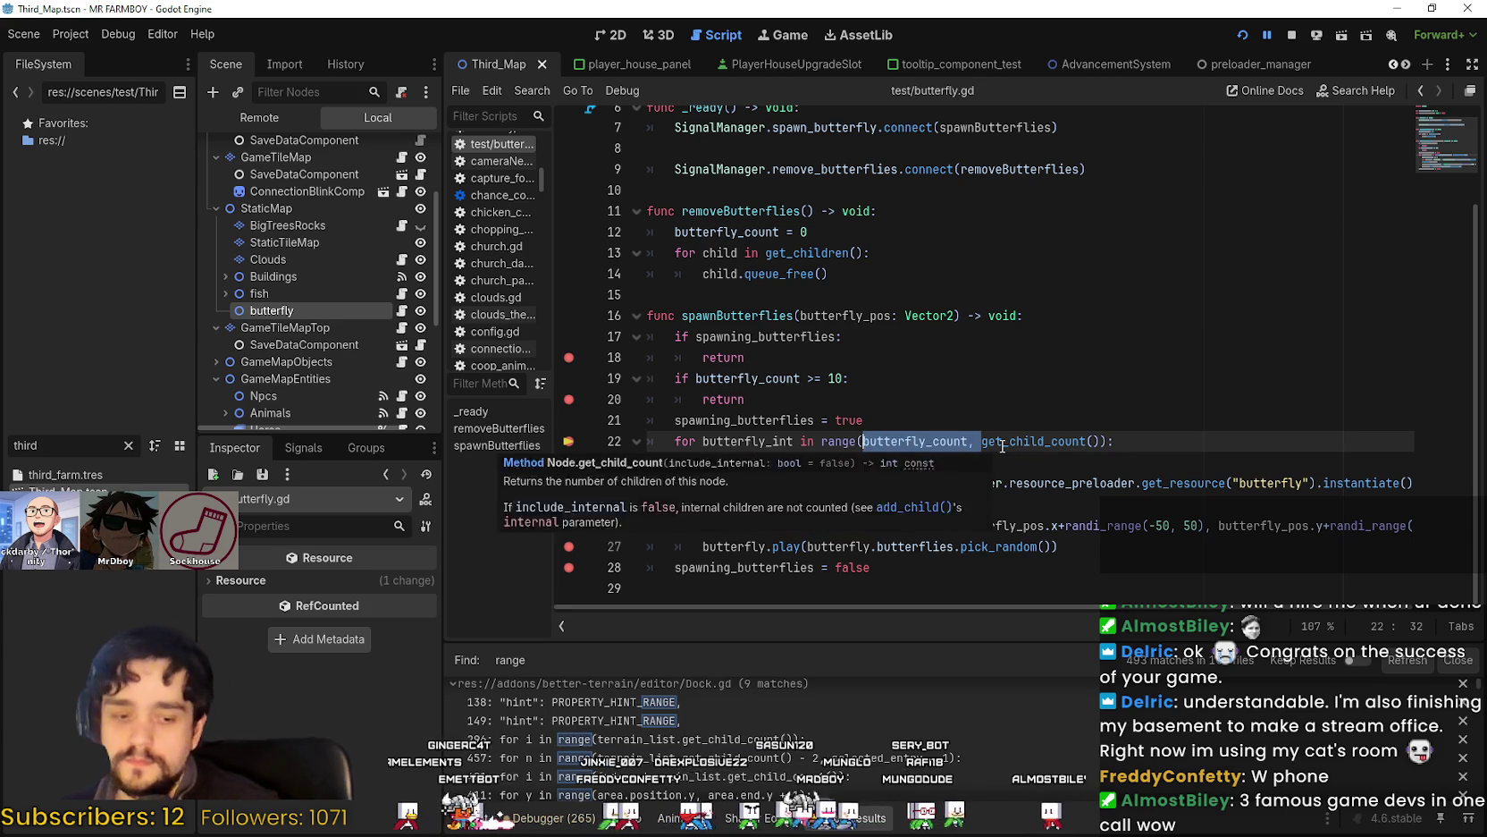
key(BackSpace)
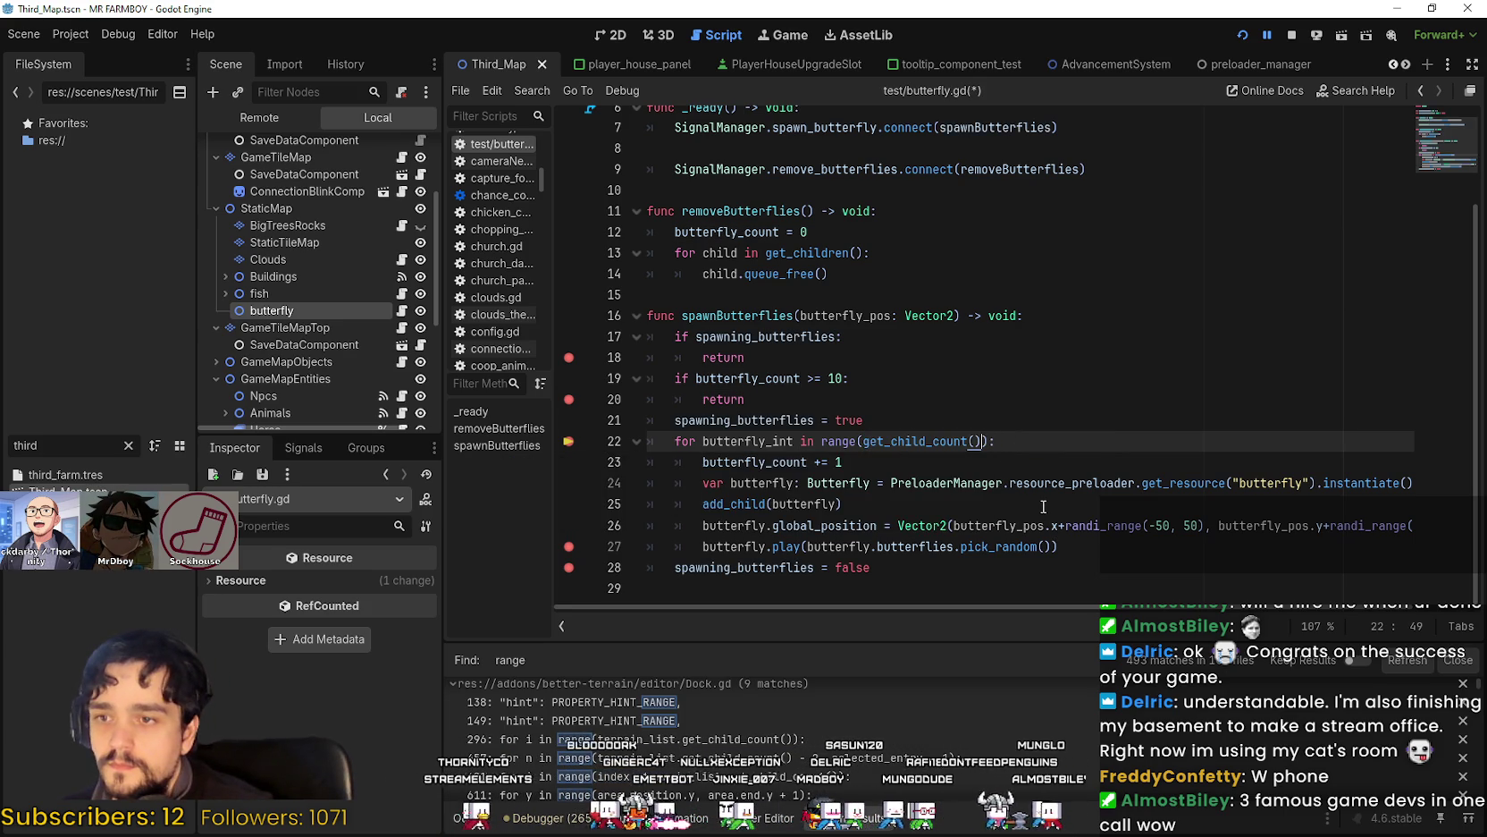
click(925, 470)
double_click(795, 460)
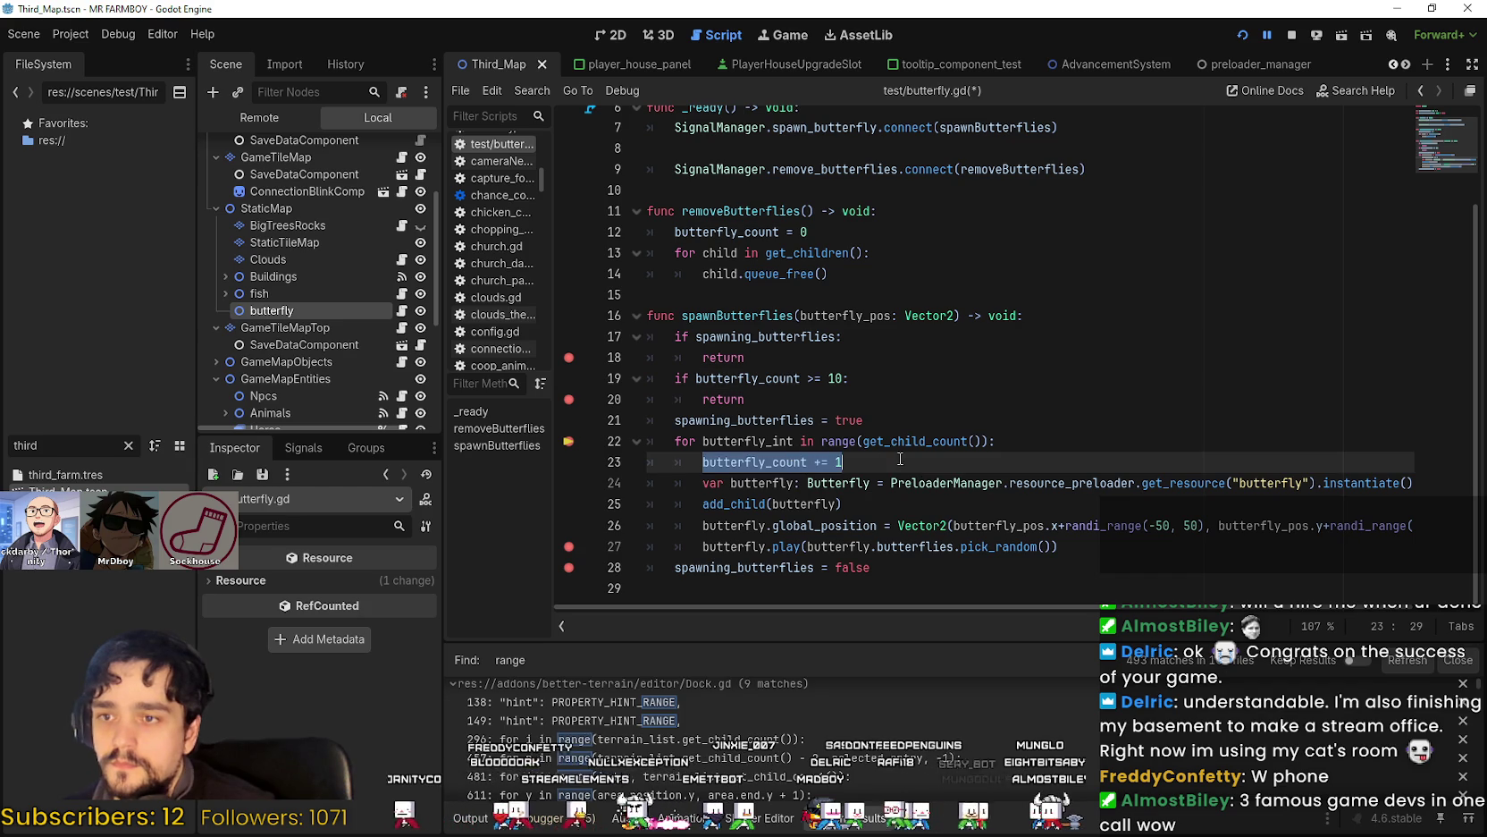
click(959, 456)
Cut get_child_count() from the range call so the loop uses range(10), and save.
mouse_move(862, 442)
mouse_down()
mouse_move(999, 441)
mouse_move(981, 441)
mouse_up()
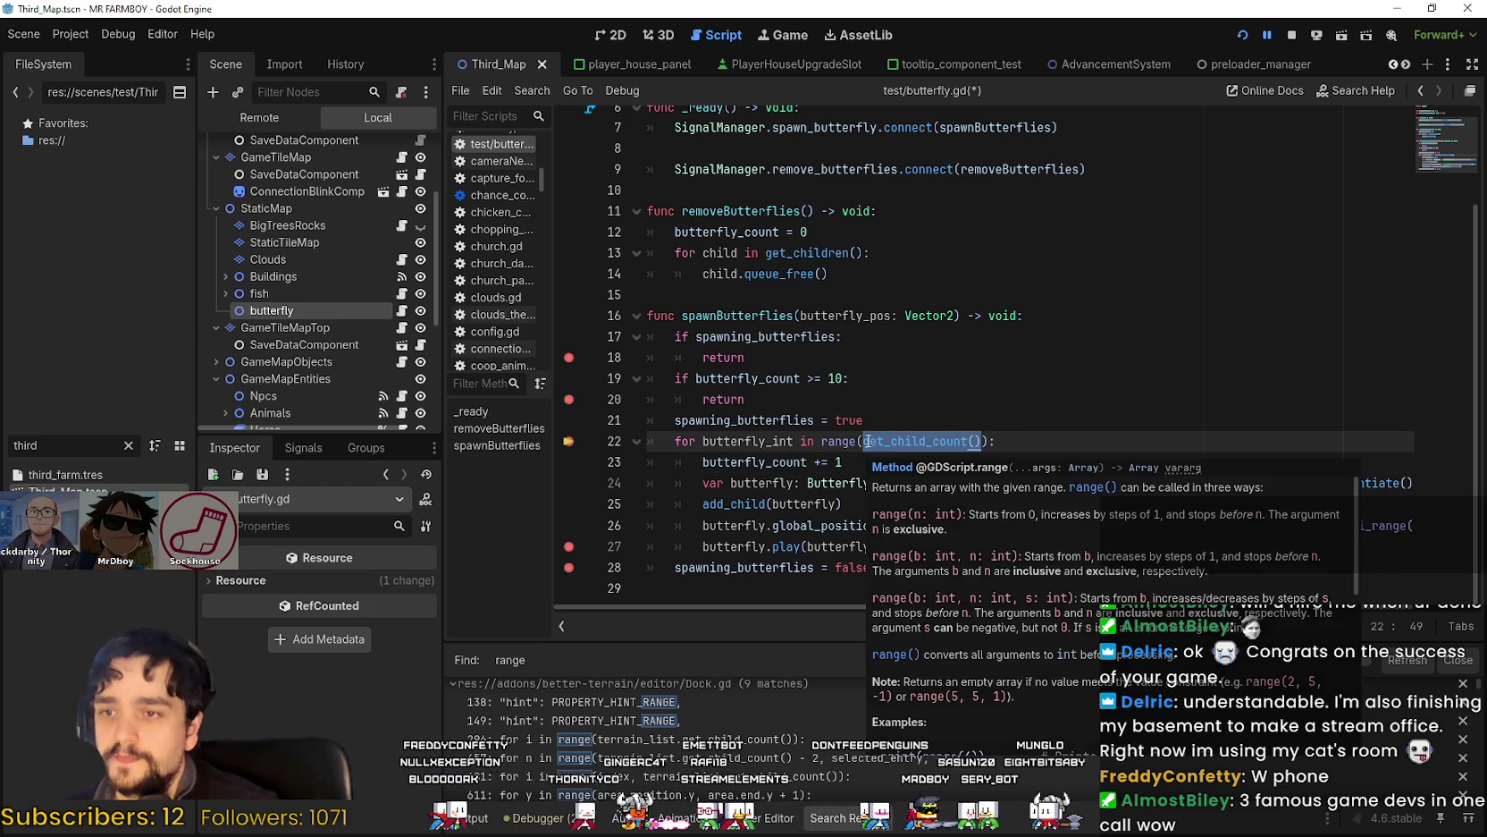
key(shift+Left)
key(shift+Left)
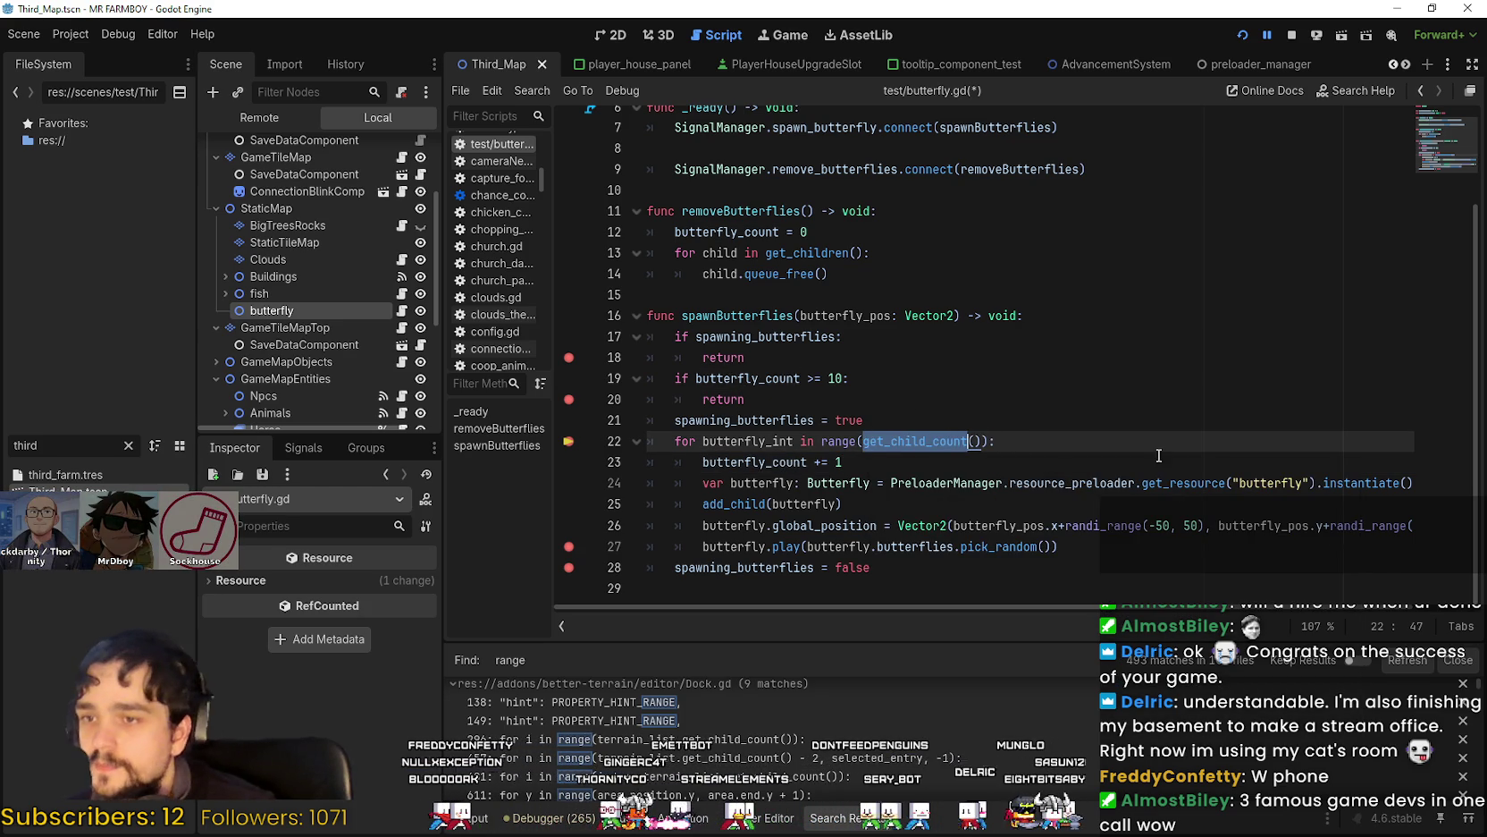
key(ctrl+x)
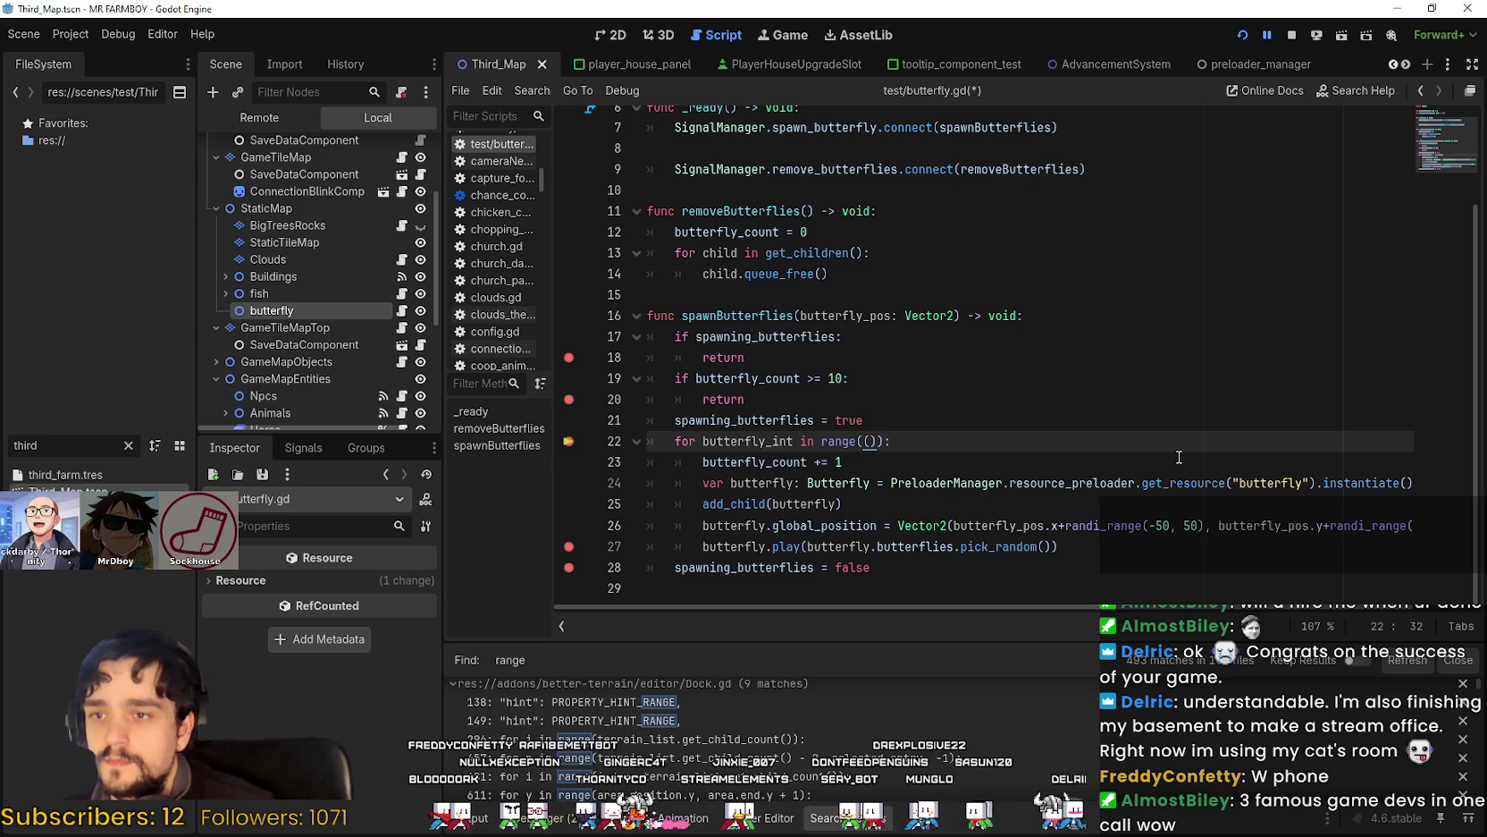
text(10()
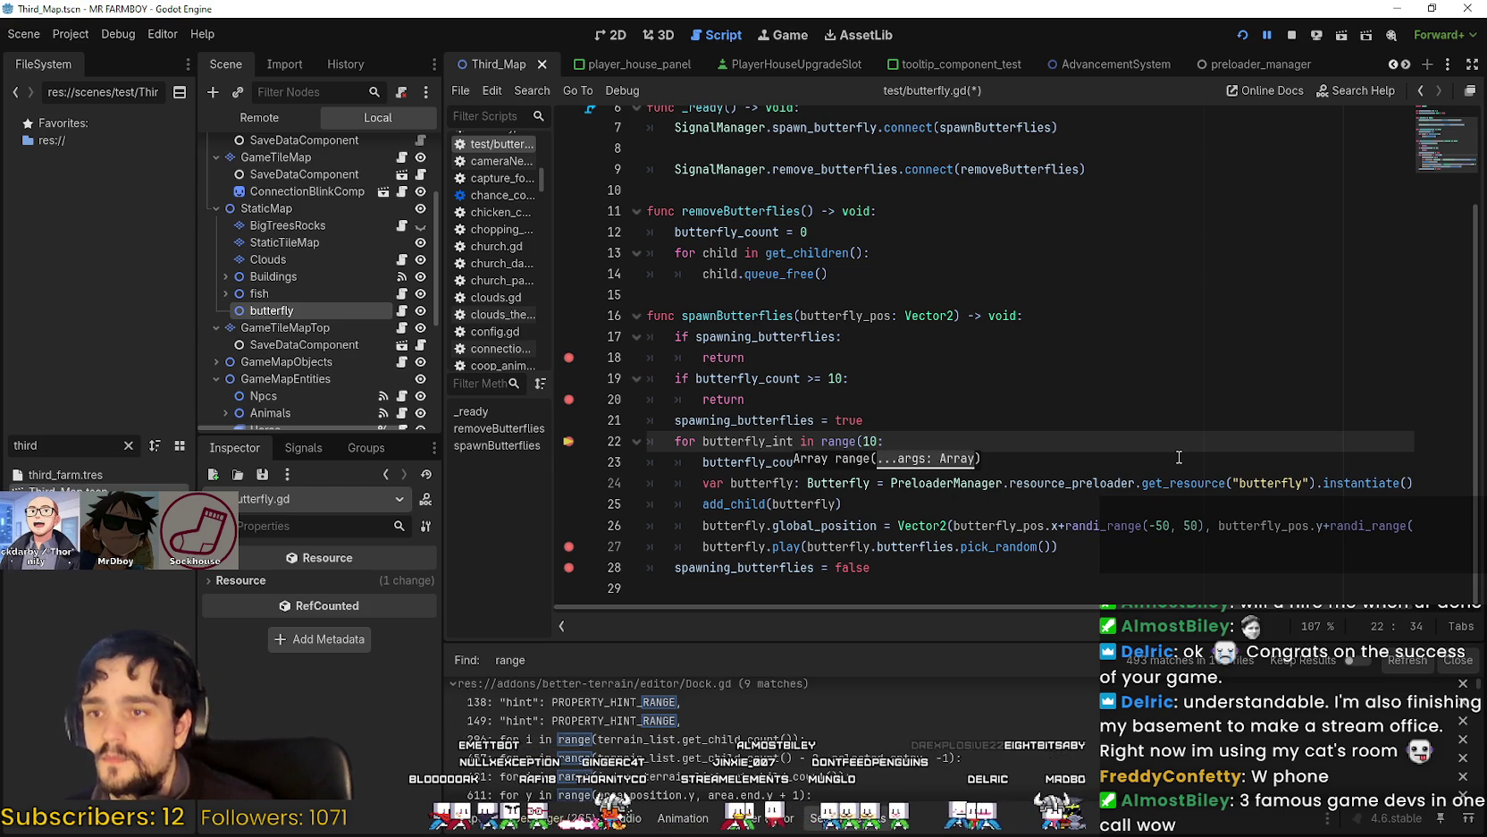
text())
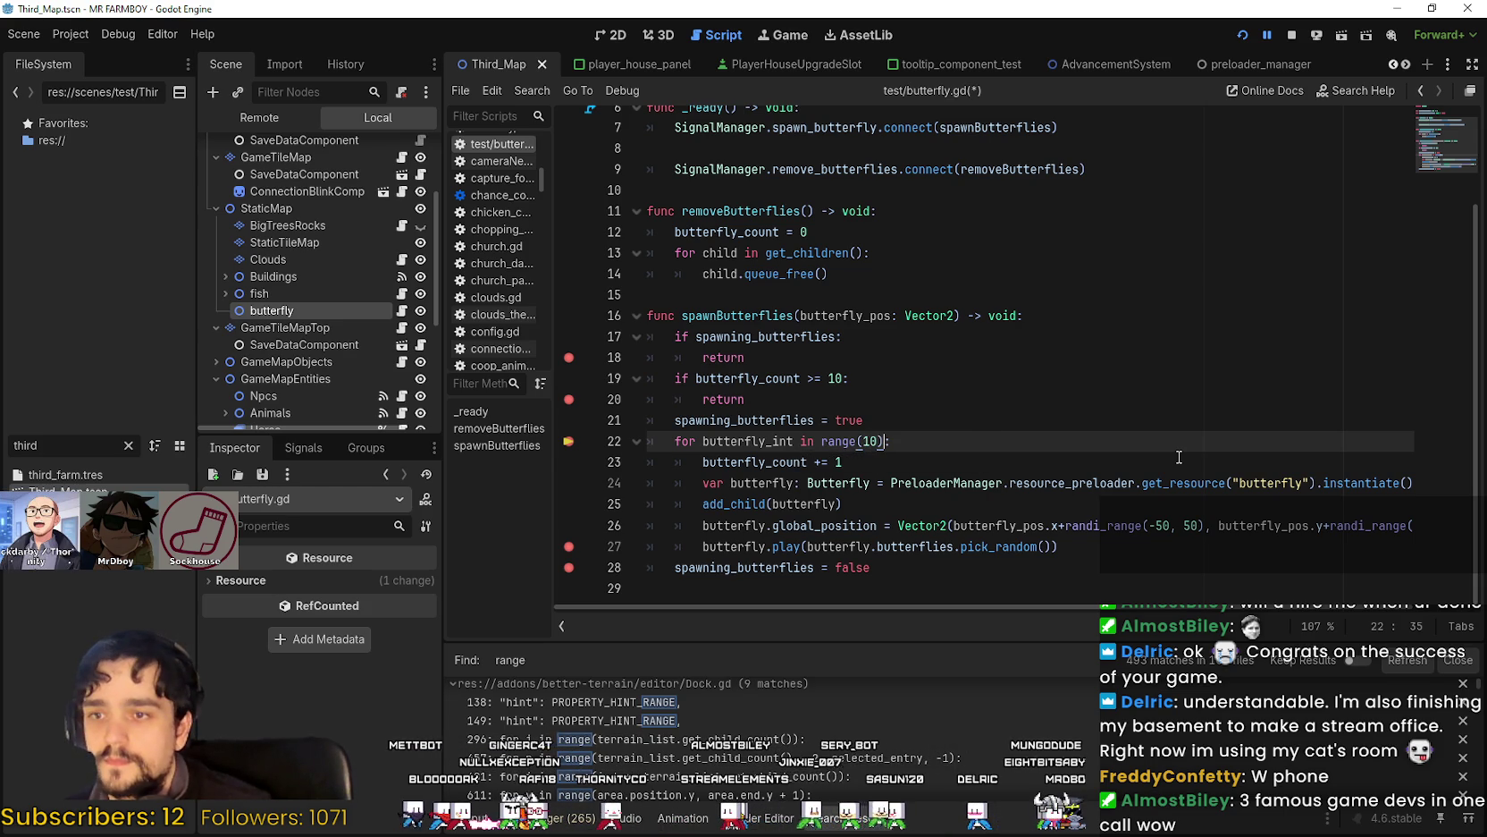
key(ctrl+s)
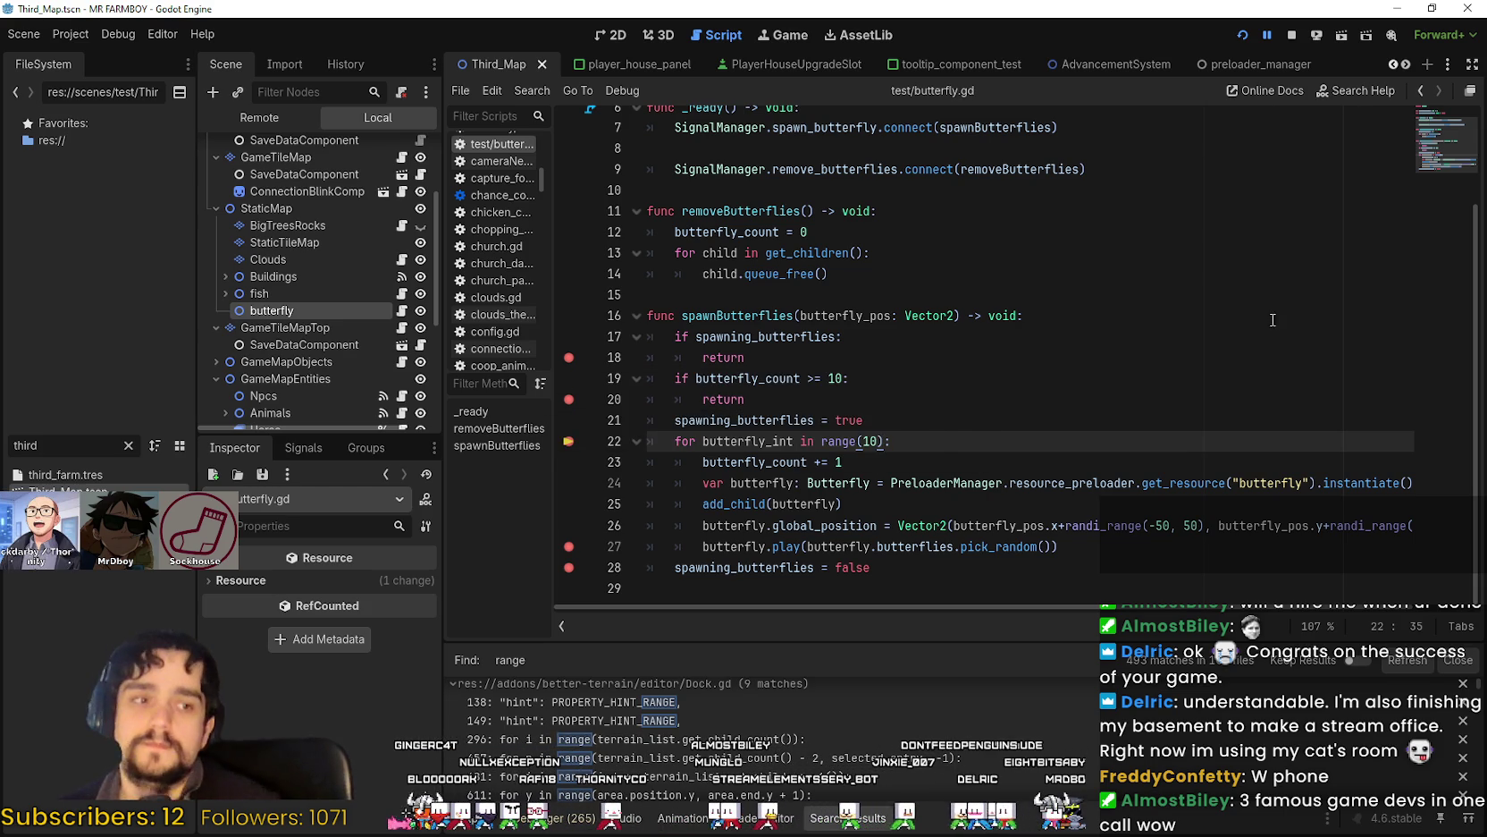
Remove the empty line 29 at the end of butterfly.gd, after line 28.
click(980, 462)
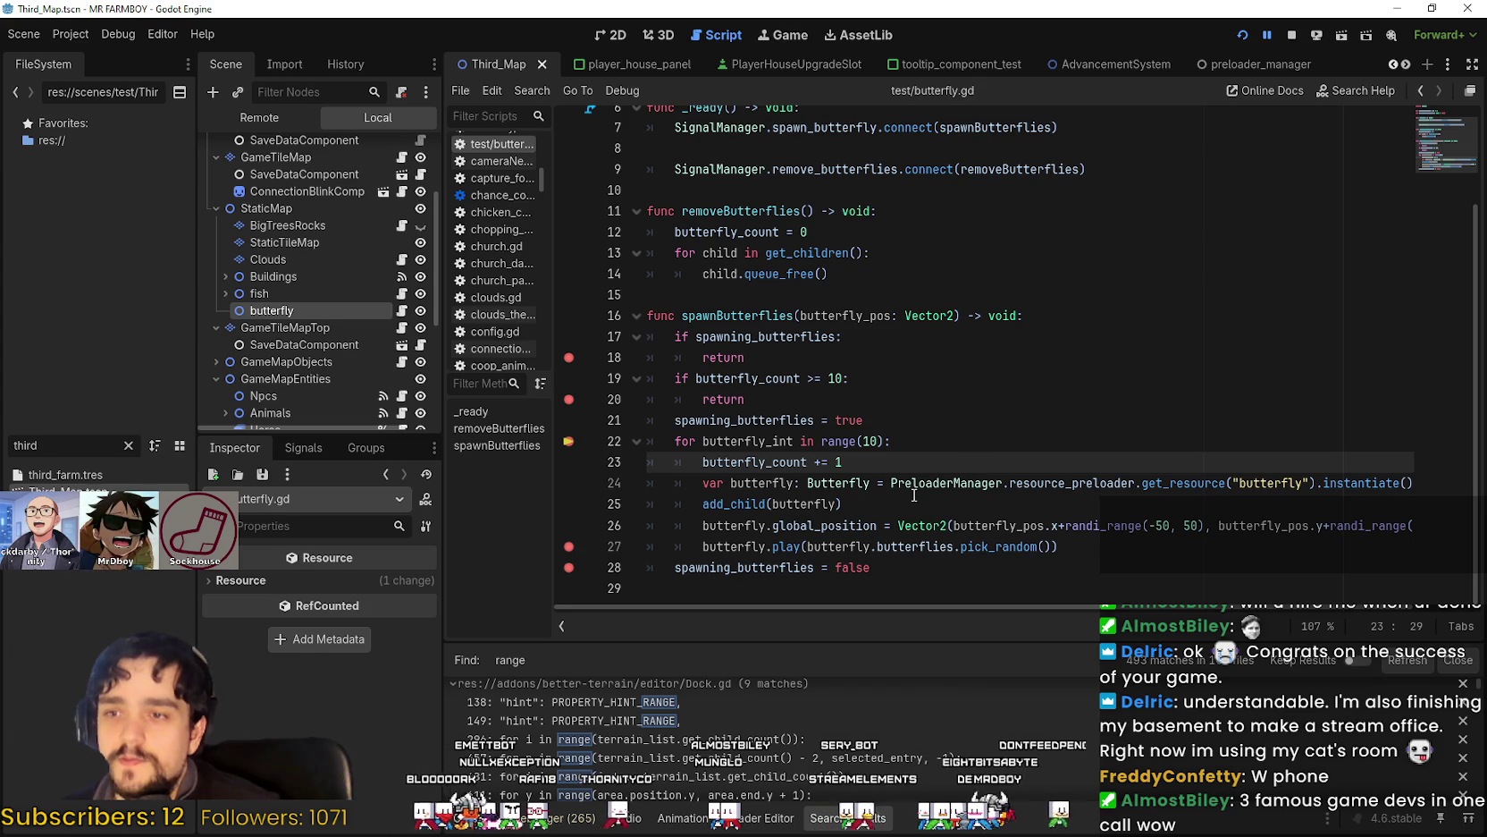
click(980, 589)
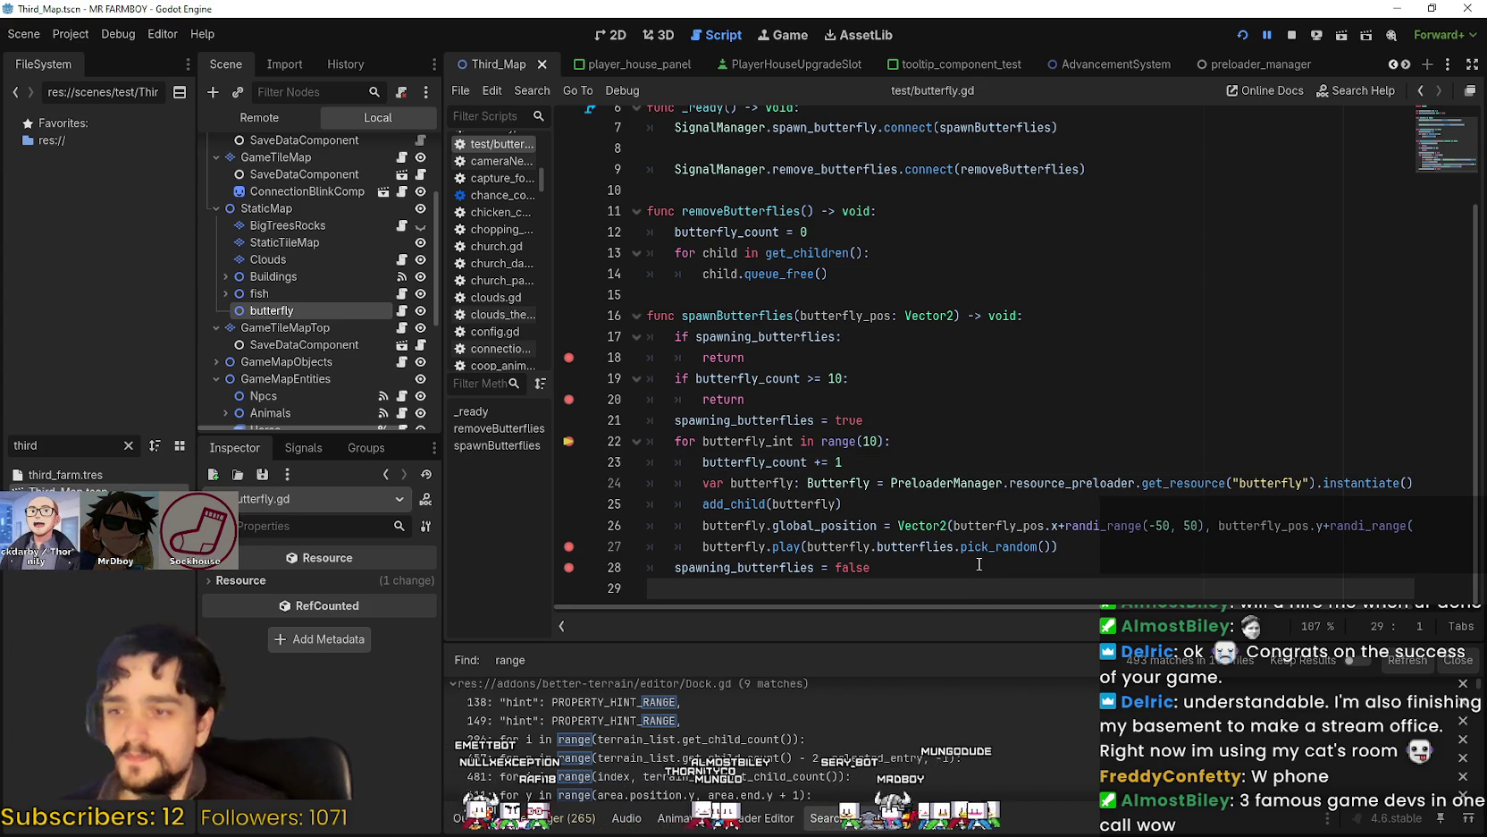
click(979, 564)
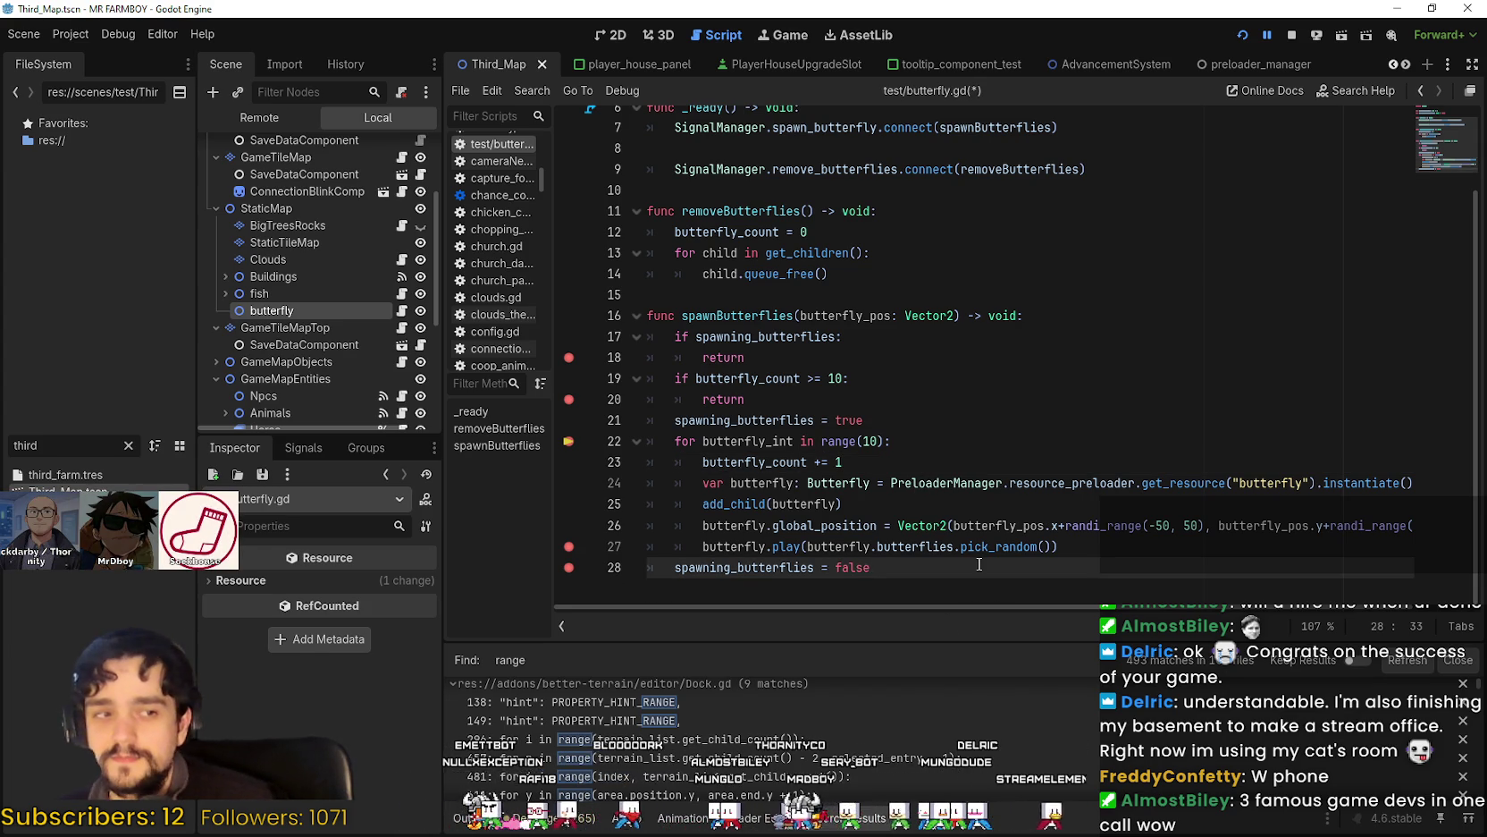
click(981, 462)
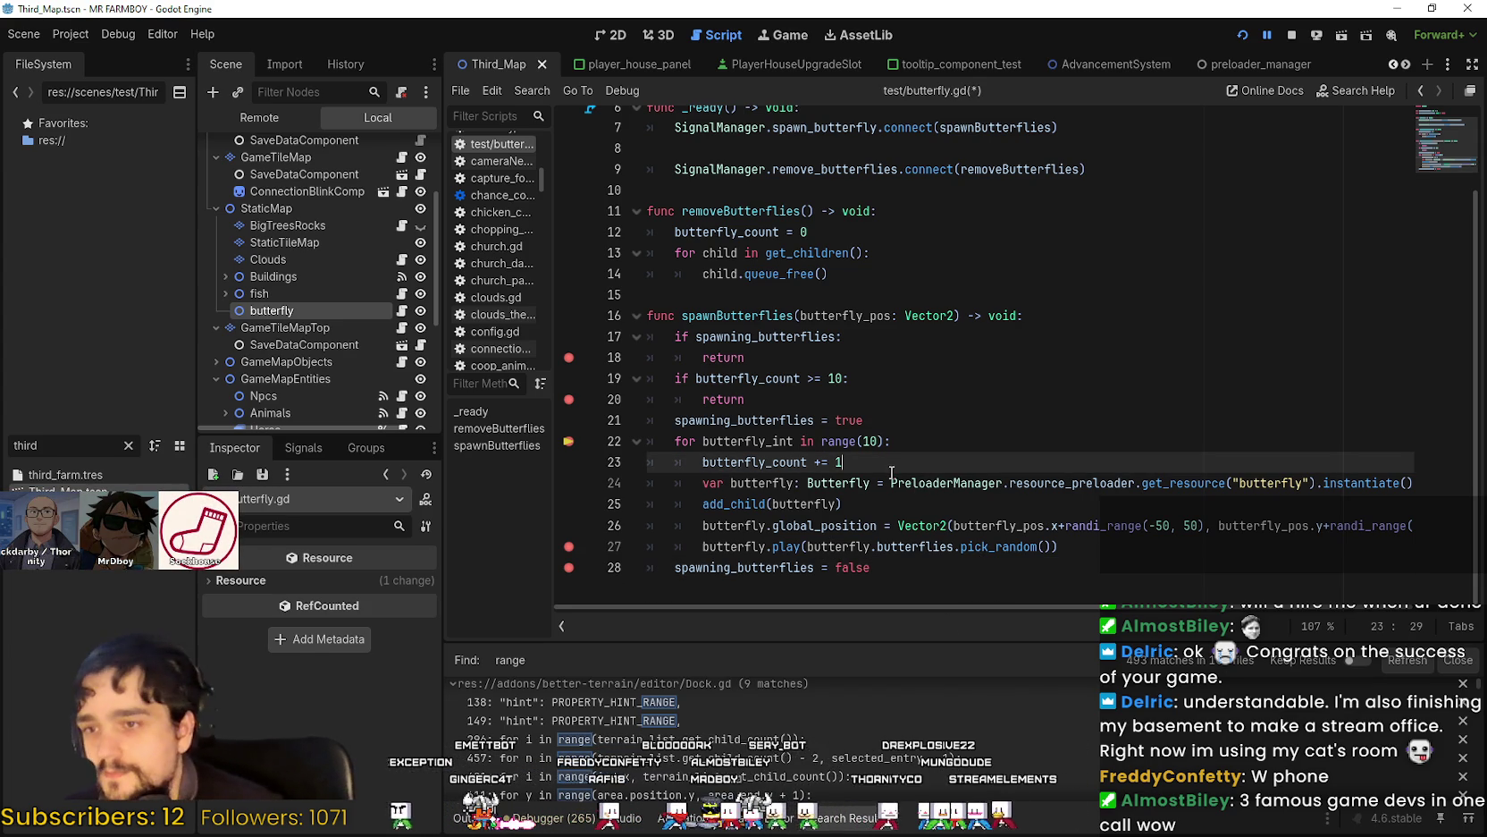
Remove the breakpoints on lines 18, 20, 22, 27 and 28, save butterfly.gd, and resume the game.
click(569, 440)
click(569, 399)
click(569, 357)
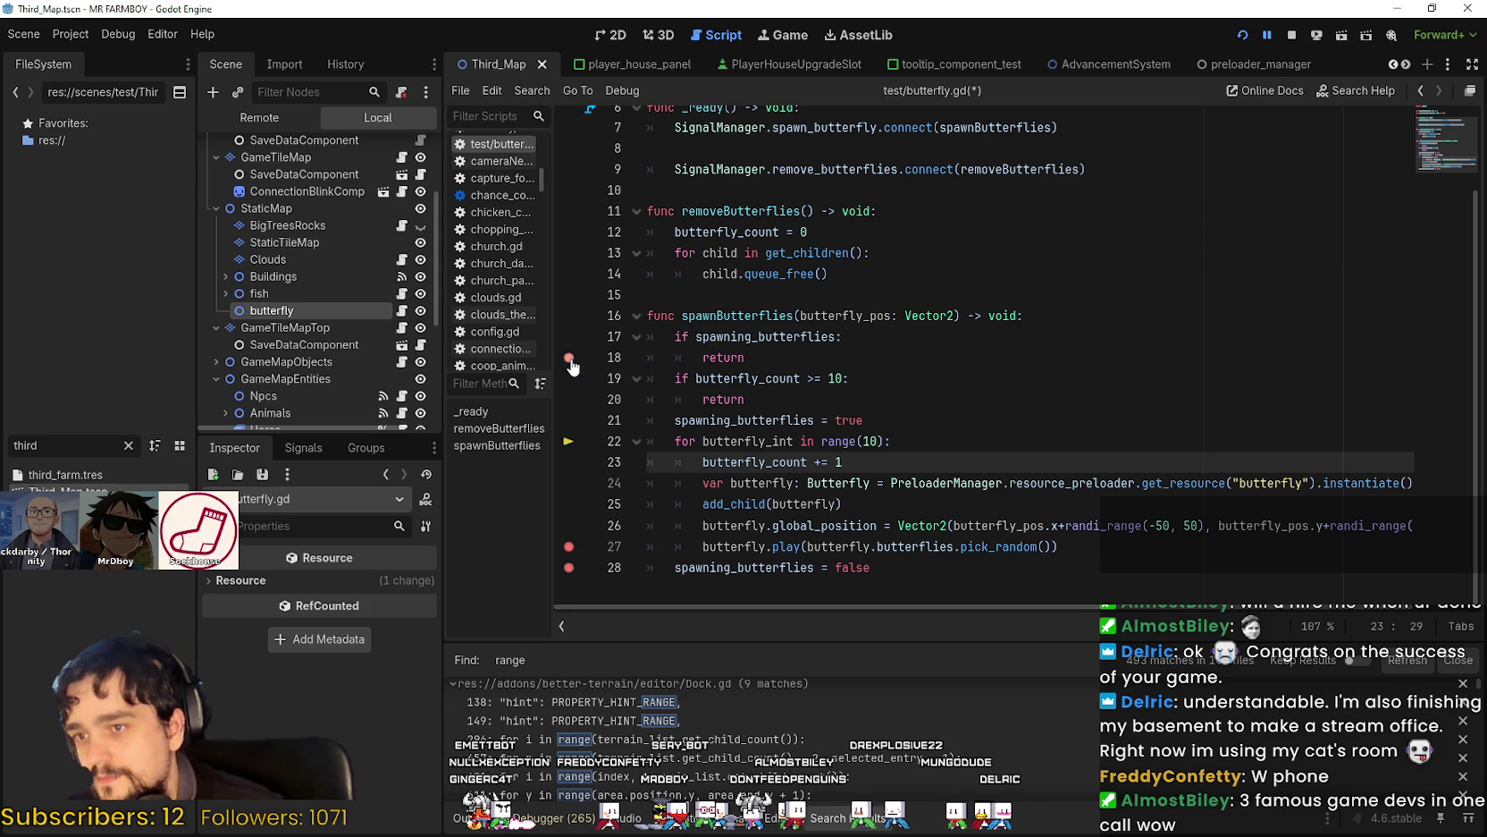
click(568, 546)
click(1076, 547)
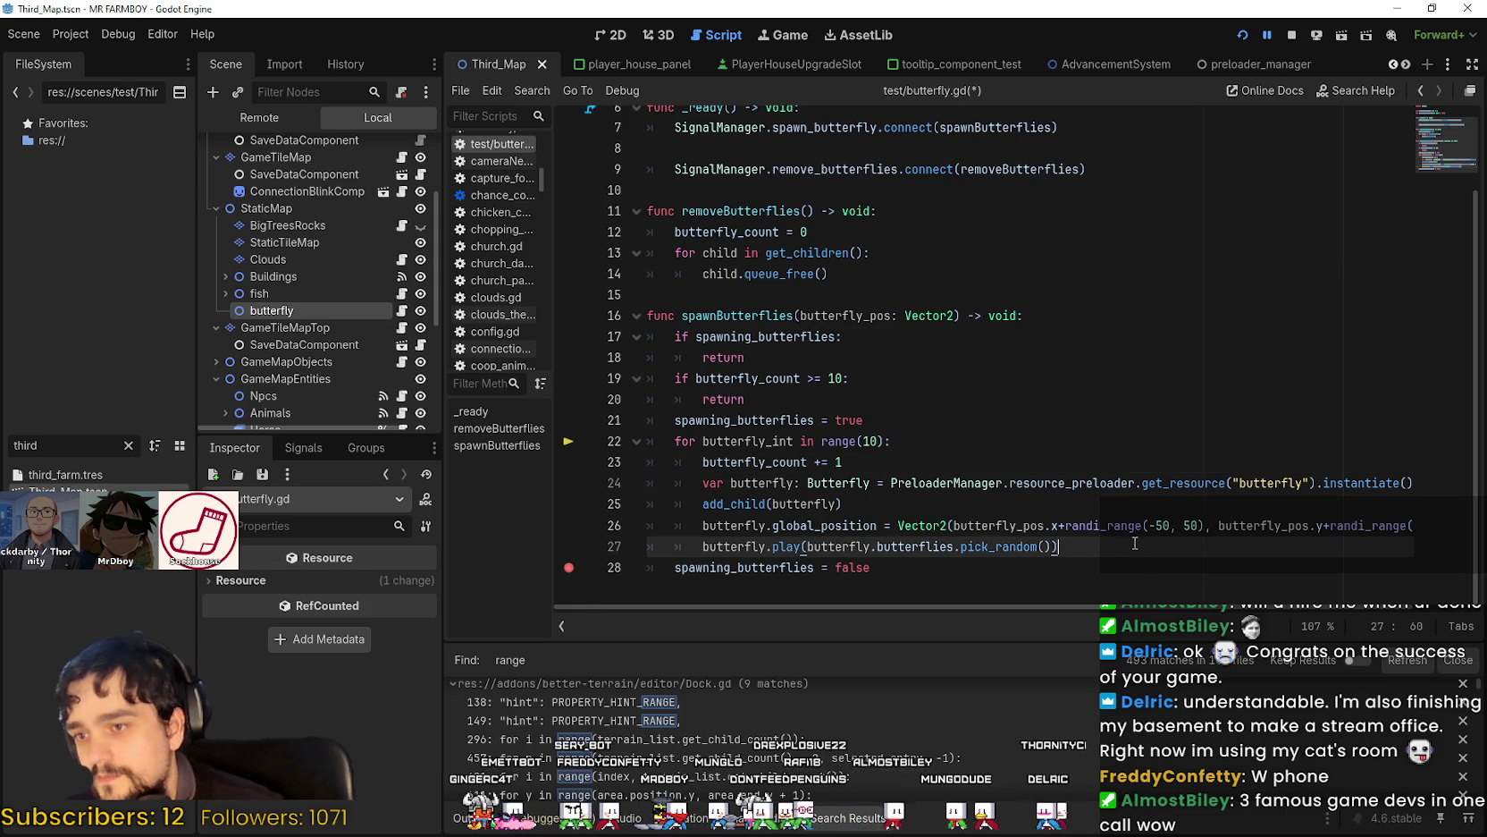
click(1077, 560)
click(573, 572)
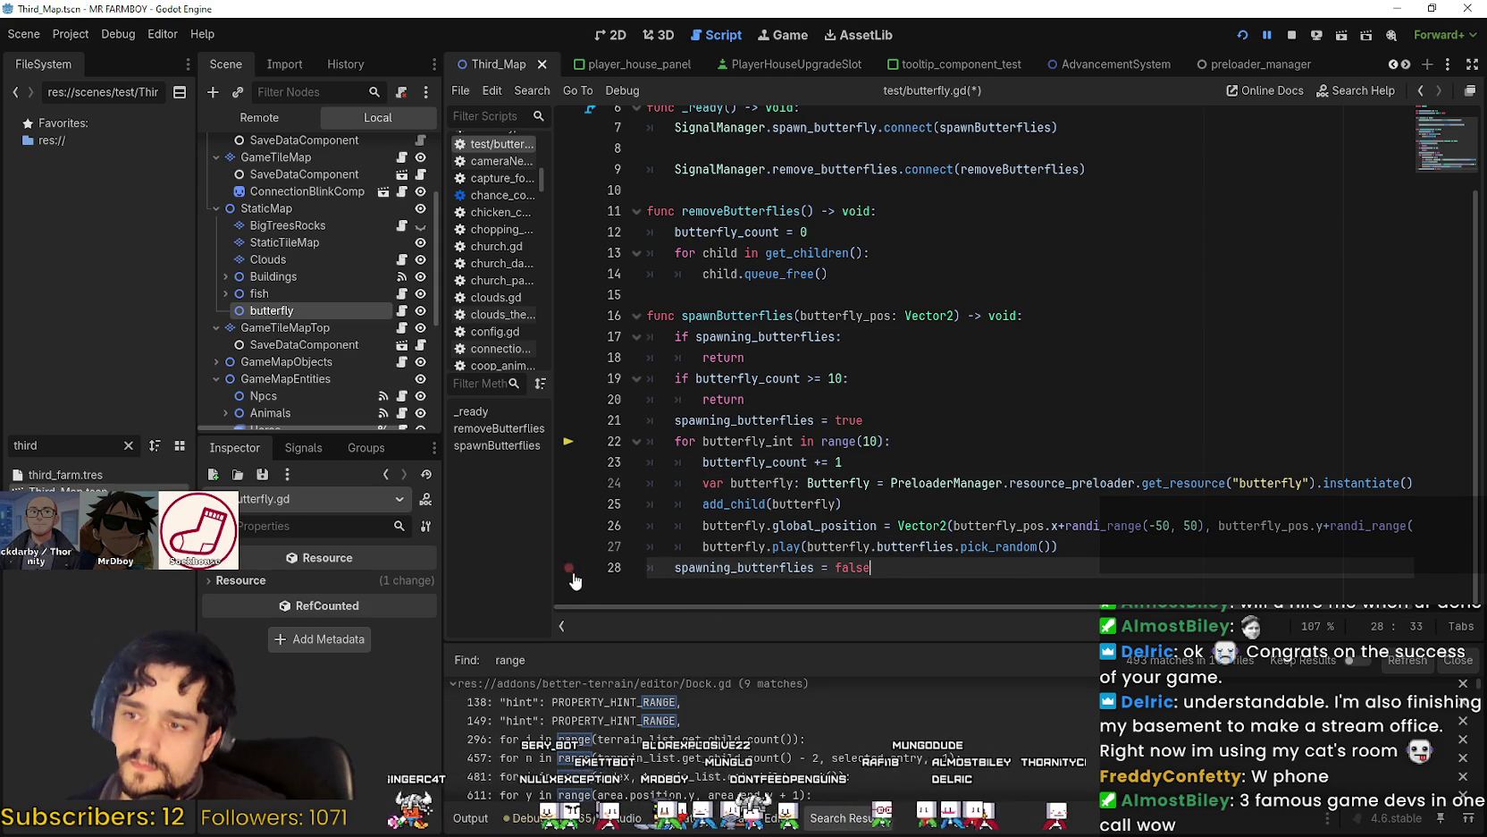
key(ctrl+s)
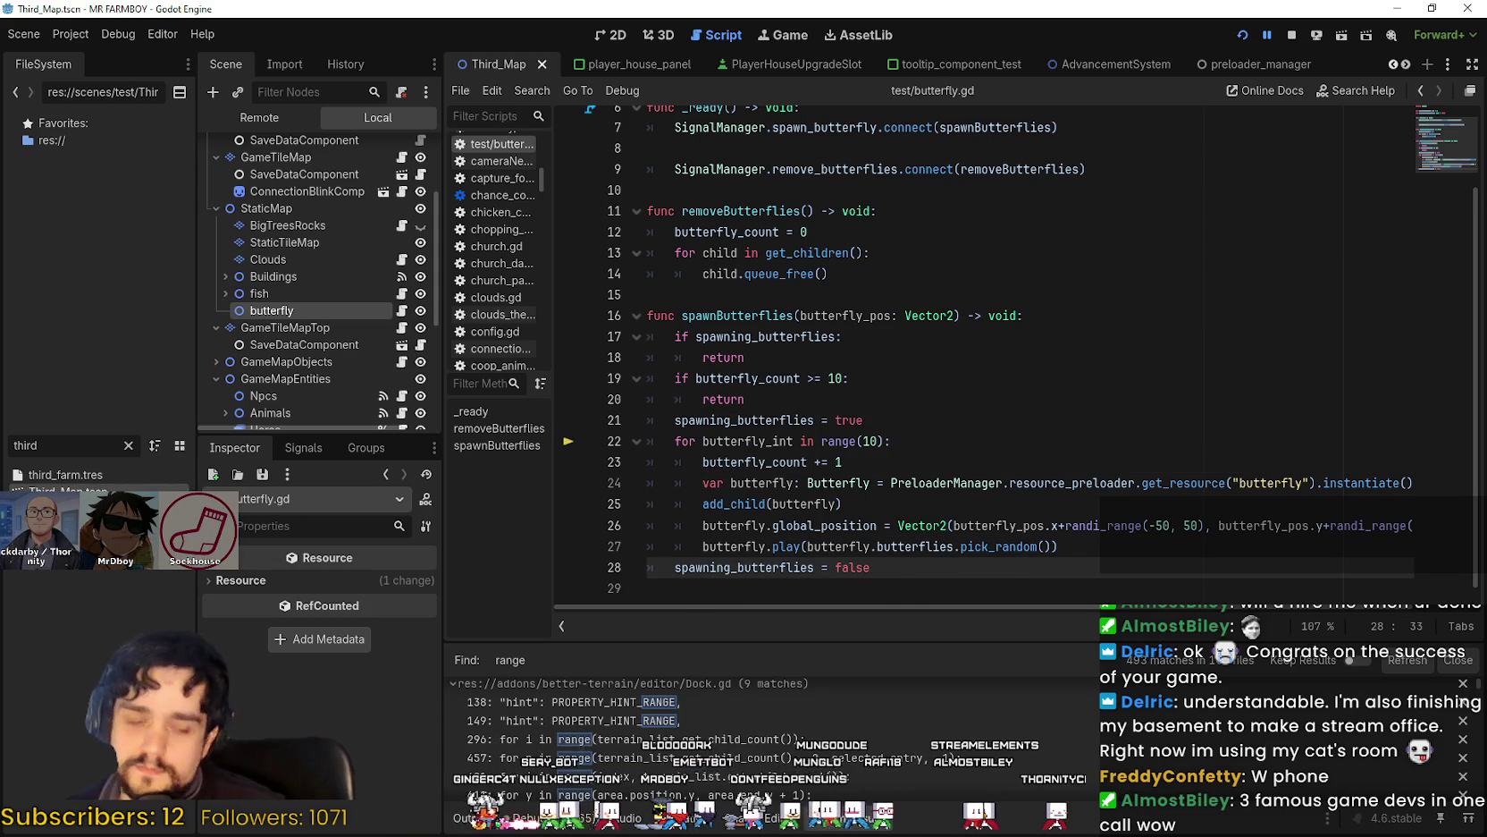
key(F12)
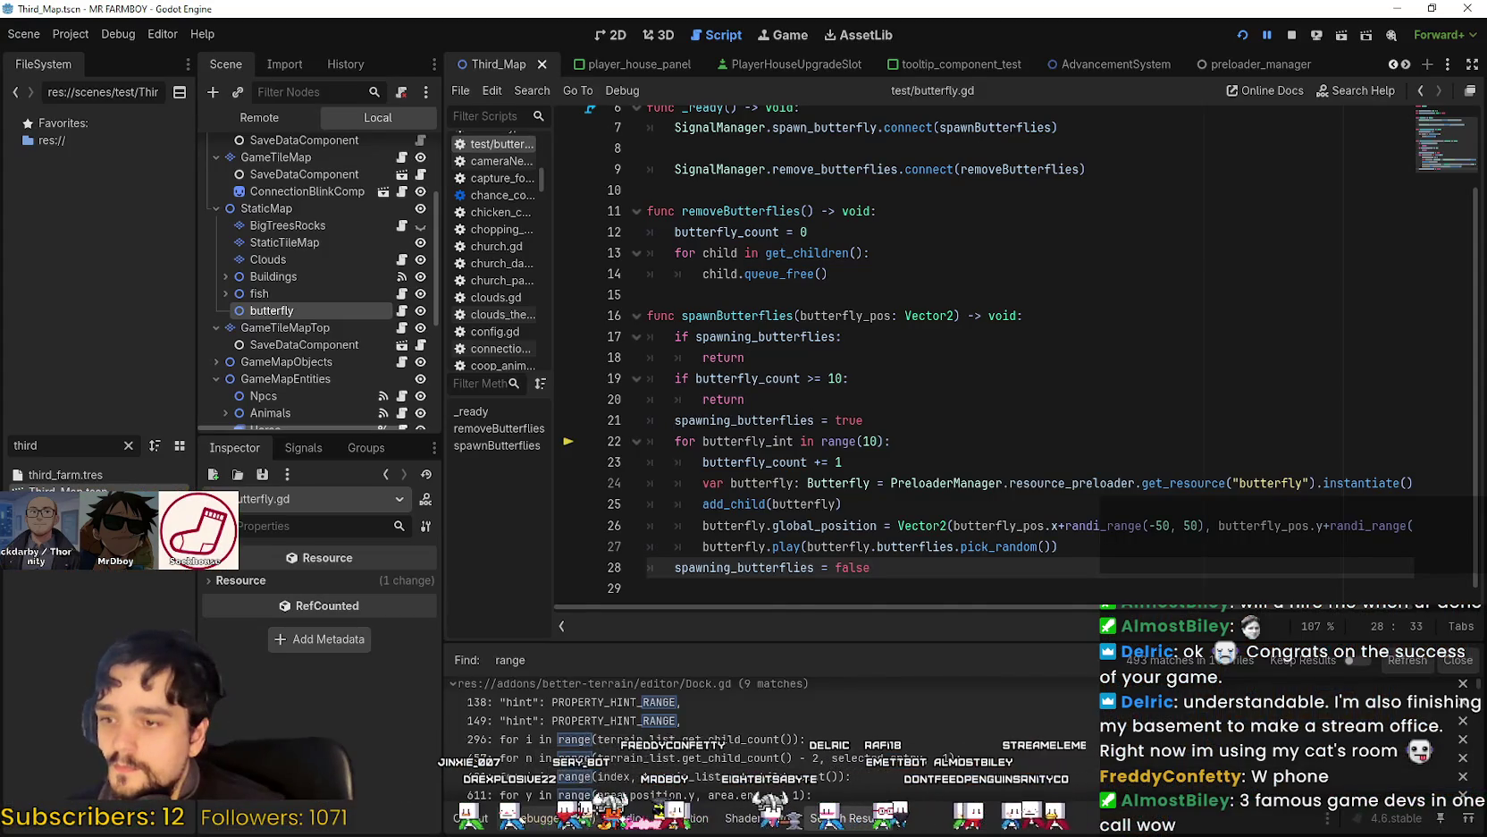
Resume the game and walk the farmer up toward the river and among the rocks.
key(F12)
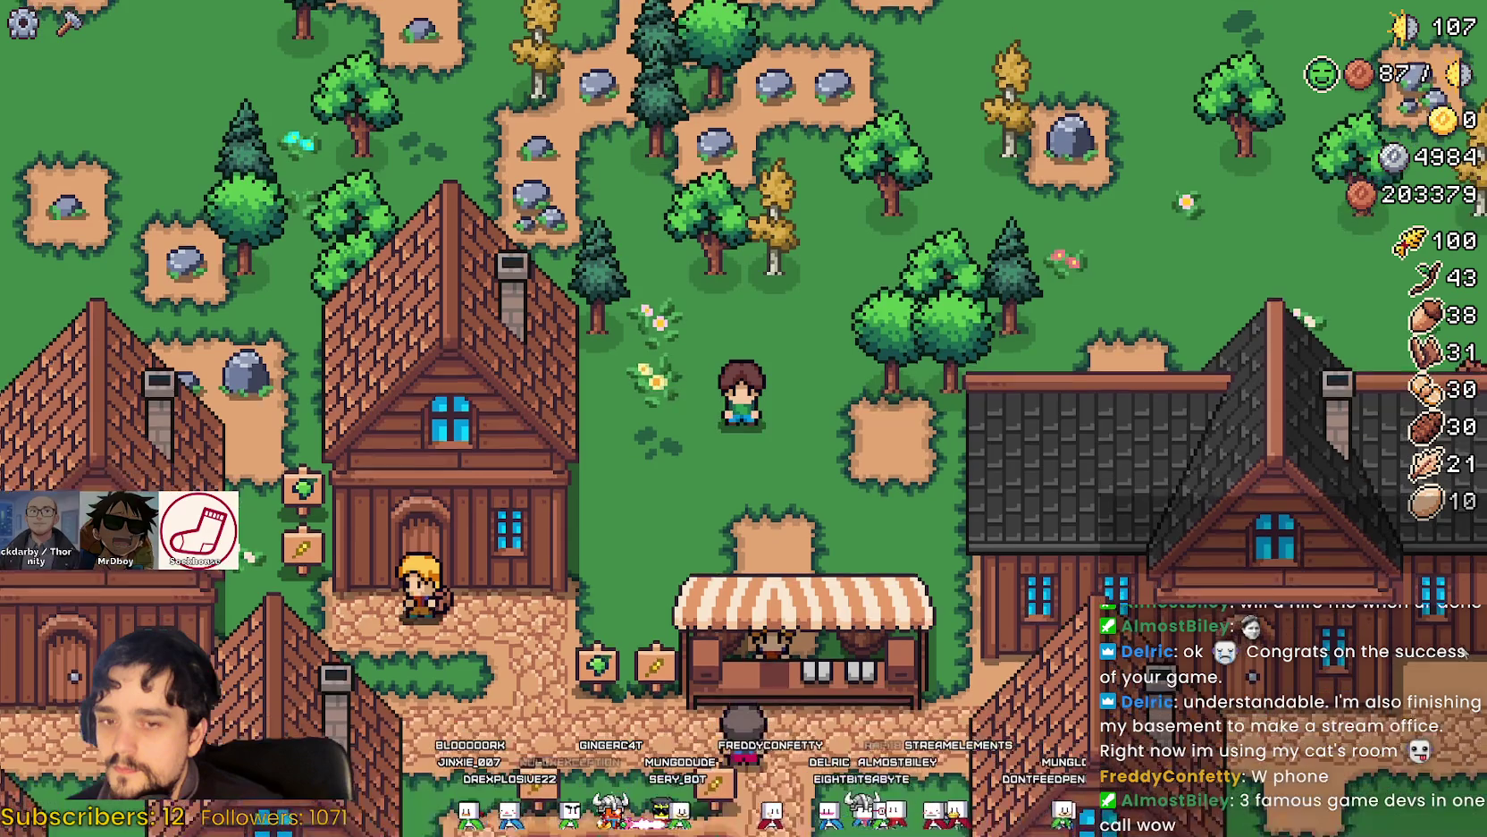
key(w)
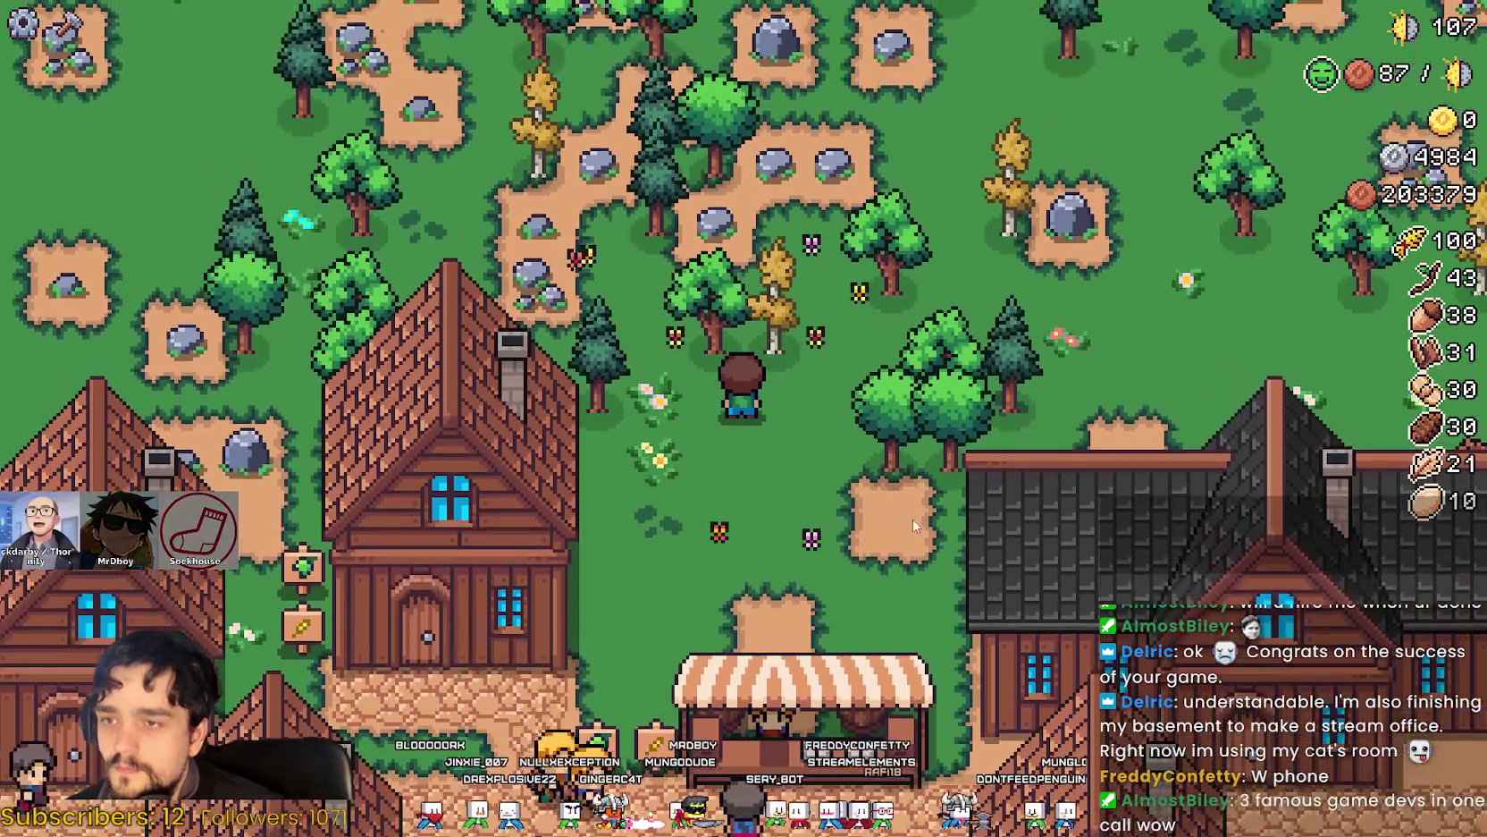
scroll(905, 522, up, 1)
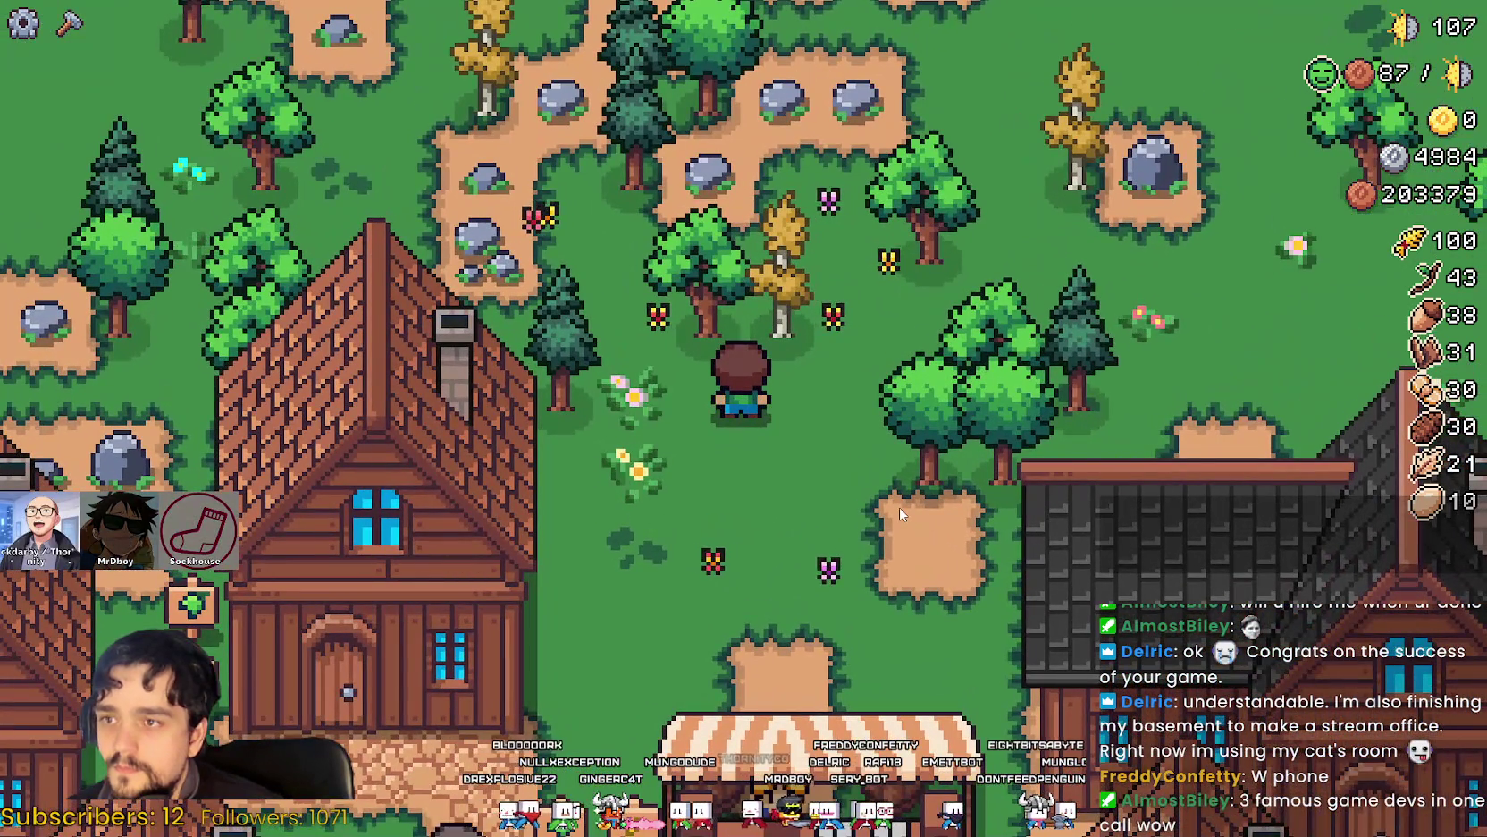
scroll(899, 507, down, 1)
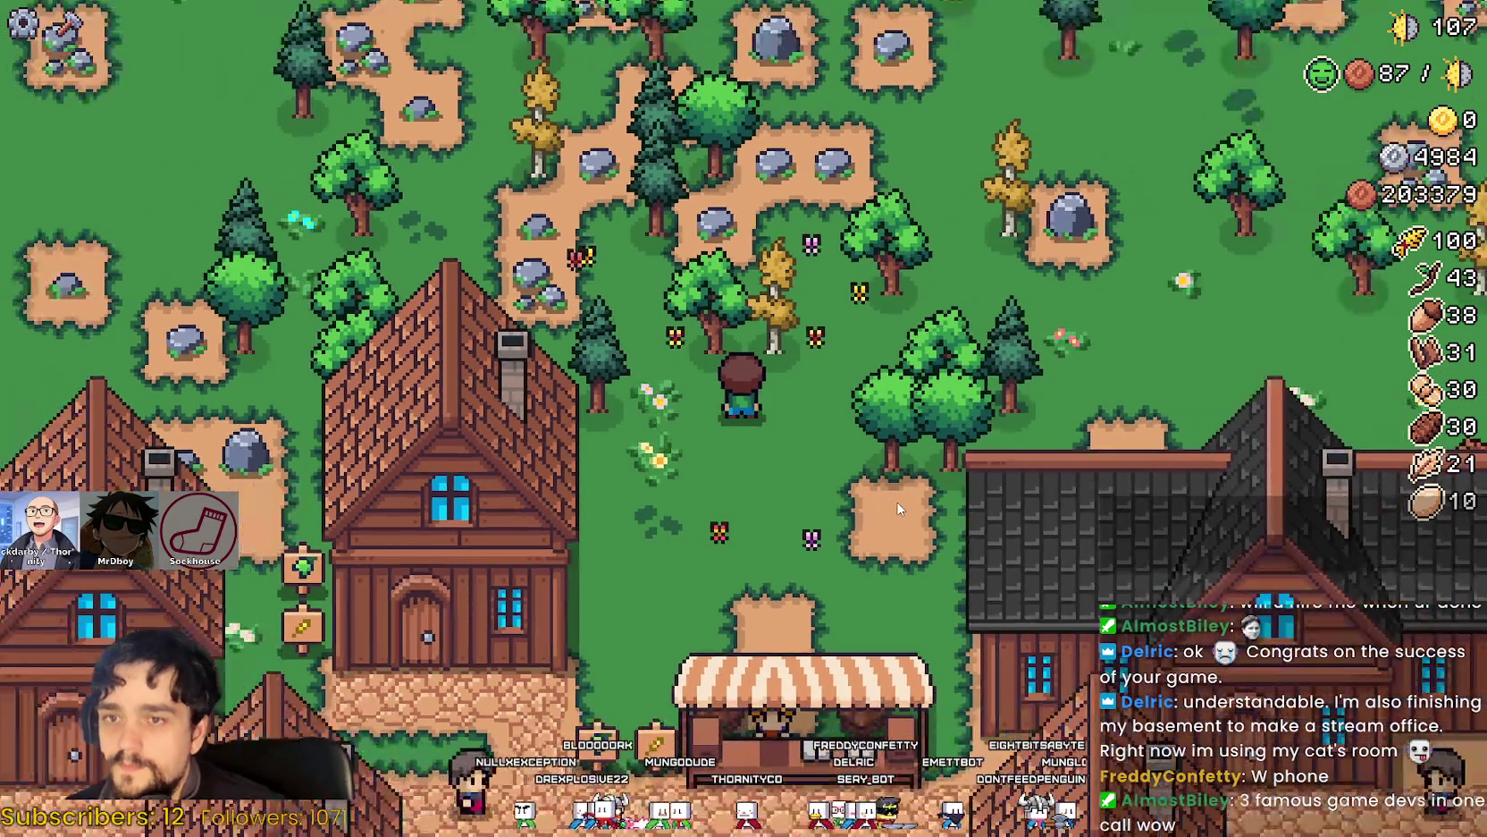
key(w)
key(d)
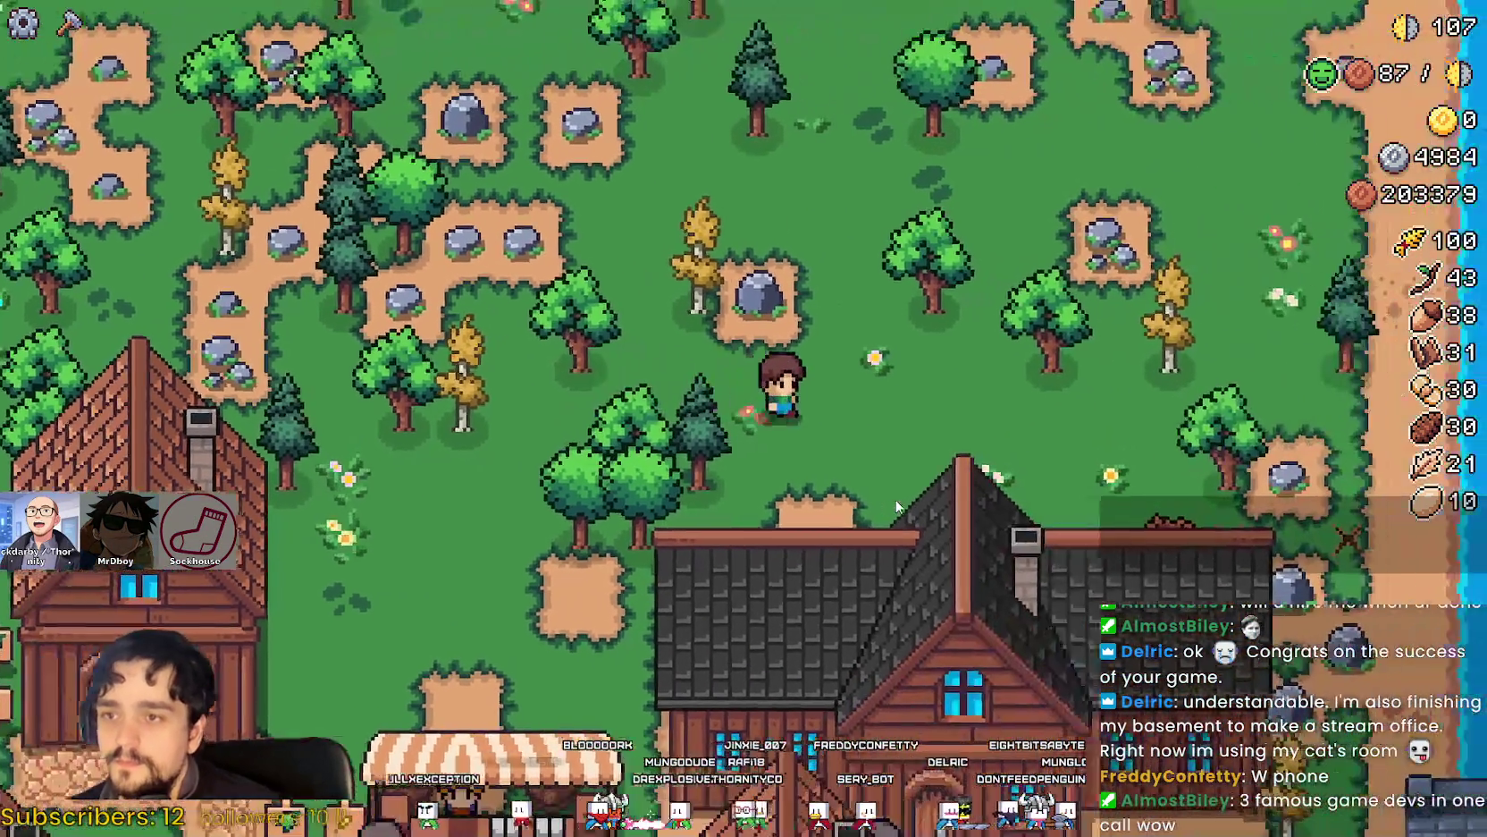
key(w)
key(d)
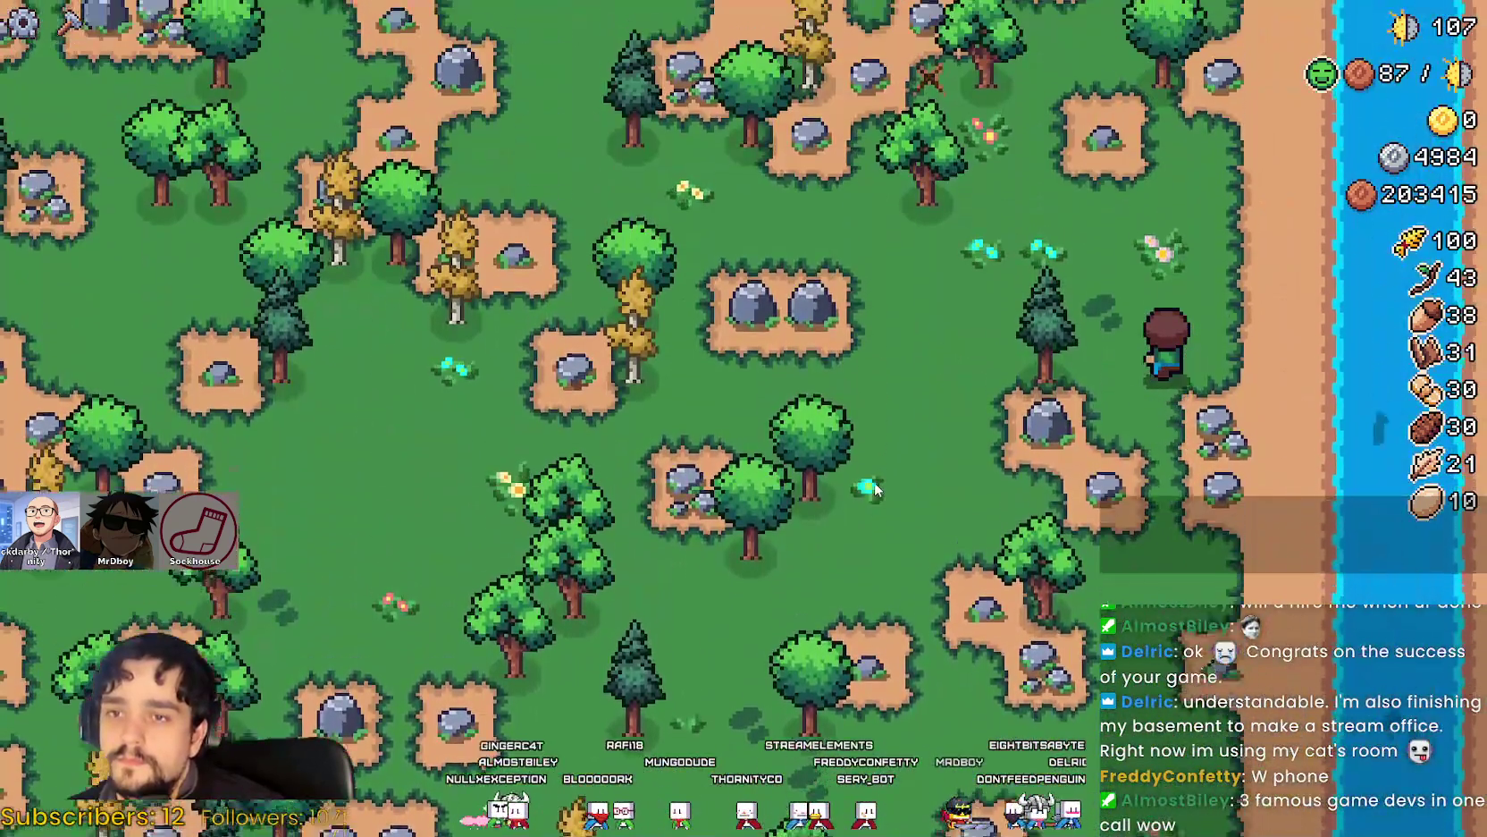
key(w)
key(a)
key(s)
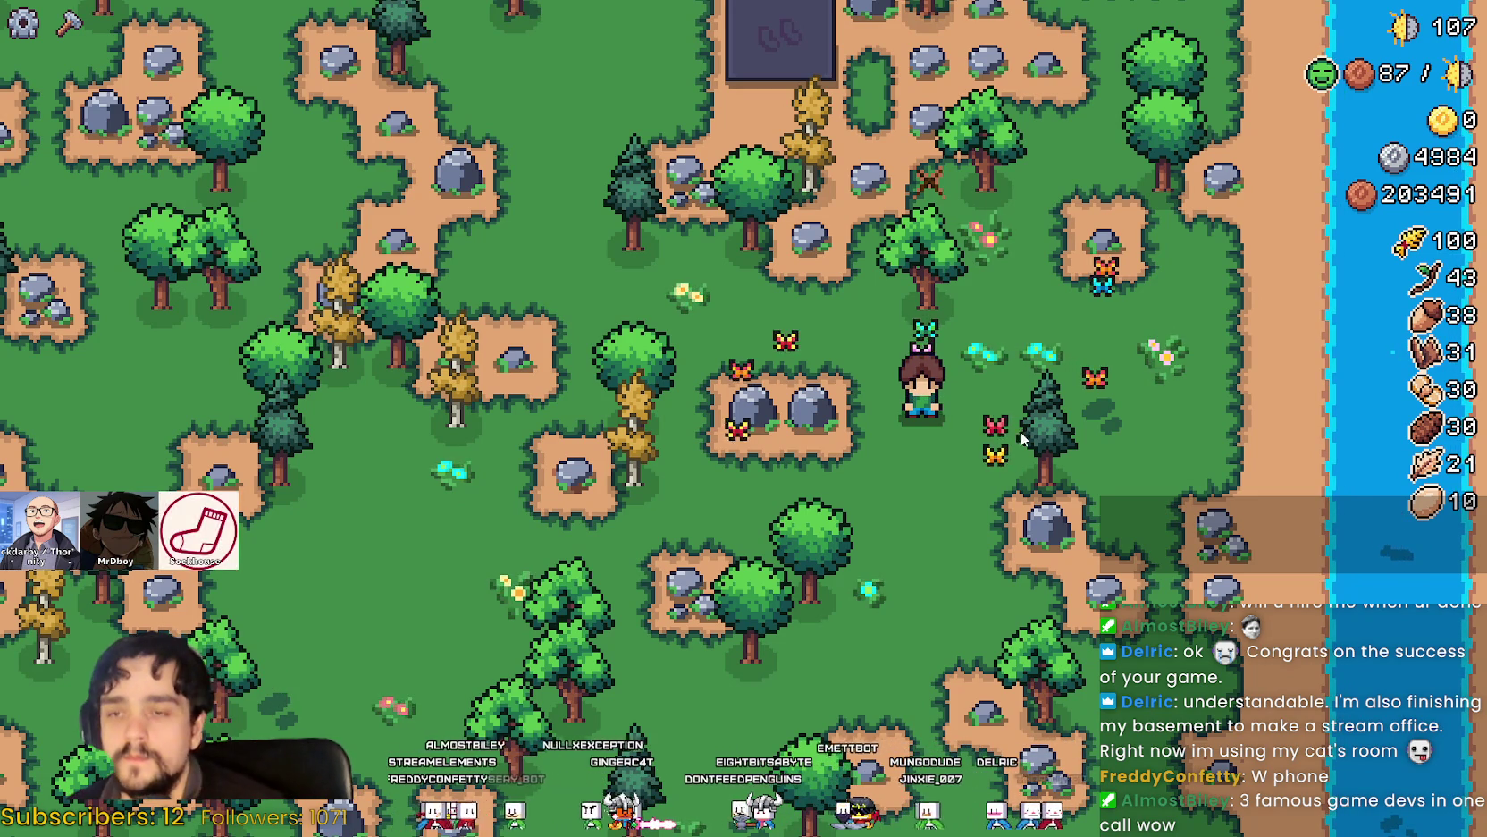
Walk the farmer up-left toward the lake, then back down onto the dirt path.
key(a)
key(w)
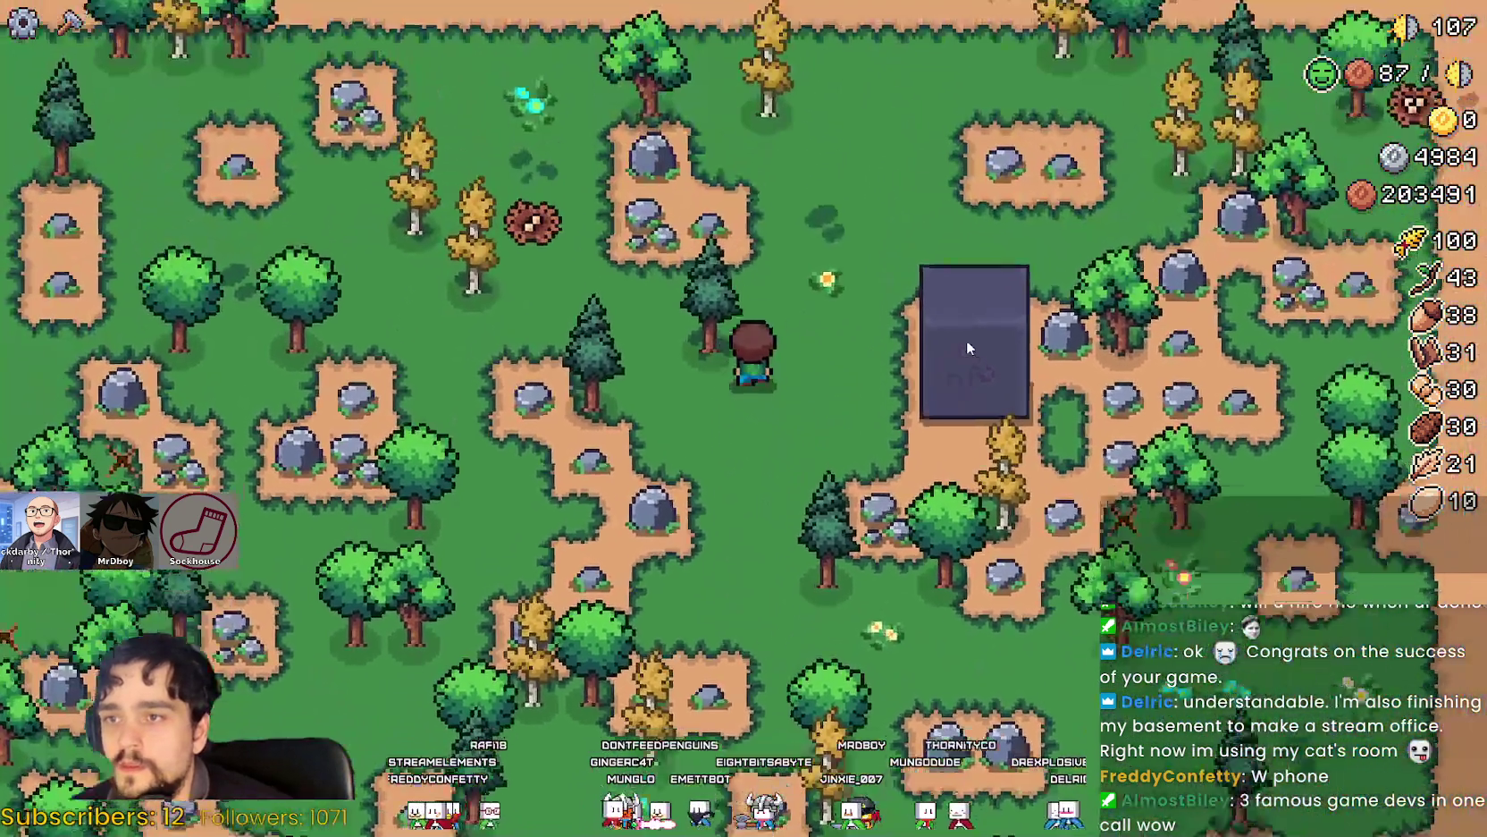
key(d)
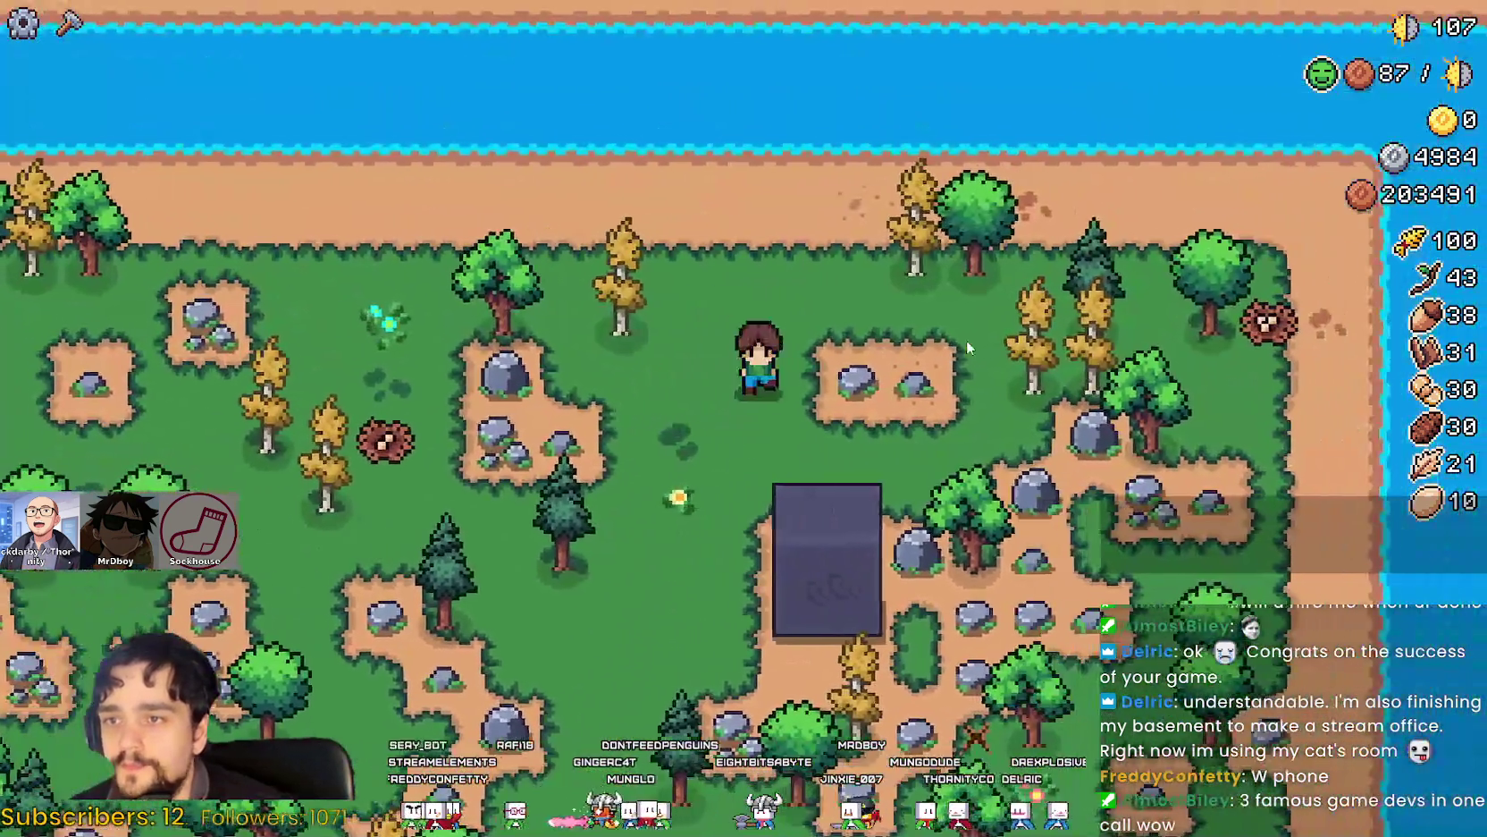
key(s)
key(s)
key(a)
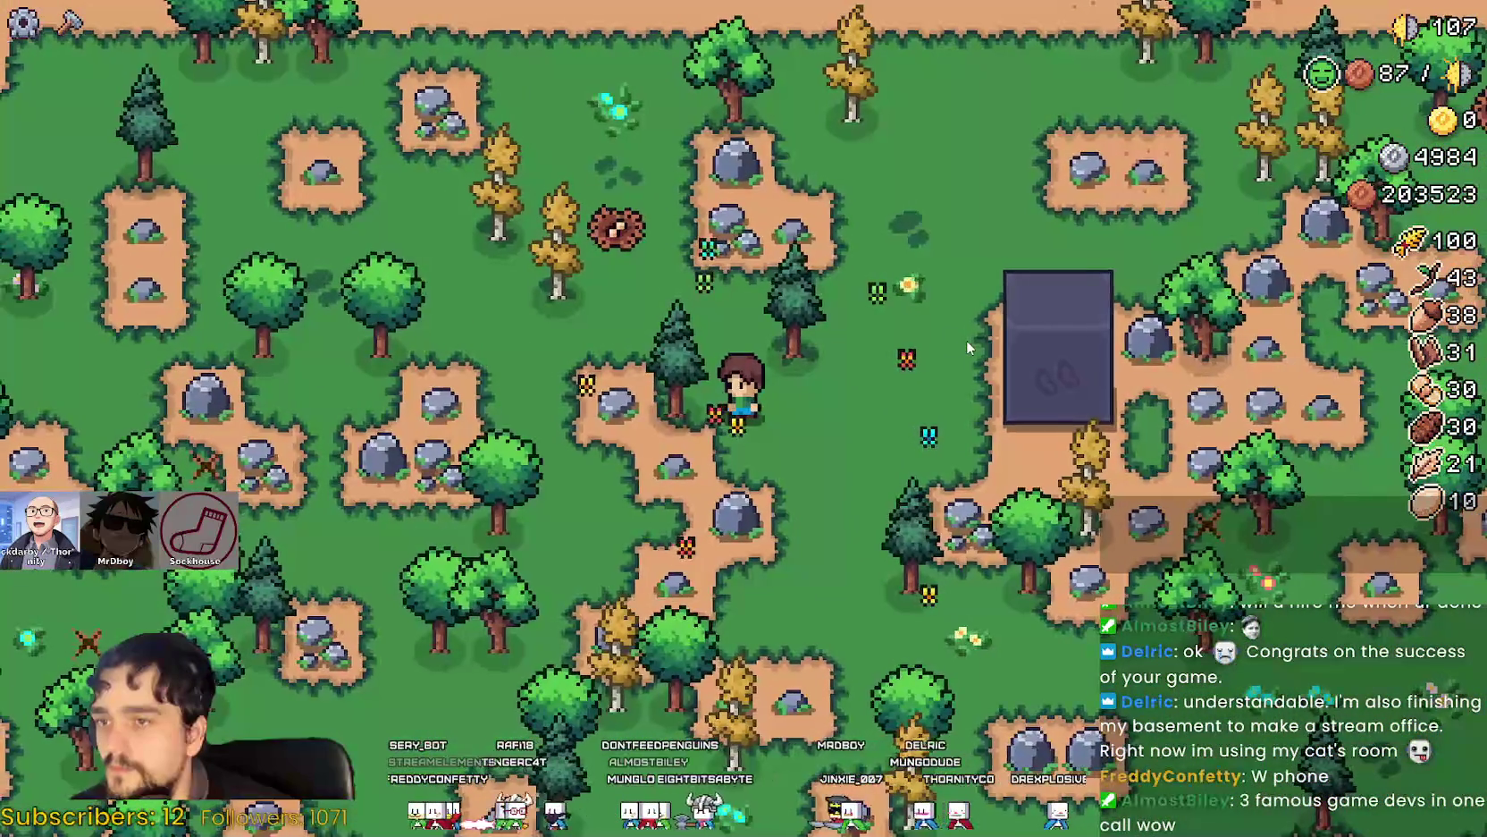
key(a)
key(w)
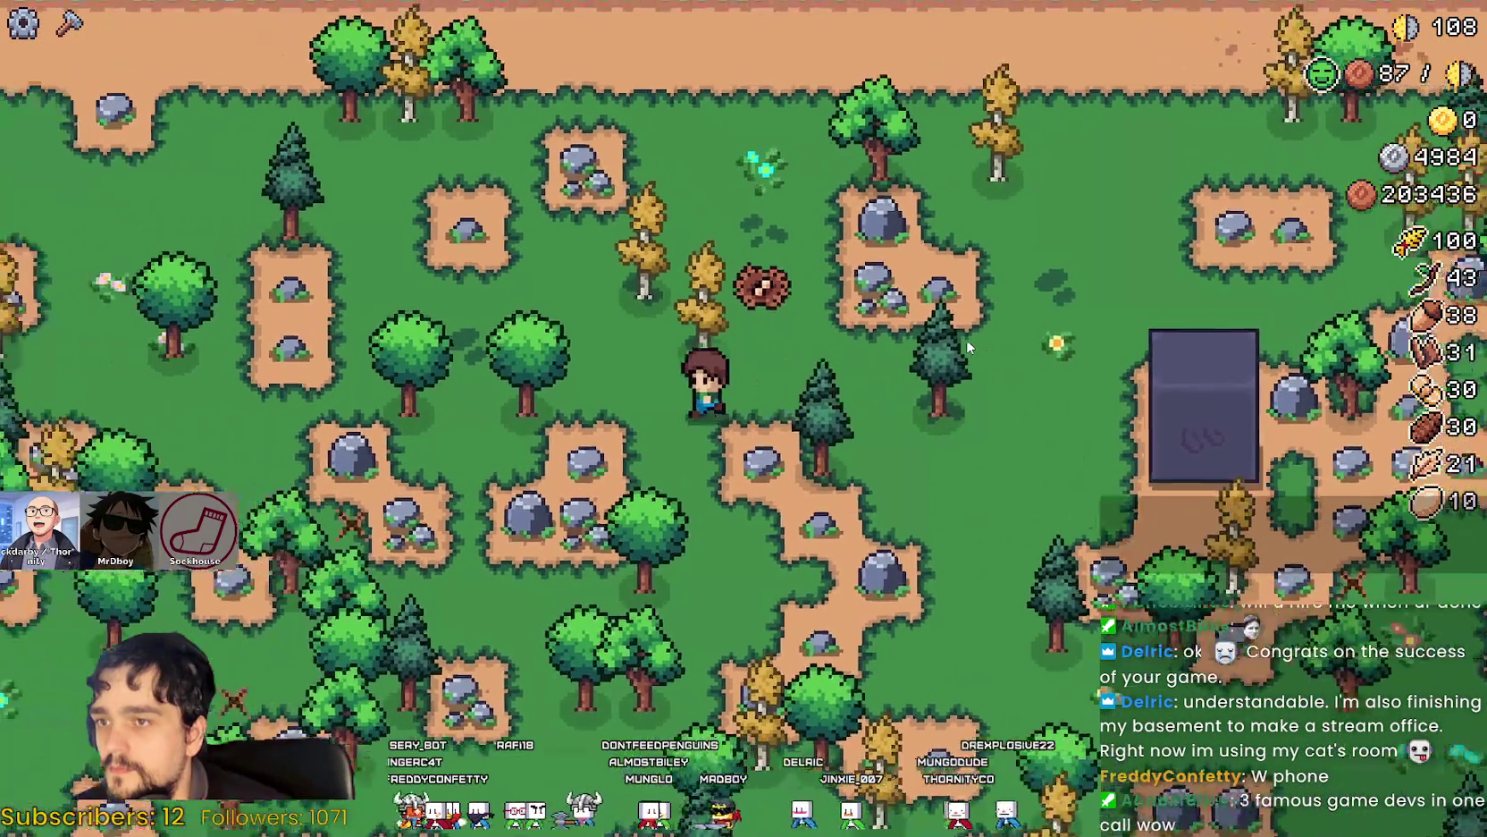
key(w)
key(a)
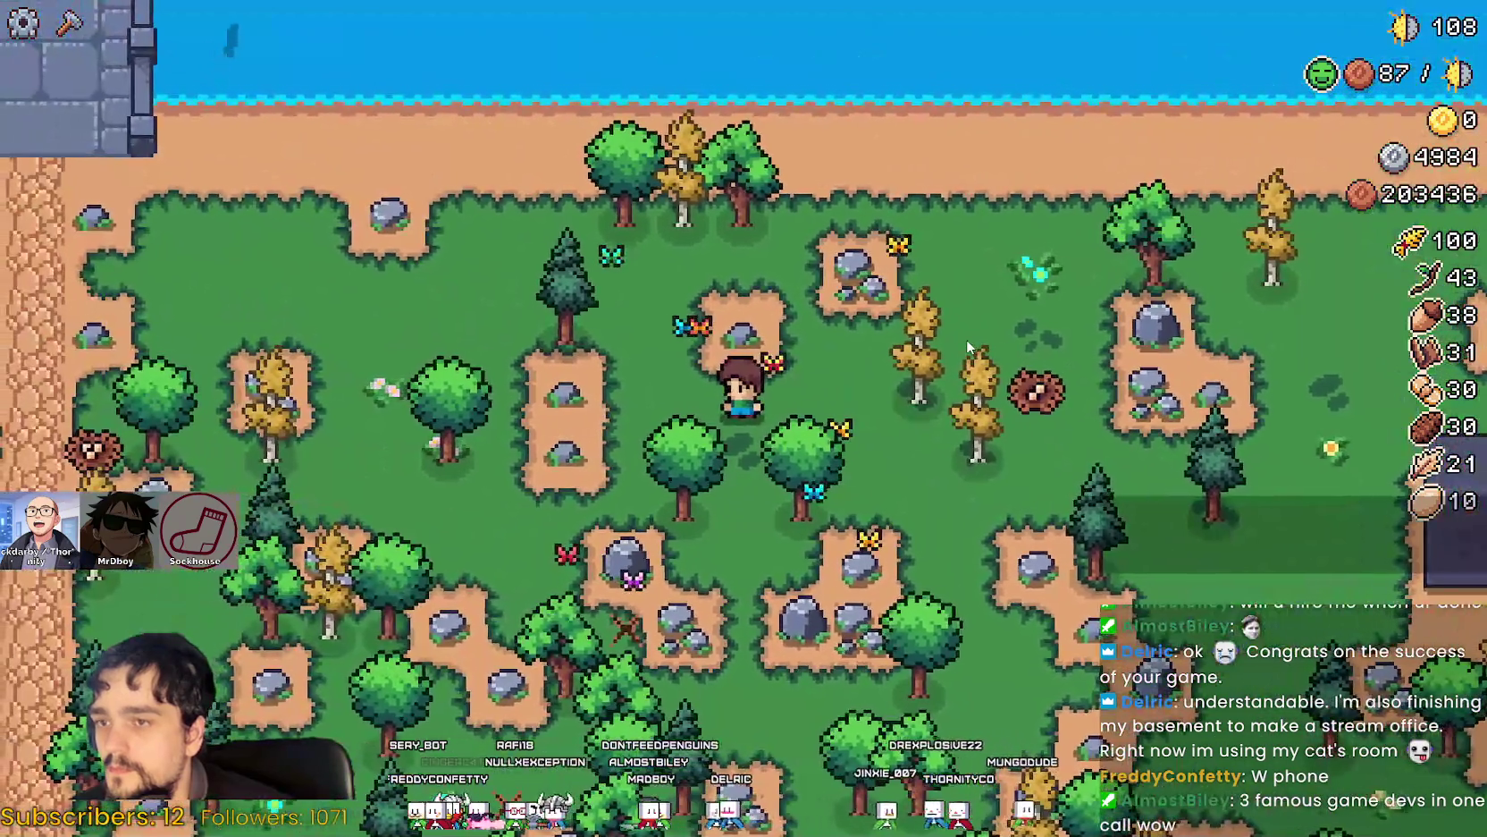
key(a)
key(s)
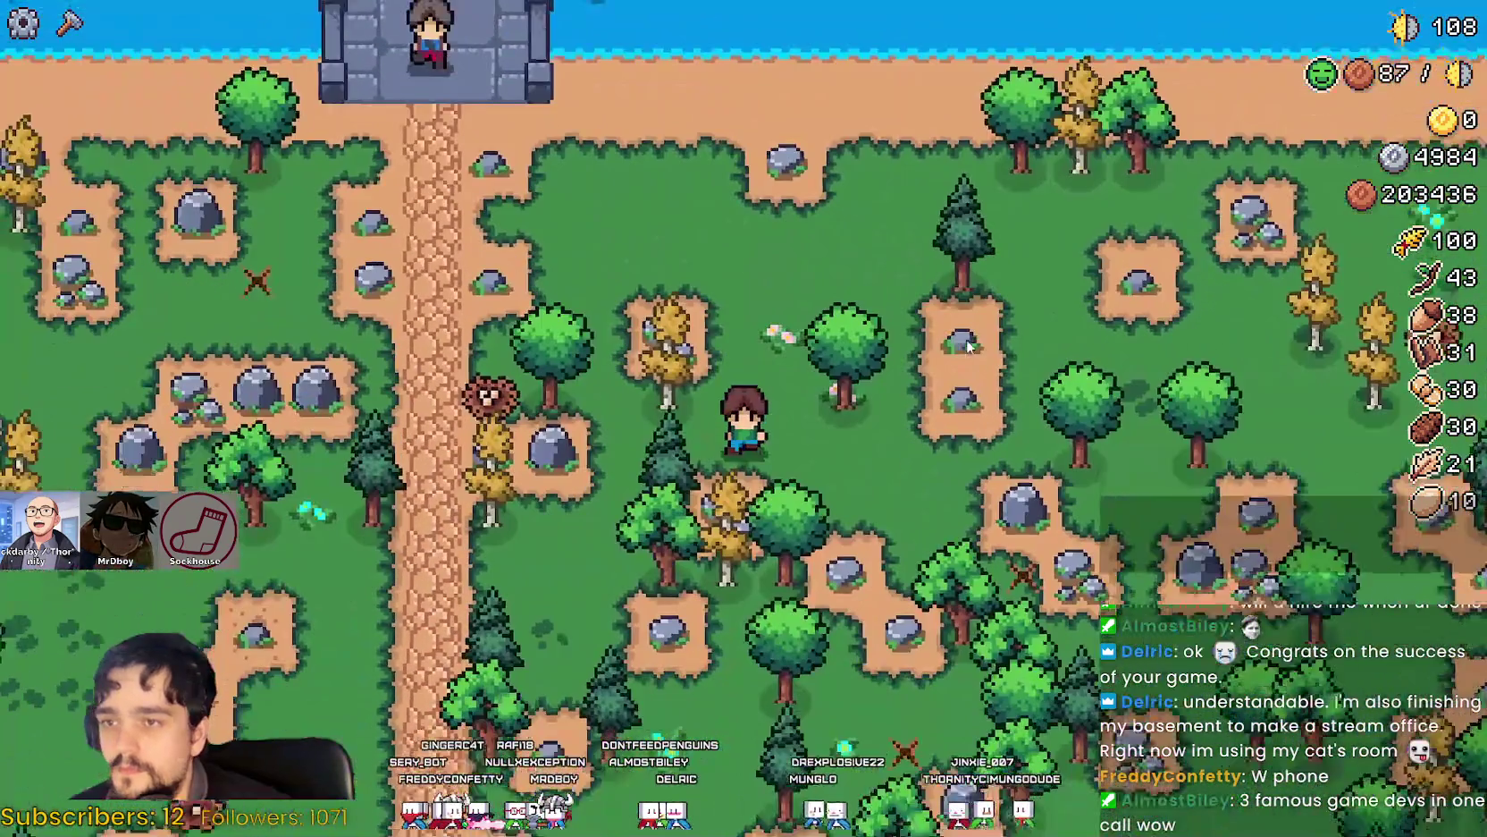
key(s)
key(a)
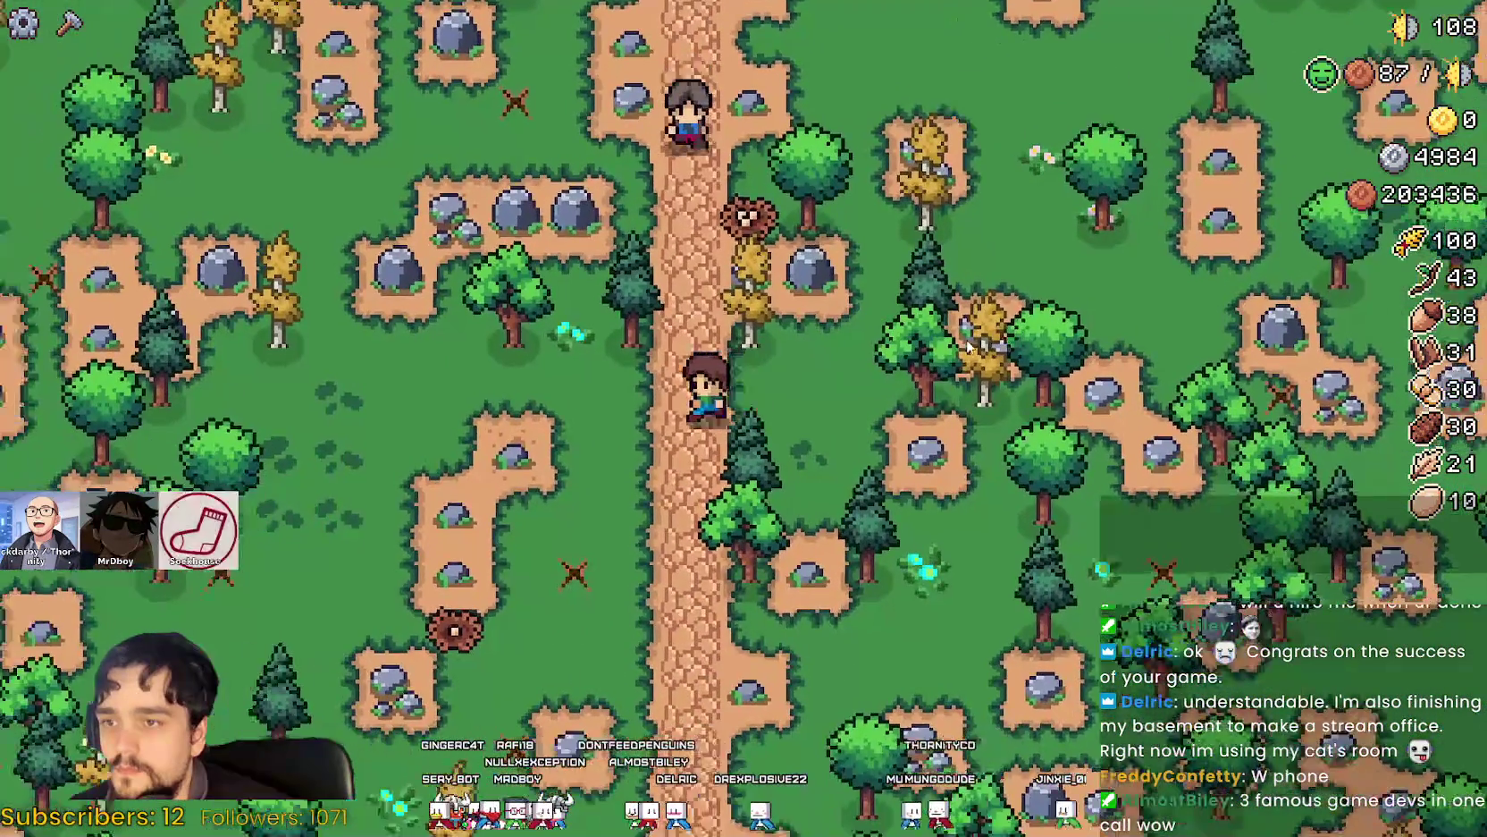
key(s)
key(s)
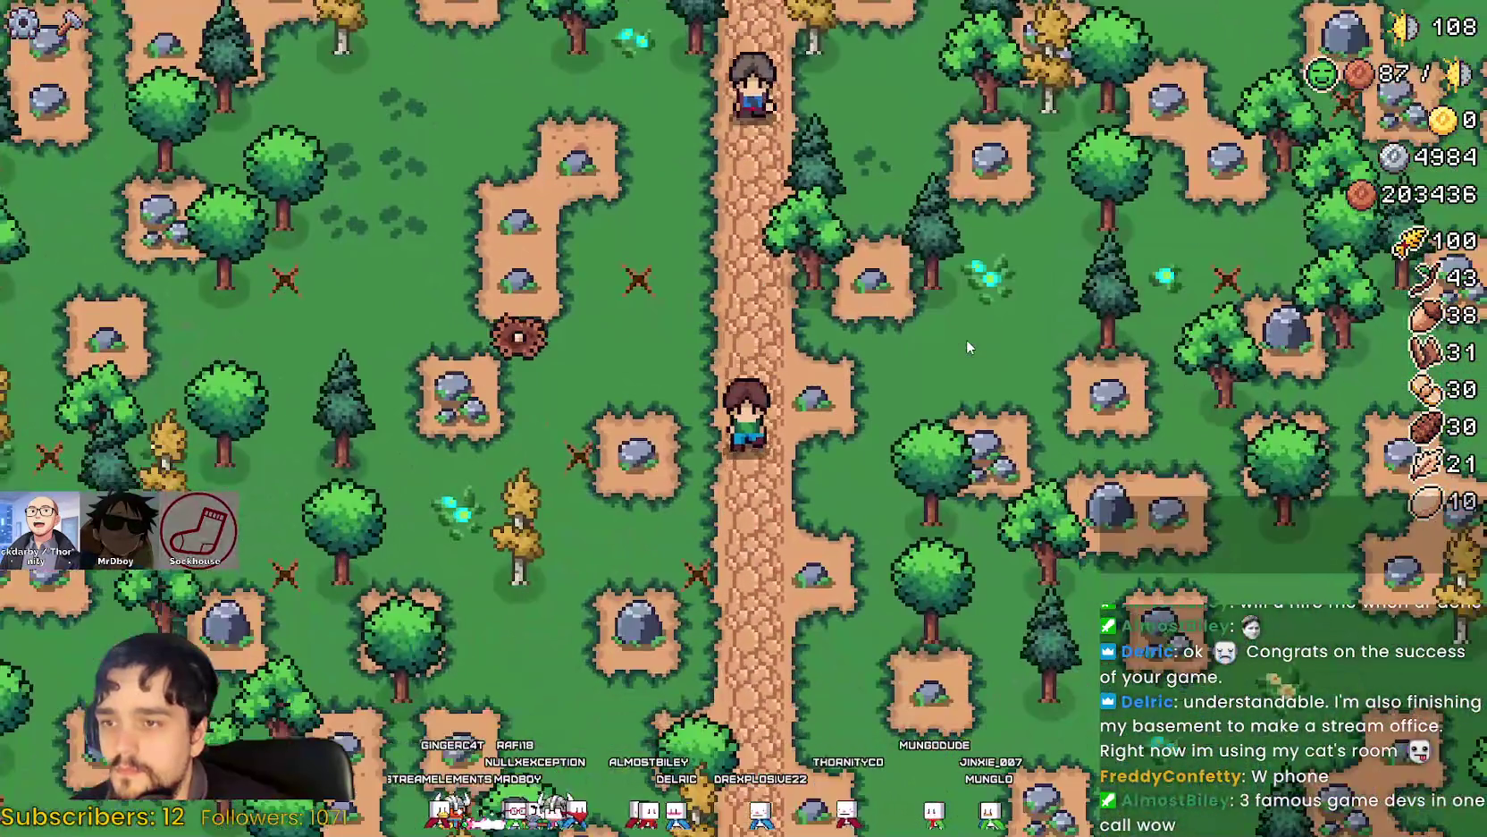
key(d)
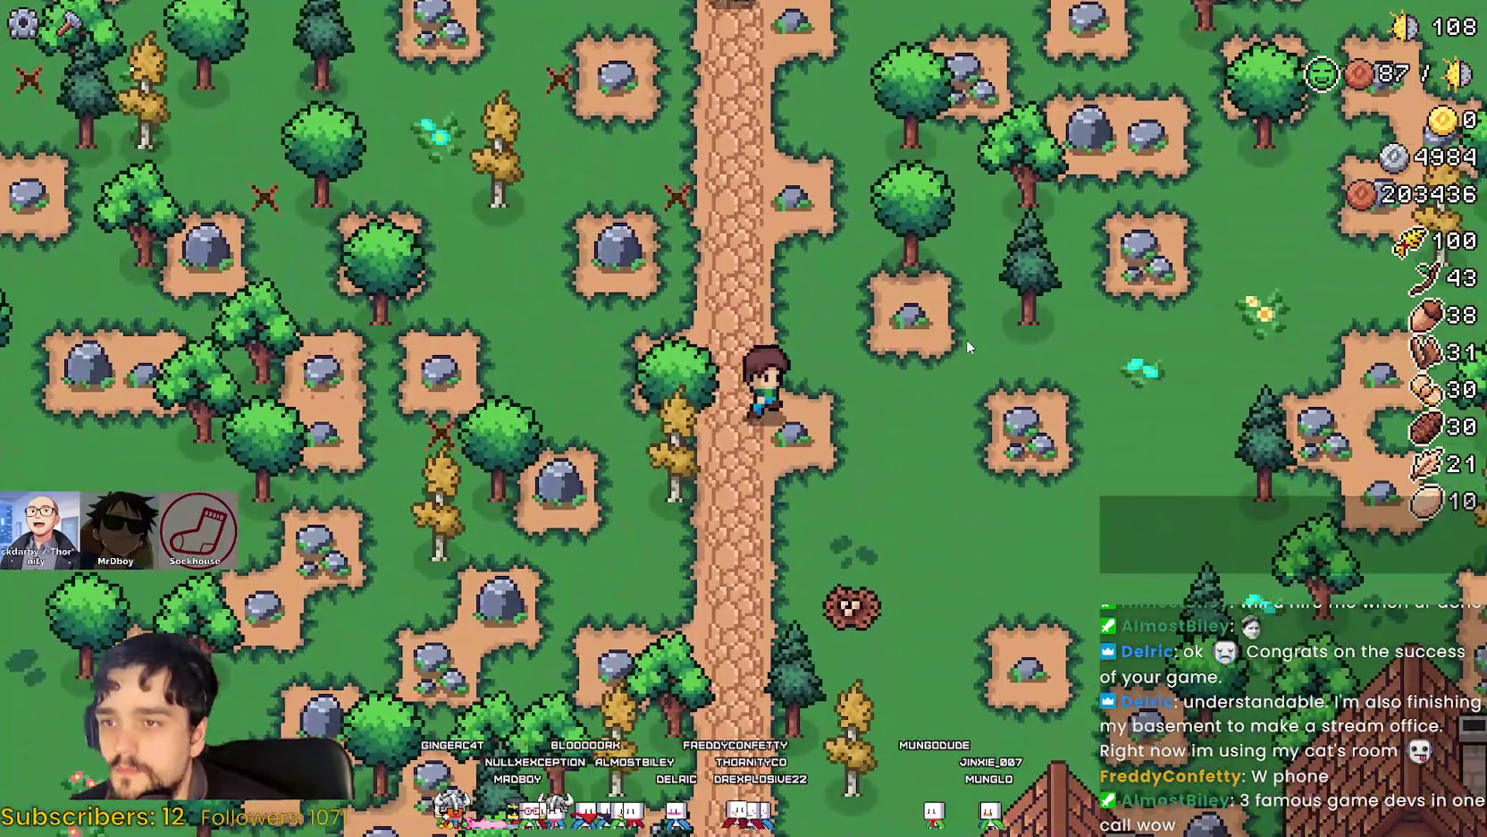
key(w)
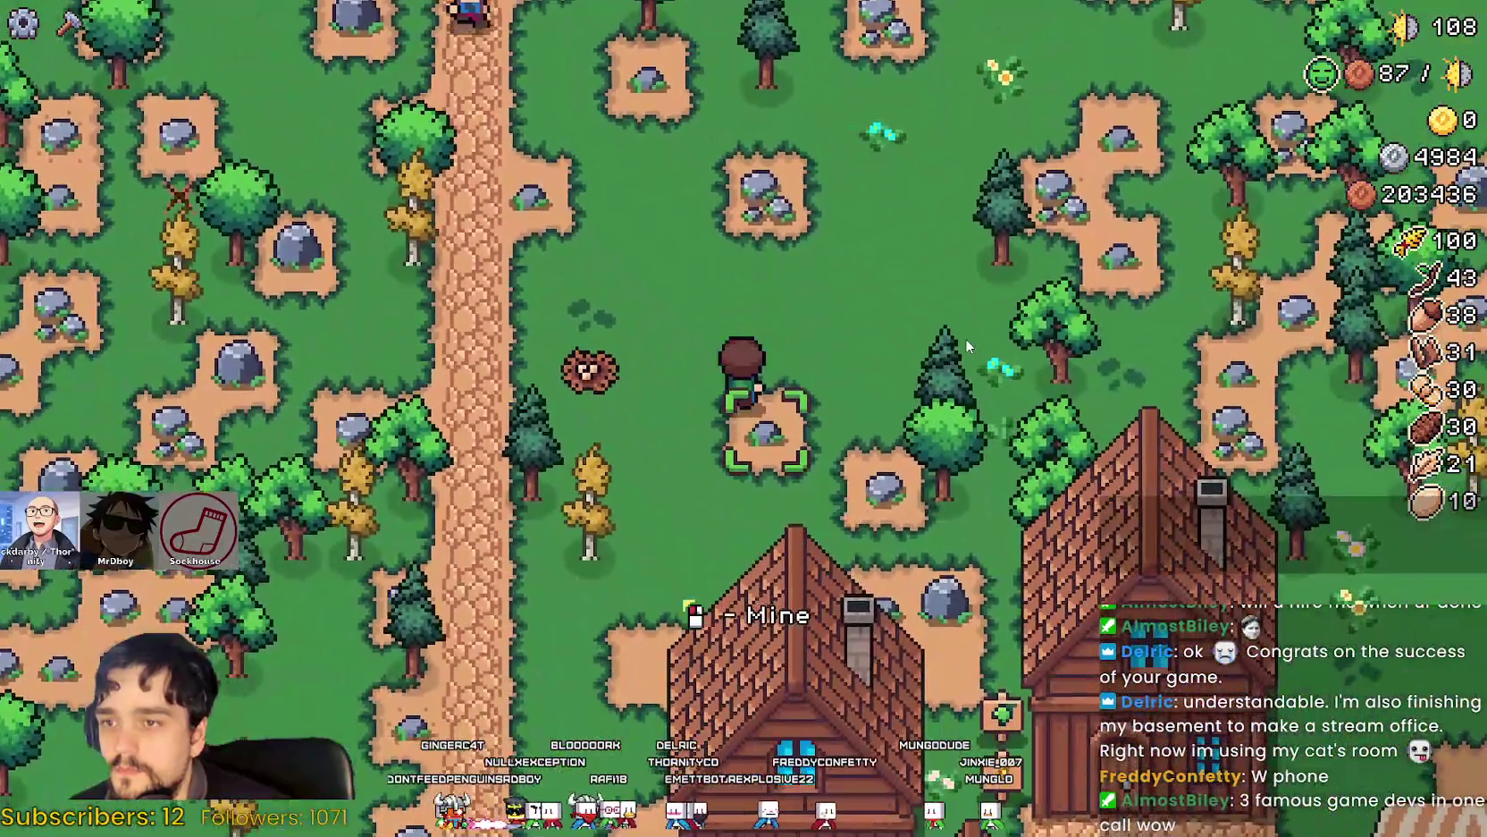
key(a)
Walk down the path past the houses and east to the farm fields until butterflies spawn, then return to the editor.
key(s)
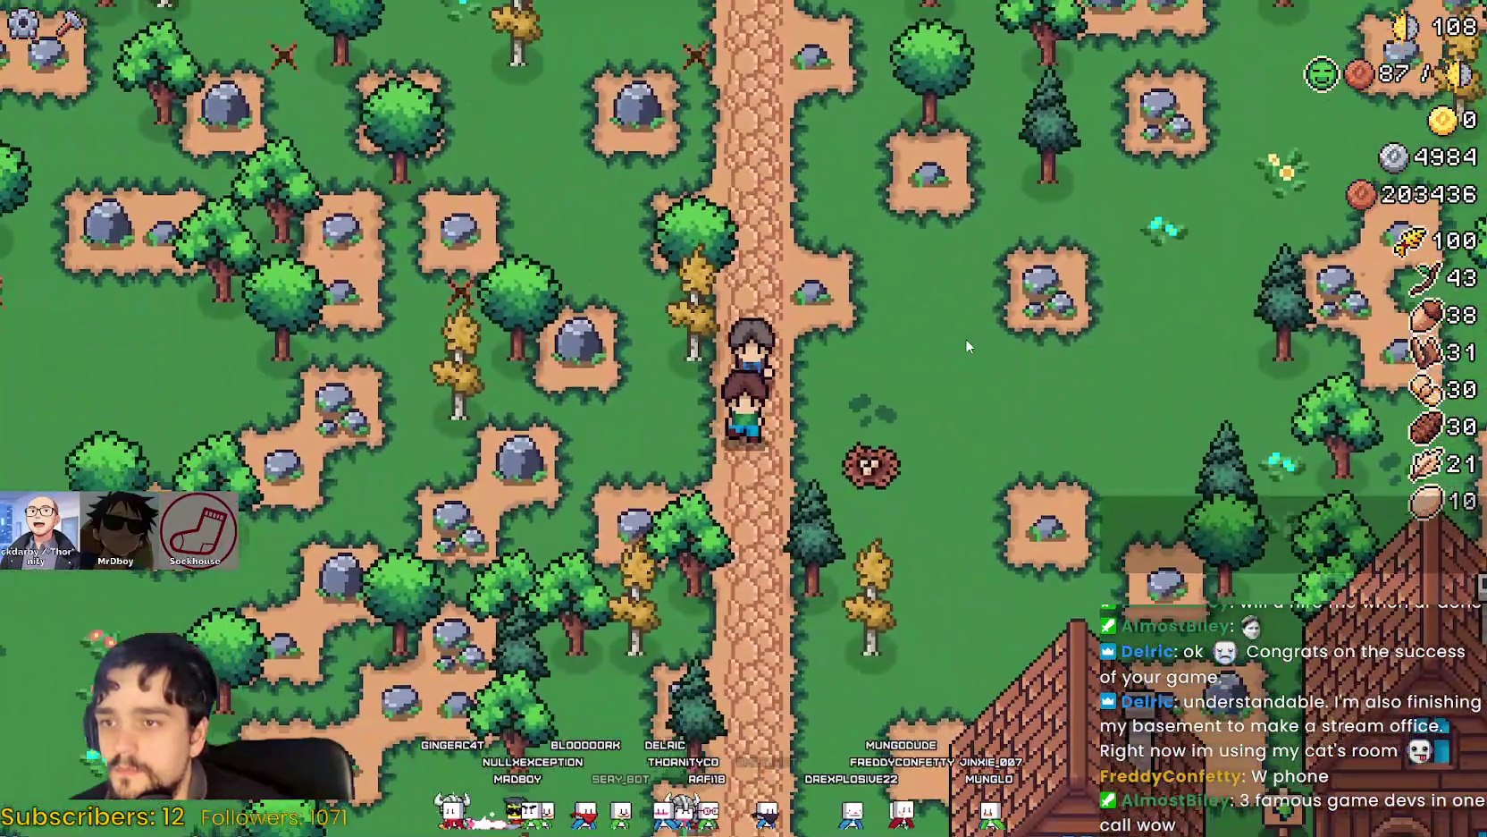
key(s)
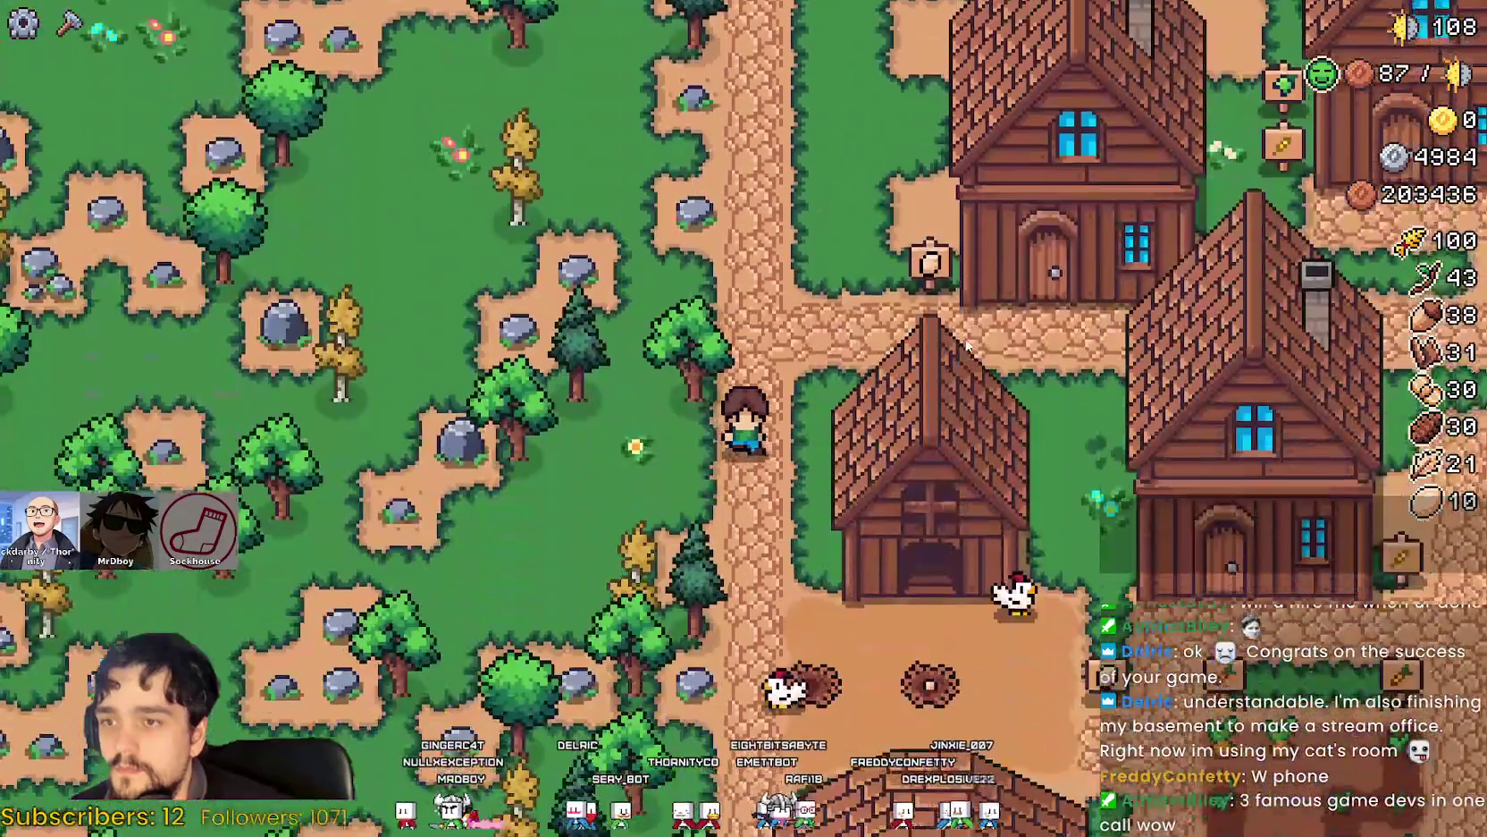
key(s)
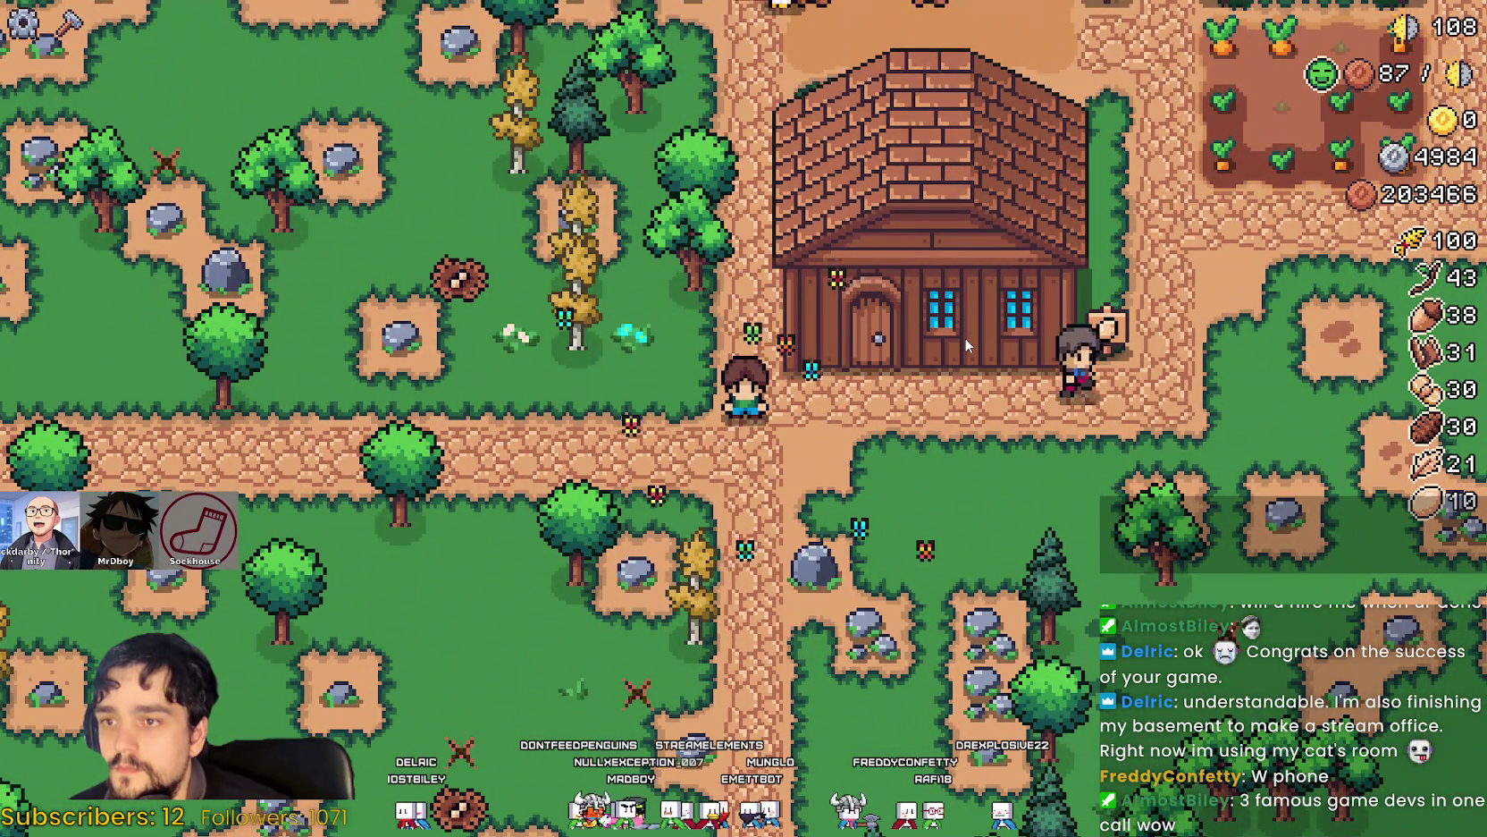
key(d)
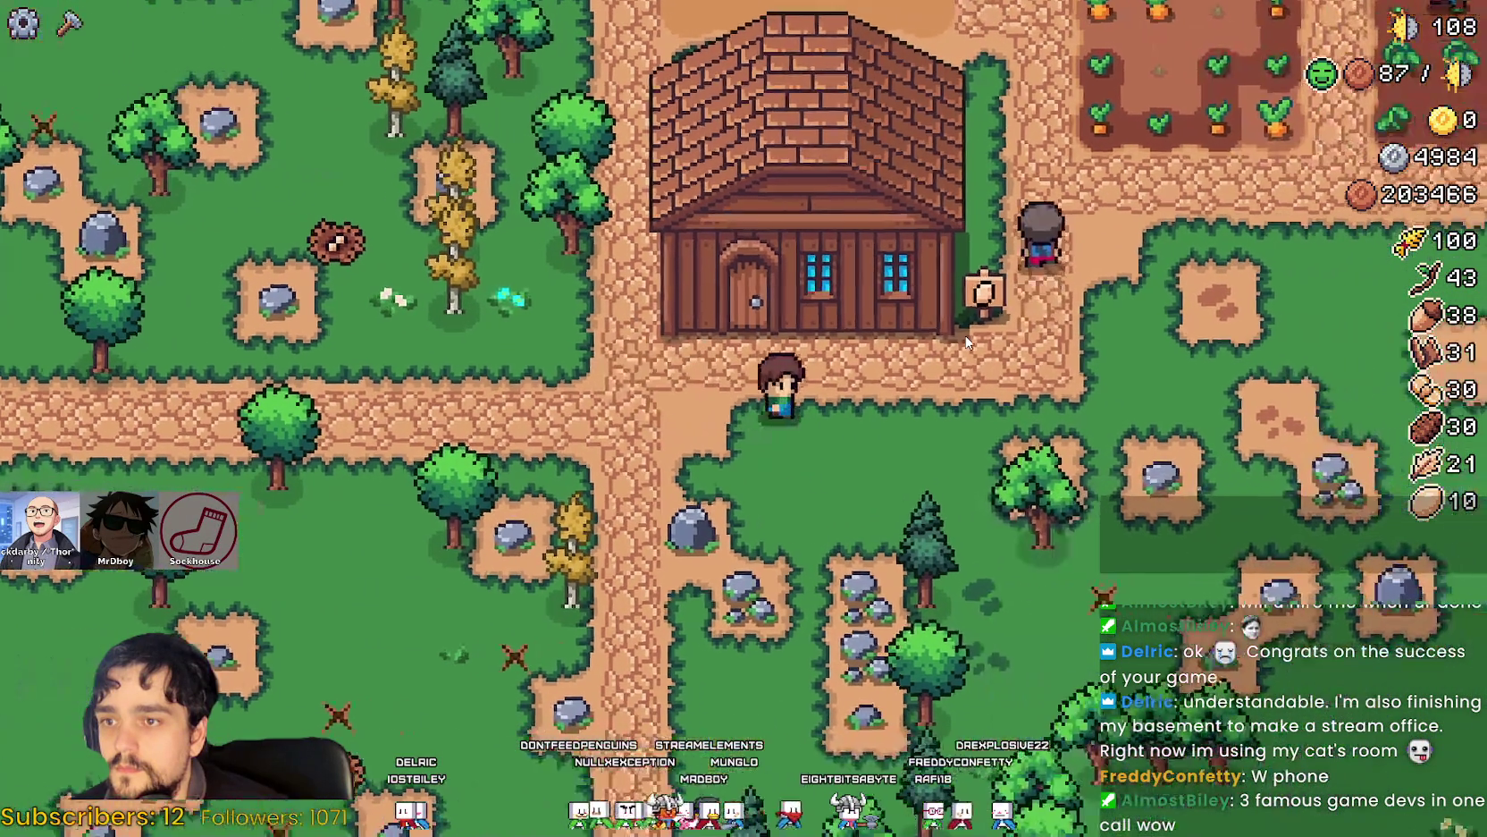
key(d)
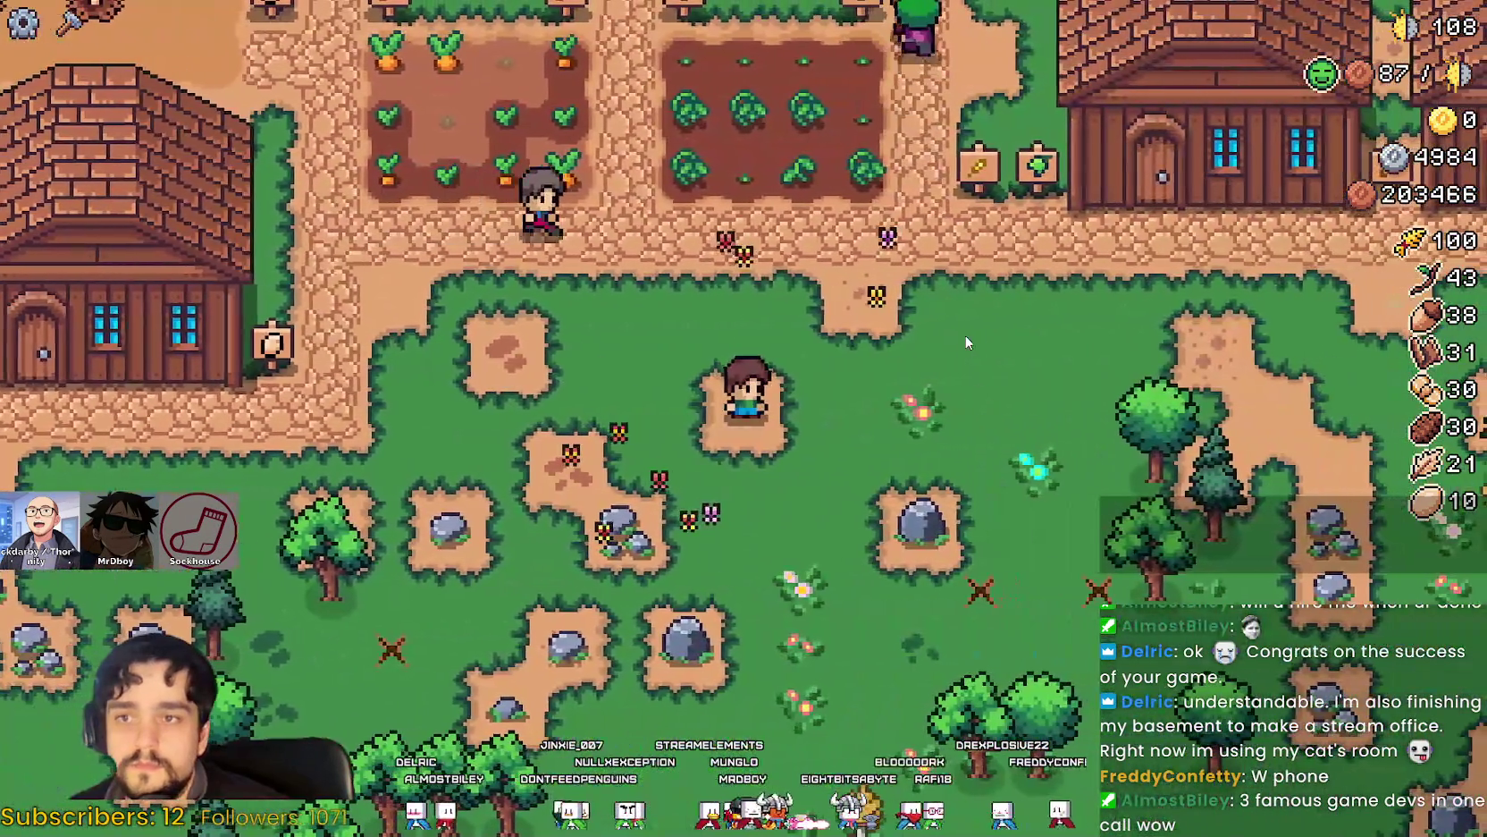
key(d)
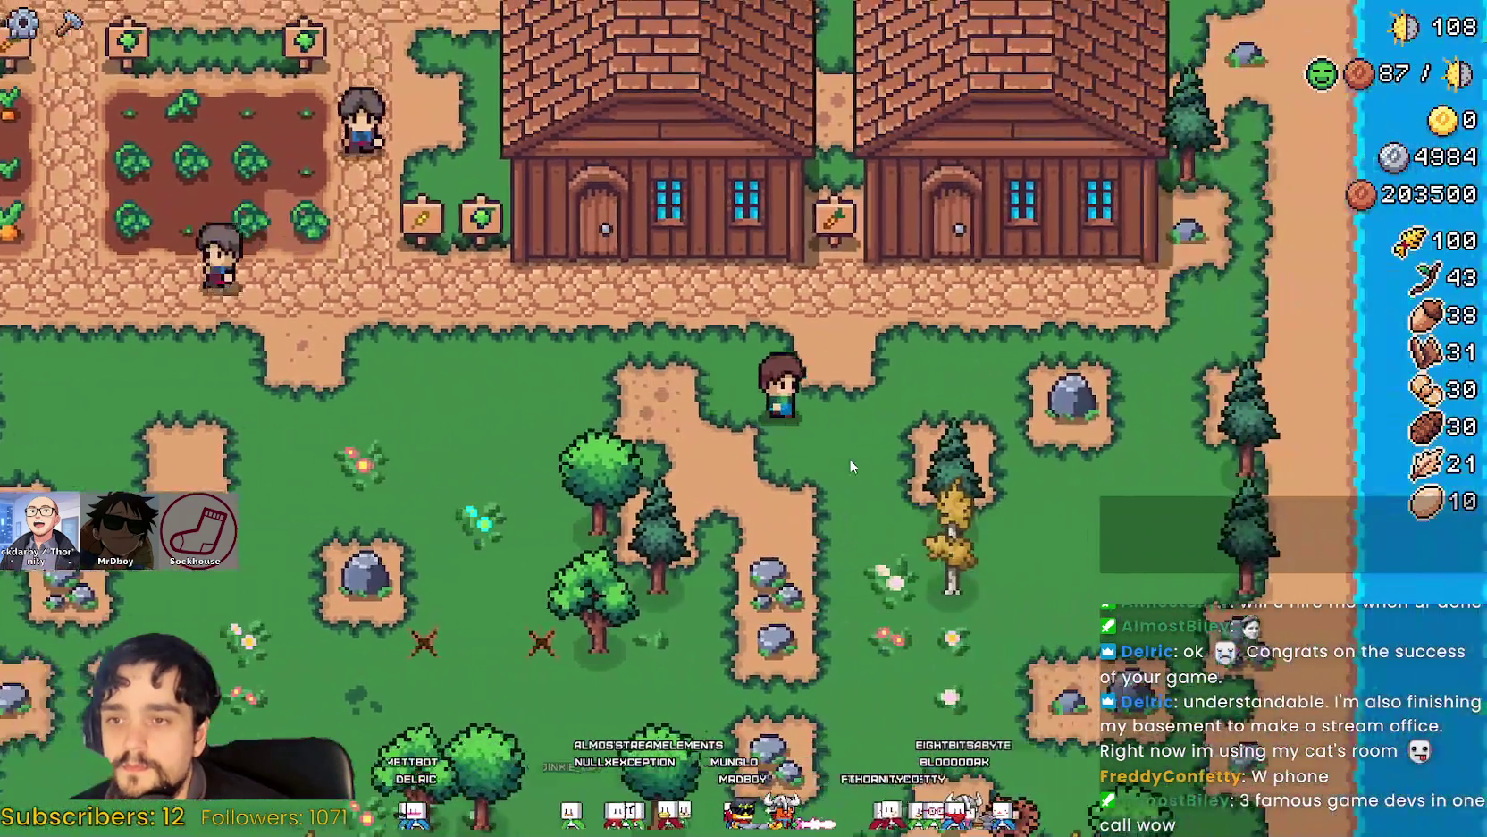
key(s)
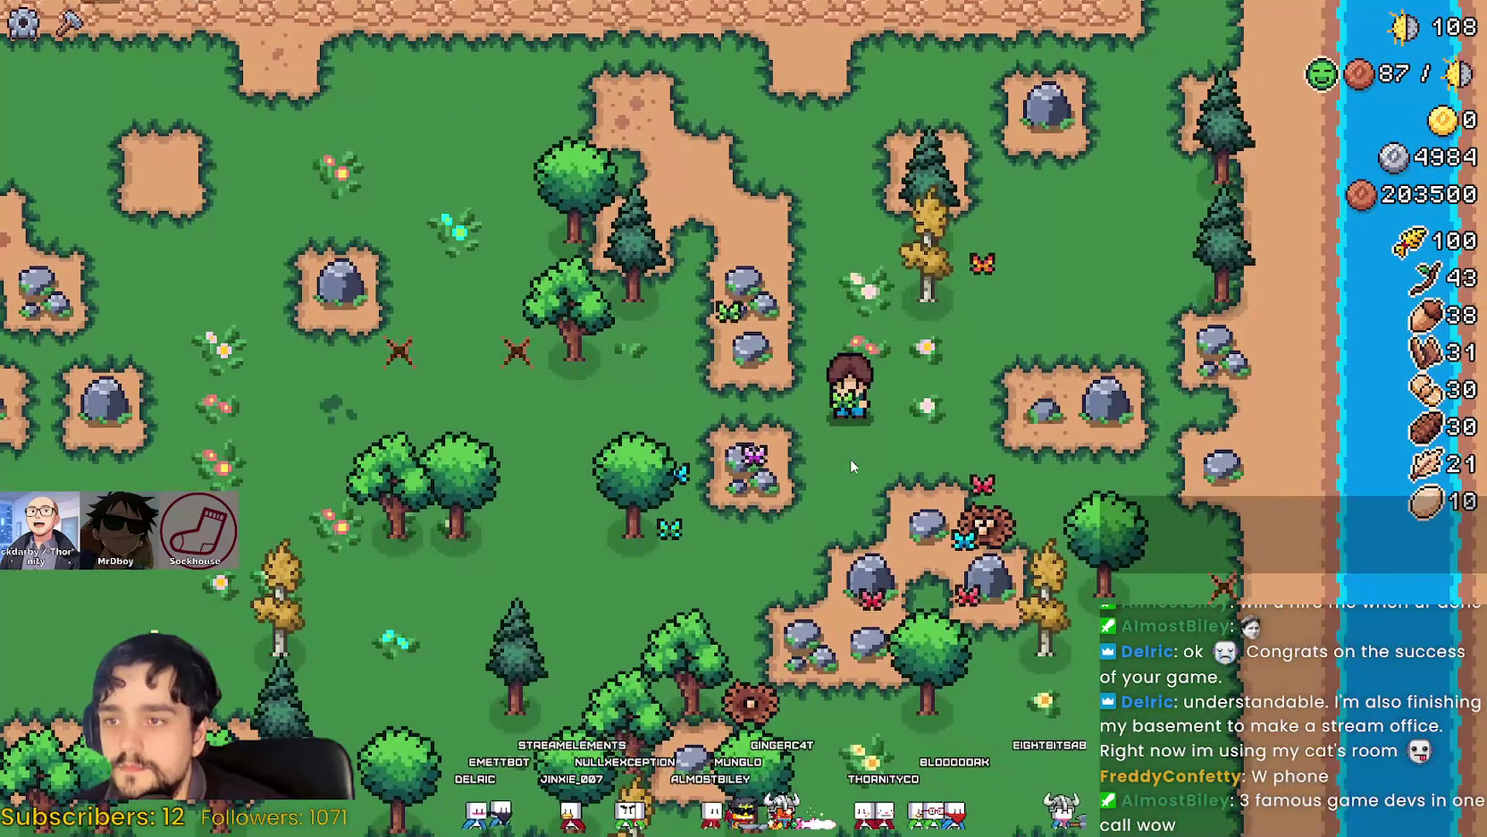
key(w)
key(a)
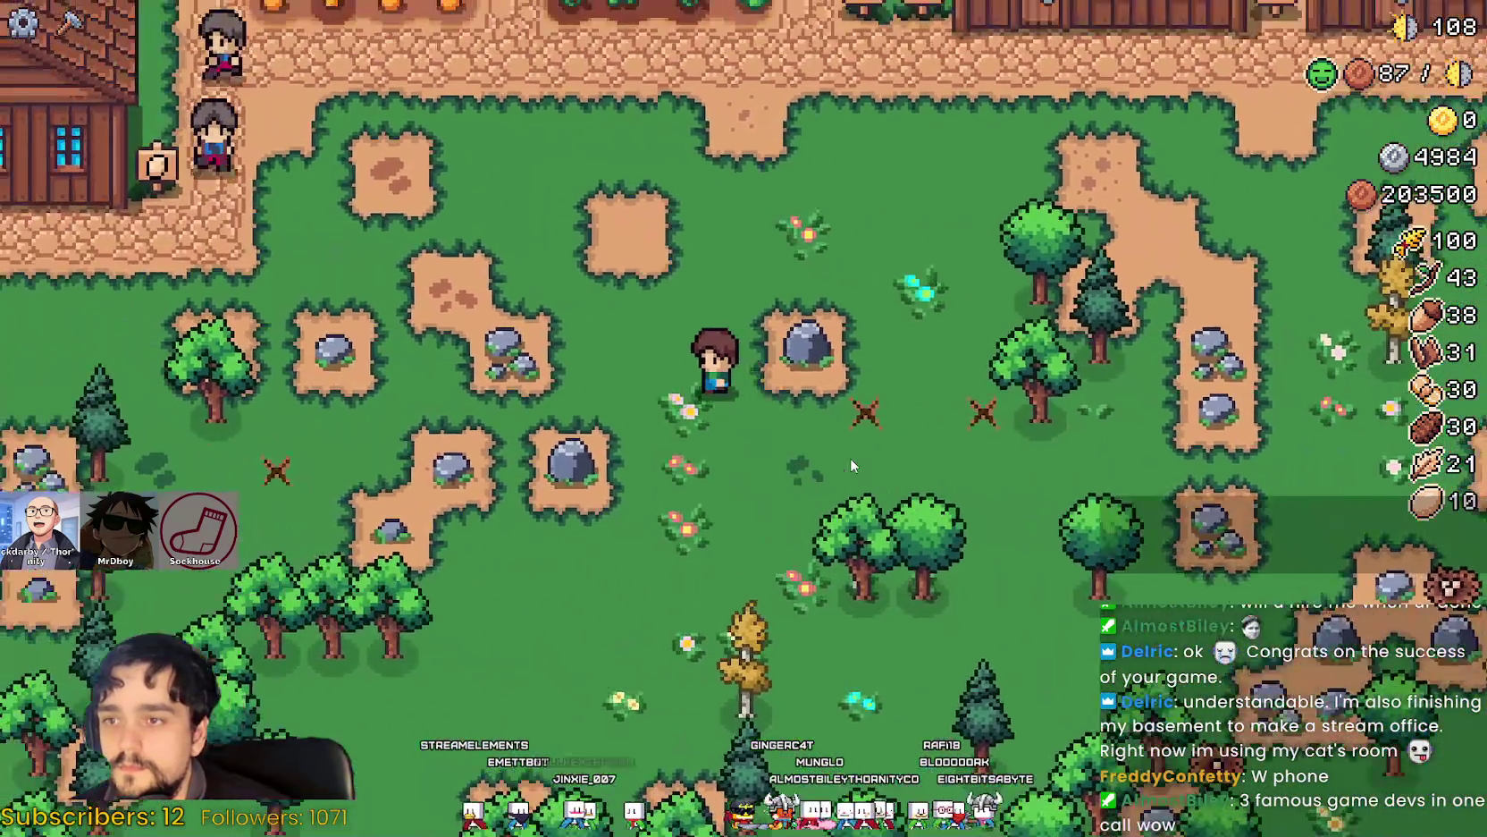
key(w)
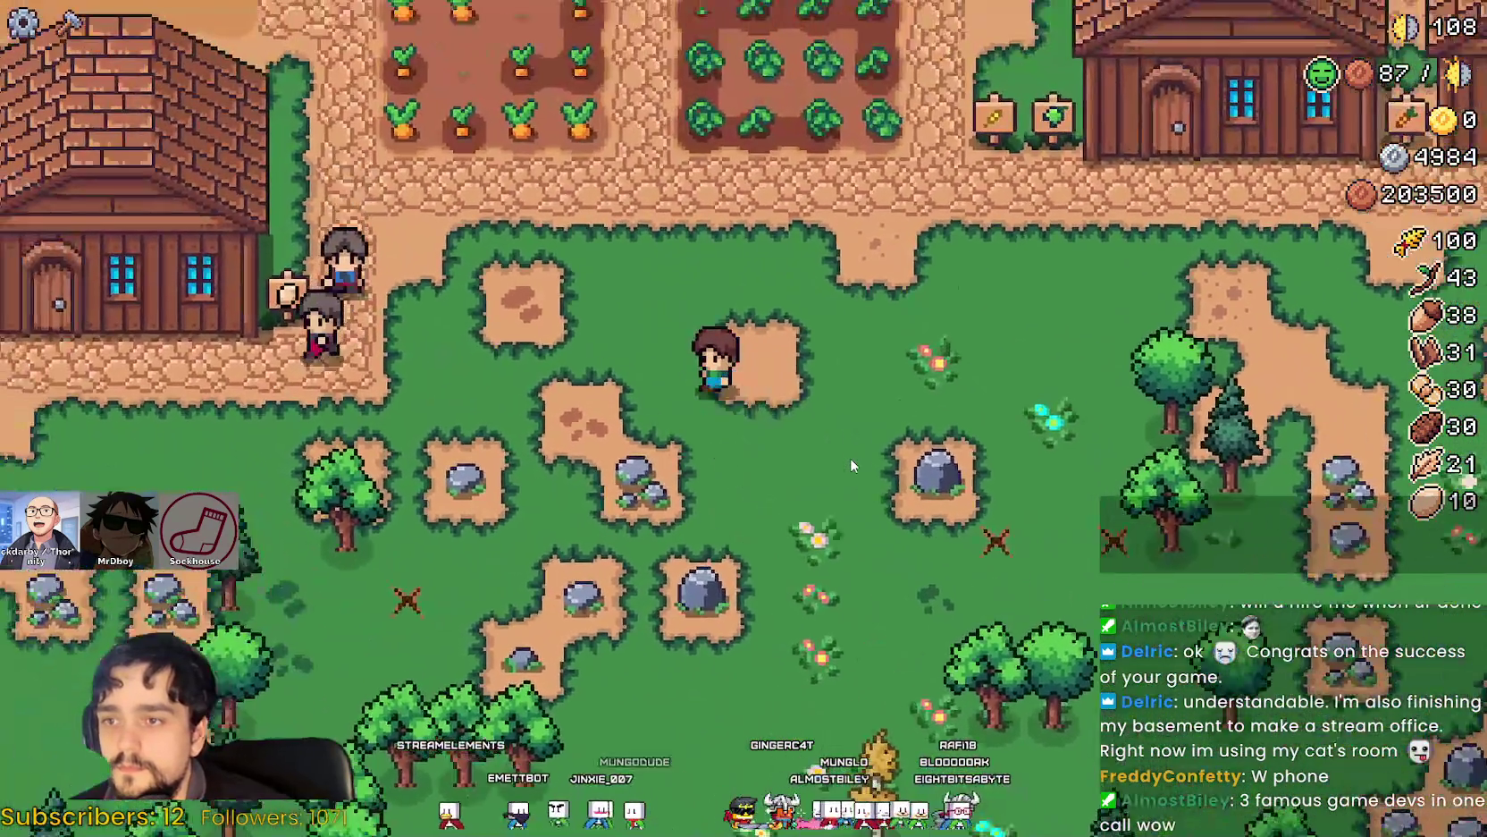
key(s)
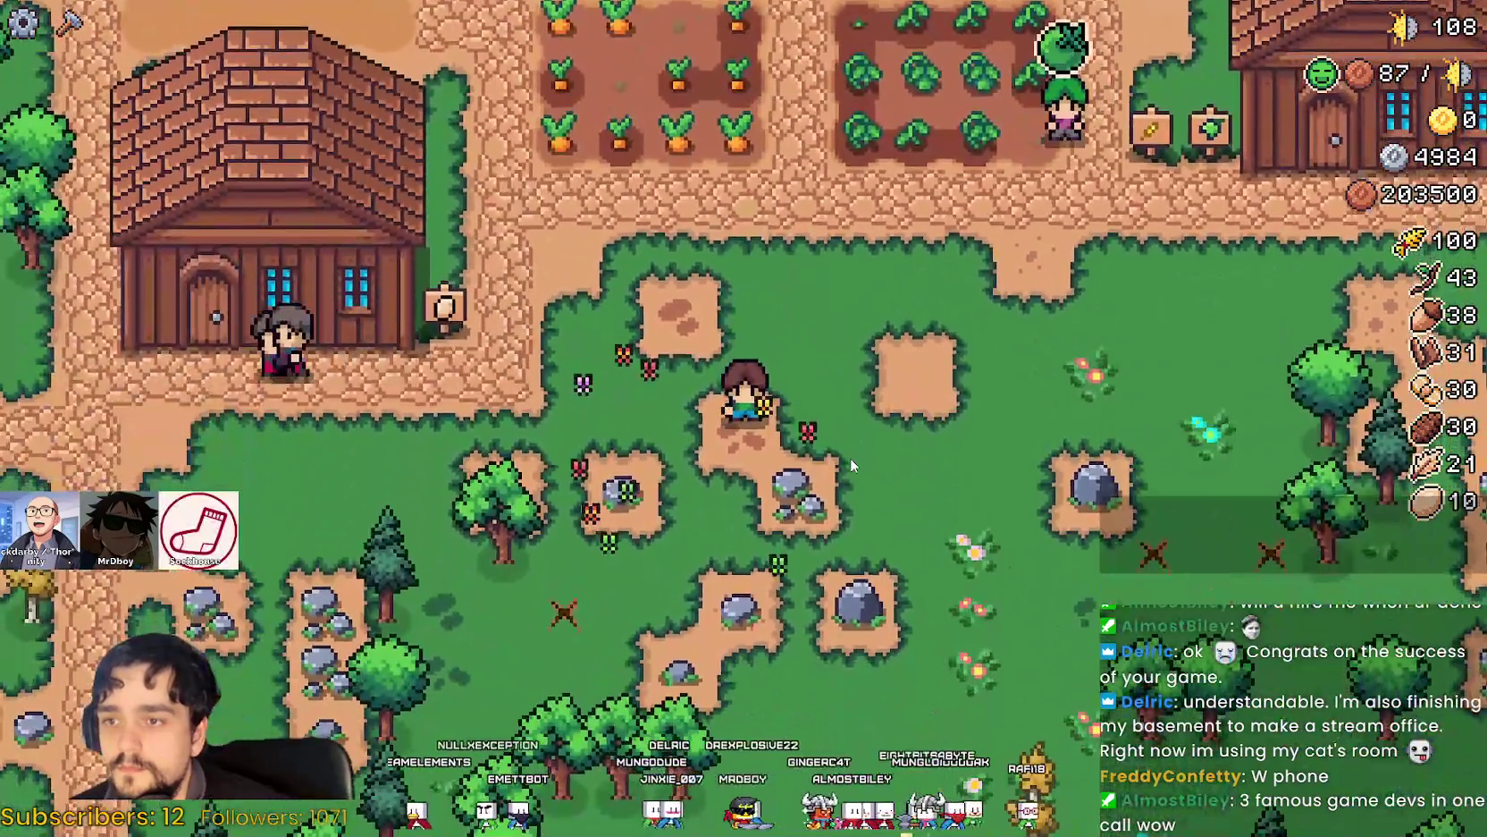
key(w)
key(d)
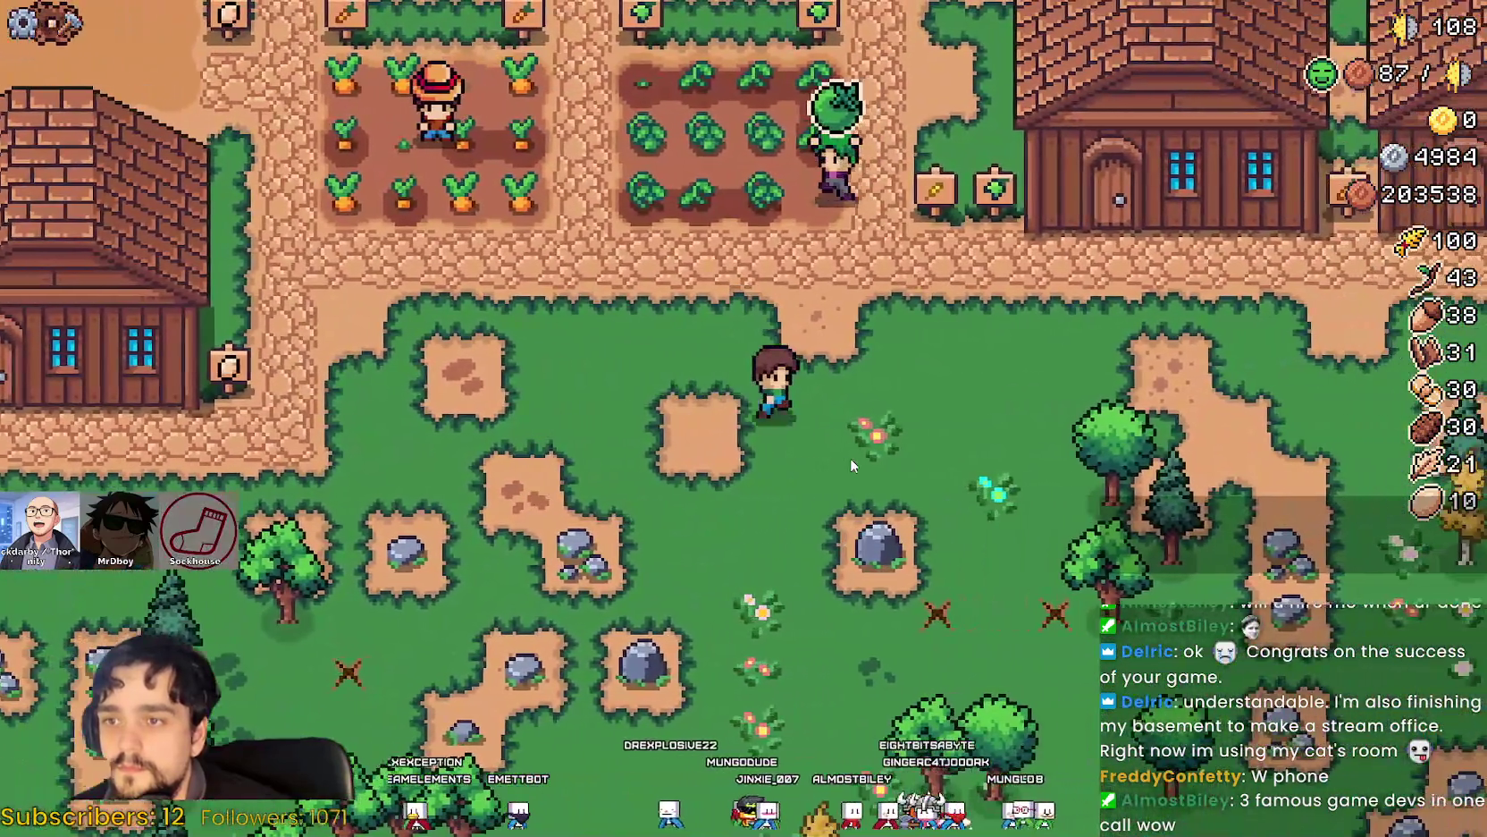
key(d)
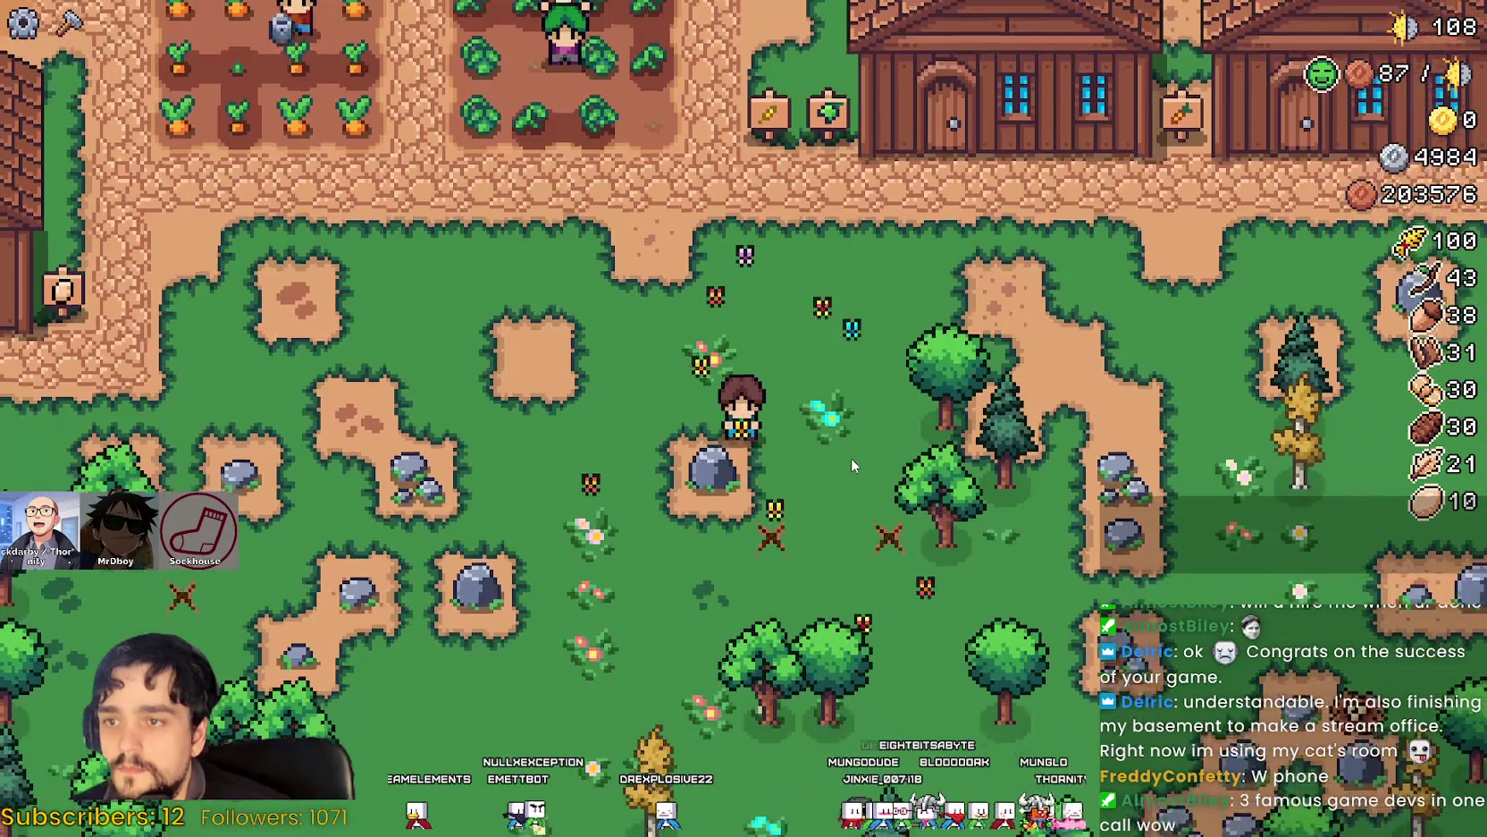
scroll(875, 436, up, 2)
scroll(875, 440, down, 2)
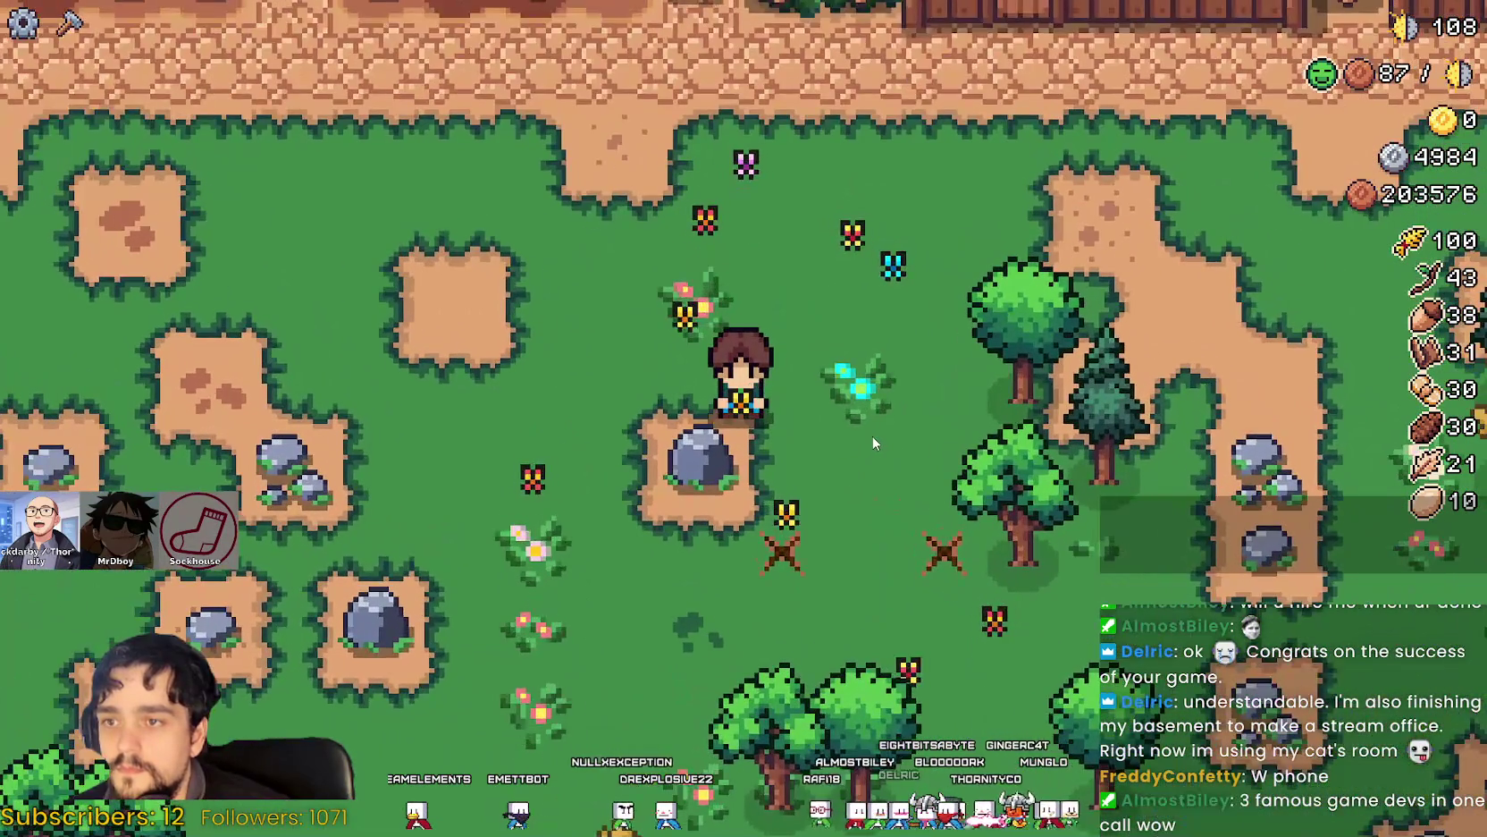
scroll(872, 444, up, 4)
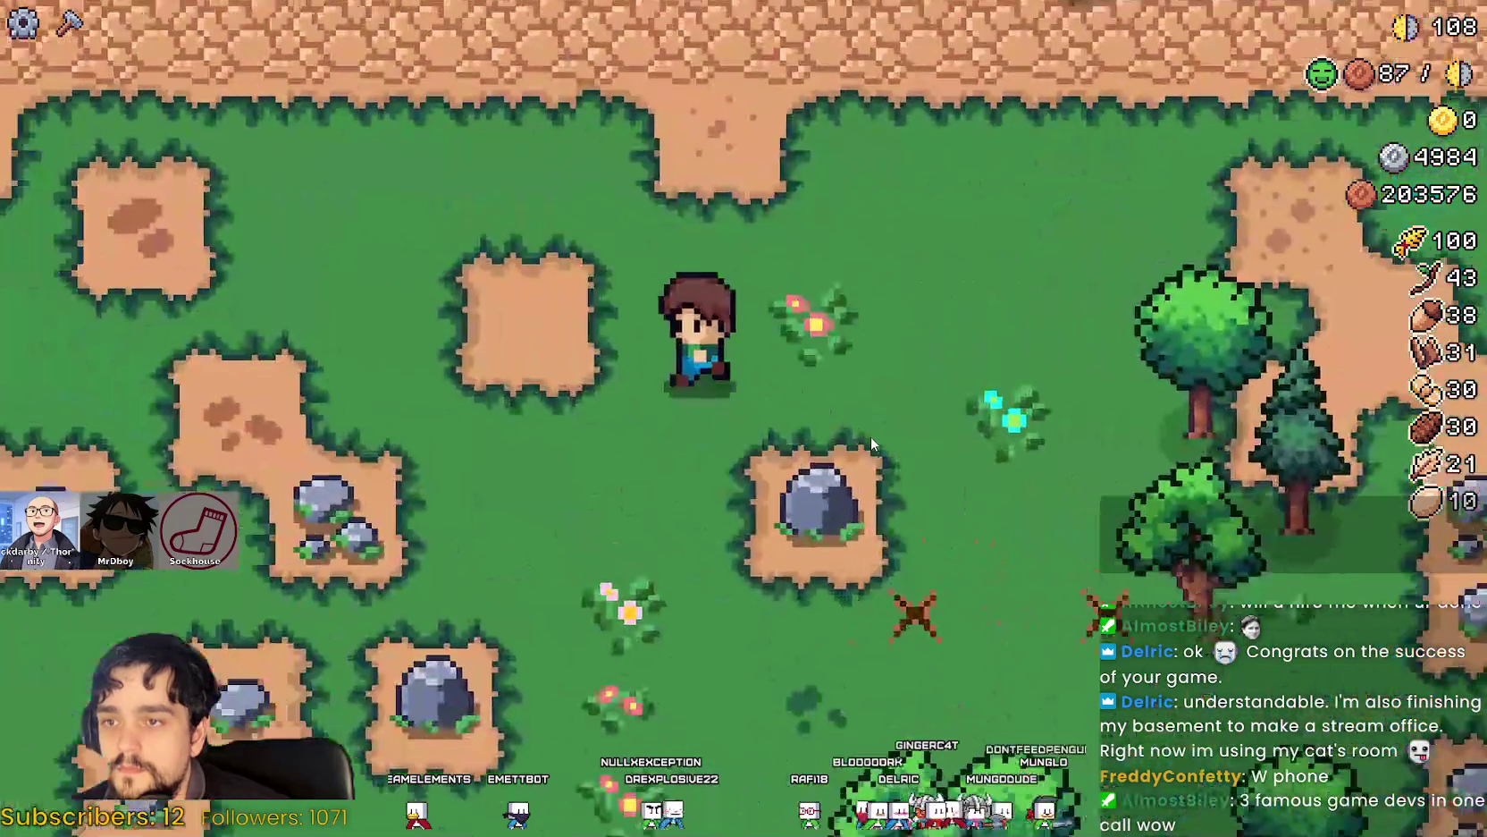
key(alt+Tab)
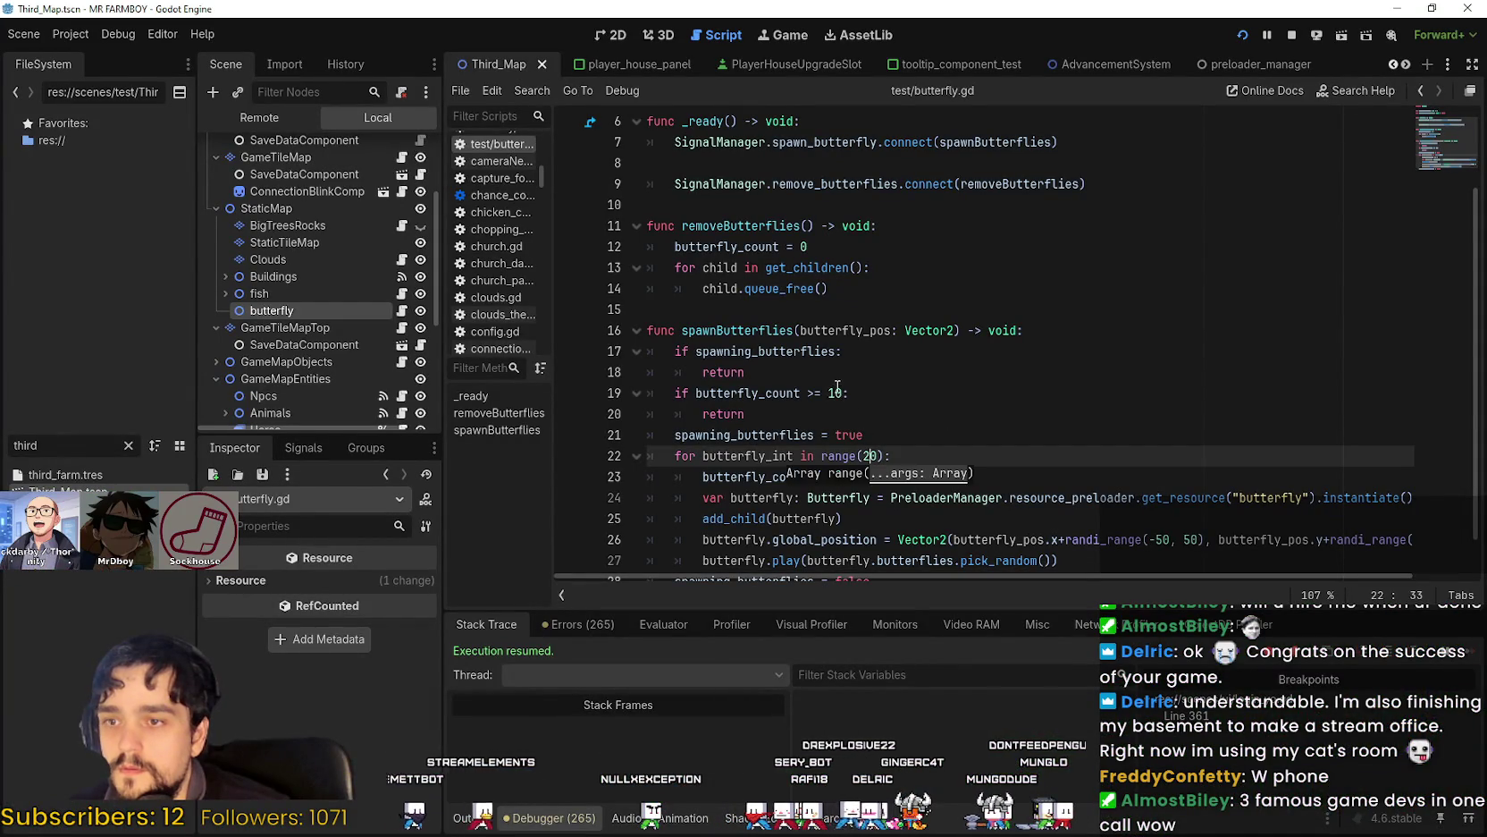
Change the cap on line 19 to butterfly_count >= 20.
click(837, 393)
key(BackSpace)
text(2)
click(930, 410)
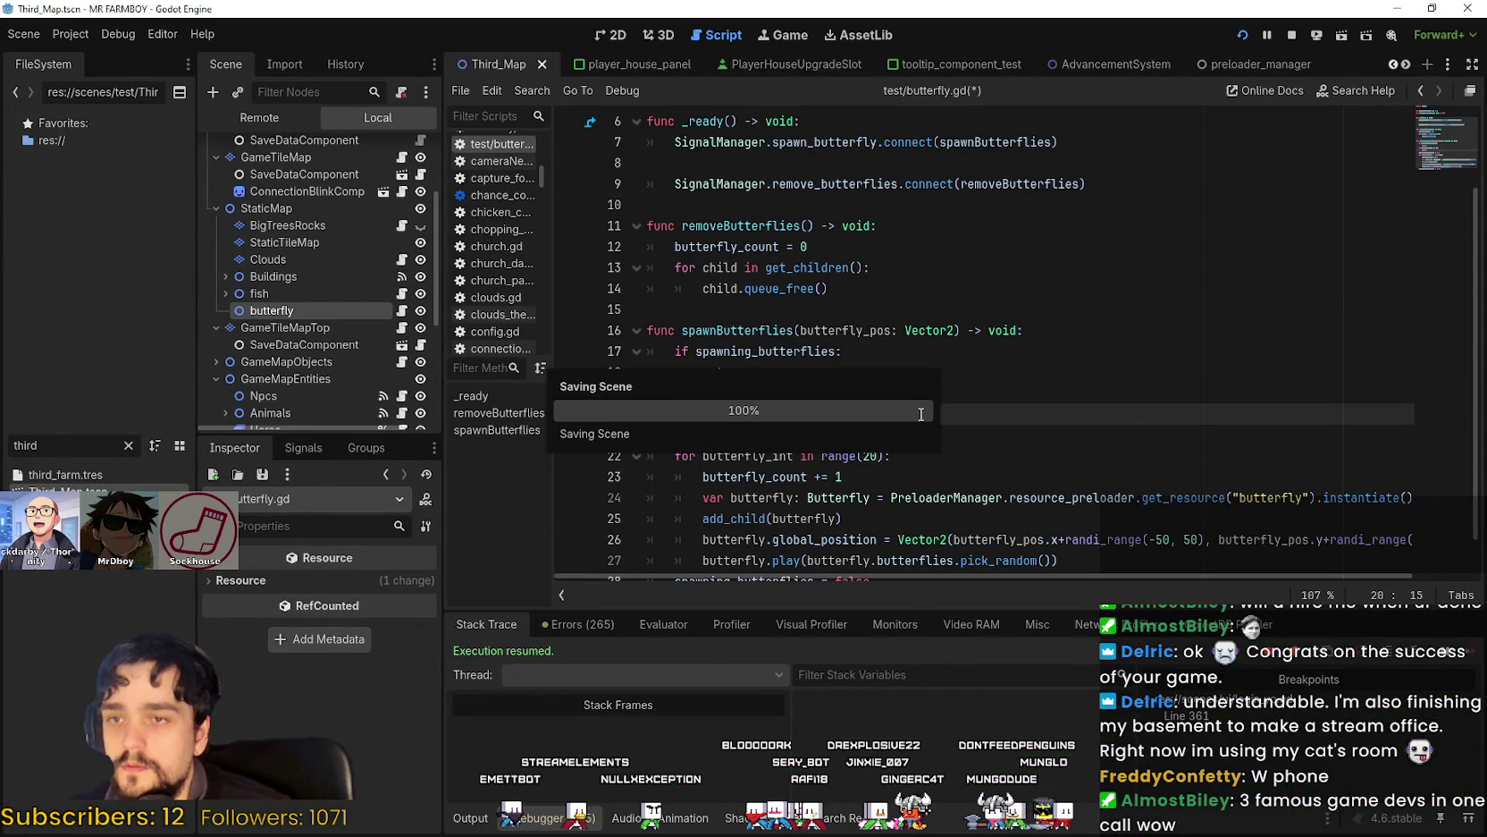
Relaunch the game and watch the larger butterfly swarm.
key(alt+Tab)
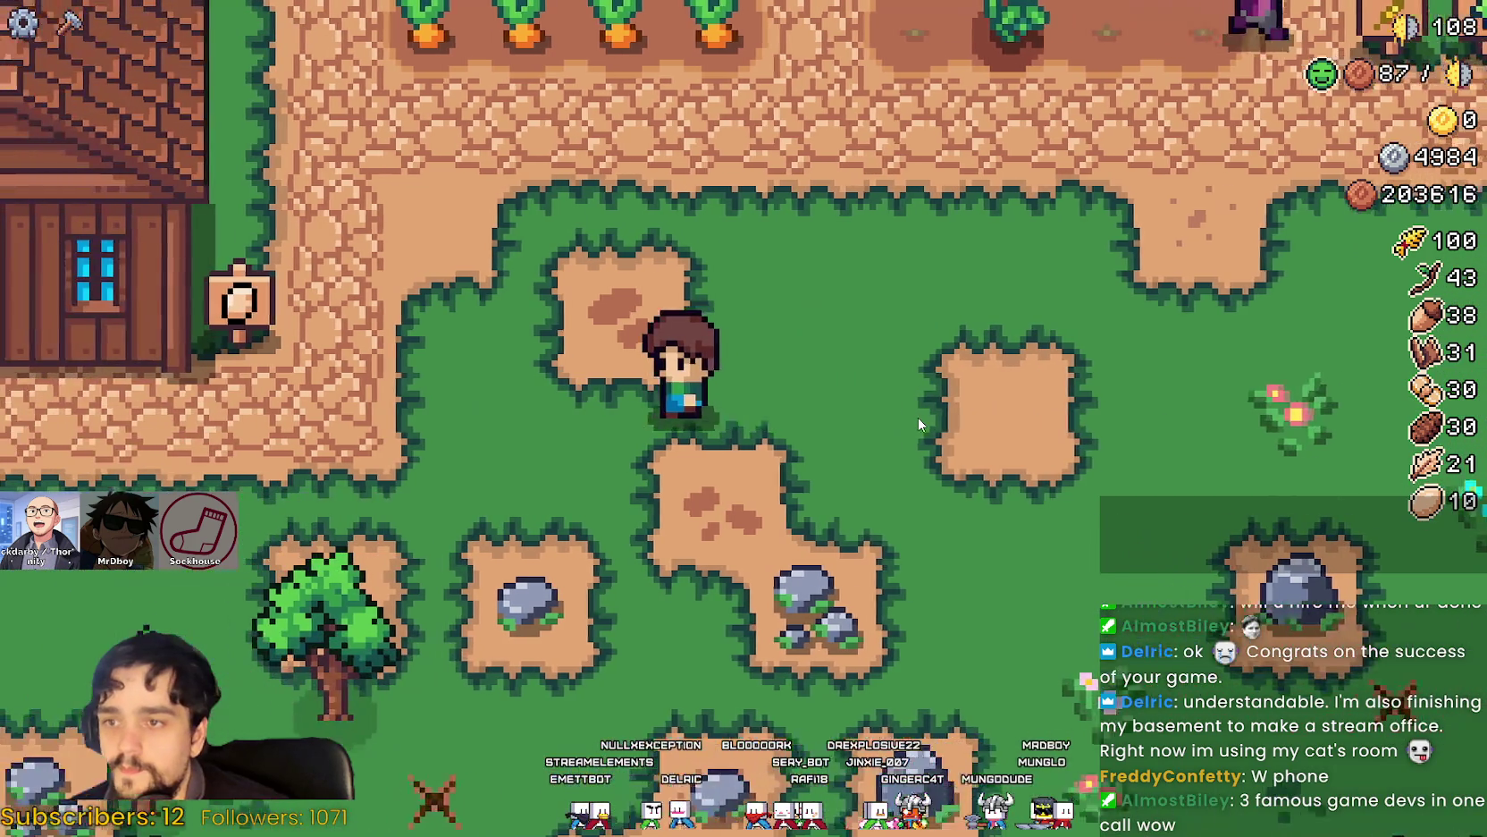
scroll(918, 418, down, 5)
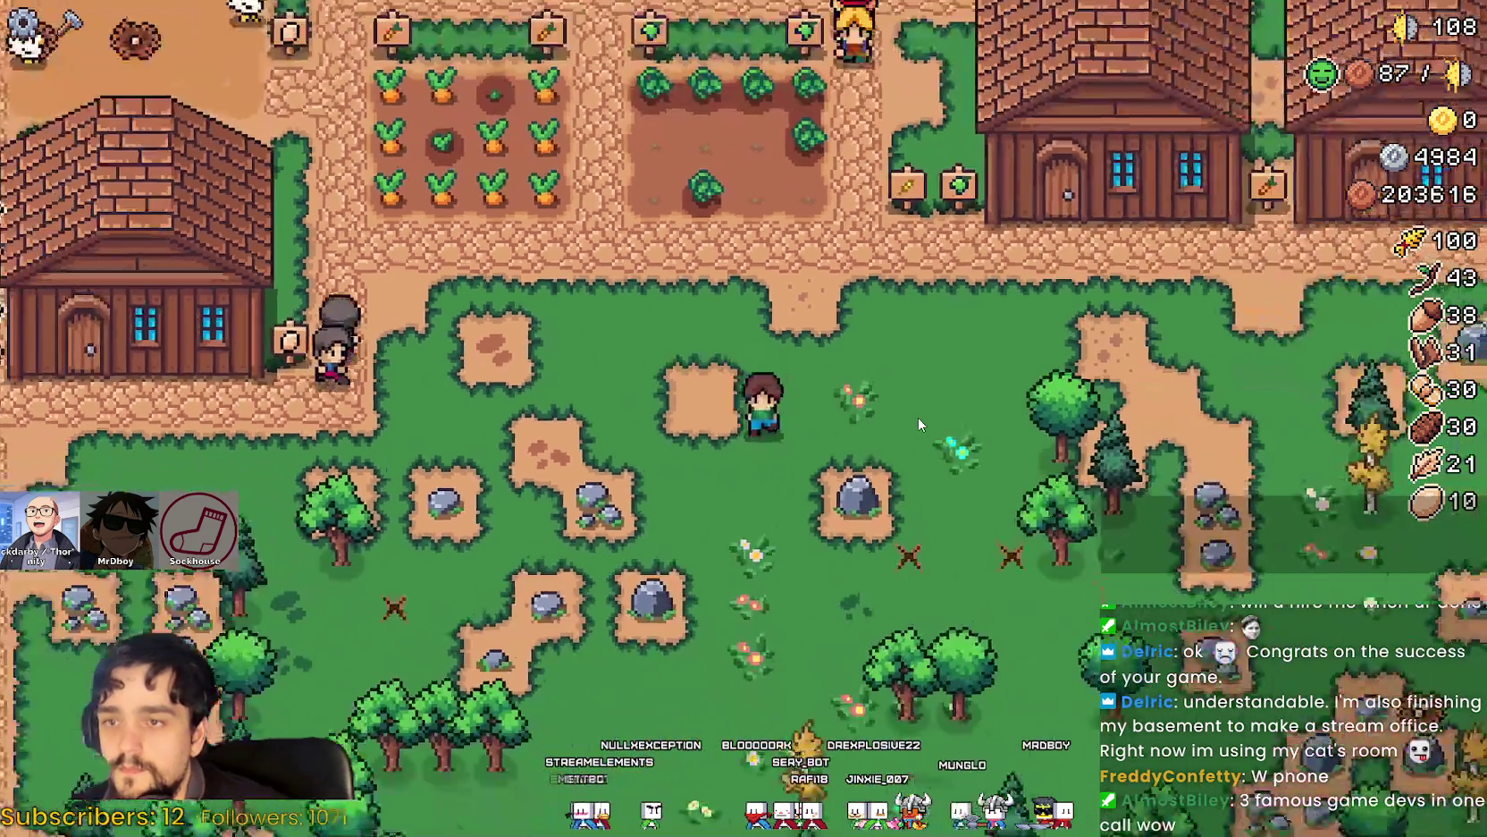
scroll(918, 417, up, 3)
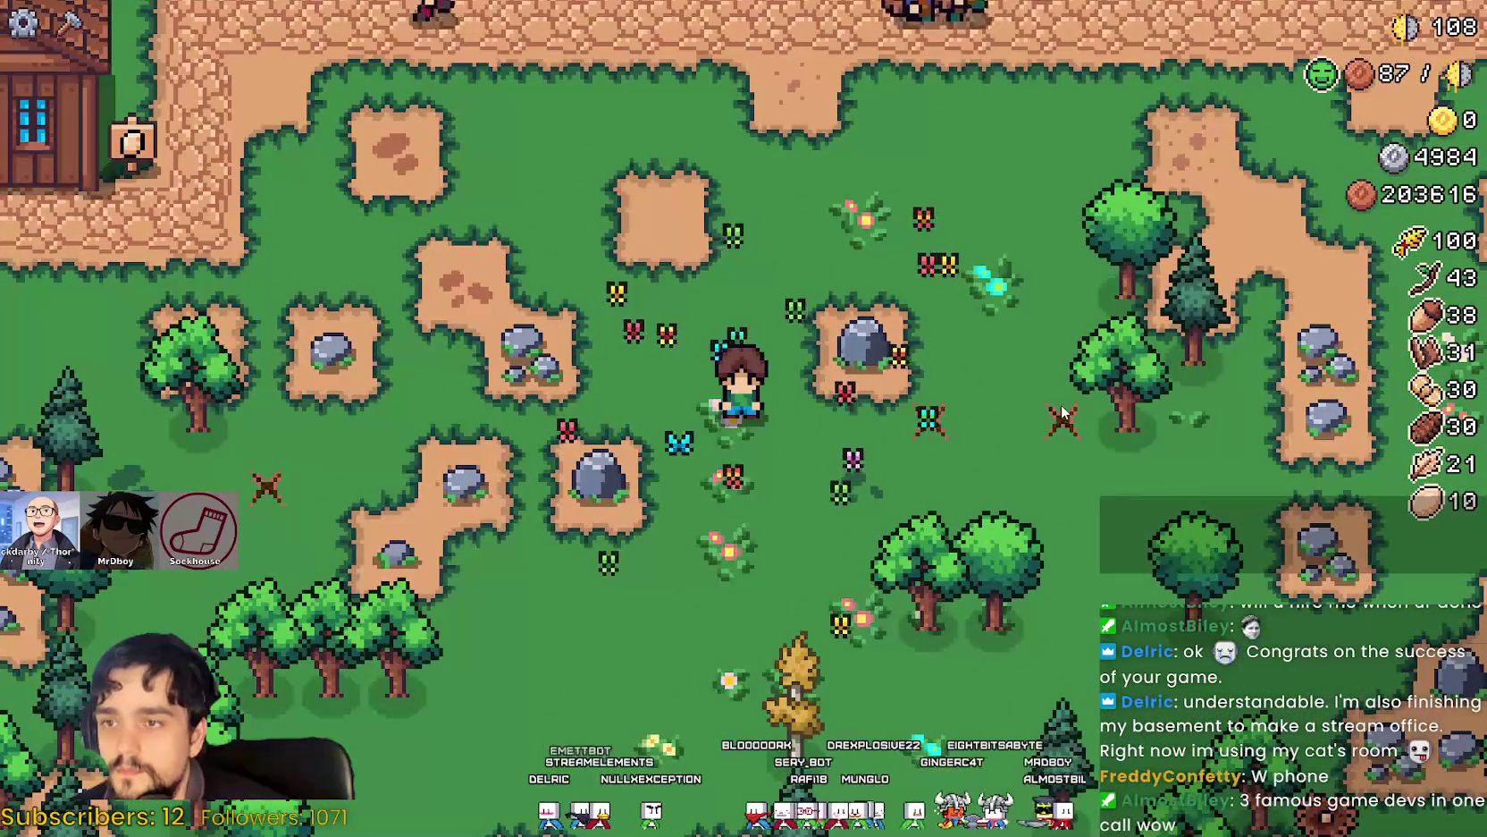
scroll(1059, 412, down, 3)
scroll(1037, 406, up, 4)
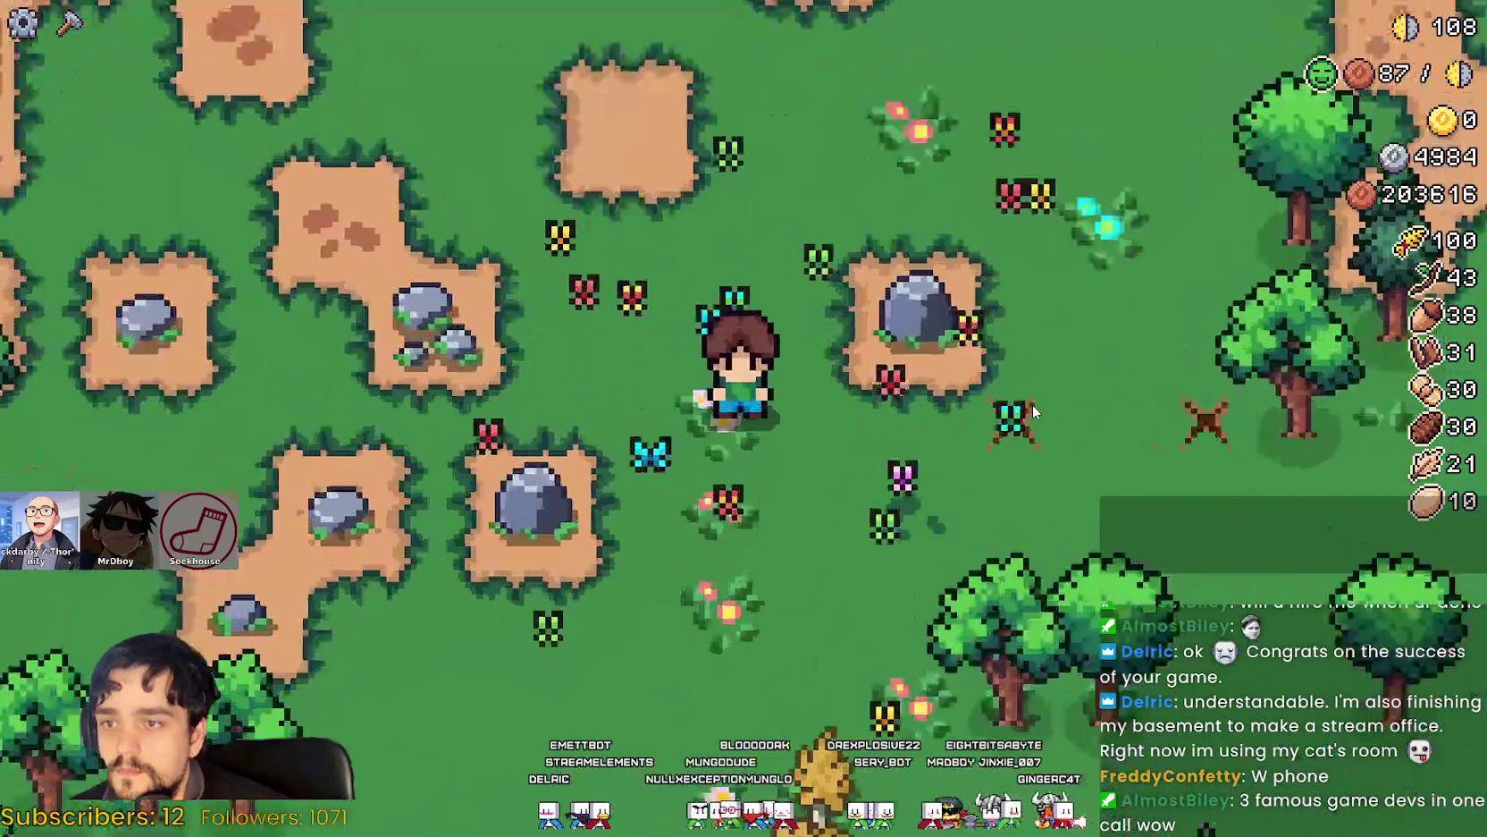
scroll(1032, 410, down, 1)
scroll(1032, 404, down, 3)
scroll(1032, 404, up, 1)
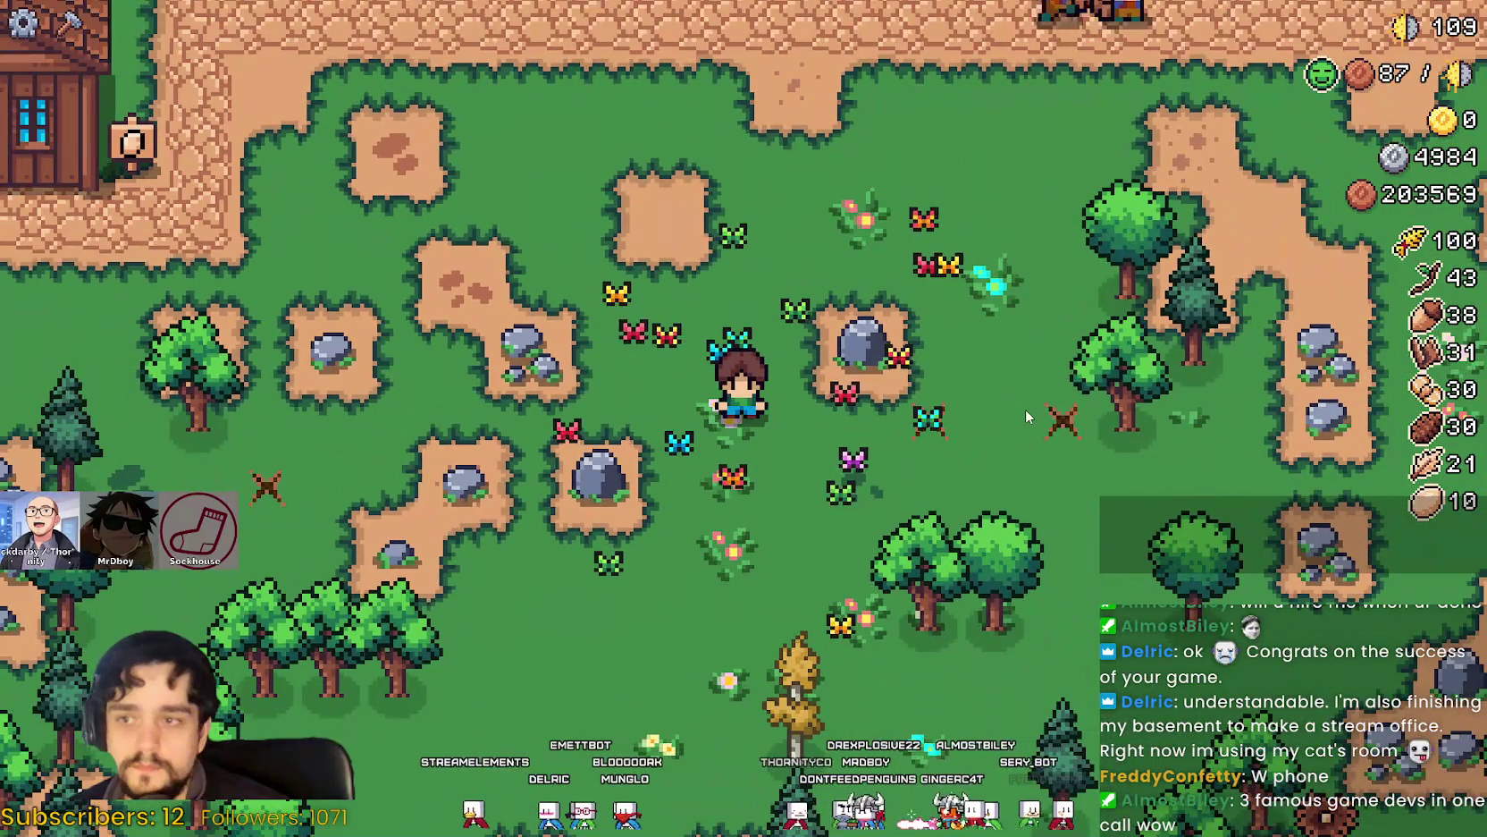
scroll(1025, 409, up, 1)
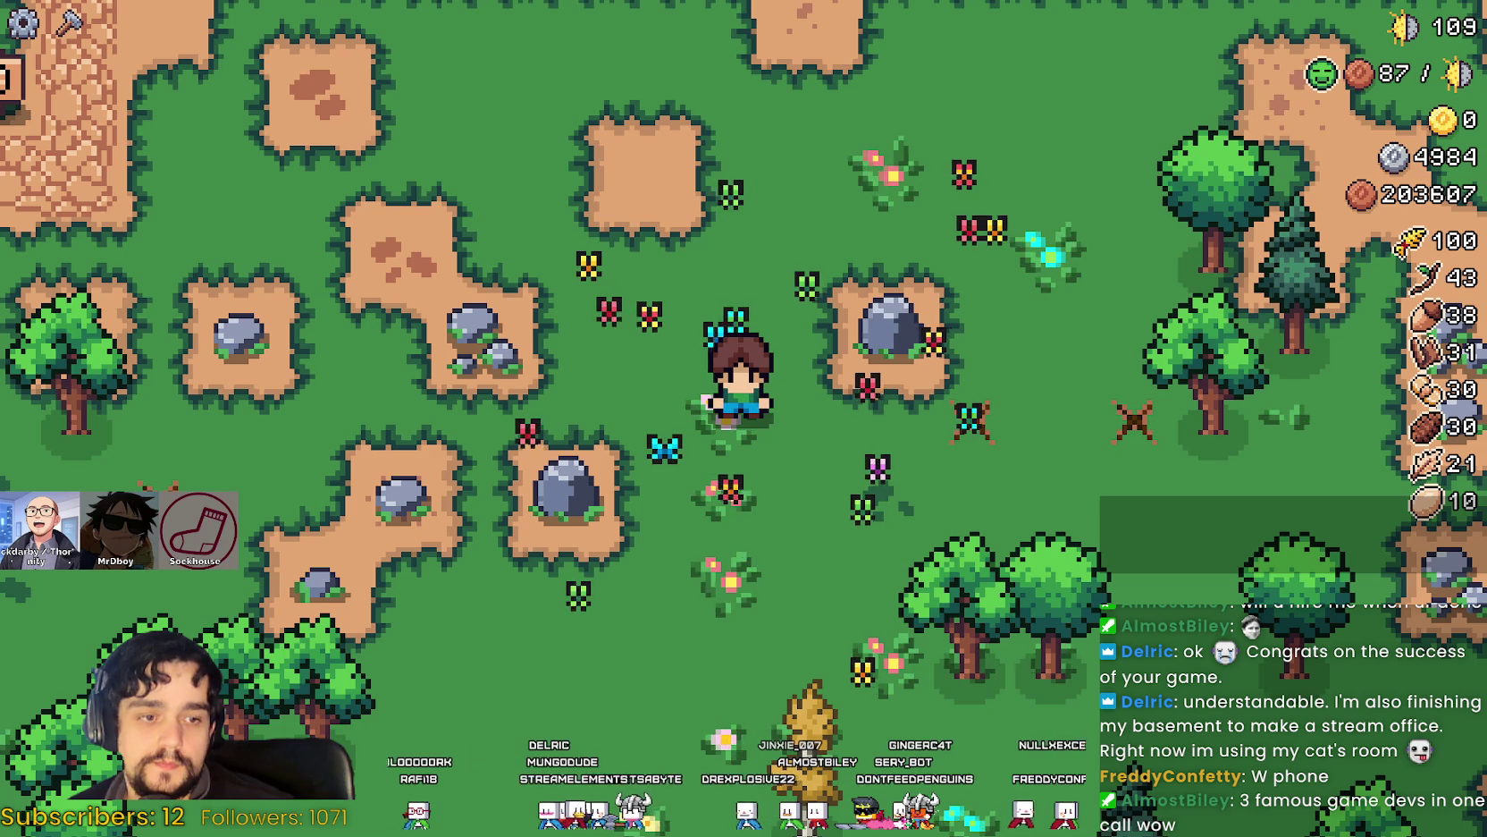
Back in the editor, replace the FileSystem filter with 'gather'.
key(alt+Tab)
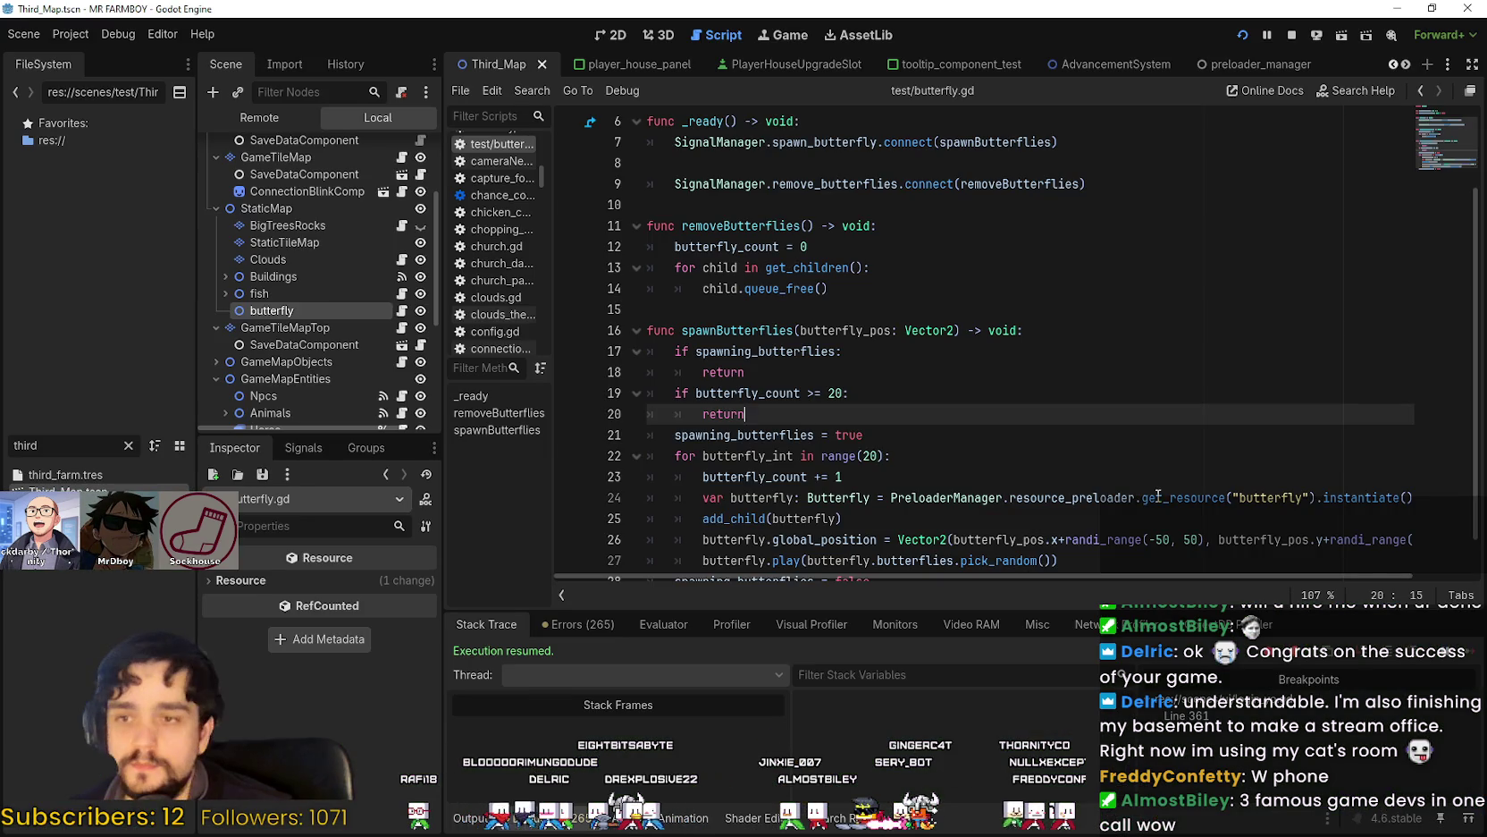
click(1159, 494)
scroll(1158, 494, down, 1)
click(1072, 519)
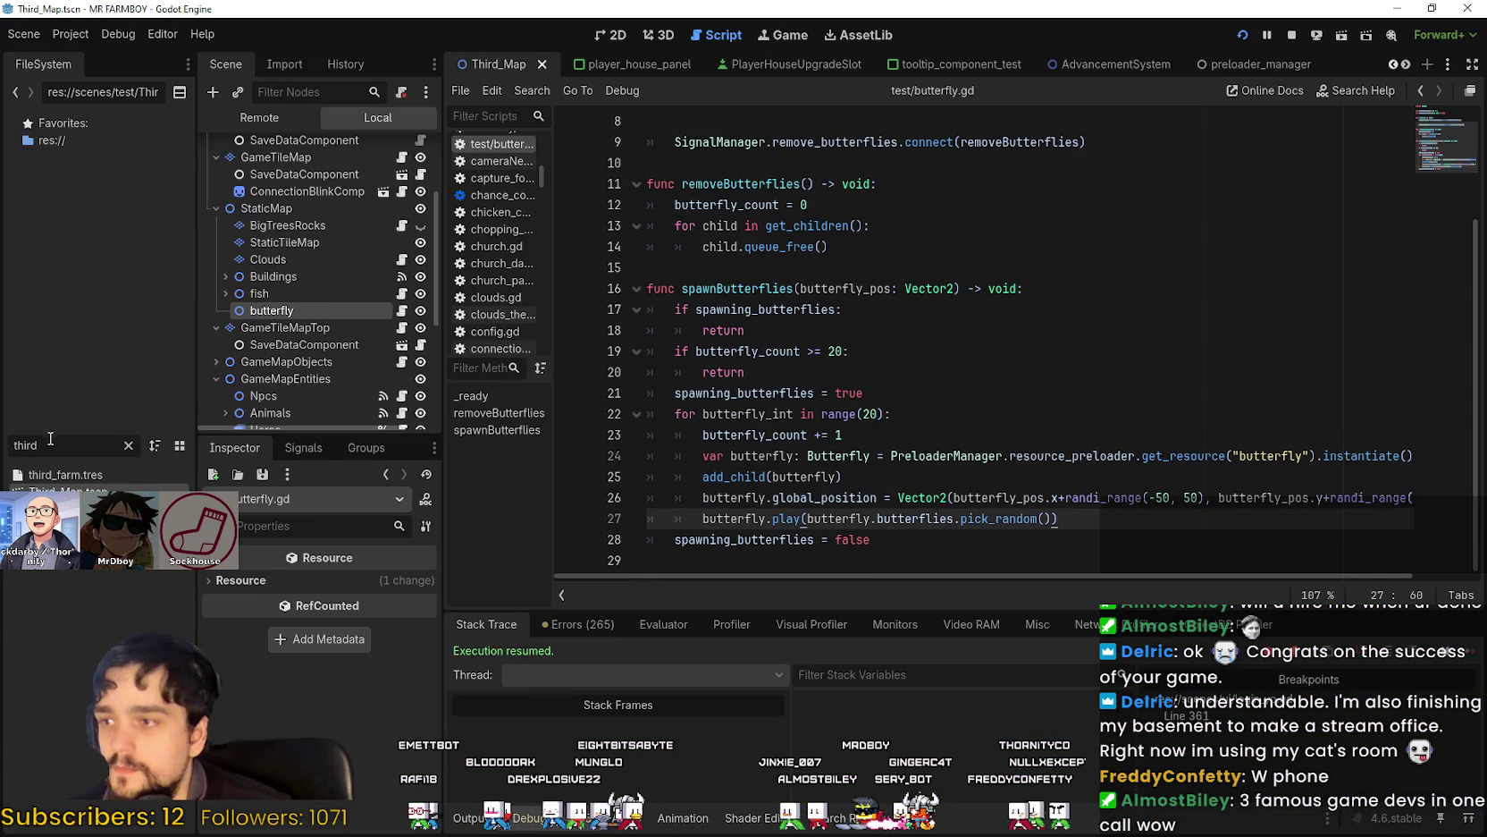
key(BackSpace)
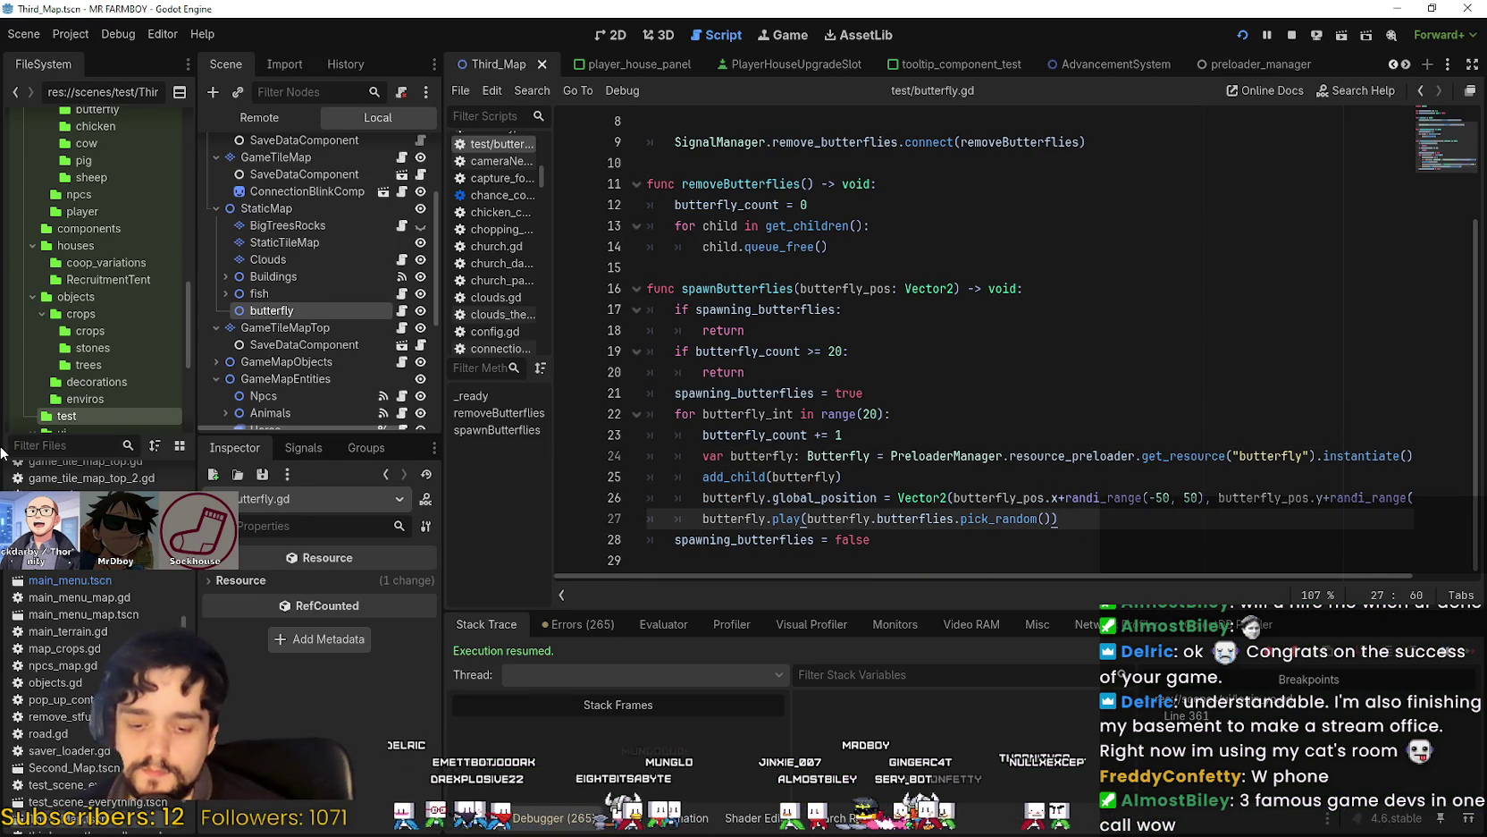
text(gather)
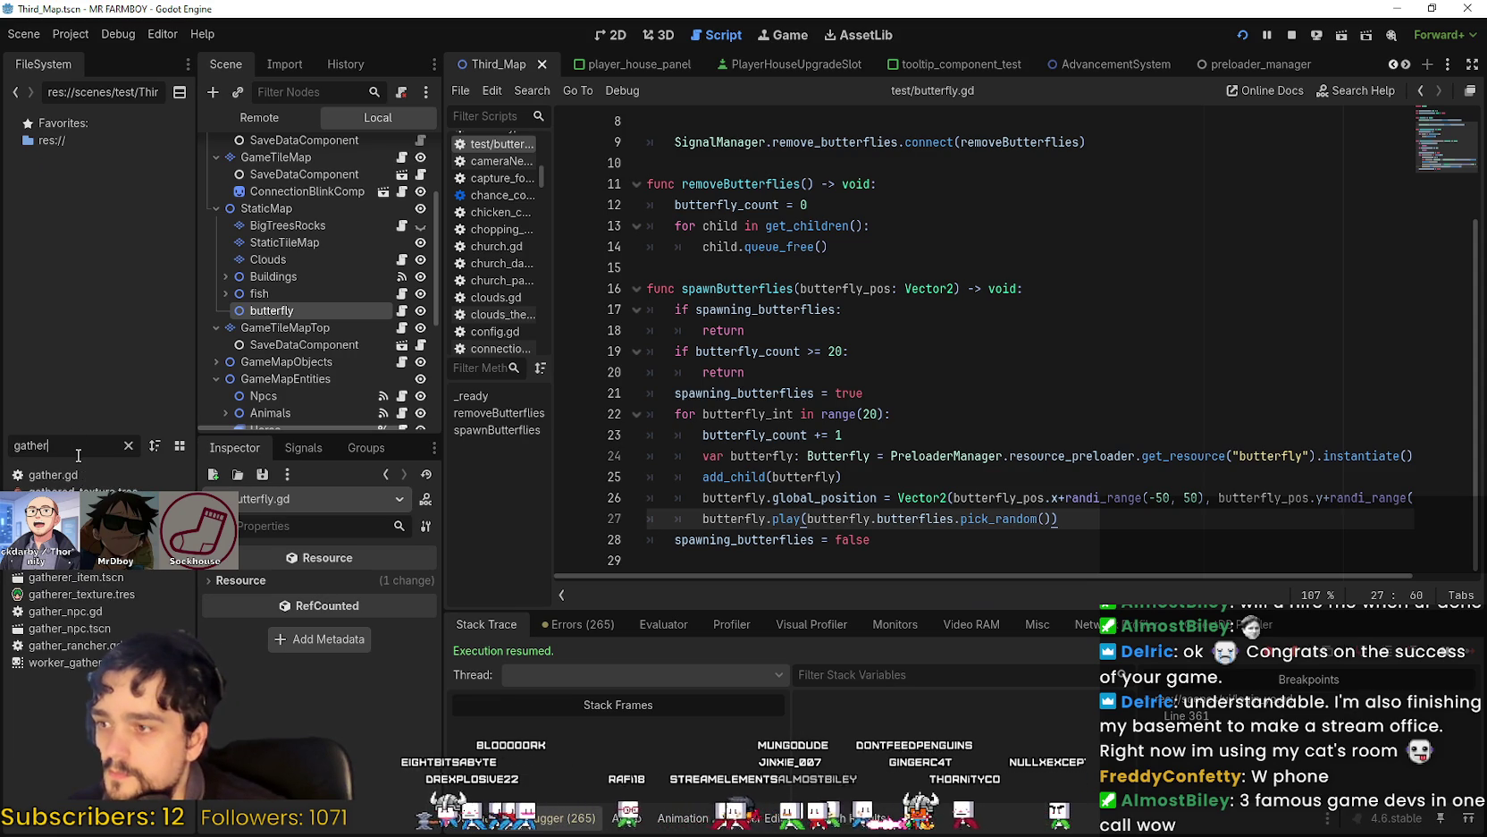
Open the gather_npc scene and scroll through its gather_npc.gd script via the minimap.
double_click(86, 626)
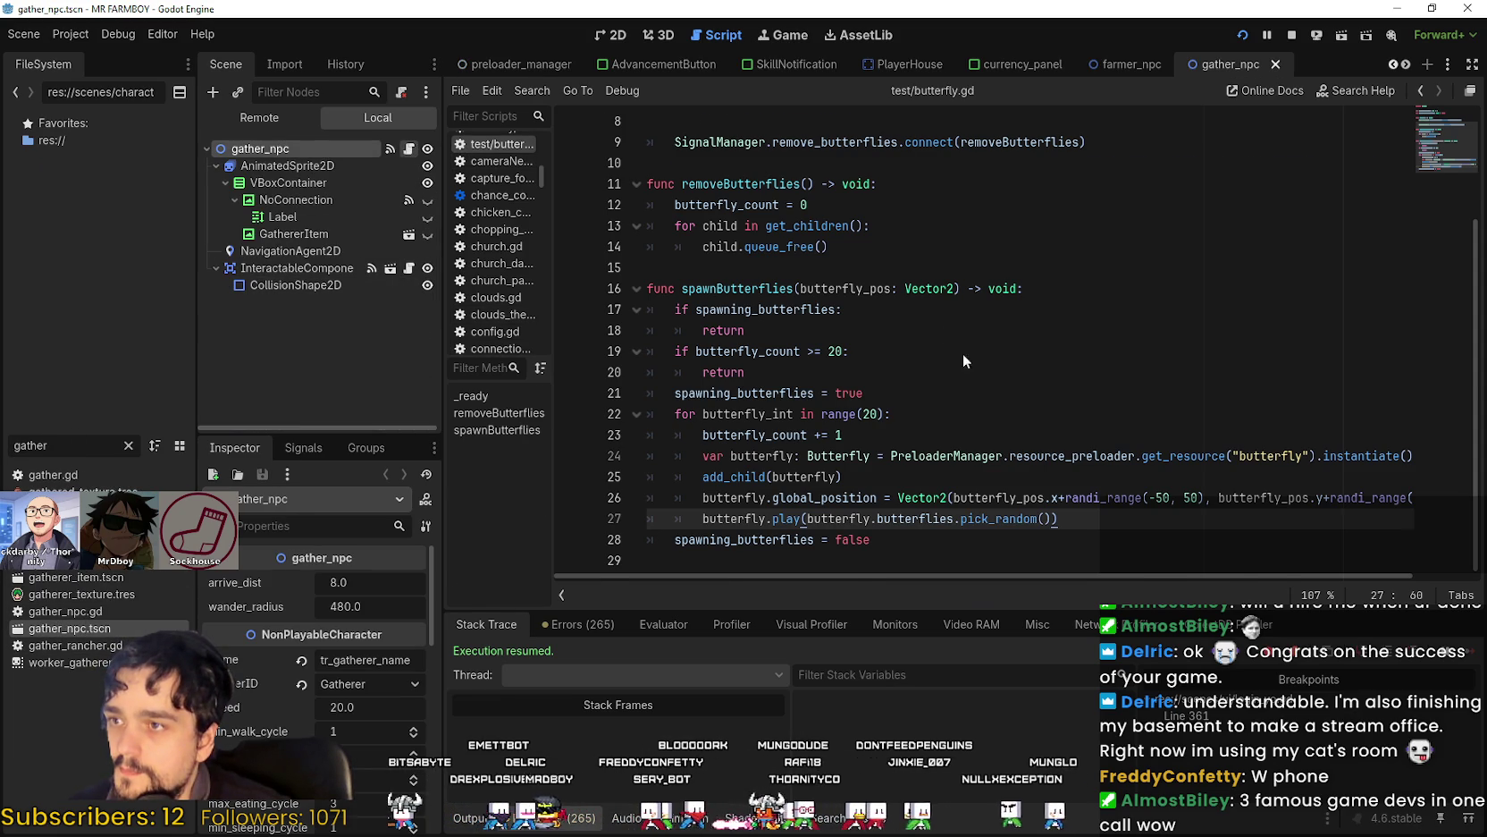
key(Up)
key(Up)
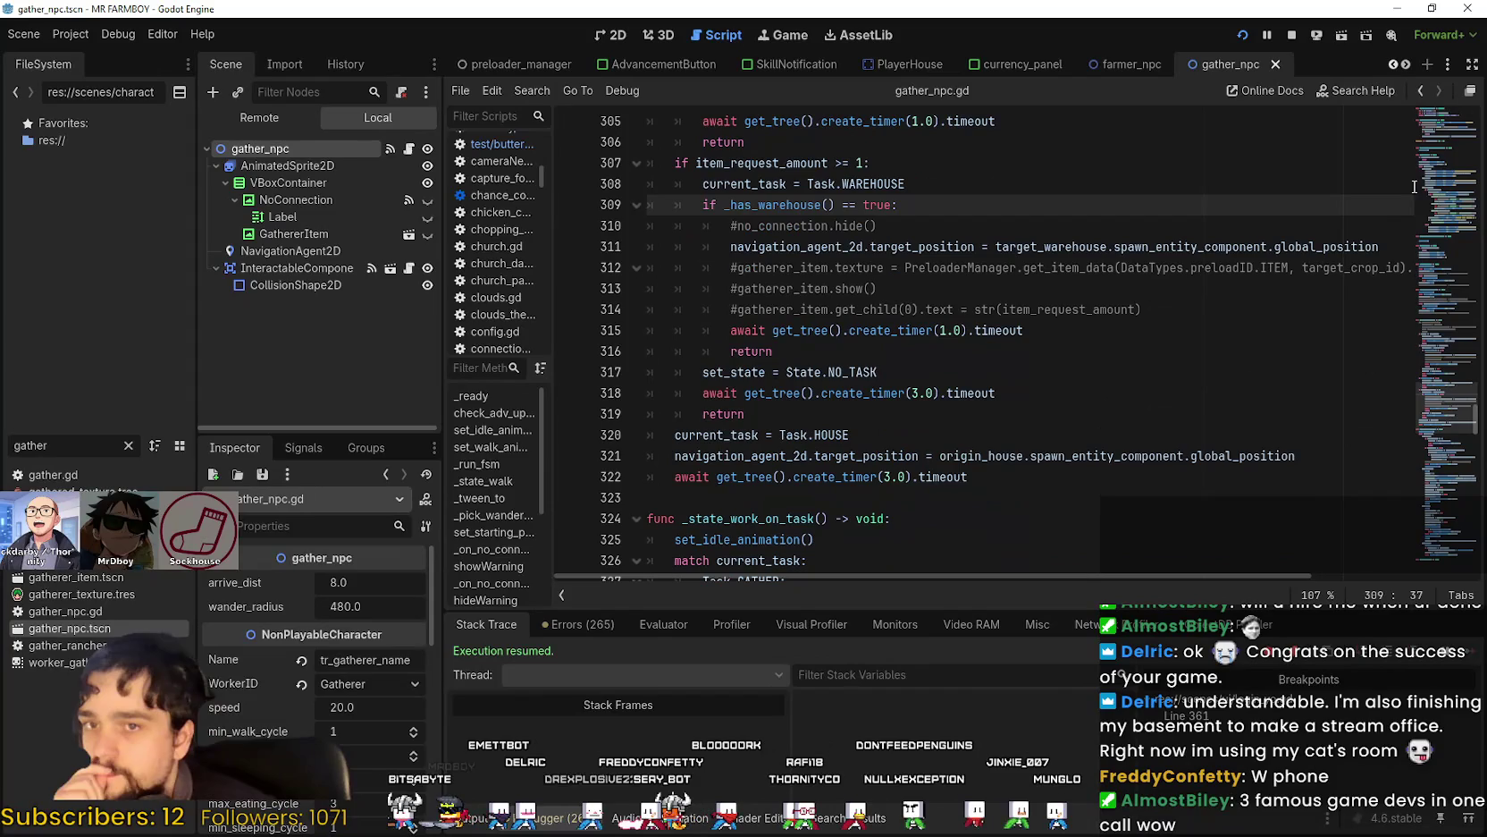
mouse_move(1436, 410)
mouse_down()
mouse_move(1441, 565)
mouse_move(1436, 225)
mouse_move(1429, 398)
mouse_move(1432, 298)
mouse_move(1390, 553)
mouse_move(1395, 395)
mouse_move(1403, 374)
mouse_move(1402, 408)
mouse_move(1443, 115)
mouse_move(1391, 432)
mouse_move(1430, 569)
mouse_move(1459, 510)
mouse_move(1453, 437)
mouse_up()
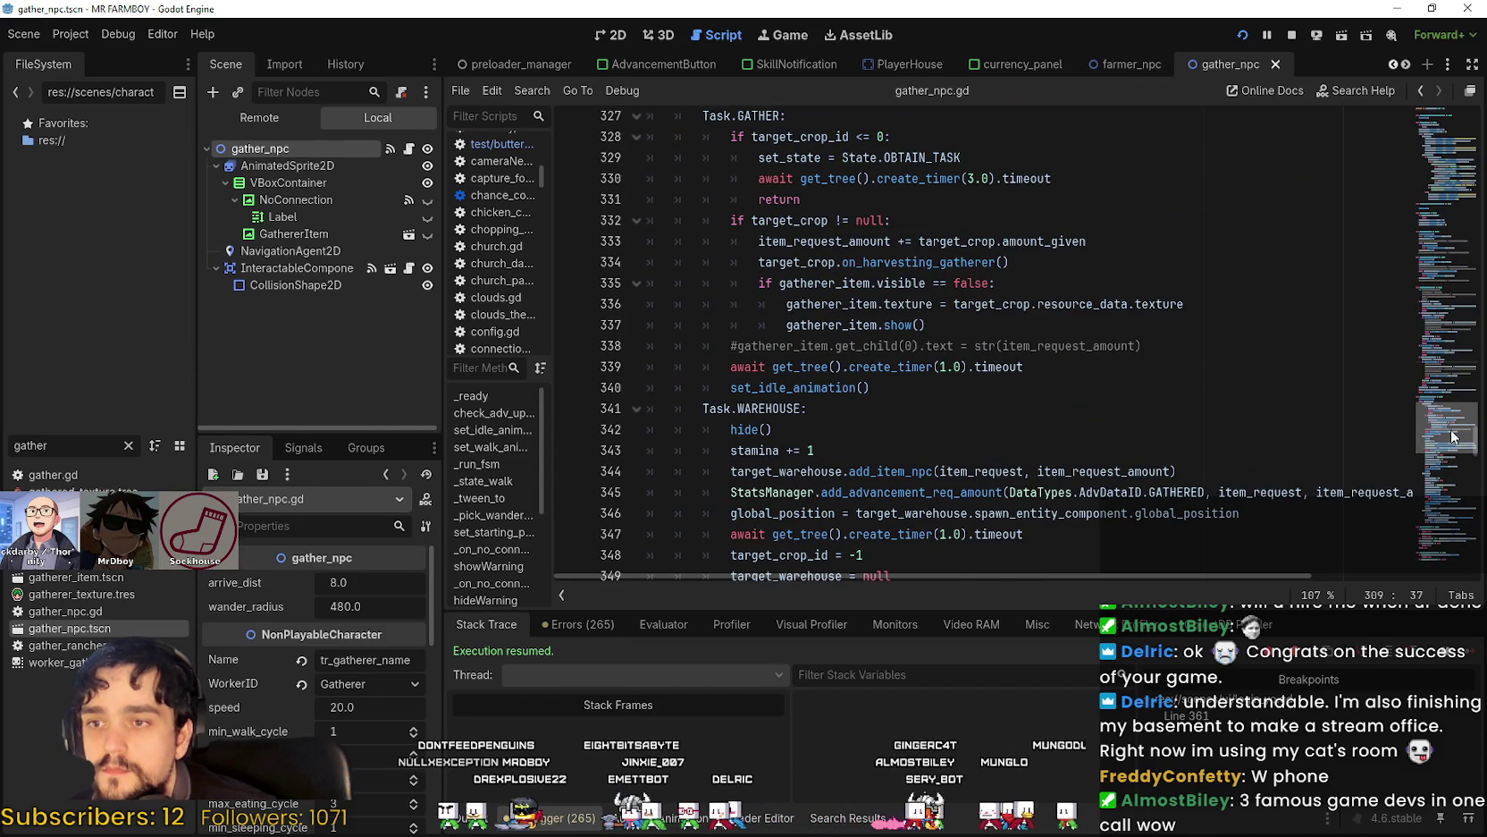
drag(1452, 437, 1453, 435)
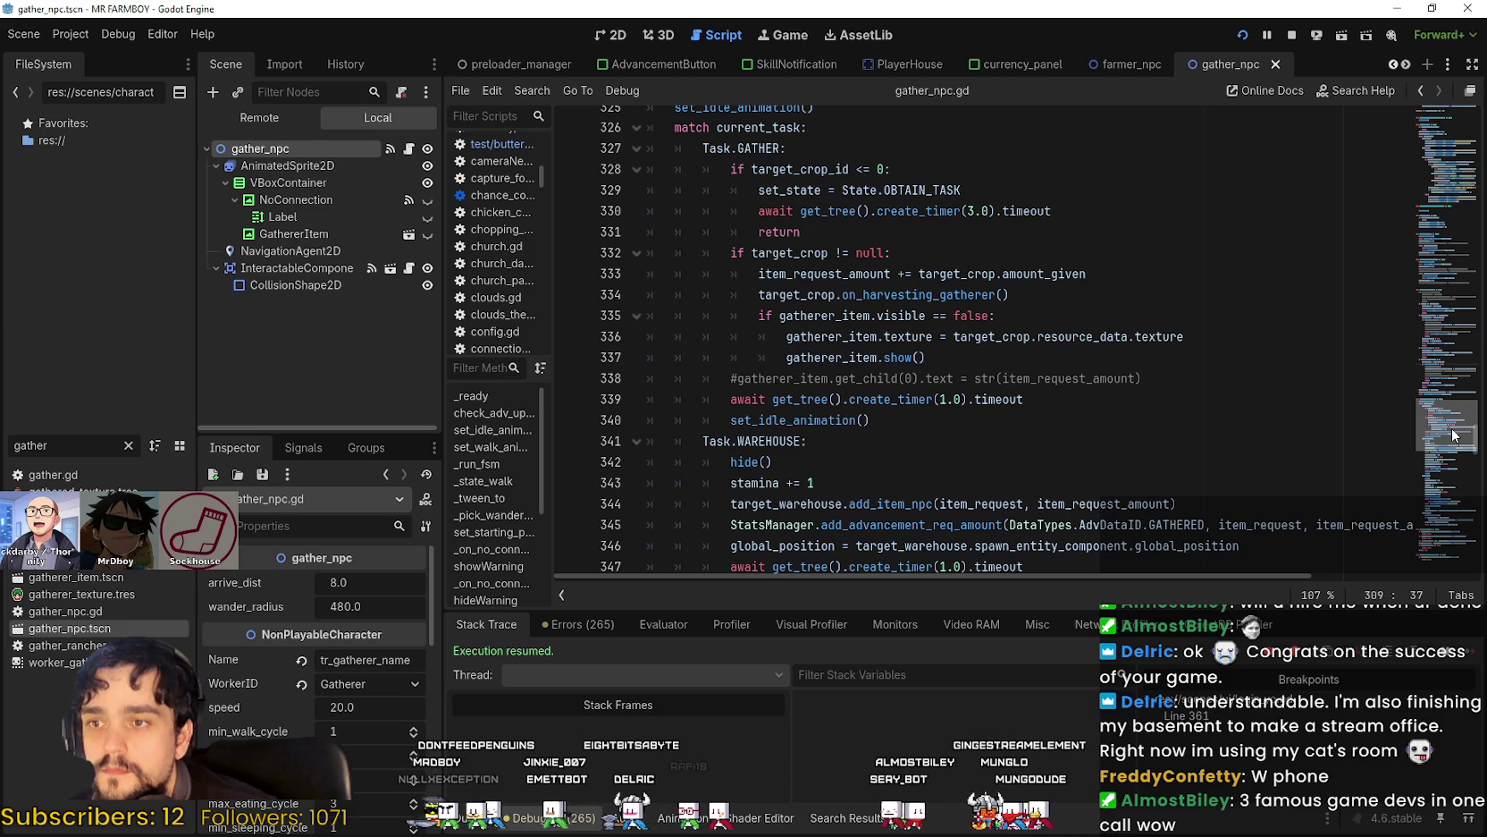
drag(1453, 435, 1446, 413)
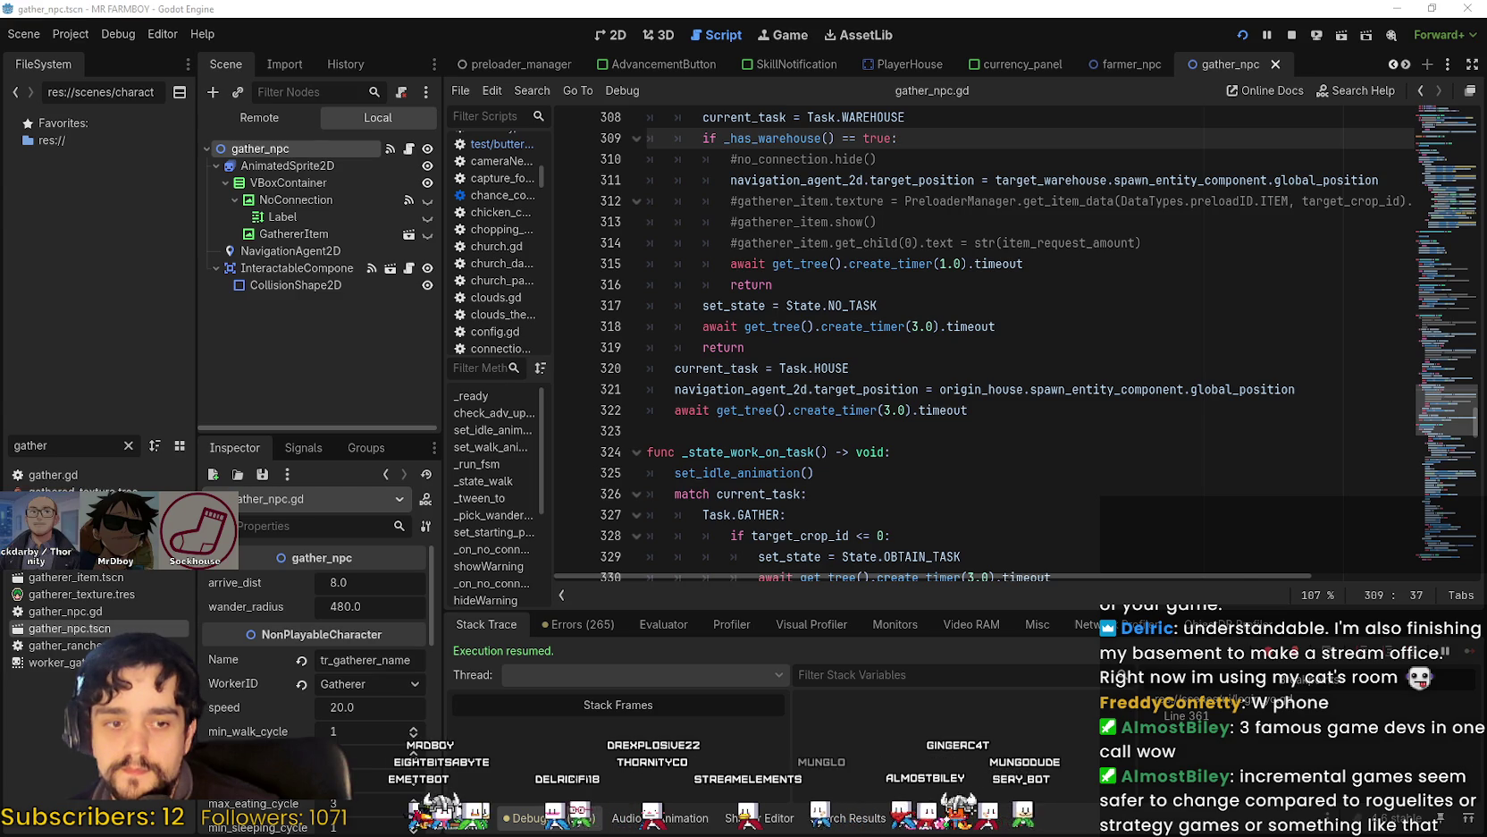
Switch to the browser and reload the Reddit notifications page.
key(alt+Tab)
click(956, 18)
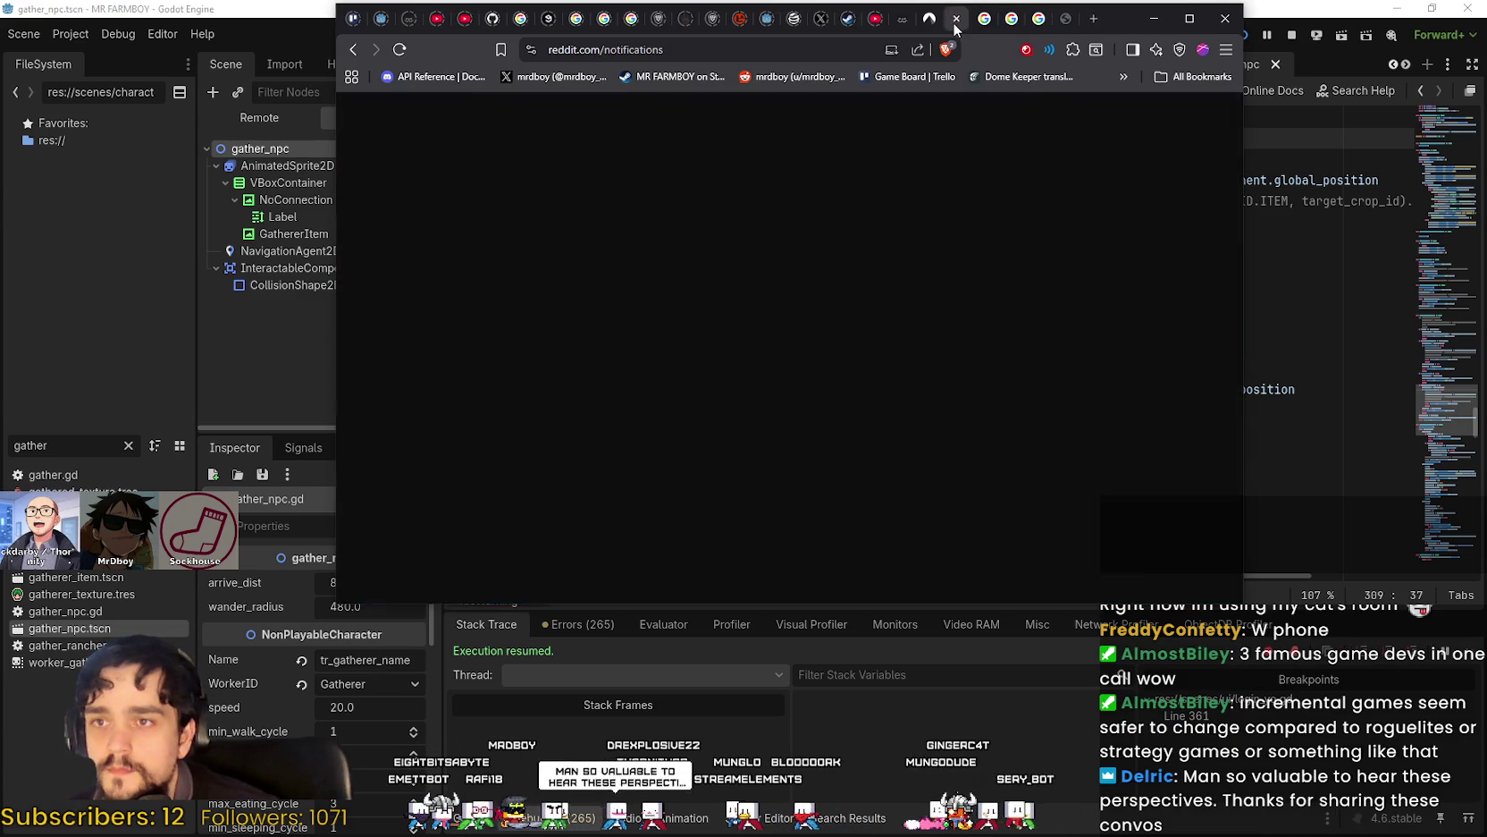
click(401, 51)
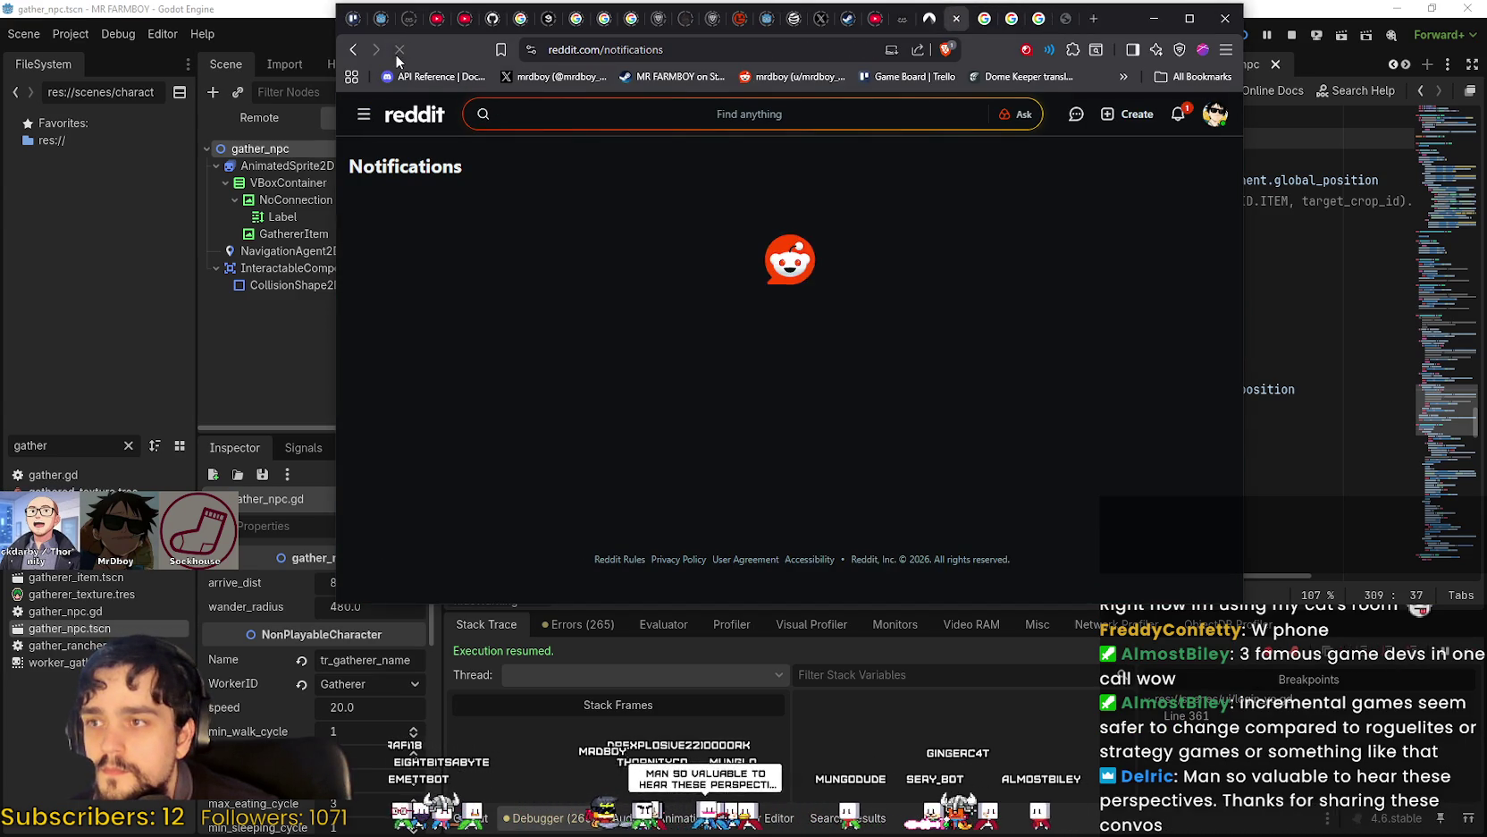